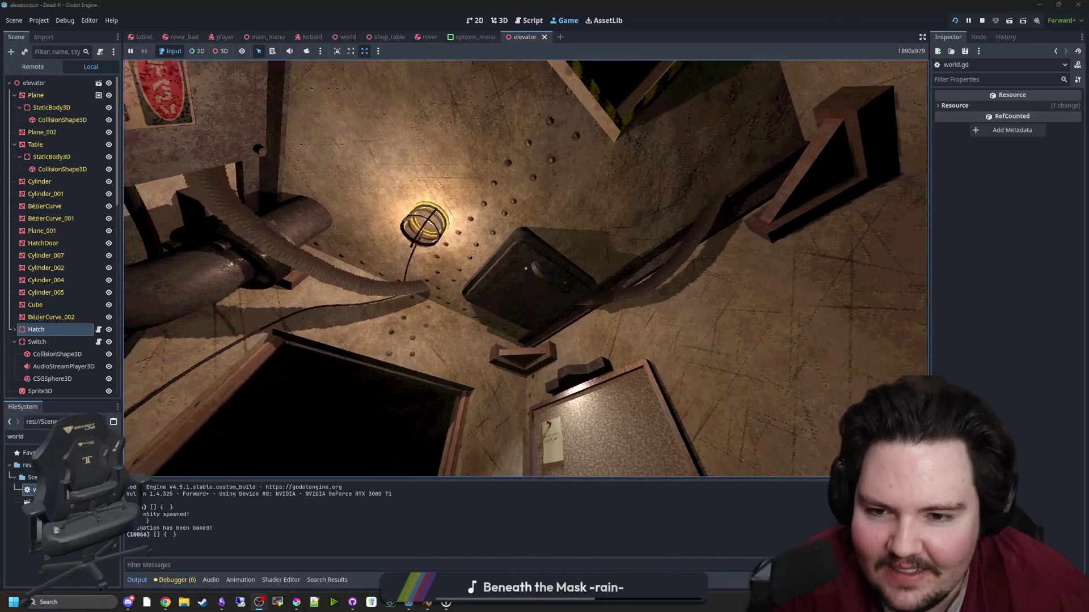
Walk toward the desk and doorway until the game halts on world.gd line 498, then inspect the Hatch node.
{"action": "key", "text": "w"}
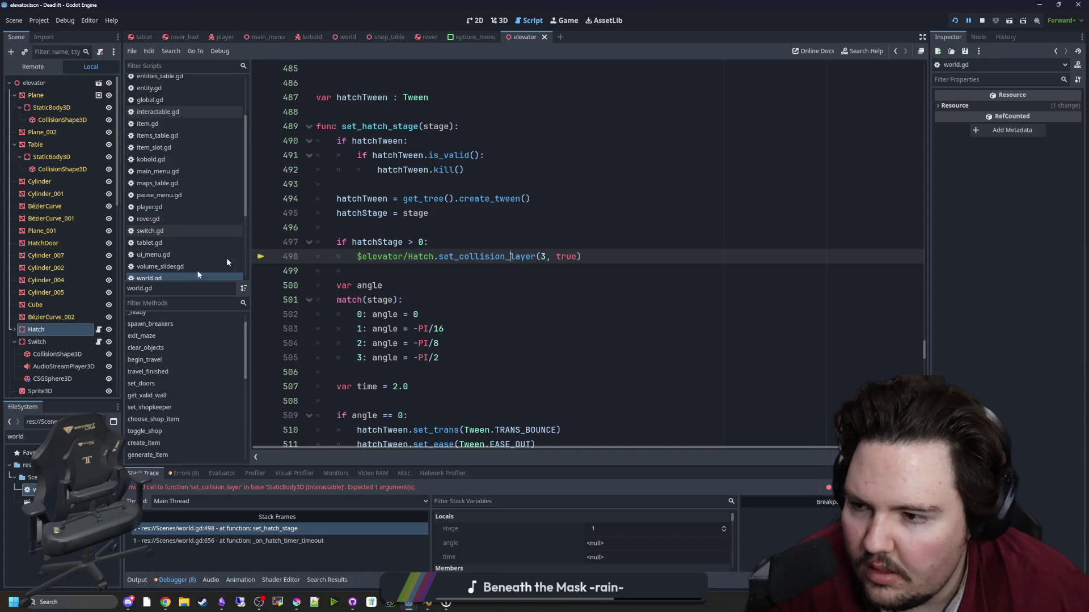
{"action": "left_click", "coordinate": [36, 329]}
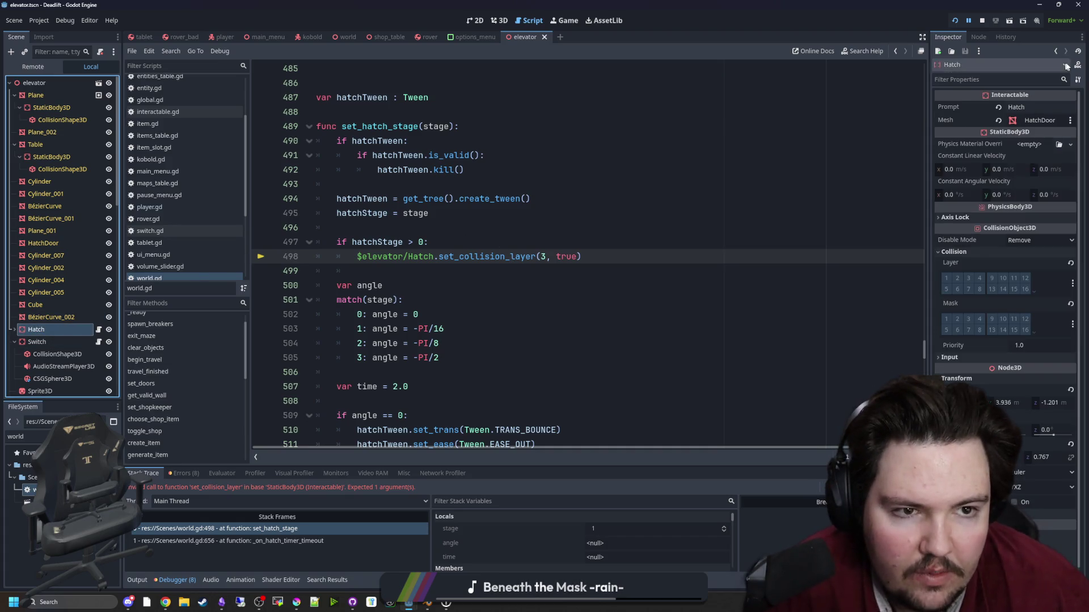
Look up the collision-layer methods in the StaticBody3D and CollisionObject3D class docs.
{"action": "left_click", "coordinate": [1064, 66]}
{"action": "scroll", "coordinate": [515, 273], "scroll_direction": "down", "scroll_amount": 3}
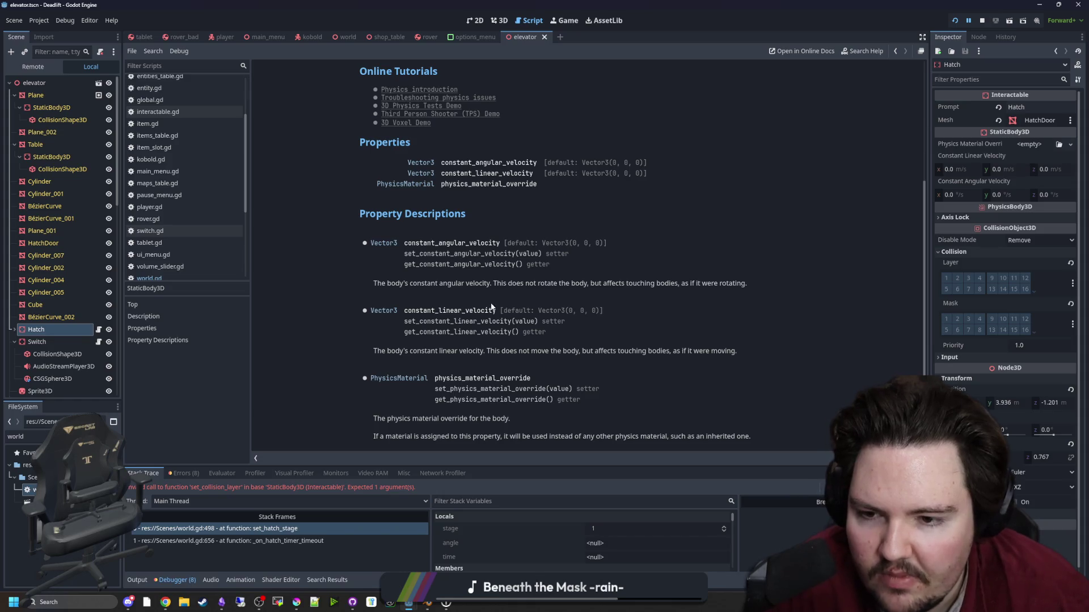
{"action": "scroll", "coordinate": [491, 307], "scroll_direction": "up", "scroll_amount": 3}
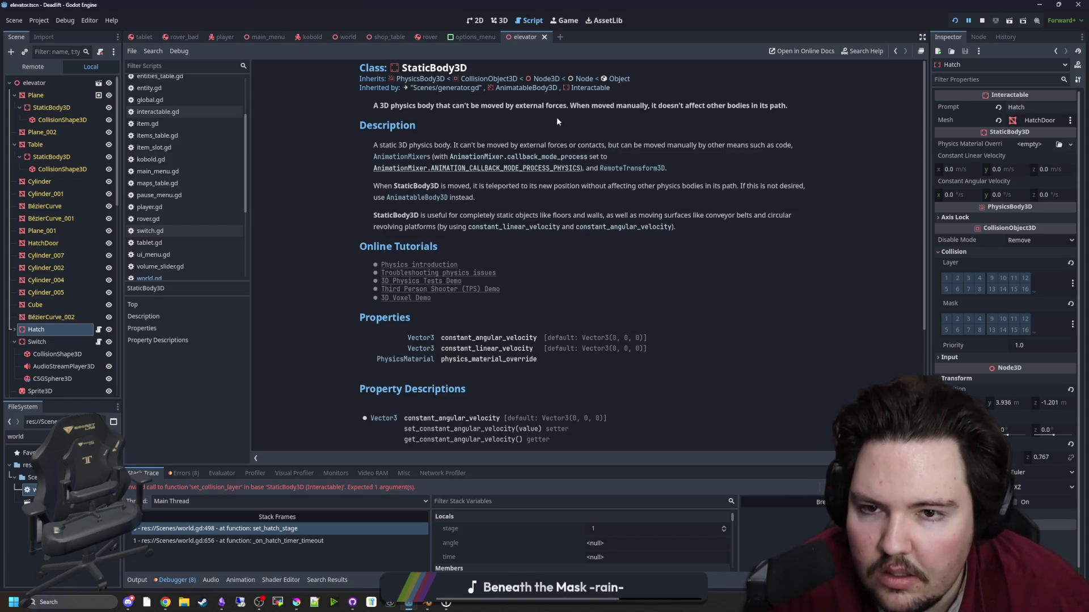
{"action": "left_click", "coordinate": [489, 79]}
{"action": "scroll", "coordinate": [506, 271], "scroll_direction": "down", "scroll_amount": 5}
{"action": "scroll", "coordinate": [506, 272], "scroll_direction": "down", "scroll_amount": 5}
{"action": "scroll", "coordinate": [507, 283], "scroll_direction": "up", "scroll_amount": 5}
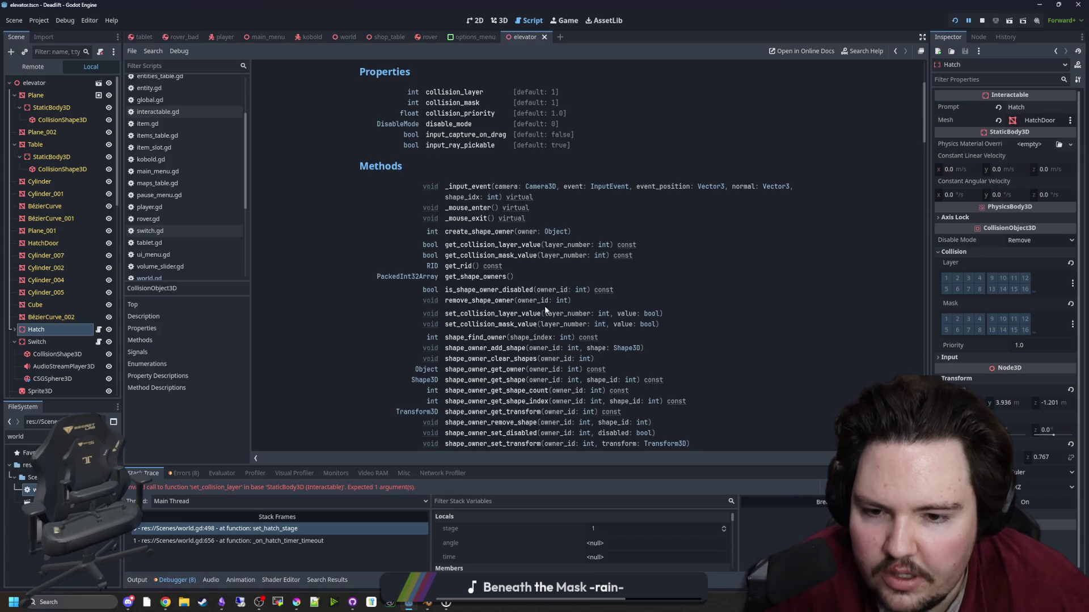
Change line 498 to set_collision_layer_value(3, true), save world.gd and resume the game.
{"action": "key", "text": "alt+Left"}
{"action": "key", "text": "alt+Left"}
{"action": "left_click", "coordinate": [537, 256]}
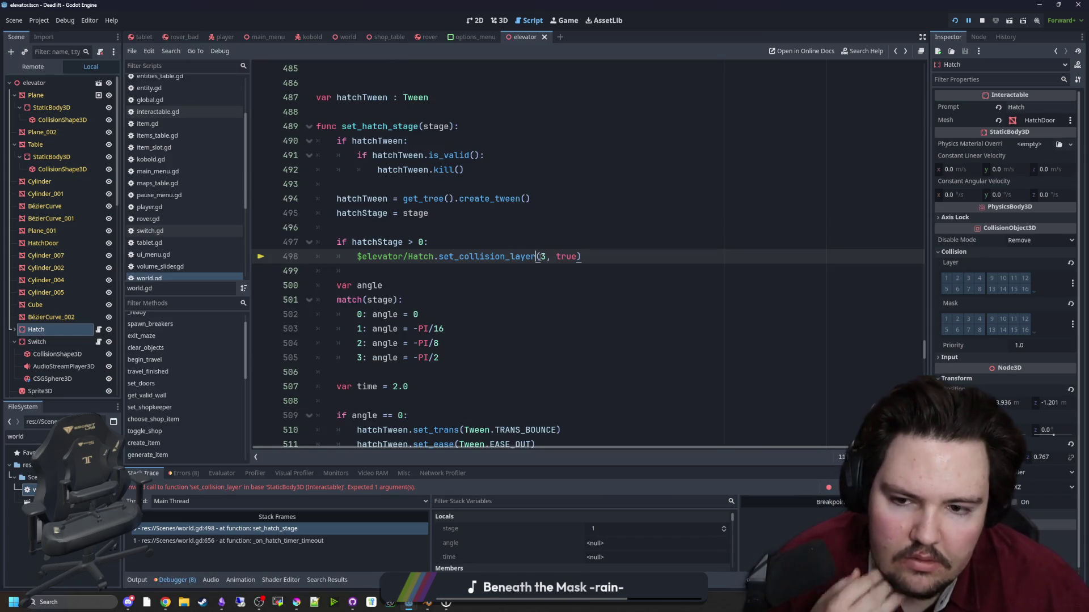
{"action": "type", "text": "_value"}
{"action": "key", "text": "Up"}
{"action": "key", "text": "Up"}
{"action": "key", "text": "ctrl+s"}
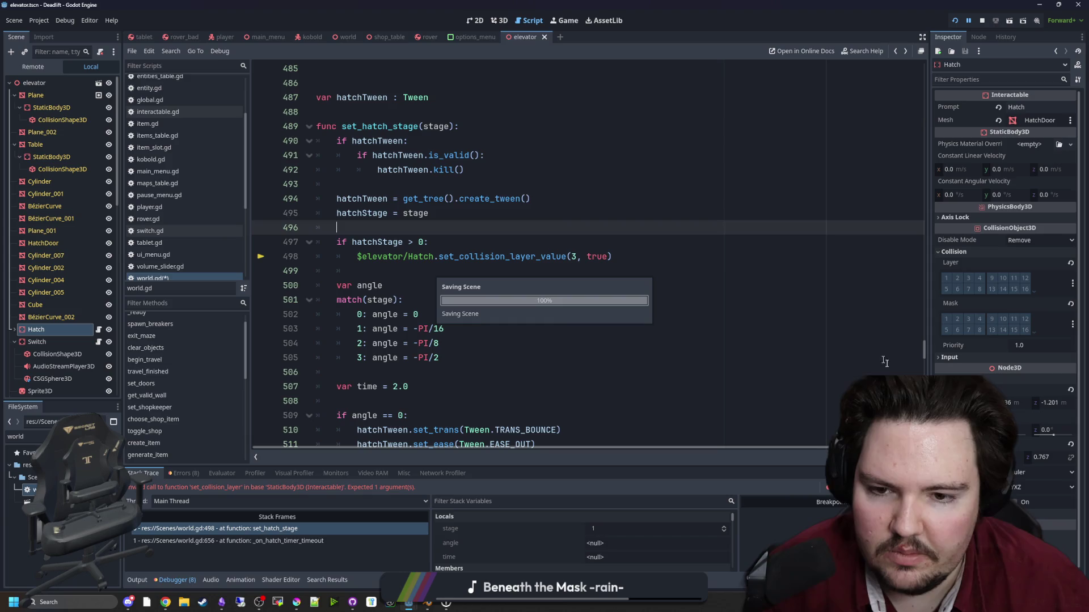
{"action": "key", "text": "F12"}
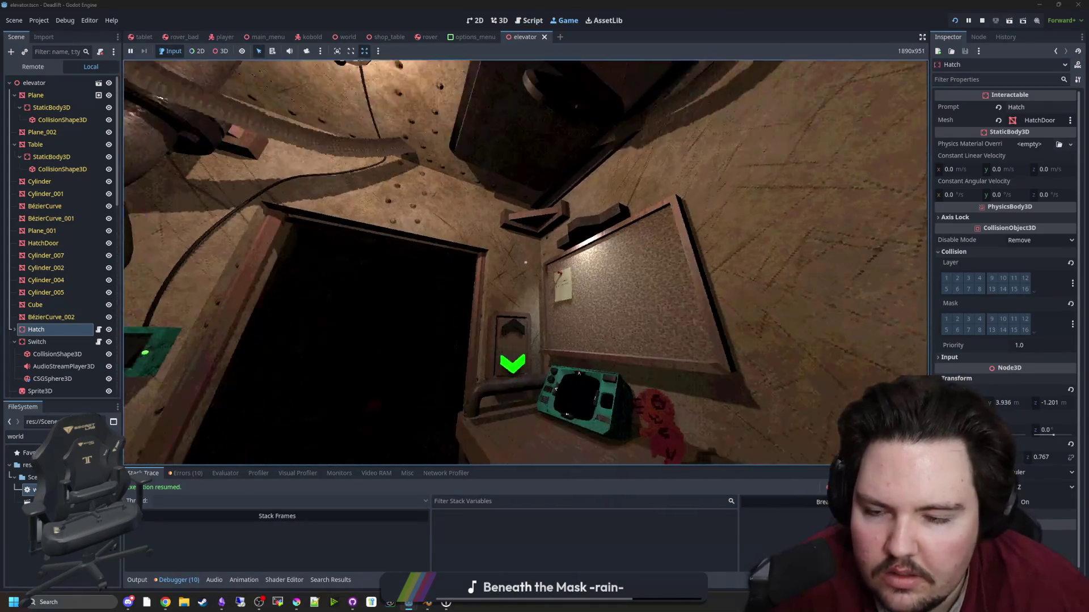
Stop the game with F8, rerun the project and start a new game from the main menu.
{"action": "key", "text": "super"}
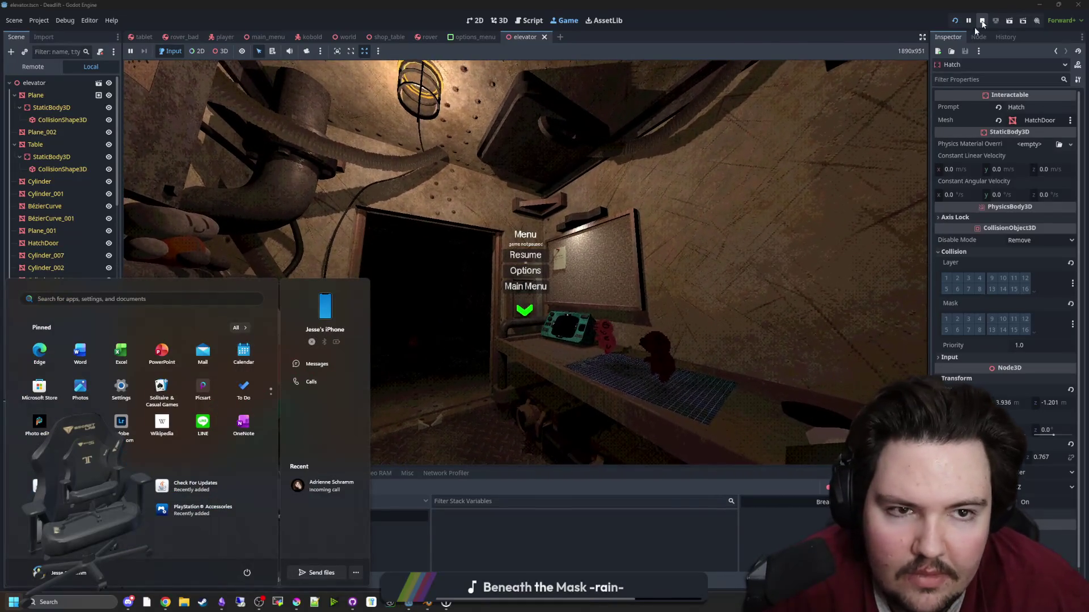
{"action": "left_click", "coordinate": [515, 263]}
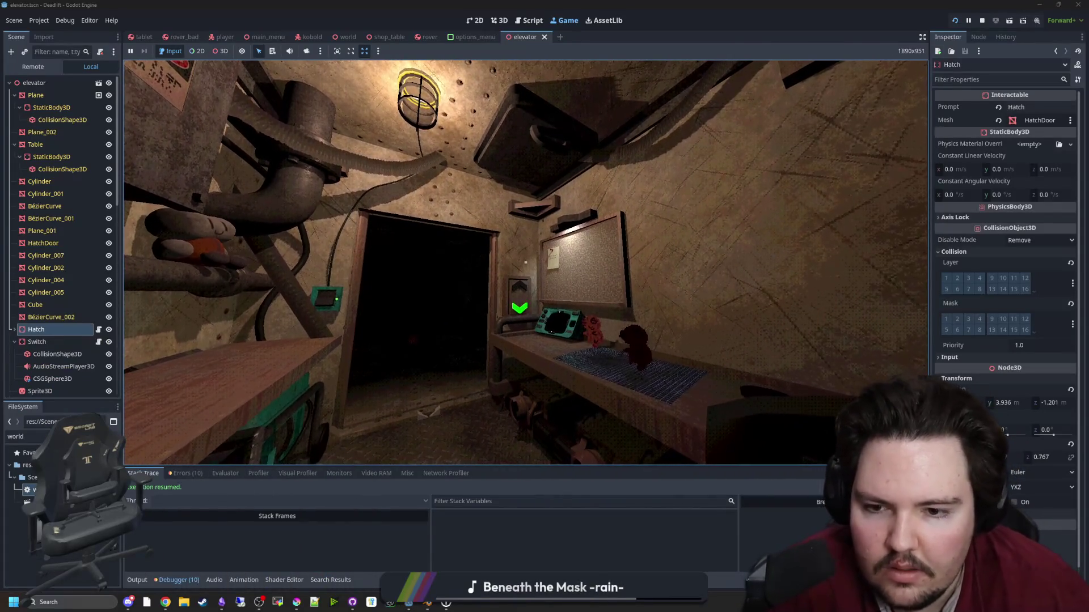
{"action": "key", "text": "super"}
{"action": "key", "text": "F8"}
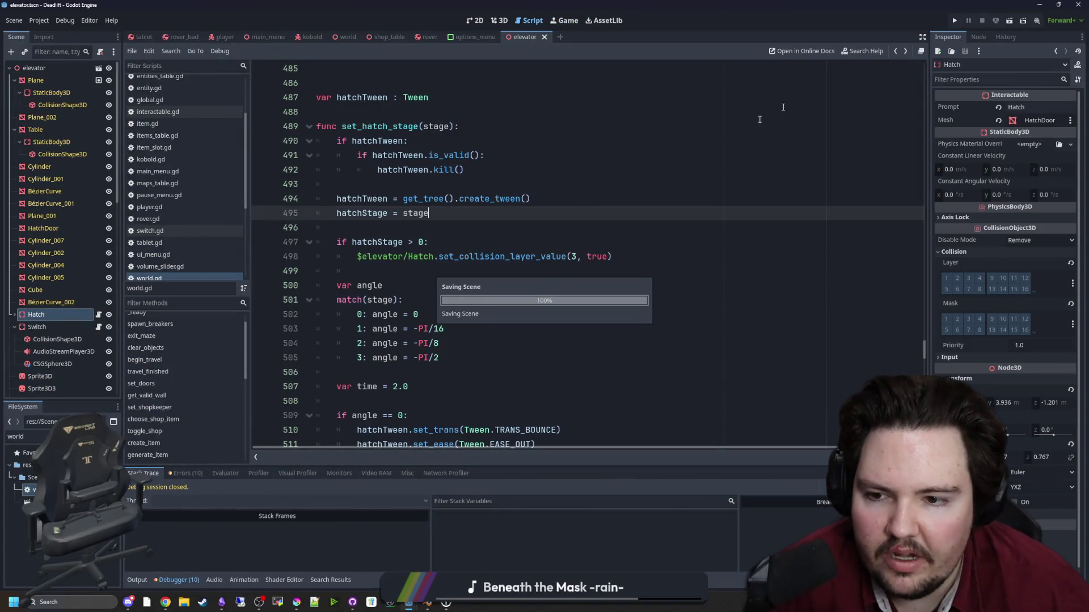
{"action": "left_click", "coordinate": [954, 22]}
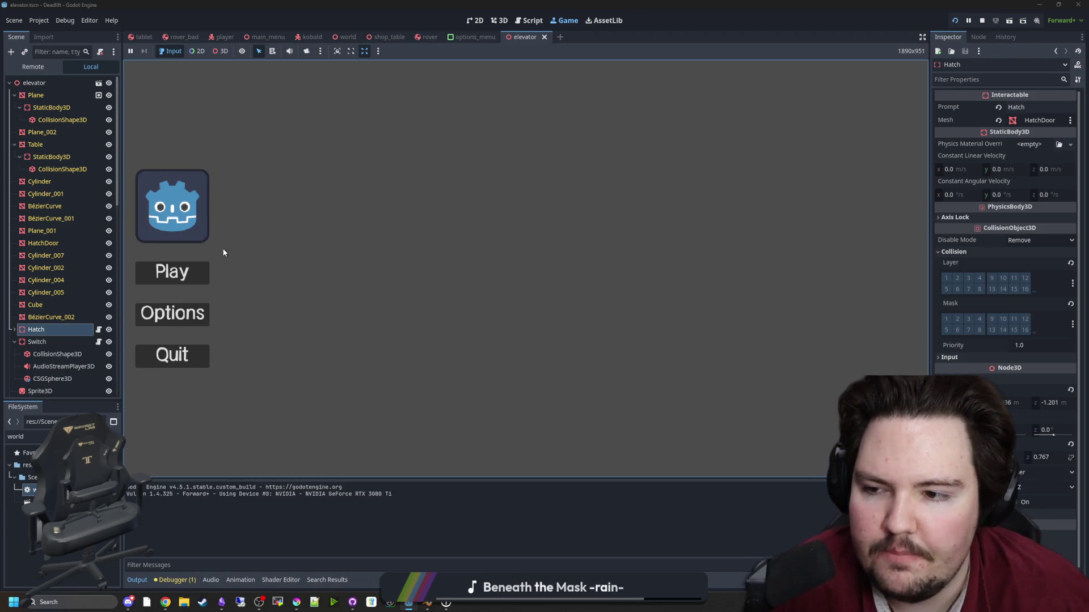
{"action": "left_click", "coordinate": [171, 271]}
Walk across the field and through the house into the elevator, then switch on its lights.
{"action": "key", "text": "w"}
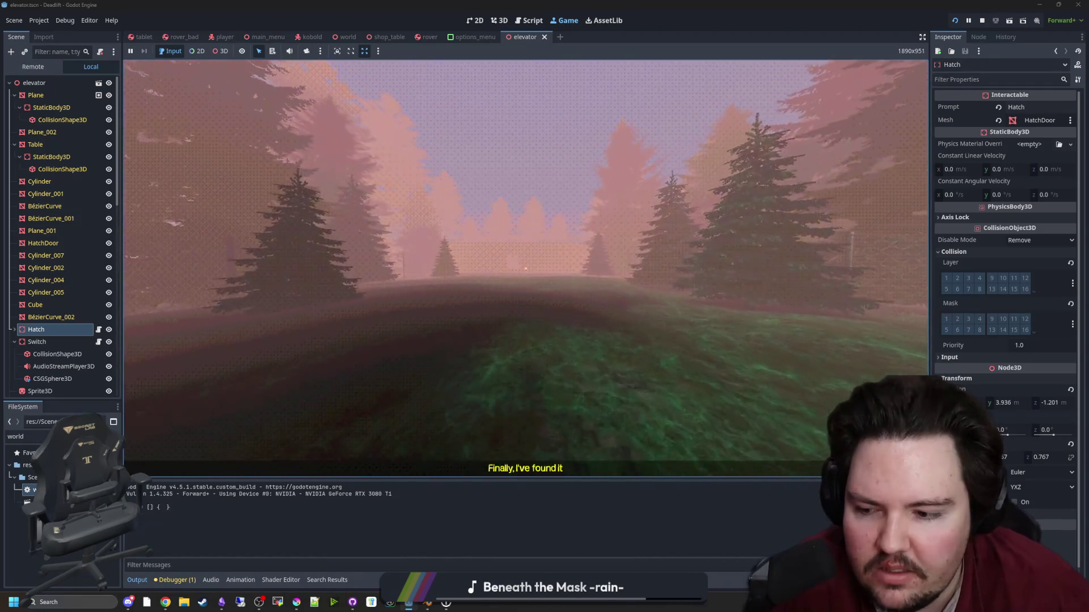
{"action": "key", "text": "w"}
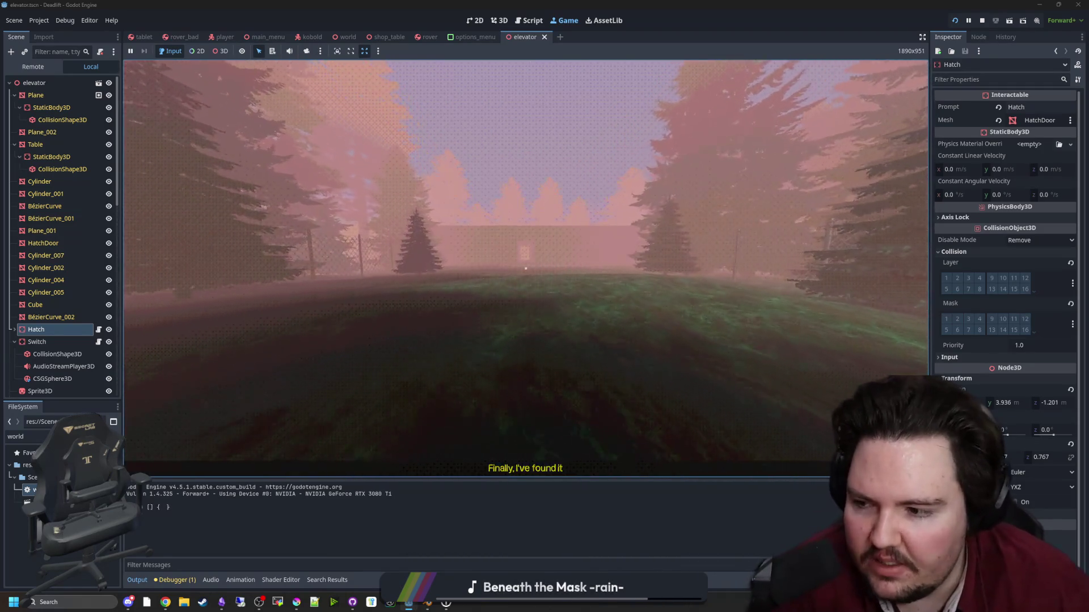
{"action": "key", "text": "w"}
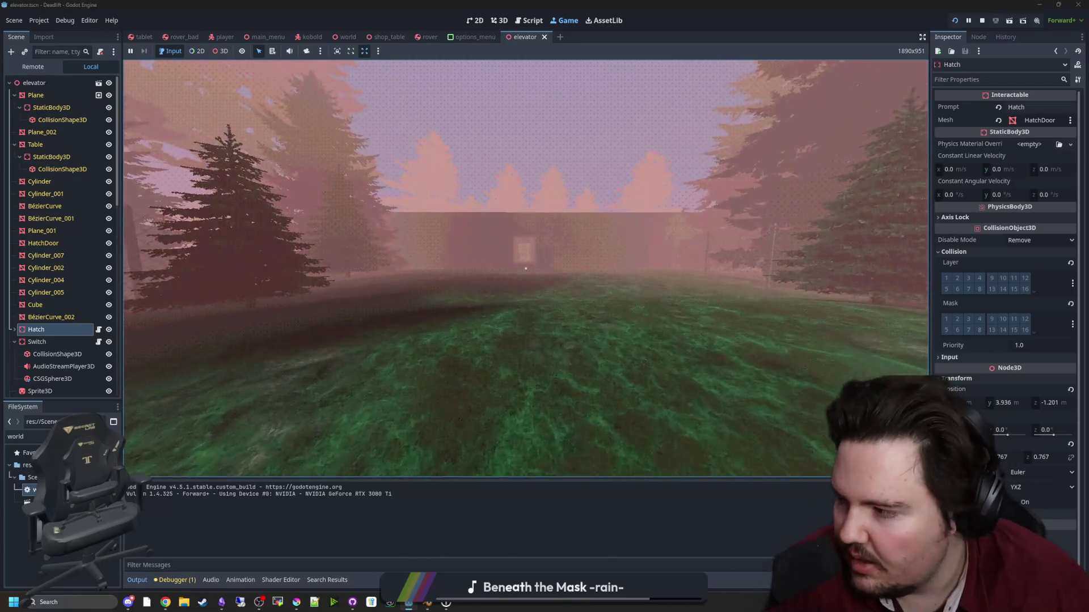
{"action": "key", "text": "w"}
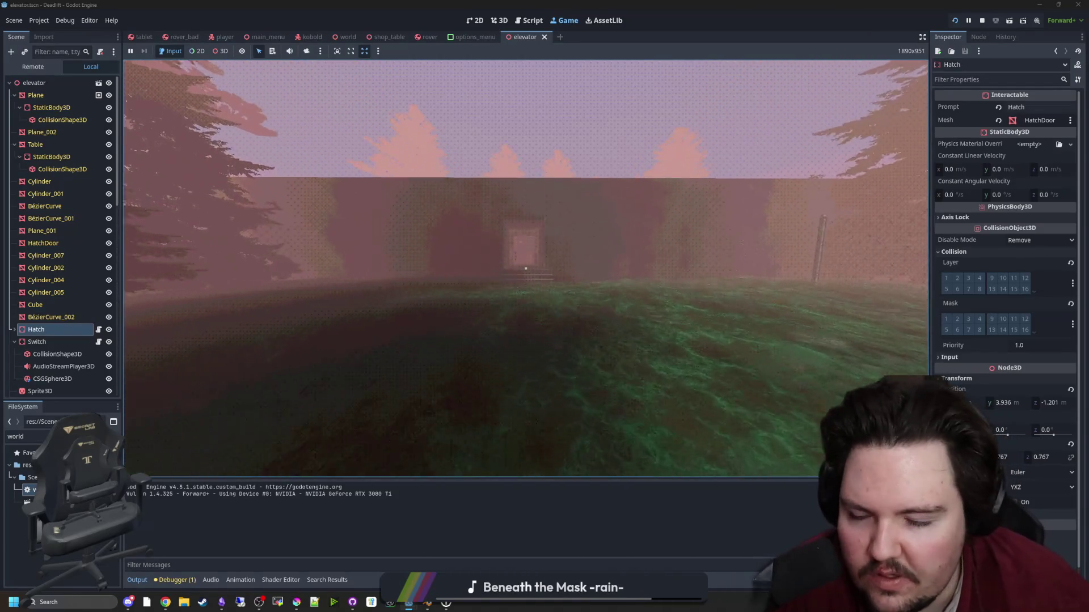
{"action": "key", "text": "w"}
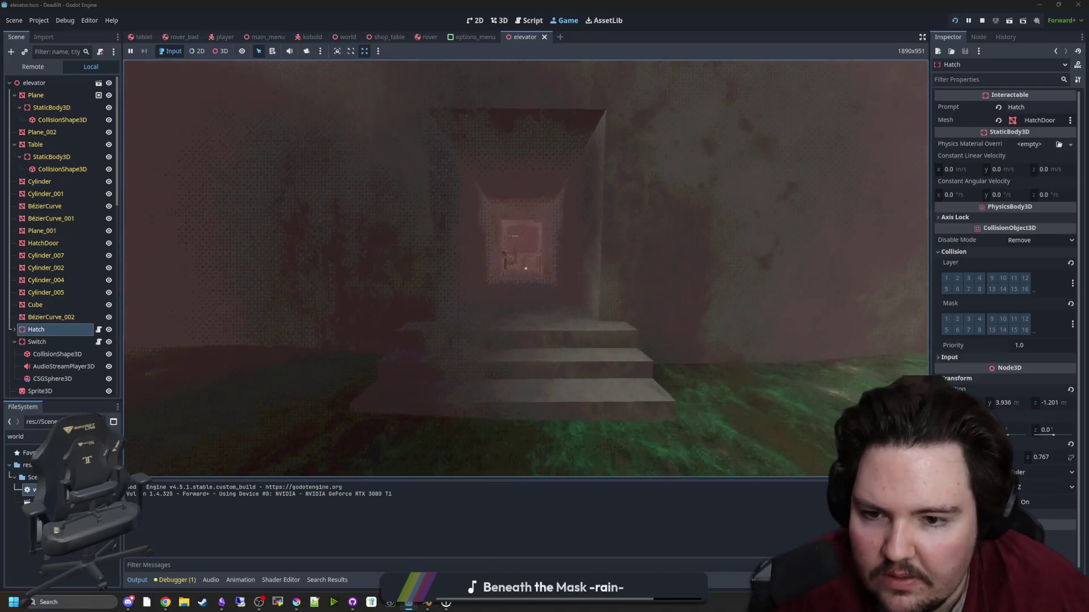
{"action": "key", "text": "w"}
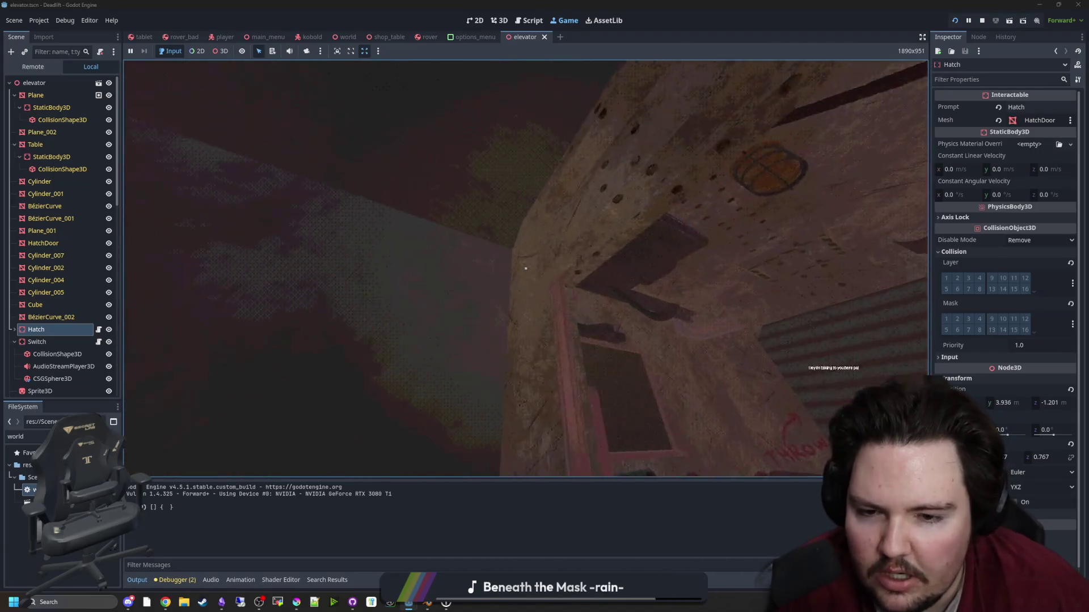
{"action": "key", "text": "s"}
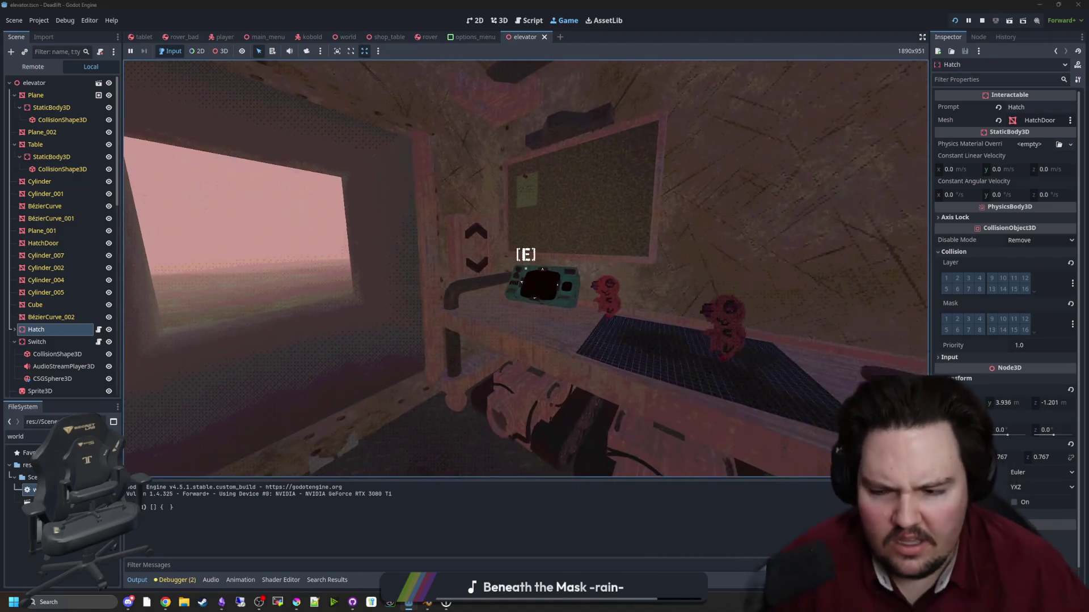
{"action": "key", "text": "e"}
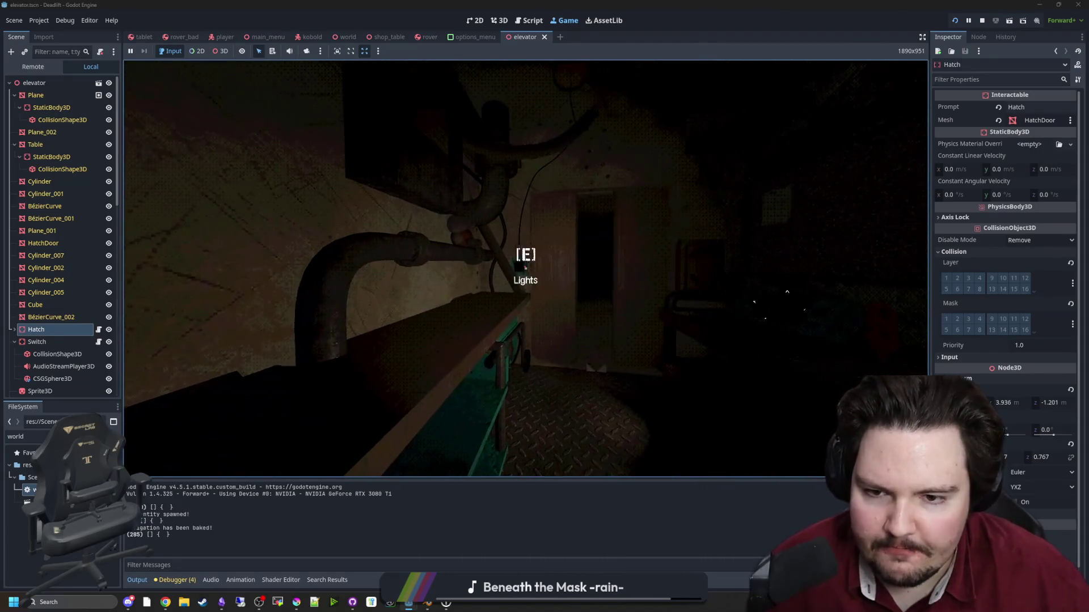
{"action": "key", "text": "e"}
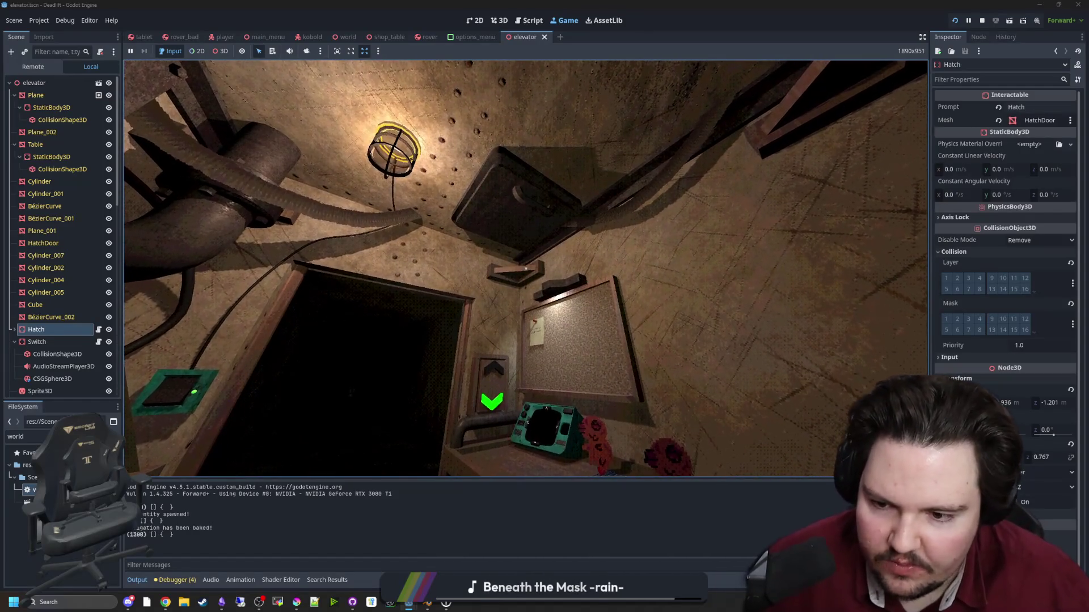
Look around the lit elevator at the lamp and the closed ceiling hatch.
{"action": "mouse_move", "coordinate": [525, 269]}
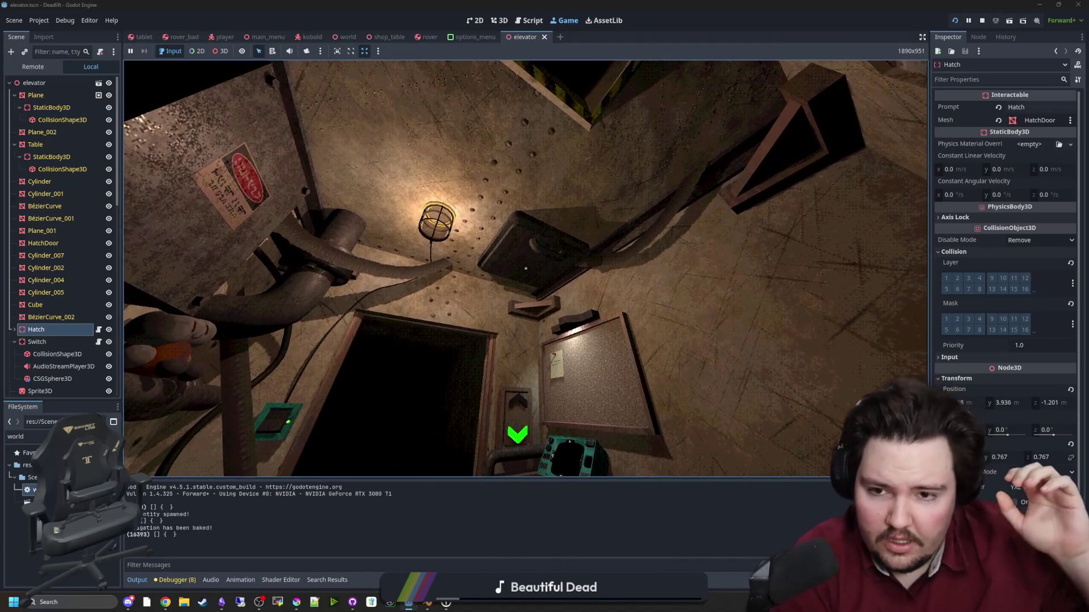
Step under the ceiling hatch, open it with E, and pause the game.
{"action": "key", "text": "e"}
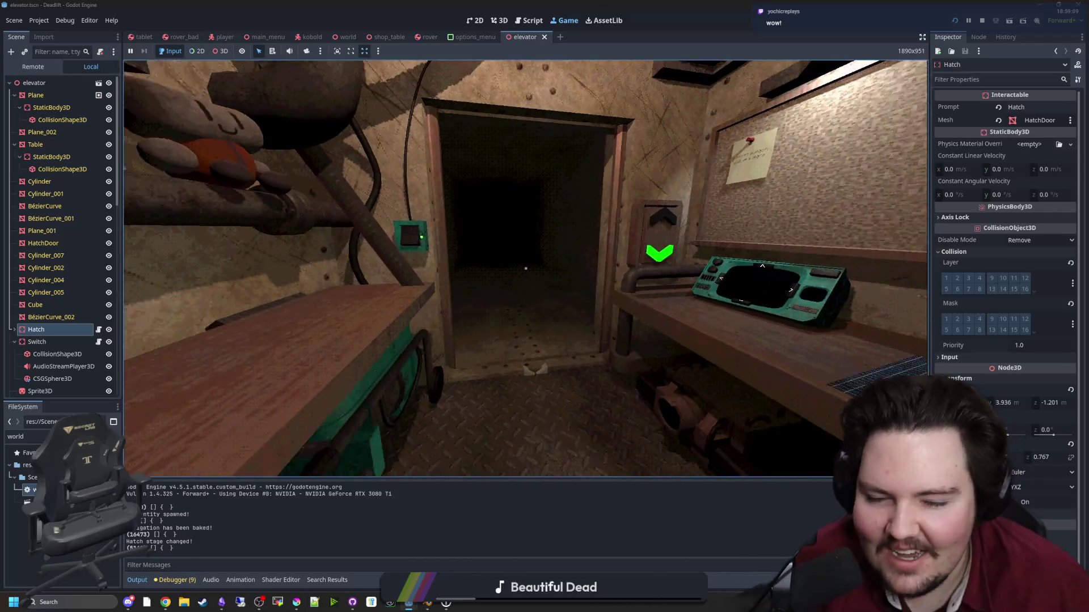
{"action": "key", "text": "s"}
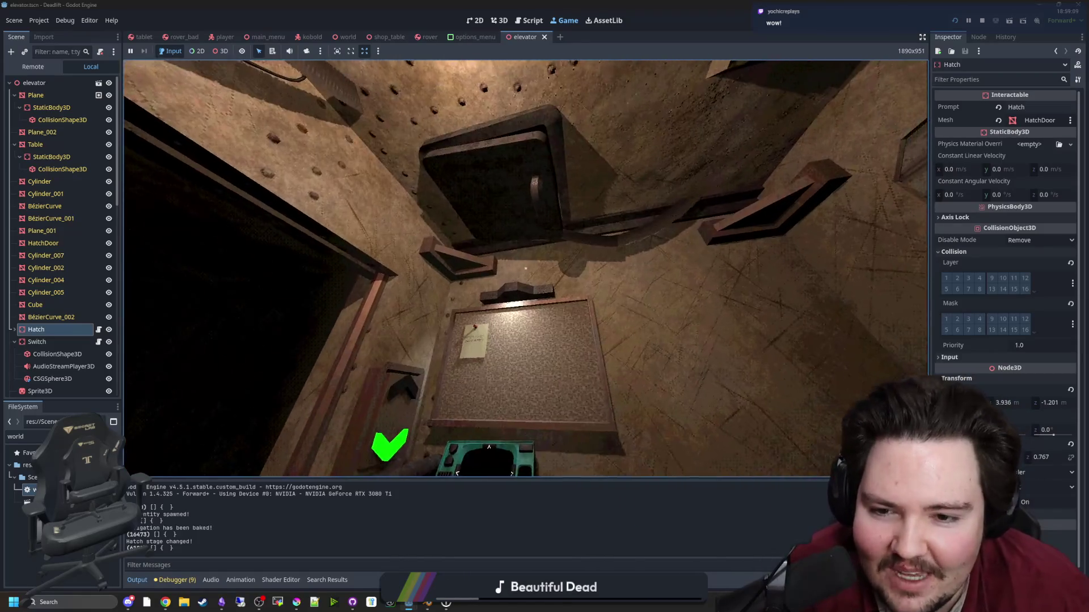
{"action": "key", "text": "w"}
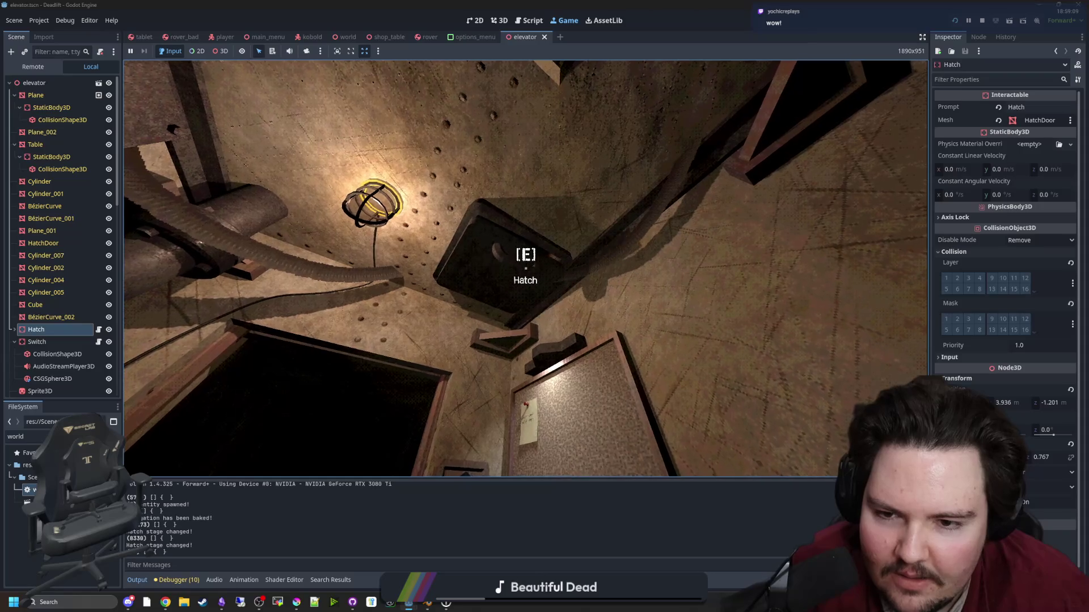
{"action": "key", "text": "e"}
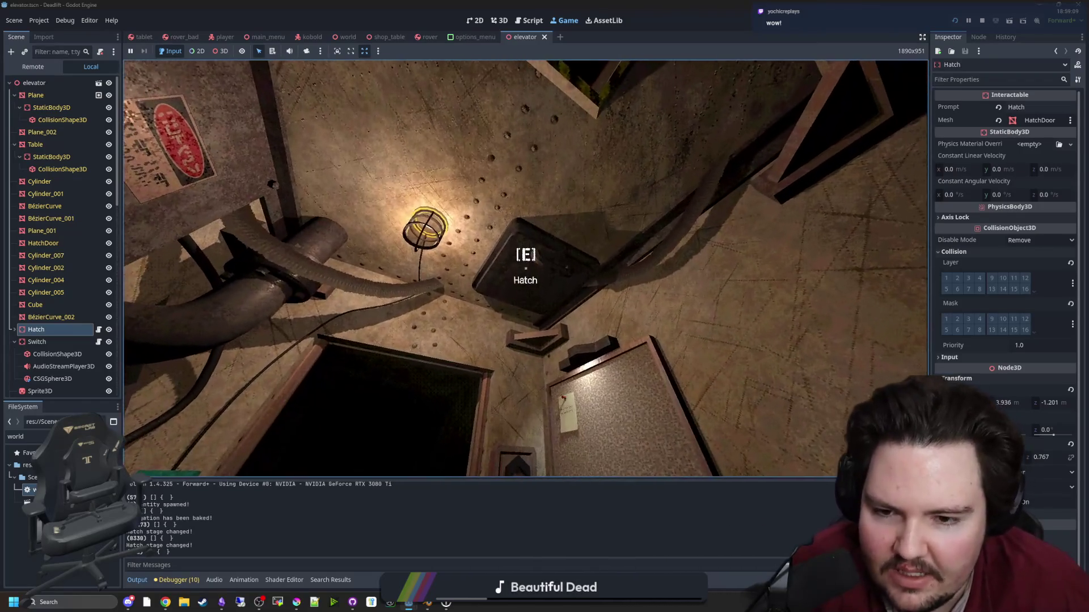
{"action": "key", "text": "super"}
{"action": "left_click", "coordinate": [633, 502]}
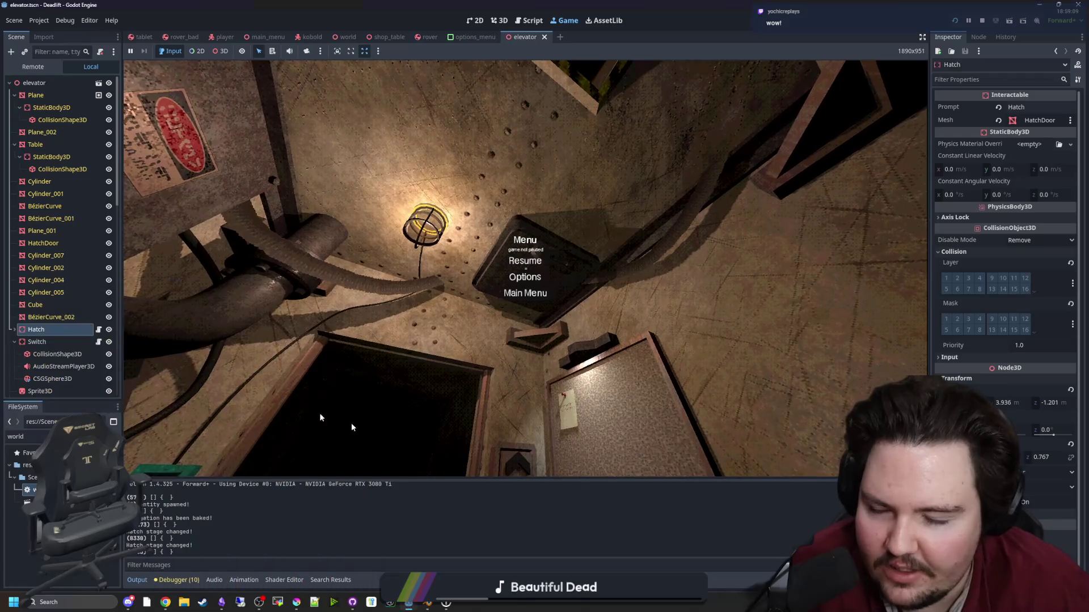
Add an else: branch after line 498 in world.gd's set_hatch_stage function.
{"action": "left_click", "coordinate": [98, 329]}
{"action": "left_click", "coordinate": [410, 361]}
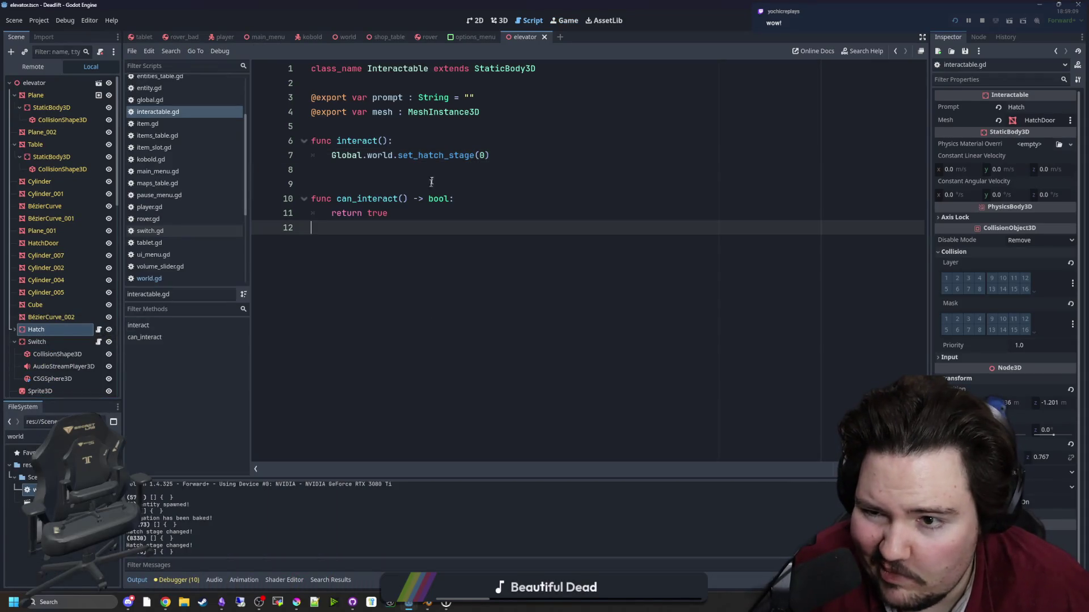
{"action": "left_click", "coordinate": [448, 155], "text": "ctrl"}
{"action": "scroll", "coordinate": [466, 265], "scroll_direction": "down", "scroll_amount": 2}
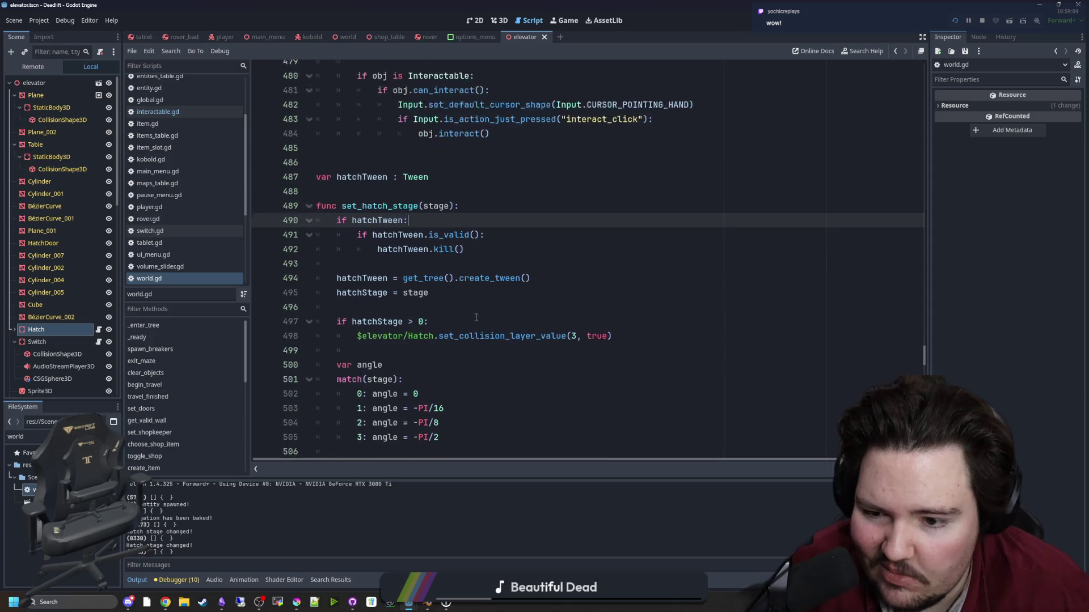
{"action": "left_click", "coordinate": [637, 299]}
{"action": "key", "text": "Return"}
{"action": "key", "text": "BackSpace"}
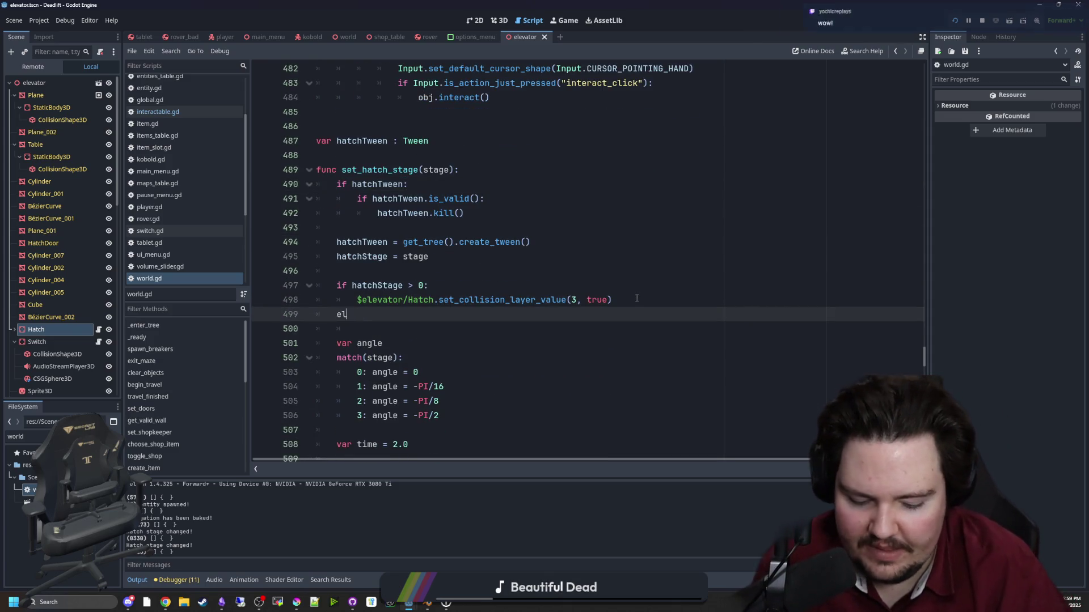
{"action": "type", "text": "else:"}
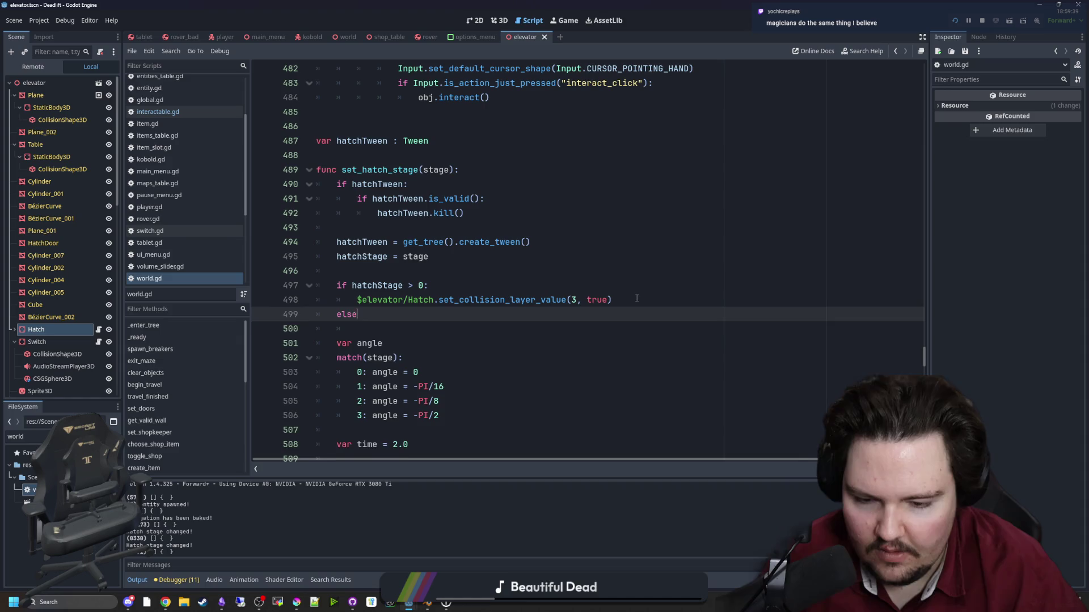
{"action": "key", "text": "Return"}
Put the set_collision_layer_value(3, false) line in the else branch and save world.gd.
{"action": "left_click_drag", "start_coordinate": [624, 300], "coordinate": [357, 300]}
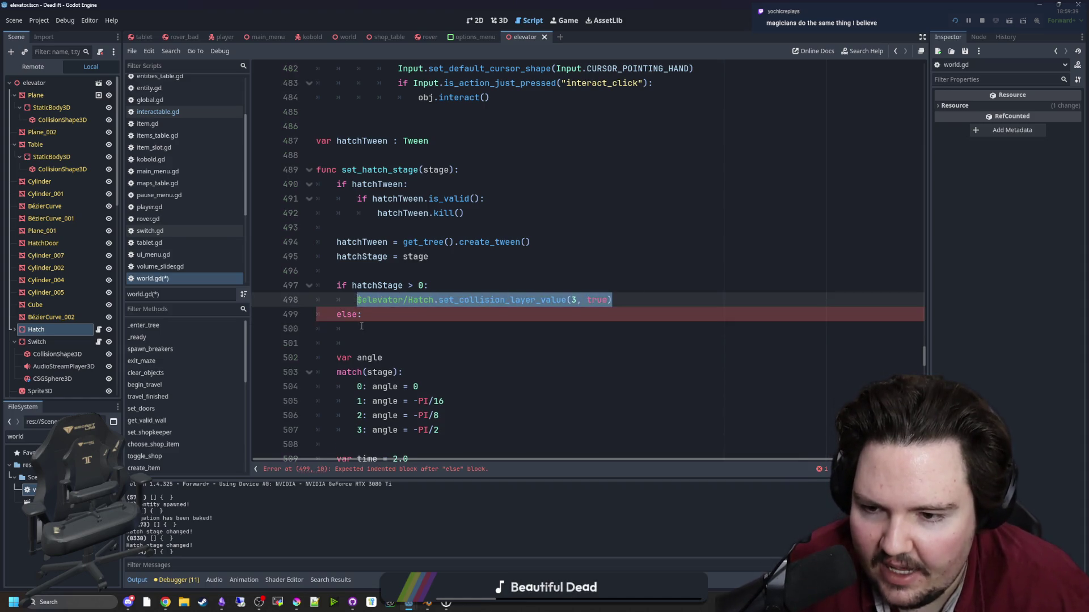
{"action": "double_click", "coordinate": [596, 329]}
{"action": "type", "text": "false"}
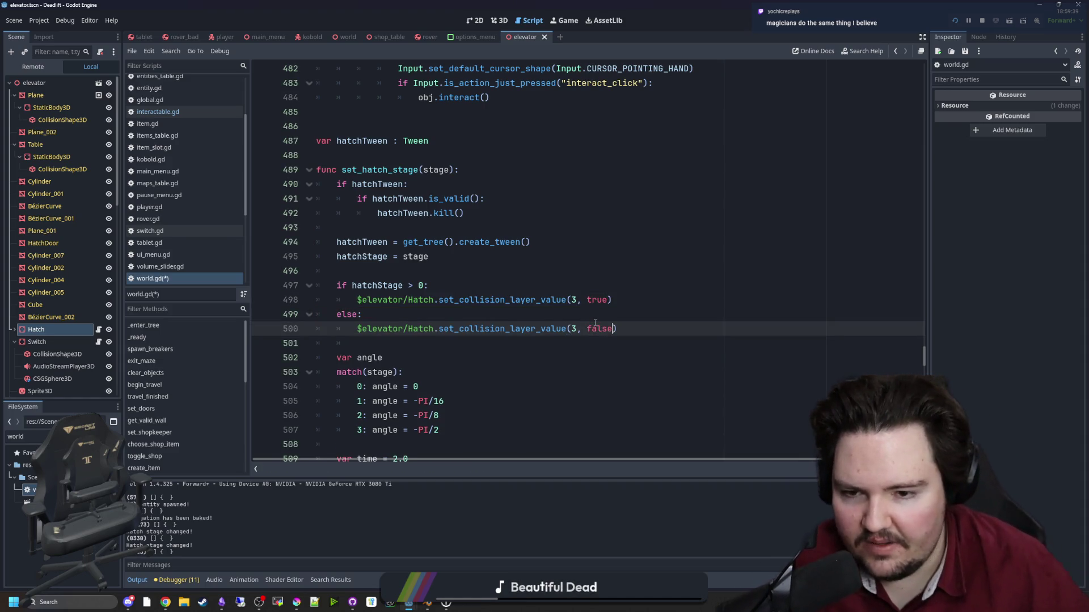
{"action": "left_click", "coordinate": [638, 300]}
{"action": "key", "text": "ctrl+s"}
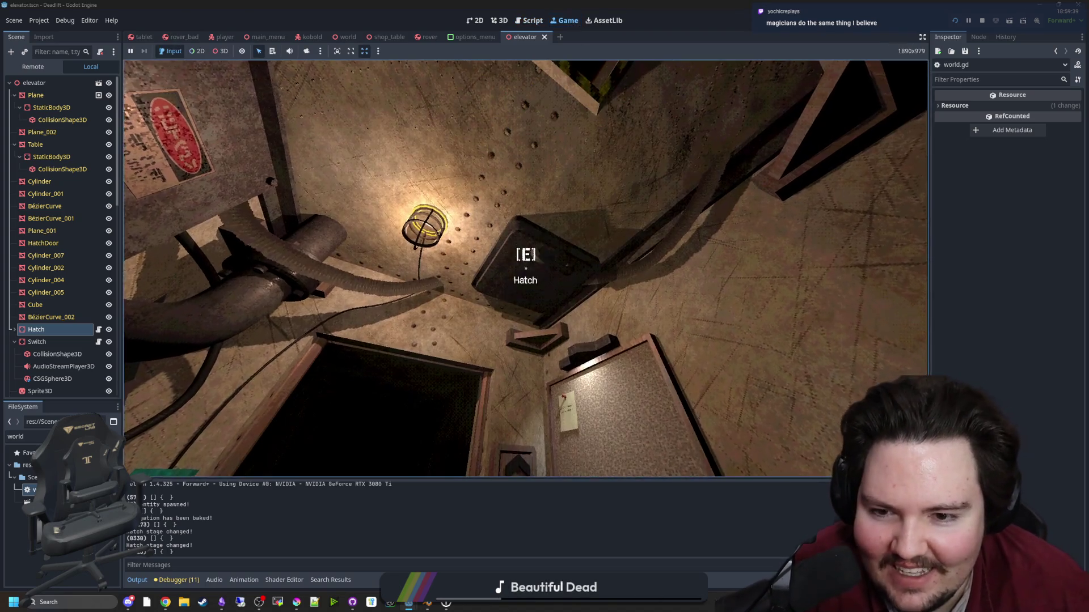
{"action": "left_click", "coordinate": [526, 260]}
{"action": "key", "text": "e"}
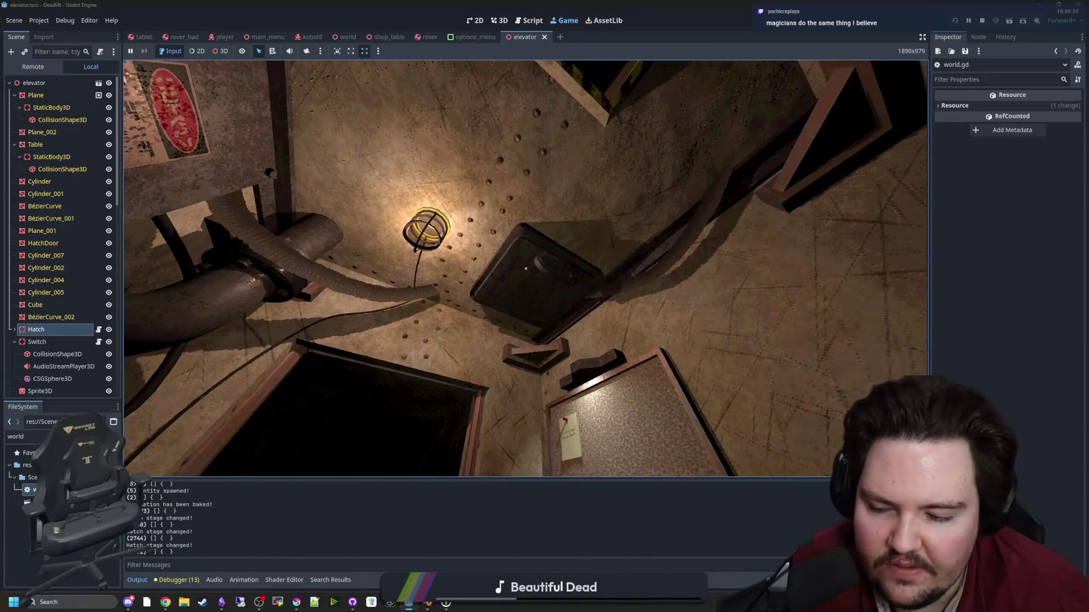
{"action": "key", "text": "super"}
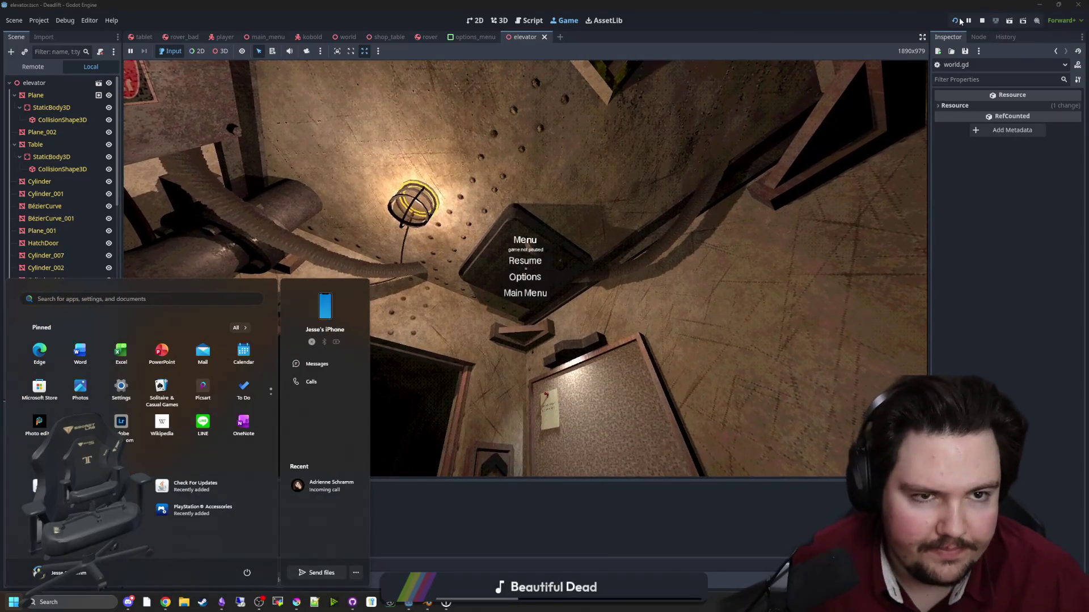
{"action": "left_click", "coordinate": [981, 21]}
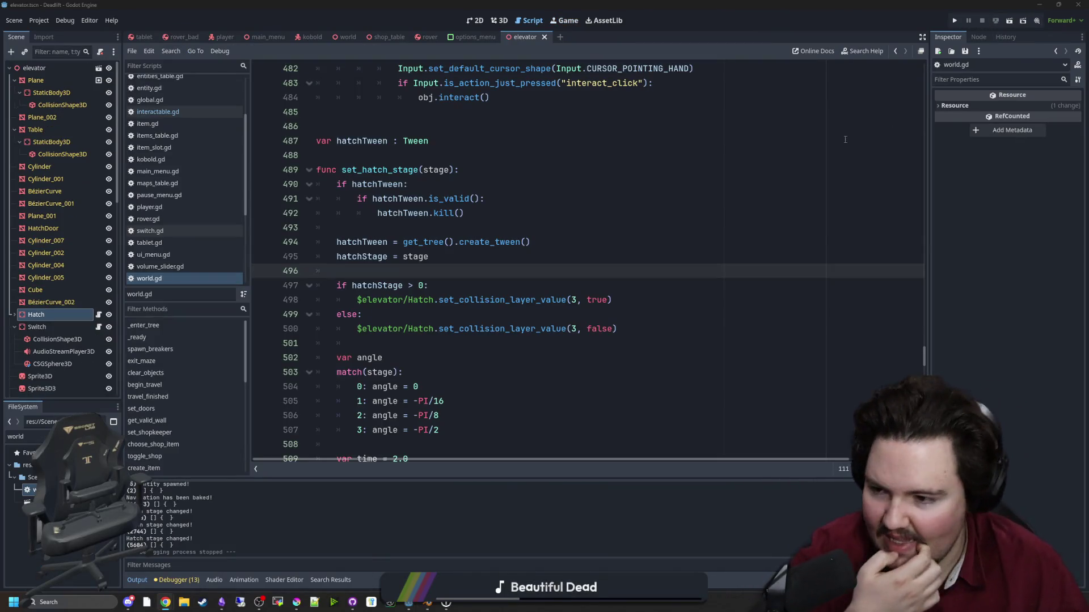
Open Freesound in a new browser window over the editor and search 'metal squeak'.
{"action": "left_click", "coordinate": [165, 602]}
{"action": "type", "text": "freesou"}
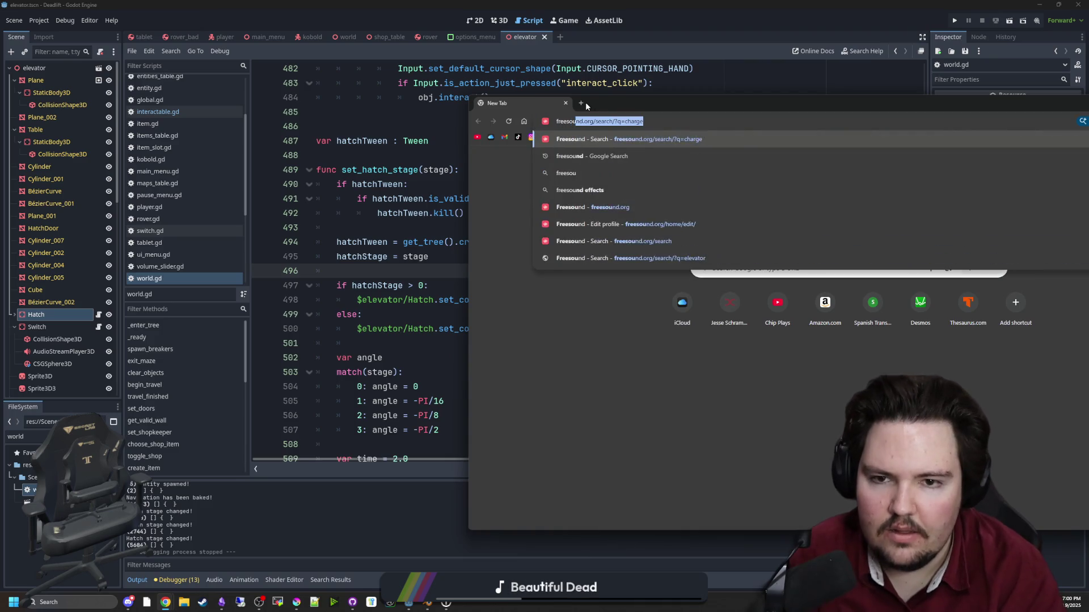
{"action": "key", "text": "Return"}
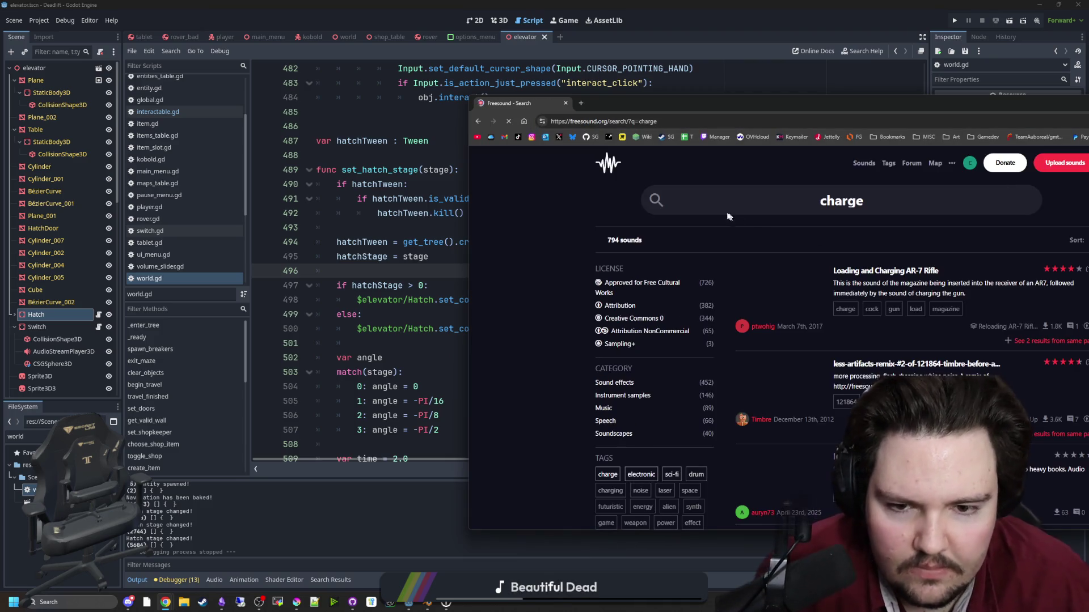
{"action": "mouse_move", "coordinate": [801, 101]}
{"action": "left_mouse_down"}
{"action": "mouse_move", "coordinate": [768, 249]}
{"action": "mouse_move", "coordinate": [617, 104]}
{"action": "left_mouse_up"}
{"action": "left_click_drag", "start_coordinate": [709, 199], "coordinate": [628, 196]}
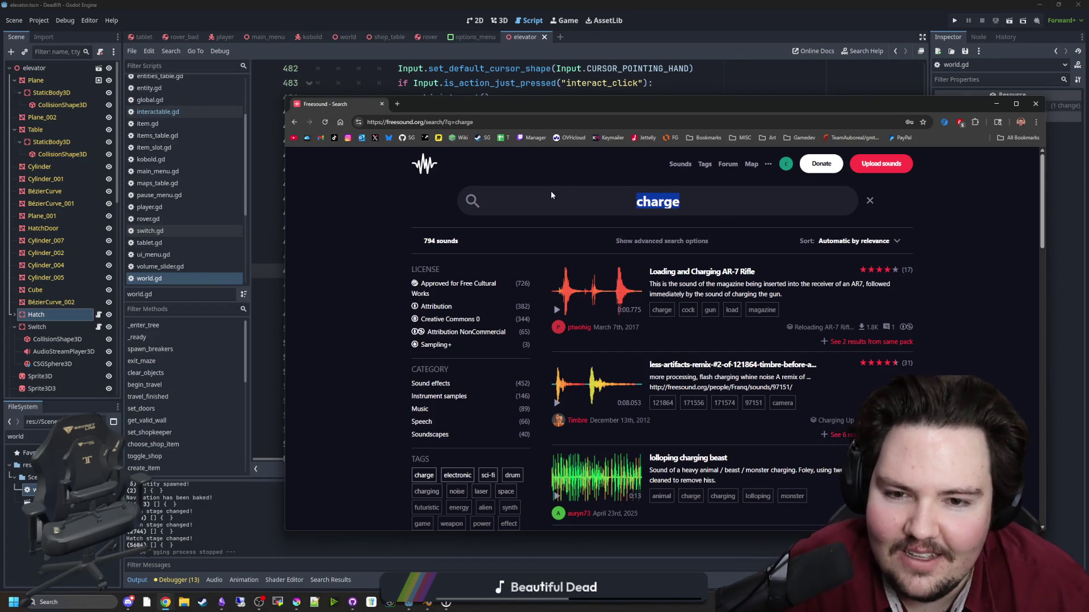
{"action": "double_click", "coordinate": [635, 211]}
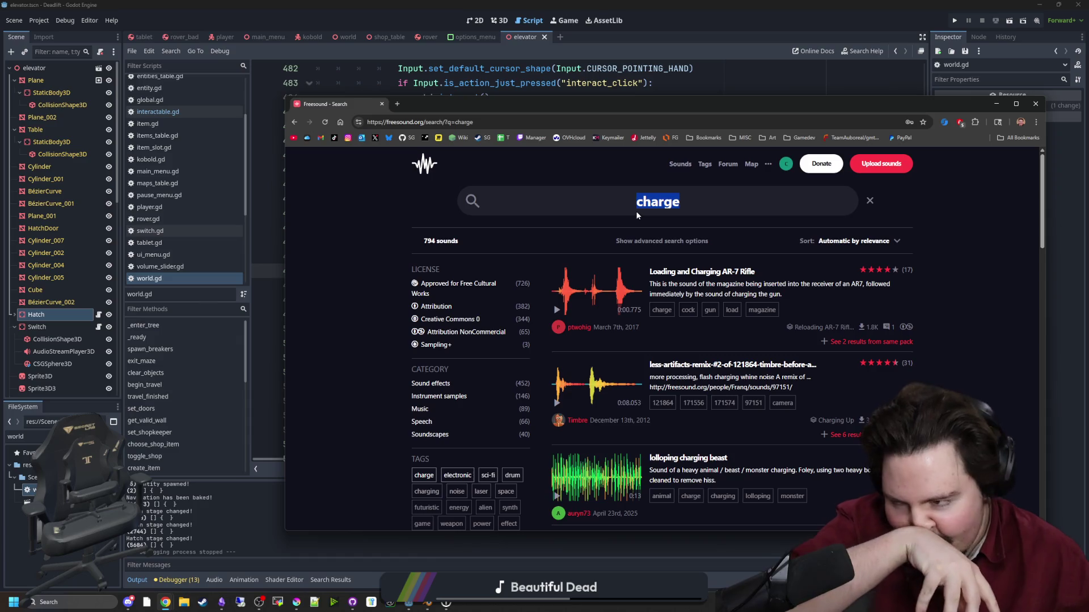
{"action": "type", "text": "metal "}
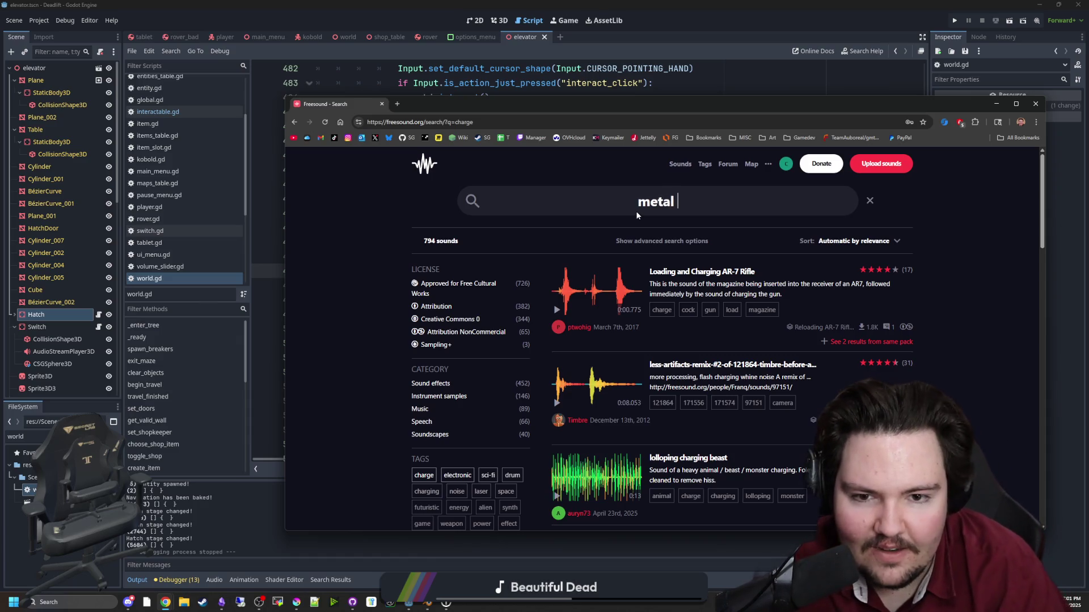
{"action": "type", "text": "squea"}
{"action": "key", "text": "BackSpace"}
{"action": "key", "text": "BackSpace"}
{"action": "key", "text": "BackSpace"}
{"action": "type", "text": "ueak"}
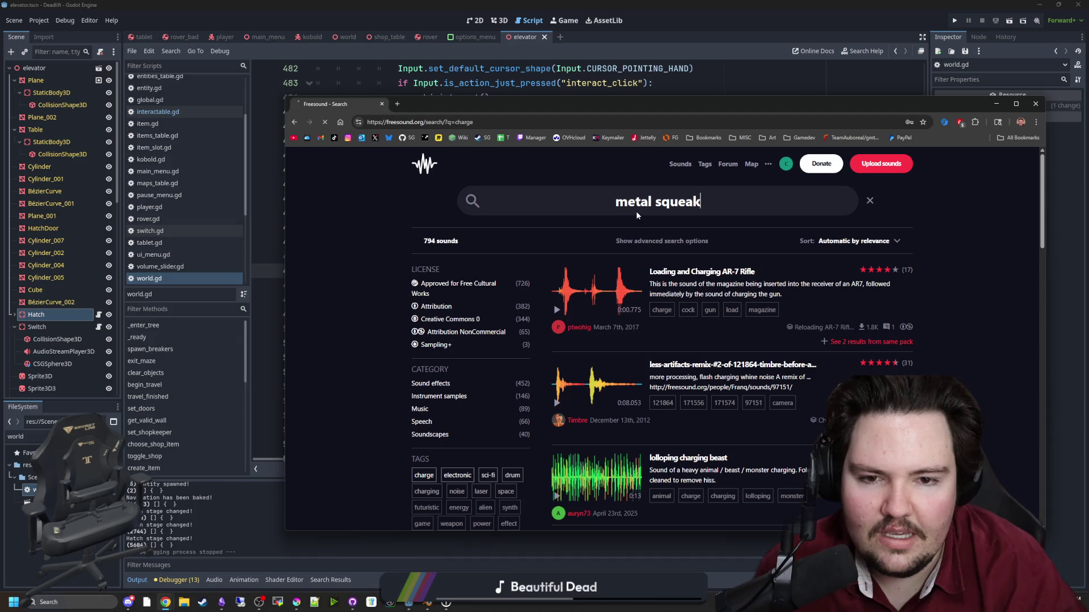
{"action": "key", "text": "Return"}
Preview the first metal squeak result and the defaultv_metal_squeaks sound.
{"action": "left_click", "coordinate": [557, 310]}
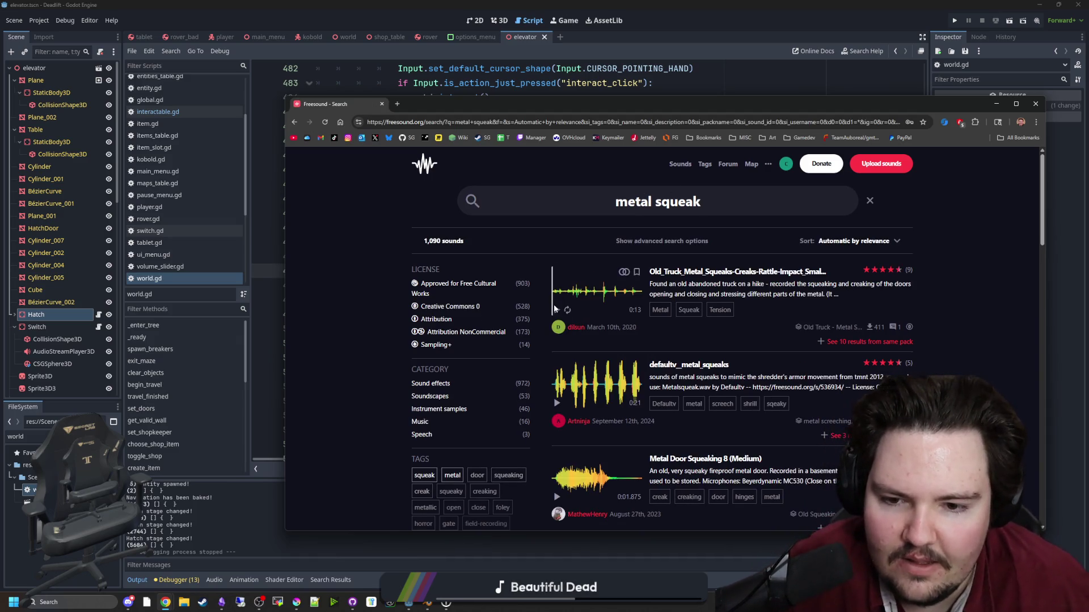
{"action": "left_click", "coordinate": [559, 311]}
{"action": "left_click", "coordinate": [259, 602]}
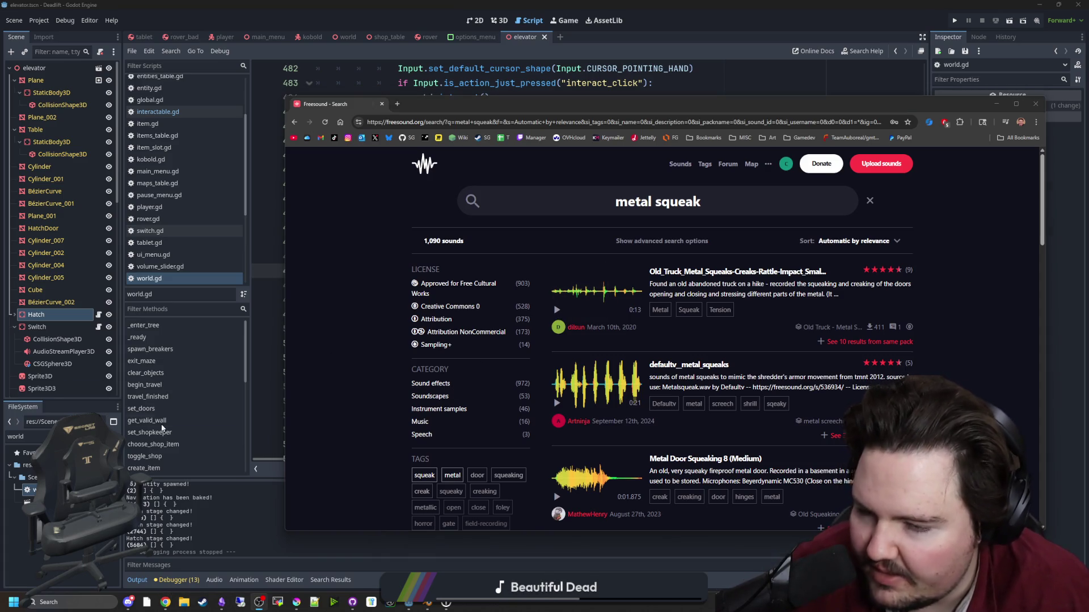
{"action": "scroll", "coordinate": [567, 374], "scroll_direction": "down", "scroll_amount": 1}
{"action": "left_click", "coordinate": [581, 338]}
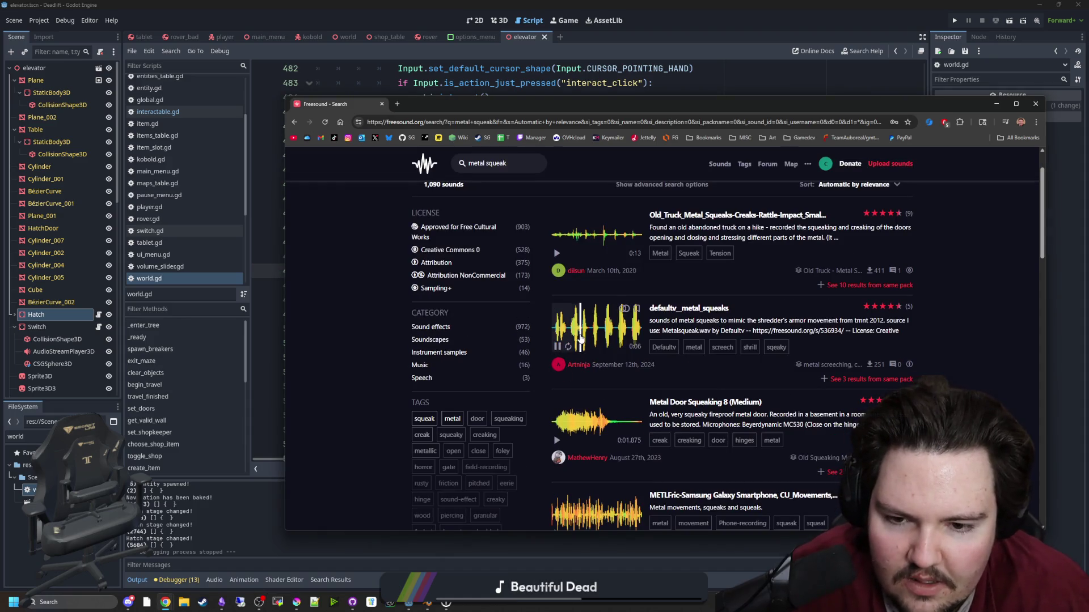
{"action": "left_click", "coordinate": [595, 336]}
{"action": "left_click", "coordinate": [596, 336]}
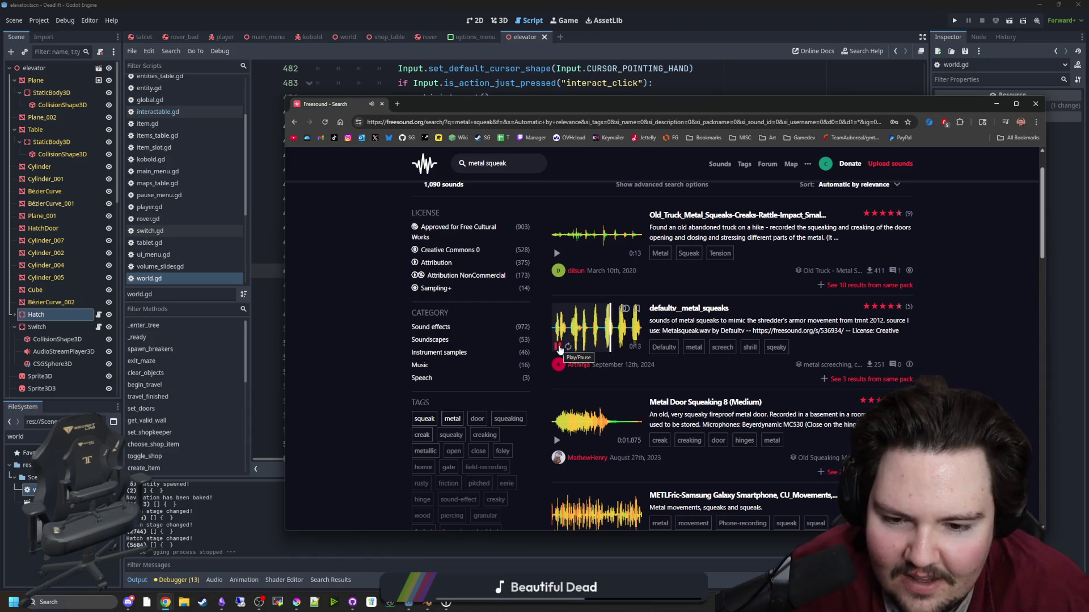
Preview Metal Door Squeaking 8, Rusty Metal Squeak goose, Rotating Metal Fan and Metal Panini Grill sounds.
{"action": "scroll", "coordinate": [559, 350], "scroll_direction": "down", "scroll_amount": 1}
{"action": "left_click", "coordinate": [558, 384]}
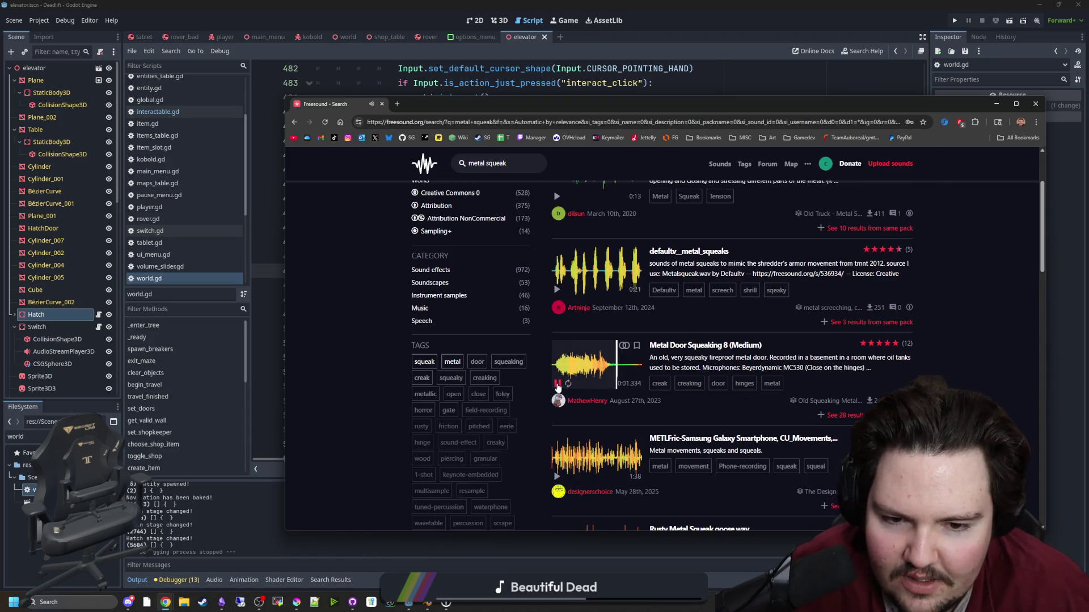
{"action": "left_click", "coordinate": [557, 384]}
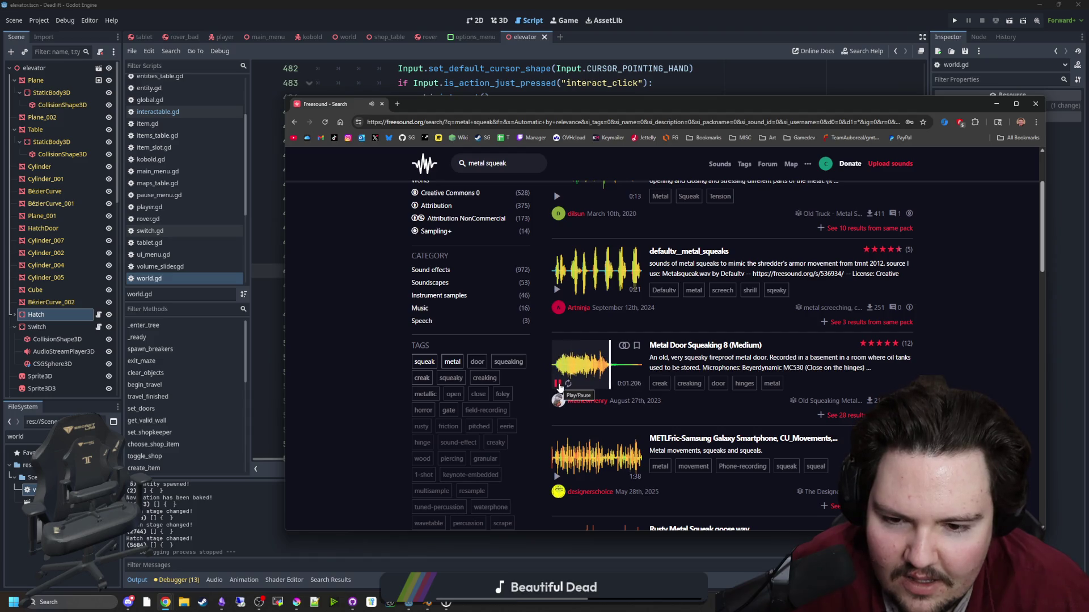
{"action": "scroll", "coordinate": [560, 386], "scroll_direction": "down", "scroll_amount": 2}
{"action": "scroll", "coordinate": [562, 388], "scroll_direction": "down", "scroll_amount": 1}
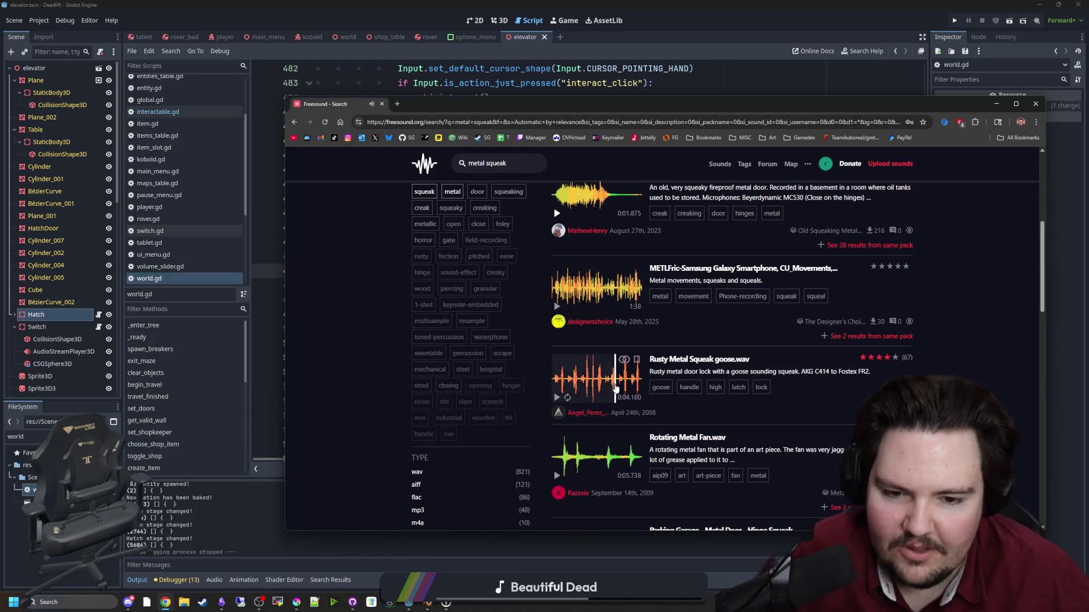
{"action": "left_click", "coordinate": [557, 398]}
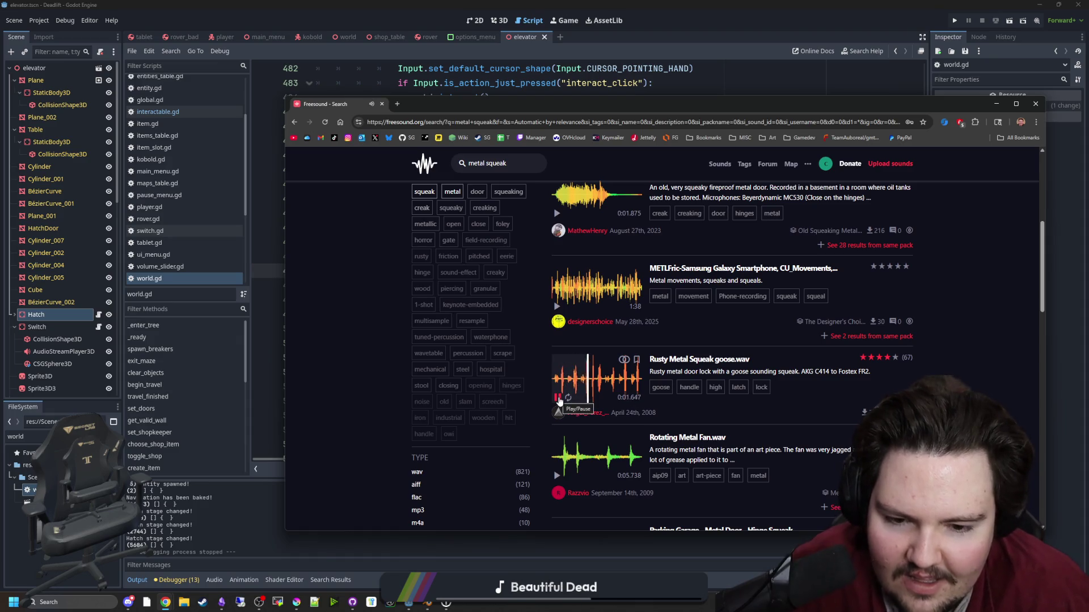
{"action": "scroll", "coordinate": [559, 391], "scroll_direction": "down", "scroll_amount": 2}
{"action": "left_click", "coordinate": [558, 364]}
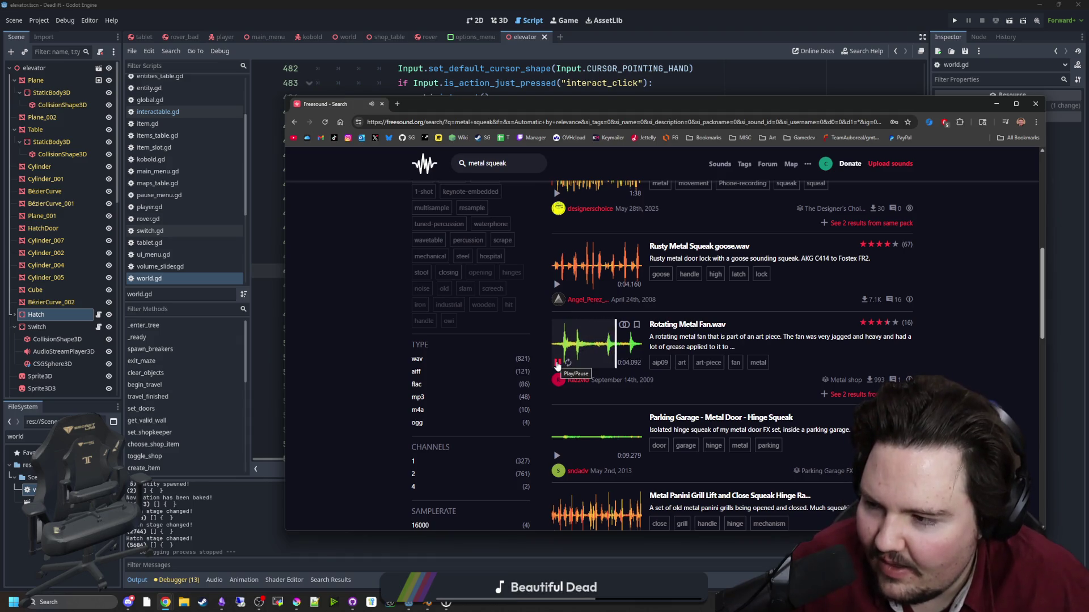
{"action": "scroll", "coordinate": [557, 364], "scroll_direction": "down", "scroll_amount": 3}
{"action": "left_click", "coordinate": [558, 363]}
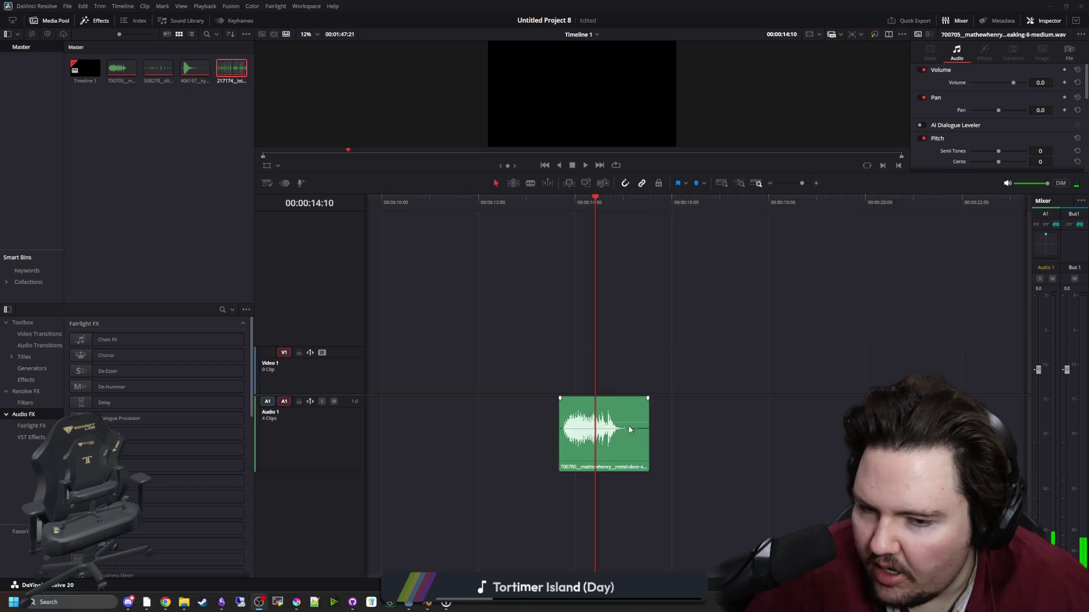
Audition the 508278 truck clip around 25–33 s and cut it down to the squeak.
{"action": "scroll", "coordinate": [629, 429], "scroll_direction": "down", "scroll_amount": 6}
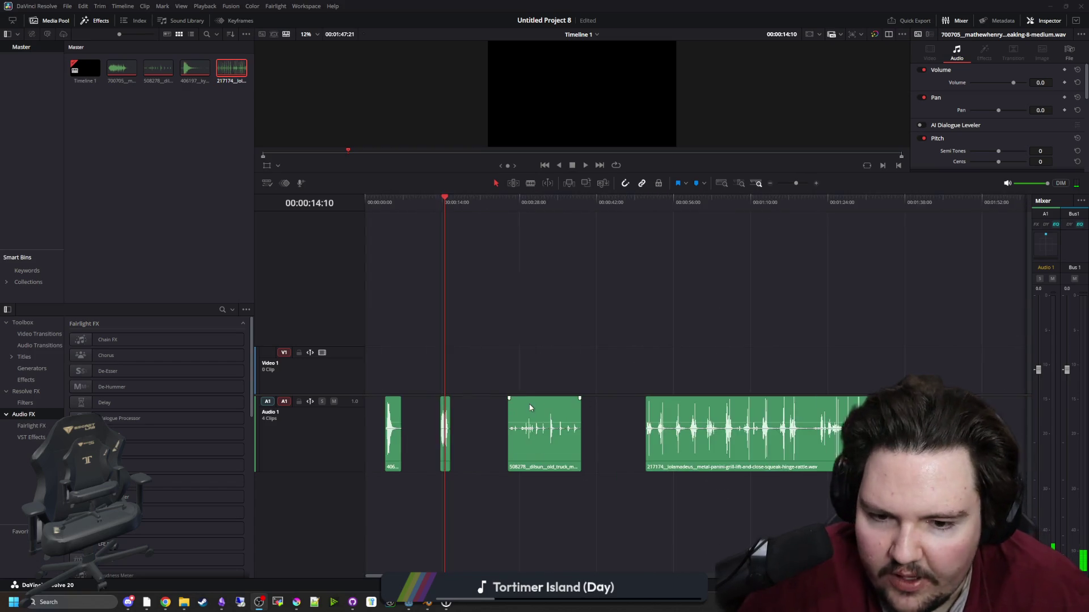
{"action": "left_click", "coordinate": [472, 203]}
{"action": "key", "text": "space"}
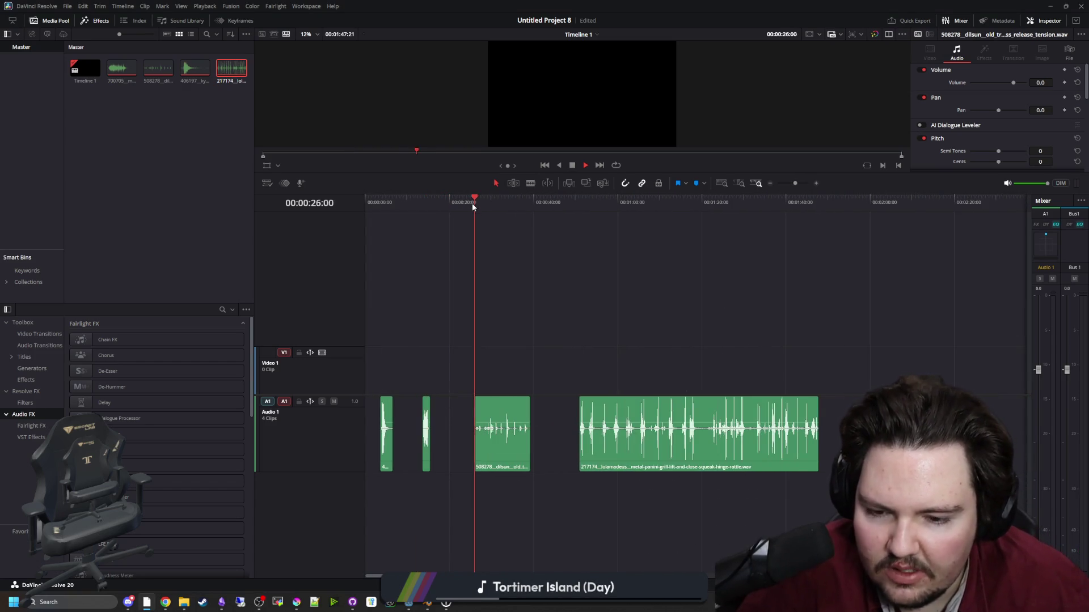
{"action": "scroll", "coordinate": [484, 389], "scroll_direction": "up", "scroll_amount": 6}
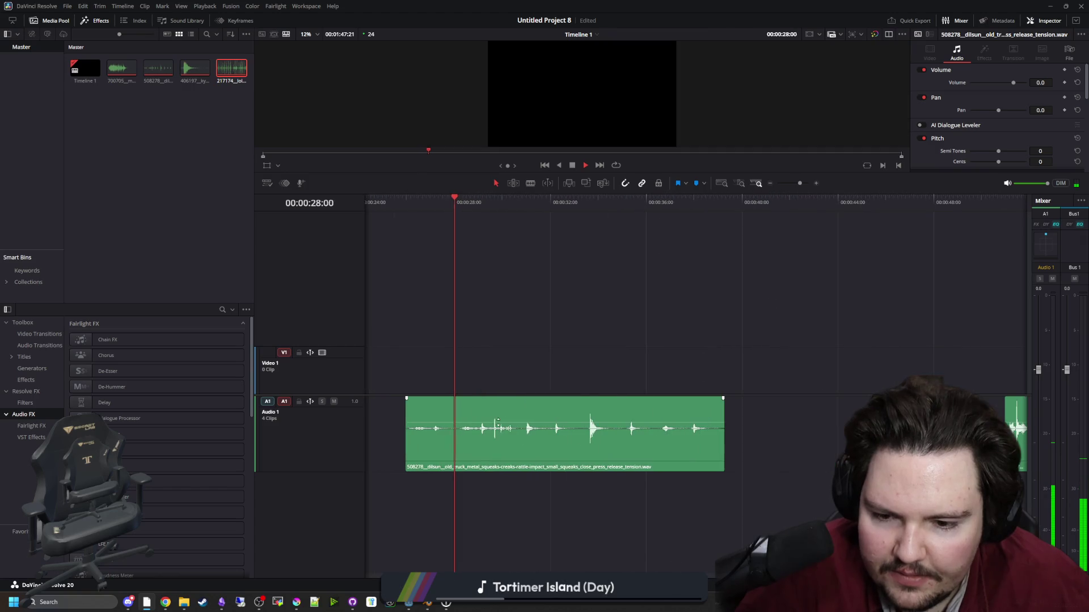
{"action": "left_click", "coordinate": [589, 202]}
{"action": "left_click", "coordinate": [578, 201]}
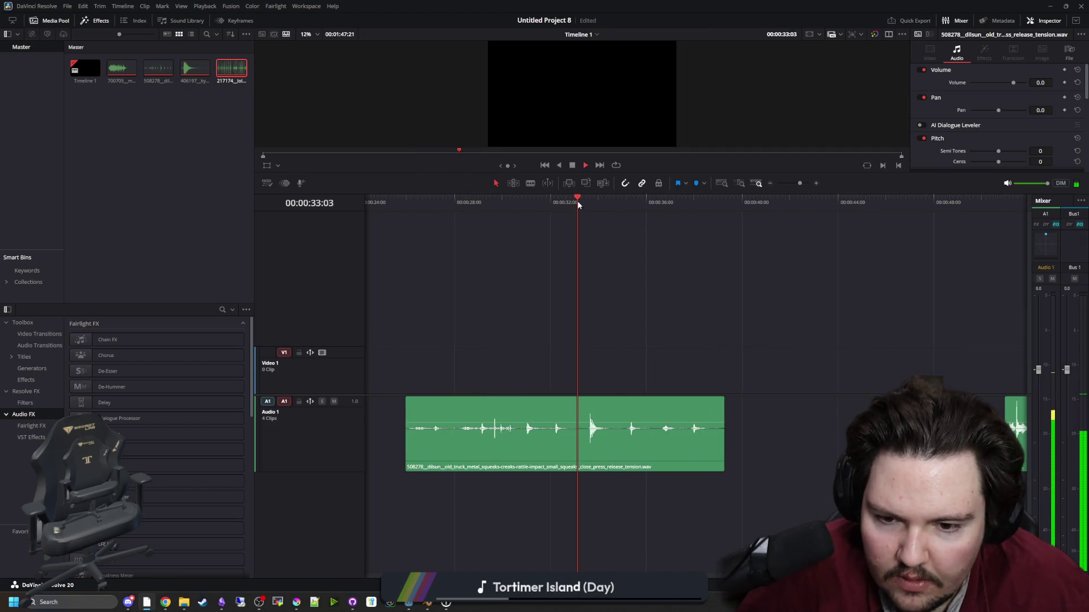
{"action": "left_click", "coordinate": [544, 200]}
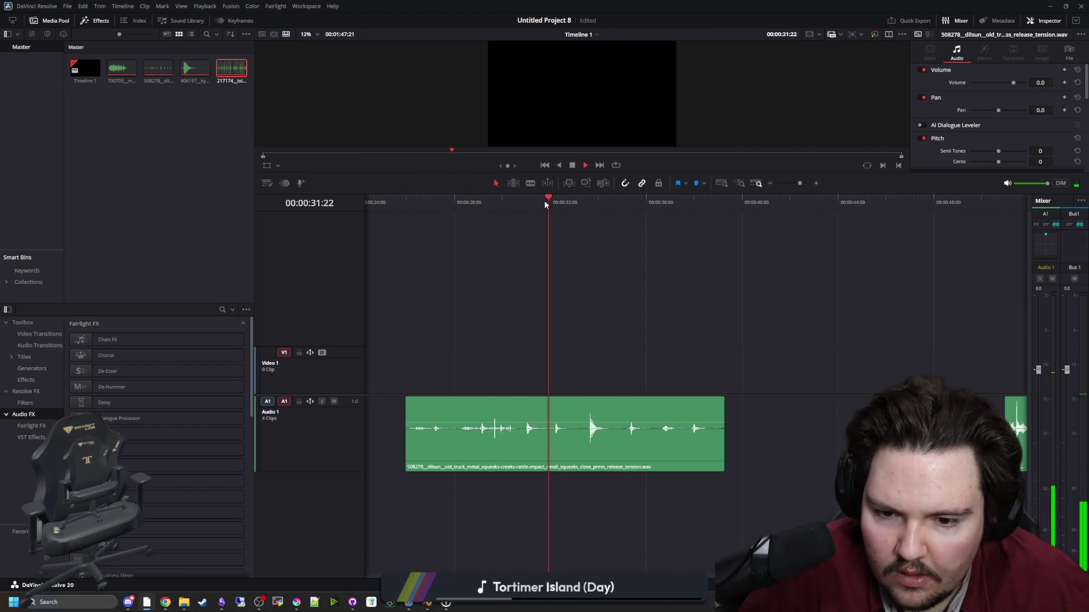
{"action": "left_click", "coordinate": [513, 201]}
{"action": "left_click", "coordinate": [520, 442]}
{"action": "key", "text": "ctrl+b"}
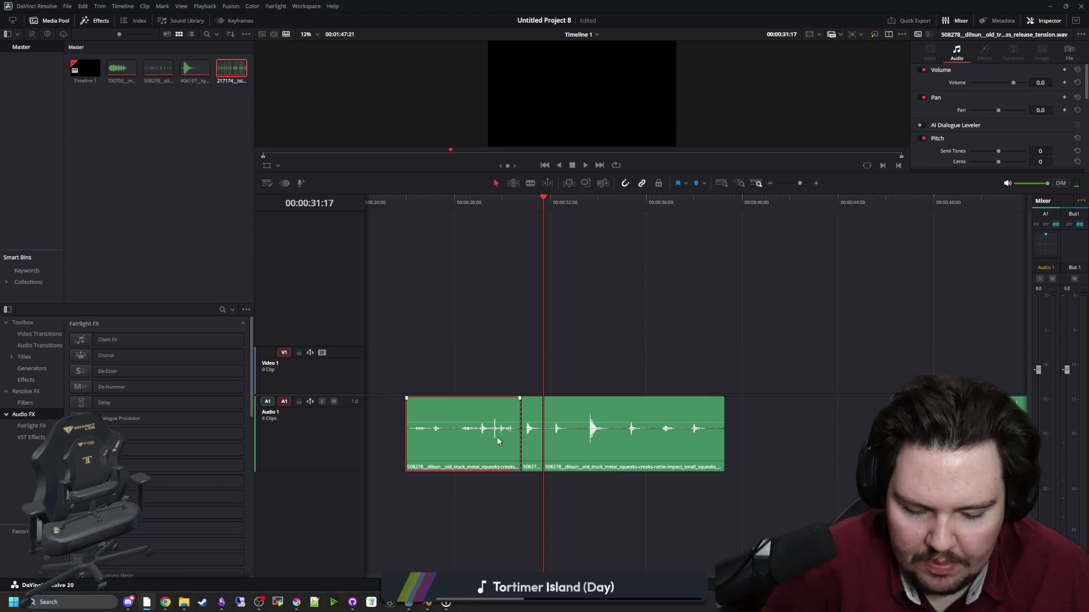
{"action": "left_click", "coordinate": [569, 436], "text": "ctrl"}
{"action": "key", "text": "Delete"}
Play through the 217174 hinge-rattle clip and stop on the chosen sound near 0:58.
{"action": "scroll", "coordinate": [515, 426], "scroll_direction": "down", "scroll_amount": 5}
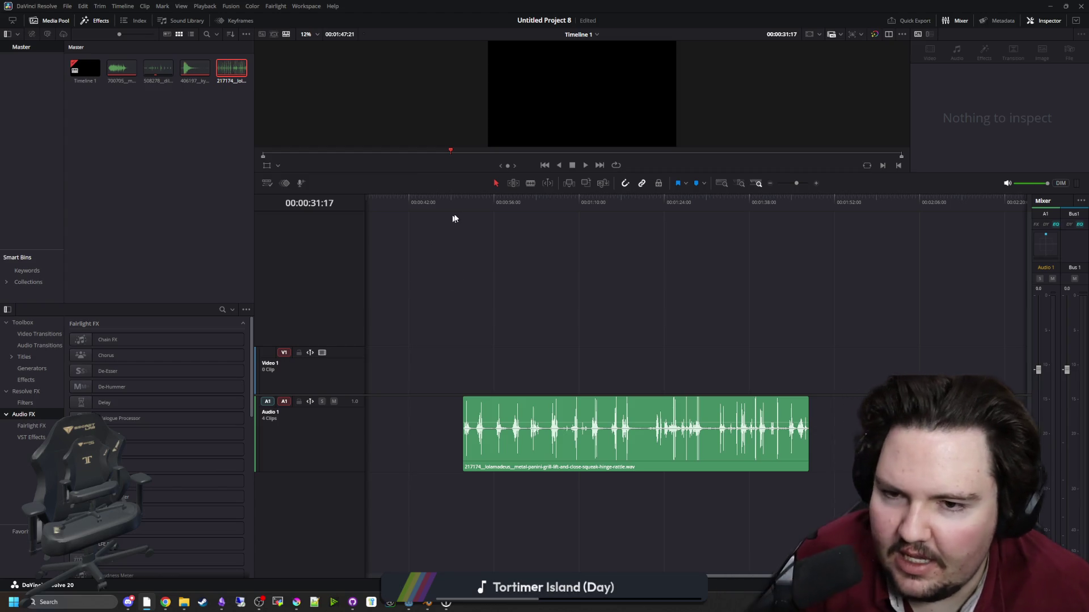
{"action": "mouse_move", "coordinate": [463, 203]}
{"action": "left_mouse_down"}
{"action": "mouse_move", "coordinate": [668, 206]}
{"action": "mouse_move", "coordinate": [612, 210]}
{"action": "left_mouse_up"}
{"action": "key", "text": "space"}
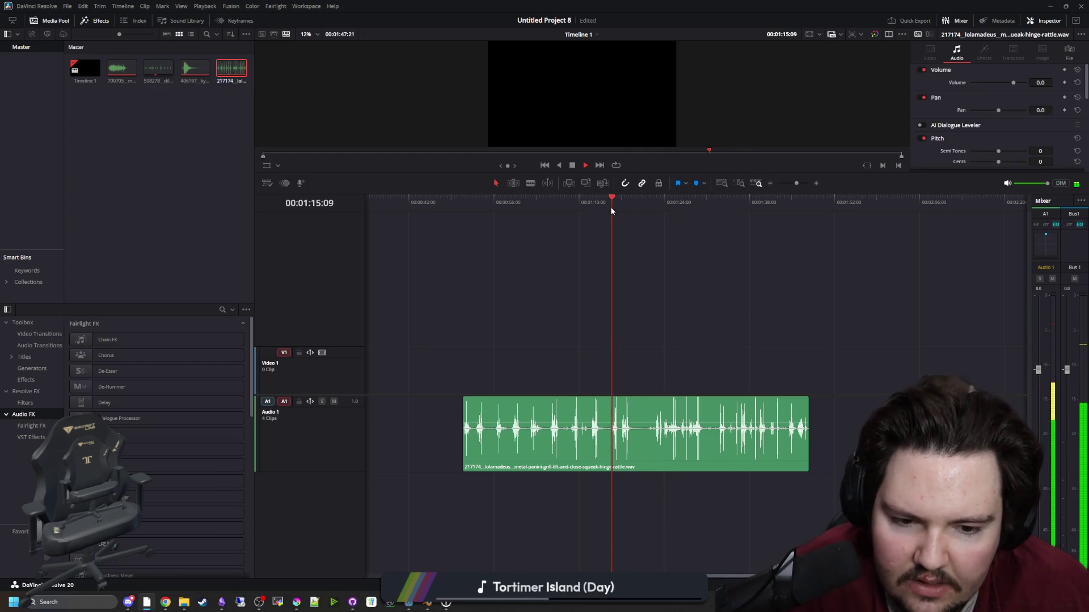
{"action": "key", "text": "space"}
{"action": "left_click", "coordinate": [564, 203]}
{"action": "key", "text": "space"}
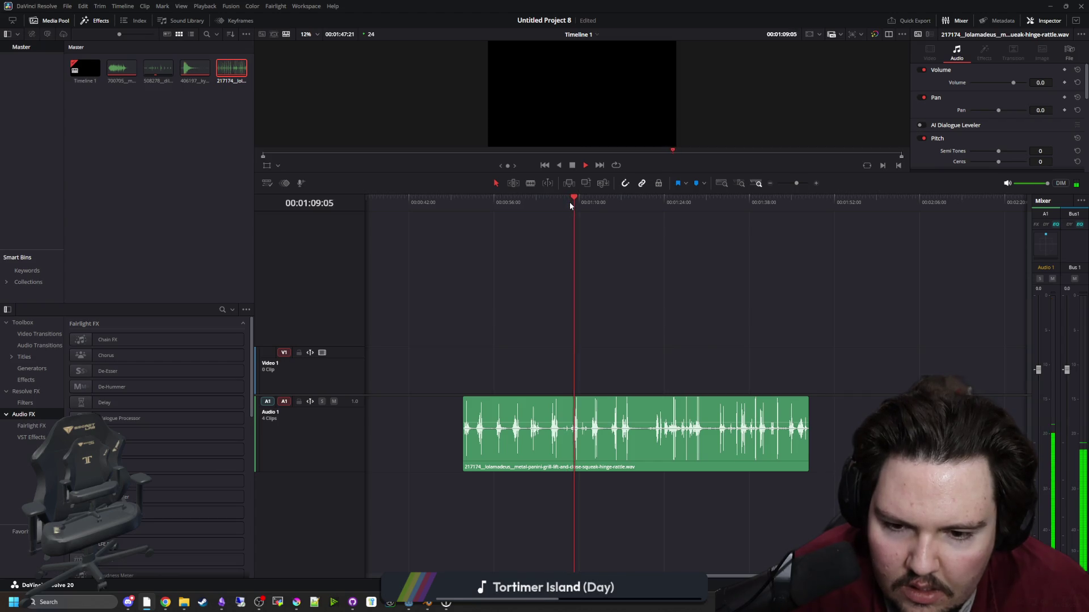
{"action": "left_click_drag", "start_coordinate": [569, 202], "coordinate": [788, 213]}
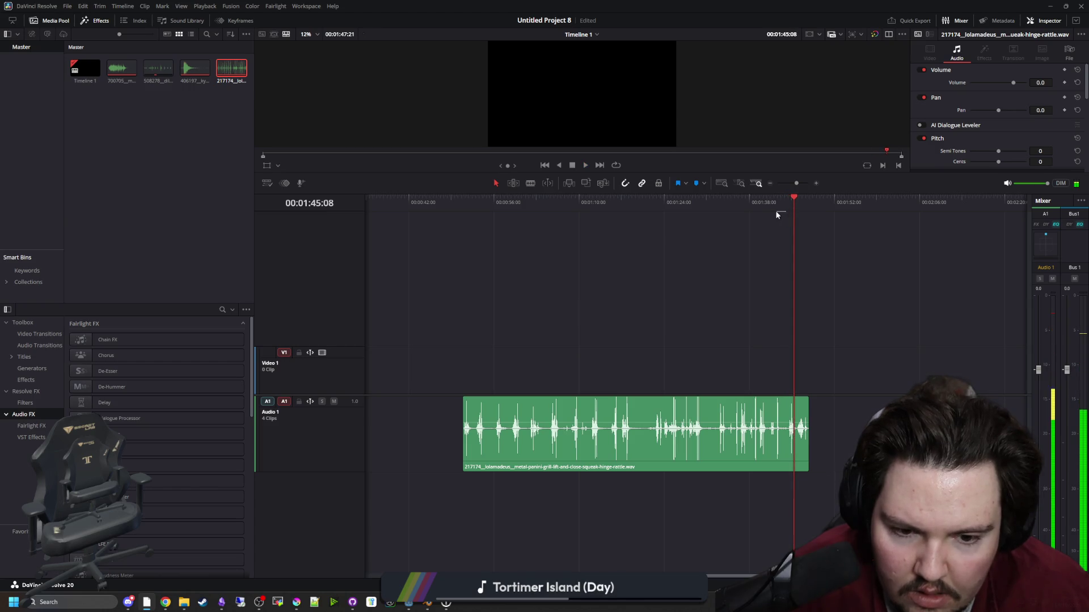
{"action": "left_click_drag", "start_coordinate": [557, 218], "coordinate": [509, 203]}
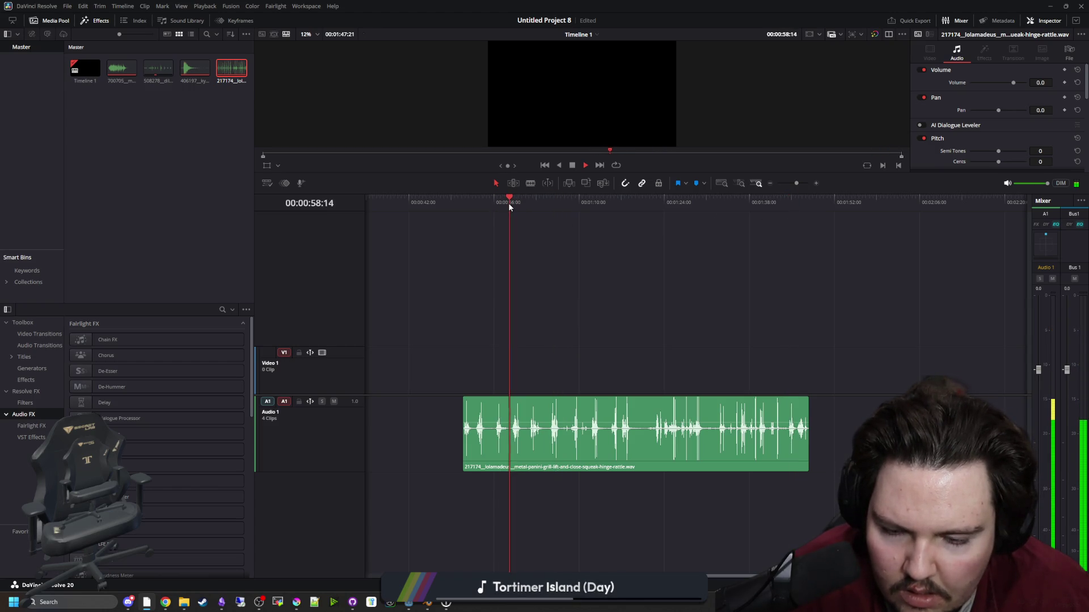
{"action": "key", "text": "space"}
{"action": "key", "text": "space"}
{"action": "key", "text": "ctrl+equal"}
{"action": "key", "text": "ctrl+equal"}
{"action": "key", "text": "ctrl+equal"}
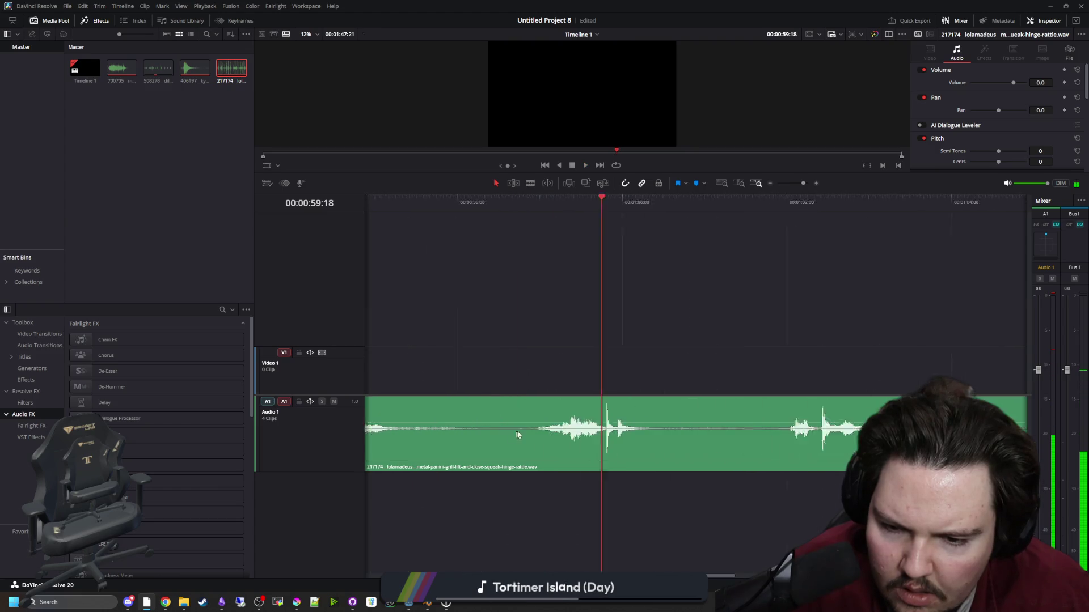
Blade the 217174 clip before and after the chosen sound and delete the excess pieces.
{"action": "key", "text": "b"}
{"action": "left_click", "coordinate": [652, 437]}
{"action": "key", "text": "a"}
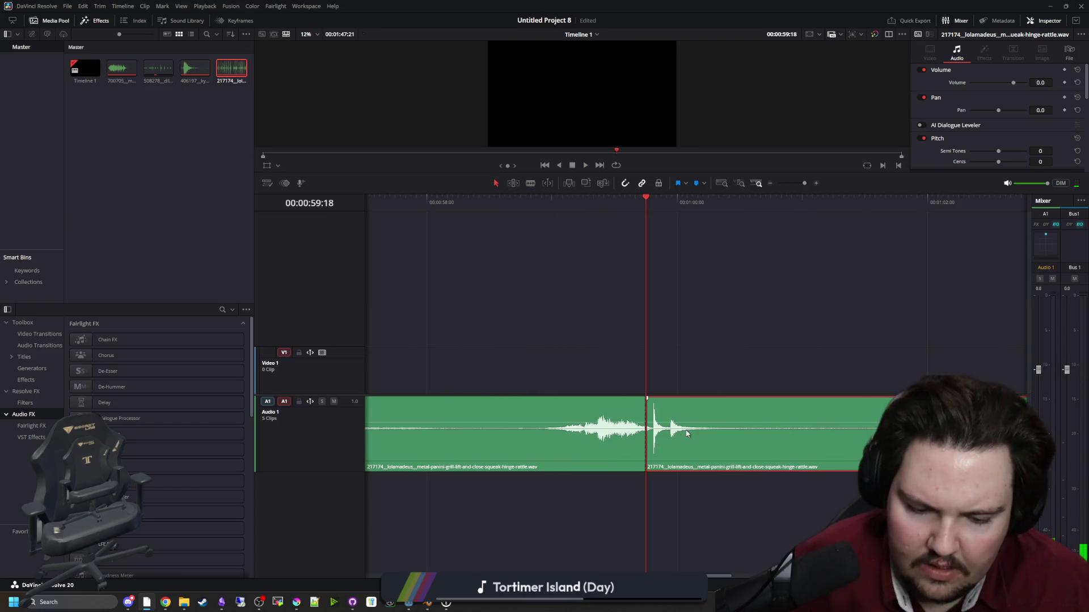
{"action": "key", "text": "Delete"}
{"action": "key", "text": "b"}
{"action": "left_click", "coordinate": [526, 435]}
{"action": "key", "text": "a"}
{"action": "left_click", "coordinate": [505, 435]}
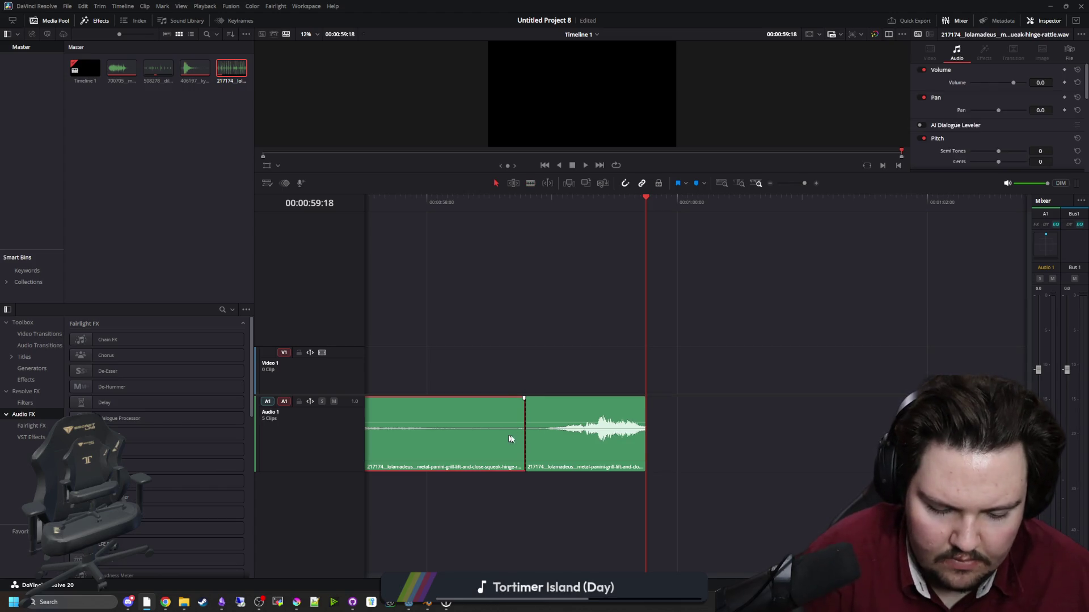
{"action": "key", "text": "Delete"}
{"action": "key", "text": "Delete"}
{"action": "scroll", "coordinate": [822, 448], "scroll_direction": "left", "scroll_amount": 10}
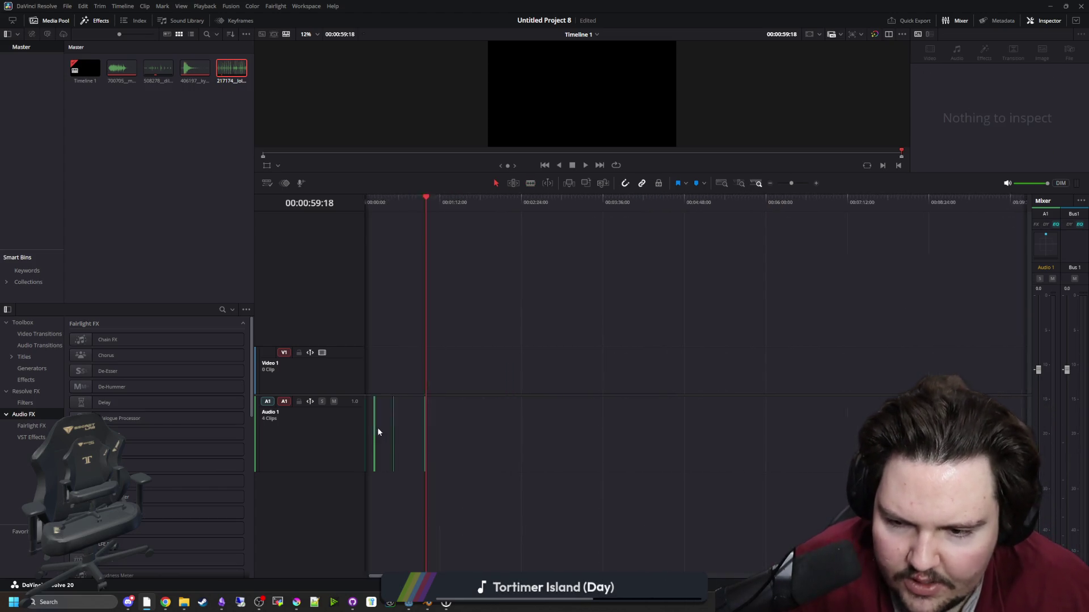
Move the 508278 and 217174 clips together near the timeline start and play them.
{"action": "scroll", "coordinate": [751, 446], "scroll_direction": "left", "scroll_amount": 5}
{"action": "scroll", "coordinate": [567, 431], "scroll_direction": "down", "scroll_amount": 3}
{"action": "left_click_drag", "start_coordinate": [747, 432], "coordinate": [320, 438]}
{"action": "scroll", "coordinate": [471, 404], "scroll_direction": "down", "scroll_amount": 3}
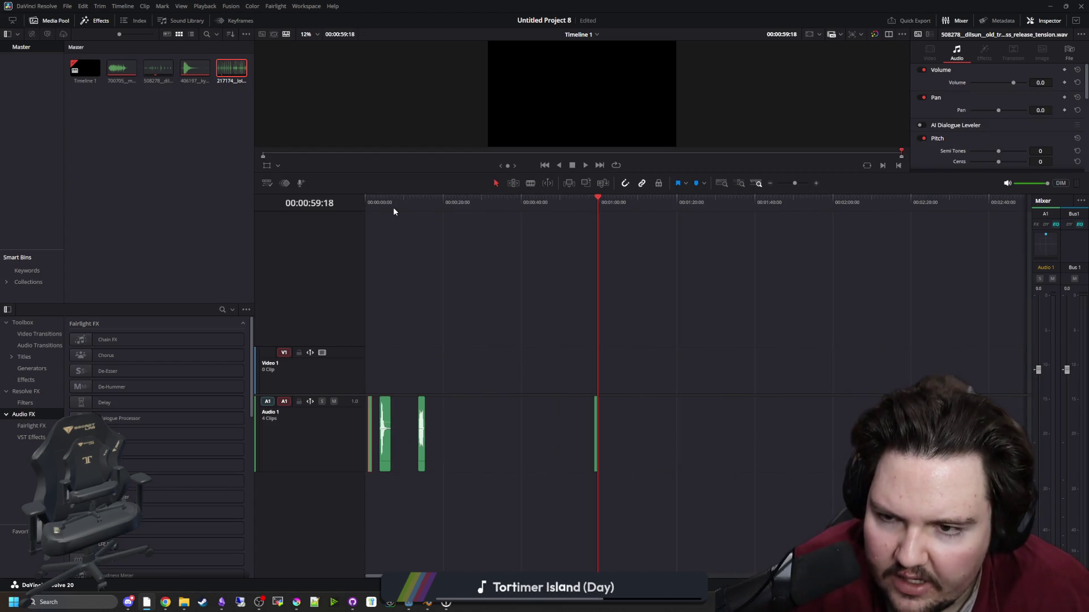
{"action": "scroll", "coordinate": [474, 440], "scroll_direction": "up", "scroll_amount": 3}
{"action": "mouse_move", "coordinate": [810, 445]}
{"action": "left_mouse_down"}
{"action": "mouse_move", "coordinate": [297, 441]}
{"action": "mouse_move", "coordinate": [476, 434]}
{"action": "left_mouse_up"}
{"action": "scroll", "coordinate": [659, 441], "scroll_direction": "up", "scroll_amount": 3}
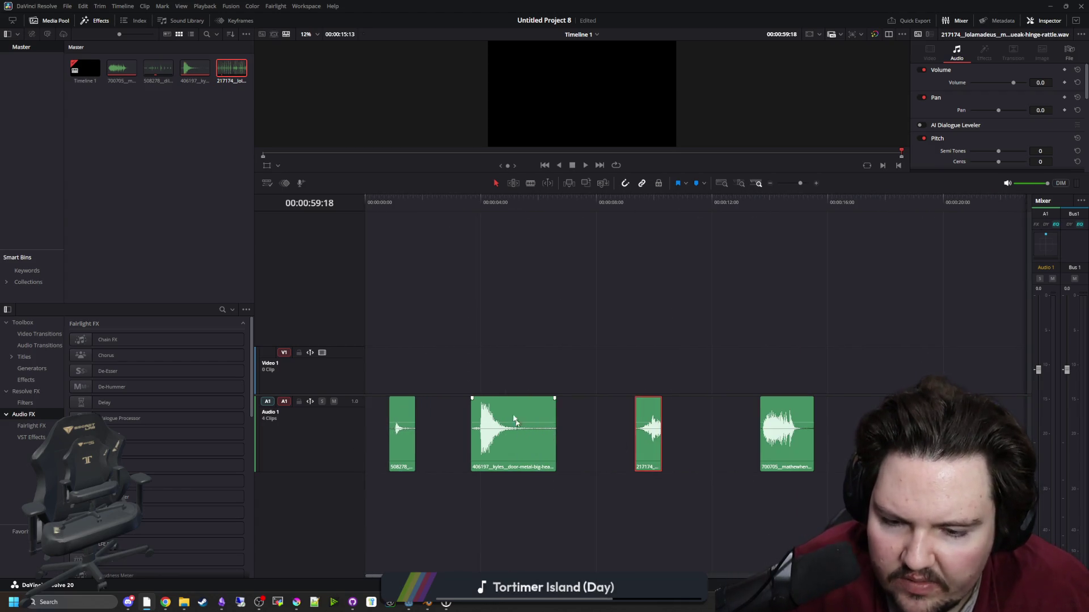
{"action": "left_click", "coordinate": [387, 199]}
{"action": "key", "text": "space"}
Stack 700705 on a new Audio 2 track and butt 508278 right after 217174.
{"action": "left_click_drag", "start_coordinate": [787, 441], "coordinate": [663, 518]}
{"action": "left_click", "coordinate": [635, 202]}
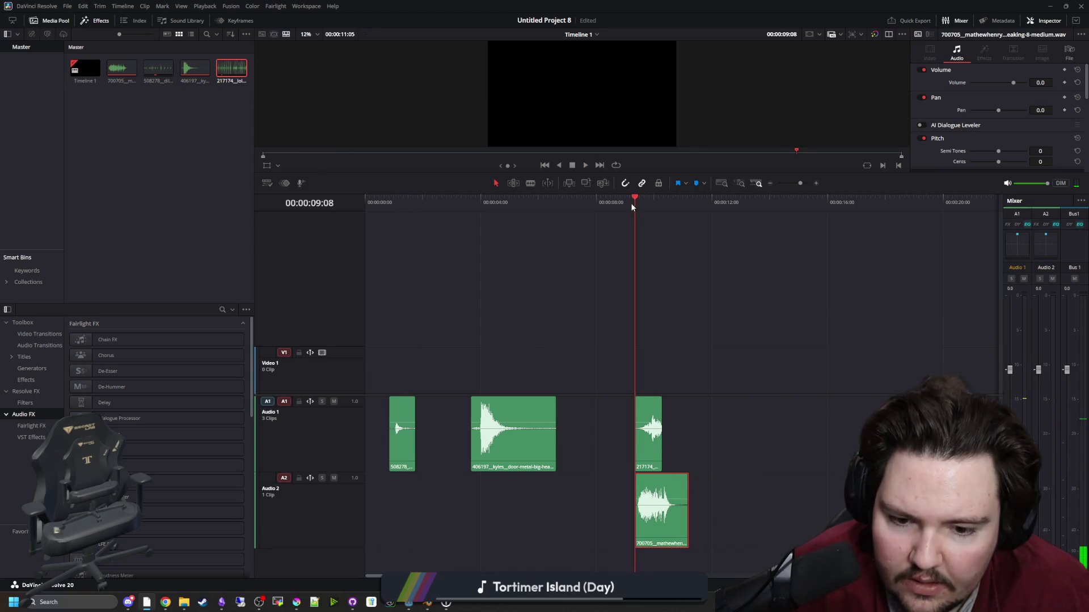
{"action": "key", "text": "space"}
{"action": "key", "text": "space"}
{"action": "mouse_move", "coordinate": [400, 448]}
{"action": "left_mouse_down"}
{"action": "mouse_move", "coordinate": [684, 447]}
{"action": "mouse_move", "coordinate": [674, 448]}
{"action": "left_mouse_up"}
{"action": "key", "text": "space"}
{"action": "left_click", "coordinate": [585, 202]}
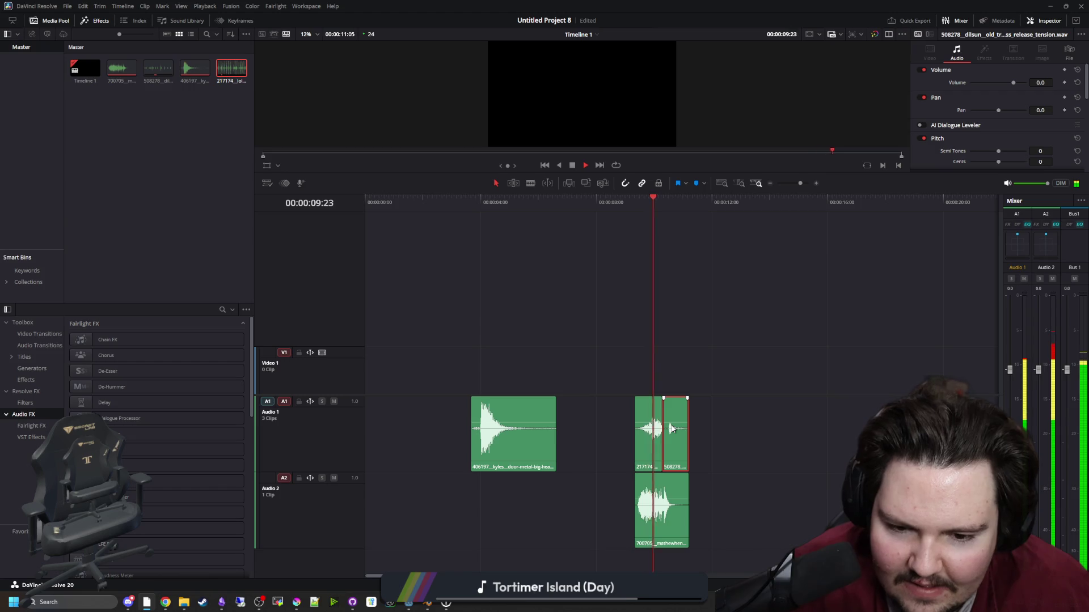
Move the 406197 slam clip to about 16 seconds and play it back.
{"action": "left_click", "coordinate": [595, 457]}
{"action": "left_click_drag", "start_coordinate": [501, 454], "coordinate": [861, 454]}
{"action": "left_click", "coordinate": [817, 203]}
{"action": "key", "text": "space"}
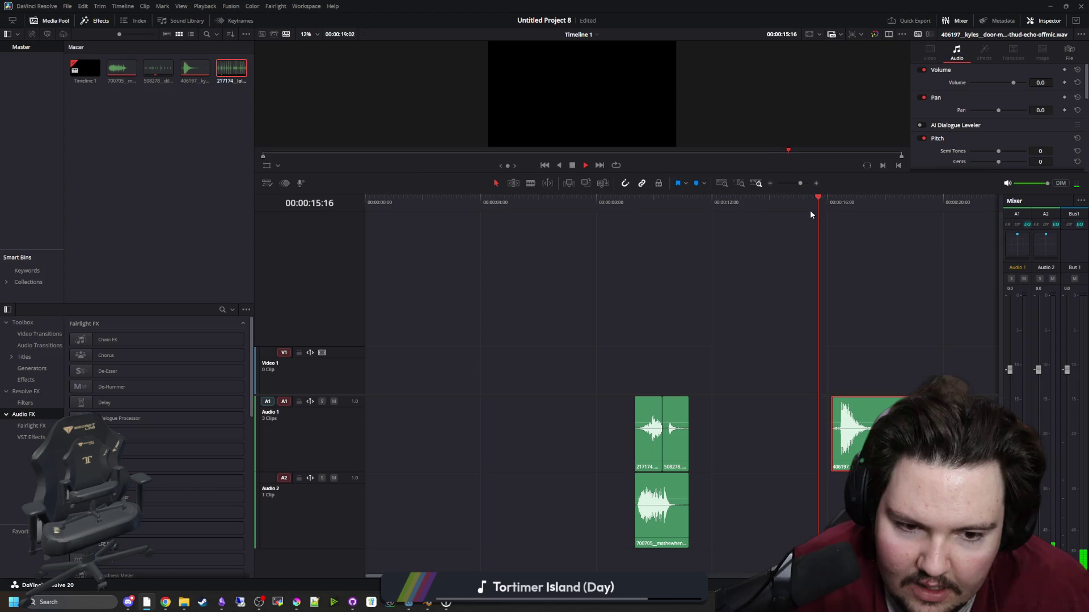
{"action": "left_click", "coordinate": [661, 511]}
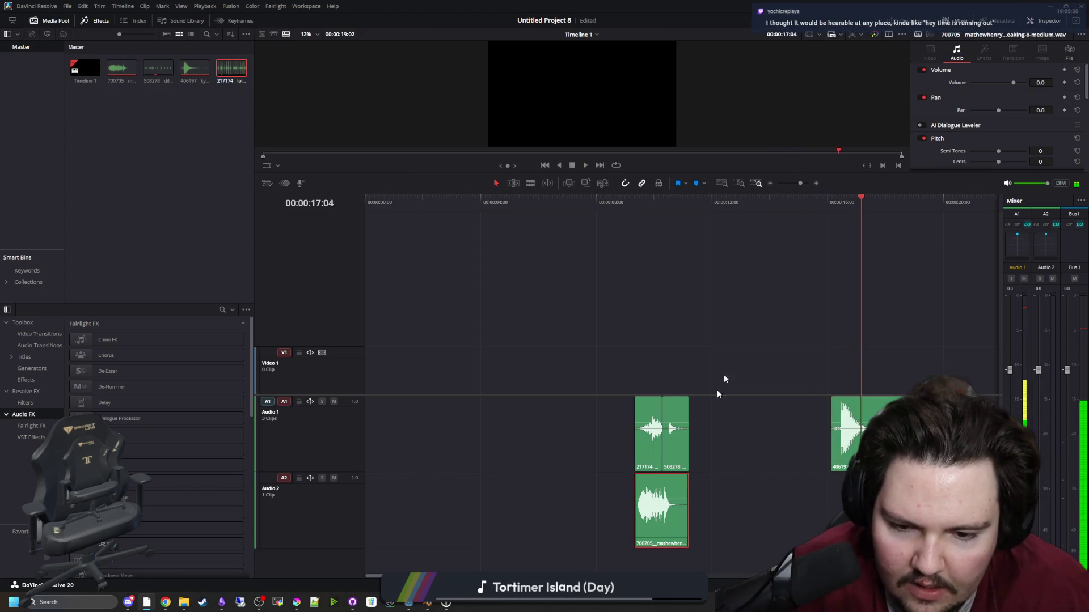
Place a copy of the 700705 clip on Audio 2 near 15 s and play it back.
{"action": "left_click", "coordinate": [742, 203]}
{"action": "key", "text": "ctrl+v"}
{"action": "left_click_drag", "start_coordinate": [765, 510], "coordinate": [838, 510]}
{"action": "key", "text": "space"}
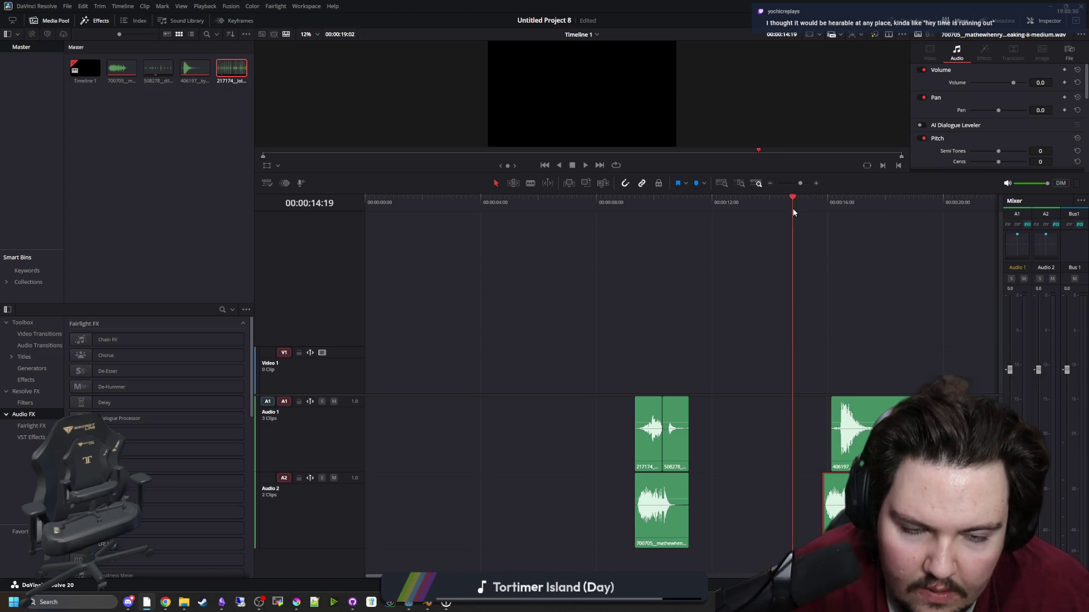
Nudge the 406197 clip slightly earlier and shorten the 700705 copy with a fade-out.
{"action": "left_click_drag", "start_coordinate": [852, 434], "coordinate": [844, 435]}
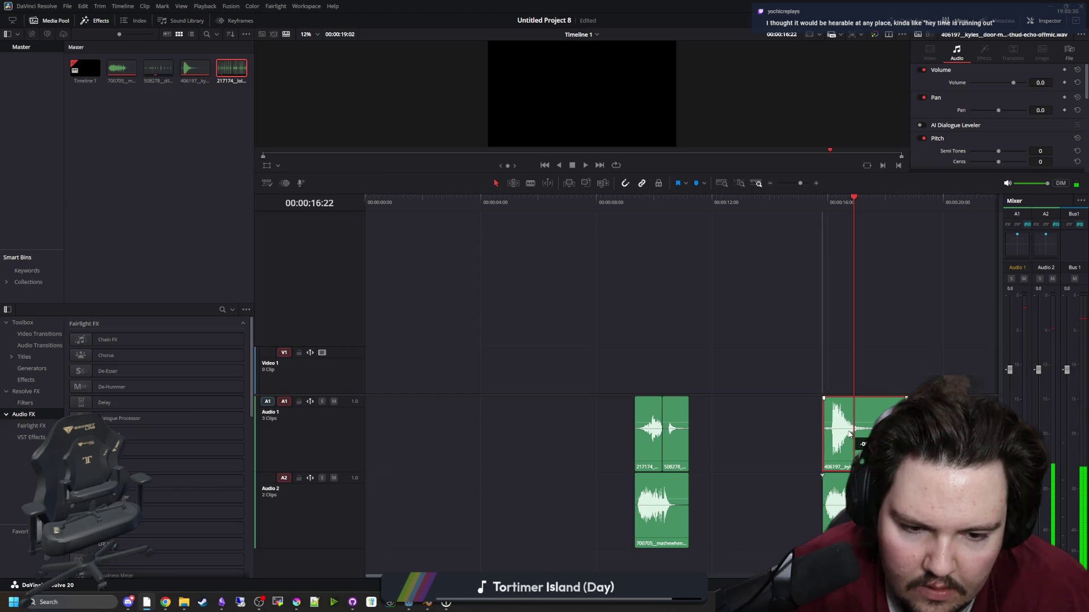
{"action": "scroll", "coordinate": [845, 434], "scroll_direction": "up", "scroll_amount": 3}
{"action": "scroll", "coordinate": [886, 435], "scroll_direction": "up", "scroll_amount": 3}
{"action": "mouse_move", "coordinate": [844, 506]}
{"action": "left_mouse_down"}
{"action": "mouse_move", "coordinate": [662, 506]}
{"action": "mouse_move", "coordinate": [652, 477]}
{"action": "mouse_move", "coordinate": [637, 479]}
{"action": "mouse_move", "coordinate": [636, 493]}
{"action": "left_mouse_up"}
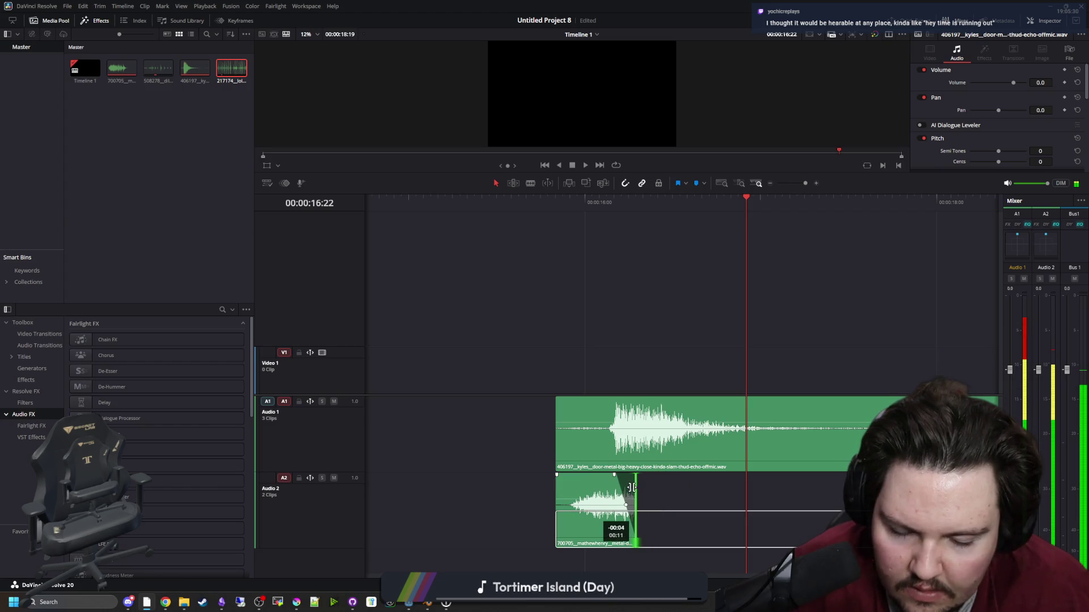
Play back the trimmed section from about 15 s and select the 406197 clip.
{"action": "left_click", "coordinate": [535, 340]}
{"action": "key", "text": "space"}
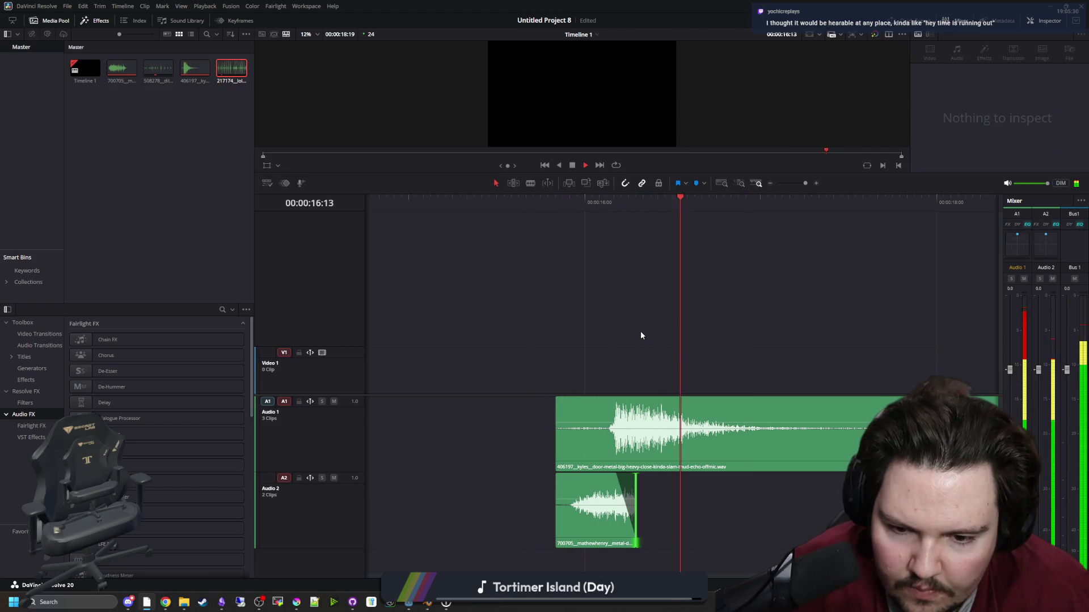
{"action": "key", "text": "space"}
{"action": "left_click", "coordinate": [646, 408]}
{"action": "scroll", "coordinate": [777, 400], "scroll_direction": "down", "scroll_amount": 3}
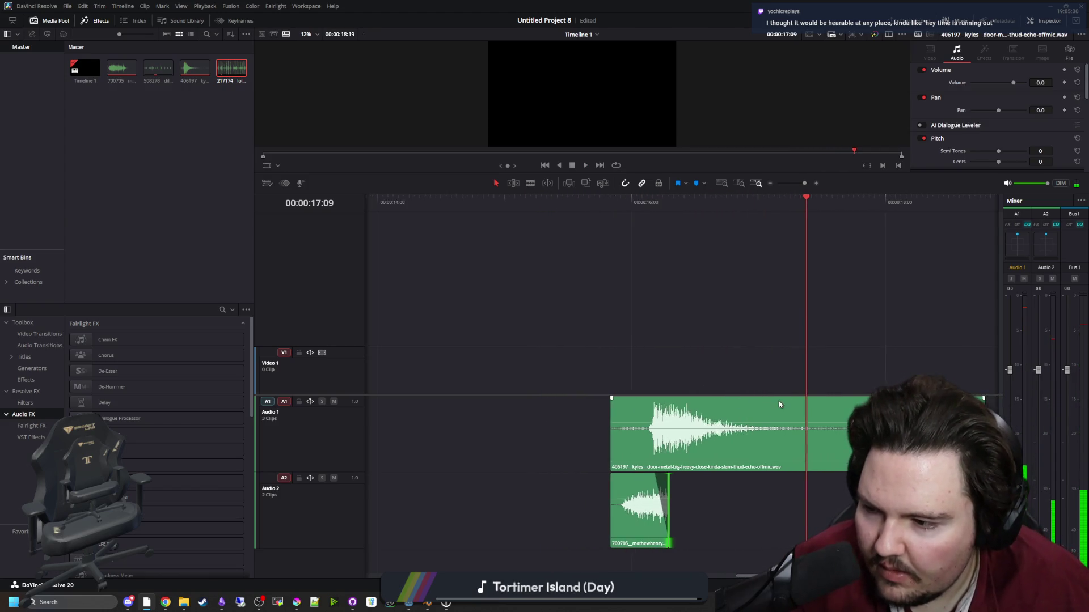
{"action": "scroll", "coordinate": [806, 400], "scroll_direction": "down", "scroll_amount": 4}
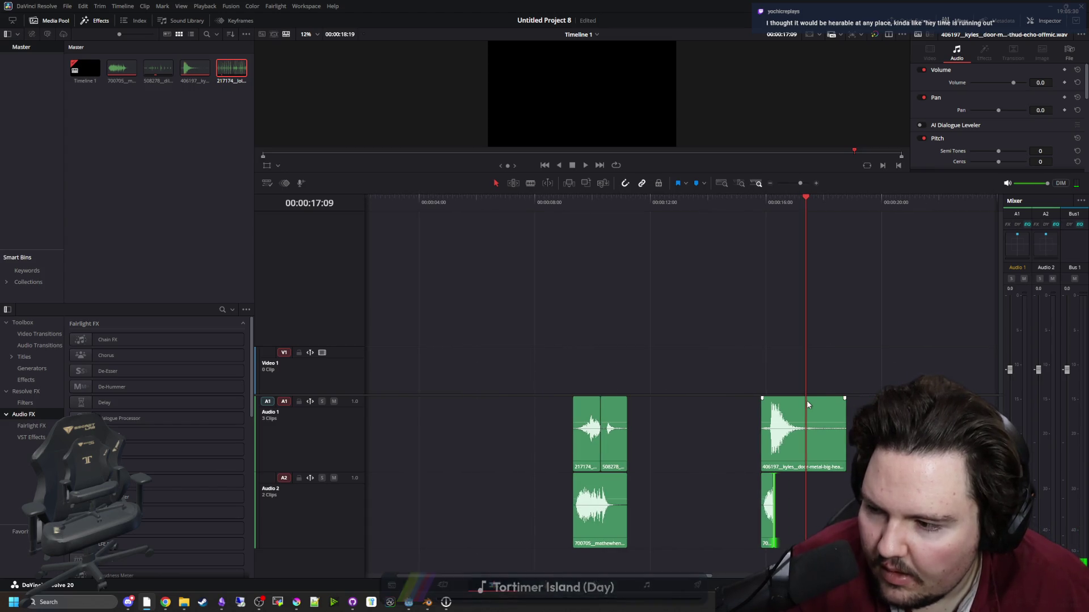
{"action": "scroll", "coordinate": [771, 391], "scroll_direction": "up", "scroll_amount": 2}
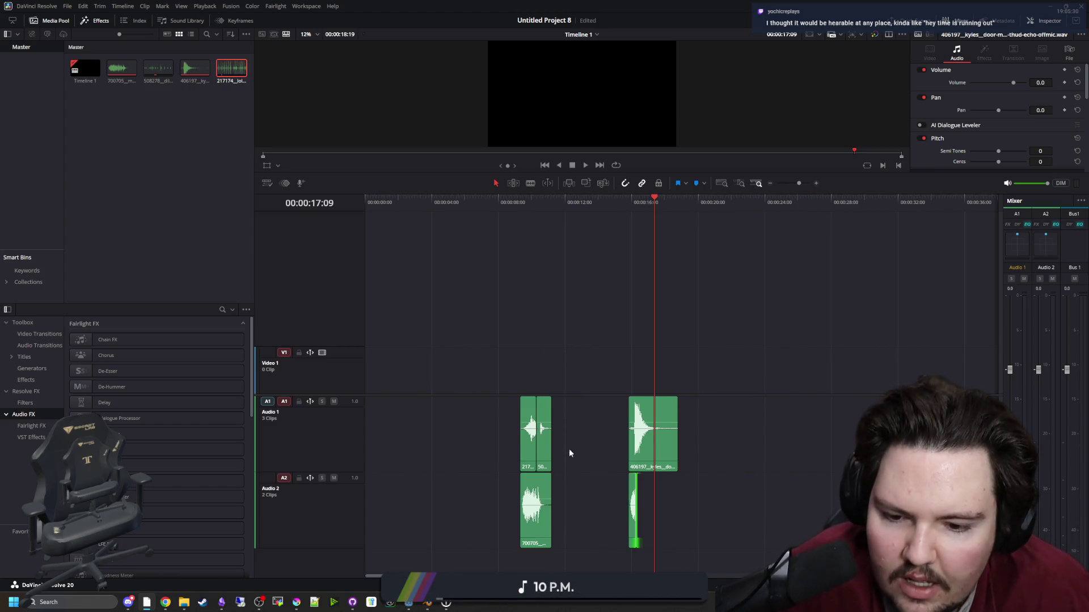
{"action": "scroll", "coordinate": [569, 447], "scroll_direction": "up", "scroll_amount": 2}
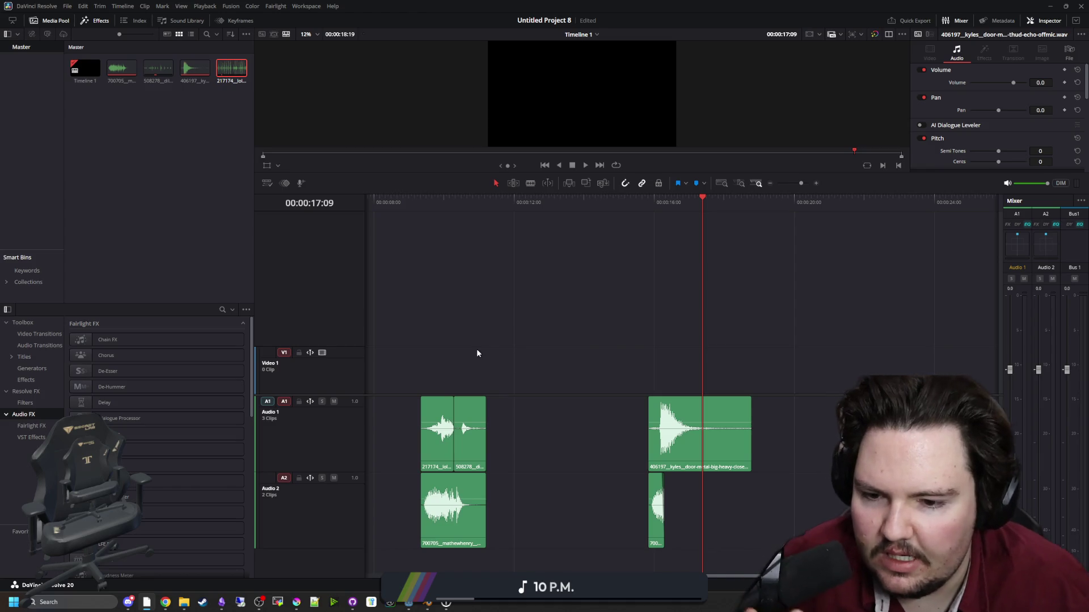
Play the hatch sequence from about 9 s and select the short 700705 copy on Audio 2.
{"action": "left_click", "coordinate": [440, 203]}
{"action": "left_click", "coordinate": [413, 208]}
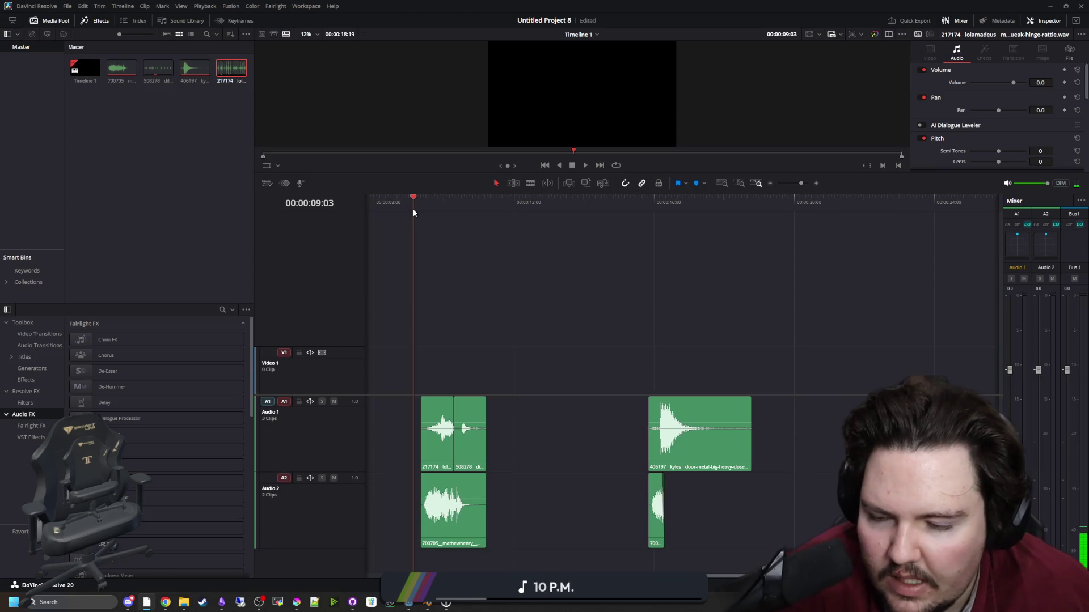
{"action": "left_click_drag", "start_coordinate": [413, 210], "coordinate": [421, 210]}
{"action": "key", "text": "space"}
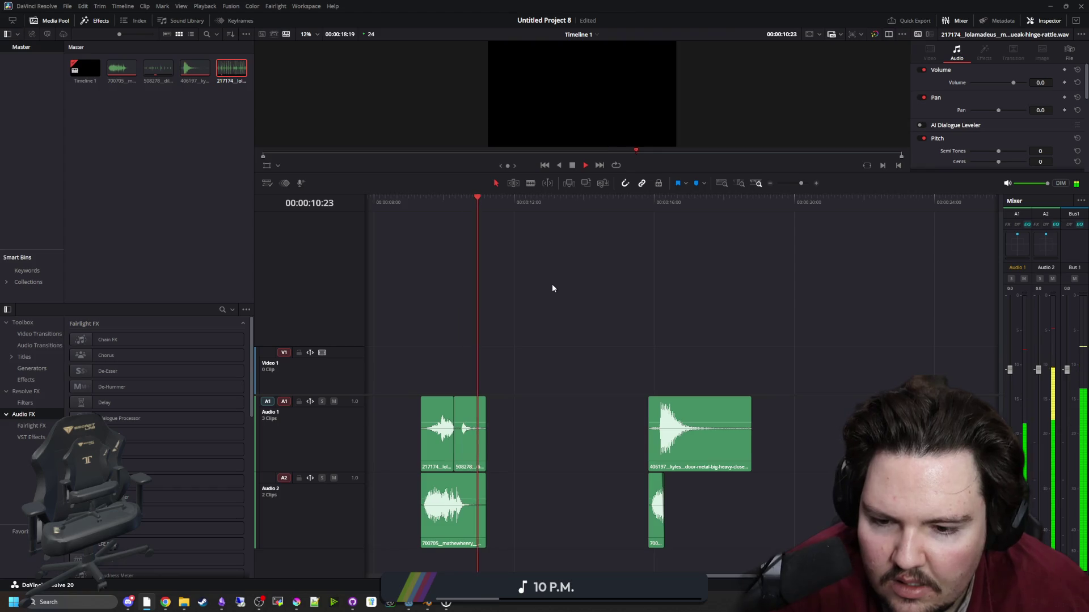
{"action": "left_click", "coordinate": [553, 288]}
{"action": "left_click", "coordinate": [639, 203]}
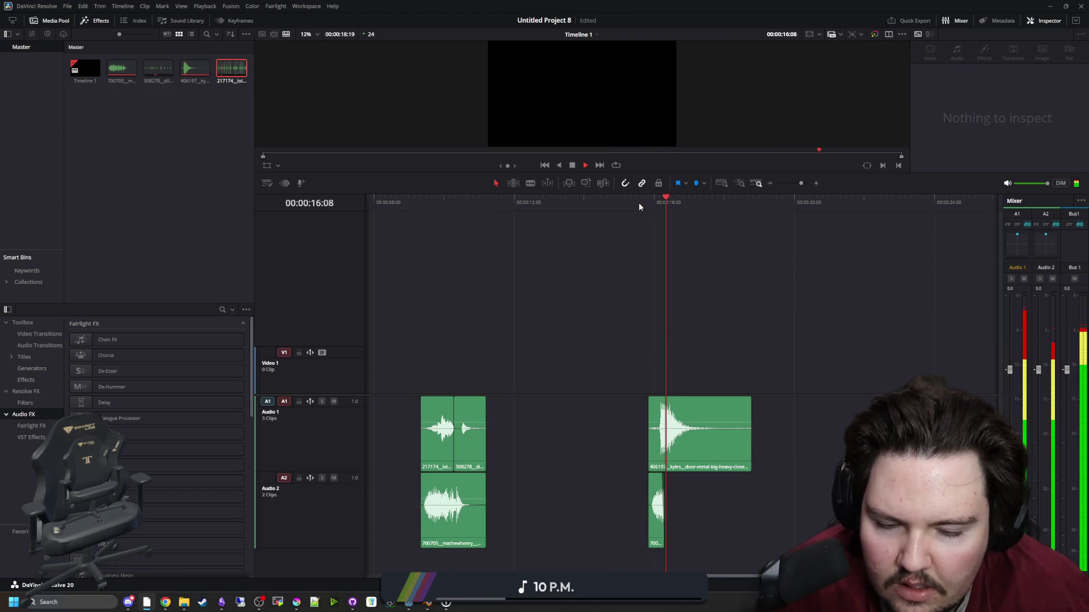
{"action": "key", "text": "space"}
{"action": "left_click", "coordinate": [657, 516]}
{"action": "key", "text": "space"}
Shorten the 406197 slam clip with a fade-out and a short fade-in, then audition it.
{"action": "mouse_move", "coordinate": [751, 433]}
{"action": "left_mouse_down"}
{"action": "mouse_move", "coordinate": [718, 433]}
{"action": "mouse_move", "coordinate": [698, 399]}
{"action": "left_mouse_up"}
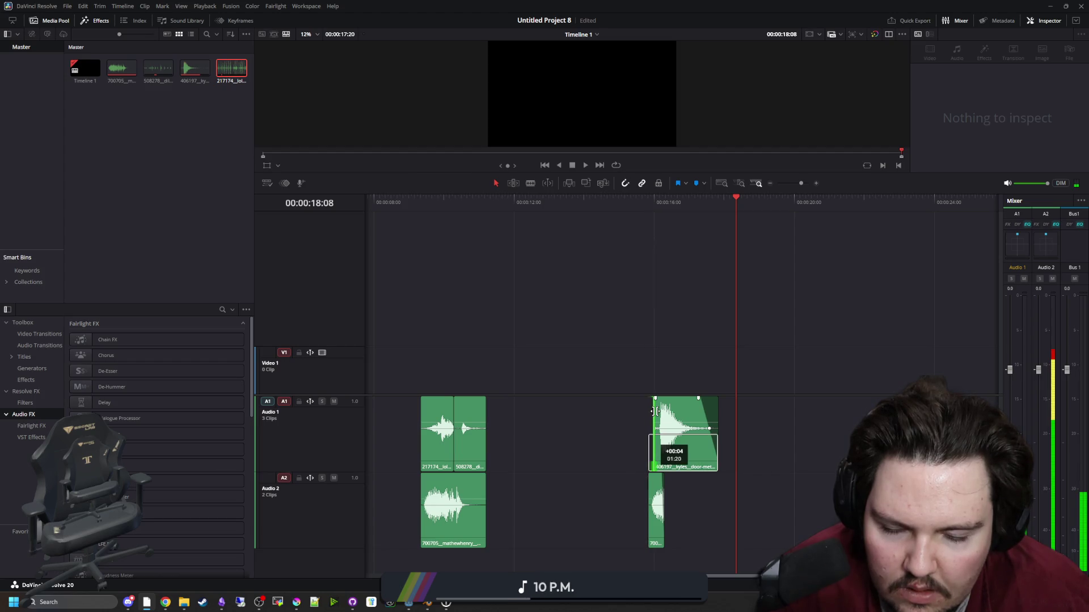
{"action": "left_click_drag", "start_coordinate": [650, 398], "coordinate": [657, 398]}
{"action": "left_click", "coordinate": [618, 200]}
{"action": "key", "text": "space"}
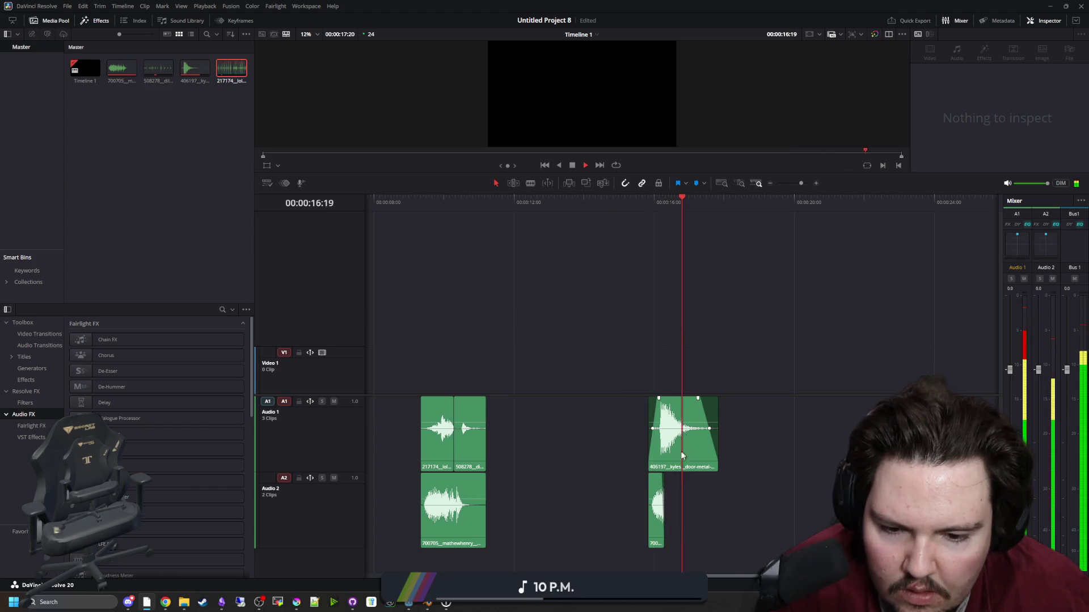
{"action": "key", "text": "space"}
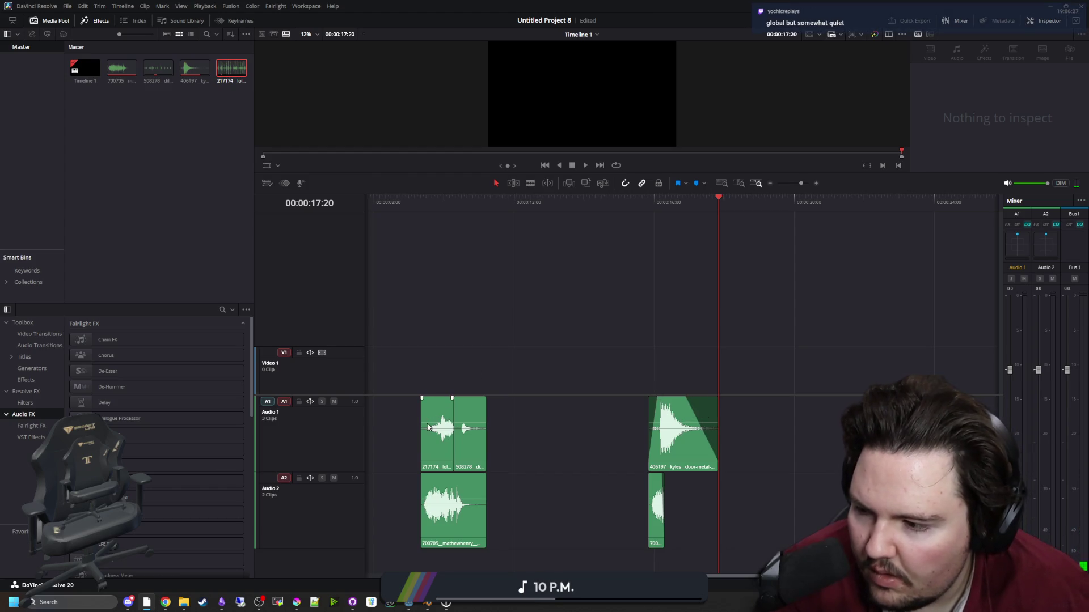
Trim the first group's Audio 1 and Audio 2 clips to end together, adding fade-ins and fade-outs.
{"action": "scroll", "coordinate": [419, 431], "scroll_direction": "up", "scroll_amount": 3}
{"action": "scroll", "coordinate": [410, 431], "scroll_direction": "up", "scroll_amount": 1}
{"action": "left_click", "coordinate": [394, 198]}
{"action": "key", "text": "space"}
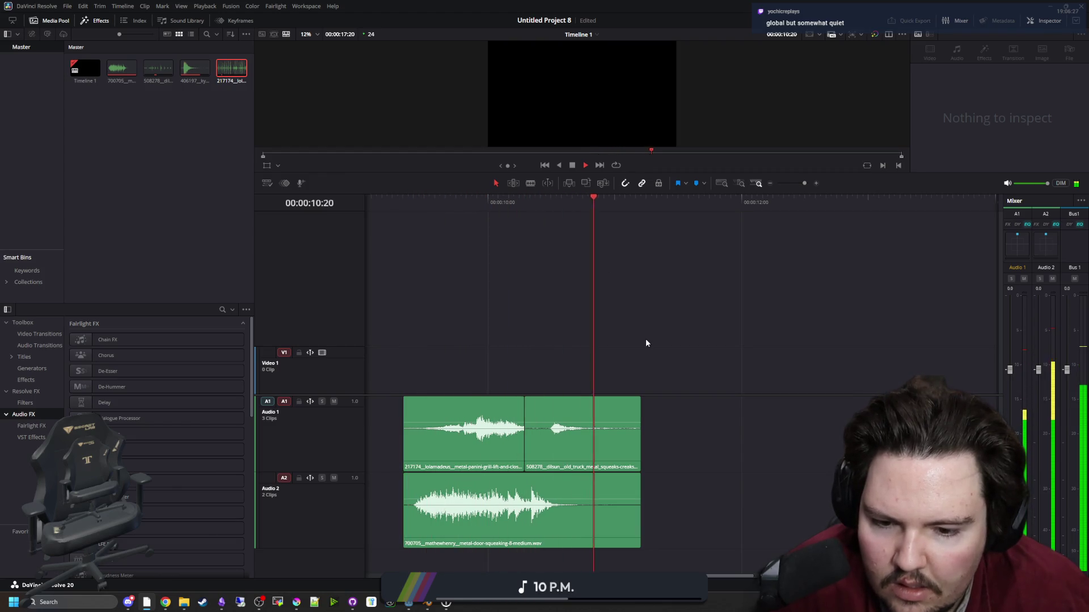
{"action": "left_click", "coordinate": [634, 406]}
{"action": "key", "text": "space"}
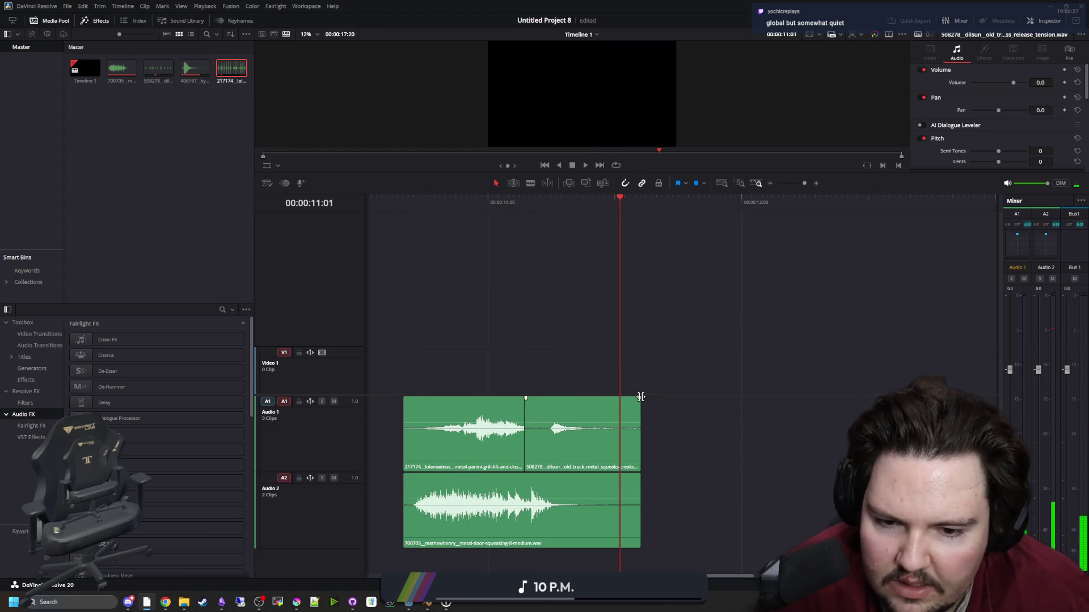
{"action": "left_click_drag", "start_coordinate": [639, 502], "coordinate": [615, 503]}
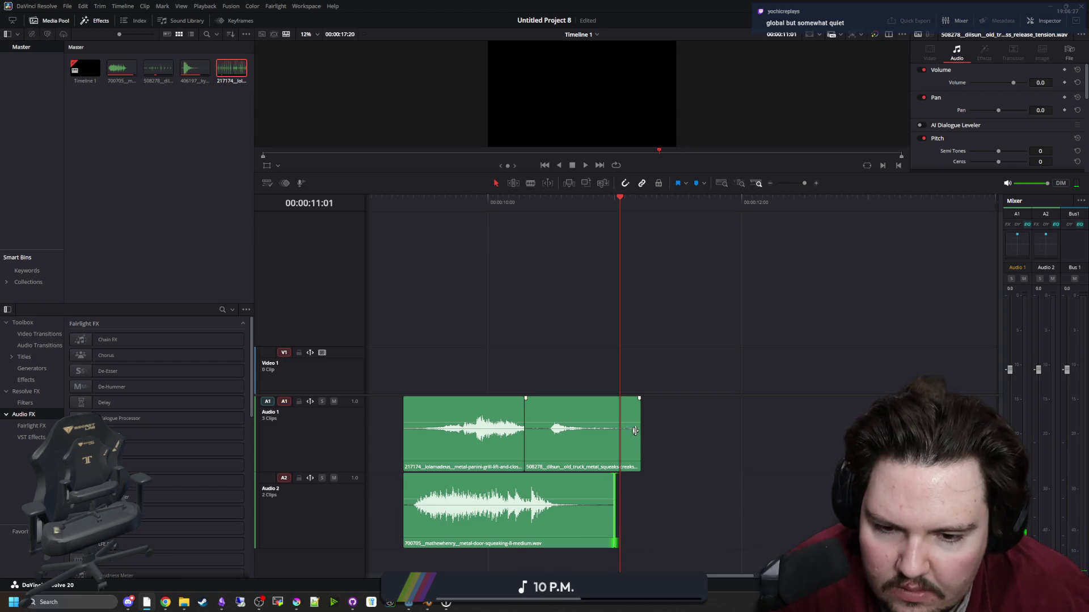
{"action": "mouse_move", "coordinate": [640, 431]}
{"action": "left_mouse_down"}
{"action": "mouse_move", "coordinate": [615, 432]}
{"action": "mouse_move", "coordinate": [610, 398]}
{"action": "mouse_move", "coordinate": [588, 398]}
{"action": "left_mouse_up"}
{"action": "left_click_drag", "start_coordinate": [613, 474], "coordinate": [580, 474]}
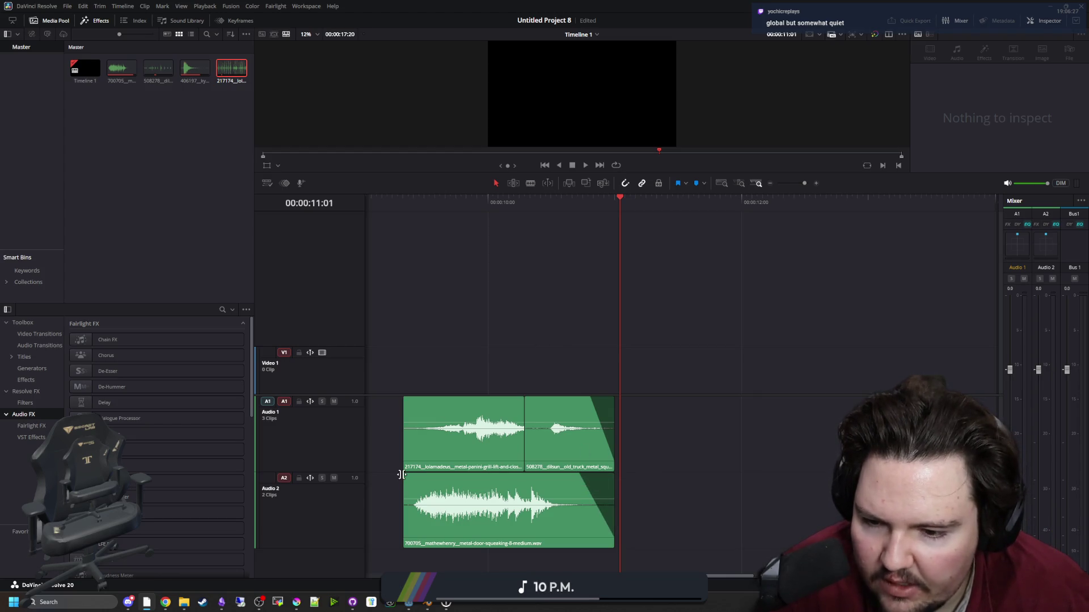
{"action": "mouse_move", "coordinate": [403, 475]}
{"action": "left_mouse_down"}
{"action": "mouse_move", "coordinate": [434, 474]}
{"action": "mouse_move", "coordinate": [414, 475]}
{"action": "left_mouse_up"}
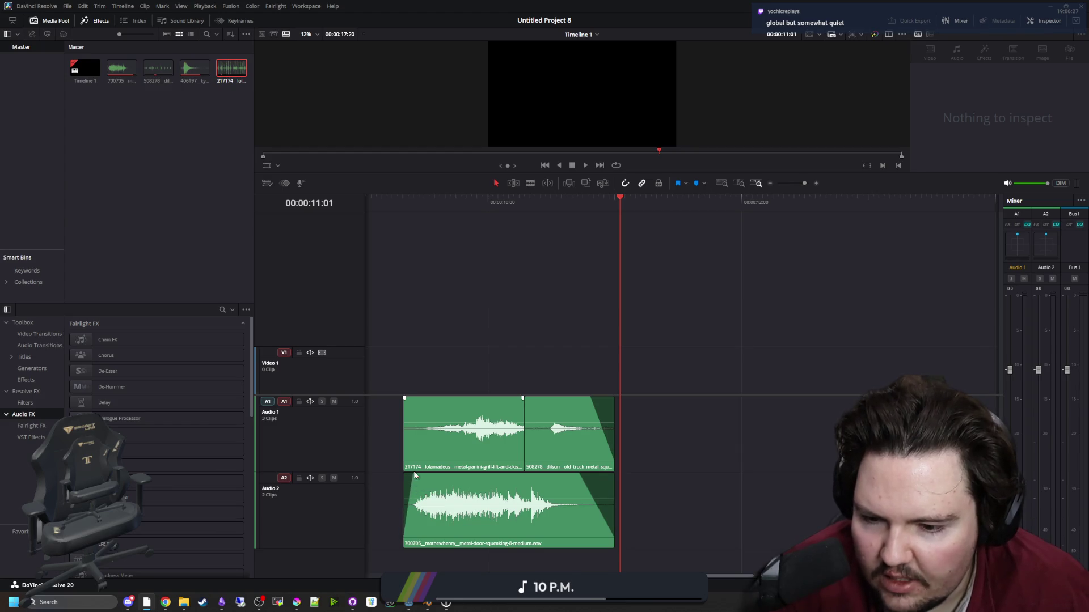
{"action": "mouse_move", "coordinate": [402, 431]}
{"action": "left_mouse_down"}
{"action": "mouse_move", "coordinate": [419, 432]}
{"action": "mouse_move", "coordinate": [439, 398]}
{"action": "left_mouse_up"}
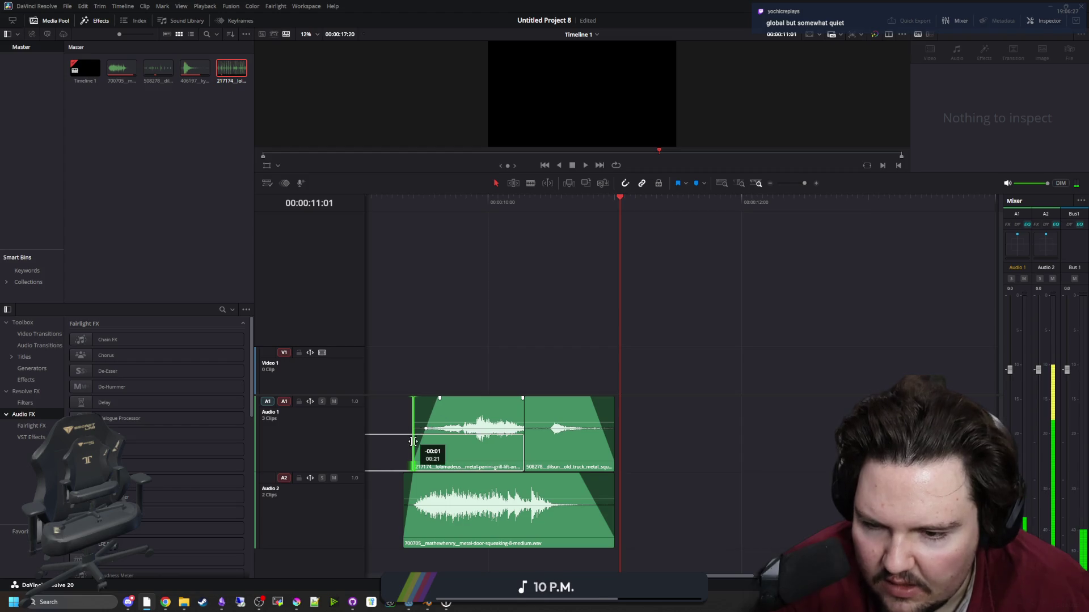
Play back the edited first clip group from its start.
{"action": "left_click_drag", "start_coordinate": [396, 203], "coordinate": [401, 210]}
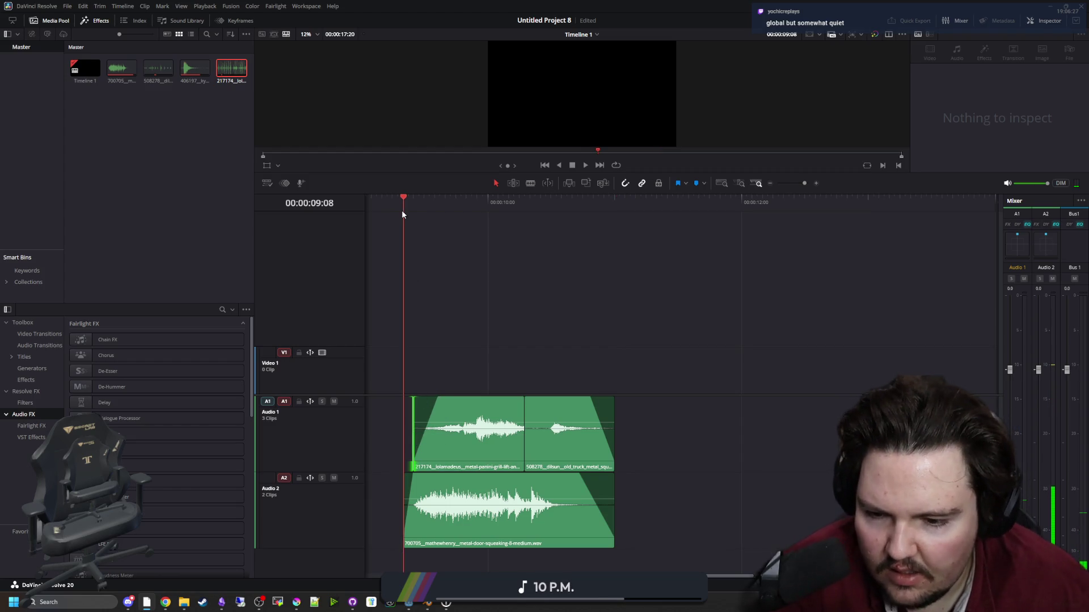
{"action": "scroll", "coordinate": [460, 375], "scroll_direction": "down", "scroll_amount": 2}
{"action": "key", "text": "space"}
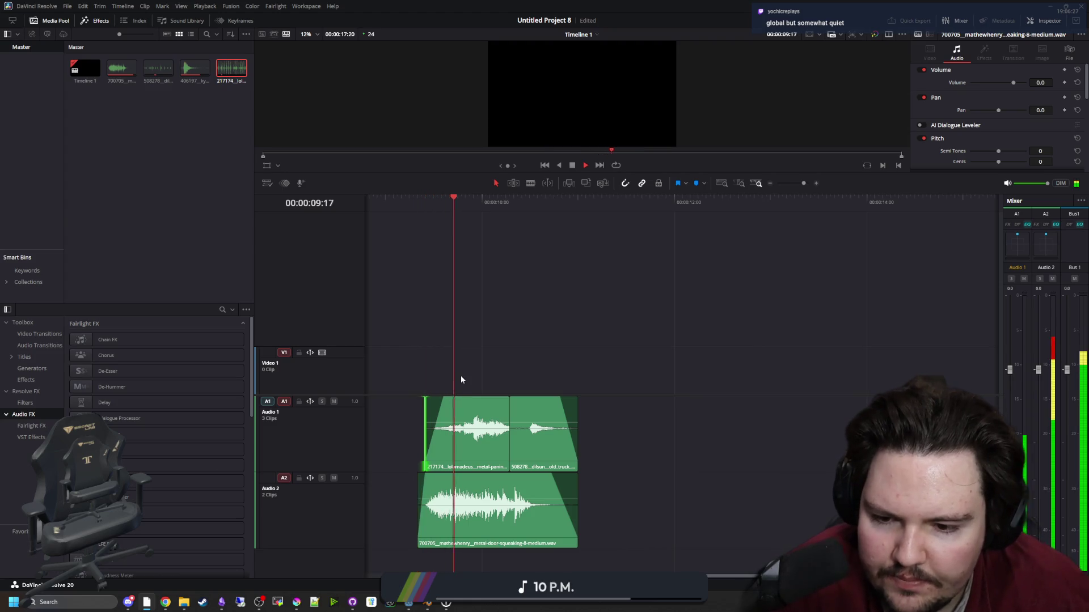
{"action": "left_click", "coordinate": [460, 375]}
{"action": "key", "text": "space"}
{"action": "scroll", "coordinate": [397, 384], "scroll_direction": "down", "scroll_amount": 2}
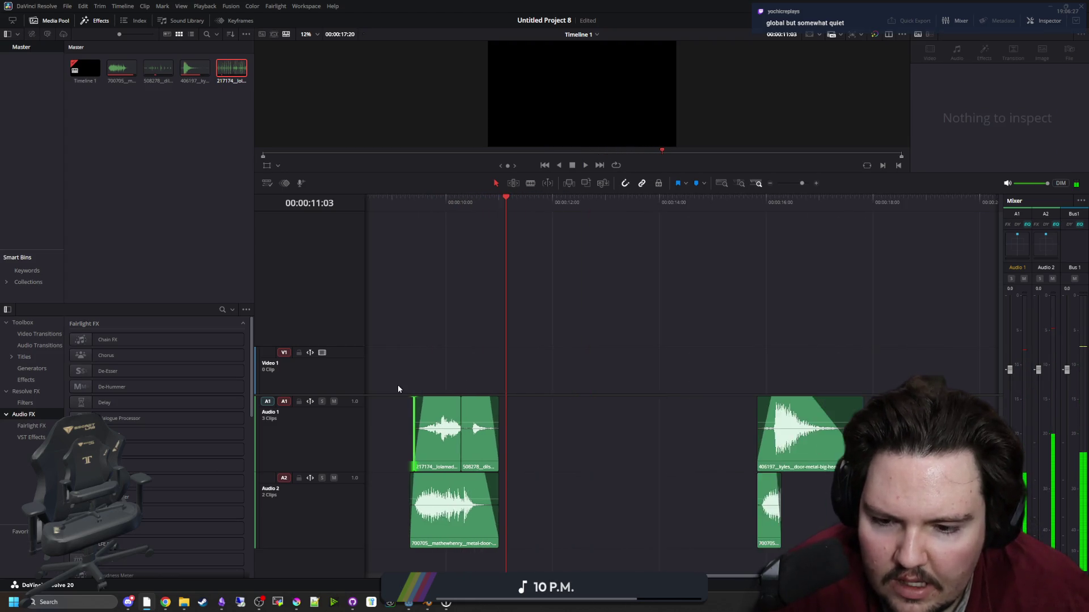
Mark an in/out range from 09:08 to 11:00 over the stacked squeak clips.
{"action": "left_click", "coordinate": [408, 202]}
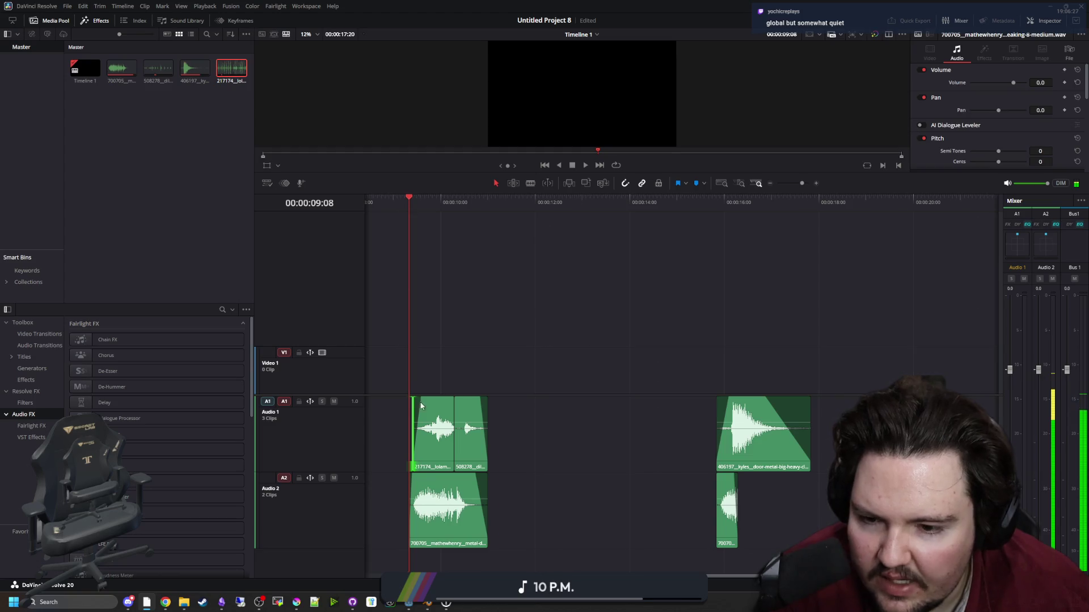
{"action": "scroll", "coordinate": [391, 414], "scroll_direction": "up", "scroll_amount": 2}
{"action": "scroll", "coordinate": [386, 419], "scroll_direction": "up", "scroll_amount": 2}
{"action": "right_click", "coordinate": [407, 198]}
{"action": "left_click", "coordinate": [476, 202]}
{"action": "left_click_drag", "start_coordinate": [485, 211], "coordinate": [653, 207]}
{"action": "right_click", "coordinate": [661, 206]}
{"action": "key", "text": "Escape"}
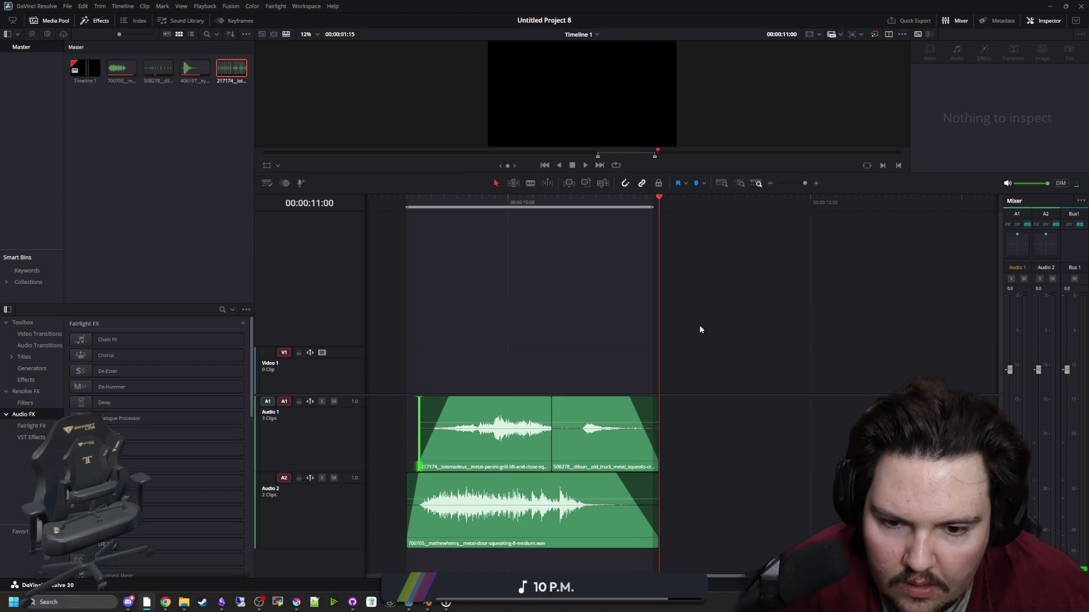
{"action": "left_click", "coordinate": [655, 344]}
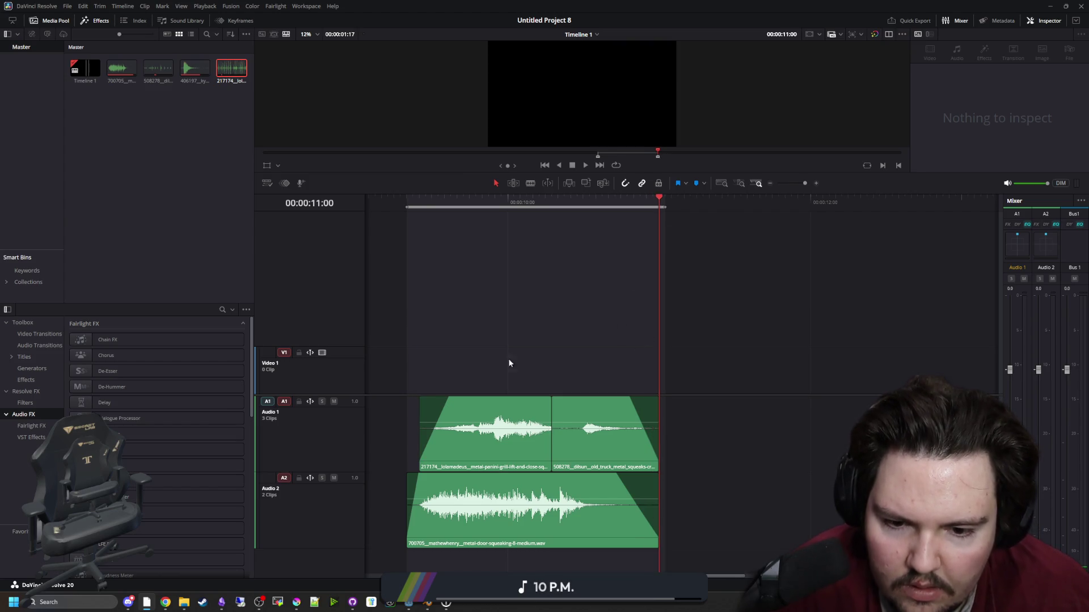
{"action": "scroll", "coordinate": [510, 360], "scroll_direction": "down", "scroll_amount": 5}
{"action": "scroll", "coordinate": [382, 466], "scroll_direction": "up", "scroll_amount": 5}
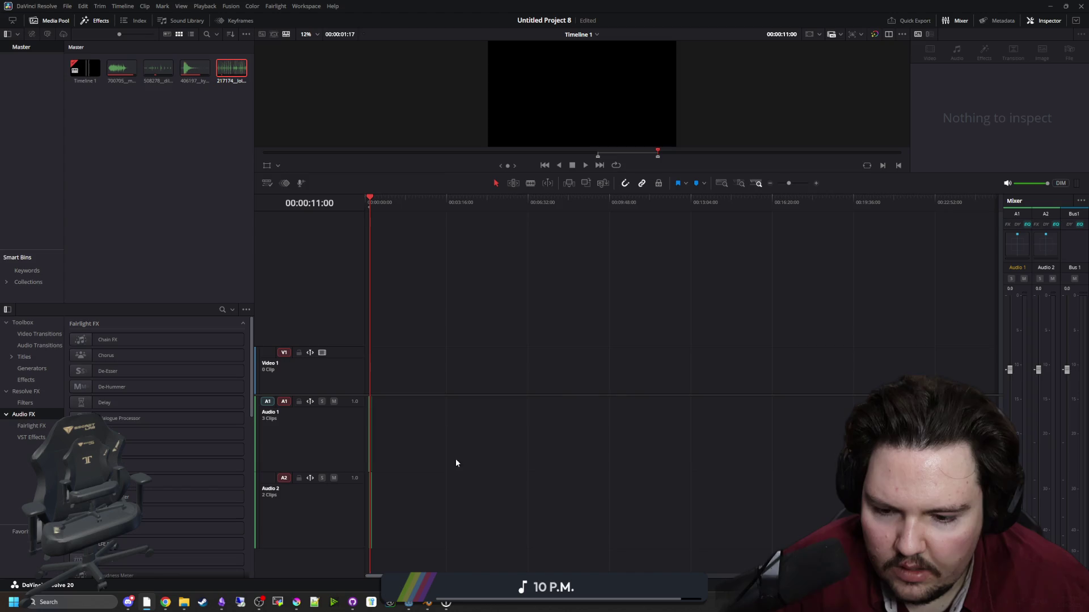
{"action": "scroll", "coordinate": [383, 466], "scroll_direction": "down", "scroll_amount": 1}
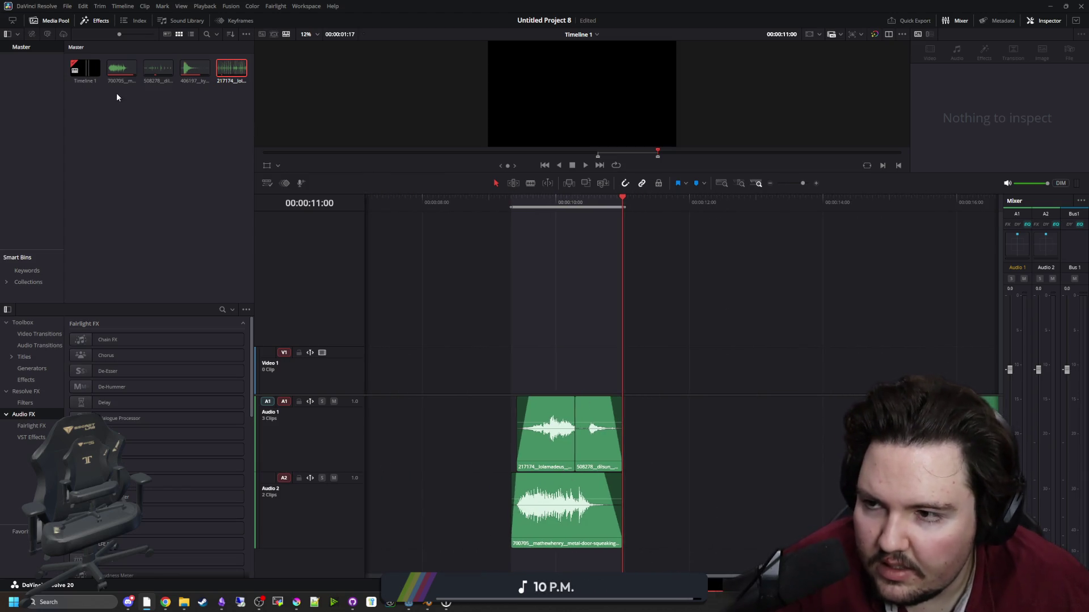
{"action": "key", "text": "shift+8"}
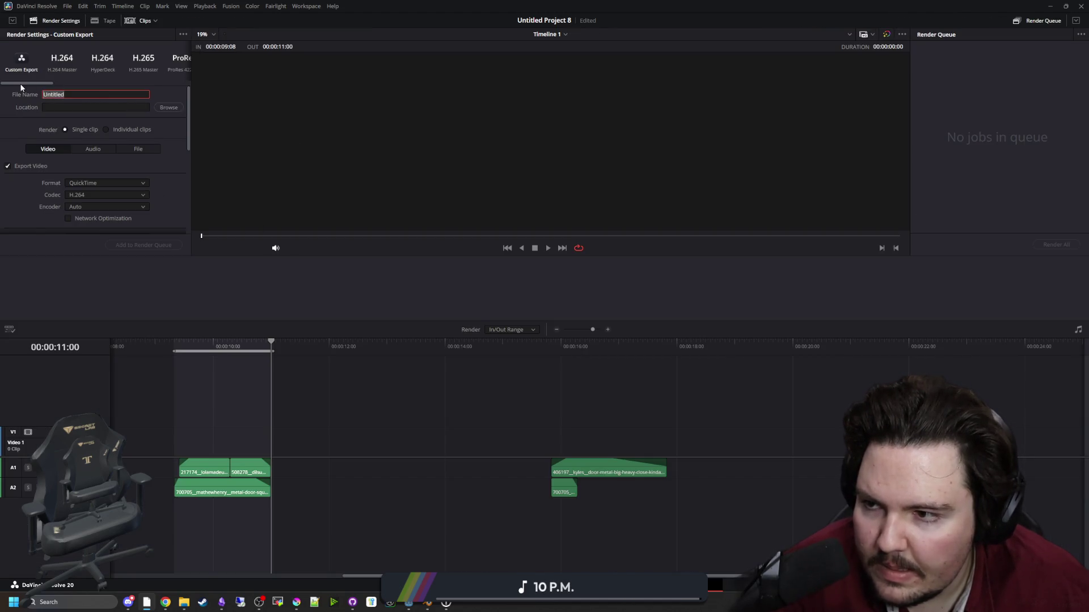
Name the render hatch_open and set its location to Desktop\Davinci Export.
{"action": "type", "text": "hatch_open"}
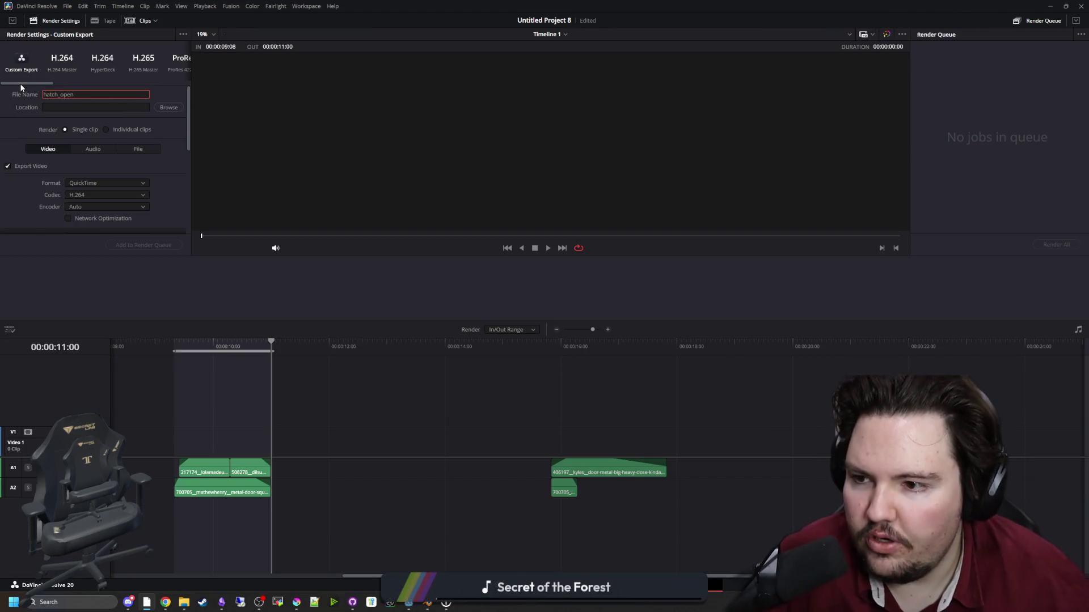
{"action": "left_click", "coordinate": [168, 107]}
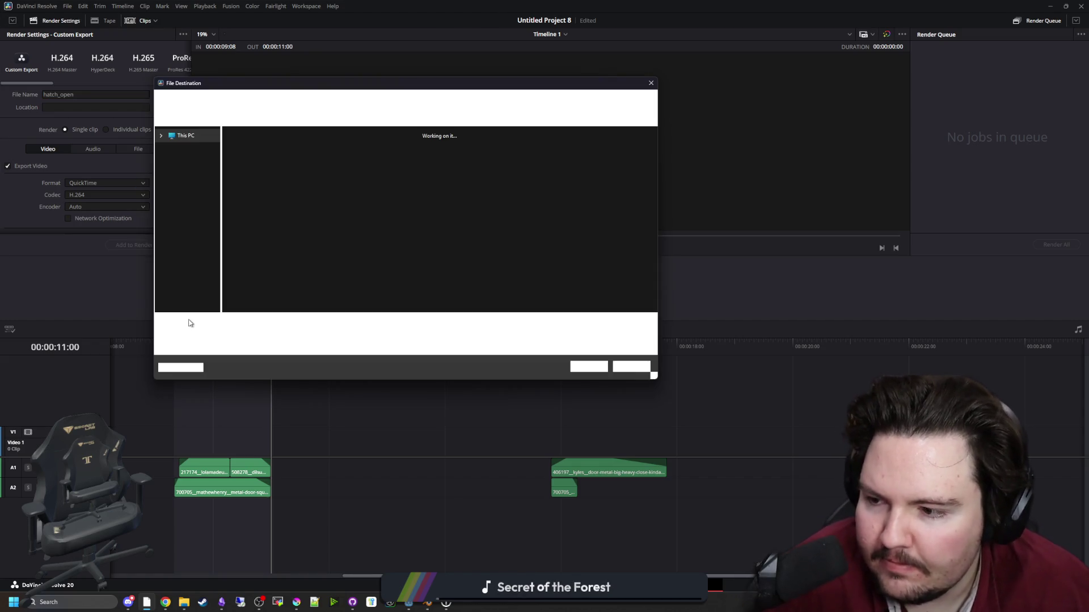
{"action": "scroll", "coordinate": [184, 270], "scroll_direction": "up", "scroll_amount": 5}
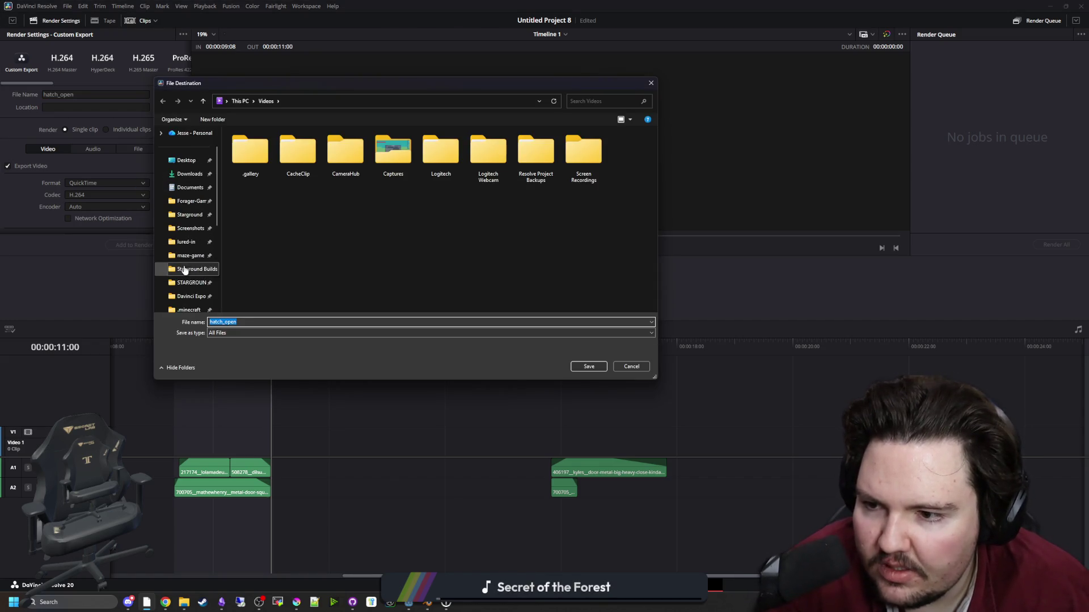
{"action": "left_click", "coordinate": [187, 296]}
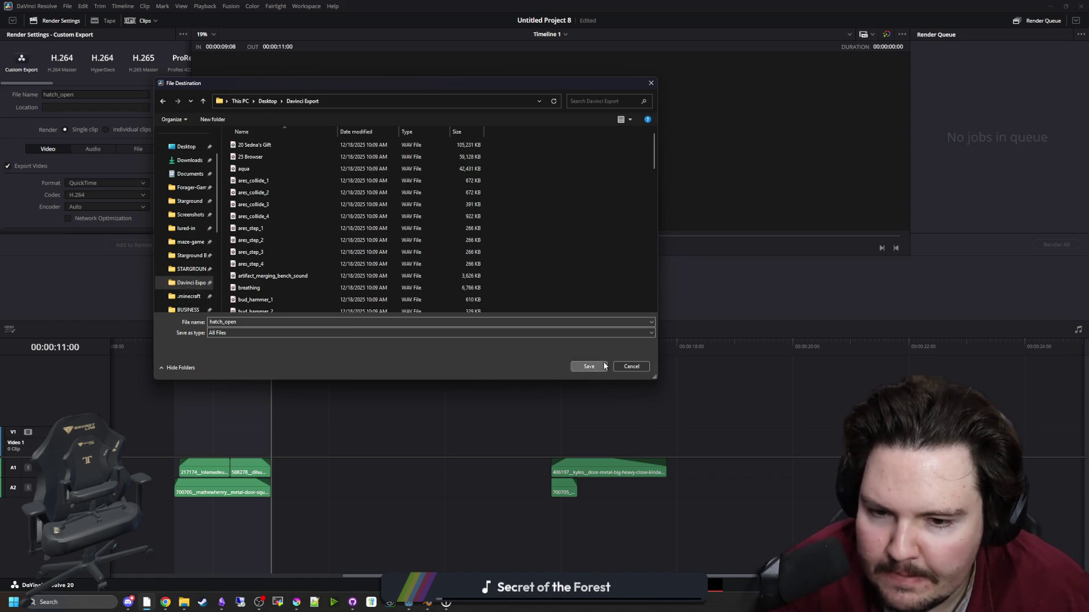
{"action": "left_click", "coordinate": [604, 366]}
Set the audio format to Wave and add the hatch_open job to the render queue.
{"action": "left_click", "coordinate": [93, 148]}
{"action": "left_click", "coordinate": [91, 183]}
{"action": "left_click", "coordinate": [88, 232]}
{"action": "scroll", "coordinate": [34, 219], "scroll_direction": "down", "scroll_amount": 2}
{"action": "scroll", "coordinate": [42, 202], "scroll_direction": "up", "scroll_amount": 2}
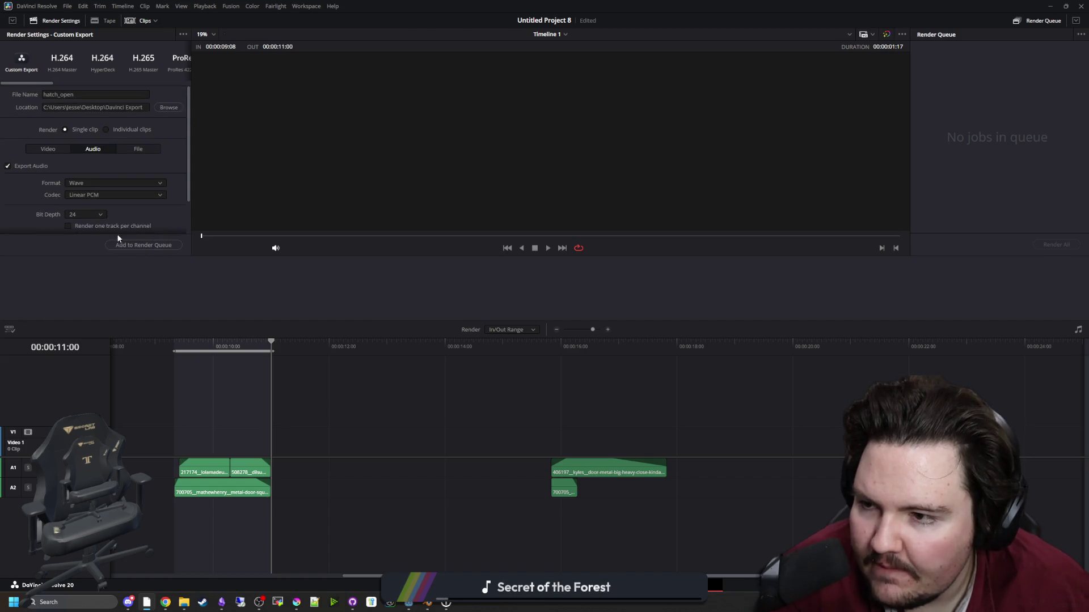
{"action": "left_click", "coordinate": [139, 244]}
Mark a new in/out range from 15:20 to 17:19 over the slam clips.
{"action": "left_click", "coordinate": [554, 347]}
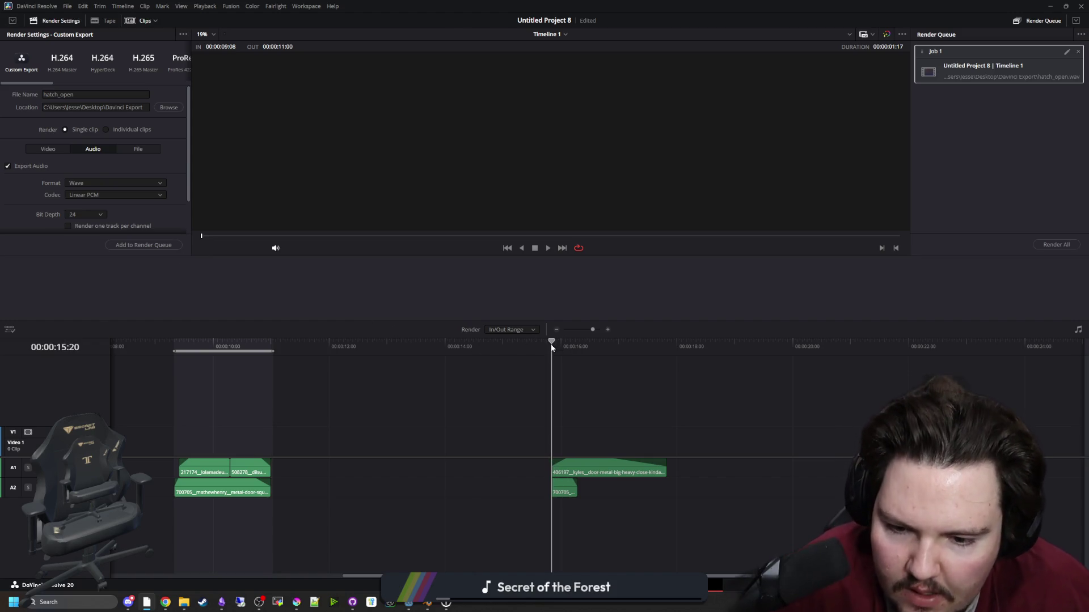
{"action": "key", "text": "i"}
{"action": "key", "text": "o"}
{"action": "left_click_drag", "start_coordinate": [553, 348], "coordinate": [667, 357]}
{"action": "right_click", "coordinate": [670, 358]}
{"action": "left_click", "coordinate": [698, 371]}
{"action": "scroll", "coordinate": [674, 382], "scroll_direction": "up", "scroll_amount": 5}
{"action": "scroll", "coordinate": [388, 447], "scroll_direction": "up", "scroll_amount": 1}
{"action": "left_click", "coordinate": [267, 347]}
{"action": "key", "text": "shift+4"}
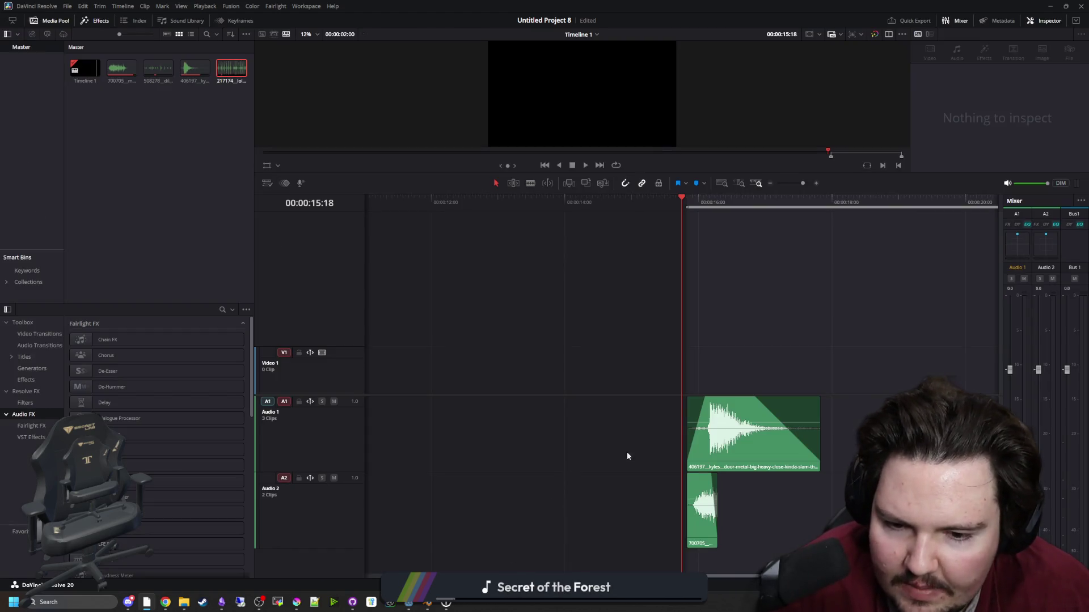
Queue a hatch_close render job, render both jobs, and shrink the Resolve window.
{"action": "key", "text": "space"}
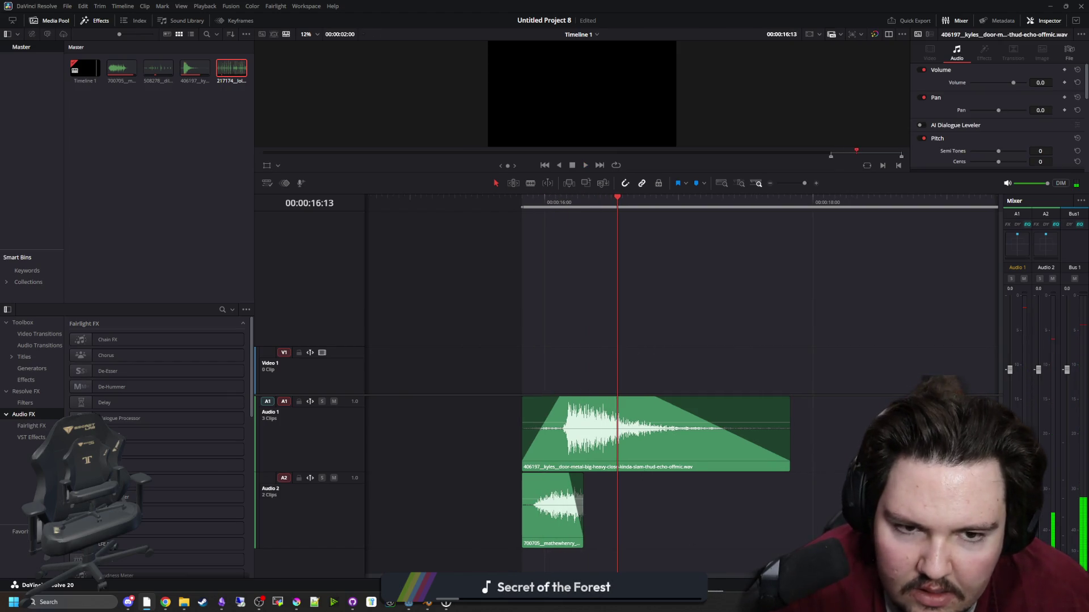
{"action": "key", "text": "shift+8"}
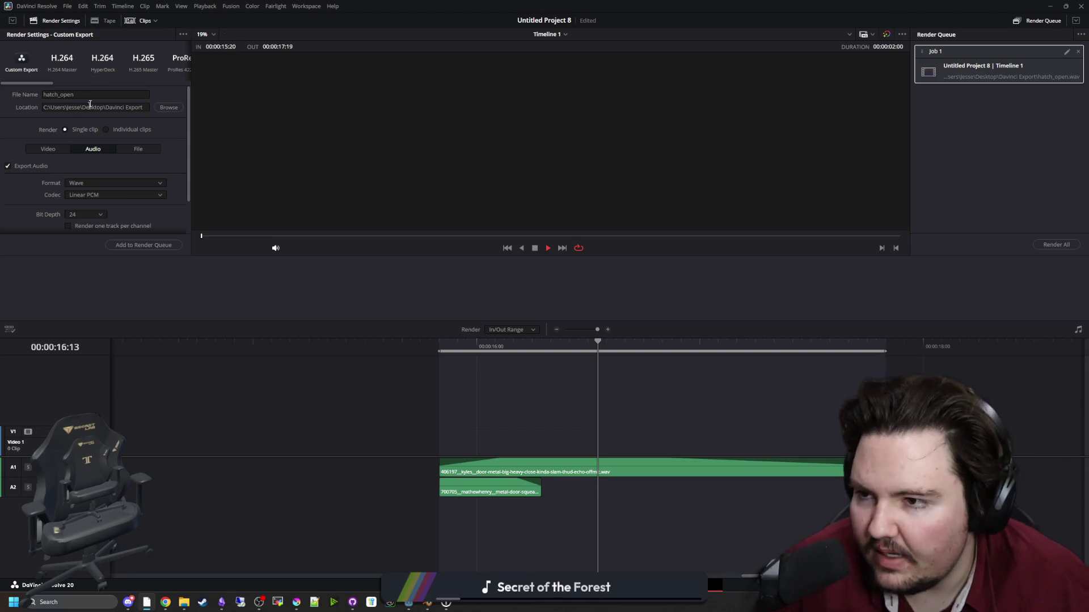
{"action": "double_click", "coordinate": [68, 94]}
{"action": "type", "text": "hat"}
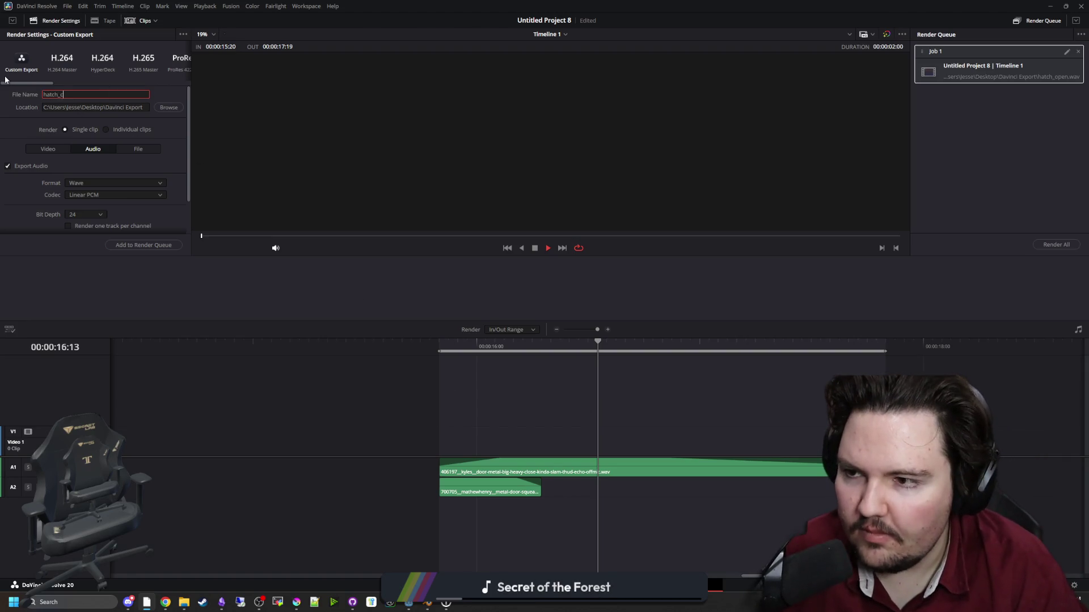
{"action": "left_click", "coordinate": [164, 245]}
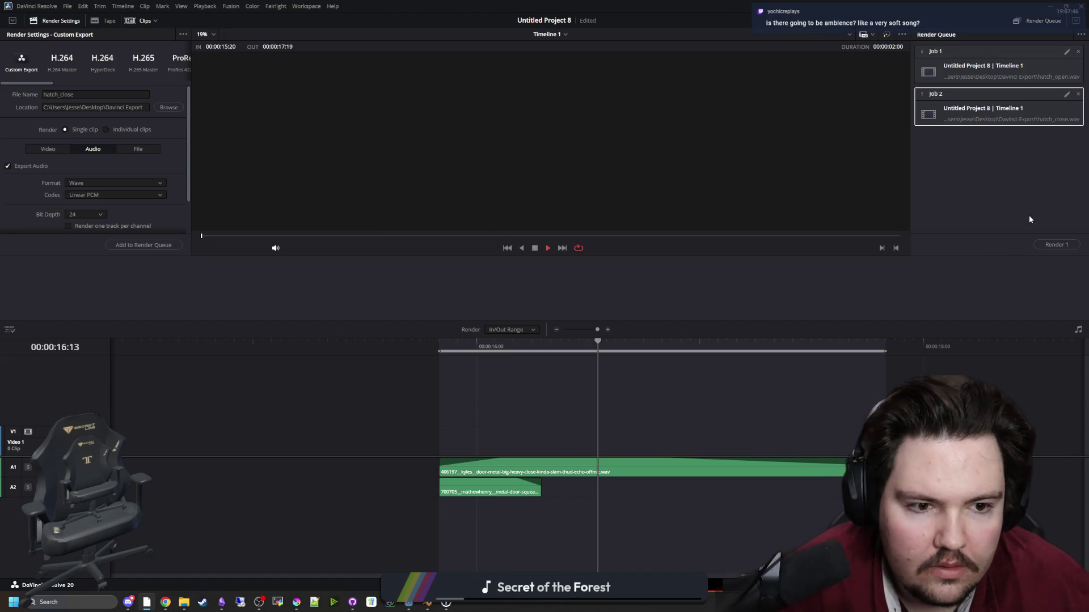
{"action": "left_click", "coordinate": [1057, 245]}
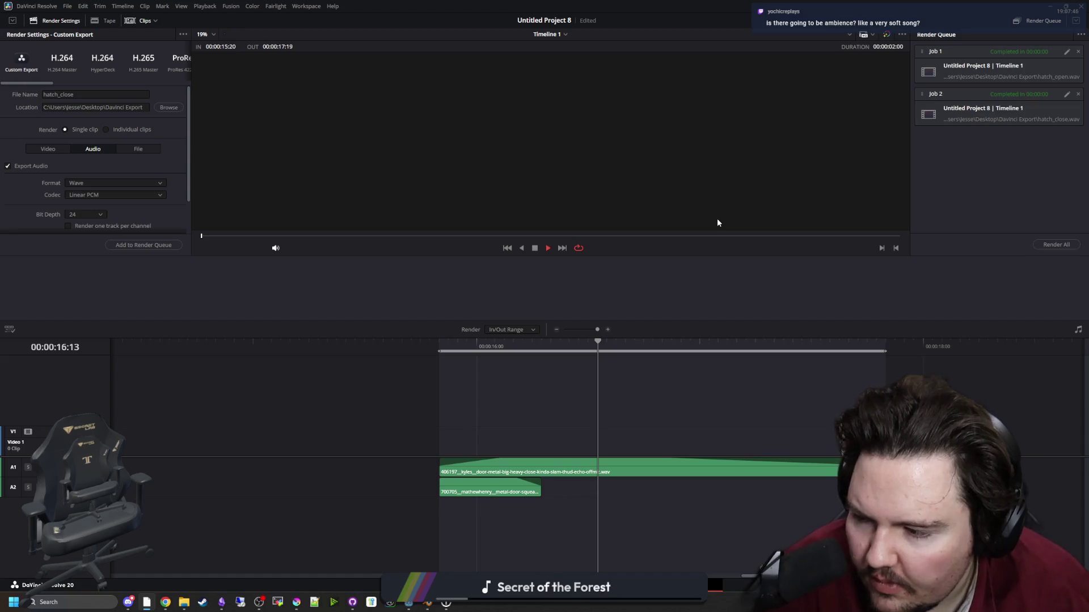
{"action": "mouse_move", "coordinate": [720, 5]}
{"action": "left_mouse_down"}
{"action": "mouse_move", "coordinate": [820, 44]}
{"action": "mouse_move", "coordinate": [727, 314]}
{"action": "left_mouse_up"}
Remove one indentation level from blank line 501 in world.gd and save with Ctrl+S.
{"action": "left_click", "coordinate": [795, 315]}
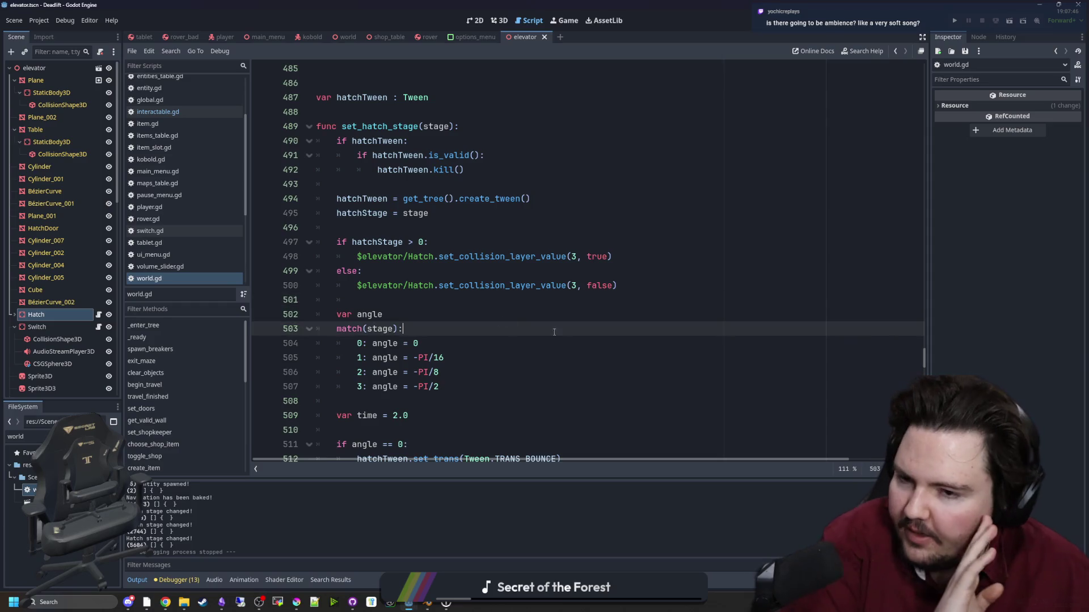
{"action": "left_click", "coordinate": [403, 287]}
{"action": "left_click", "coordinate": [358, 301]}
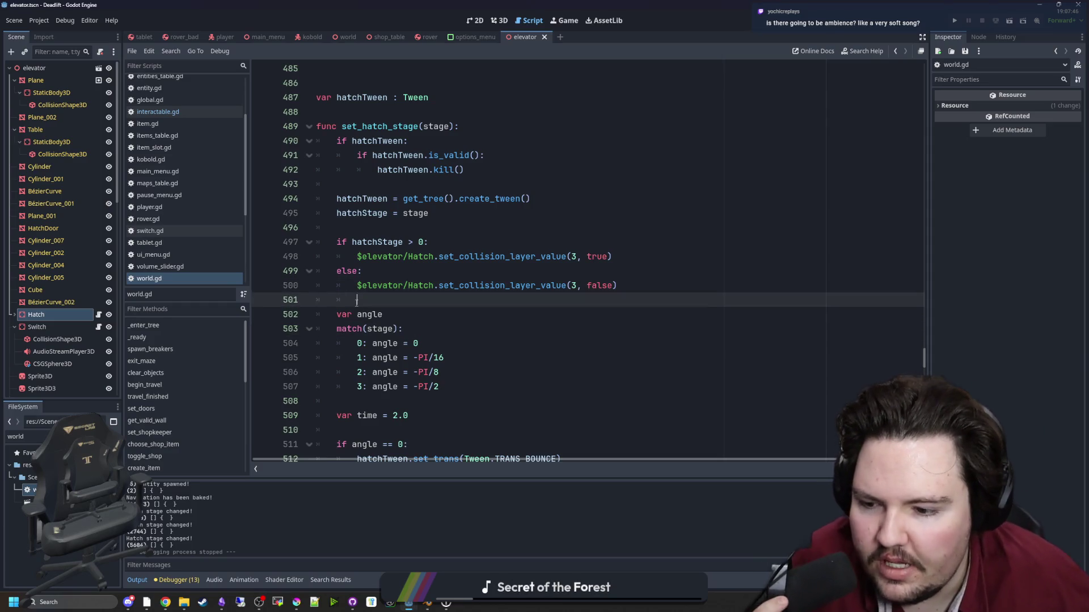
{"action": "key", "text": "BackSpace"}
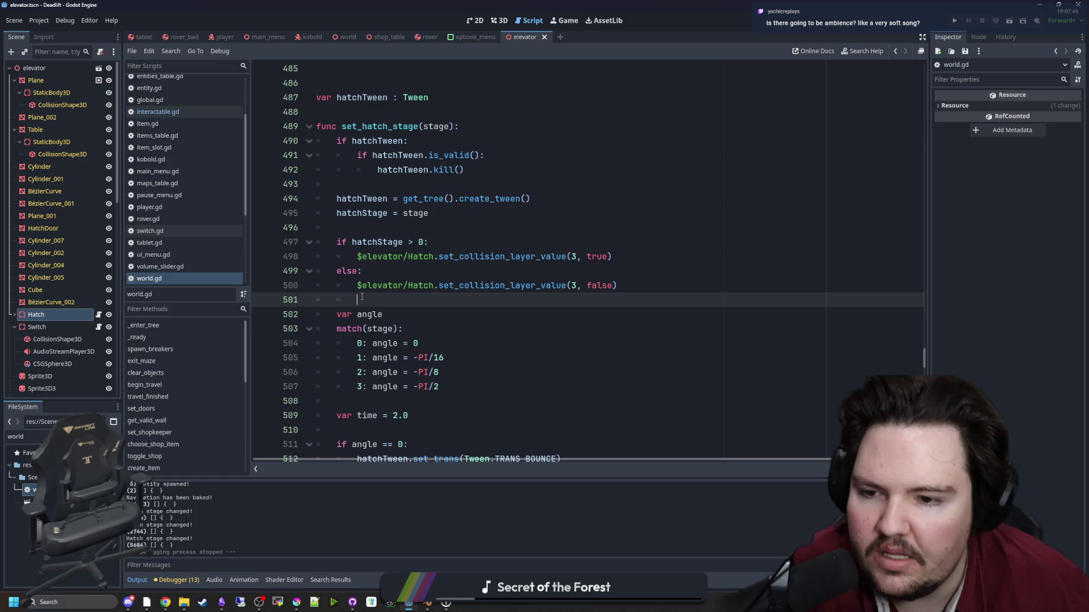
{"action": "key", "text": "ctrl+s"}
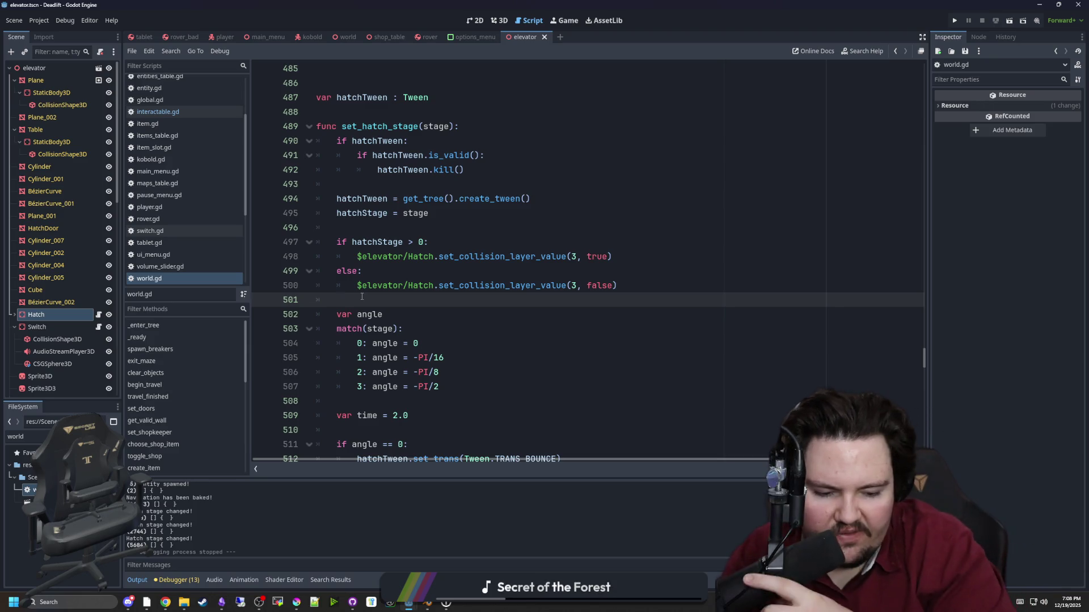
{"action": "key", "text": "alt+Tab"}
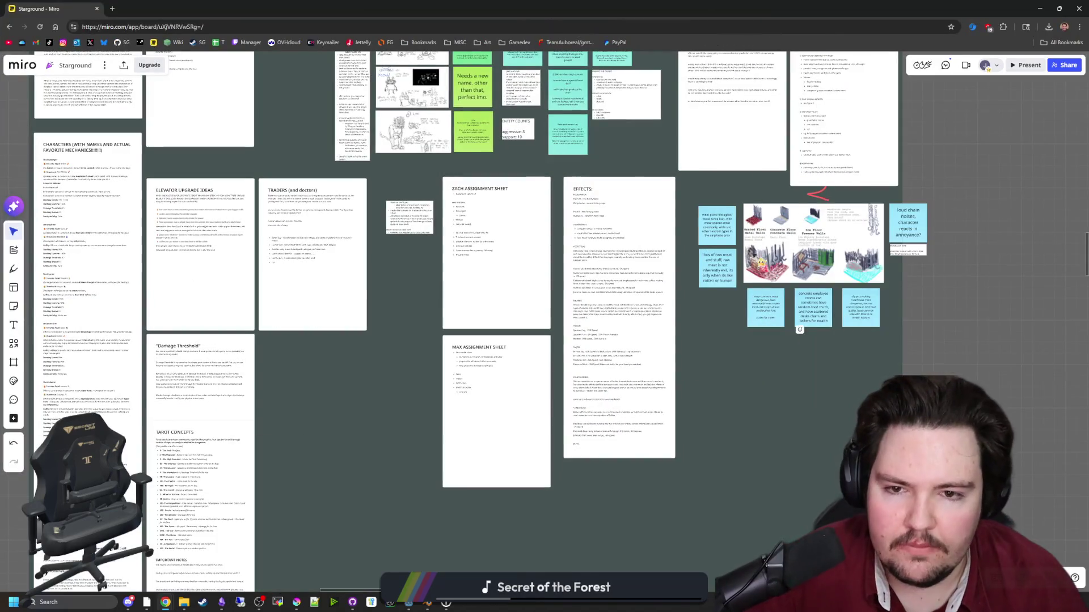
Read through the Meat processing facility notes in the Levels/Biomes doc.
{"action": "scroll", "coordinate": [730, 211], "scroll_direction": "up", "scroll_amount": 10}
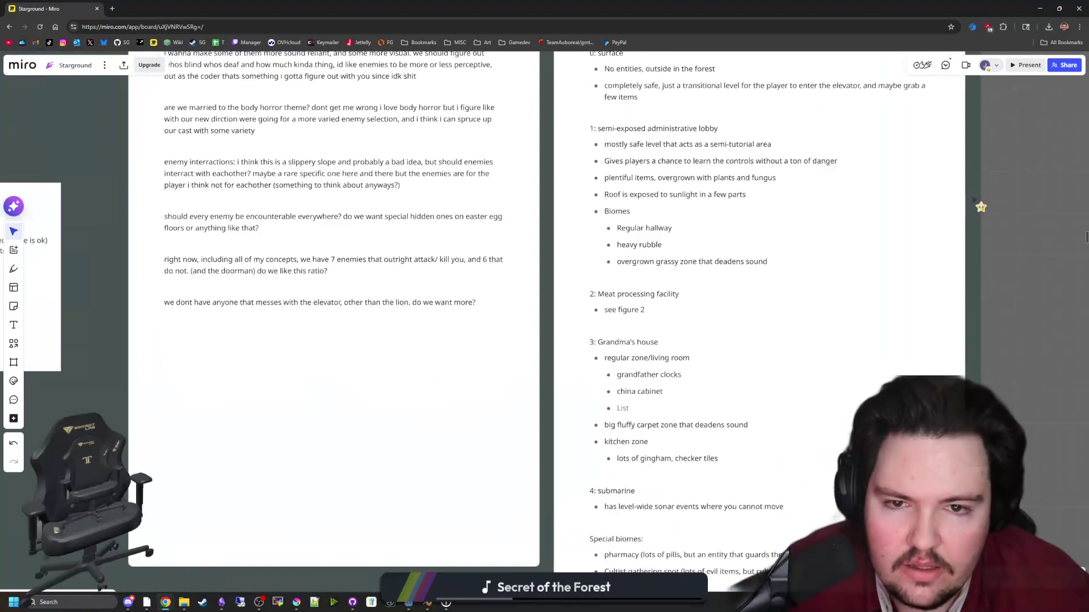
{"action": "scroll", "coordinate": [729, 211], "scroll_direction": "down", "scroll_amount": 2}
{"action": "scroll", "coordinate": [567, 227], "scroll_direction": "left", "scroll_amount": 2}
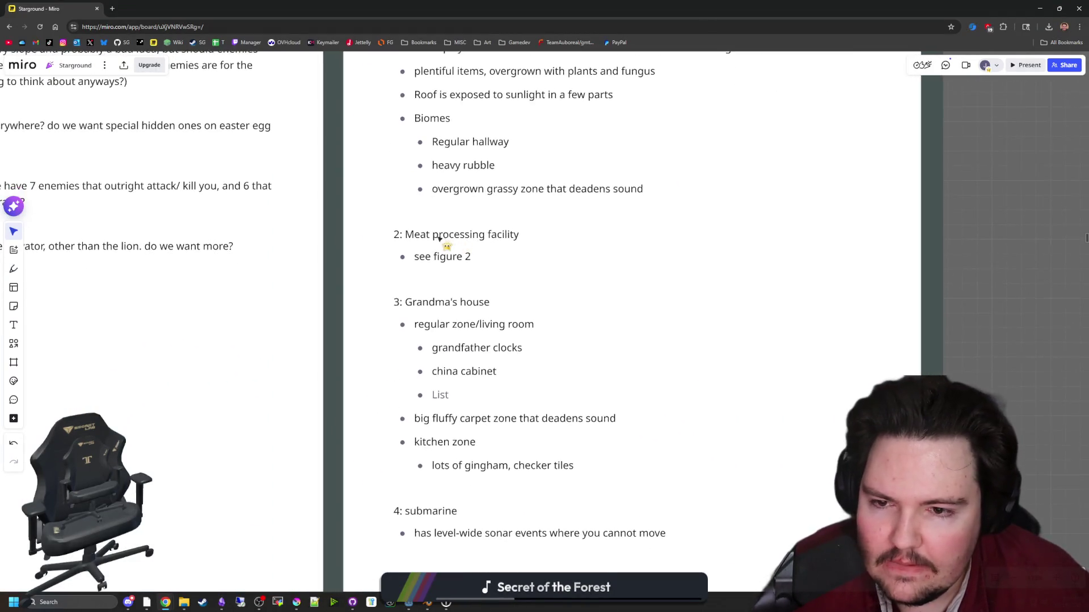
{"action": "left_click_drag", "start_coordinate": [415, 236], "coordinate": [496, 235]}
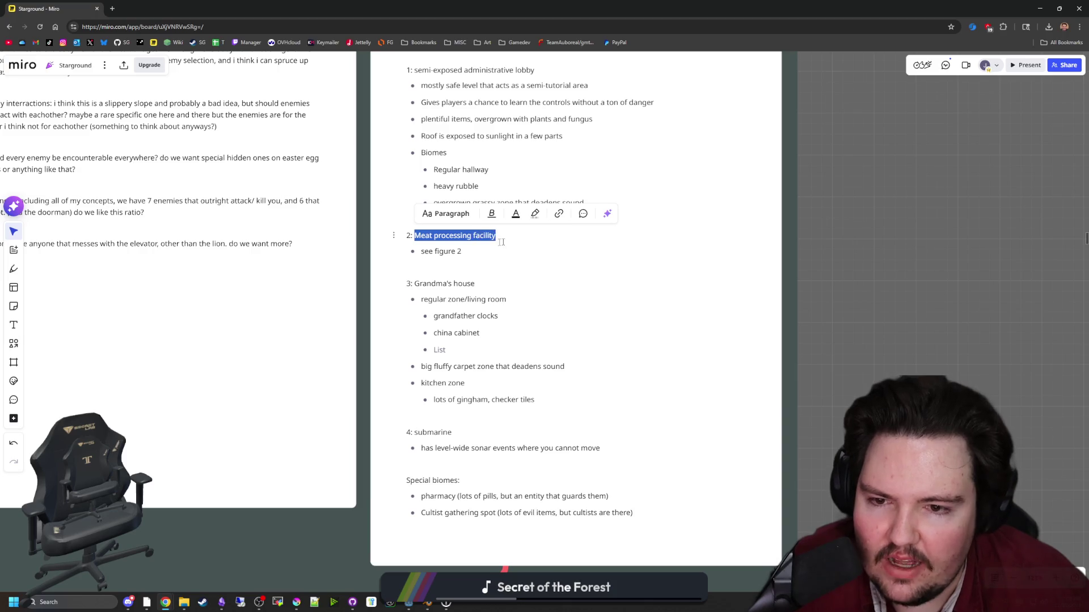
{"action": "left_click", "coordinate": [462, 251]}
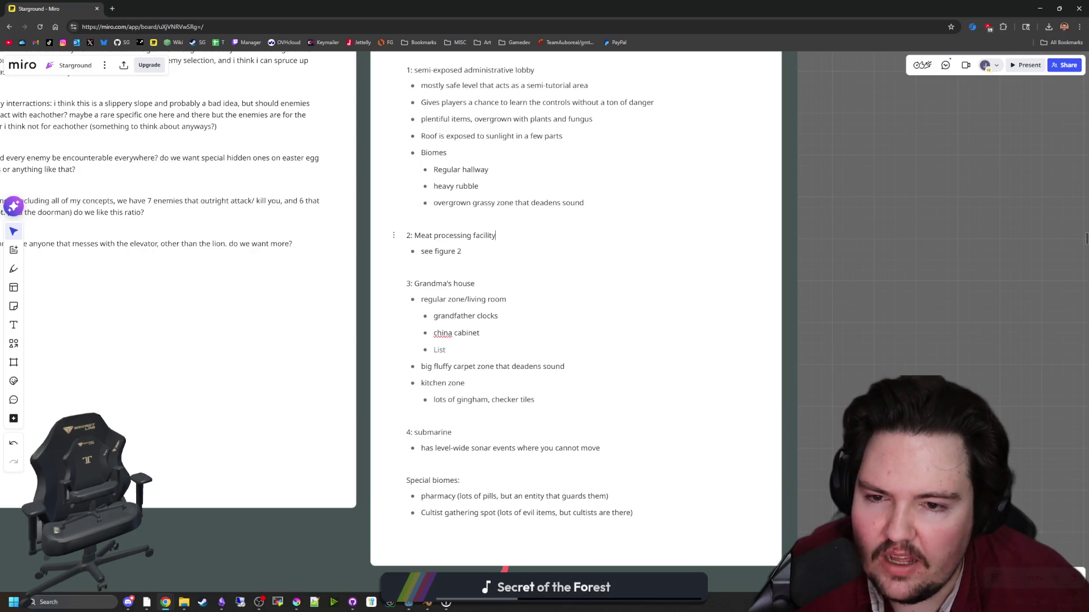
{"action": "left_click", "coordinate": [493, 266]}
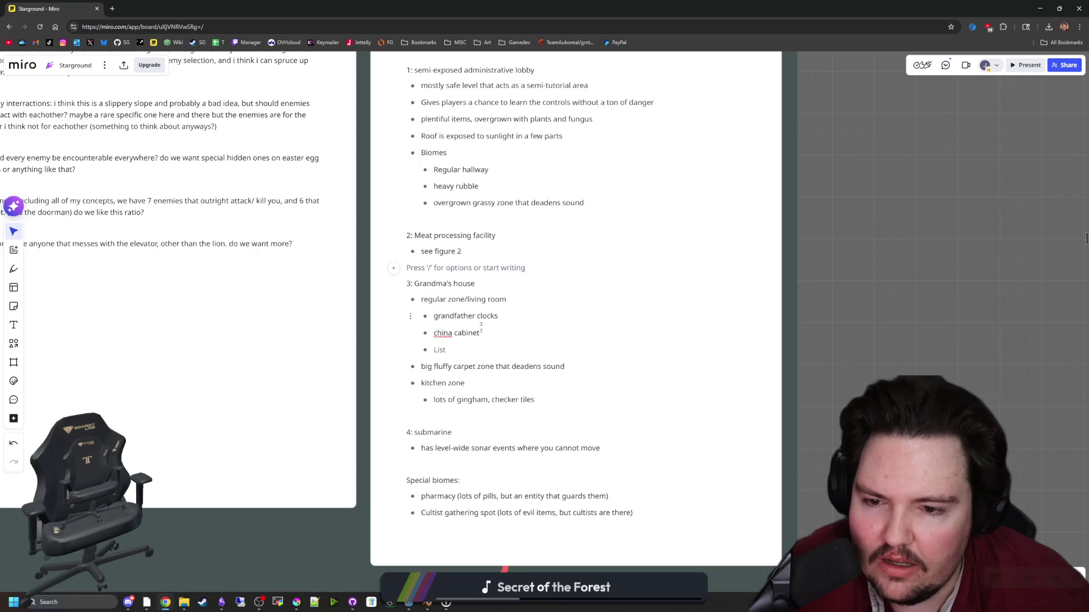
{"action": "scroll", "coordinate": [480, 321], "scroll_direction": "up", "scroll_amount": 2}
{"action": "key", "text": "Escape"}
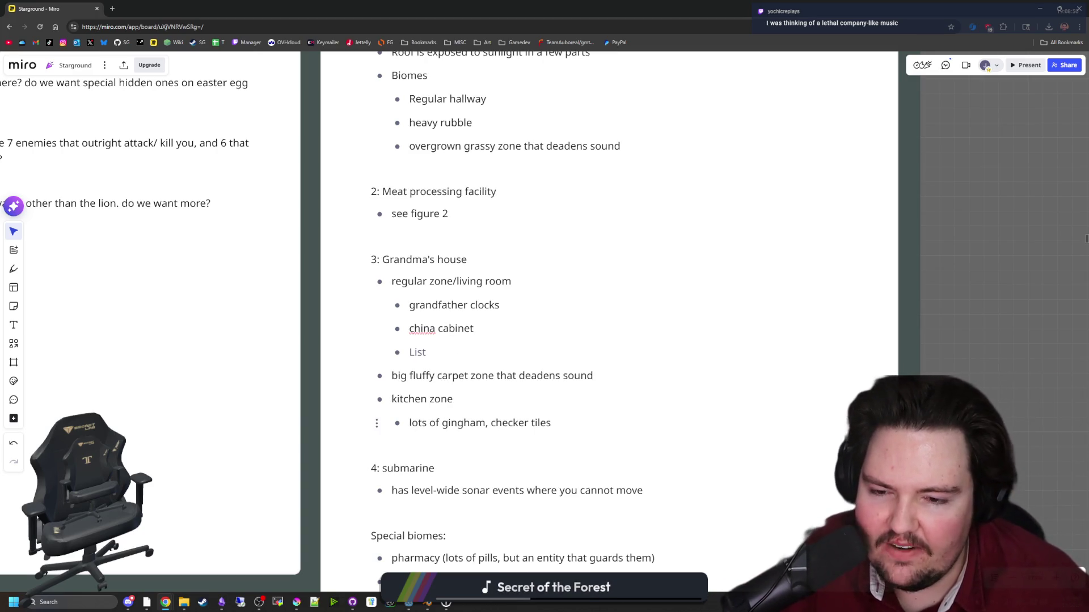
{"action": "scroll", "coordinate": [471, 392], "scroll_direction": "down", "scroll_amount": 2}
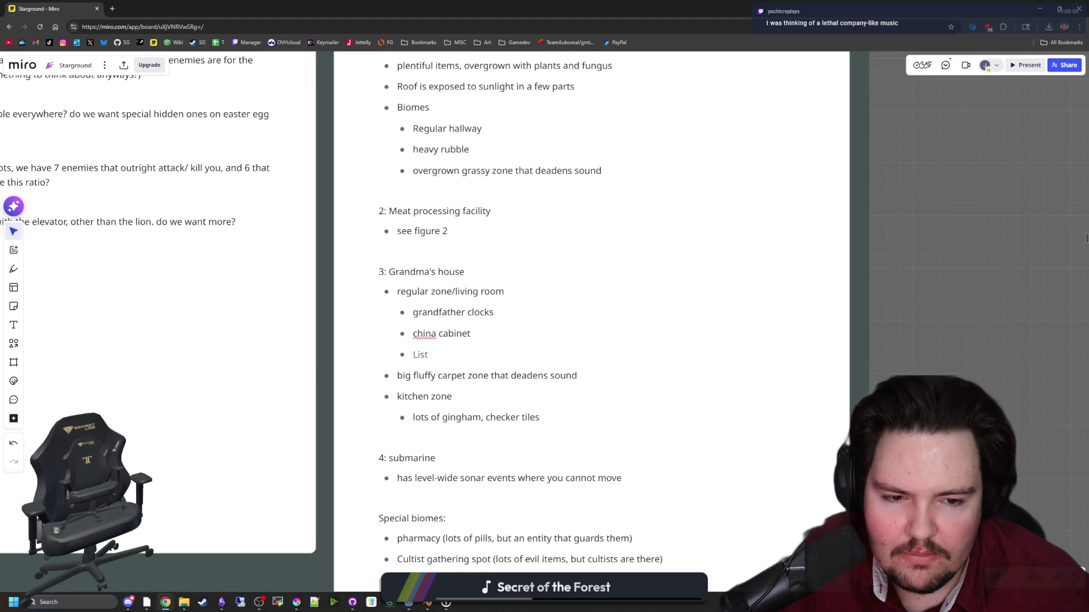
{"action": "scroll", "coordinate": [476, 267], "scroll_direction": "down", "scroll_amount": 2}
{"action": "scroll", "coordinate": [459, 250], "scroll_direction": "up", "scroll_amount": 2}
Review the Grandma's house and submarine notes, then return to the Godot script editor.
{"action": "left_click", "coordinate": [383, 245]}
{"action": "mouse_move", "coordinate": [352, 218]}
{"action": "left_mouse_down"}
{"action": "mouse_move", "coordinate": [422, 350]}
{"action": "mouse_move", "coordinate": [531, 376]}
{"action": "mouse_move", "coordinate": [329, 193]}
{"action": "left_mouse_up"}
{"action": "left_click", "coordinate": [531, 376]}
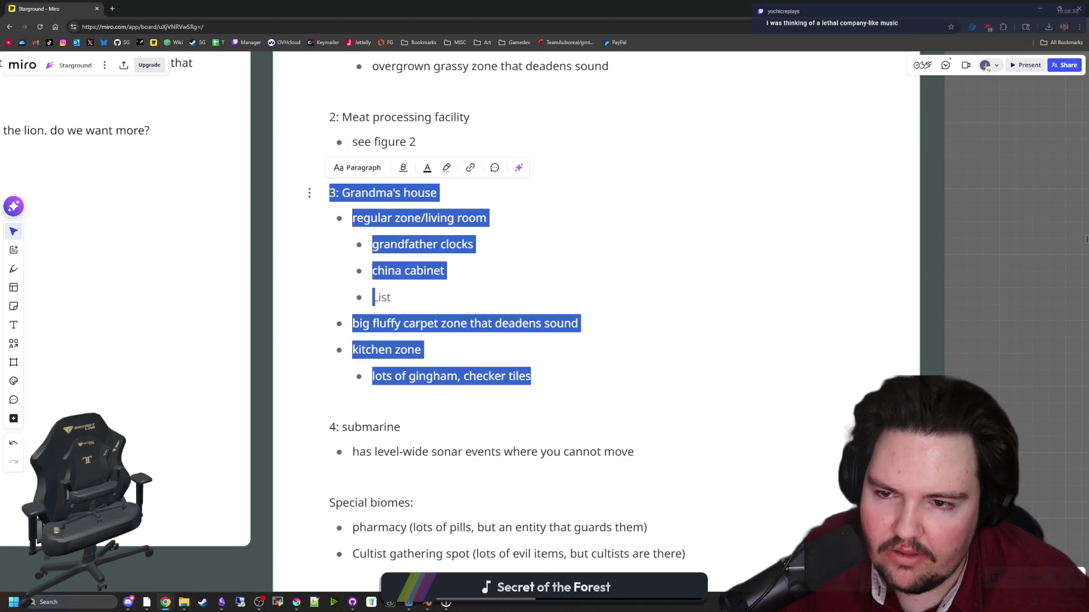
{"action": "left_click", "coordinate": [330, 193]}
{"action": "scroll", "coordinate": [552, 491], "scroll_direction": "down", "scroll_amount": 1}
{"action": "scroll", "coordinate": [511, 462], "scroll_direction": "up", "scroll_amount": 2}
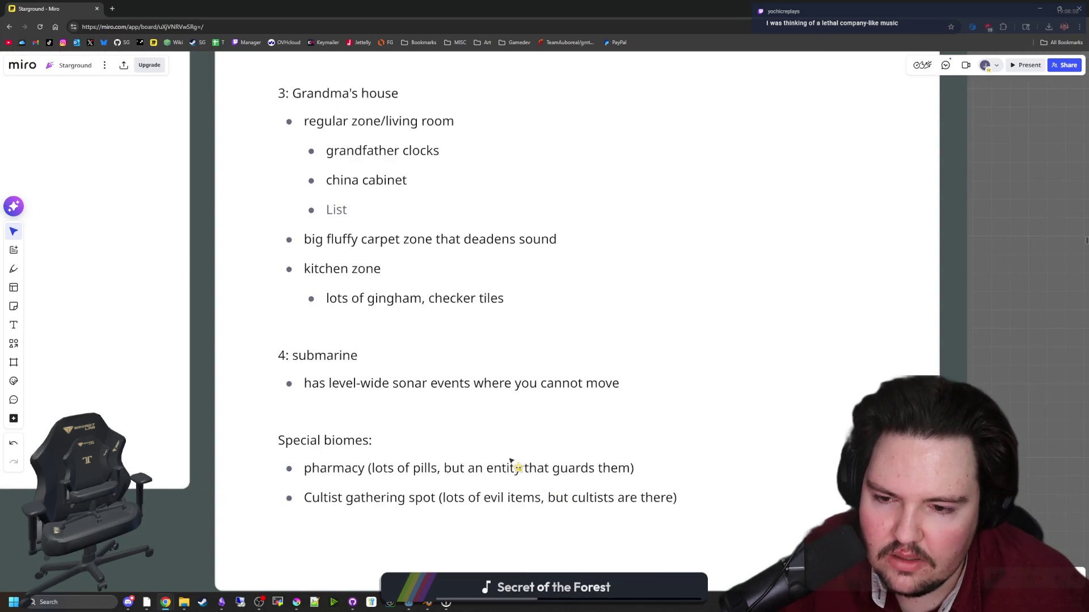
{"action": "scroll", "coordinate": [510, 461], "scroll_direction": "down", "scroll_amount": 2}
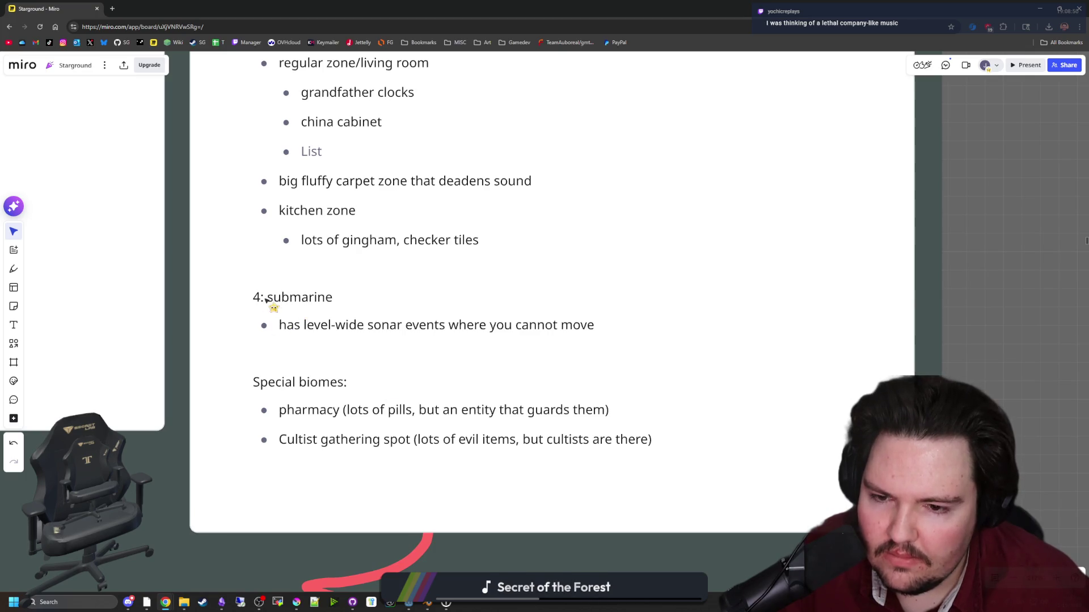
{"action": "left_click_drag", "start_coordinate": [267, 298], "coordinate": [603, 349]}
{"action": "left_click", "coordinate": [255, 354]}
{"action": "key", "text": "shift+Up"}
{"action": "key", "text": "shift+Up"}
{"action": "scroll", "coordinate": [401, 328], "scroll_direction": "down", "scroll_amount": 5}
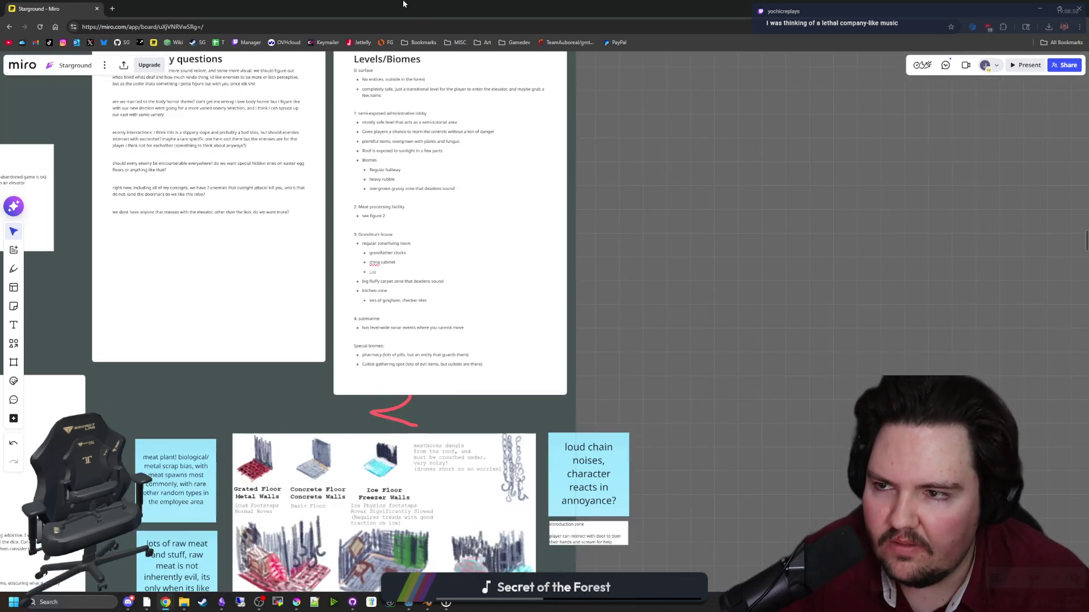
{"action": "left_click", "coordinate": [409, 602]}
Bring the Downloads window over Godot, reposition it, and deselect the four WAV files.
{"action": "mouse_move", "coordinate": [184, 593]}
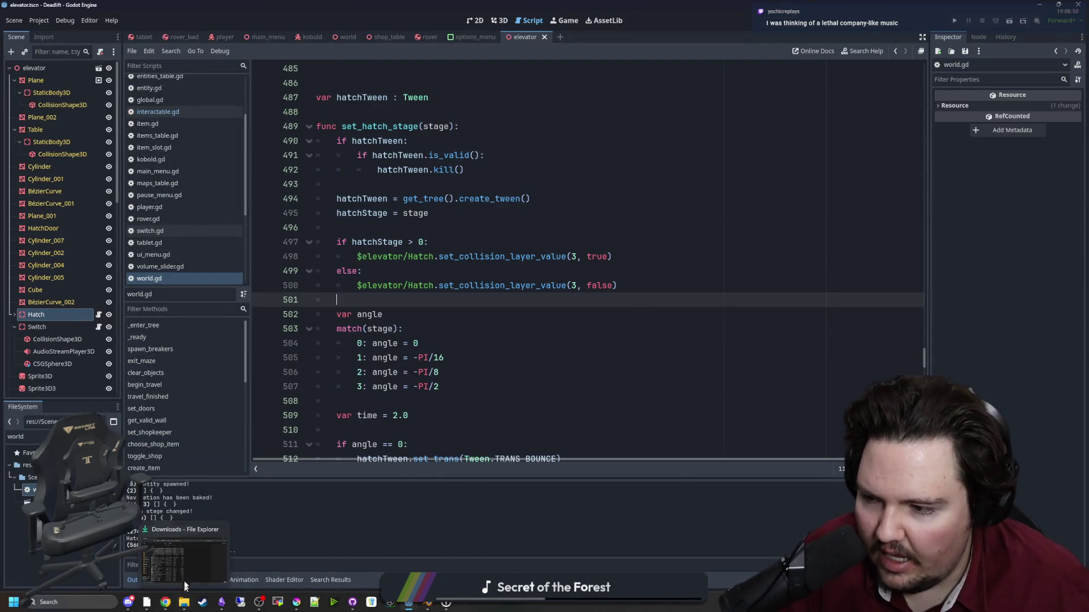
{"action": "left_click", "coordinate": [184, 603]}
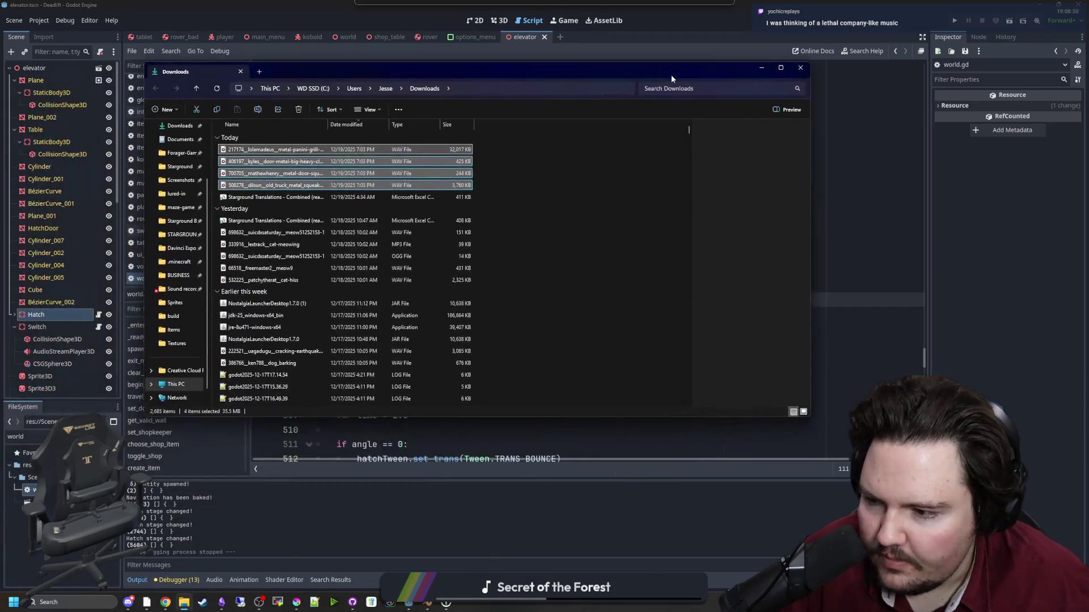
{"action": "left_click_drag", "start_coordinate": [669, 73], "coordinate": [776, 87]}
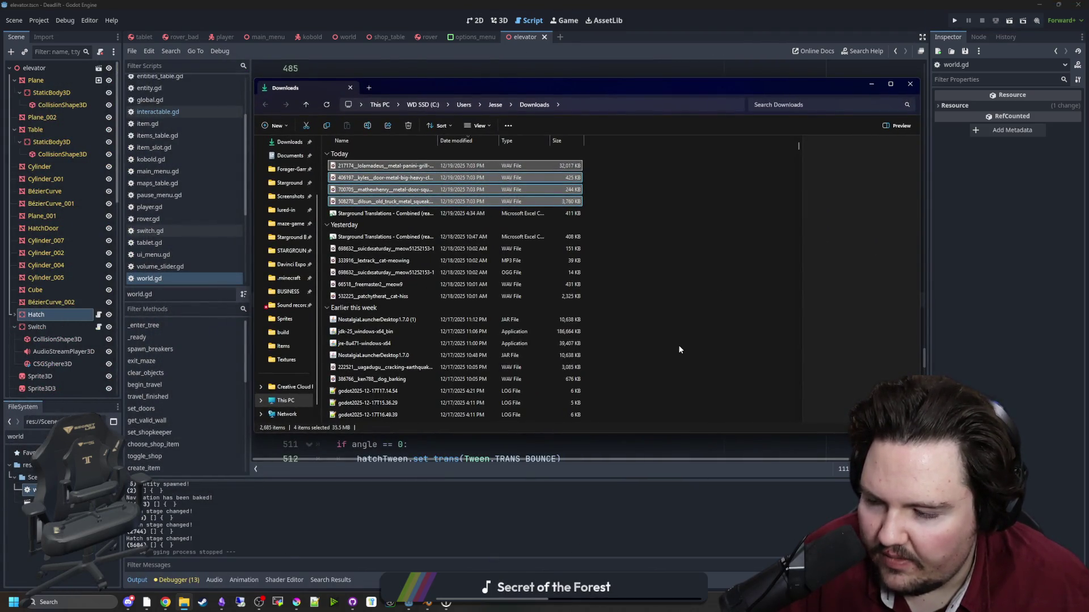
{"action": "left_click", "coordinate": [693, 360]}
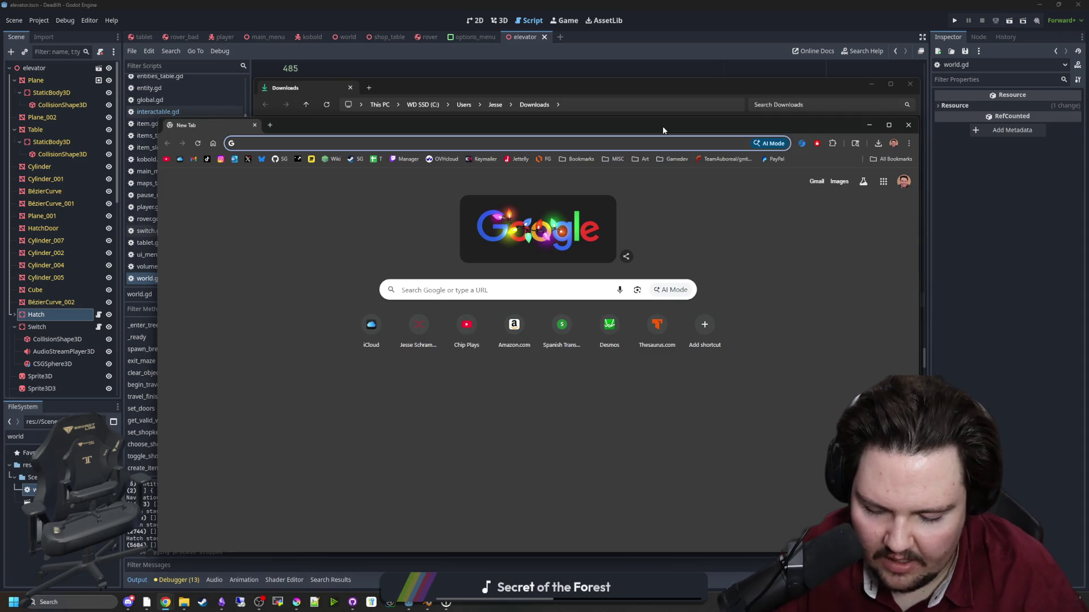
Search for 'company music' and play the Lethal Company Soundtrack playlist in a new tab.
{"action": "type", "text": "lethalcompany music"}
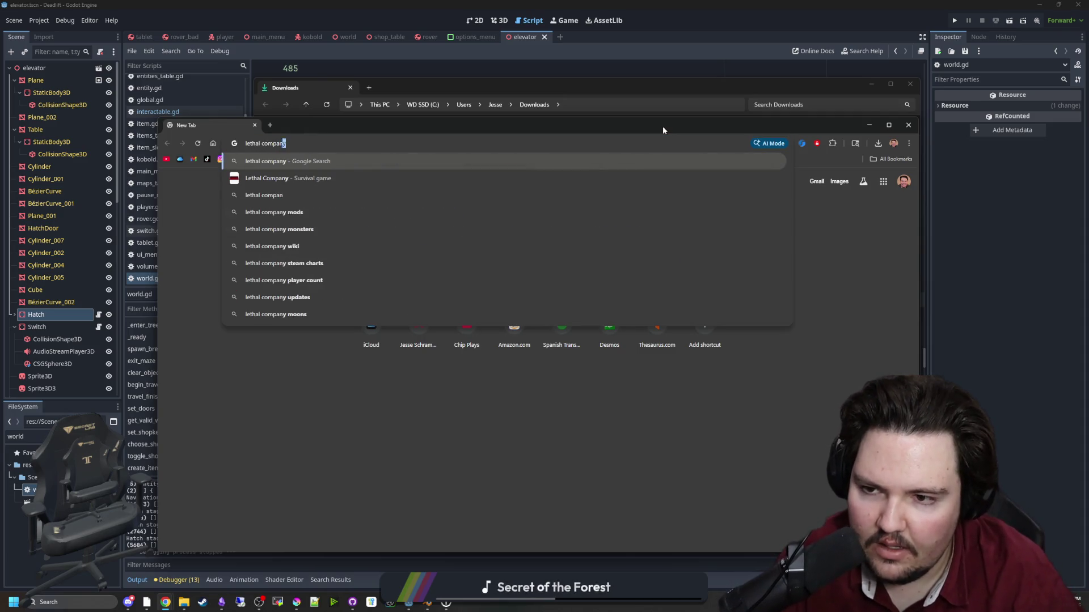
{"action": "key", "text": "Return"}
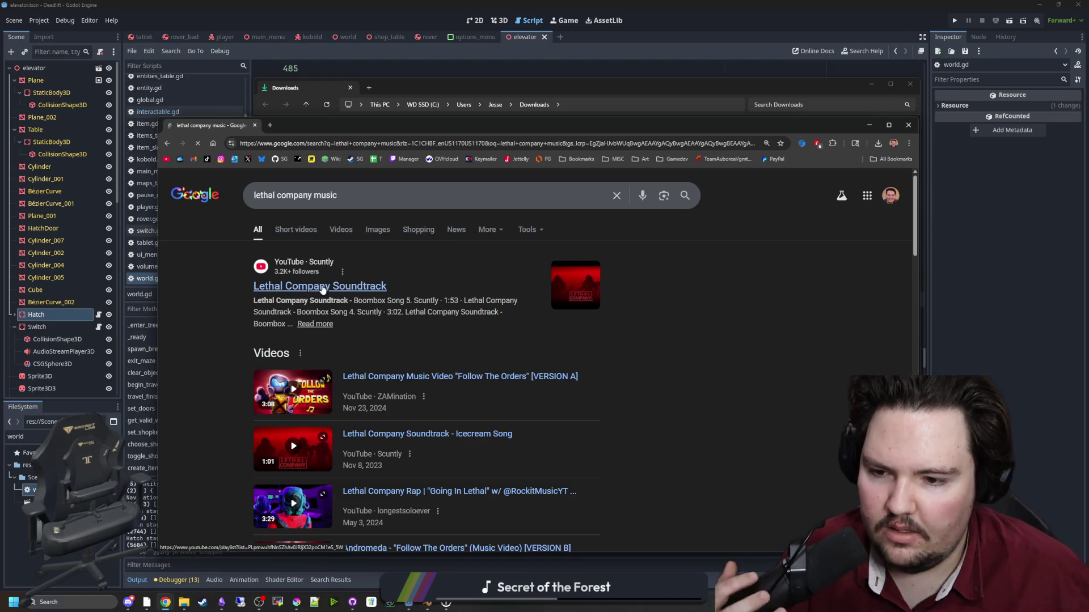
{"action": "scroll", "coordinate": [321, 289], "scroll_direction": "down", "scroll_amount": 3}
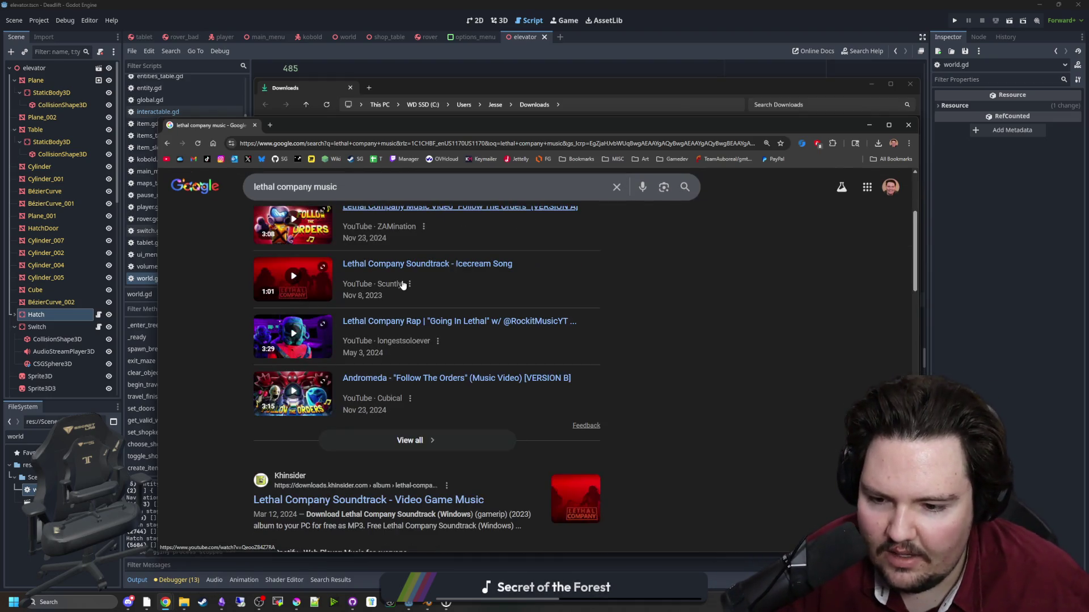
{"action": "scroll", "coordinate": [360, 260], "scroll_direction": "up", "scroll_amount": 3}
{"action": "middle_click", "coordinate": [320, 286]}
{"action": "left_click", "coordinate": [311, 125]}
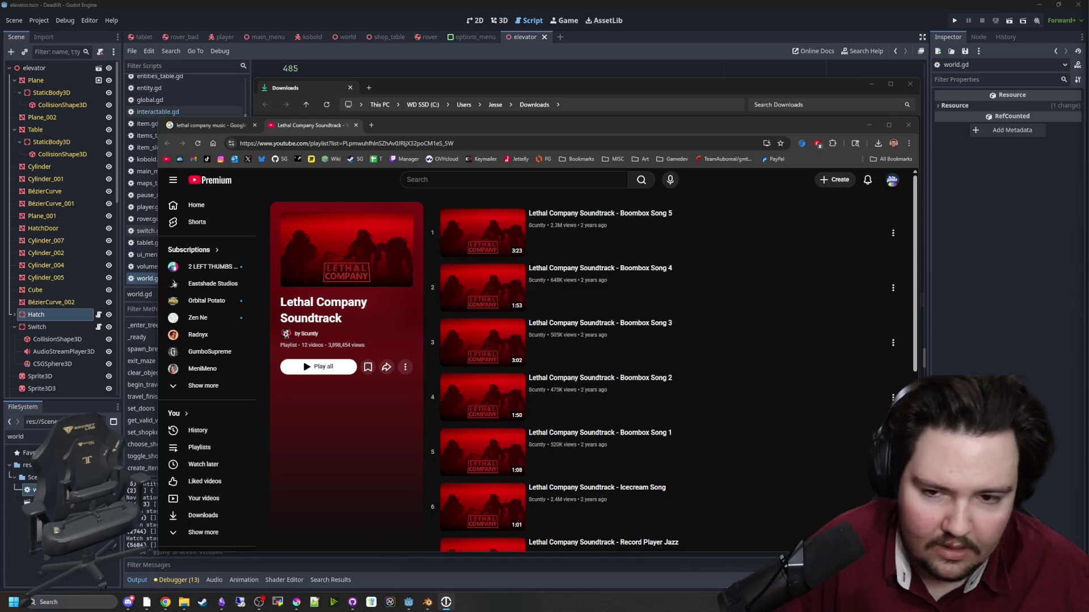
{"action": "left_click", "coordinate": [328, 368]}
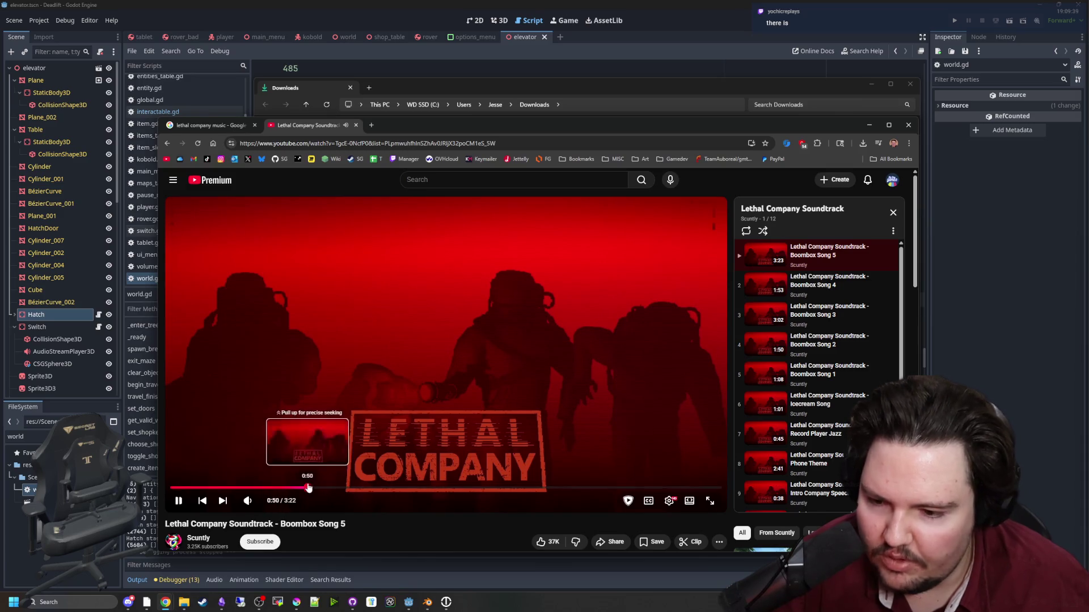
Sample Boombox Song 4, Icecream Song, Record Player Jazz and Phone Theme, skipping ahead in Phone Theme.
{"action": "left_click", "coordinate": [858, 295]}
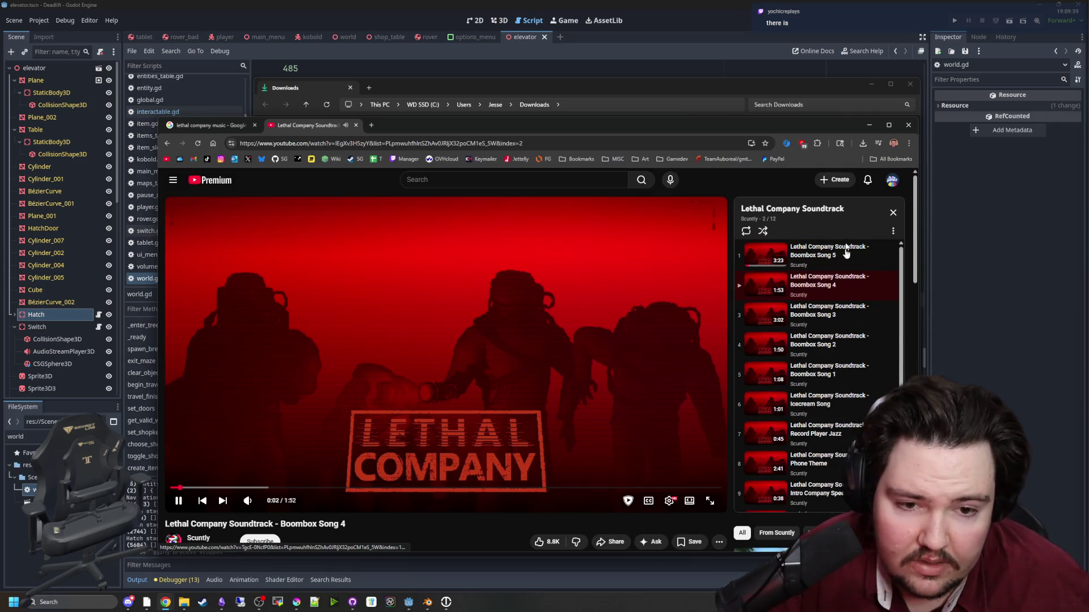
{"action": "left_click", "coordinate": [836, 402]}
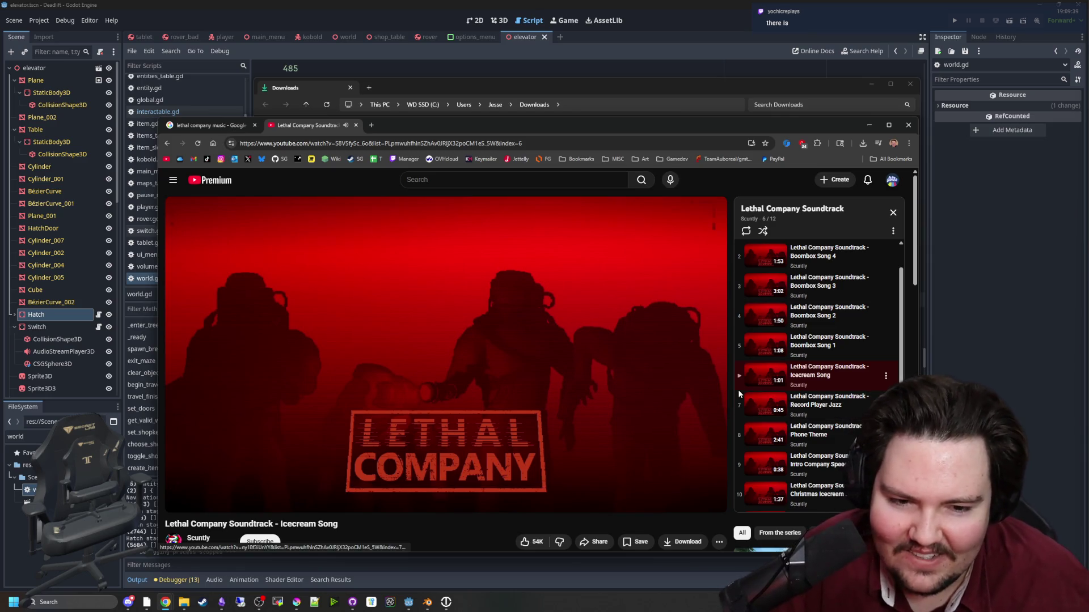
{"action": "scroll", "coordinate": [814, 386], "scroll_direction": "down", "scroll_amount": 1}
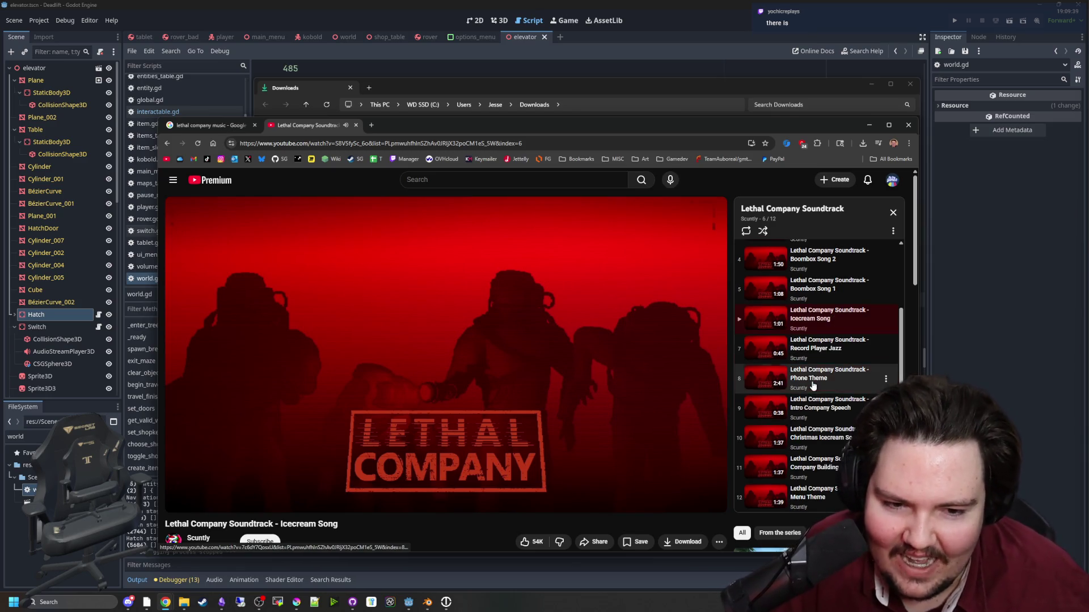
{"action": "left_click", "coordinate": [838, 350]}
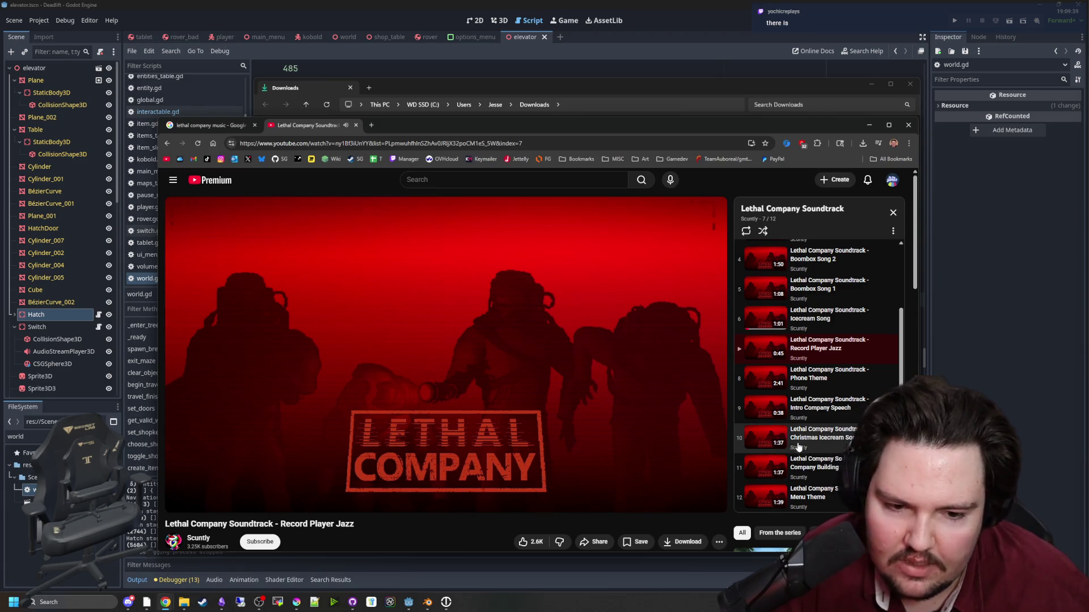
{"action": "left_click", "coordinate": [796, 385]}
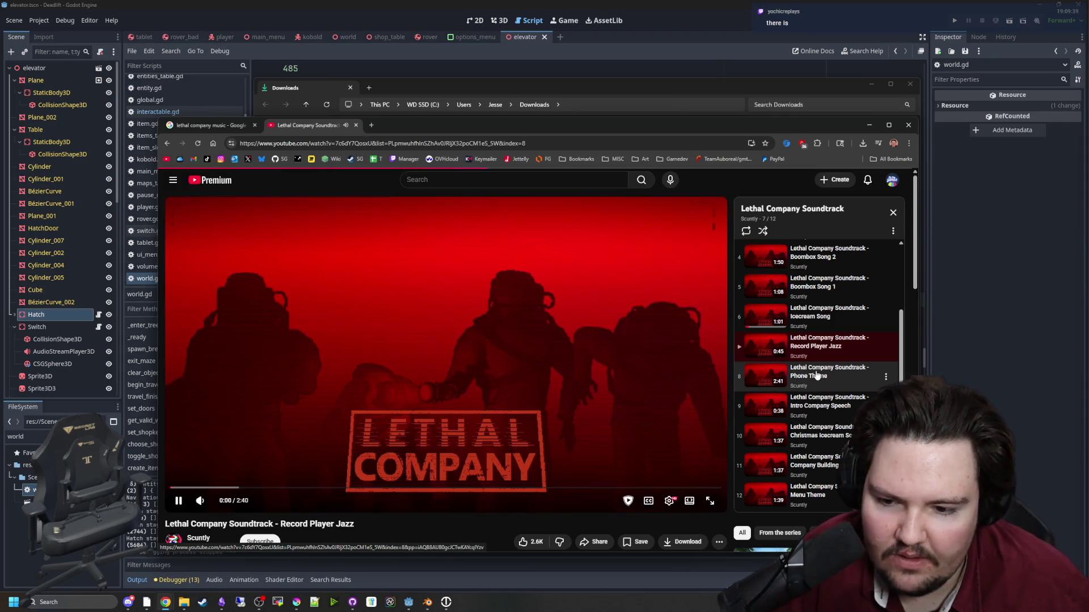
{"action": "left_click", "coordinate": [225, 489]}
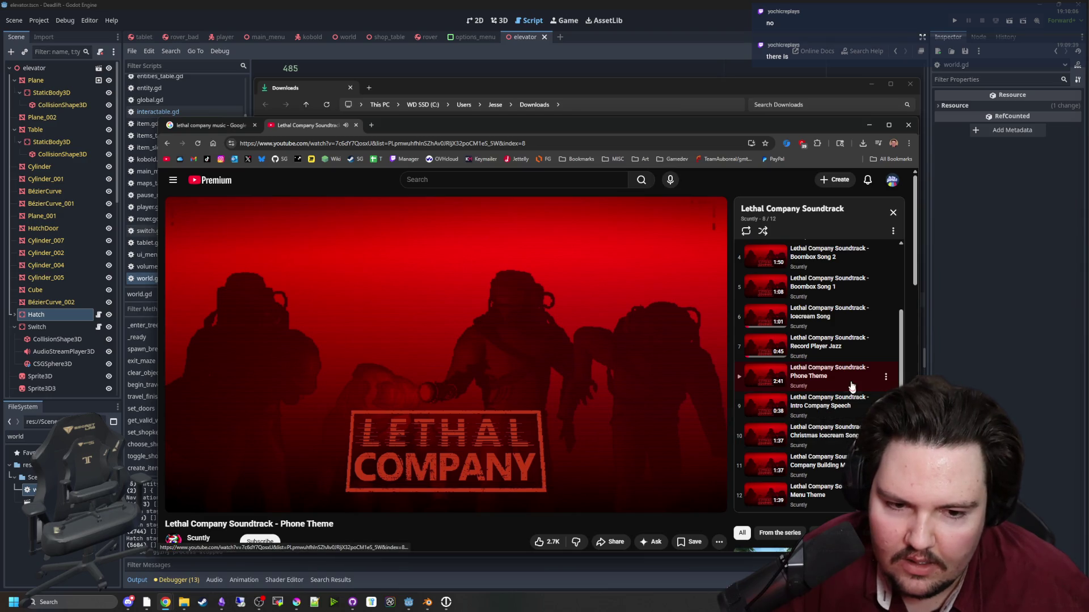
Play Intro Company Speech and Christmas Icecream Song, then settle on Company Building Music.
{"action": "left_click", "coordinate": [829, 414]}
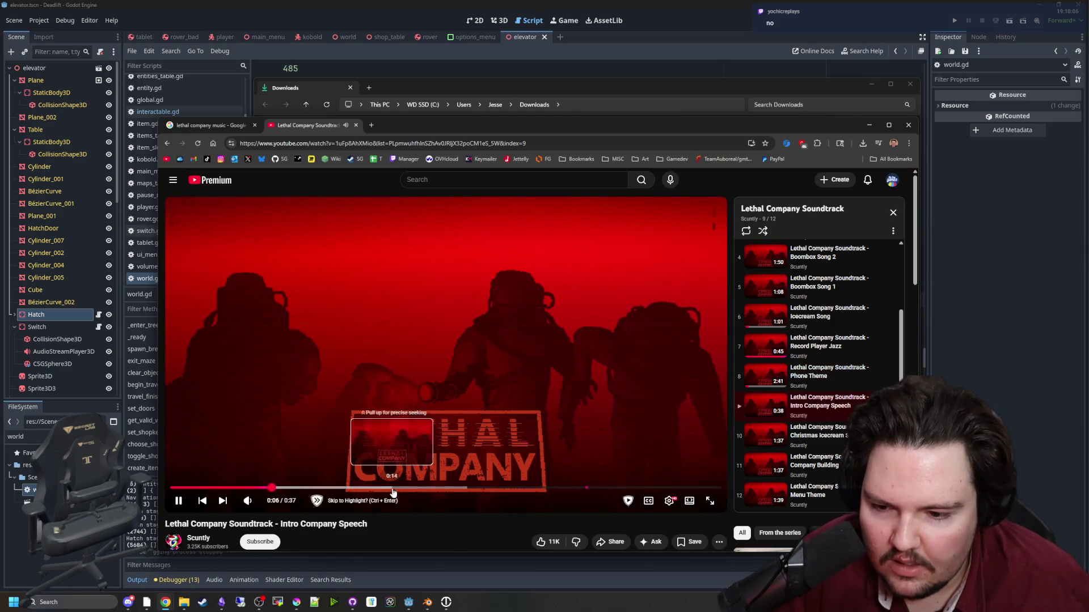
{"action": "left_click", "coordinate": [834, 438]}
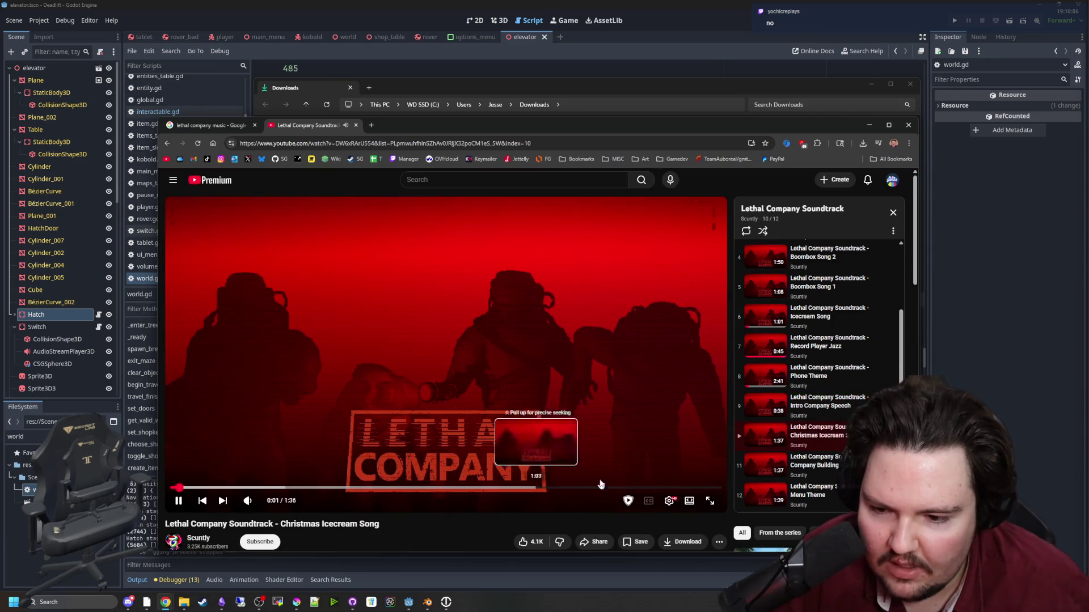
{"action": "scroll", "coordinate": [817, 402], "scroll_direction": "down", "scroll_amount": 1}
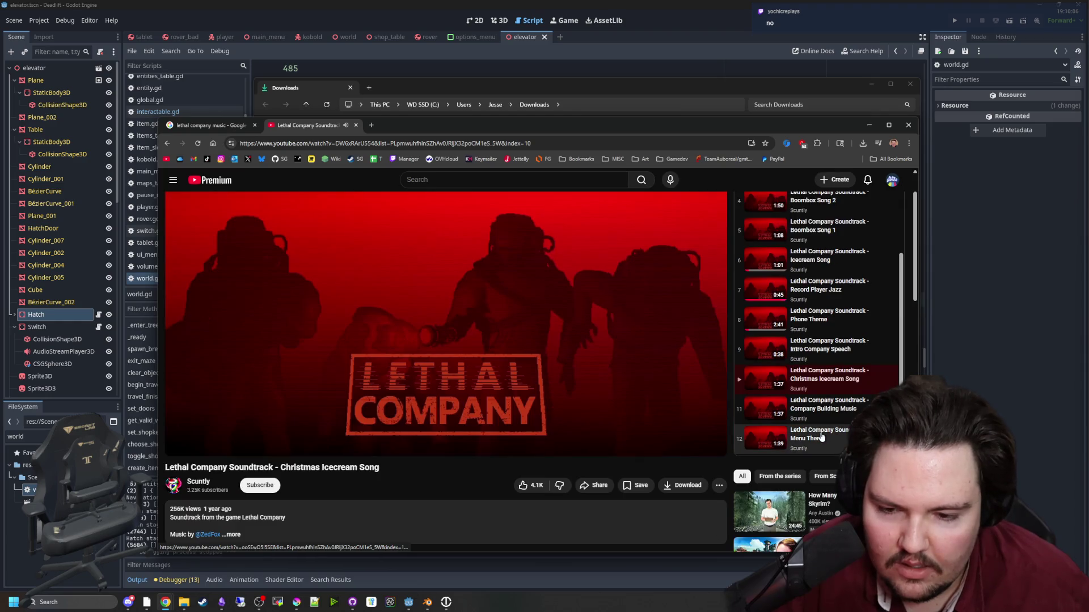
{"action": "scroll", "coordinate": [520, 498], "scroll_direction": "up", "scroll_amount": 1}
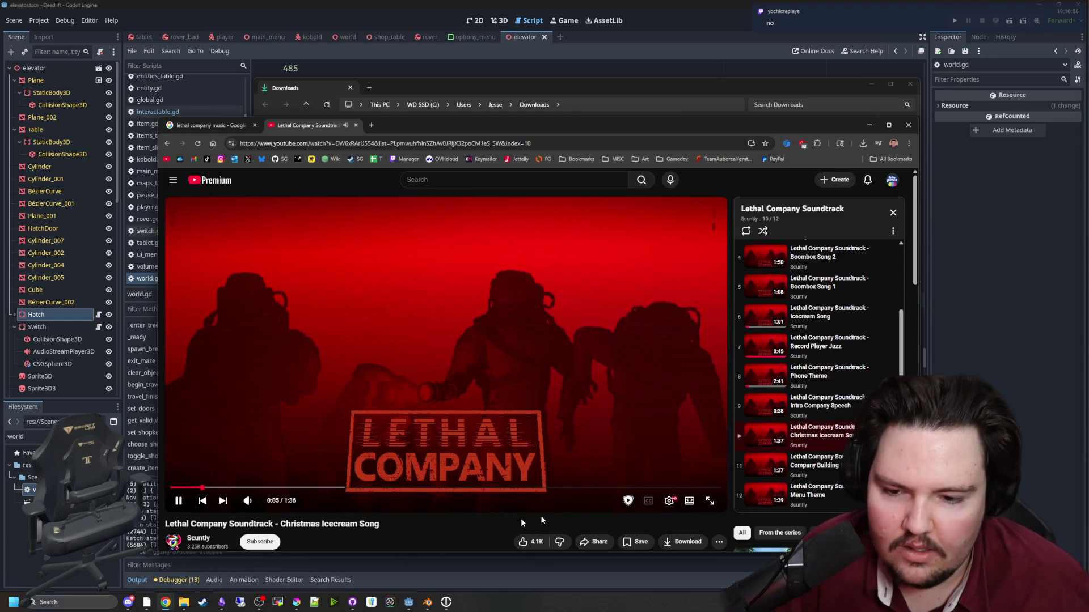
{"action": "left_click", "coordinate": [832, 470]}
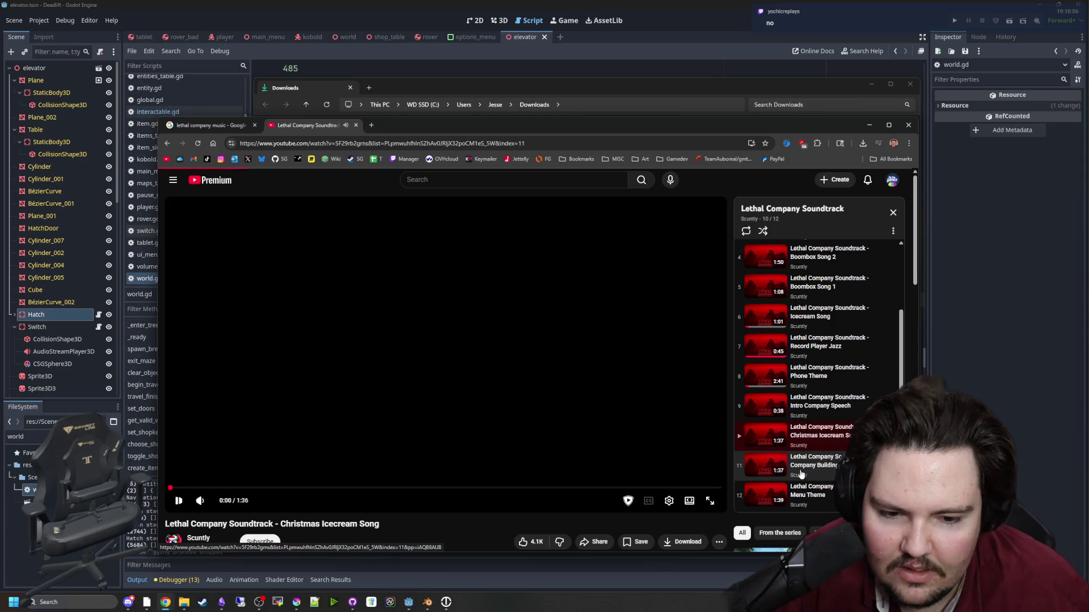
{"action": "scroll", "coordinate": [618, 420], "scroll_direction": "down", "scroll_amount": 1}
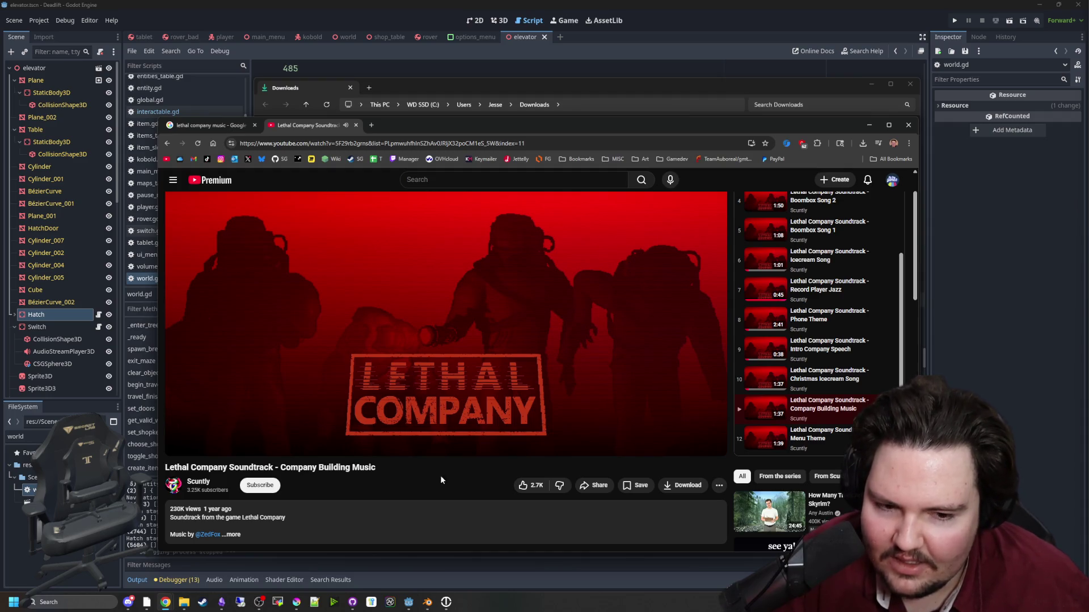
{"action": "scroll", "coordinate": [425, 453], "scroll_direction": "down", "scroll_amount": 1}
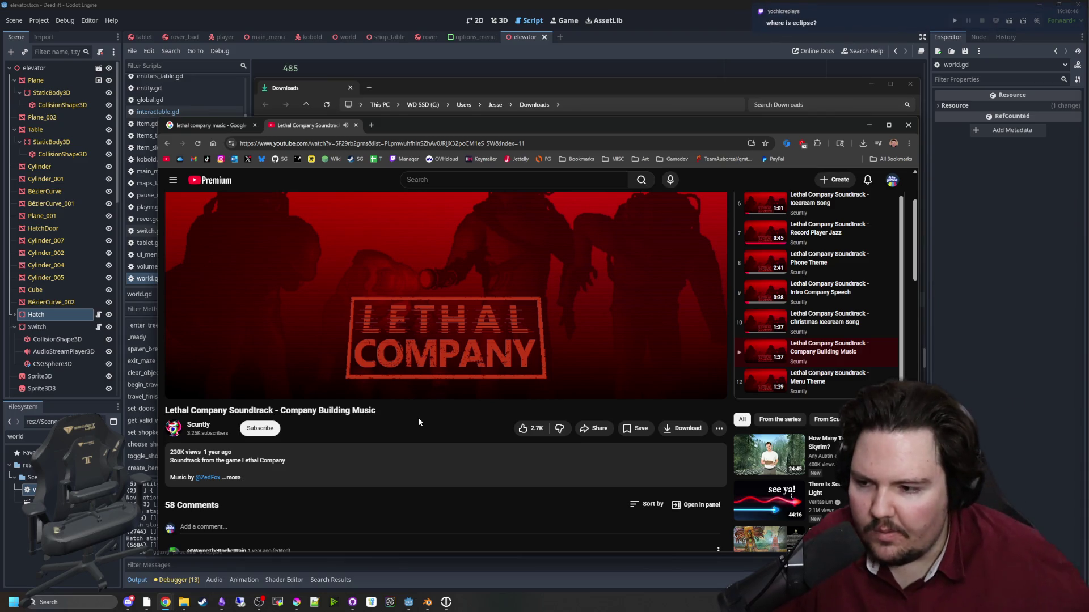
{"action": "scroll", "coordinate": [833, 306], "scroll_direction": "down", "scroll_amount": 1}
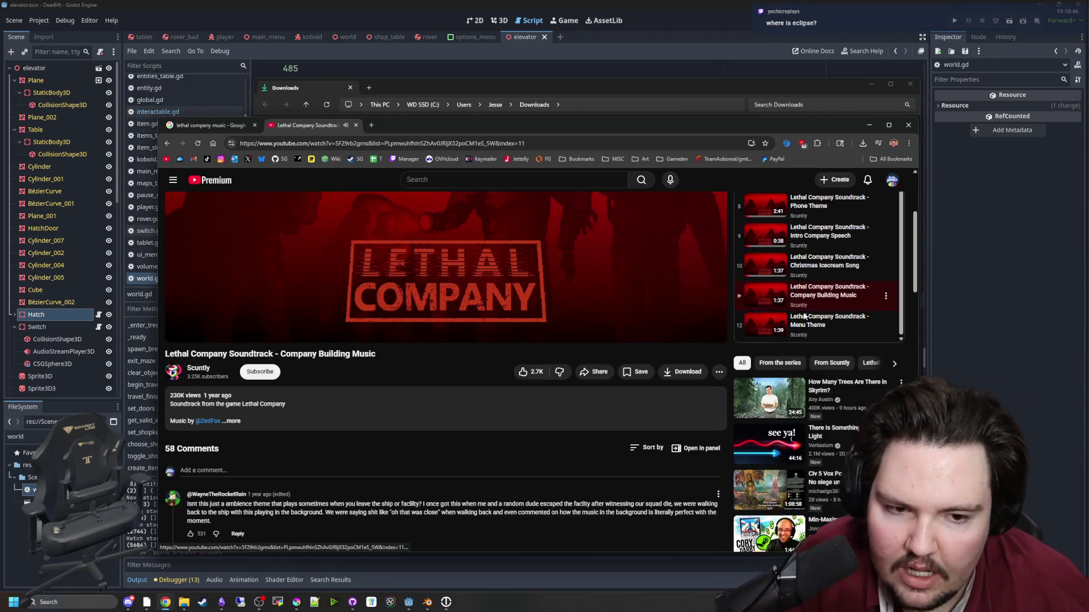
{"action": "left_click", "coordinate": [836, 307]}
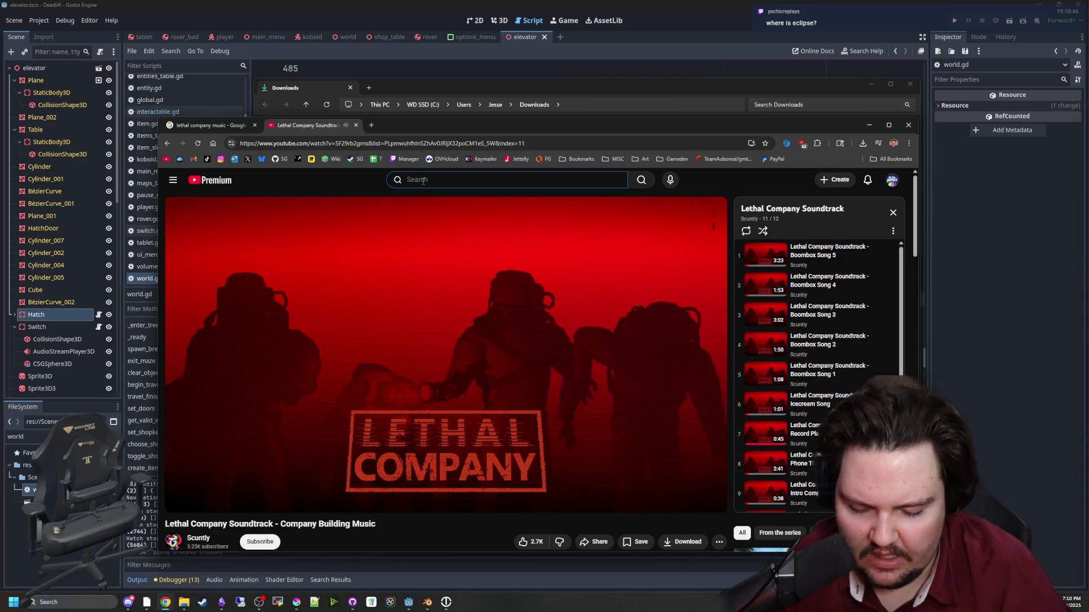
Search YouTube for 'lethal company eclipse music' and skim through the extended Eclipse OST video.
{"action": "type", "text": "lethal company eclipse music"}
{"action": "key", "text": "Return"}
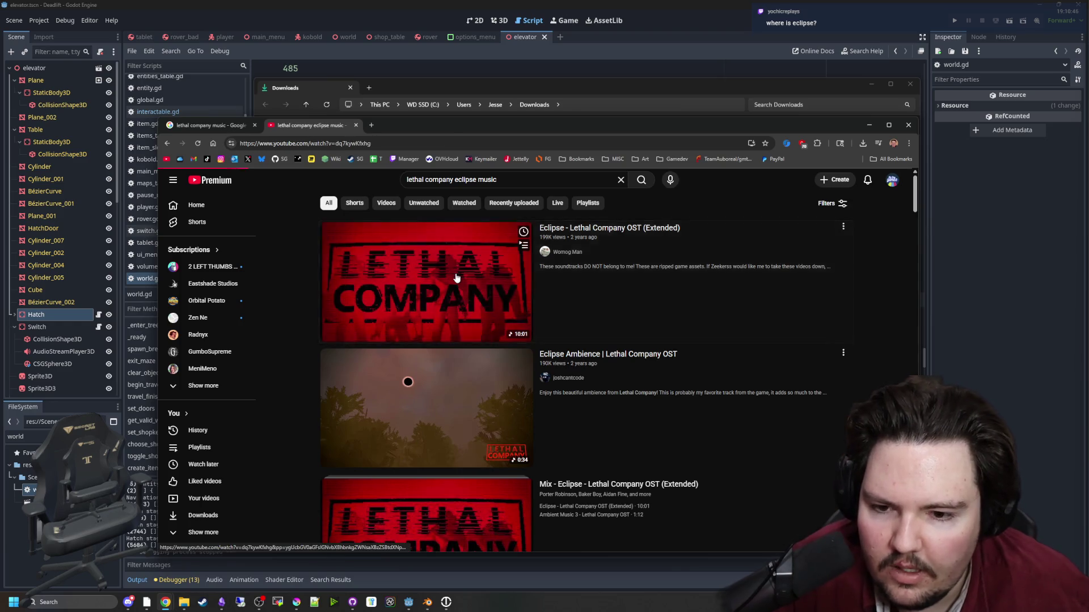
{"action": "left_click", "coordinate": [457, 278]}
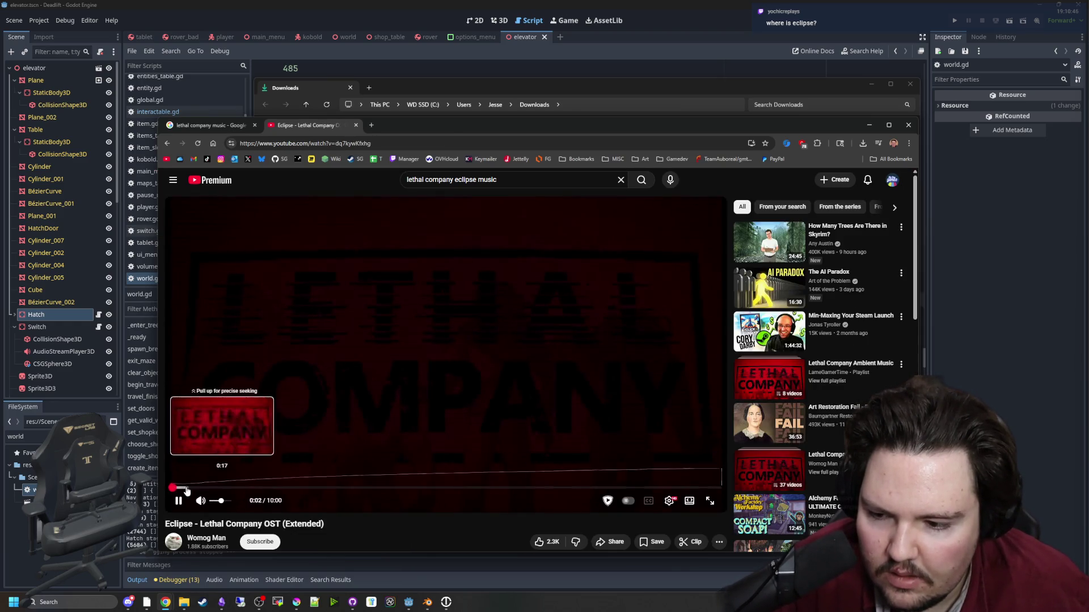
{"action": "left_click", "coordinate": [186, 488]}
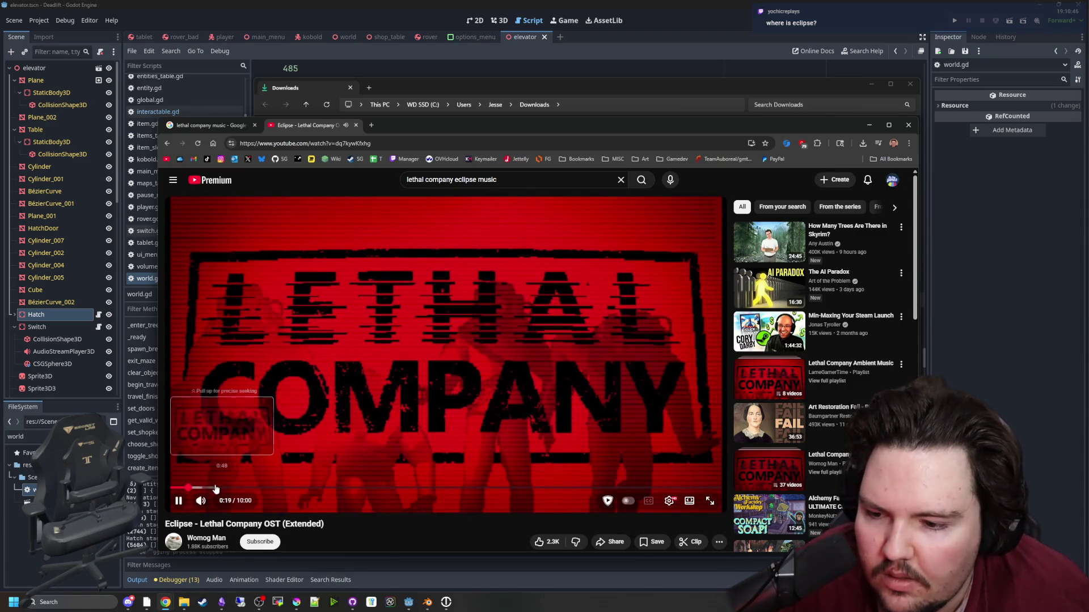
{"action": "left_click", "coordinate": [284, 487]}
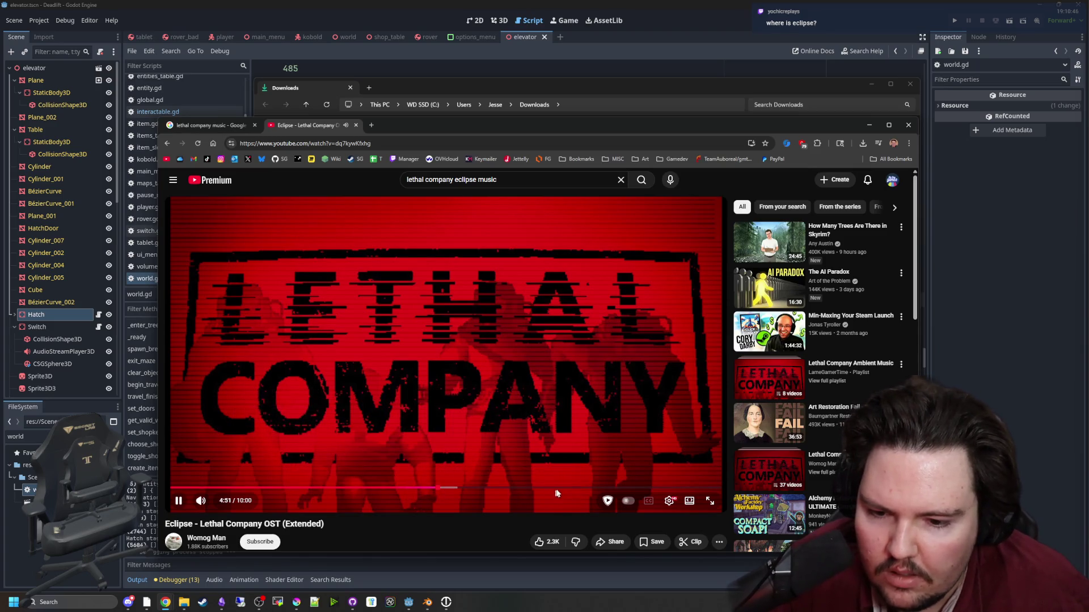
{"action": "left_click", "coordinate": [562, 489]}
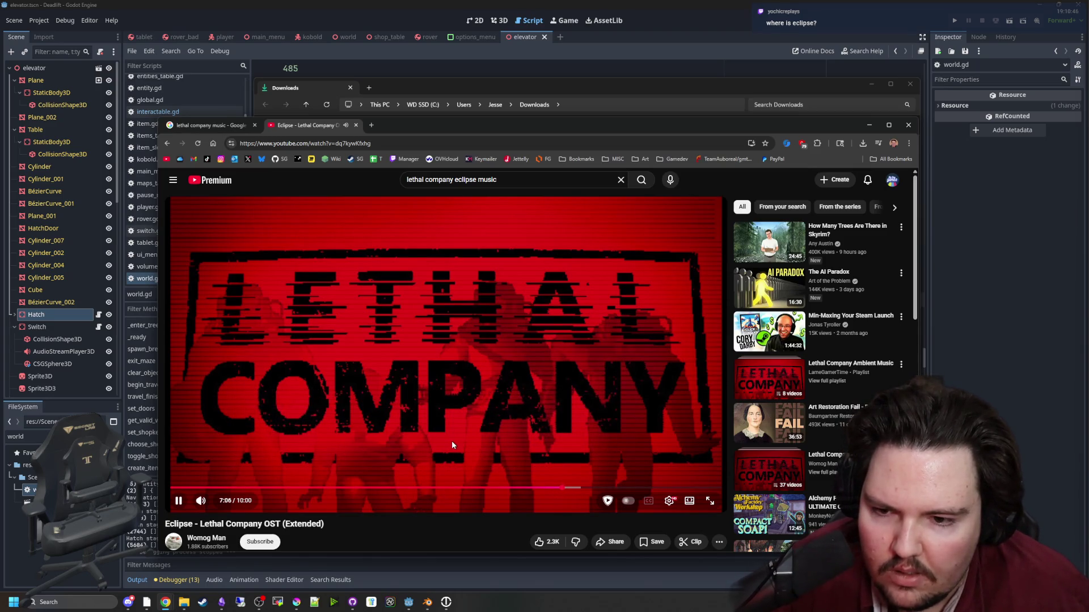
Return to the eclipse search results and minimise the browser to reveal Downloads.
{"action": "key", "text": "alt+Left"}
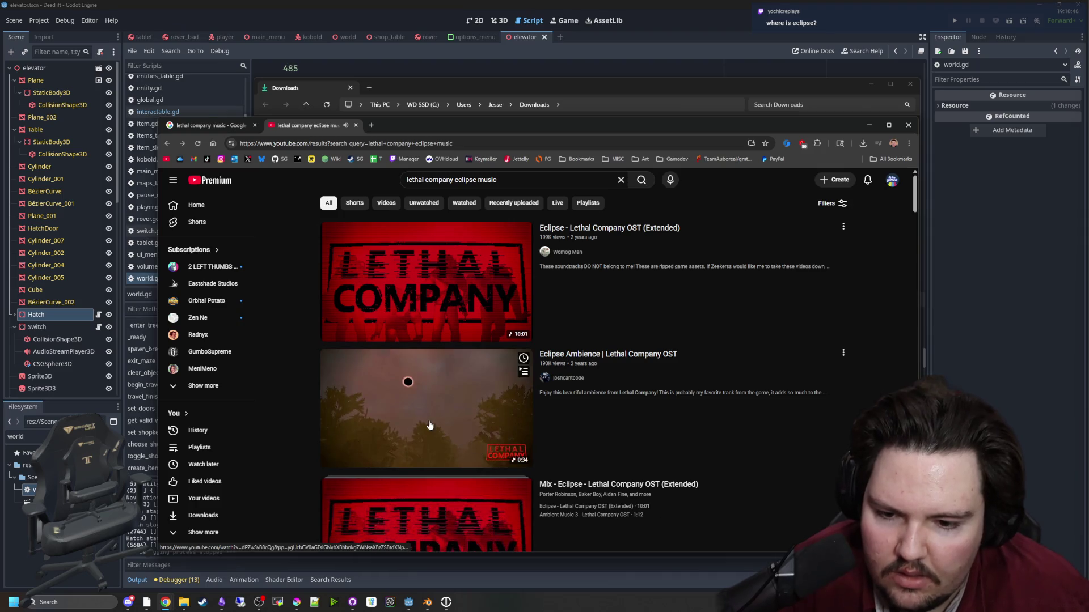
{"action": "scroll", "coordinate": [442, 425], "scroll_direction": "down", "scroll_amount": 3}
{"action": "scroll", "coordinate": [442, 424], "scroll_direction": "down", "scroll_amount": 7}
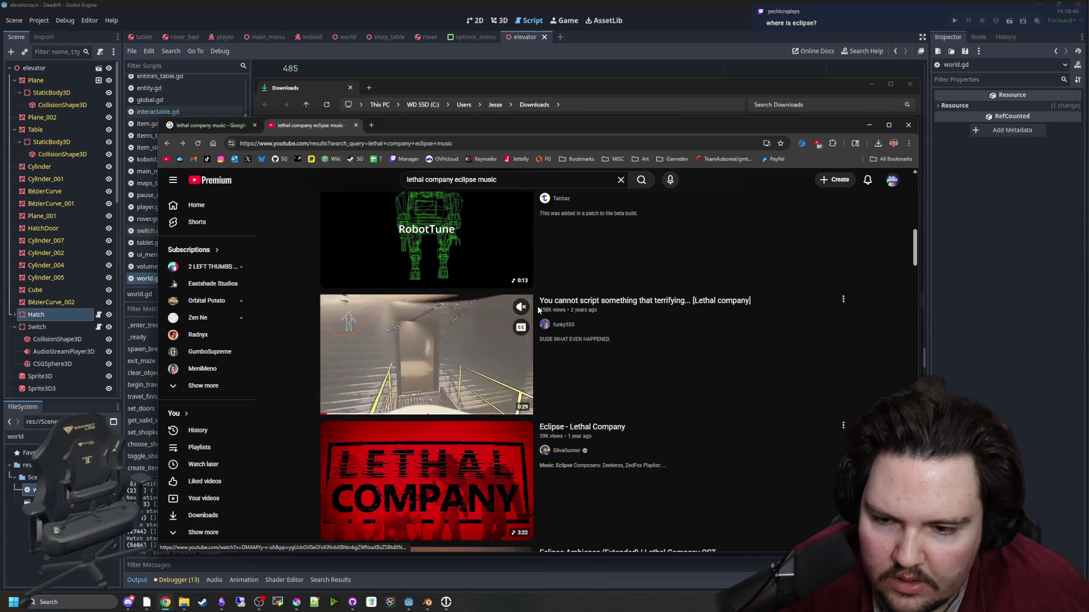
{"action": "scroll", "coordinate": [512, 325], "scroll_direction": "up", "scroll_amount": 5}
{"action": "left_click", "coordinate": [869, 125]}
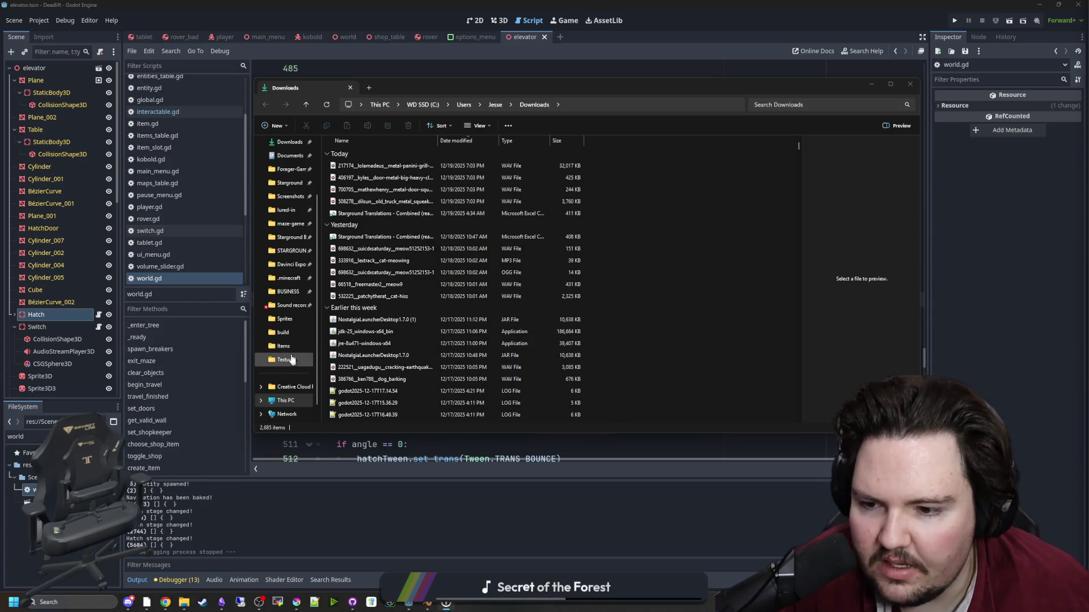
Open the Davinci Export folder under STARGROUND ASSETS > Starground Builds.
{"action": "scroll", "coordinate": [270, 353], "scroll_direction": "up", "scroll_amount": 2}
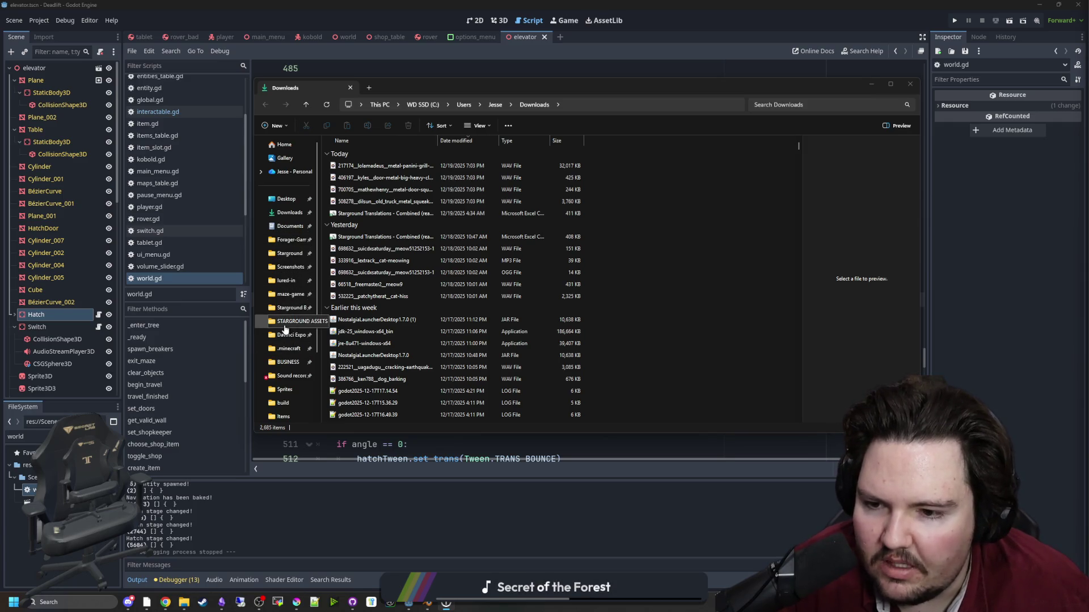
{"action": "left_click", "coordinate": [291, 321]}
{"action": "left_click", "coordinate": [289, 308]}
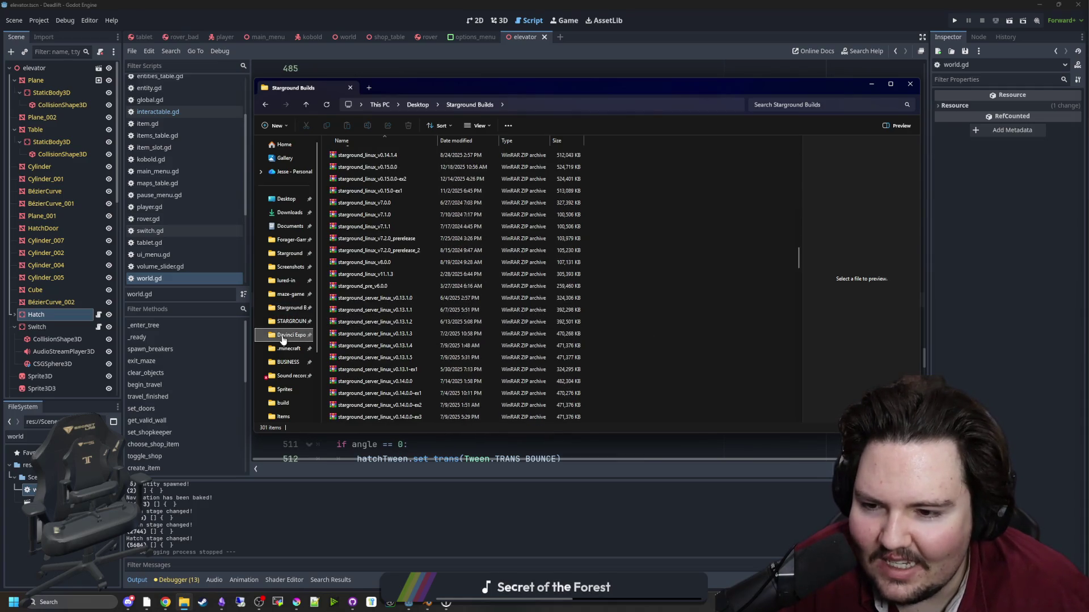
{"action": "left_click", "coordinate": [291, 335]}
Run the run script to convert the WAV files, close it, and move Explorer aside.
{"action": "left_click", "coordinate": [383, 338]}
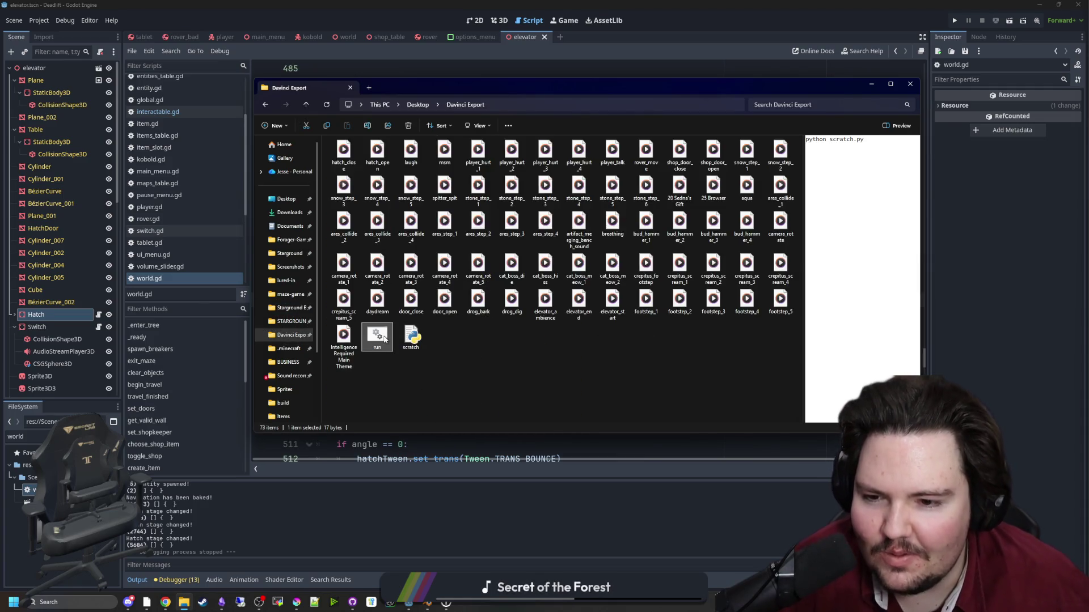
{"action": "double_click", "coordinate": [384, 339]}
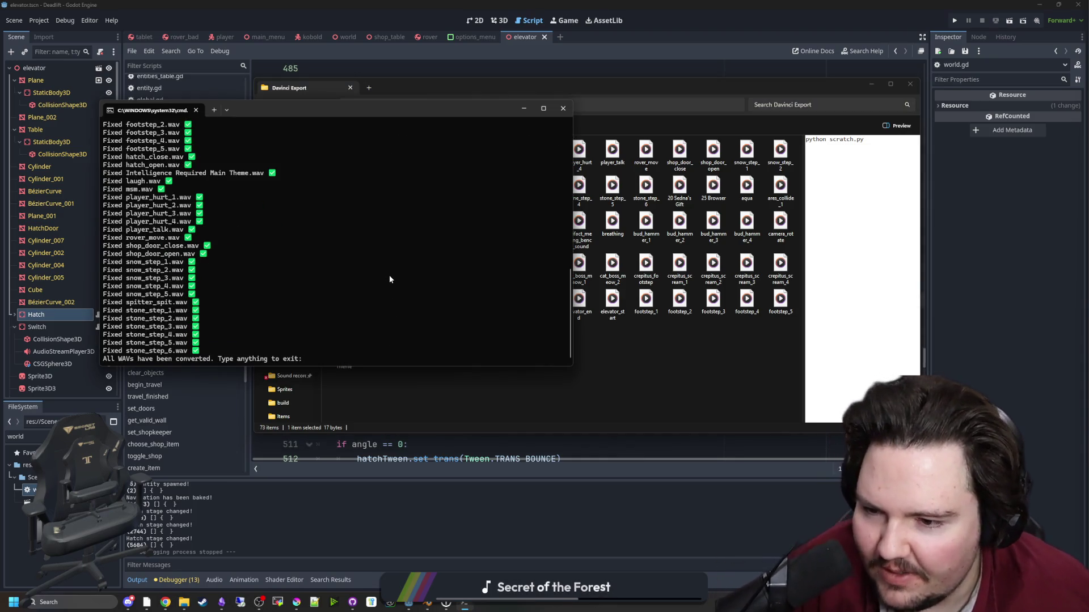
{"action": "type", "text": "d"}
{"action": "key", "text": "Return"}
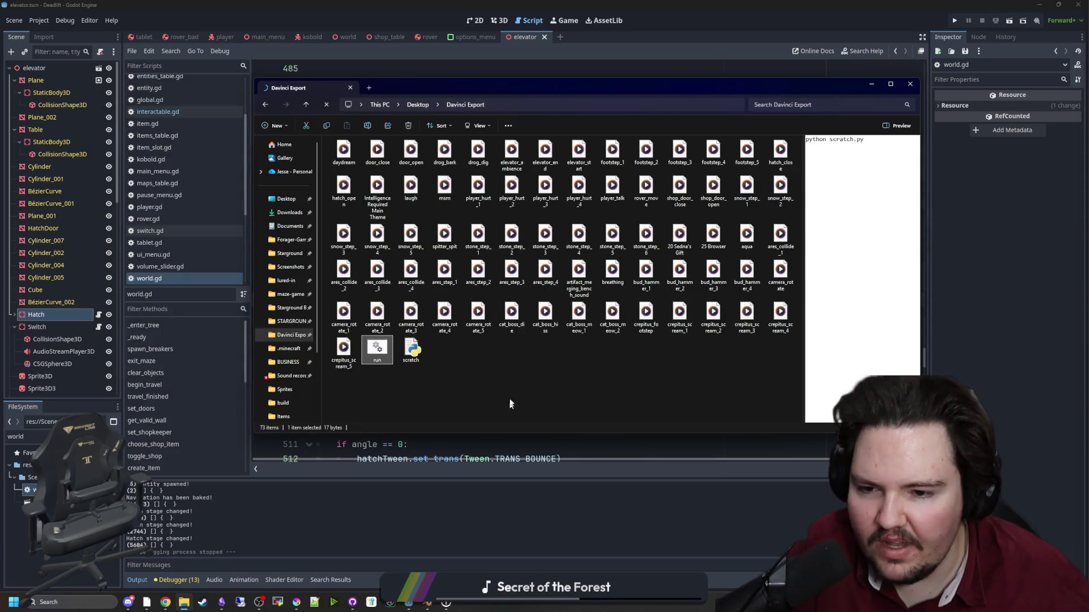
{"action": "left_click_drag", "start_coordinate": [512, 91], "coordinate": [0, 120]}
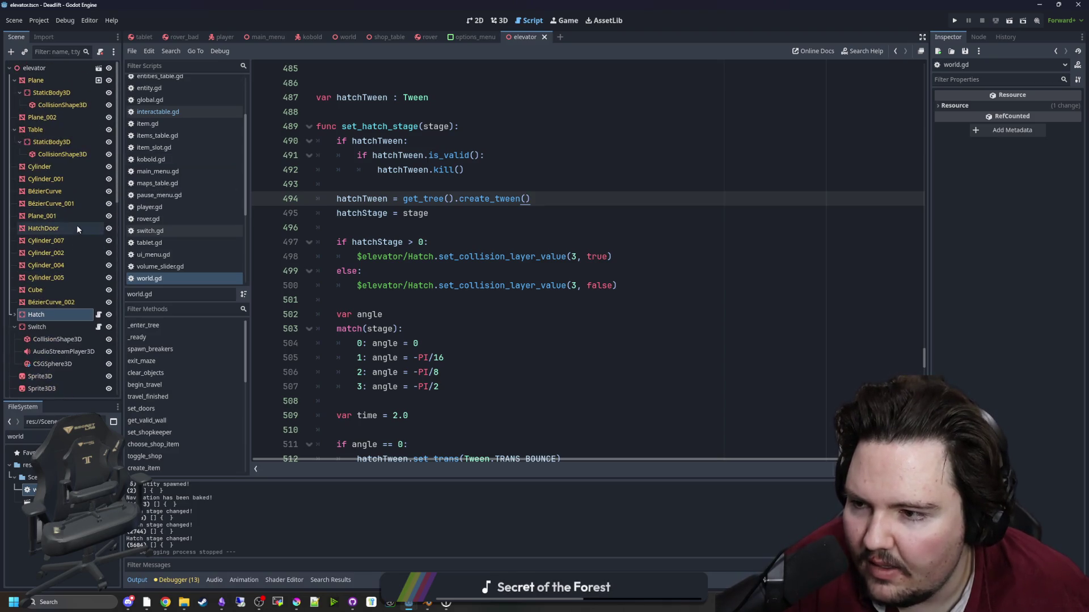
Review the switch's audio player and Hatch node, then open the world scene's World node menu.
{"action": "left_click", "coordinate": [64, 352]}
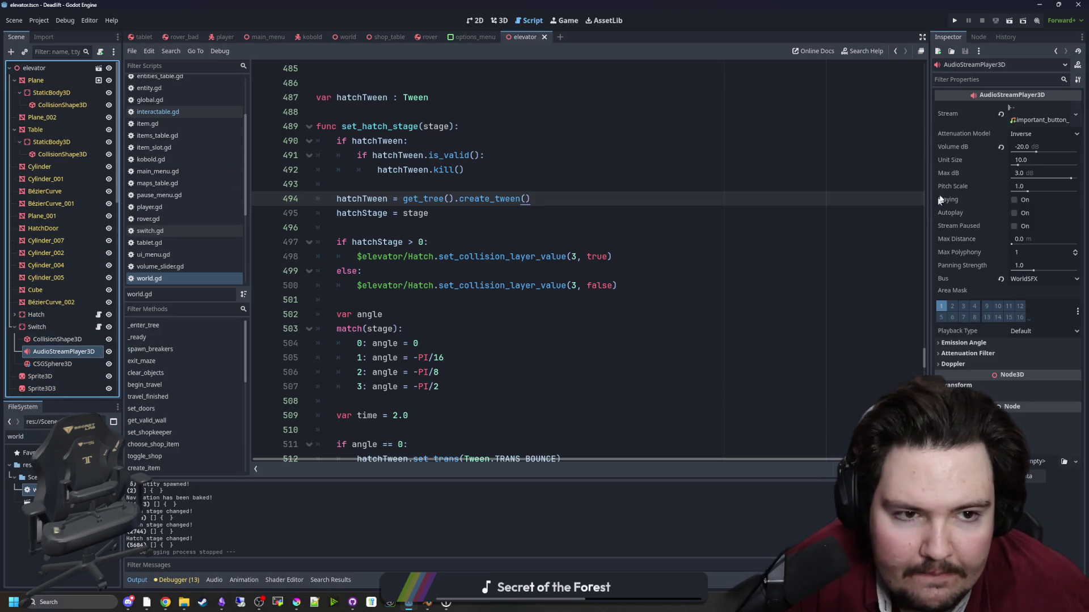
{"action": "left_click_drag", "start_coordinate": [932, 187], "coordinate": [825, 188]}
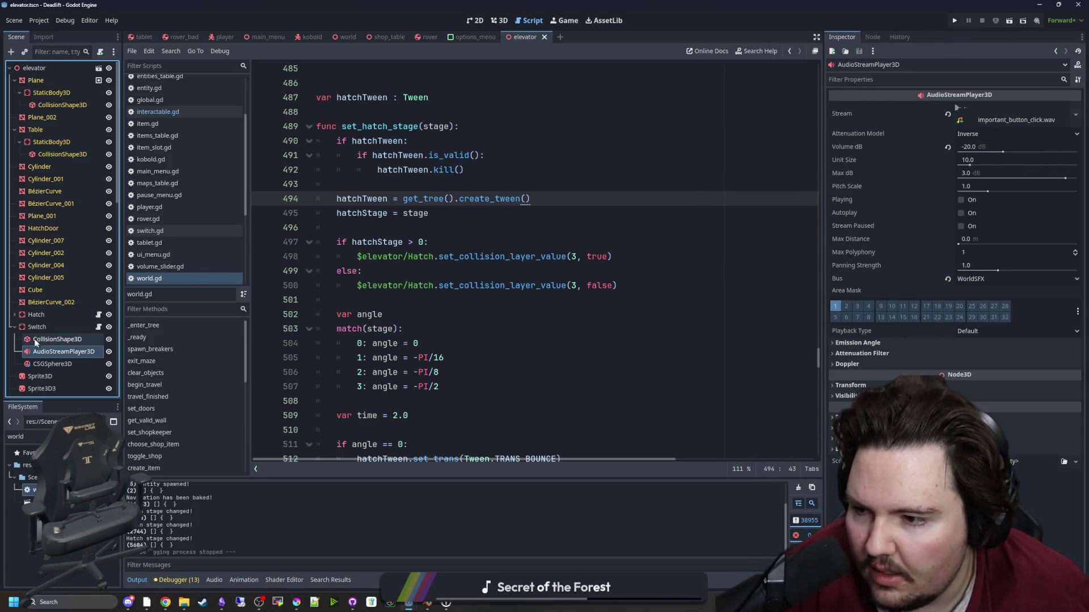
{"action": "left_click", "coordinate": [22, 316]}
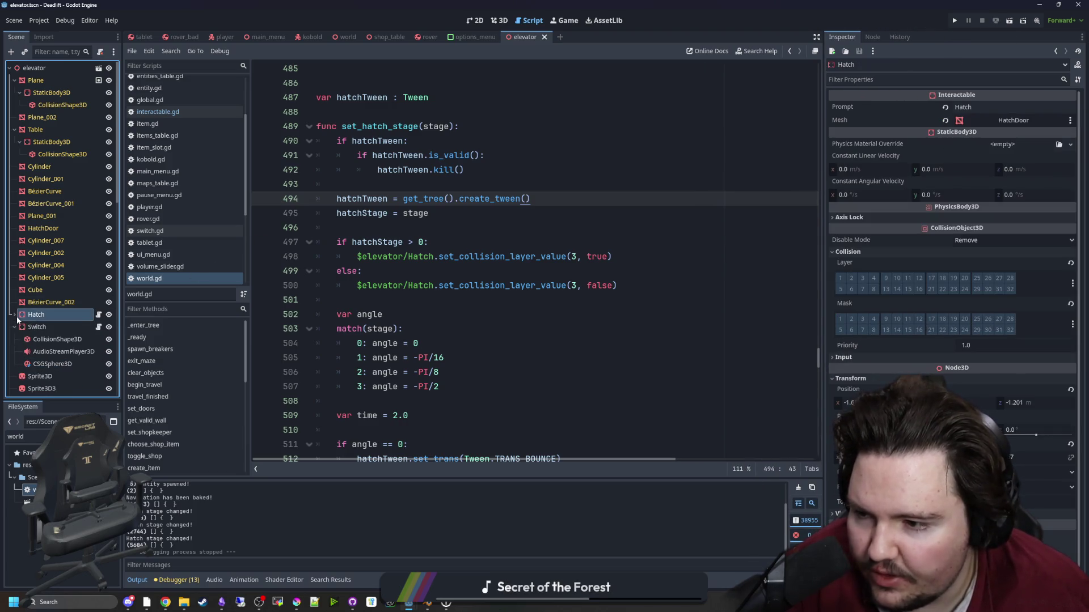
{"action": "double_click", "coordinate": [27, 502]}
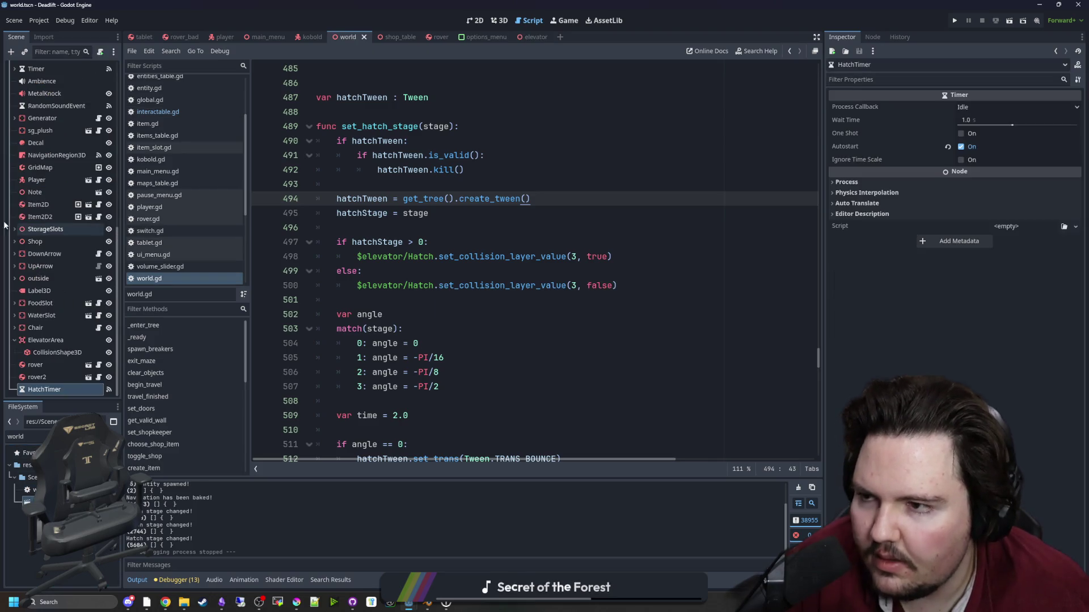
{"action": "scroll", "coordinate": [34, 171], "scroll_direction": "up", "scroll_amount": 10}
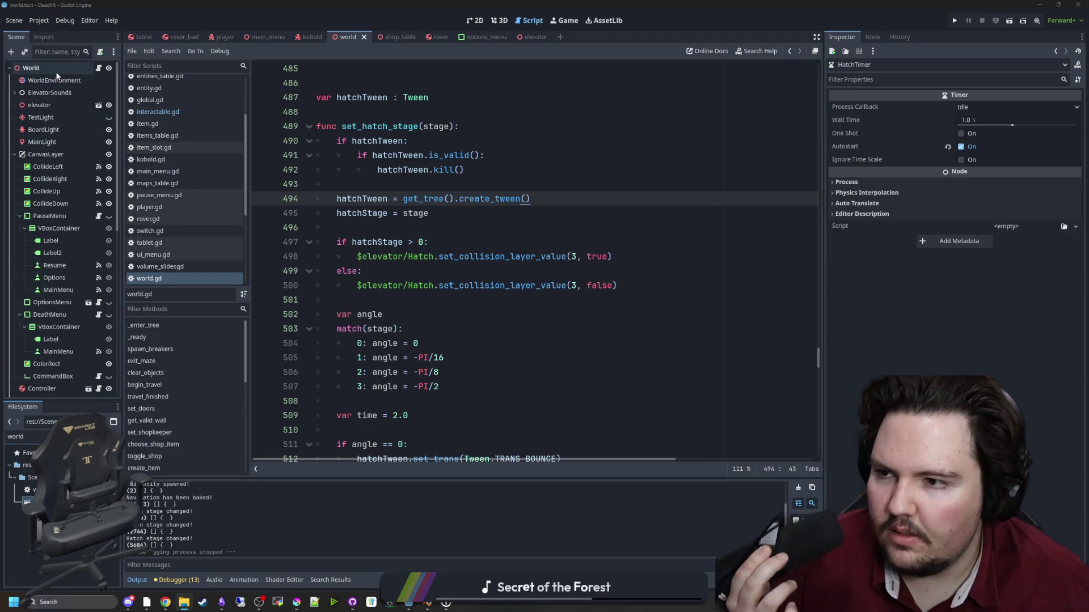
{"action": "right_click", "coordinate": [57, 71]}
Add an AudioStreamPlayer3D child to World and name it HatchSqueak.
{"action": "left_click", "coordinate": [91, 95]}
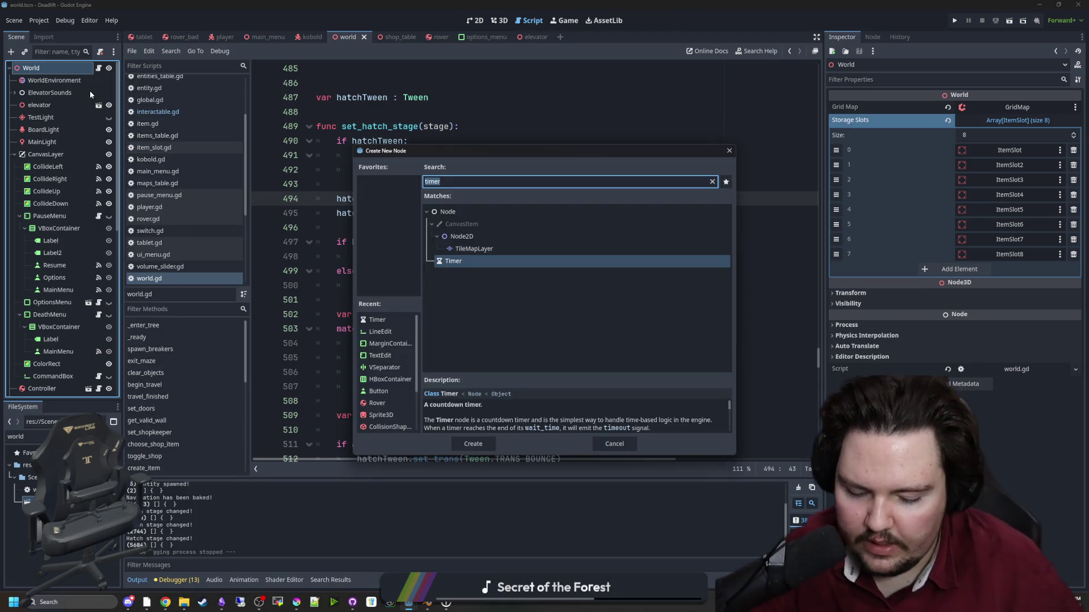
{"action": "type", "text": "audio"}
{"action": "key", "text": "Down"}
{"action": "key", "text": "Return"}
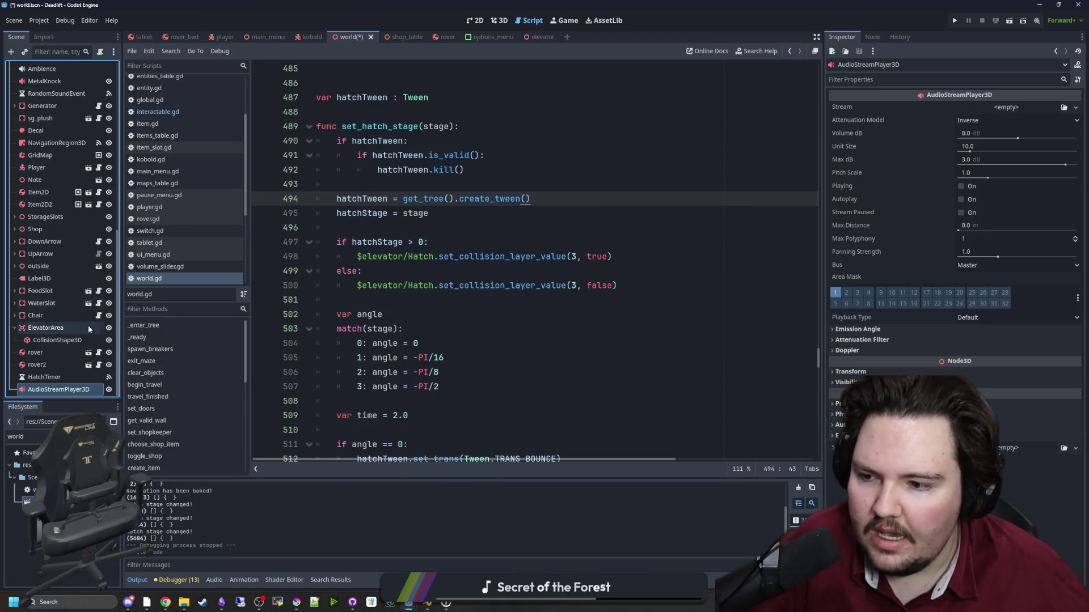
{"action": "left_click", "coordinate": [71, 388]}
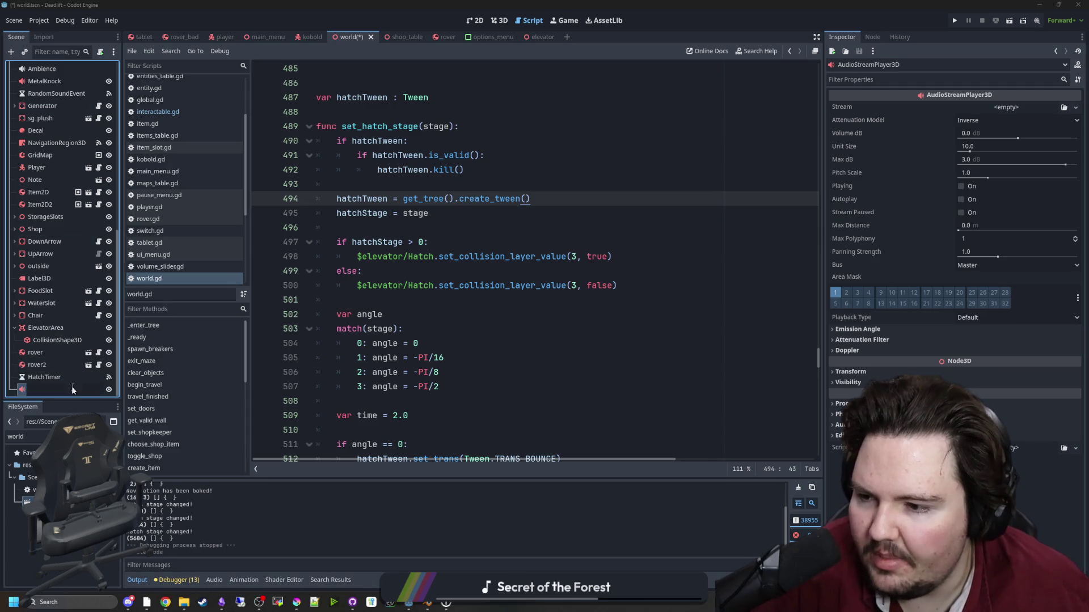
{"action": "type", "text": "HatchS"}
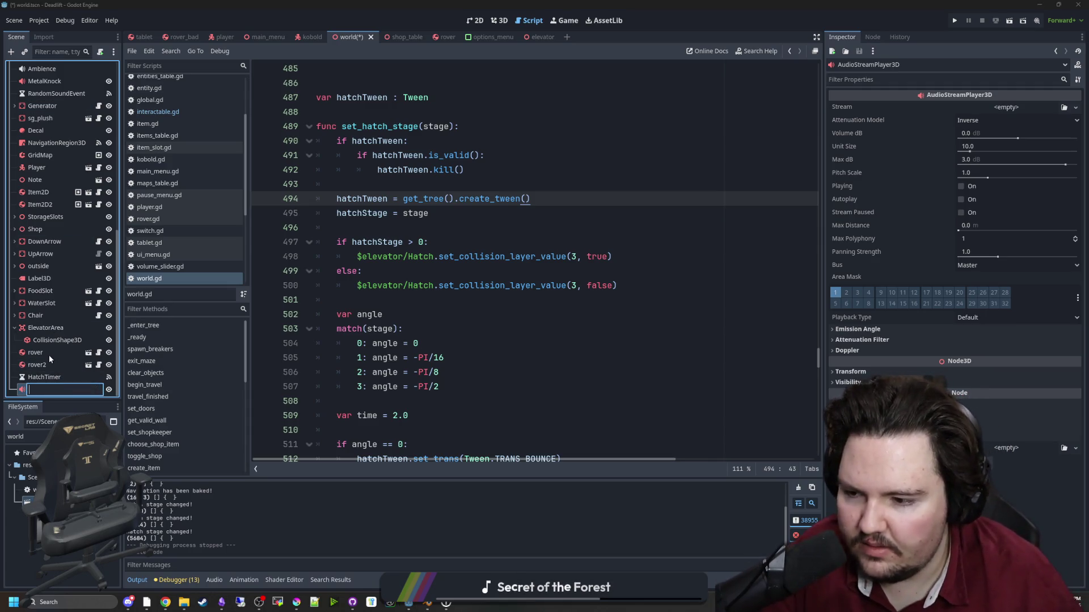
{"action": "type", "text": "queak"}
{"action": "key", "text": "Return"}
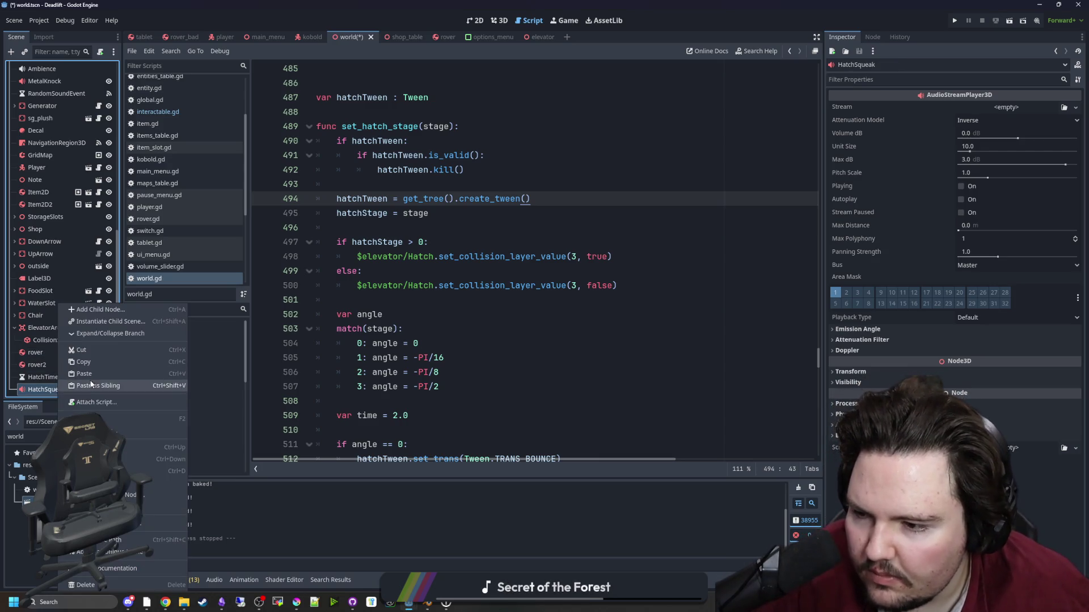
Paste a copy of HatchSqueak as a sibling and rename it HatchShut.
{"action": "left_click", "coordinate": [79, 346]}
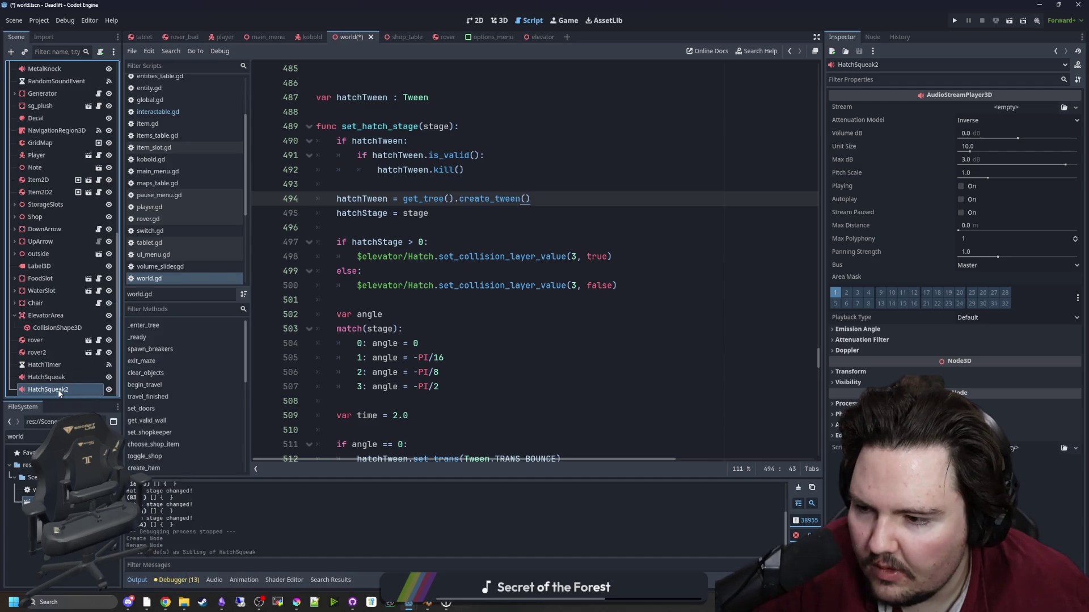
{"action": "double_click", "coordinate": [63, 390]}
{"action": "type", "text": "hyu"}
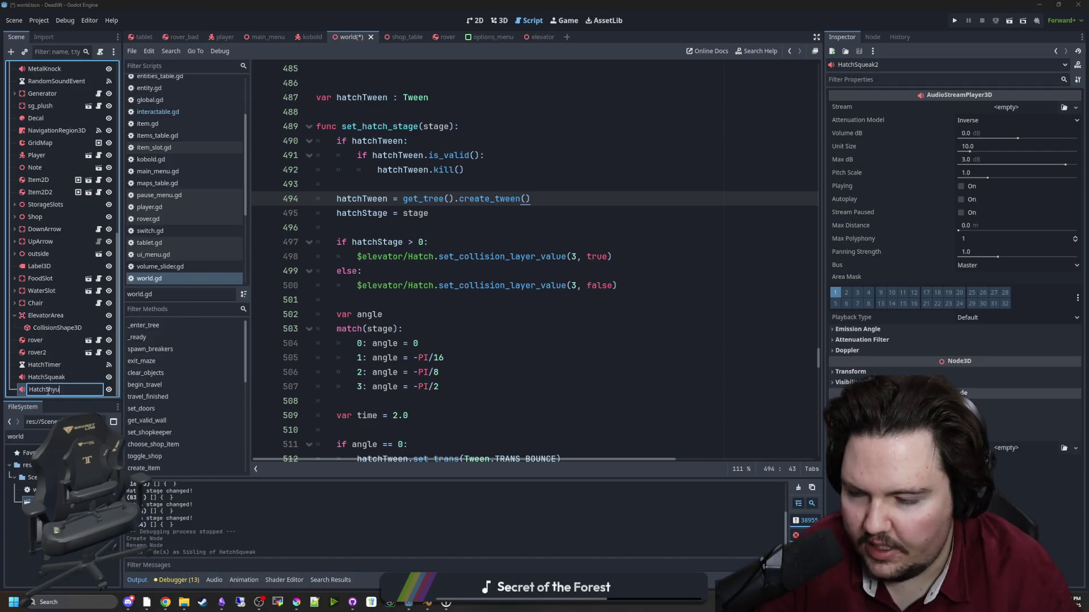
{"action": "type", "text": "t"}
{"action": "key", "text": "Return"}
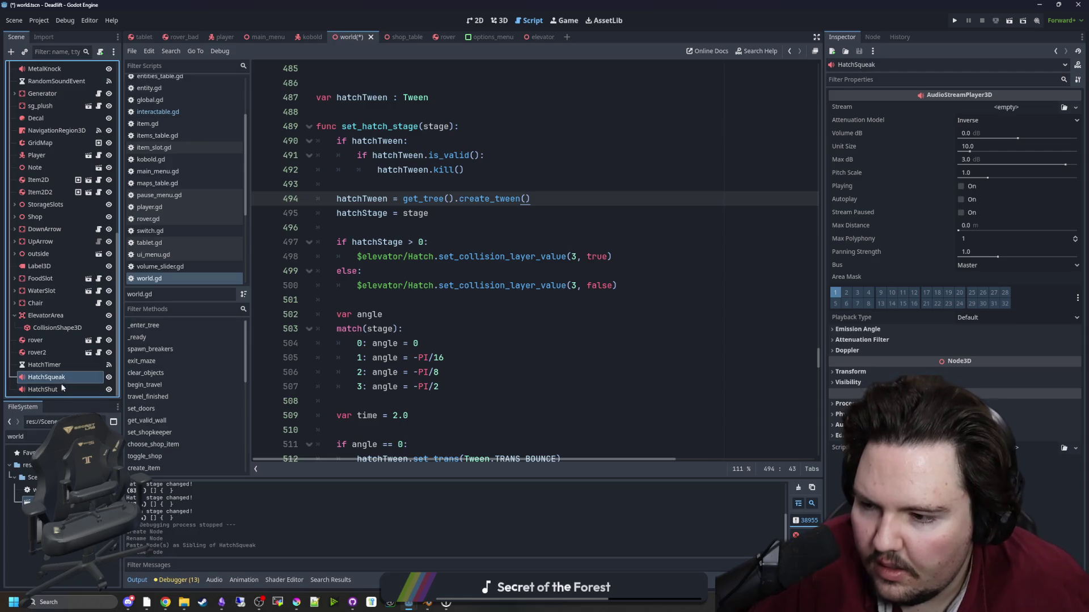
Route both HatchSqueak and HatchShut to the WorldSFX bus.
{"action": "left_click", "coordinate": [46, 377], "text": "shift"}
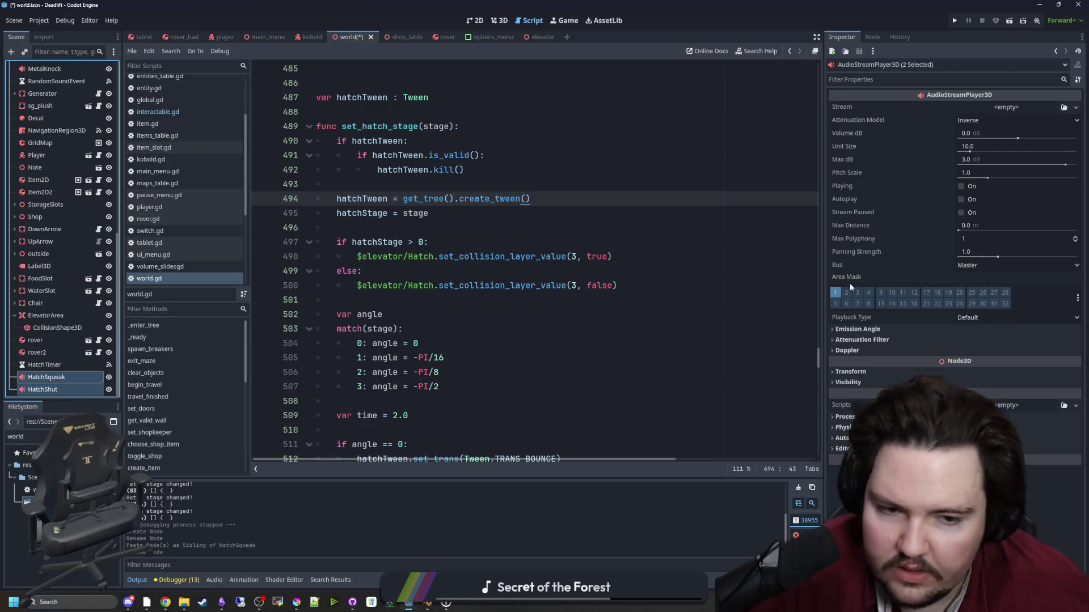
{"action": "left_click", "coordinate": [983, 265]}
{"action": "left_click", "coordinate": [990, 315]}
{"action": "left_click", "coordinate": [550, 285]}
{"action": "left_click", "coordinate": [64, 381], "text": "ctrl"}
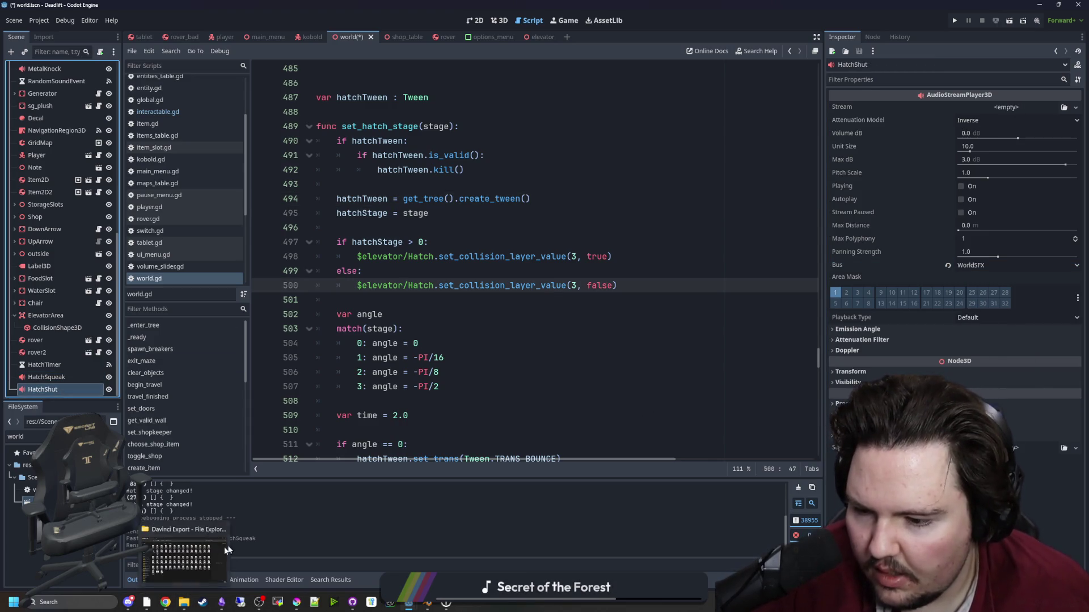
Filter the project files for 'sound', then clear the filter.
{"action": "left_click", "coordinate": [108, 437]}
{"action": "type", "text": "sound"}
{"action": "key", "text": "BackSpace"}
{"action": "key", "text": "BackSpace"}
{"action": "key", "text": "BackSpace"}
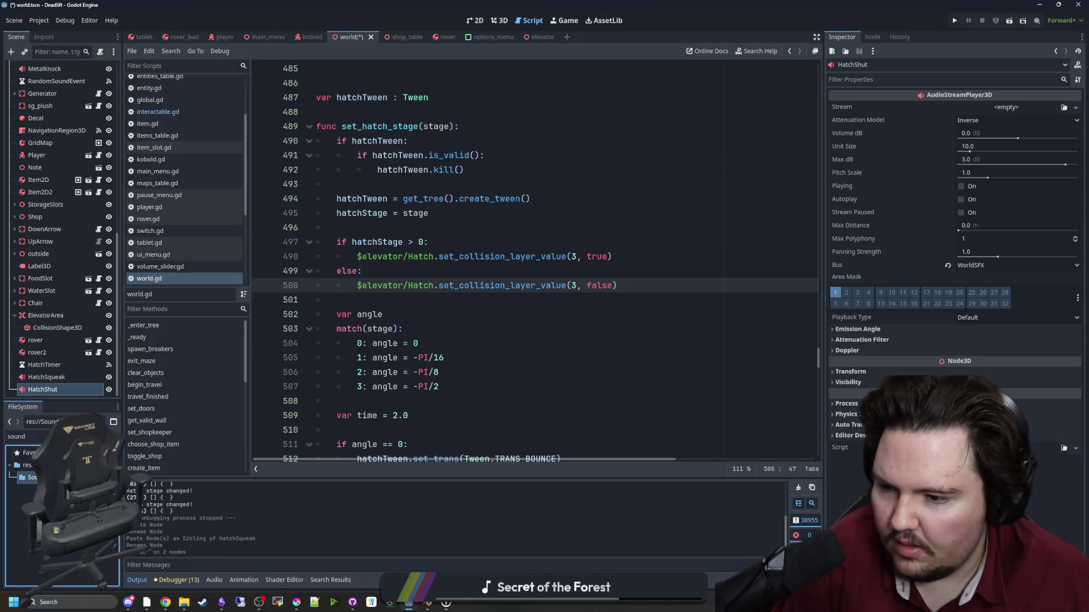
{"action": "left_click", "coordinate": [25, 521]}
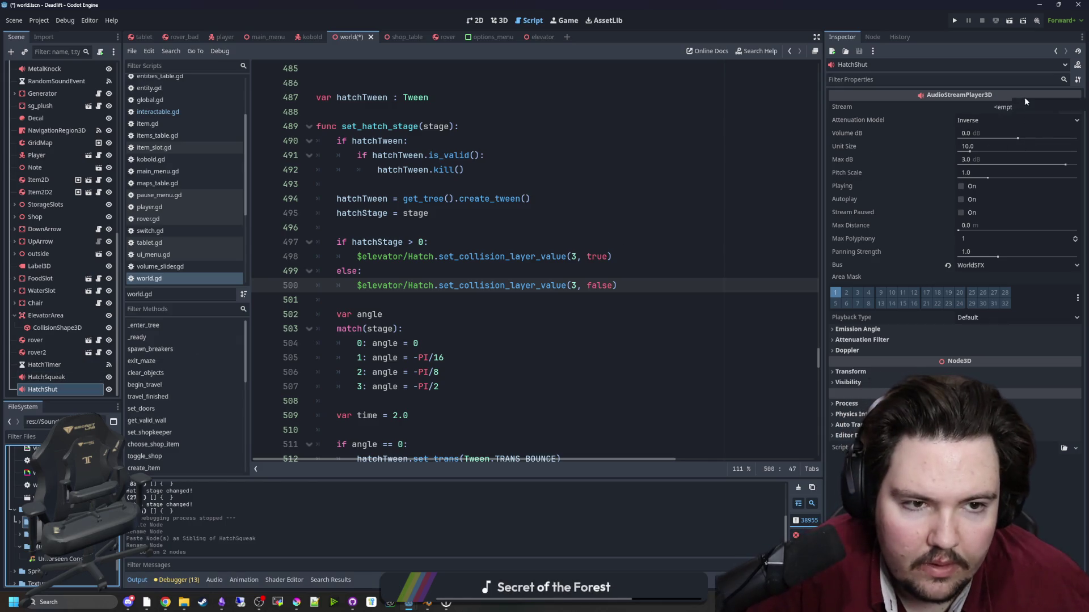
Quick Load hatch_close.wav into HatchShut's Stream and save the scene.
{"action": "left_click", "coordinate": [1005, 107]}
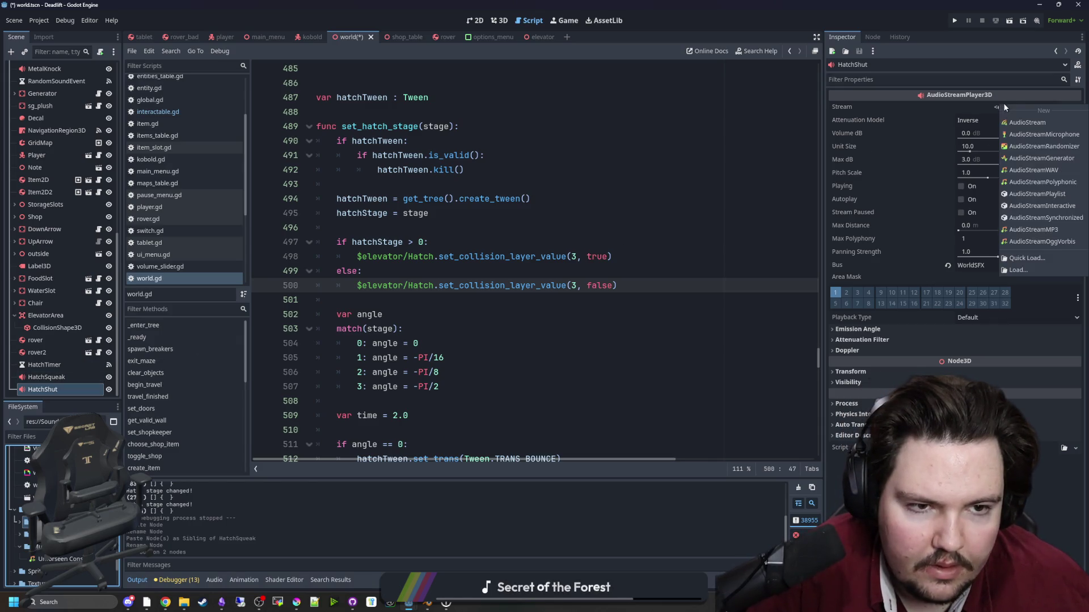
{"action": "left_click", "coordinate": [1029, 262]}
{"action": "type", "text": "hatch"}
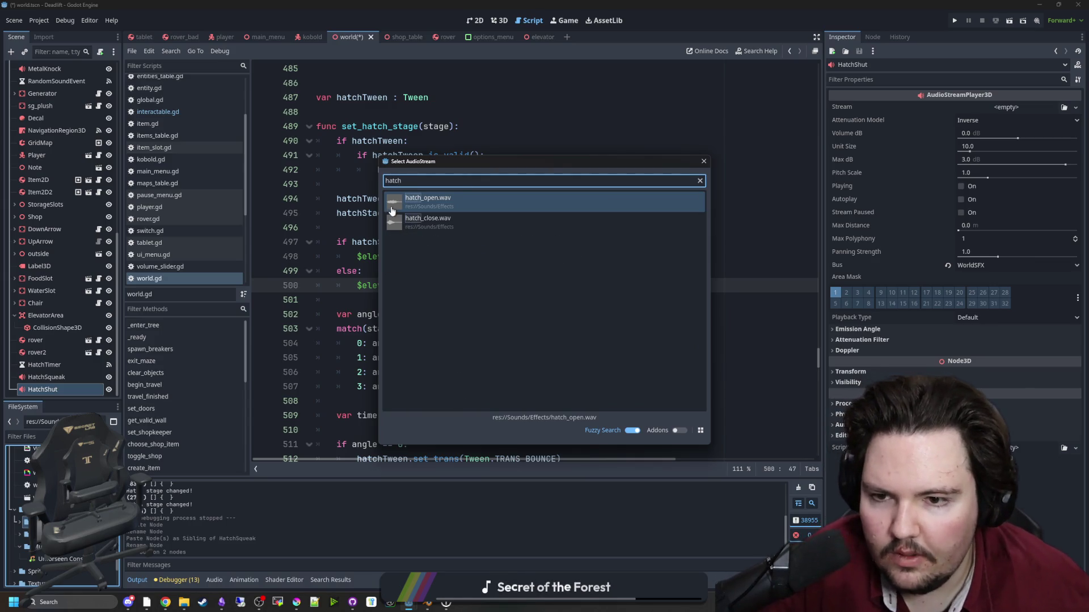
{"action": "key", "text": "Return"}
{"action": "left_click", "coordinate": [1027, 119]}
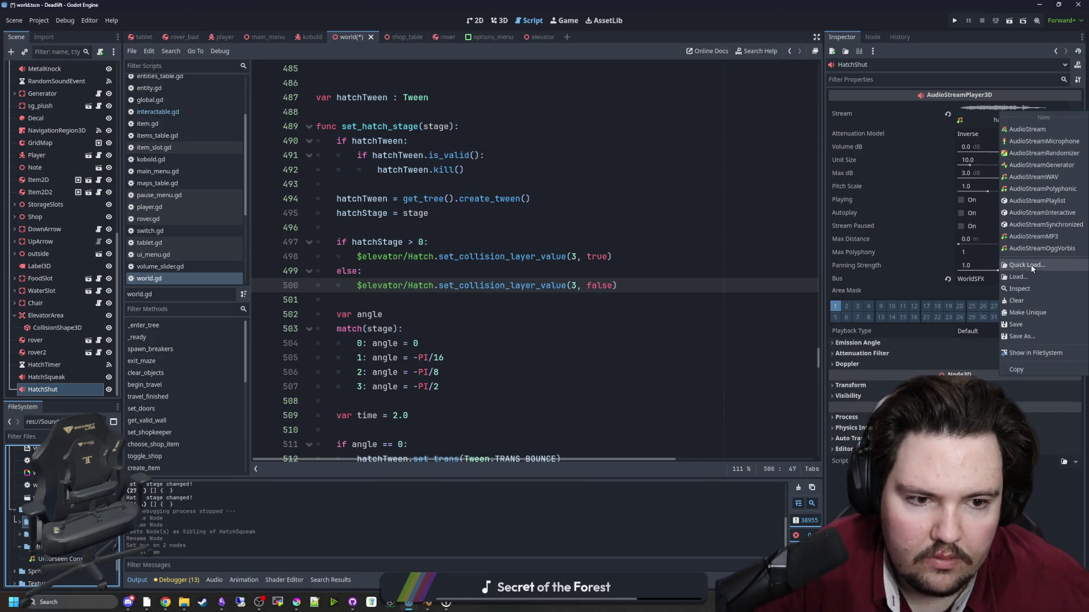
{"action": "left_click", "coordinate": [1024, 265]}
{"action": "type", "text": "hatch"}
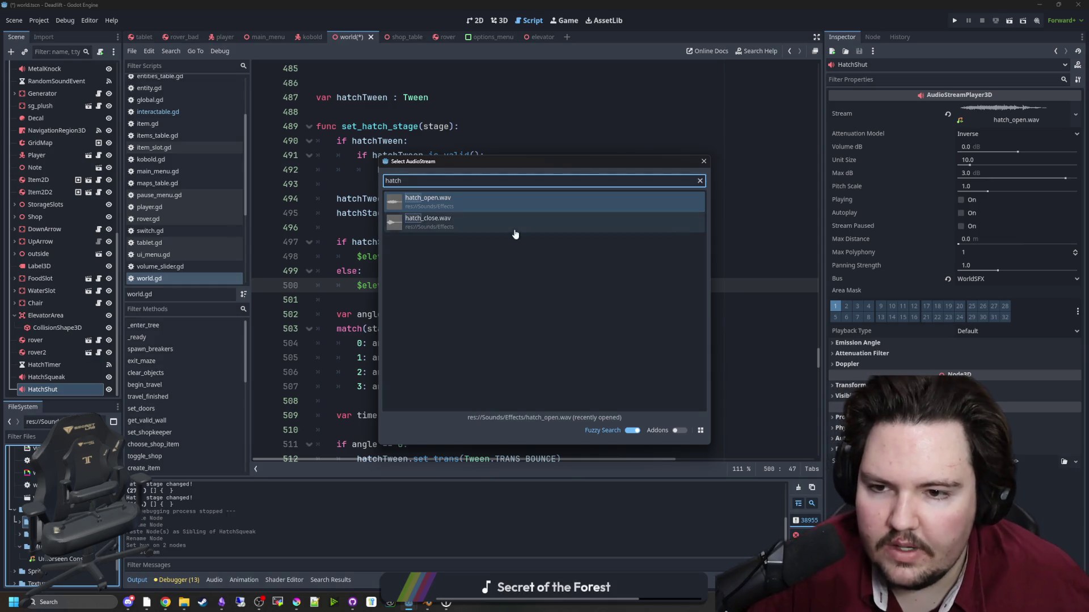
{"action": "left_click", "coordinate": [553, 220]}
{"action": "left_click", "coordinate": [600, 223]}
{"action": "key", "text": "ctrl+s"}
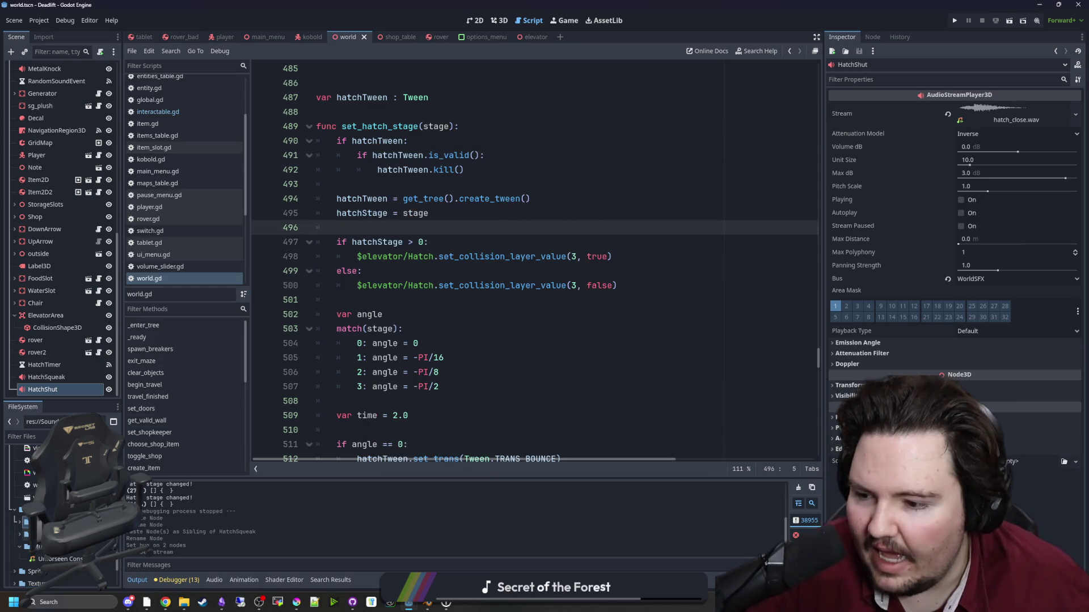
Set HatchSqueak's Volume dB to -15 and load hatch_open.wav as its Stream.
{"action": "double_click", "coordinate": [70, 378]}
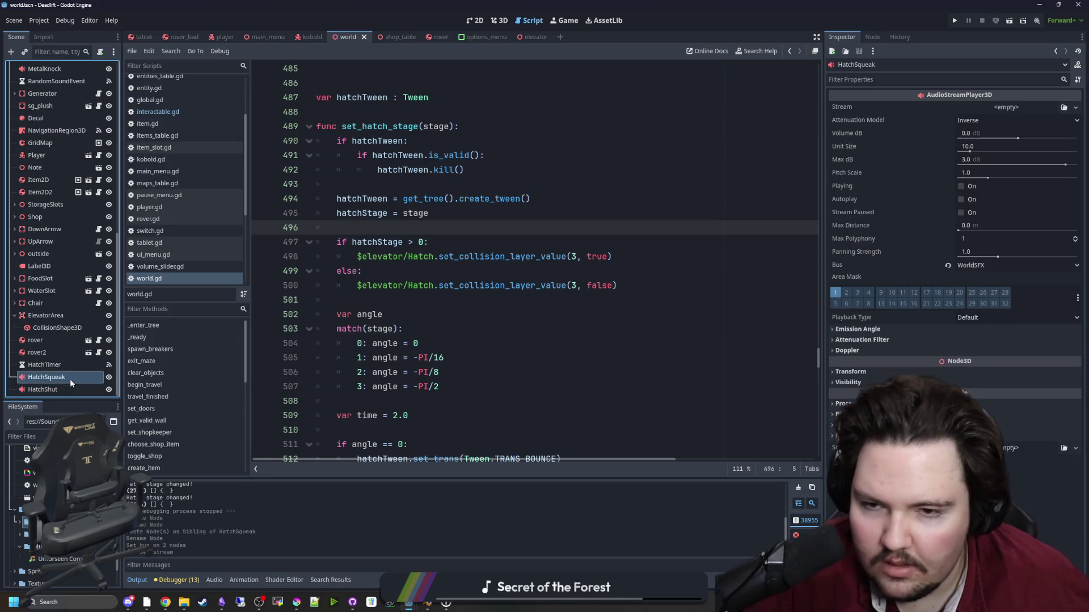
{"action": "left_click", "coordinate": [982, 134]}
{"action": "type", "text": "-15"}
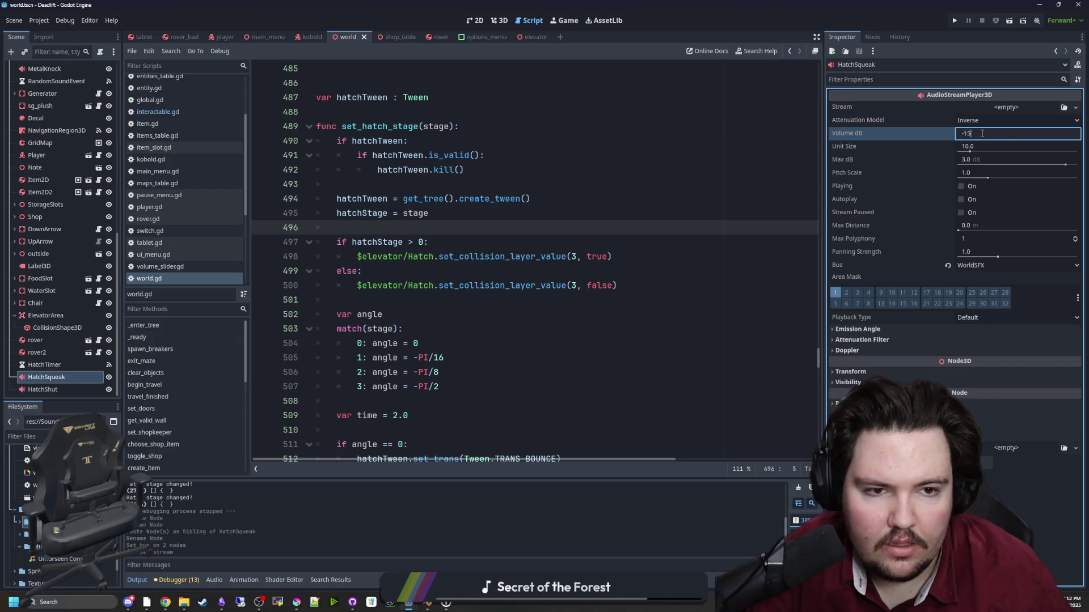
{"action": "key", "text": "Return"}
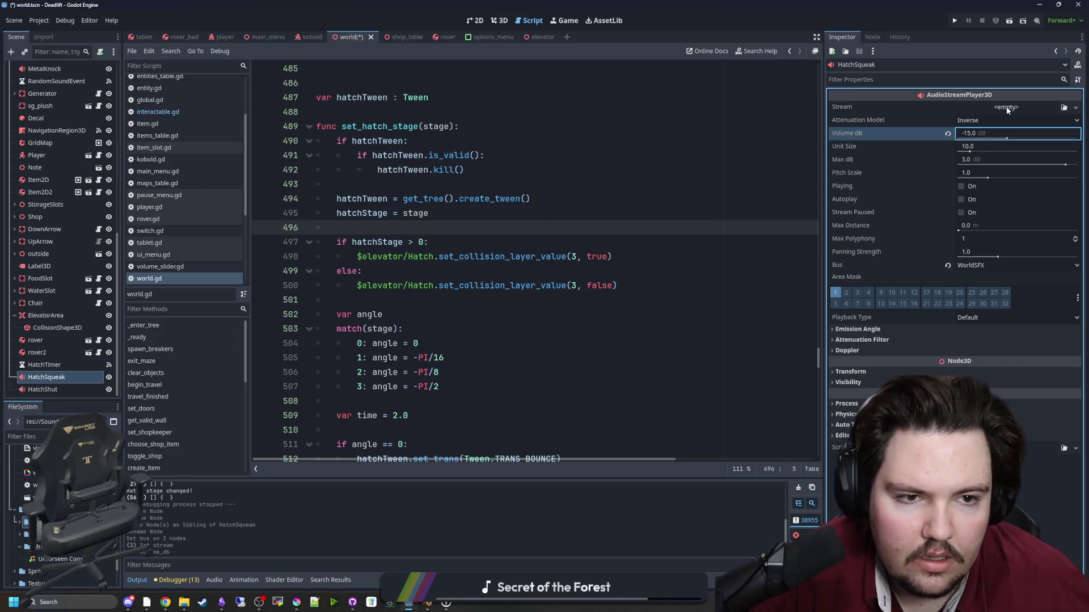
{"action": "left_click", "coordinate": [1007, 110]}
{"action": "left_click", "coordinate": [1035, 266]}
{"action": "double_click", "coordinate": [431, 195]}
Set HatchSqueak's Max Distance to 100 m, save, and launch the game.
{"action": "left_click_drag", "start_coordinate": [964, 242], "coordinate": [974, 243]}
{"action": "left_click", "coordinate": [973, 242]}
{"action": "type", "text": "100"}
{"action": "key", "text": "Return"}
{"action": "left_click", "coordinate": [567, 199]}
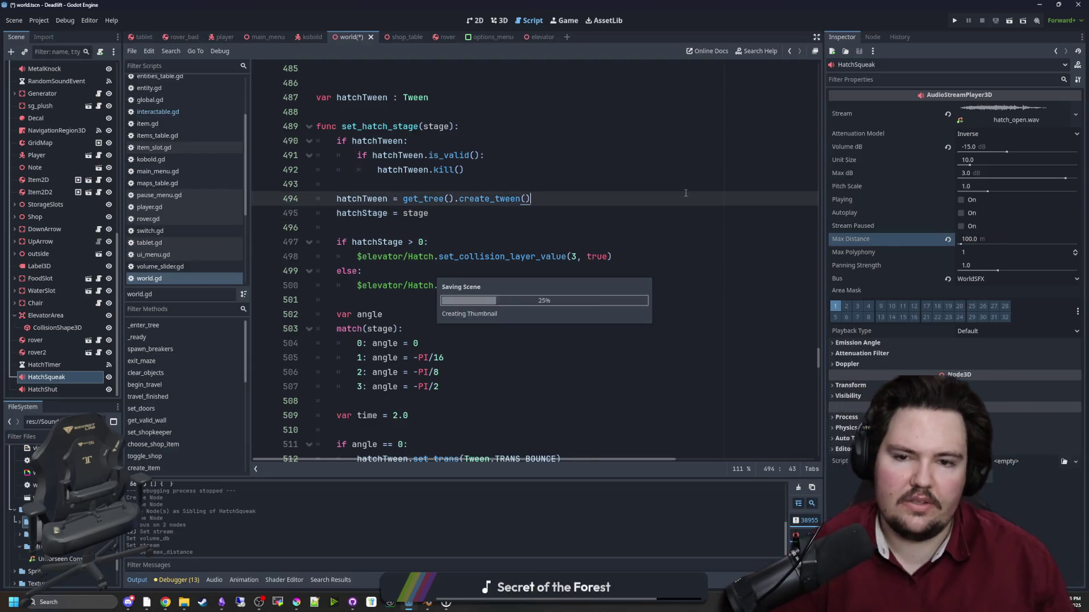
{"action": "key", "text": "ctrl+s"}
{"action": "left_click", "coordinate": [397, 112]}
{"action": "left_click", "coordinate": [954, 21]}
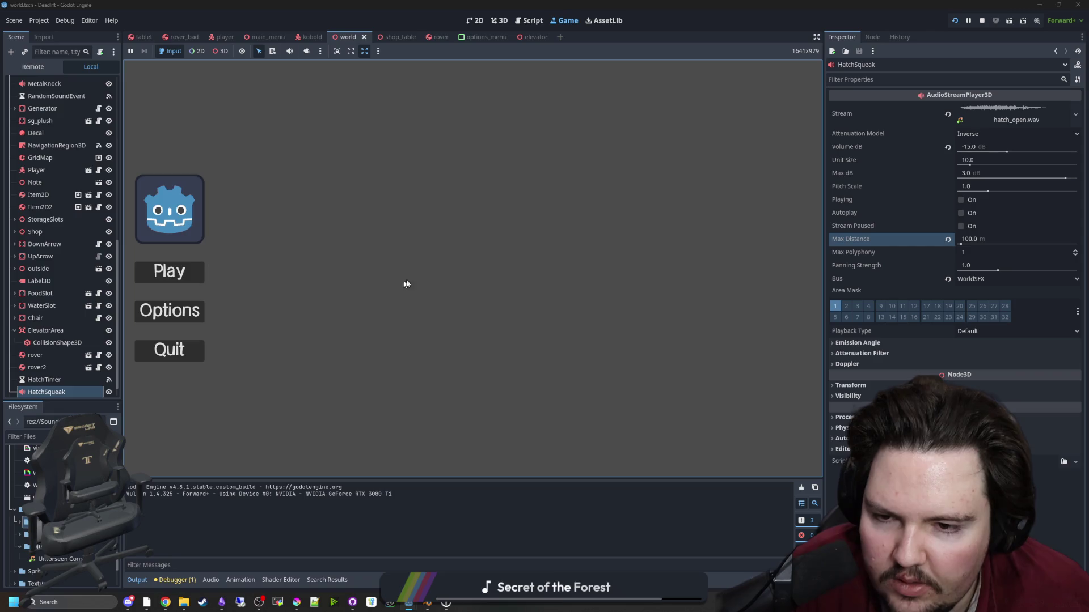
Start the game and raise its SFX volume in the options.
{"action": "left_click", "coordinate": [196, 266]}
{"action": "key", "text": "Escape"}
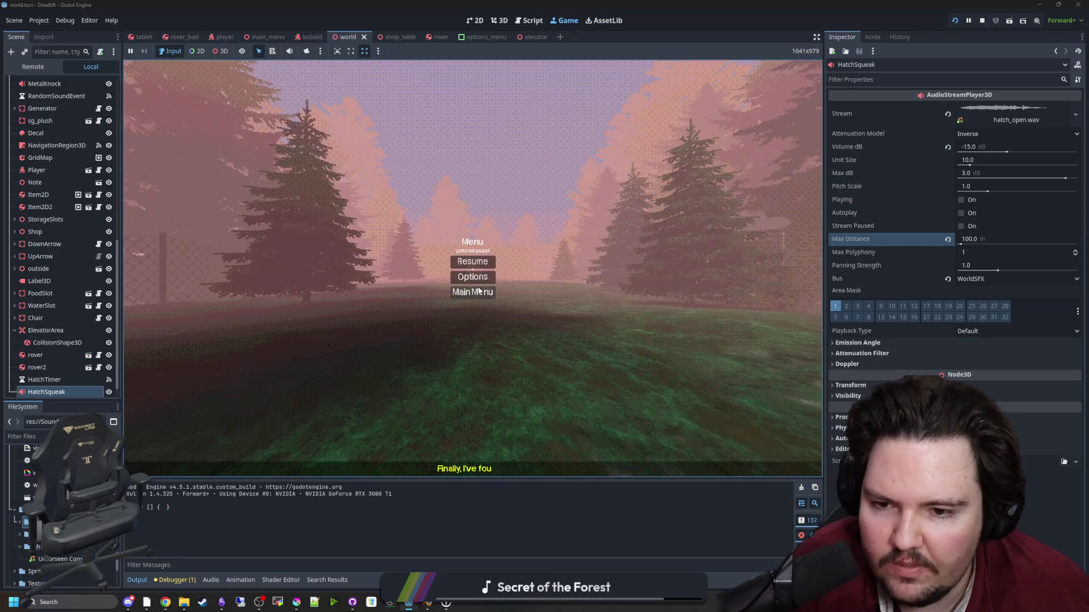
{"action": "left_click", "coordinate": [469, 273]}
{"action": "left_click_drag", "start_coordinate": [392, 248], "coordinate": [499, 248]}
{"action": "key", "text": "Escape"}
{"action": "key", "text": "Escape"}
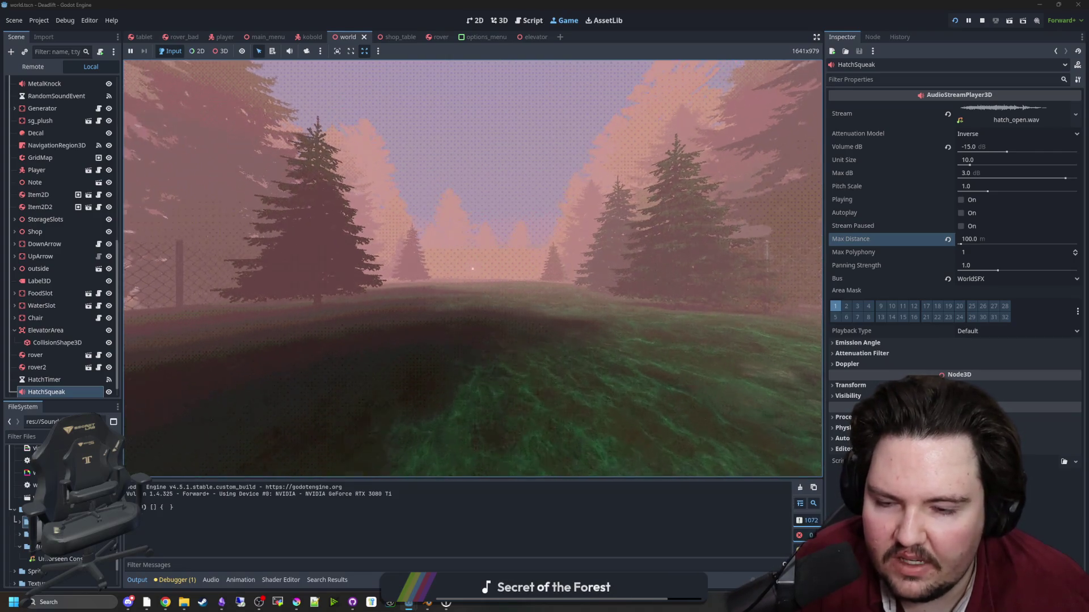
Walk the player into the building up to the tablet table and turn around.
{"action": "key", "text": "w"}
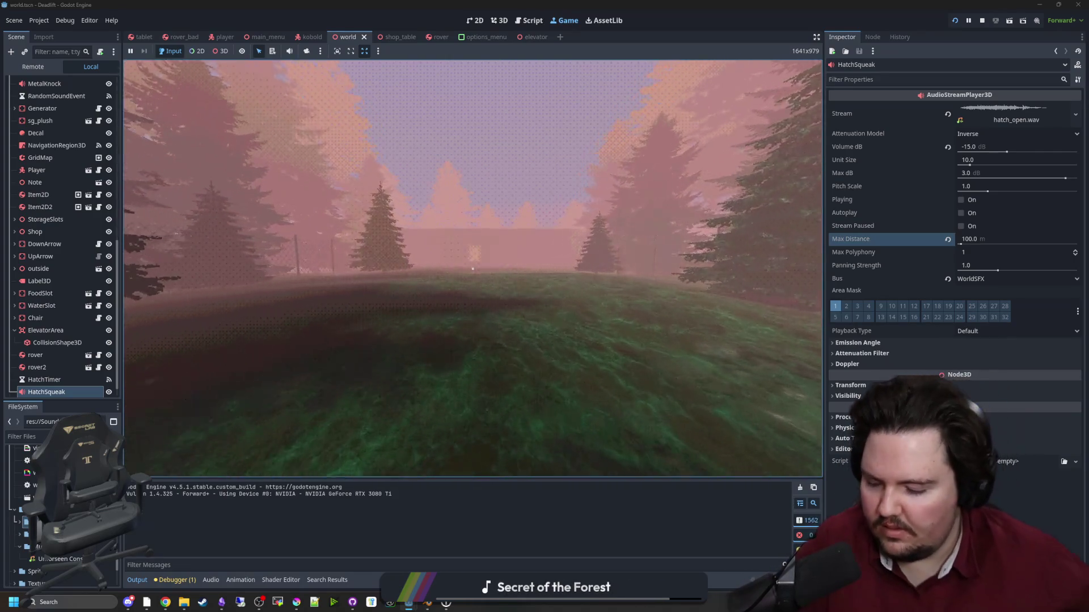
{"action": "key", "text": "w"}
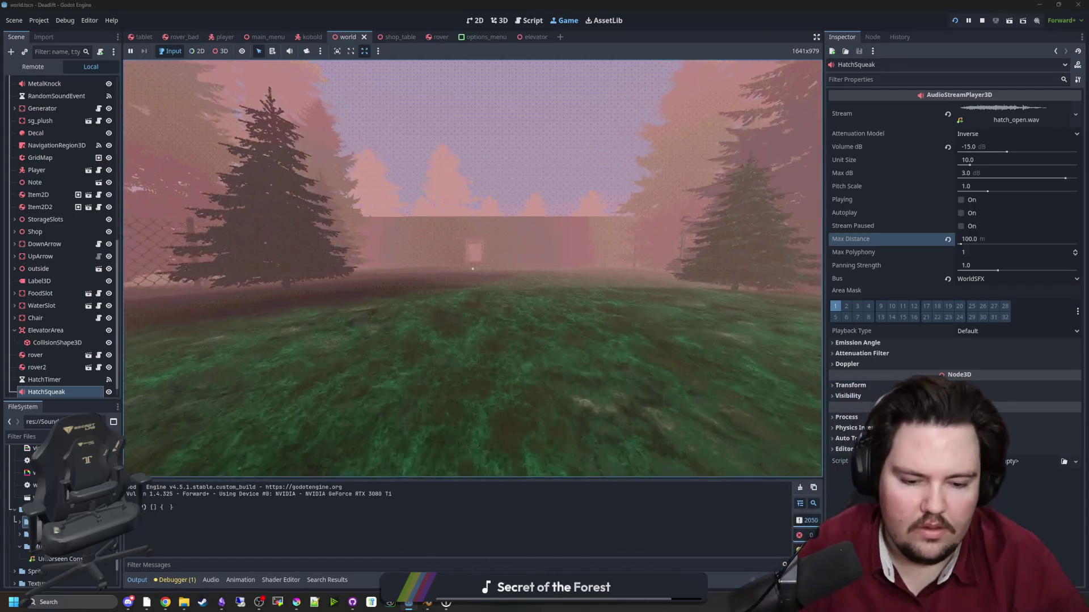
{"action": "key", "text": "w"}
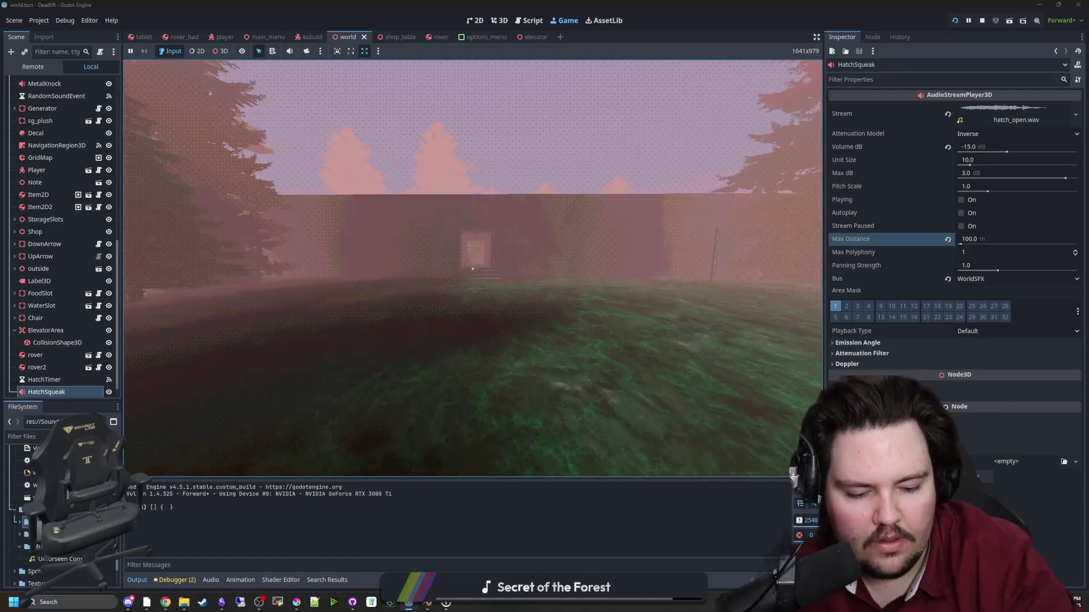
{"action": "key", "text": "w"}
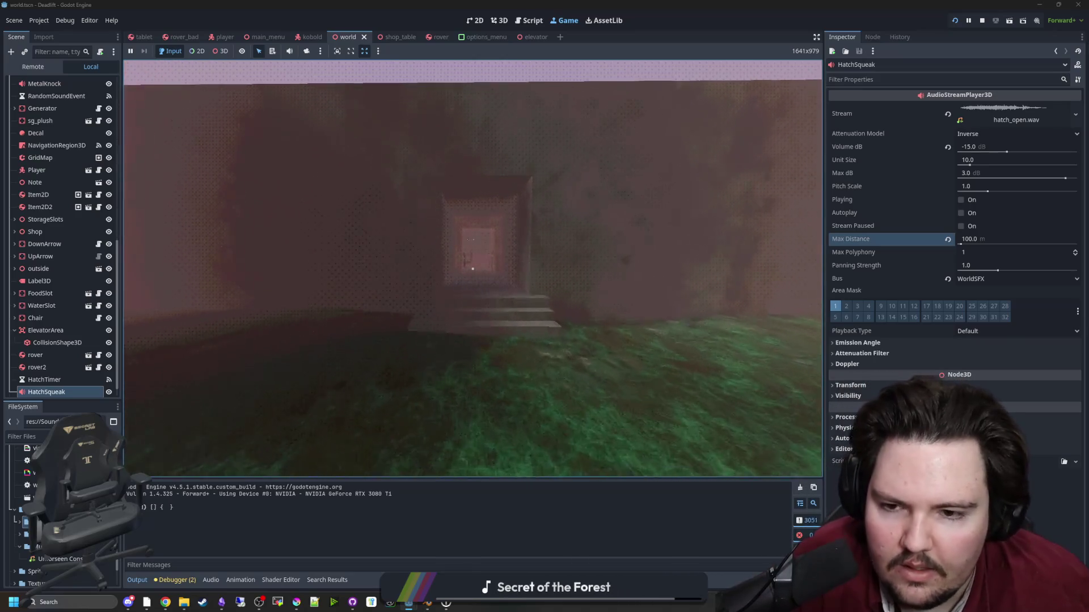
{"action": "key", "text": "w"}
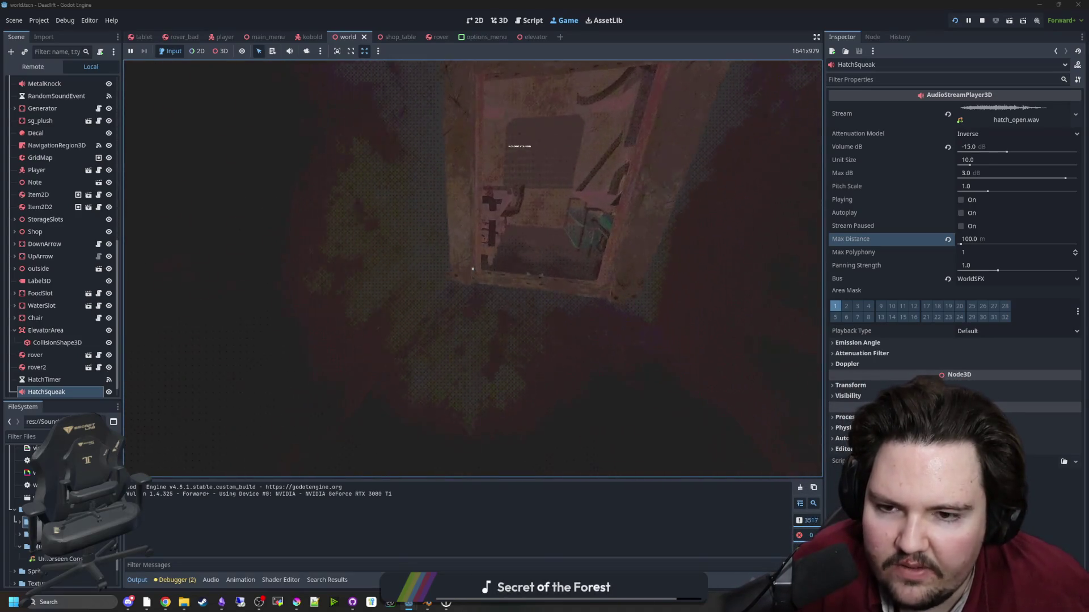
{"action": "key", "text": "w"}
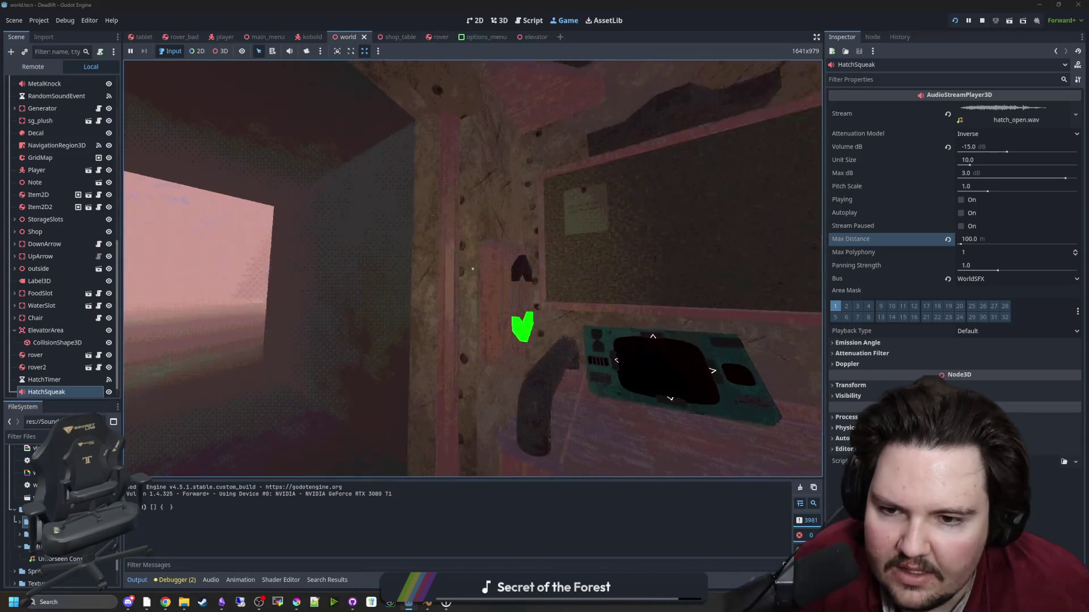
{"action": "key", "text": "e"}
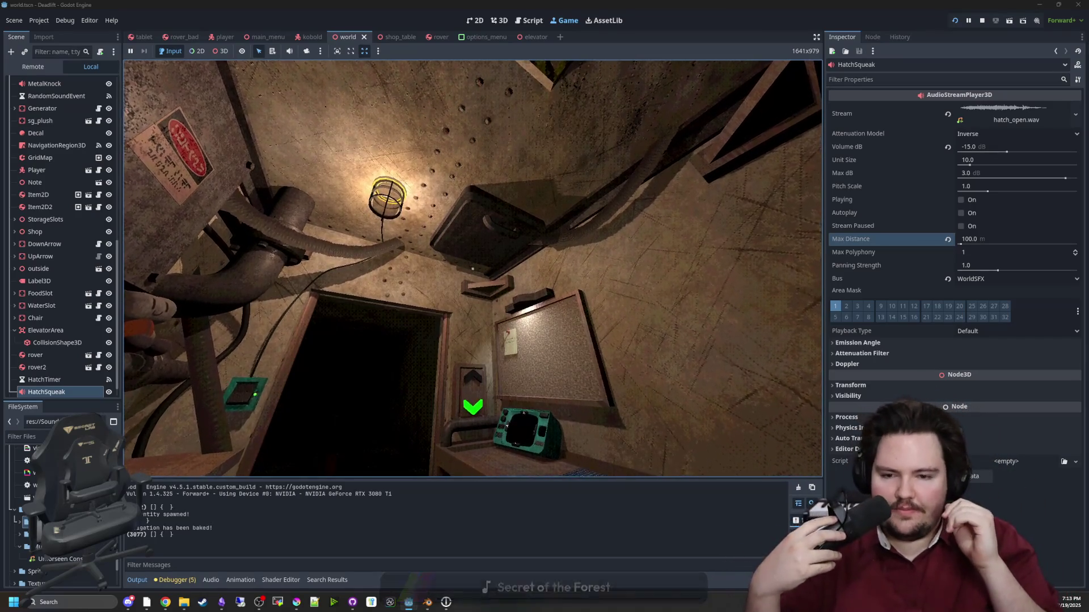
Pause the game at the hatch and stop the test run.
{"action": "key", "text": "Escape"}
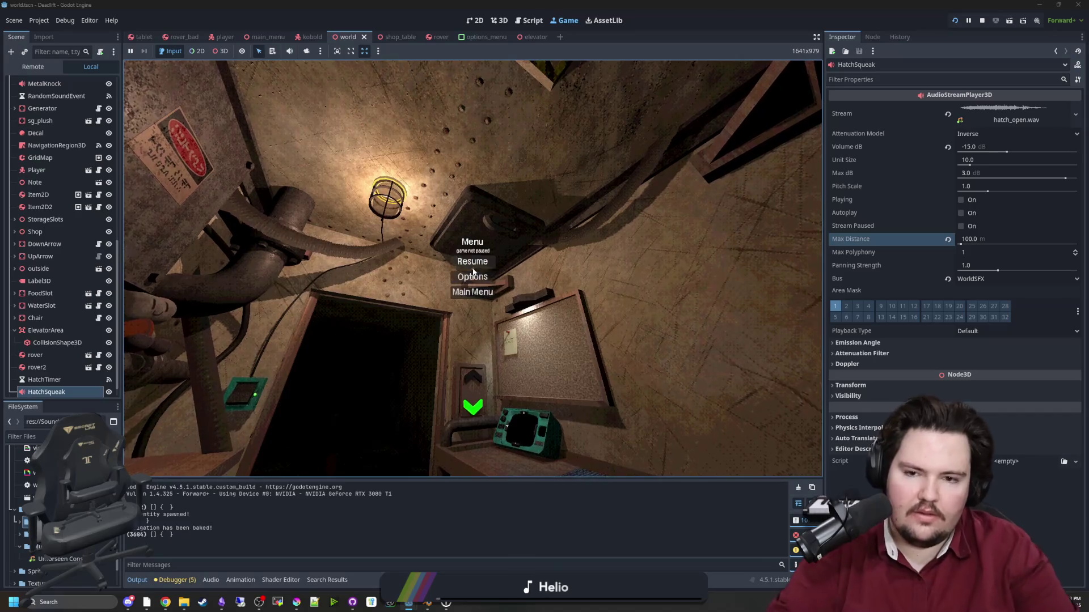
{"action": "key", "text": "F1"}
{"action": "key", "text": "Escape"}
{"action": "key", "text": "Escape"}
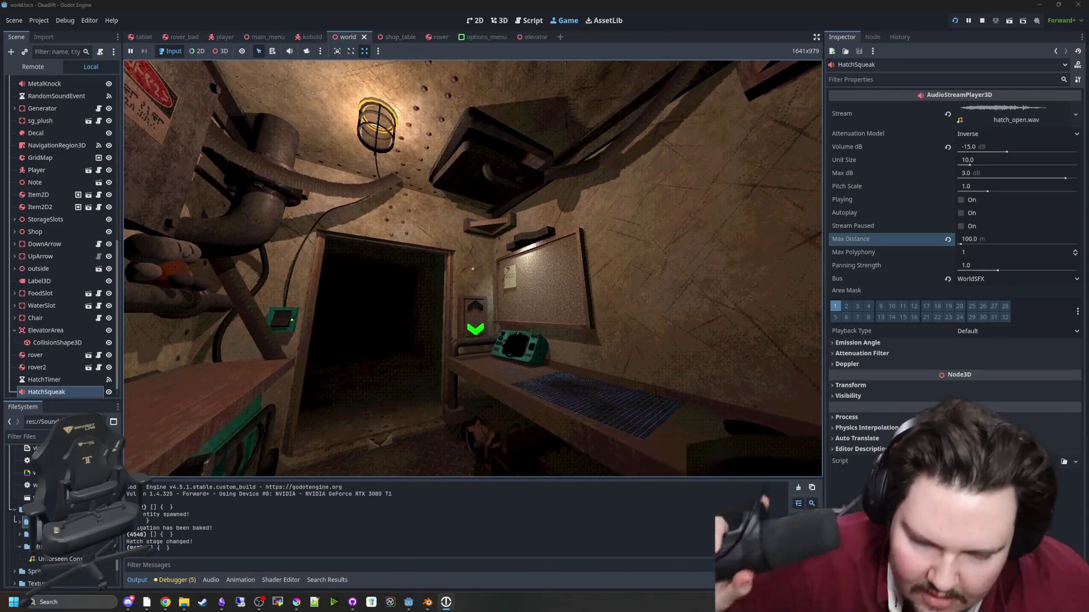
{"action": "key", "text": "Escape"}
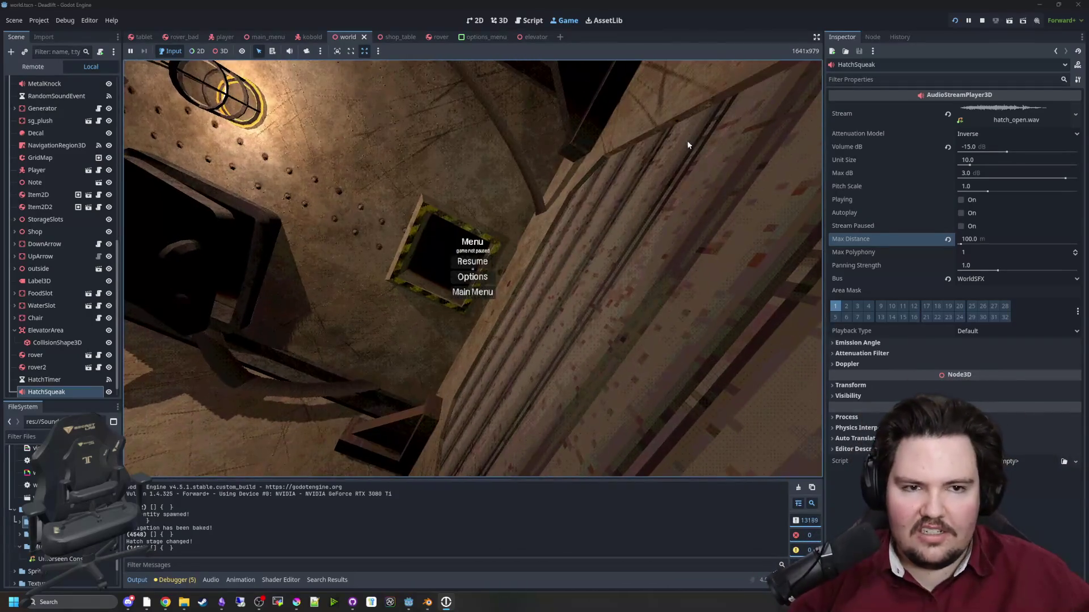
{"action": "left_click", "coordinate": [982, 20]}
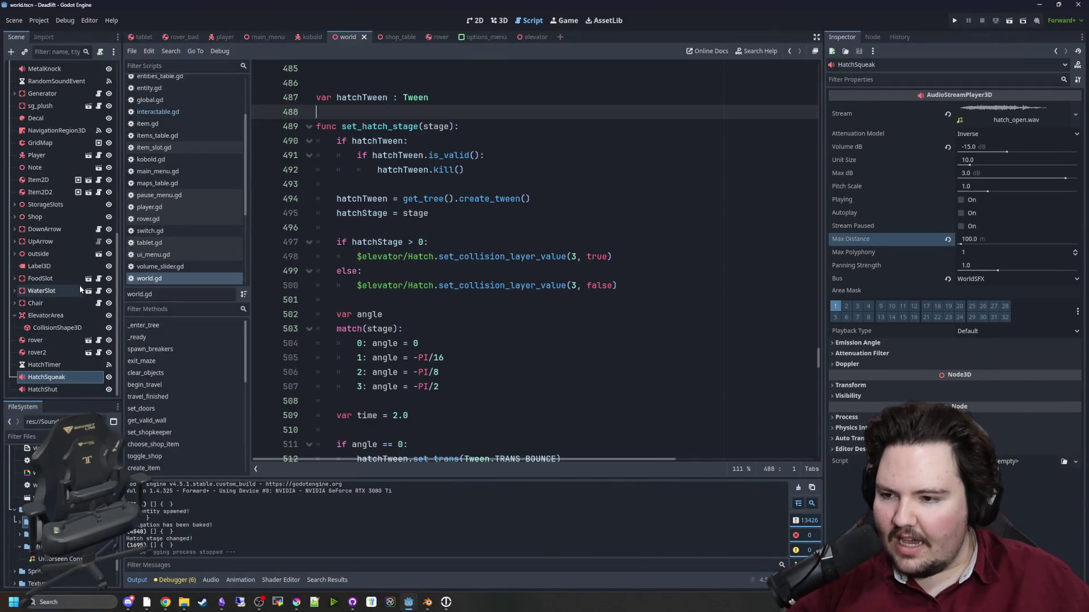
Insert HatchShut and HatchSqueak node references into the hatchStage > 0 branch of set_hatch_stage.
{"action": "left_click", "coordinate": [465, 213]}
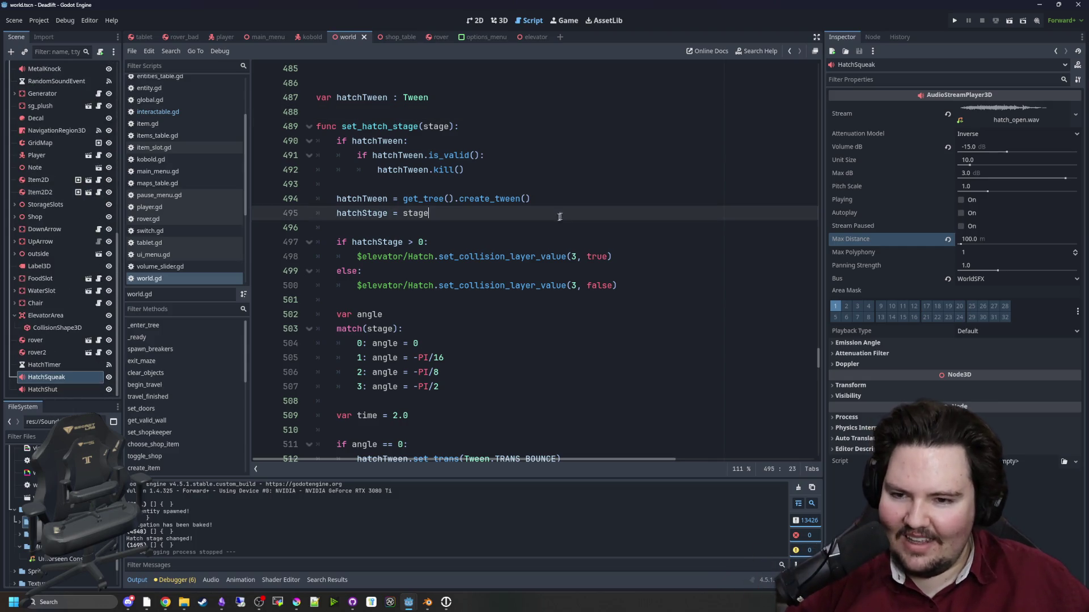
{"action": "left_click", "coordinate": [480, 237]}
{"action": "left_click", "coordinate": [389, 270]}
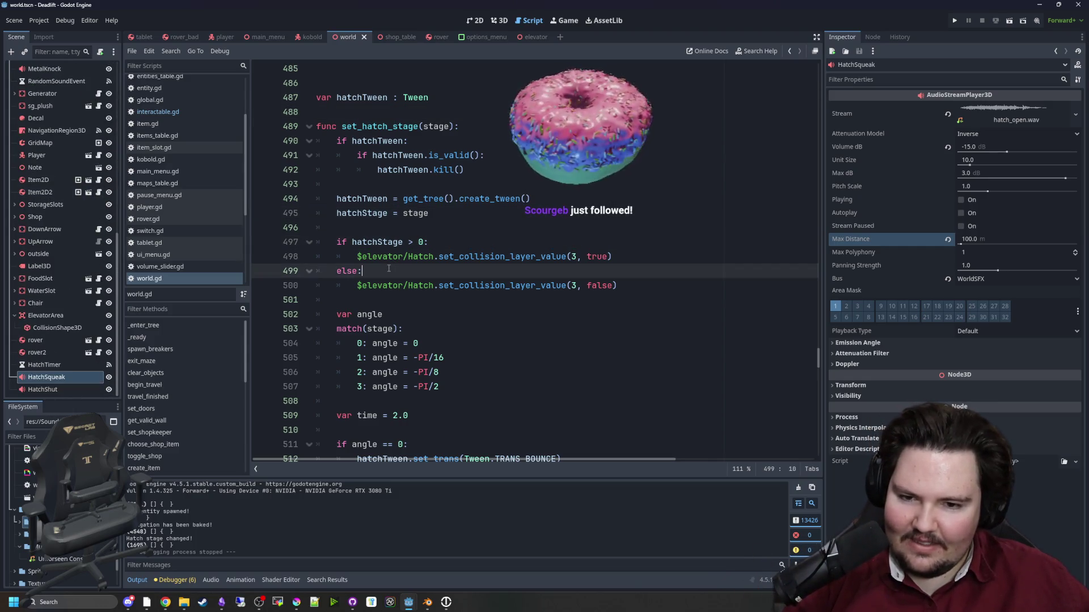
{"action": "key", "text": "Return"}
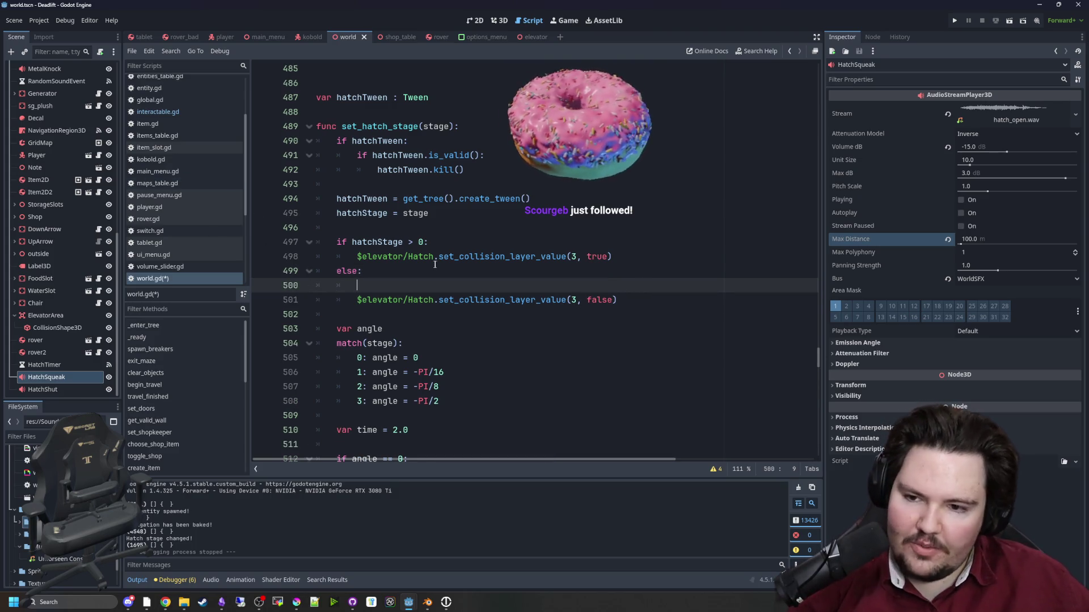
{"action": "key", "text": "alt+Up"}
{"action": "left_click_drag", "start_coordinate": [42, 390], "coordinate": [450, 271]}
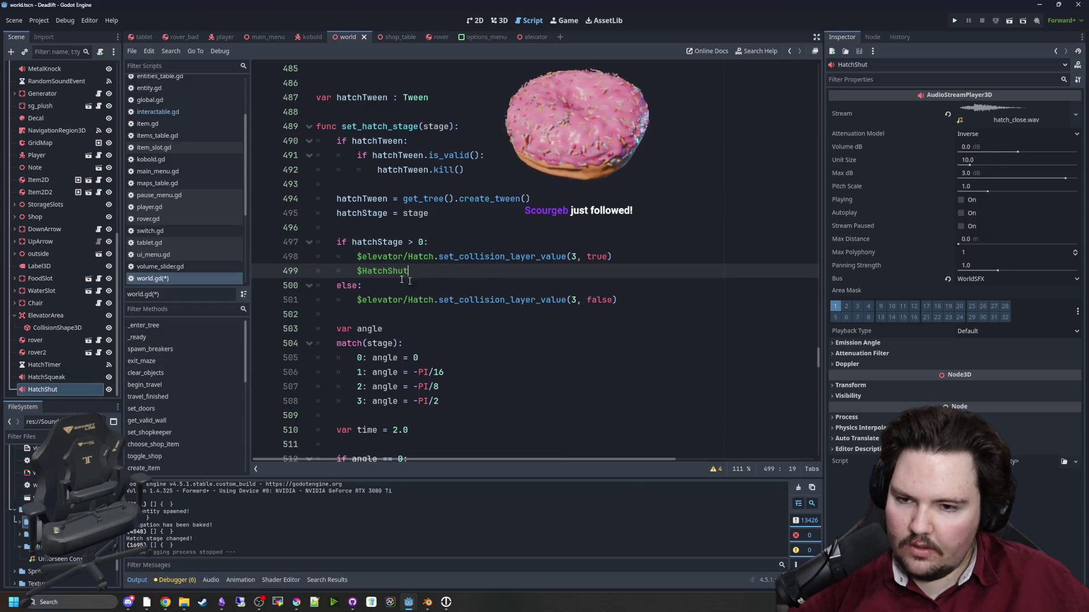
{"action": "mouse_move", "coordinate": [67, 381]}
{"action": "left_mouse_down"}
{"action": "mouse_move", "coordinate": [588, 299]}
{"action": "mouse_move", "coordinate": [357, 271]}
{"action": "left_mouse_up"}
Move the HatchShut reference into the else branch, save, and rerun the game.
{"action": "key", "text": "ctrl+x"}
{"action": "left_click", "coordinate": [645, 295]}
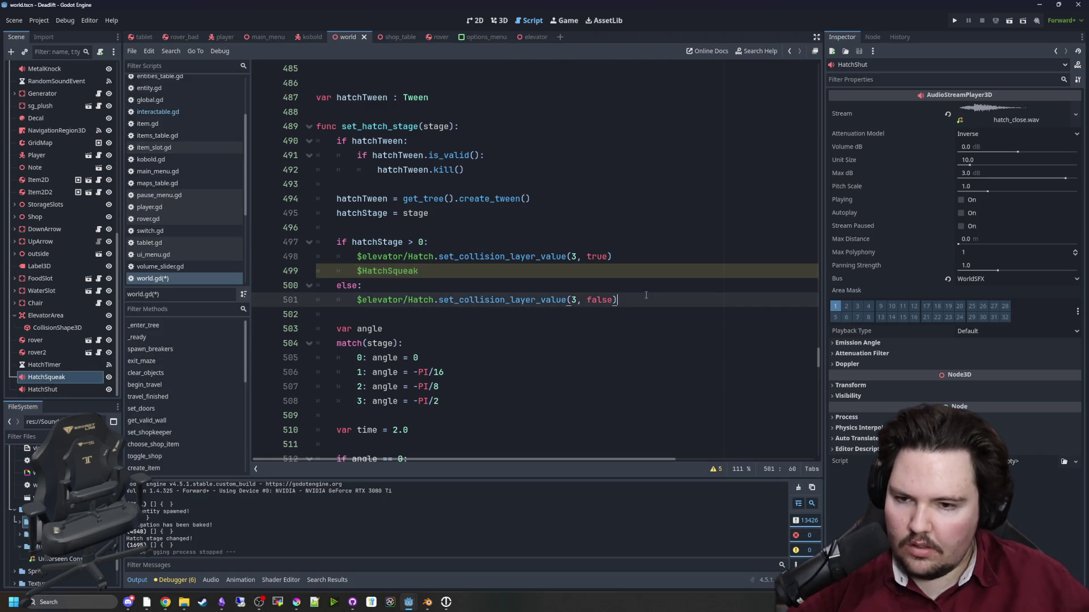
{"action": "key", "text": "Return"}
{"action": "key", "text": "ctrl+v"}
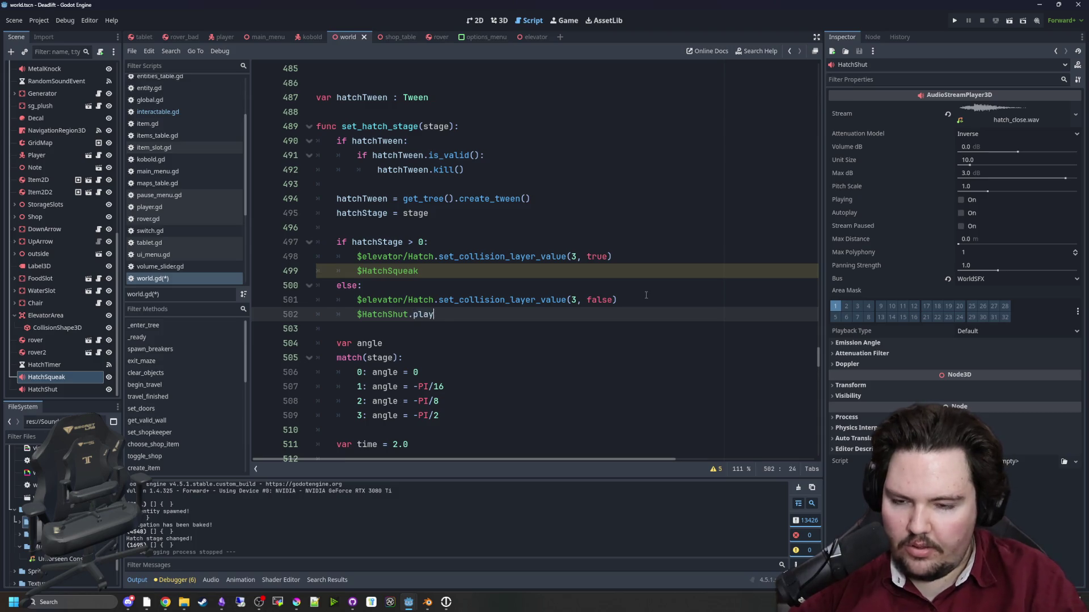
{"action": "left_click", "coordinate": [661, 277]}
{"action": "type", "text": ".play()"}
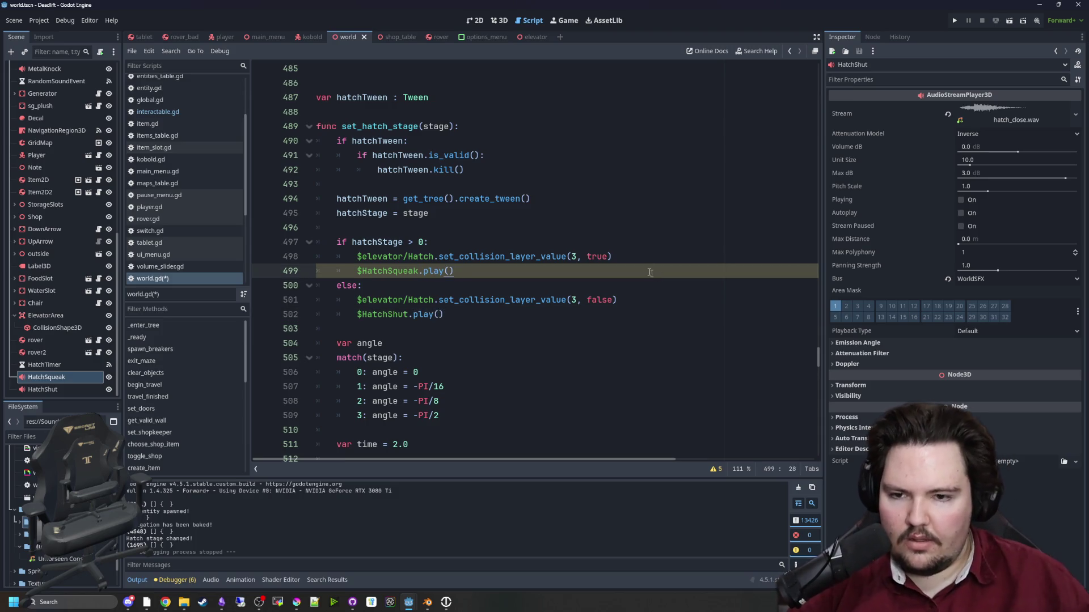
{"action": "key", "text": "Up"}
{"action": "key", "text": "Up"}
{"action": "key", "text": "ctrl+s"}
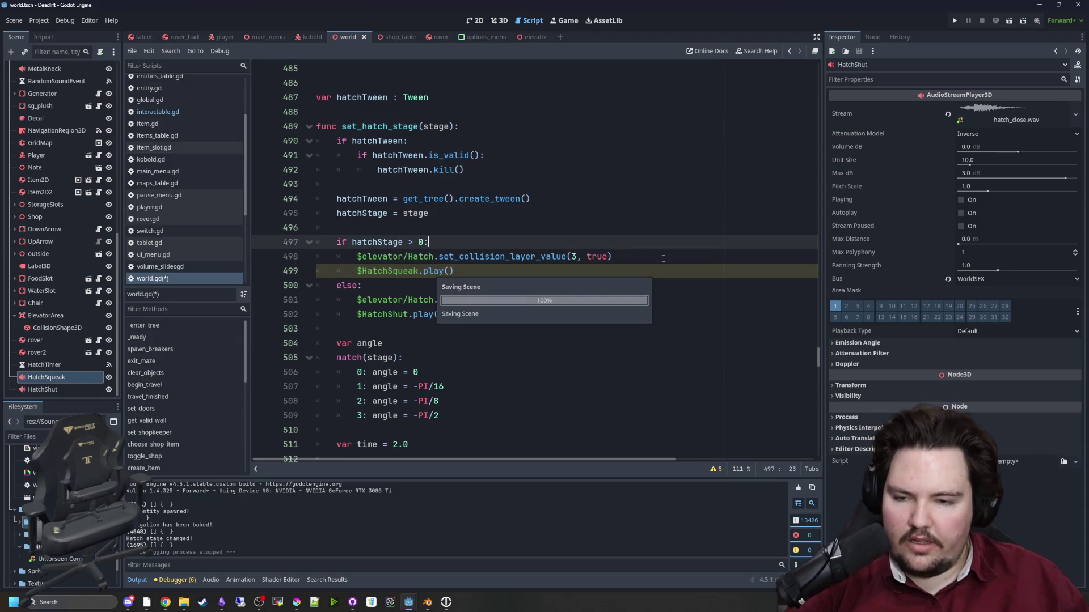
{"action": "key", "text": "F5"}
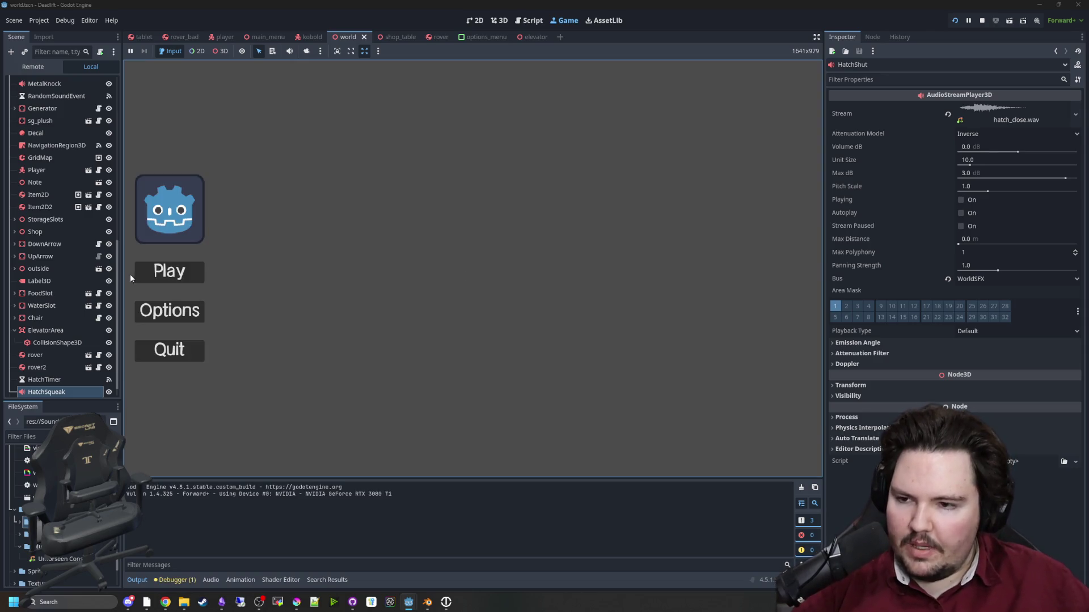
Start the game, operate the ceiling hatch with E, then select the HatchSqueak node.
{"action": "left_click", "coordinate": [164, 271]}
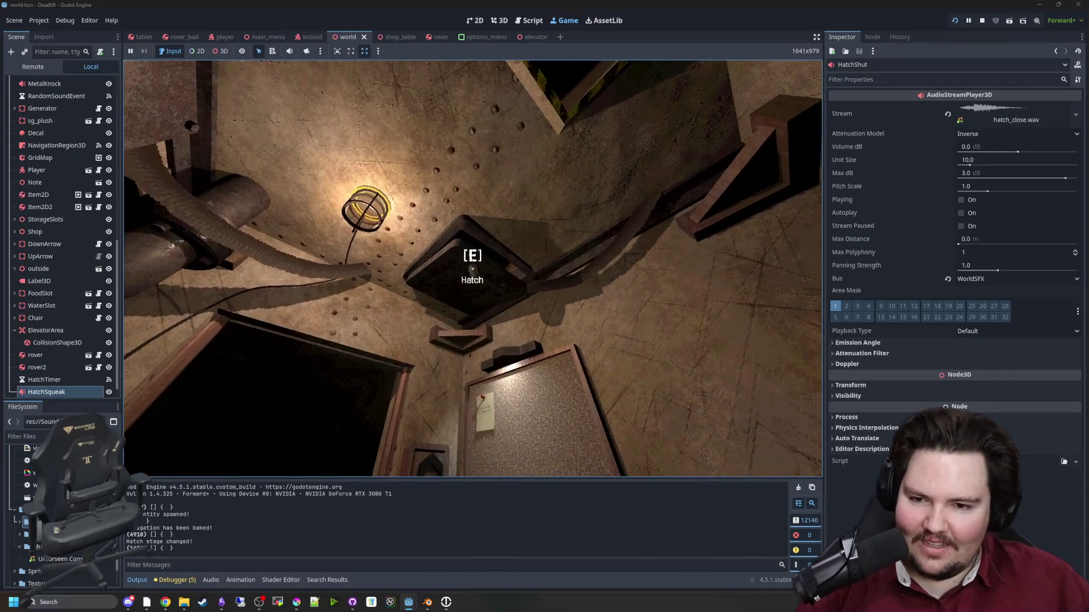
{"action": "key", "text": "e"}
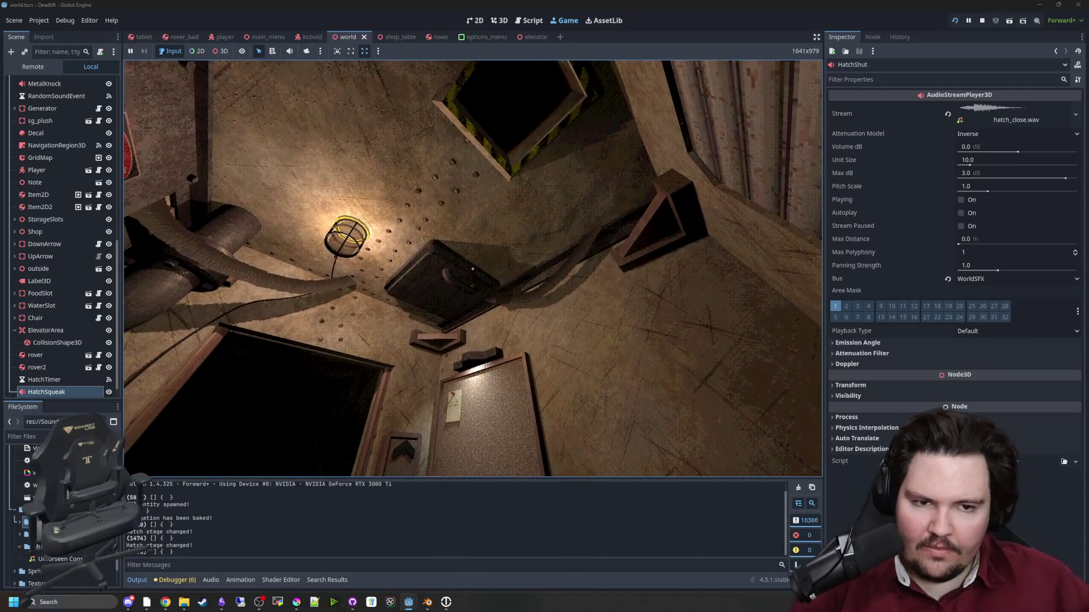
{"action": "key", "text": "super"}
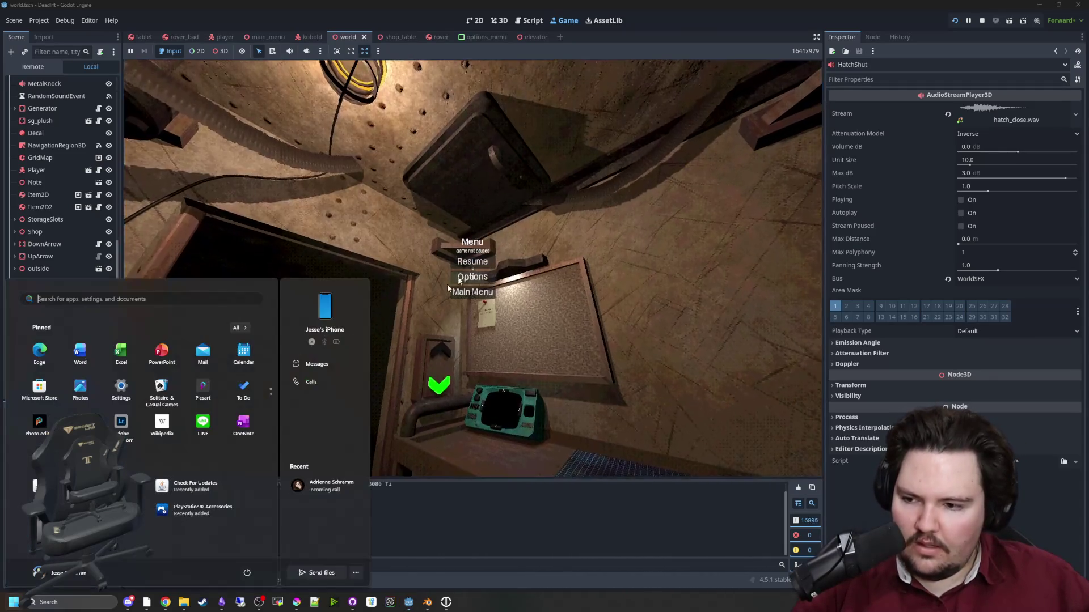
{"action": "key", "text": "super"}
{"action": "scroll", "coordinate": [70, 388], "scroll_direction": "down", "scroll_amount": 1}
{"action": "left_click", "coordinate": [63, 379]}
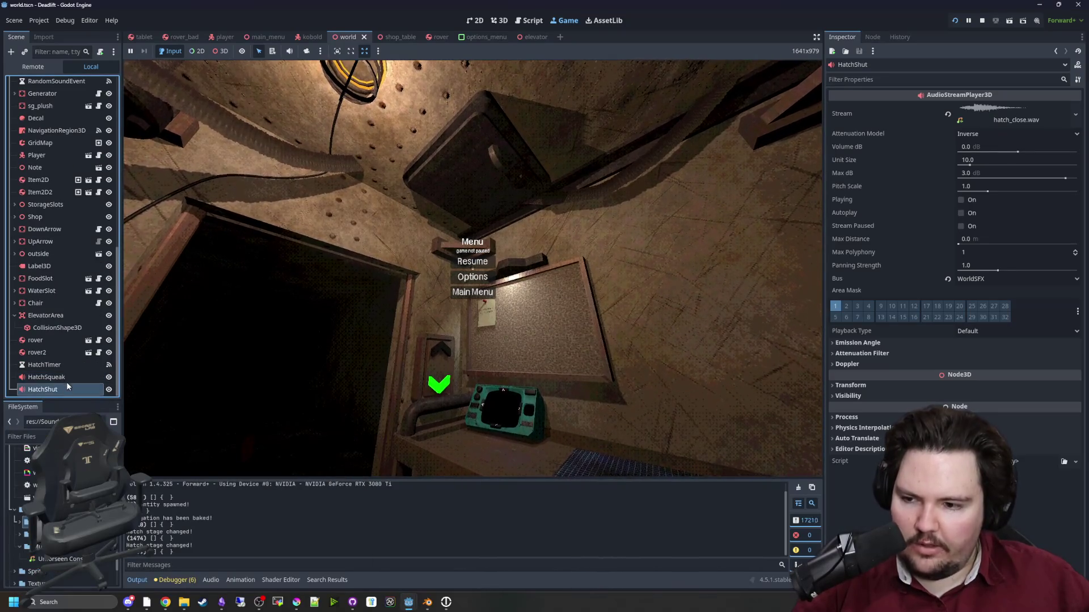
Change HatchSqueak's Volume dB from -15 to -25, then open and close the game's options.
{"action": "double_click", "coordinate": [971, 147]}
{"action": "type", "text": "-25"}
{"action": "key", "text": "Return"}
{"action": "left_click", "coordinate": [474, 282]}
{"action": "key", "text": "Escape"}
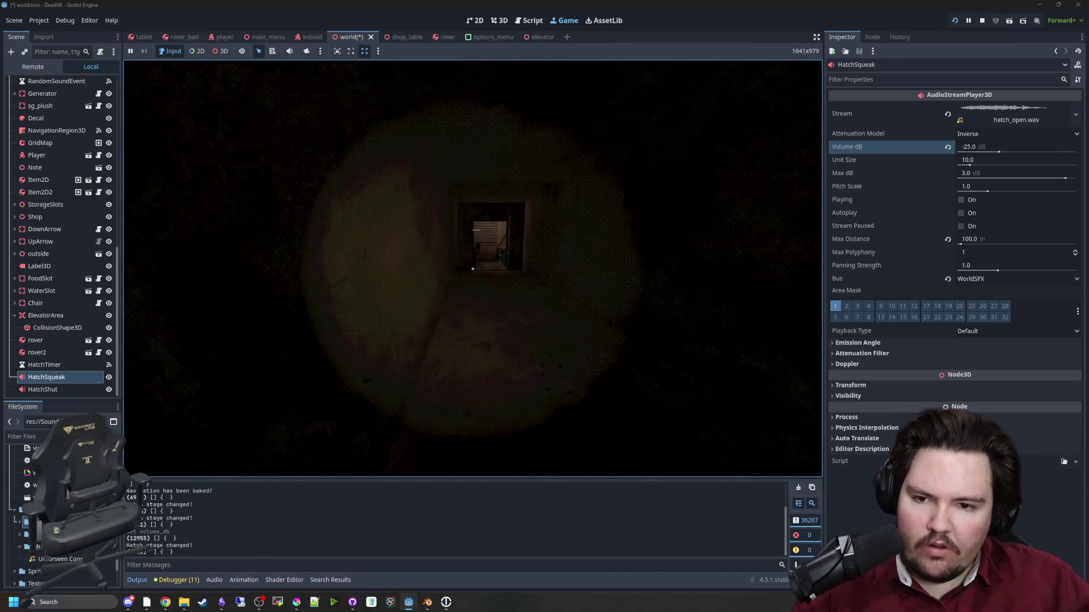
In the running game, walk into the hatch room, operate the hatch to hear the squeak, then pause.
{"action": "key", "text": "w"}
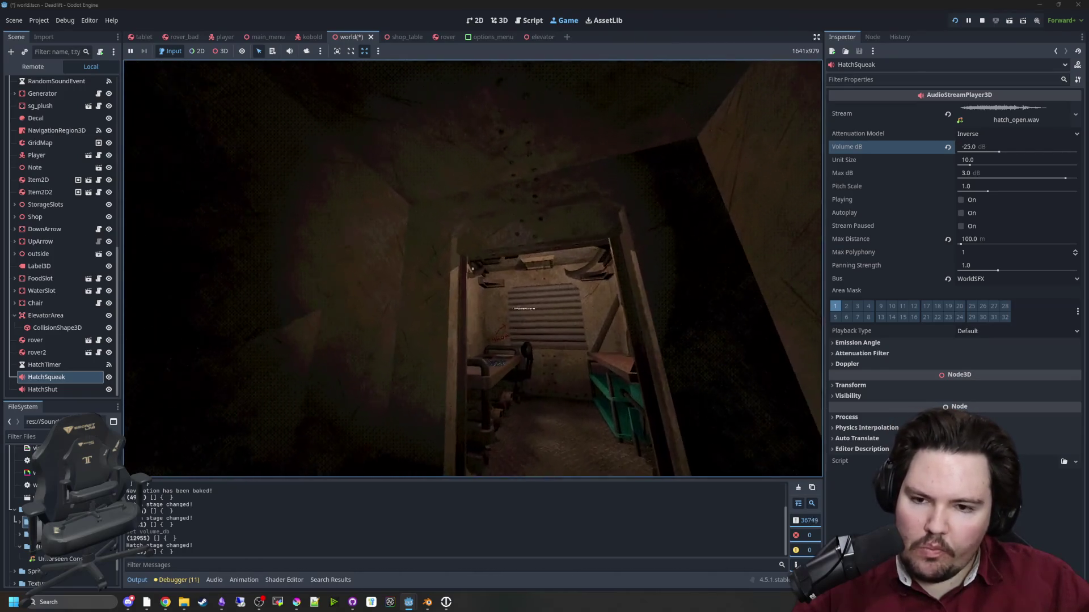
{"action": "key", "text": "w"}
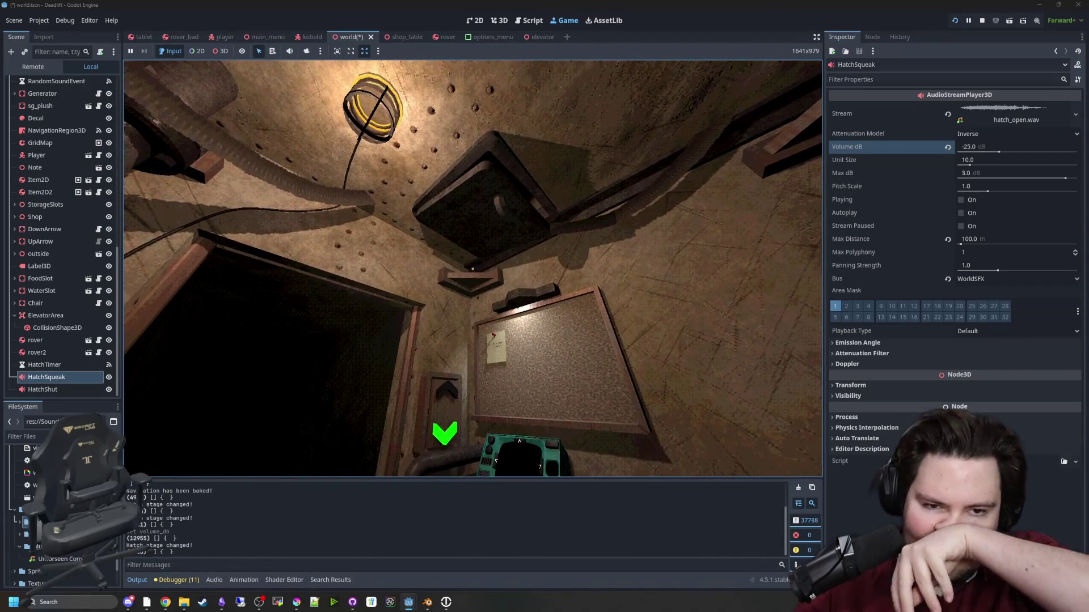
{"action": "key", "text": "Escape"}
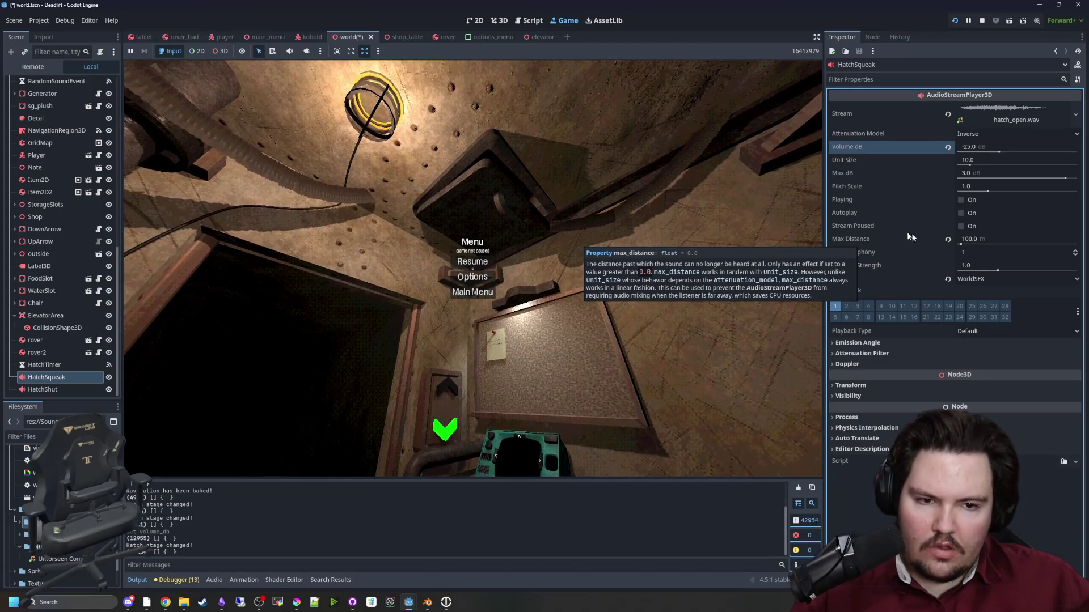
Reset HatchSqueak's Max Distance to 0 and set its Unit Size to 50, then resume the game.
{"action": "left_click", "coordinate": [946, 238]}
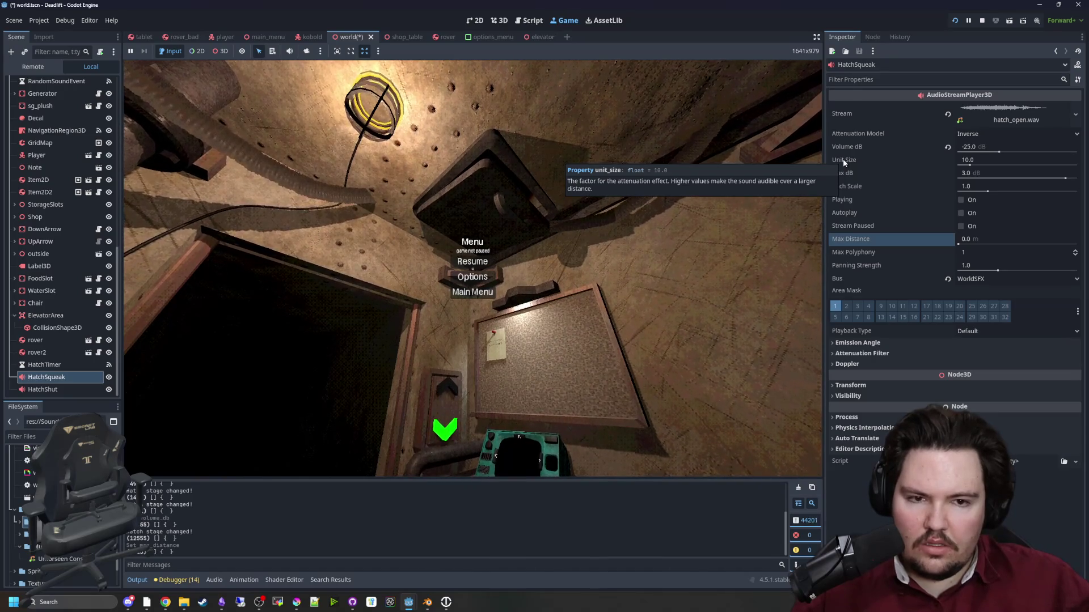
{"action": "left_click", "coordinate": [972, 160]}
{"action": "type", "text": "50"}
{"action": "key", "text": "Return"}
{"action": "left_click", "coordinate": [472, 261]}
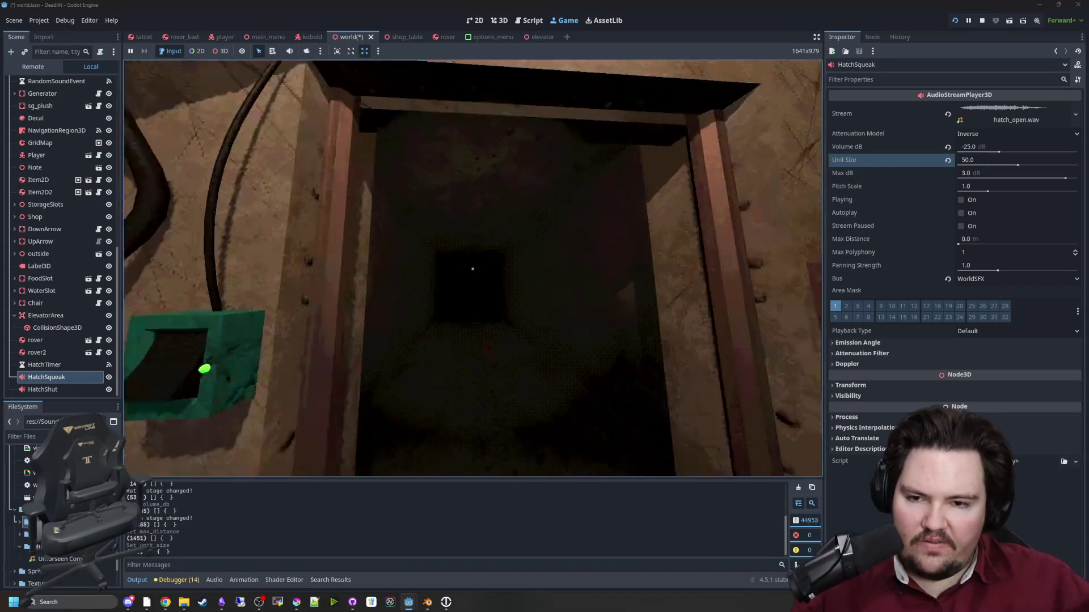
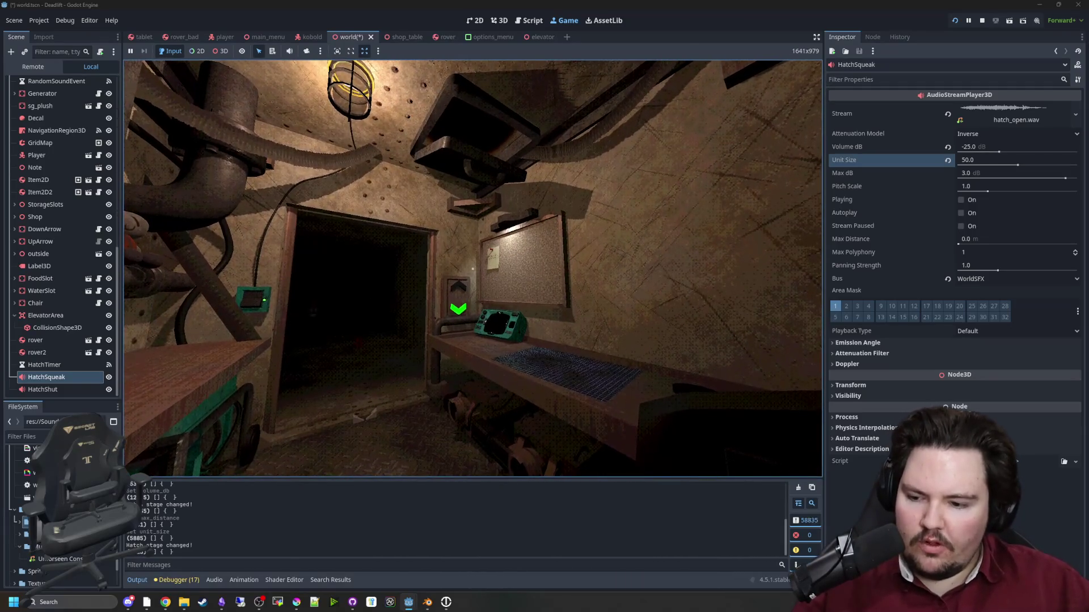
Pause the running game and bring DaVinci Resolve's window up to the top of the screen.
{"action": "key", "text": "Escape"}
{"action": "key", "text": "super"}
{"action": "key", "text": "Escape"}
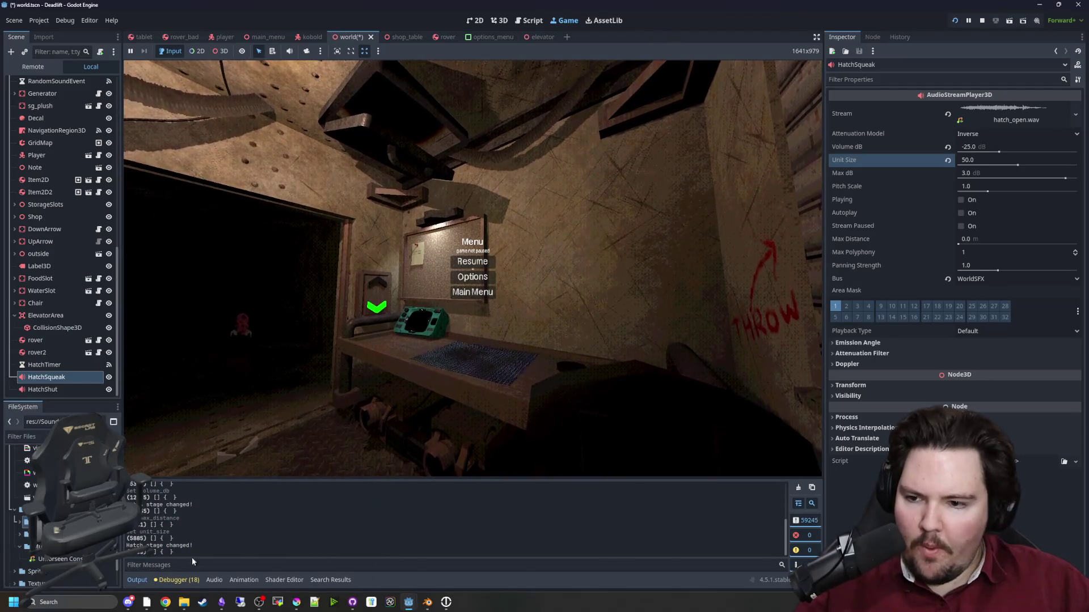
{"action": "key", "text": "alt+Tab"}
{"action": "left_click_drag", "start_coordinate": [505, 315], "coordinate": [555, 4]}
Shift the door-squeak clip later on A2 and trim the start of the door-slam clip on A1.
{"action": "left_click", "coordinate": [487, 584]}
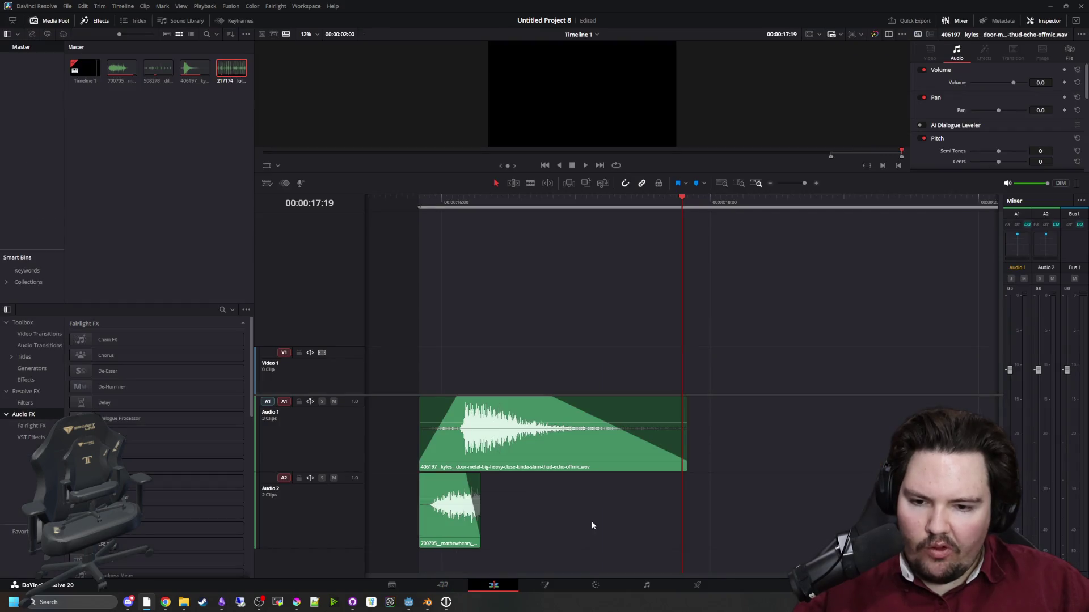
{"action": "left_click", "coordinate": [443, 199]}
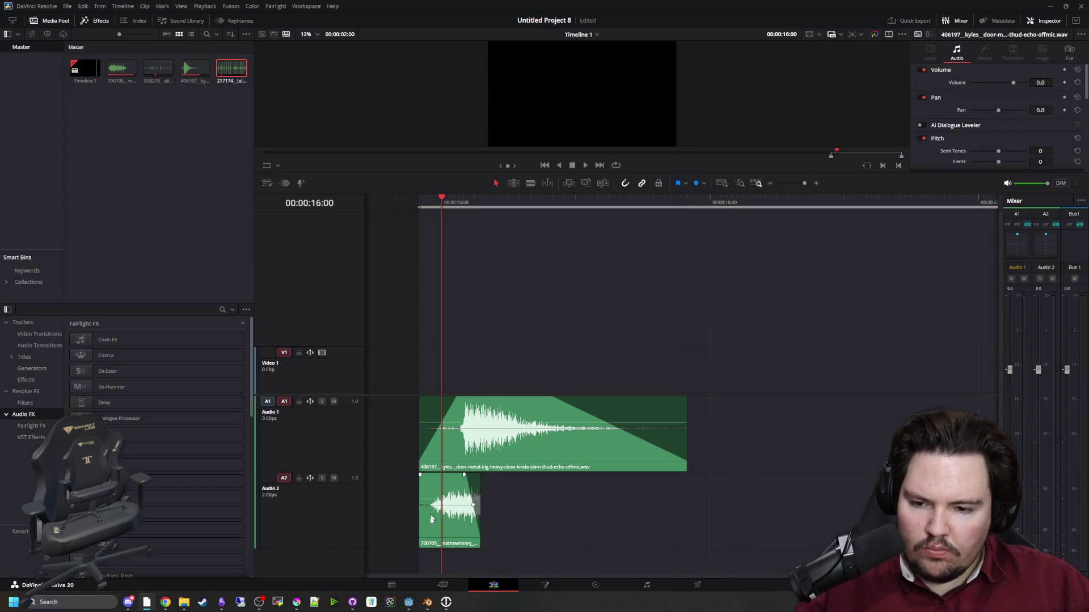
{"action": "scroll", "coordinate": [434, 505], "scroll_direction": "up", "scroll_amount": 5}
{"action": "scroll", "coordinate": [434, 497], "scroll_direction": "up", "scroll_amount": 1}
{"action": "left_click_drag", "start_coordinate": [435, 497], "coordinate": [475, 488]}
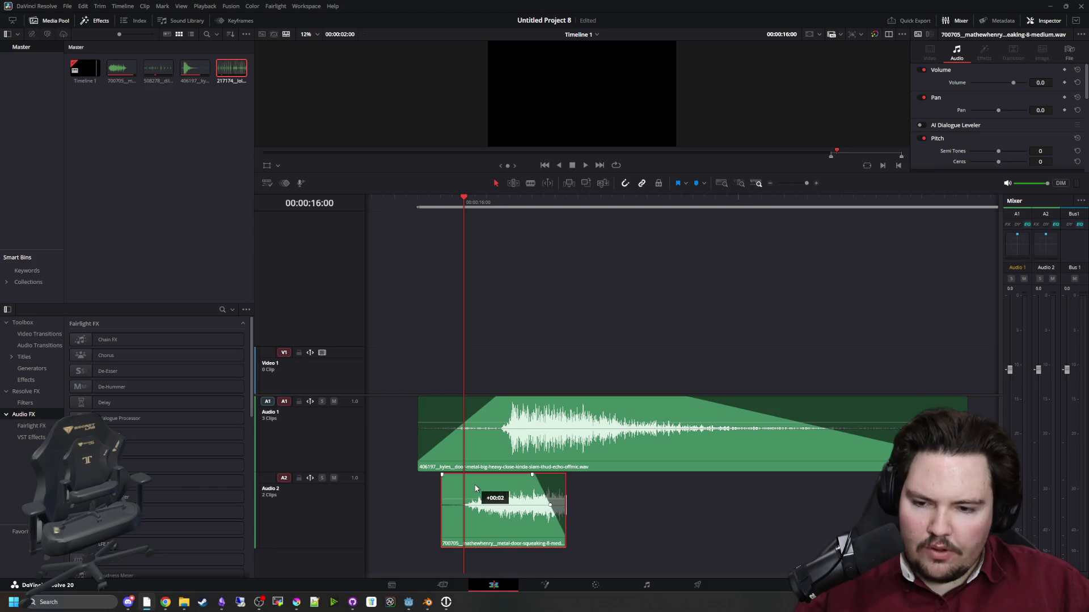
{"action": "left_click_drag", "start_coordinate": [418, 429], "coordinate": [440, 430]}
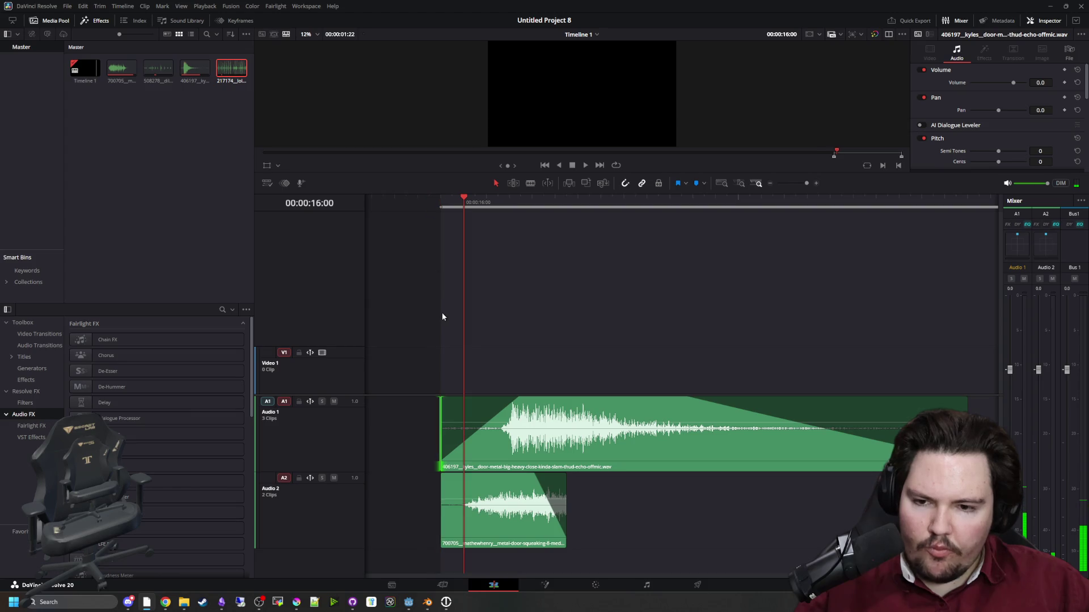
Scrub the door sounds around 16:04–16:05 and shorten the door-squeak clip's end, then return to Godot.
{"action": "left_click", "coordinate": [446, 205]}
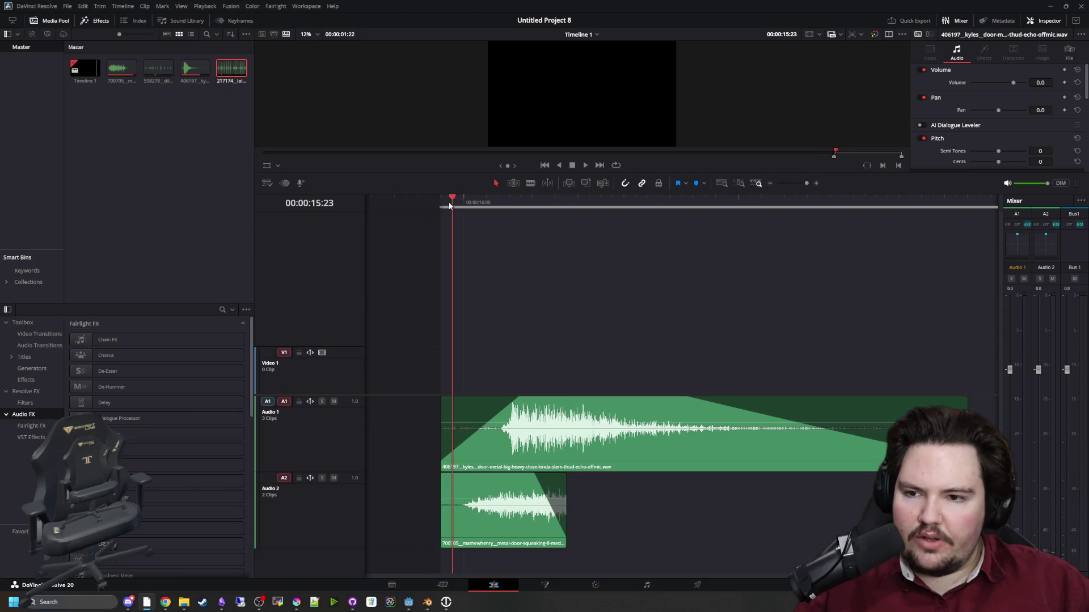
{"action": "mouse_move", "coordinate": [446, 205]}
{"action": "left_mouse_down"}
{"action": "mouse_move", "coordinate": [464, 205]}
{"action": "mouse_move", "coordinate": [445, 206]}
{"action": "left_mouse_up"}
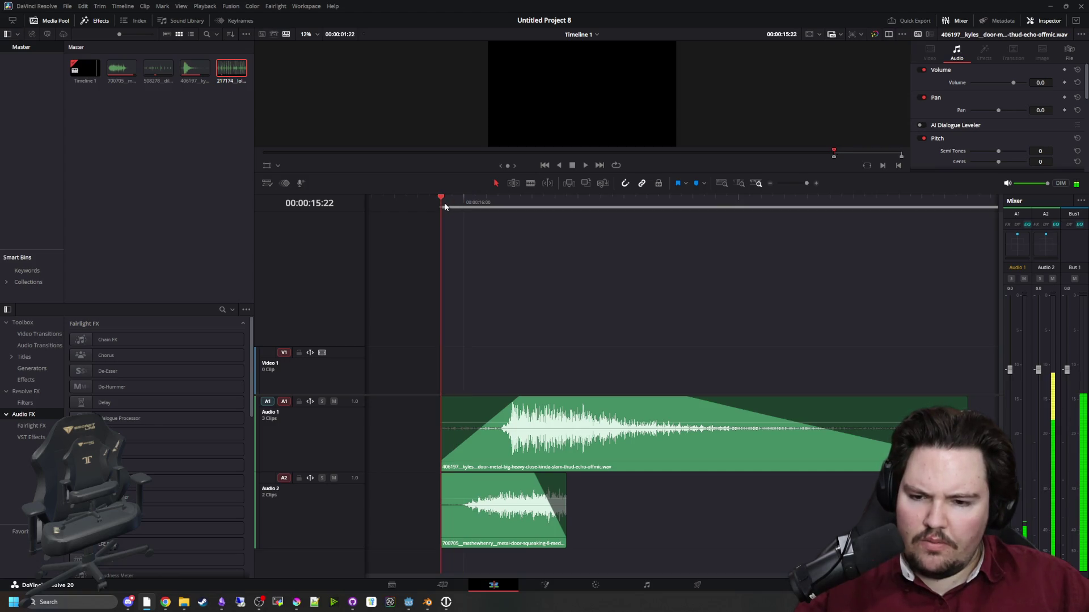
{"action": "left_click", "coordinate": [521, 198]}
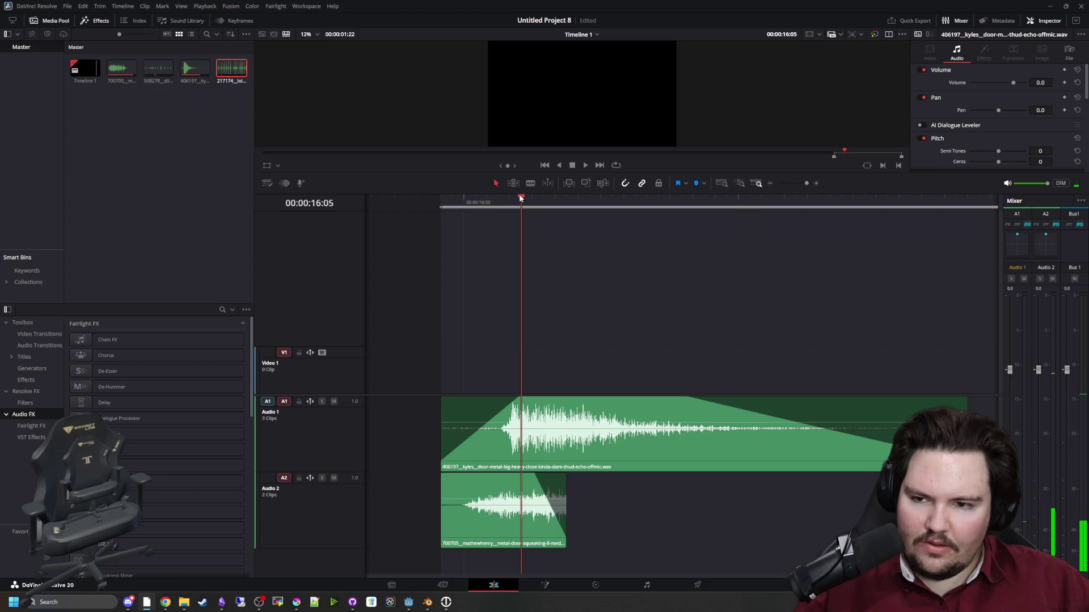
{"action": "key", "text": "Left"}
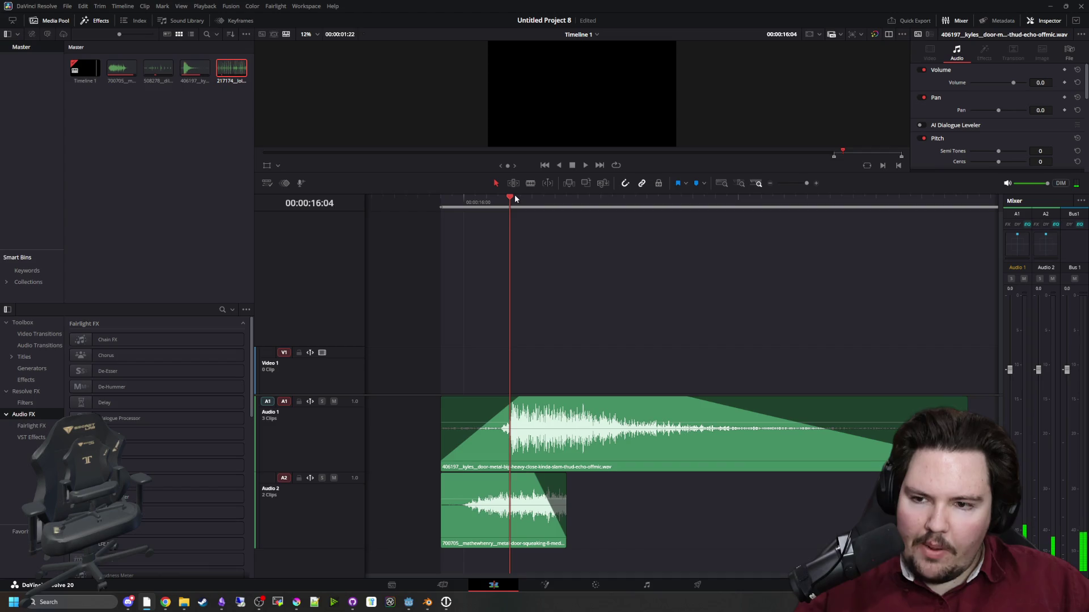
{"action": "left_click", "coordinate": [444, 202]}
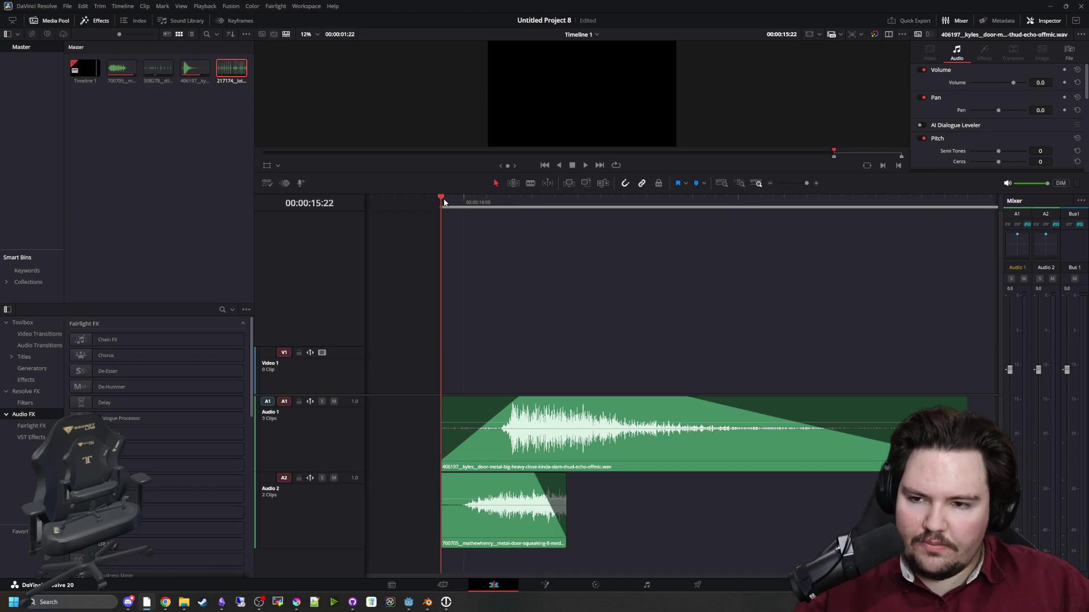
{"action": "left_click", "coordinate": [509, 203]}
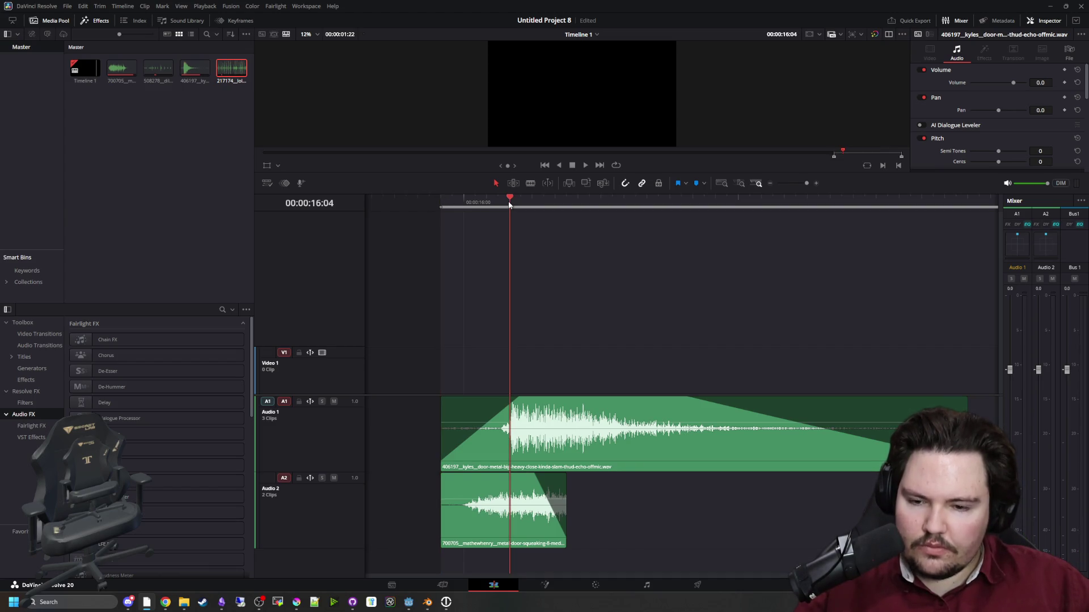
{"action": "left_click_drag", "start_coordinate": [564, 515], "coordinate": [544, 515]}
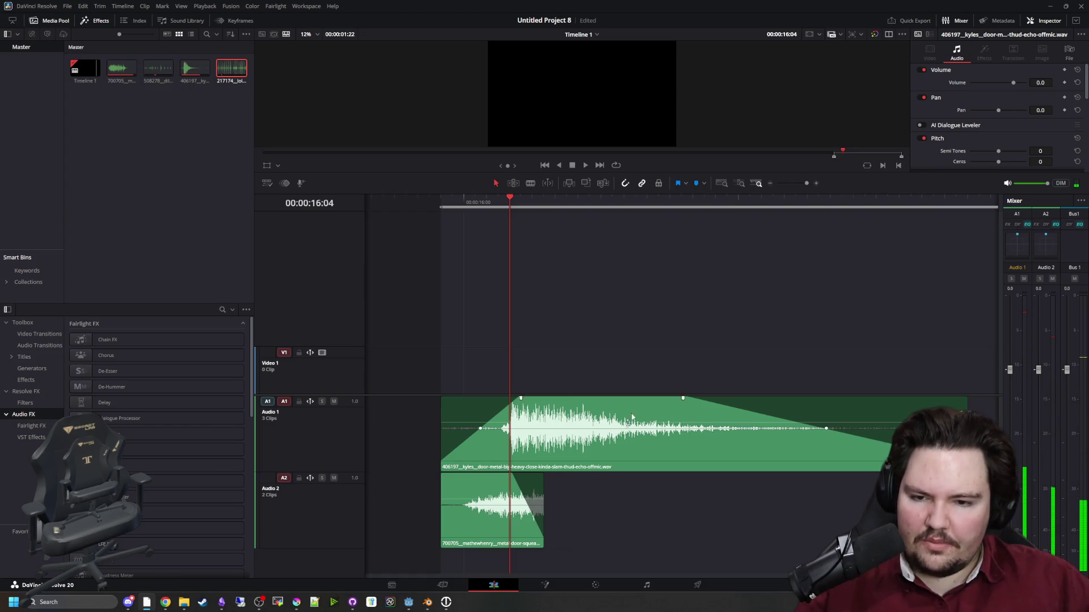
{"action": "key", "text": "alt+Tab"}
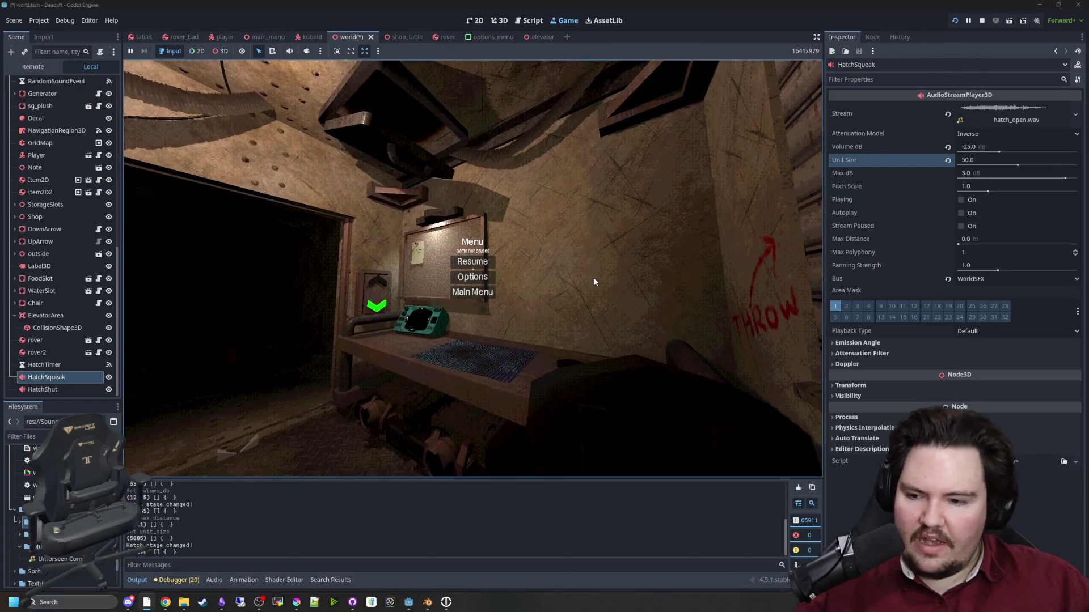
{"action": "key", "text": "Escape"}
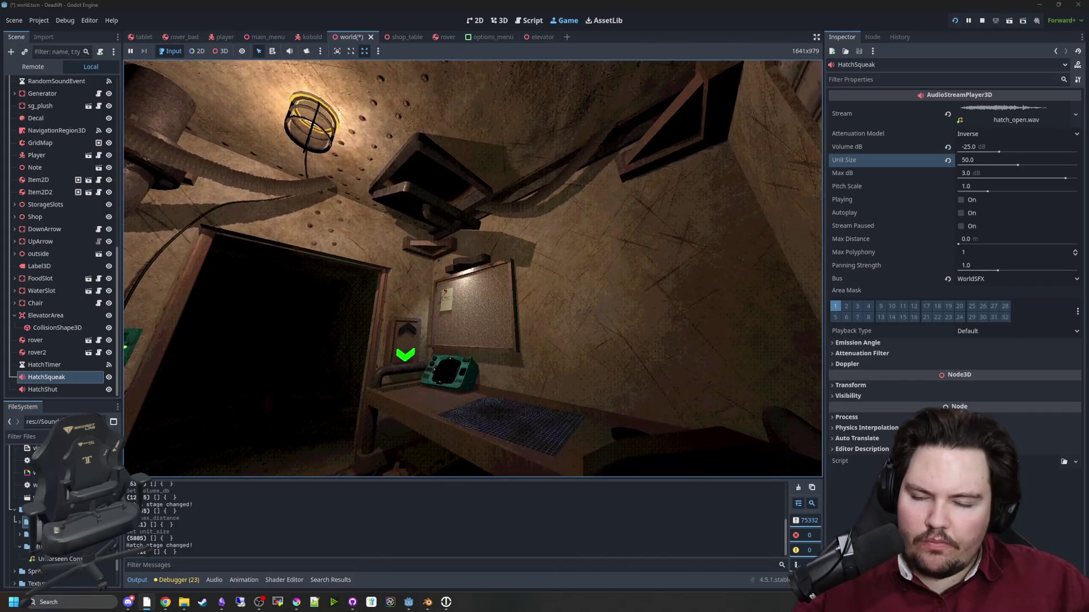
{"action": "mouse_move", "coordinate": [472, 268]}
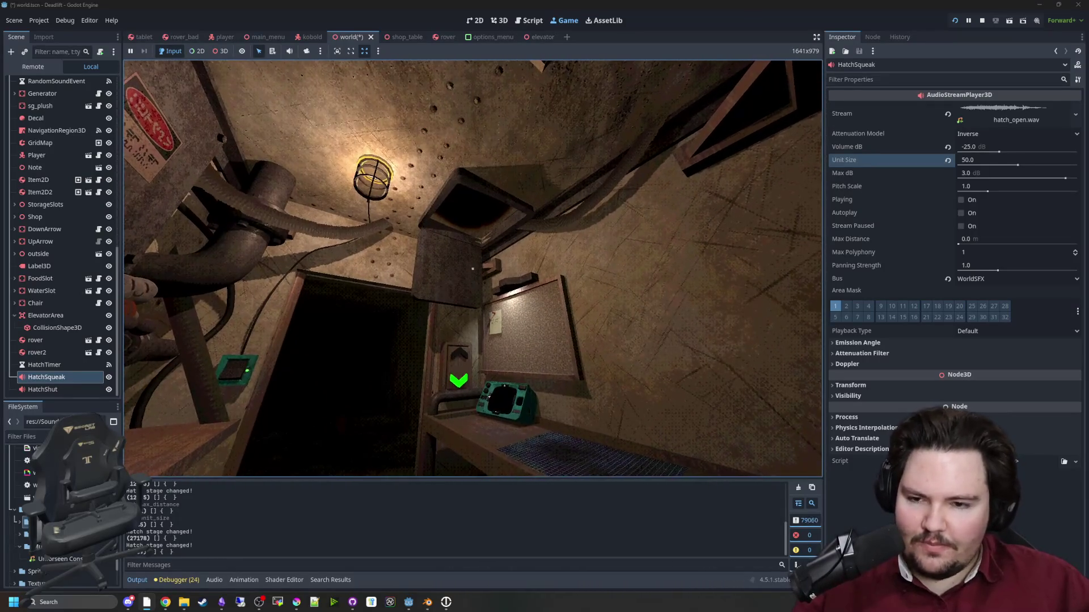
{"action": "key", "text": "w"}
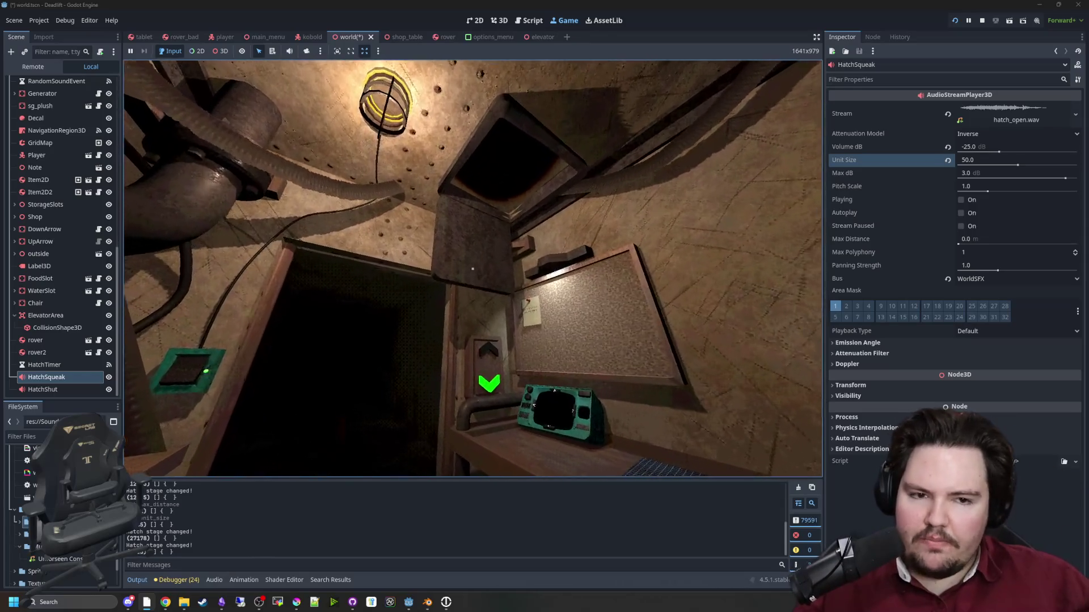
{"action": "key", "text": "Escape"}
{"action": "key", "text": "super"}
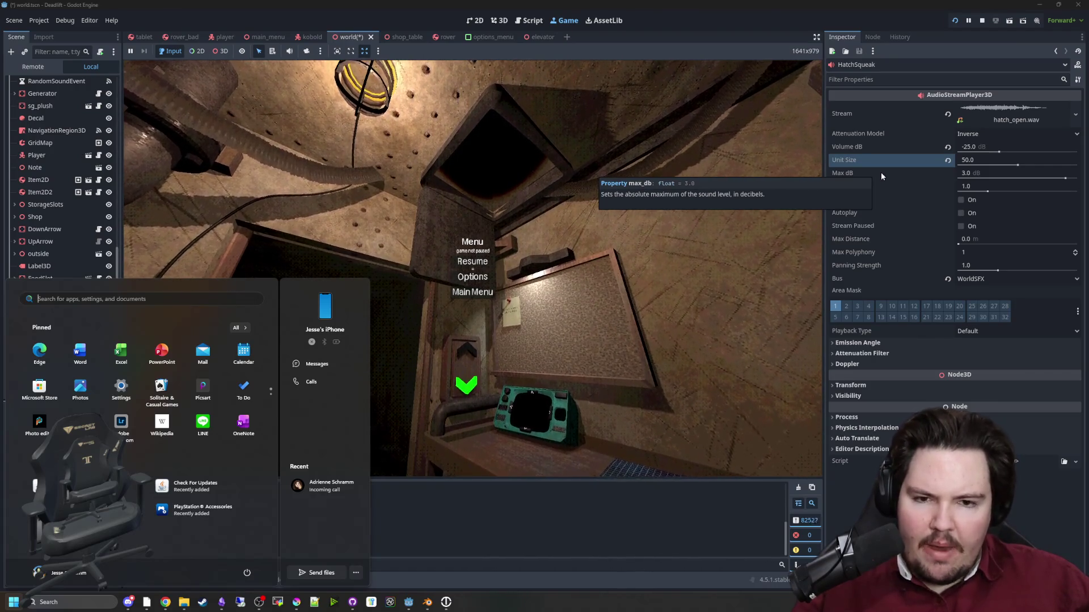
Set HatchSqueak's Max dB to -10 and test the squeak in the game.
{"action": "left_click", "coordinate": [976, 175]}
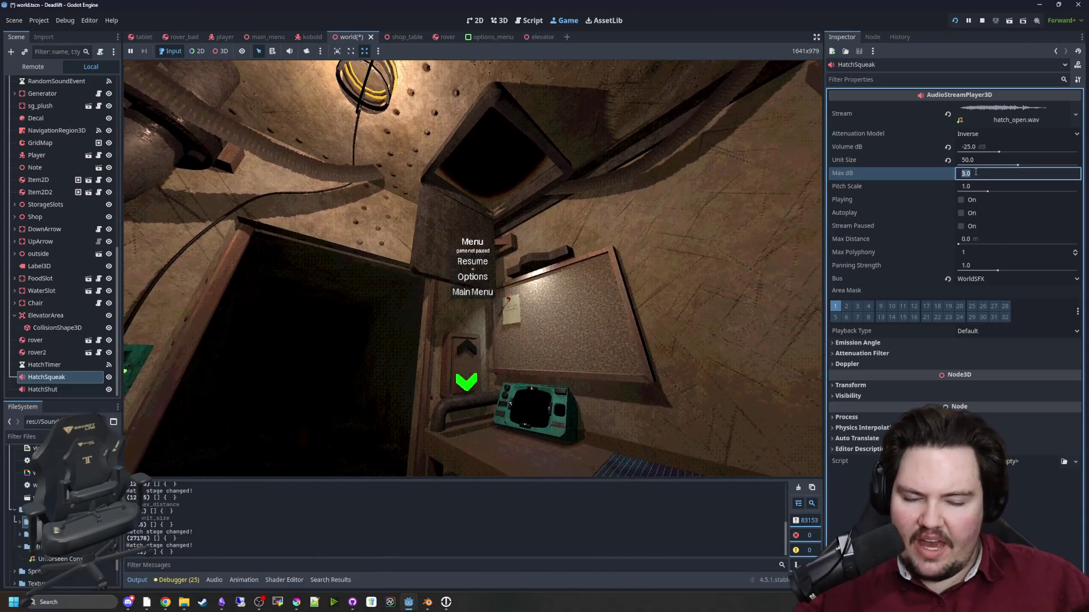
{"action": "type", "text": "-10"}
{"action": "key", "text": "Return"}
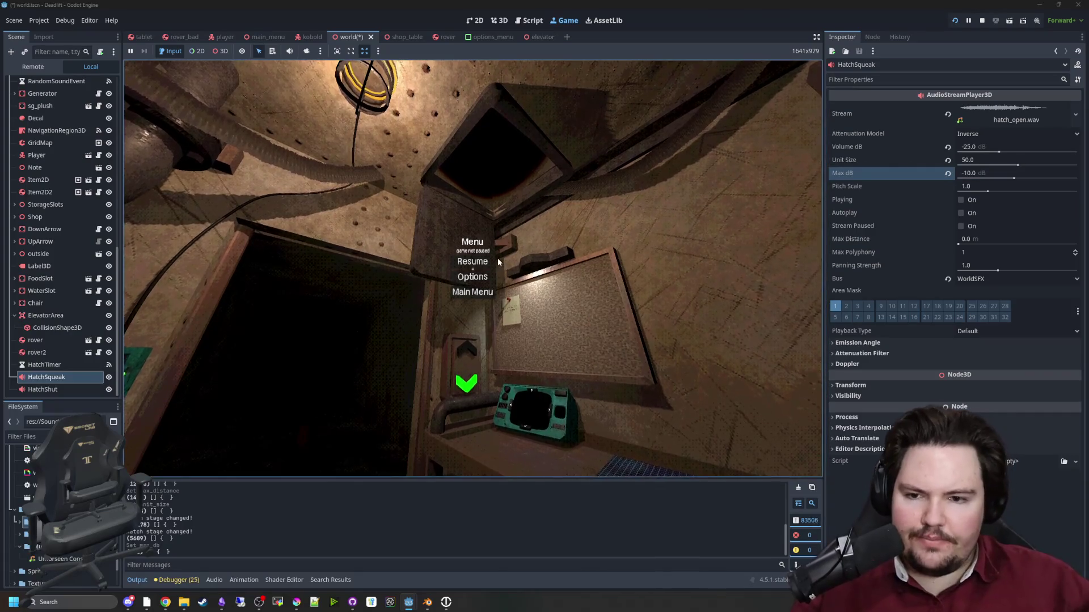
{"action": "left_click", "coordinate": [712, 235]}
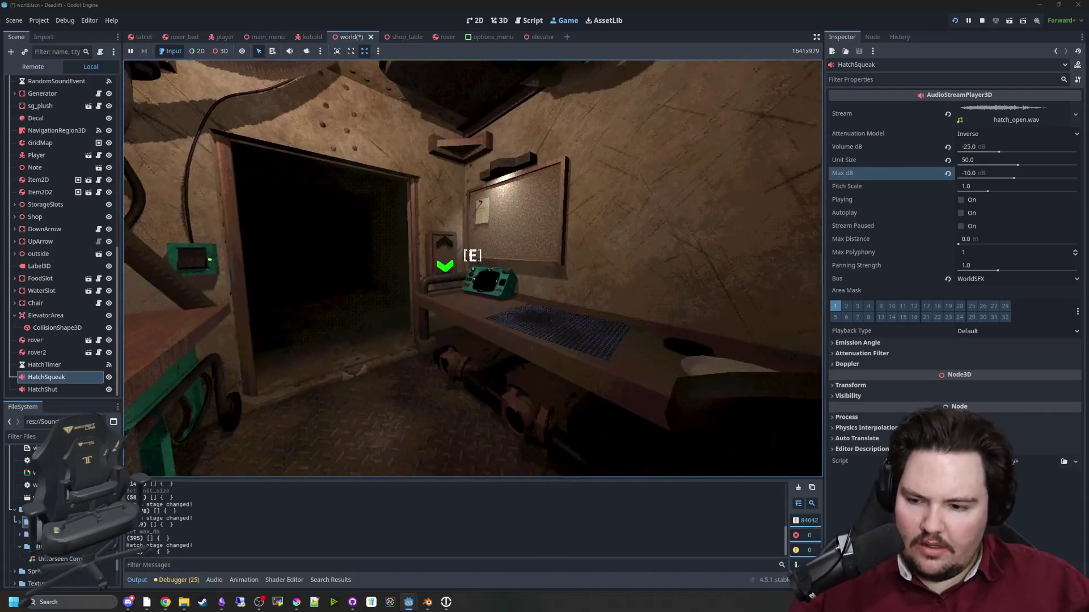
{"action": "key", "text": "Escape"}
{"action": "key", "text": "super"}
Set HatchShut's Max dB to -10 too and playtest by walking to the workbench.
{"action": "left_click", "coordinate": [39, 266]}
{"action": "left_click", "coordinate": [42, 390]}
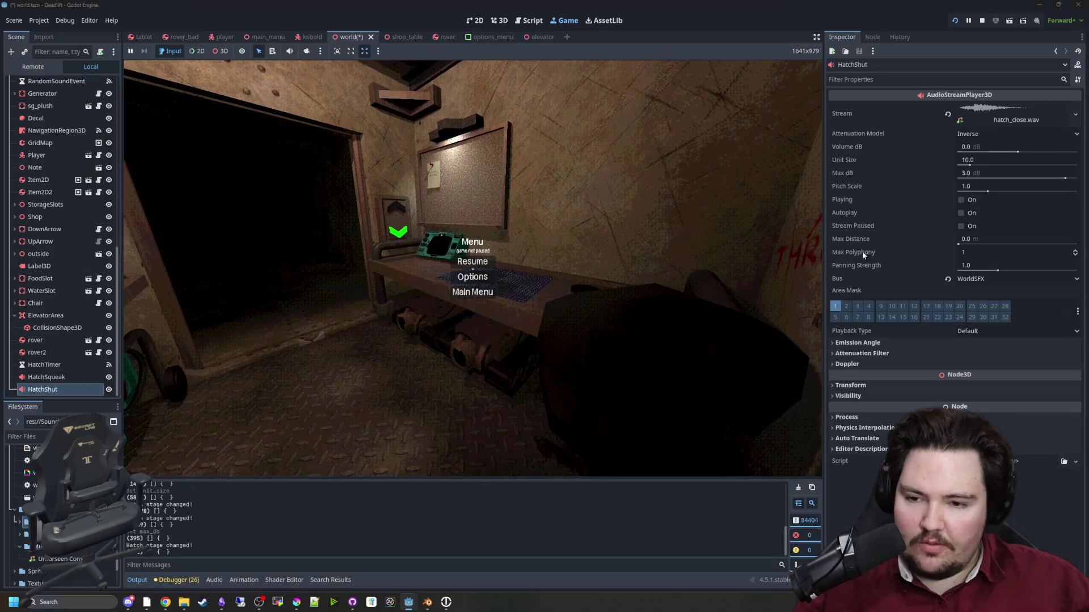
{"action": "left_click", "coordinate": [977, 174]}
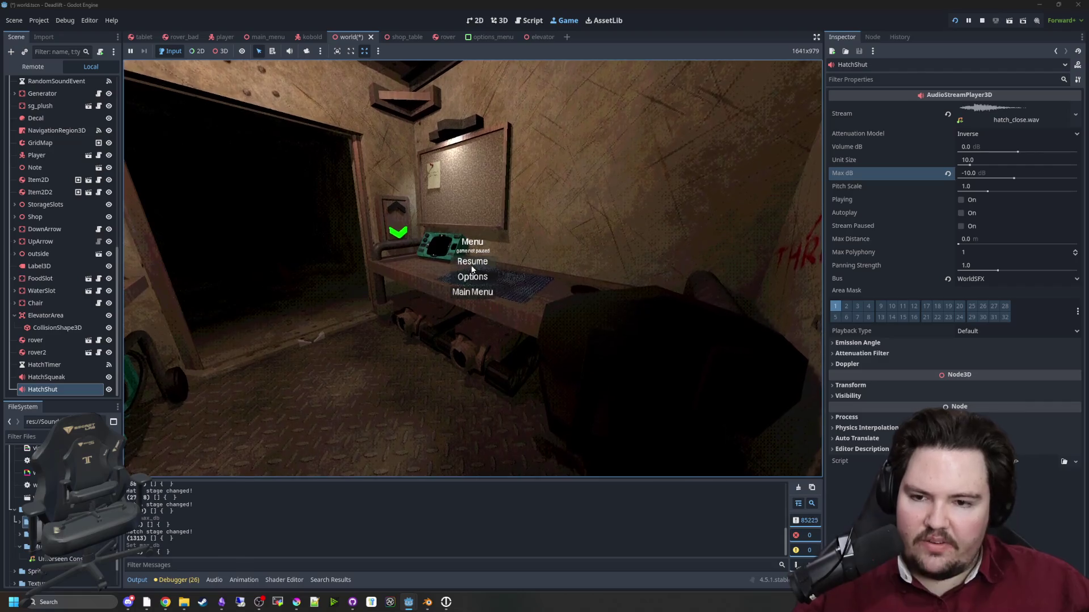
{"action": "left_click", "coordinate": [472, 261]}
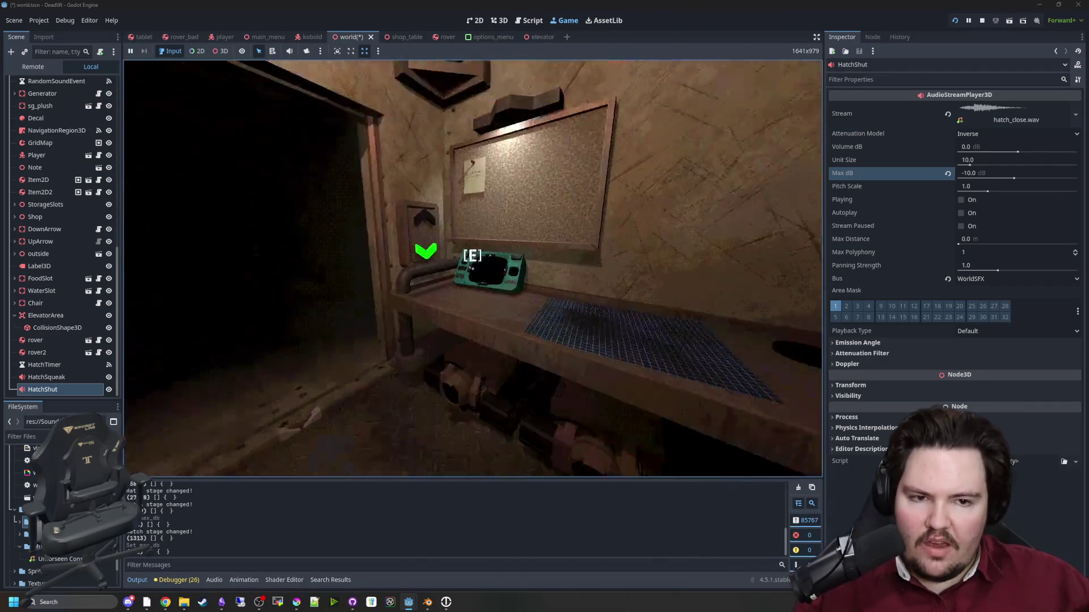
{"action": "key", "text": "w"}
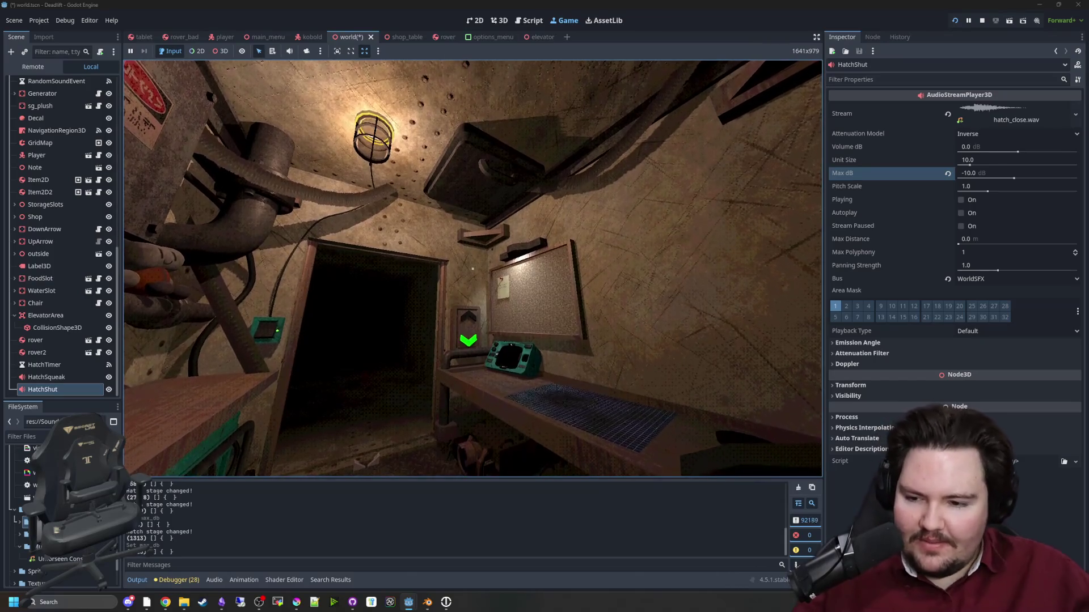
{"action": "key", "text": "super"}
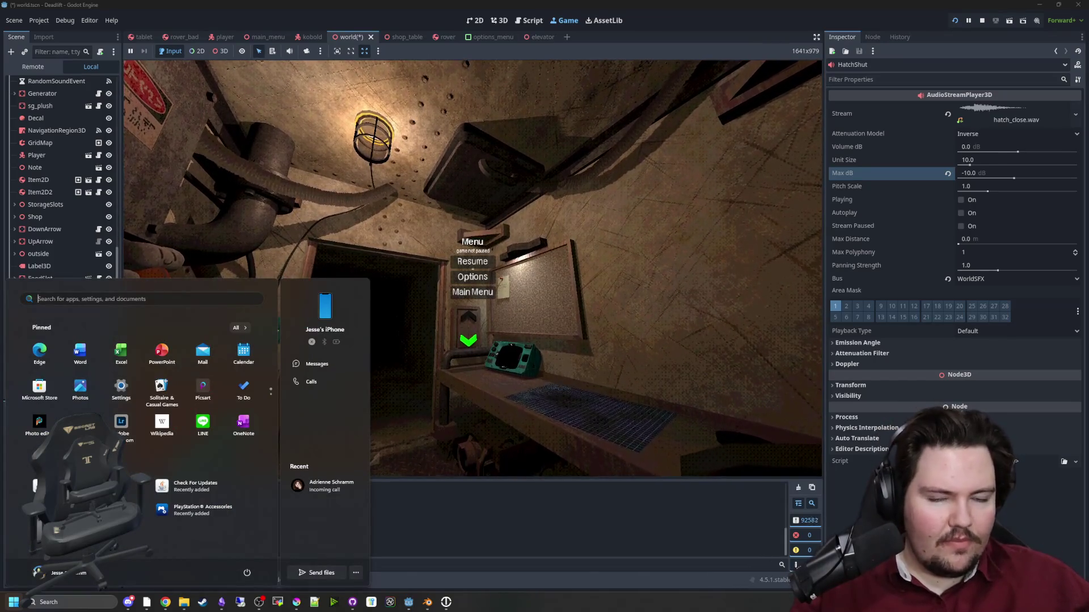
{"action": "left_click", "coordinate": [460, 264]}
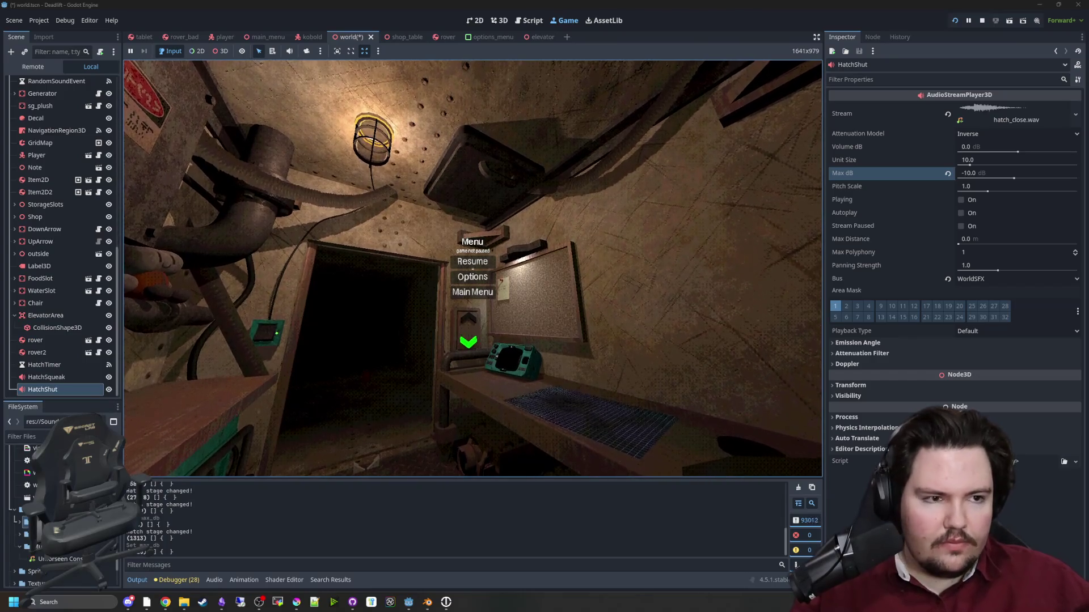
{"action": "key", "text": "alt+Tab"}
{"action": "double_click", "coordinate": [677, 101]}
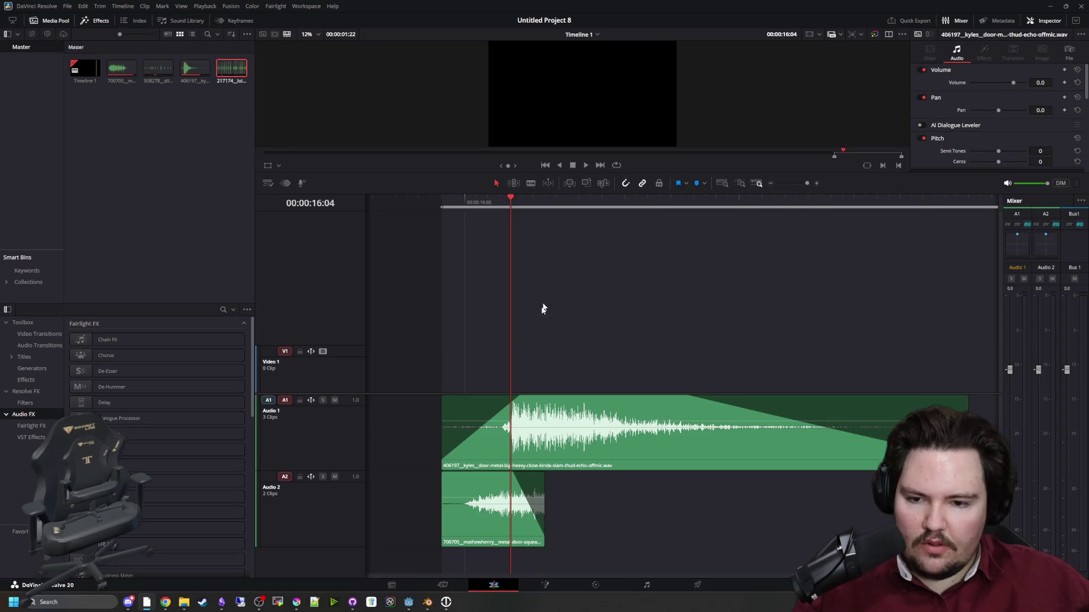
{"action": "left_click", "coordinate": [437, 202]}
{"action": "key", "text": "space"}
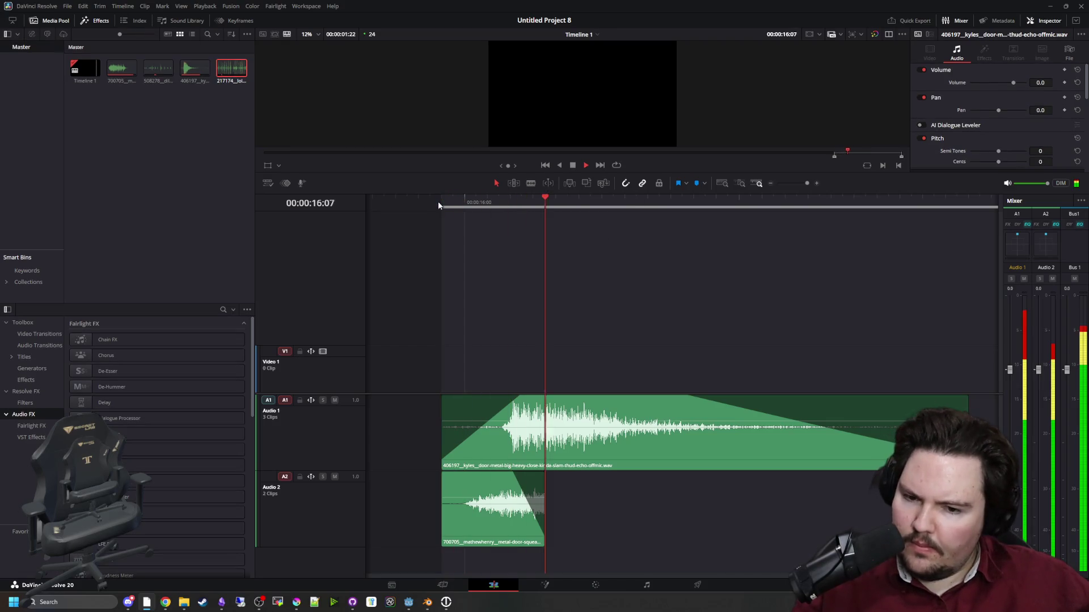
{"action": "left_click", "coordinate": [442, 201]}
{"action": "scroll", "coordinate": [439, 278], "scroll_direction": "down", "scroll_amount": 6}
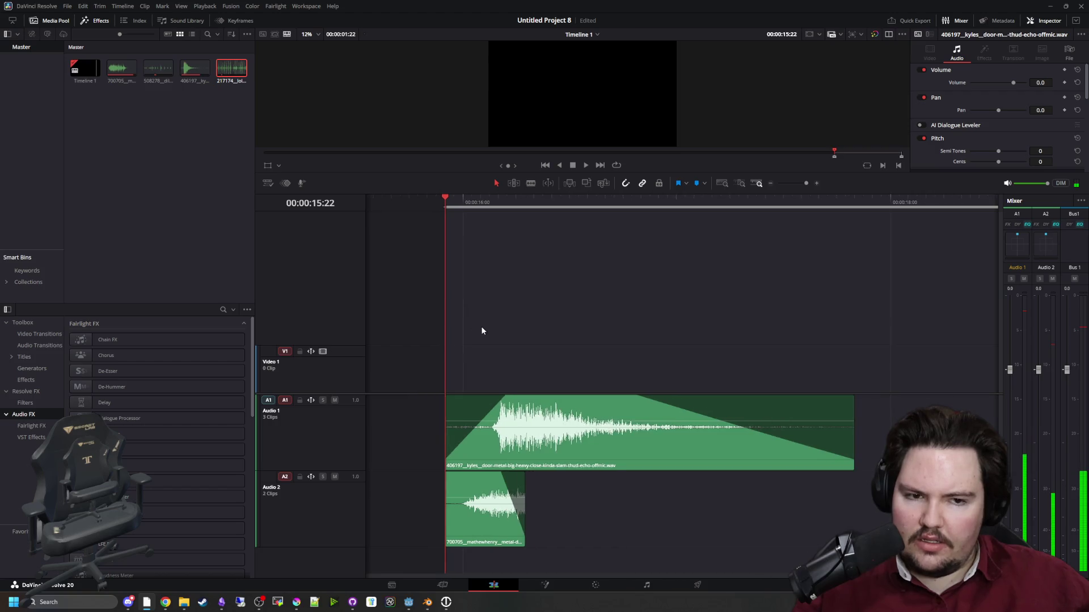
{"action": "left_click", "coordinate": [693, 588]}
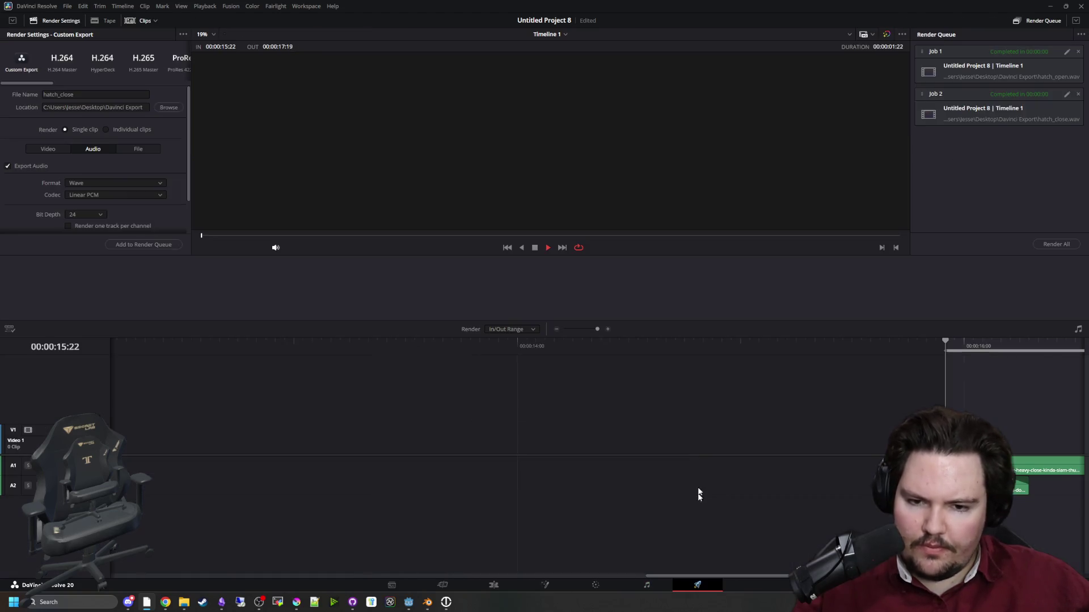
{"action": "scroll", "coordinate": [964, 391], "scroll_direction": "up", "scroll_amount": 3}
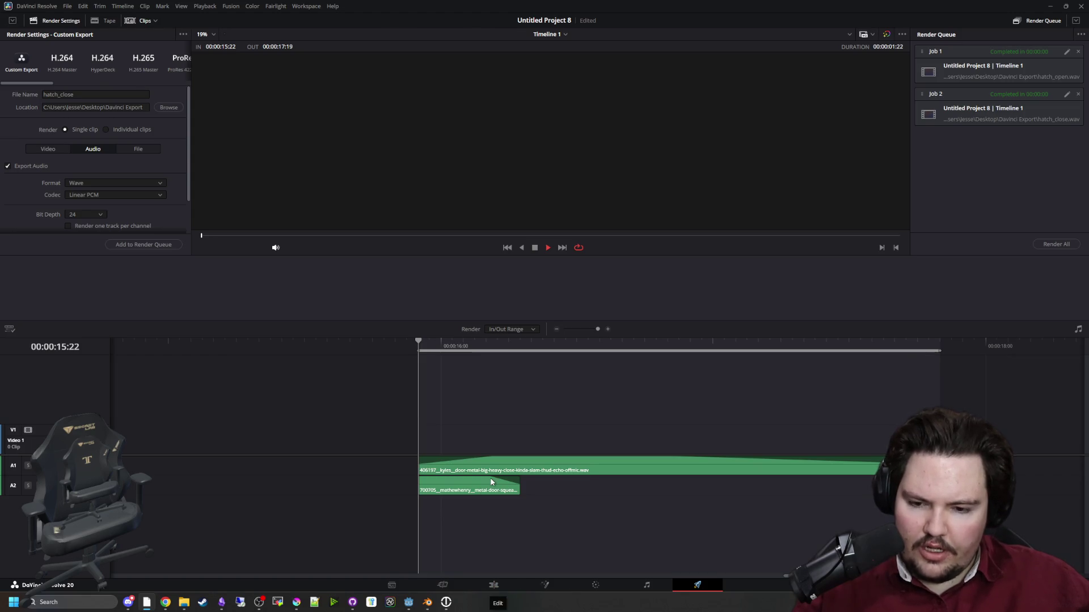
{"action": "scroll", "coordinate": [490, 483], "scroll_direction": "up", "scroll_amount": 2}
{"action": "left_click", "coordinate": [494, 585]}
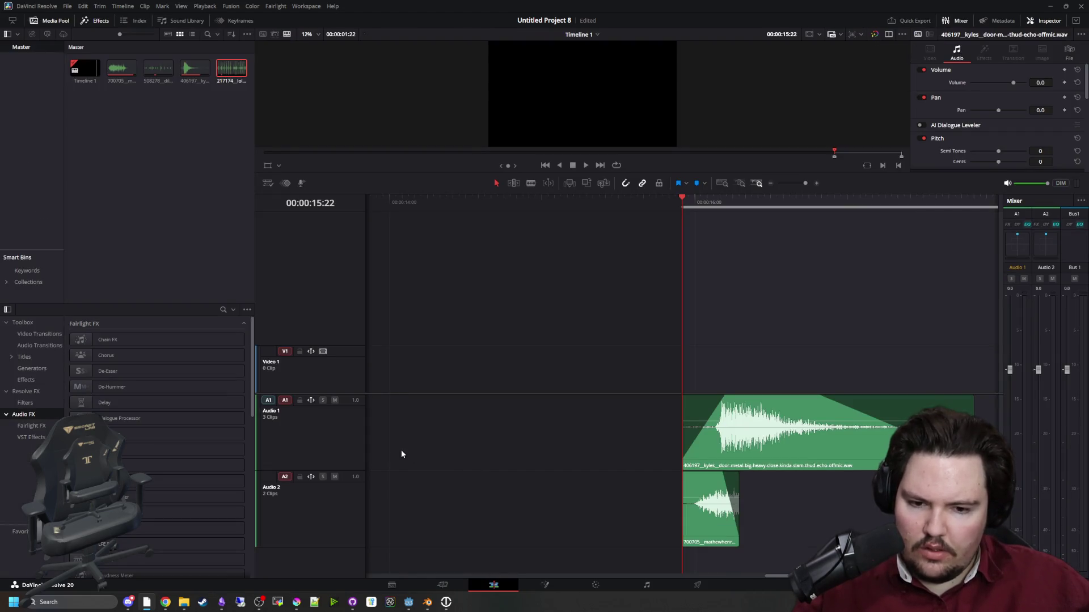
{"action": "scroll", "coordinate": [680, 397], "scroll_direction": "up", "scroll_amount": 2}
{"action": "key", "text": "space"}
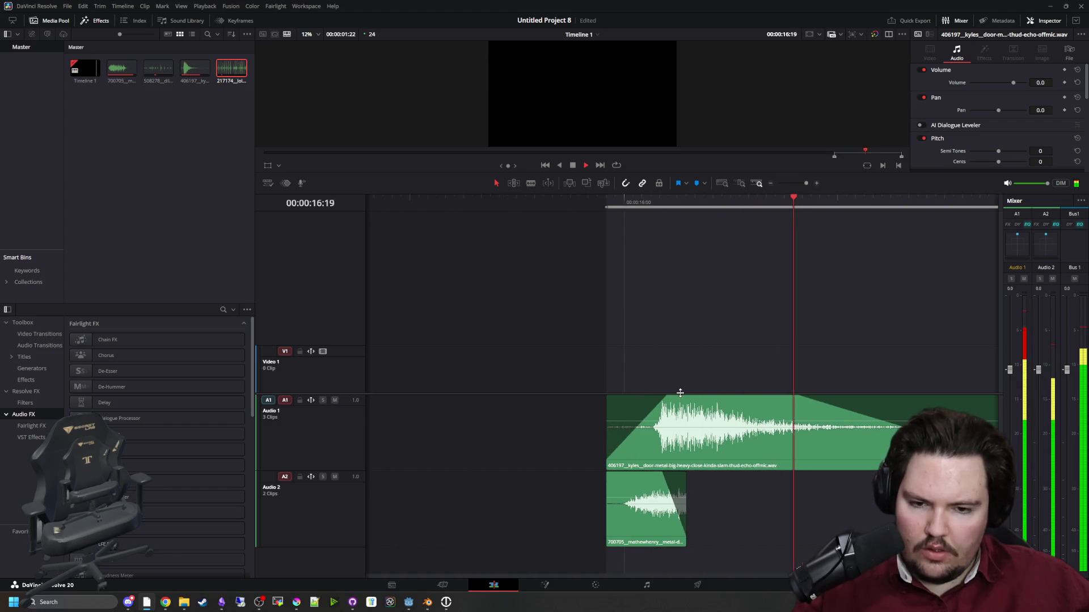
{"action": "key", "text": "space"}
{"action": "scroll", "coordinate": [433, 378], "scroll_direction": "down", "scroll_amount": 3}
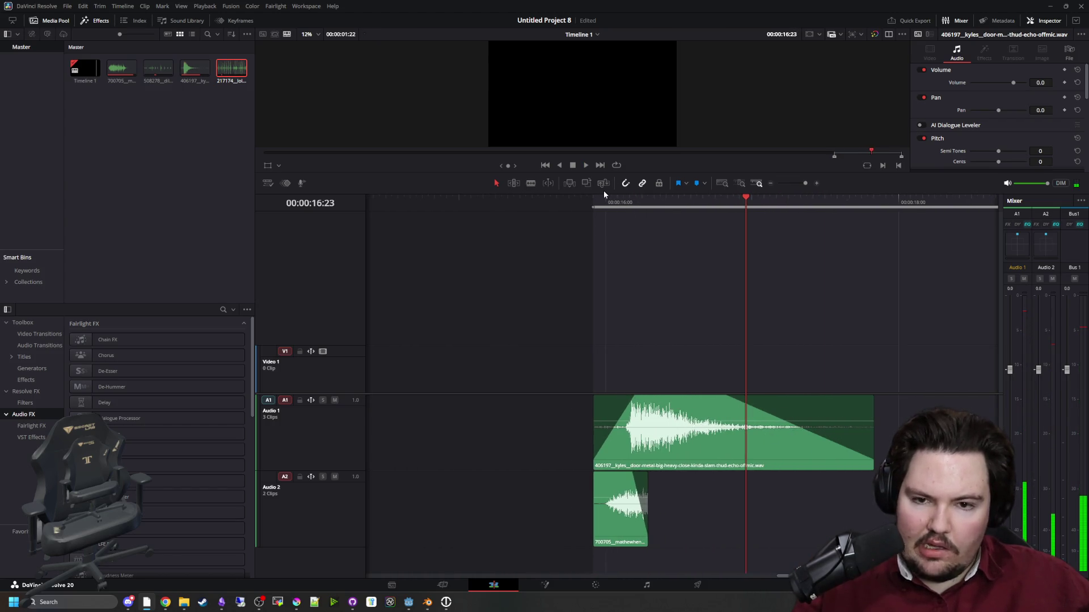
{"action": "right_click", "coordinate": [594, 198]}
{"action": "left_click", "coordinate": [618, 217]}
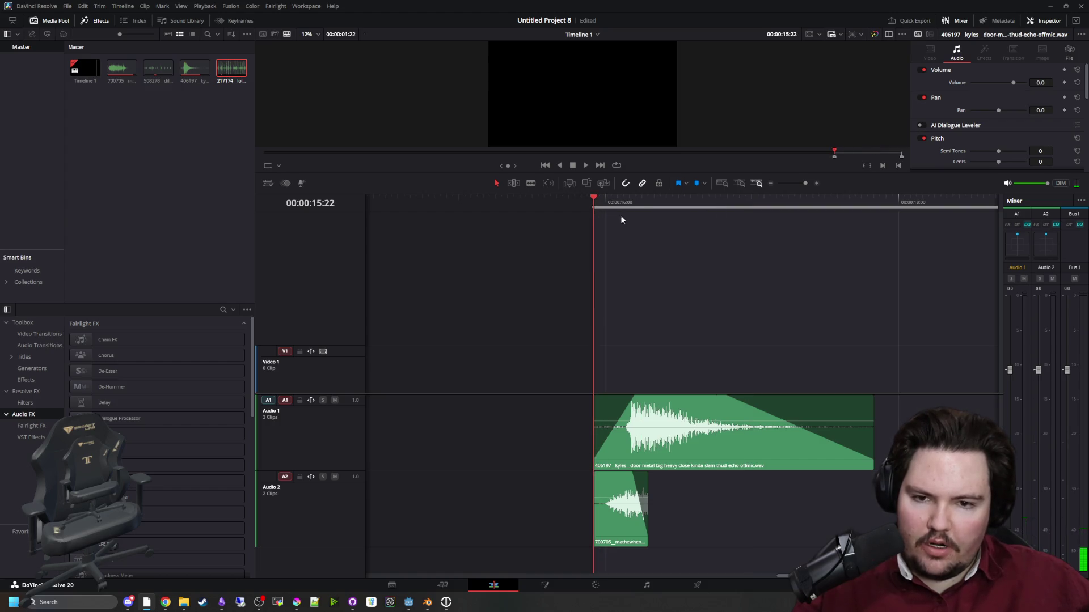
{"action": "key", "text": "space"}
{"action": "right_click", "coordinate": [872, 200]}
{"action": "left_click", "coordinate": [896, 212]}
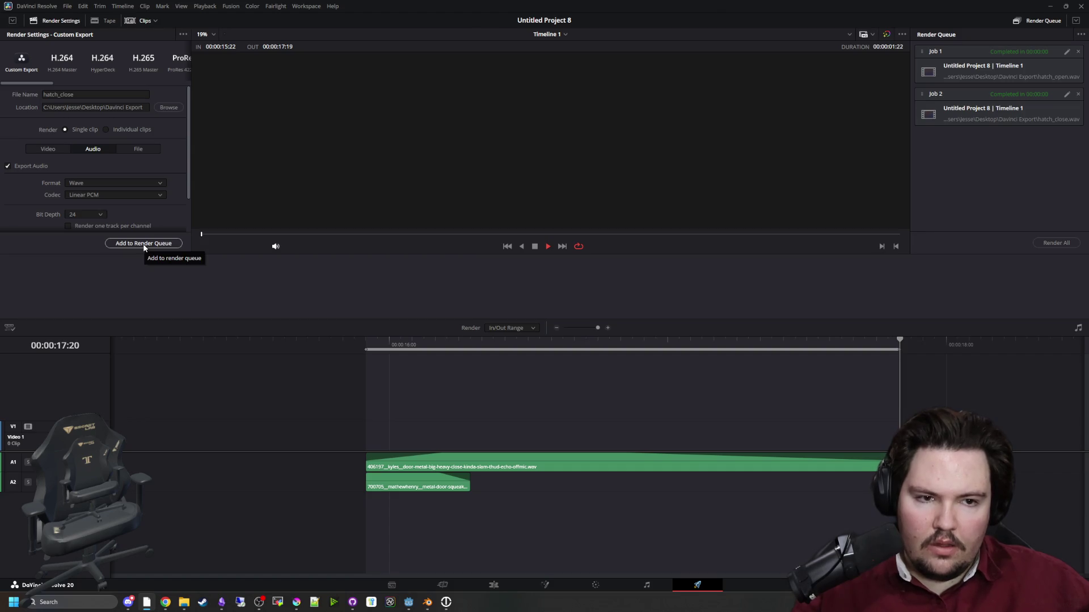
Queue hatch_close as a render replacing the existing file, and render all jobs.
{"action": "left_click", "coordinate": [143, 244]}
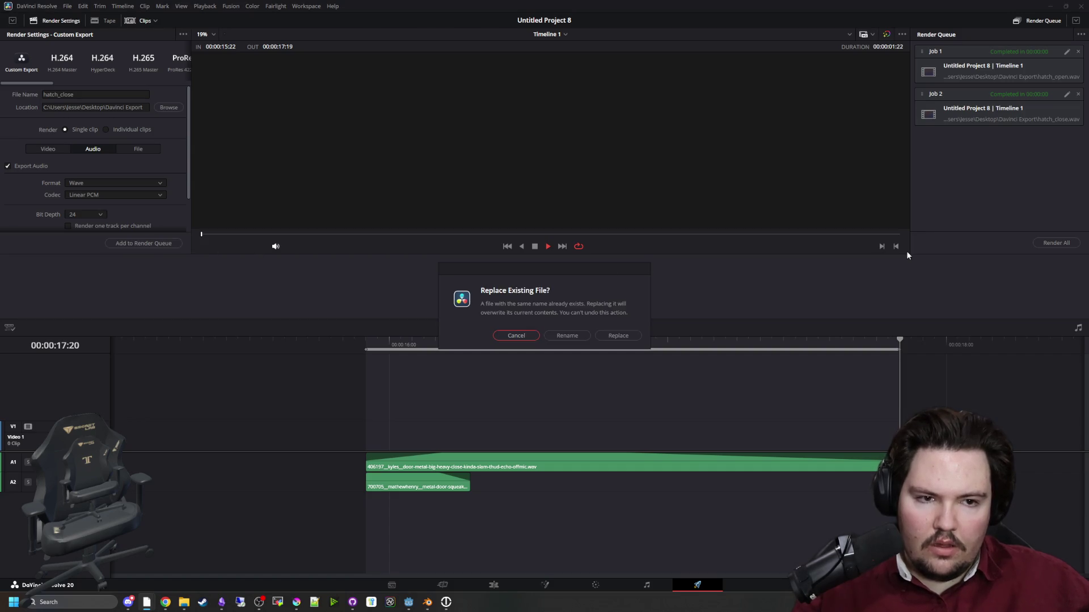
{"action": "left_click", "coordinate": [611, 338]}
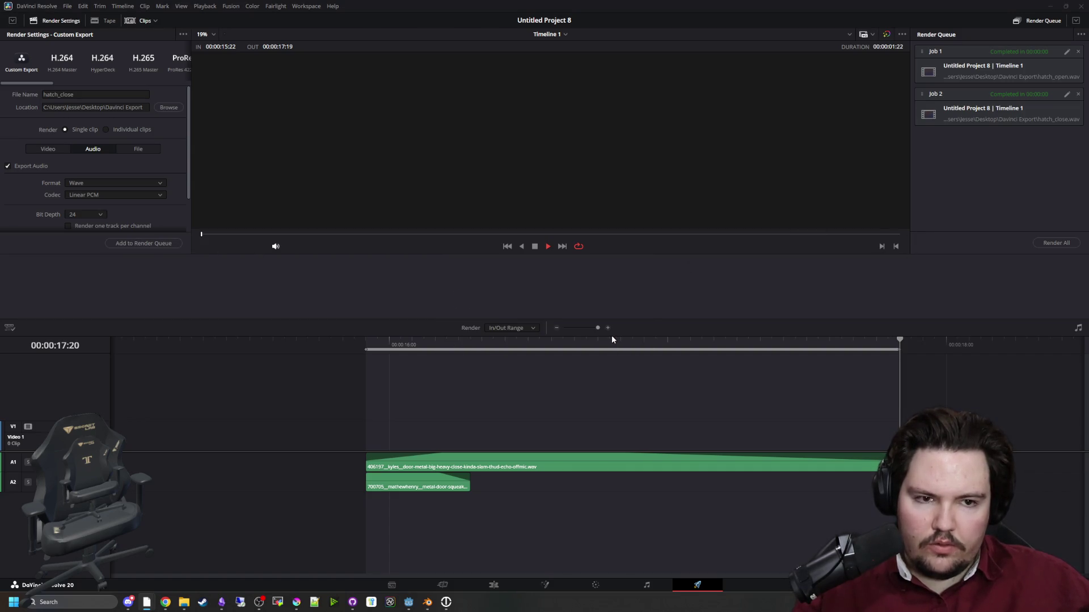
{"action": "left_click", "coordinate": [1061, 242]}
{"action": "key", "text": "alt+Tab"}
{"action": "key", "text": "Escape"}
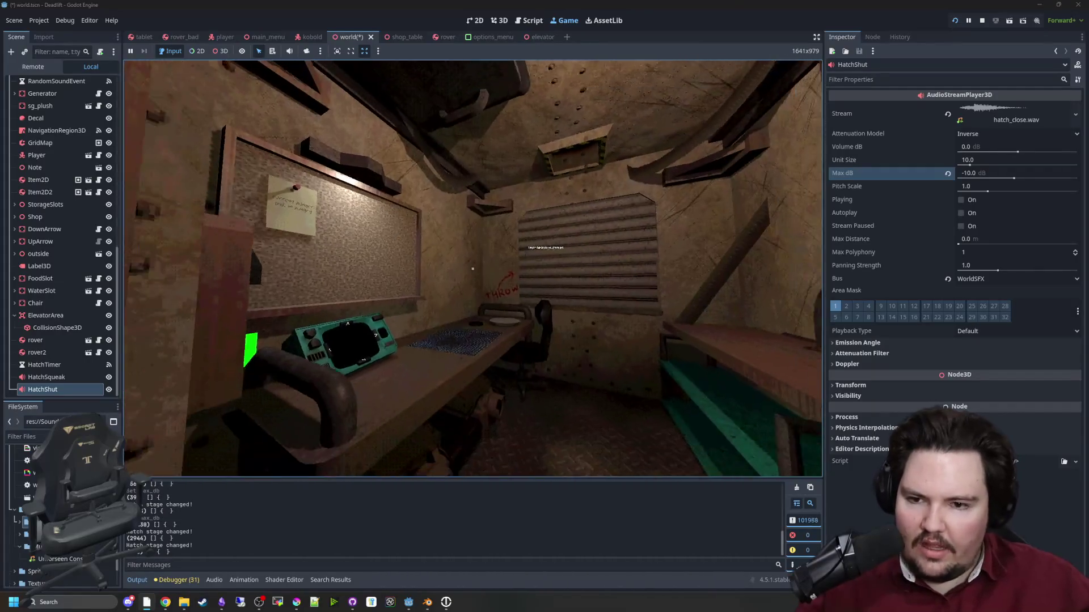
Change HatchShut's Max dB to -7.0 in the Inspector.
{"action": "key", "text": "super"}
{"action": "key", "text": "Escape"}
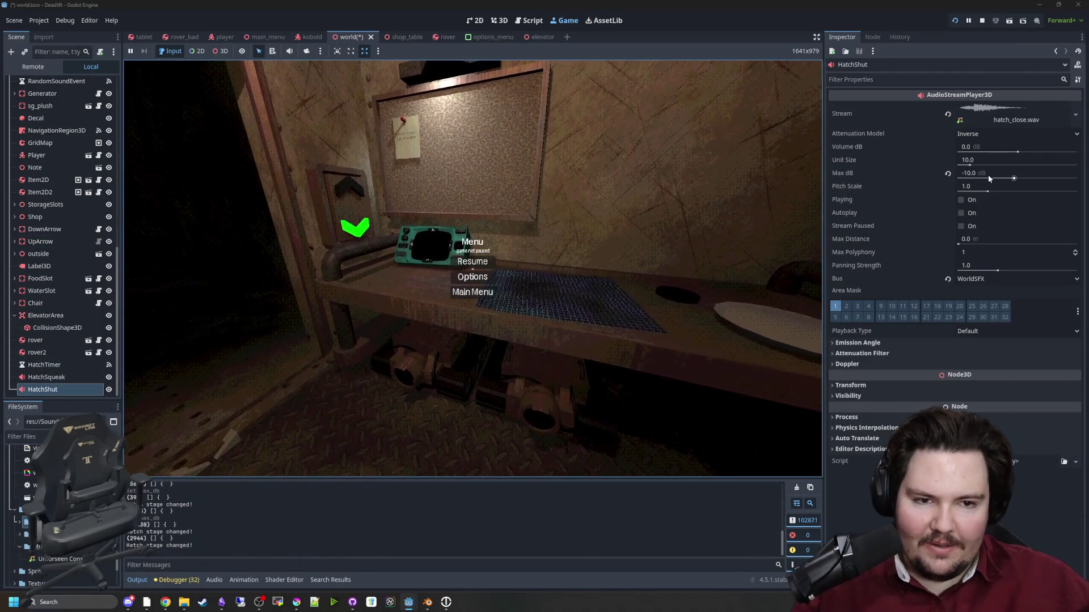
{"action": "left_click", "coordinate": [988, 174]}
{"action": "type", "text": "-"}
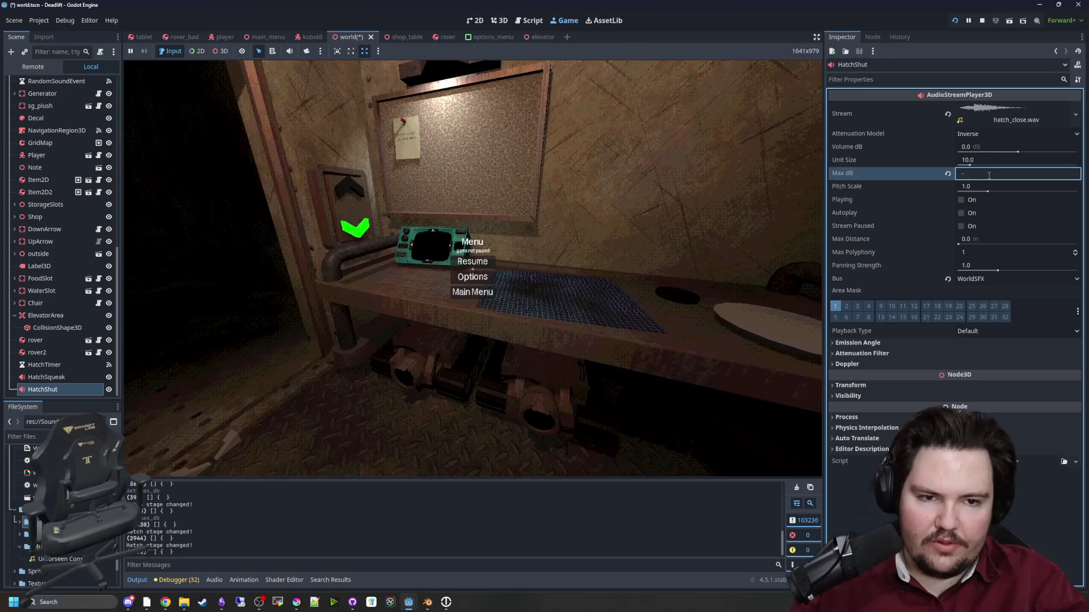
{"action": "type", "text": "6"}
{"action": "key", "text": "BackSpace"}
{"action": "type", "text": "7"}
{"action": "key", "text": "Return"}
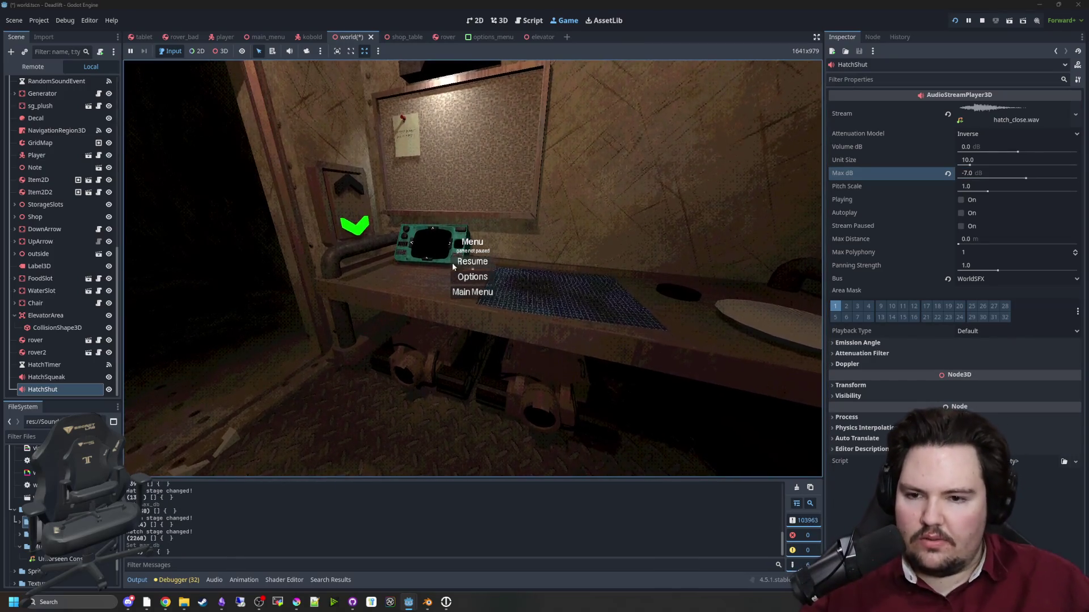
Resume the game to test the quieter hatch-shut sound.
{"action": "left_click", "coordinate": [460, 262]}
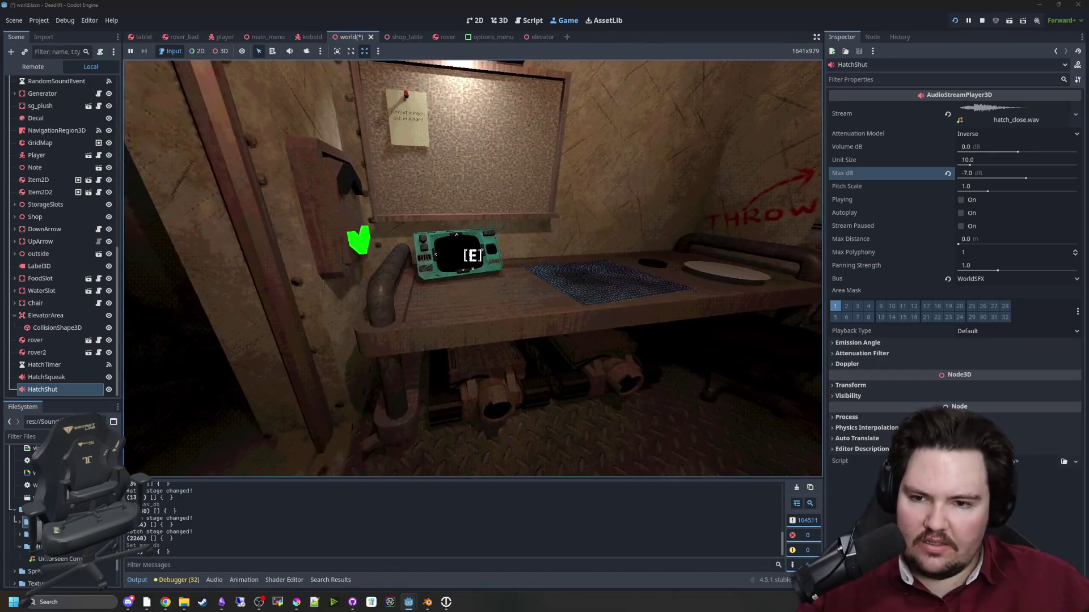
{"action": "key", "text": "super"}
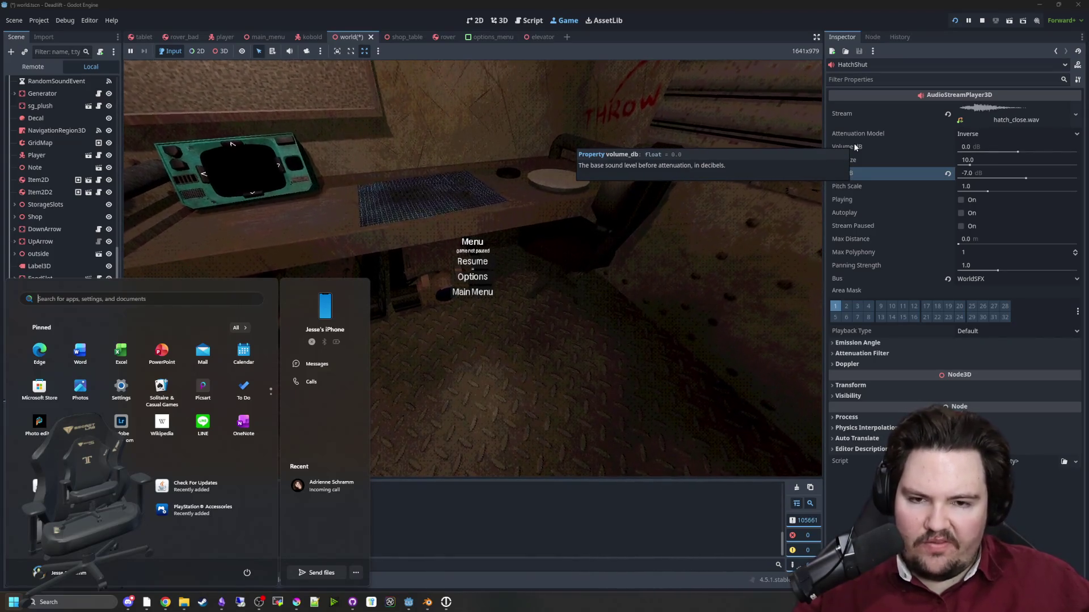
{"action": "left_click", "coordinate": [470, 262]}
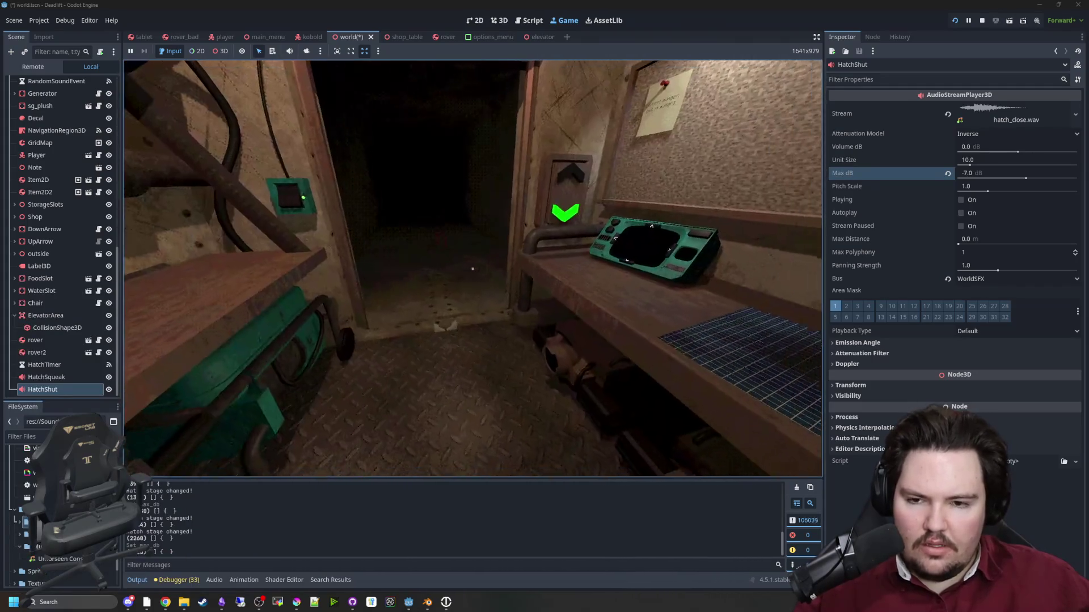
{"action": "key", "text": "super"}
{"action": "left_click", "coordinate": [700, 245]}
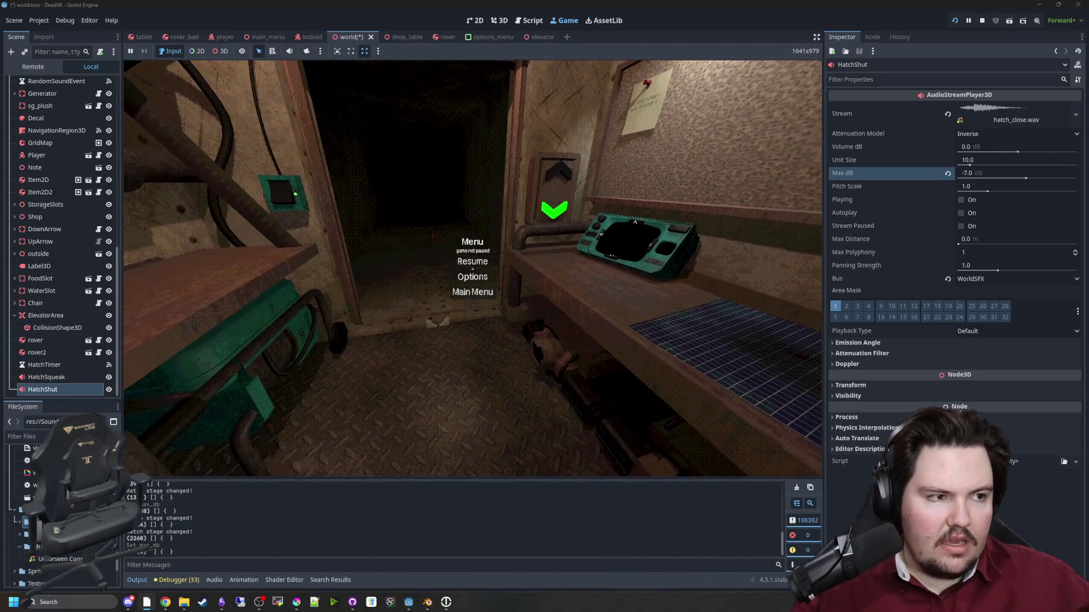
{"action": "key", "text": "super+e"}
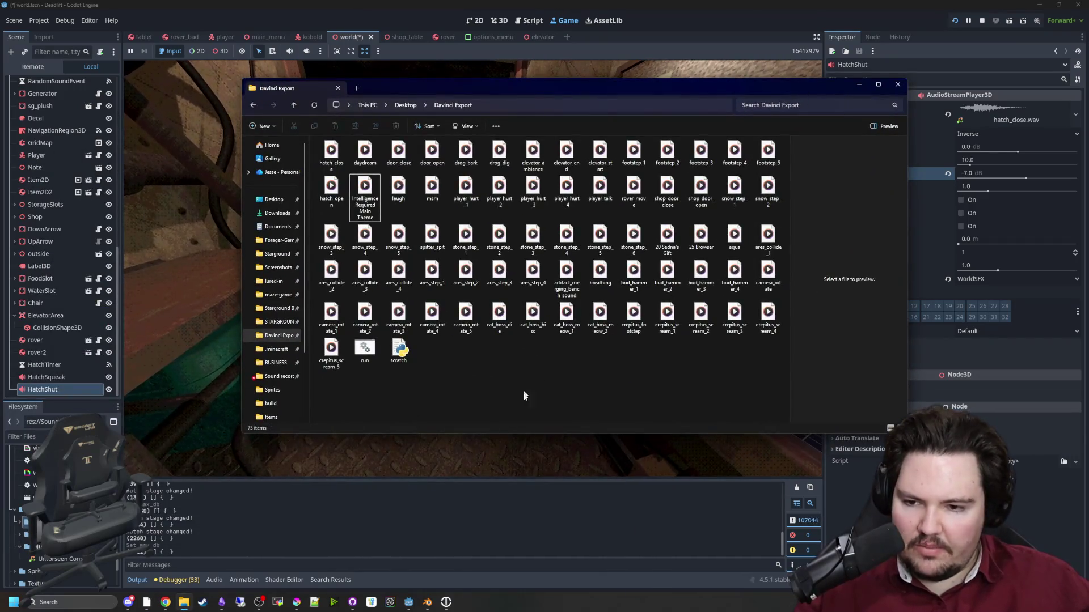
Run the sound-fixing run script in Davinci Export and select the hatch_close file.
{"action": "left_click", "coordinate": [355, 354]}
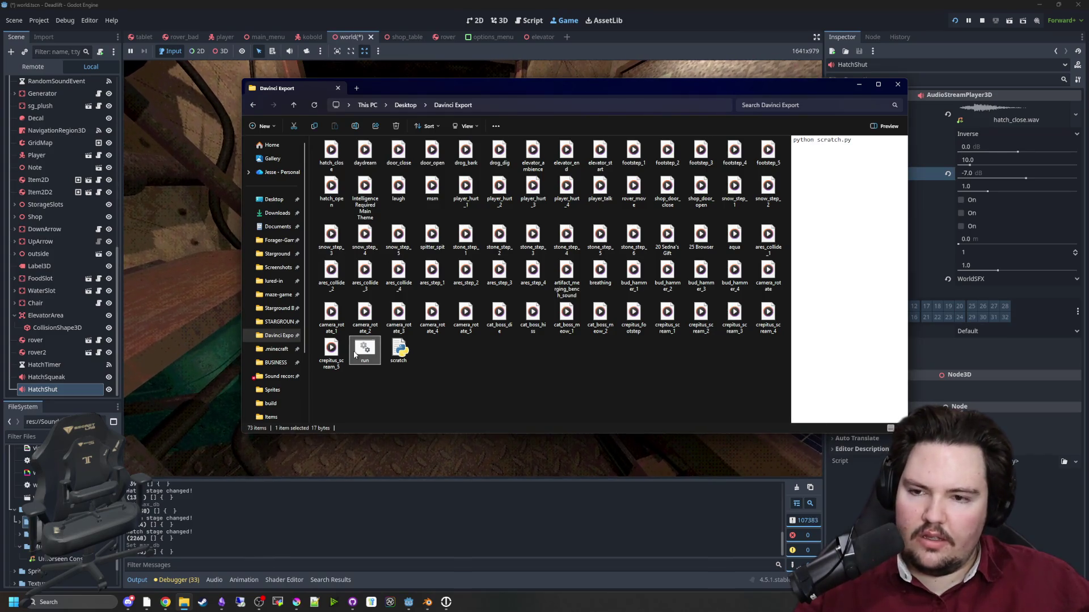
{"action": "double_click", "coordinate": [364, 350]}
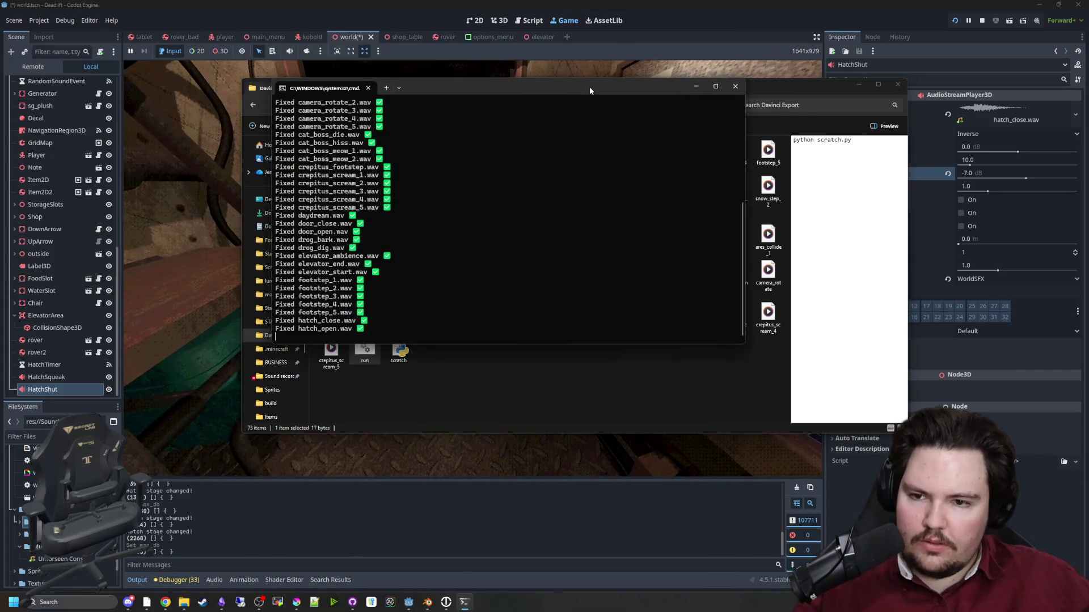
{"action": "key", "text": "Return"}
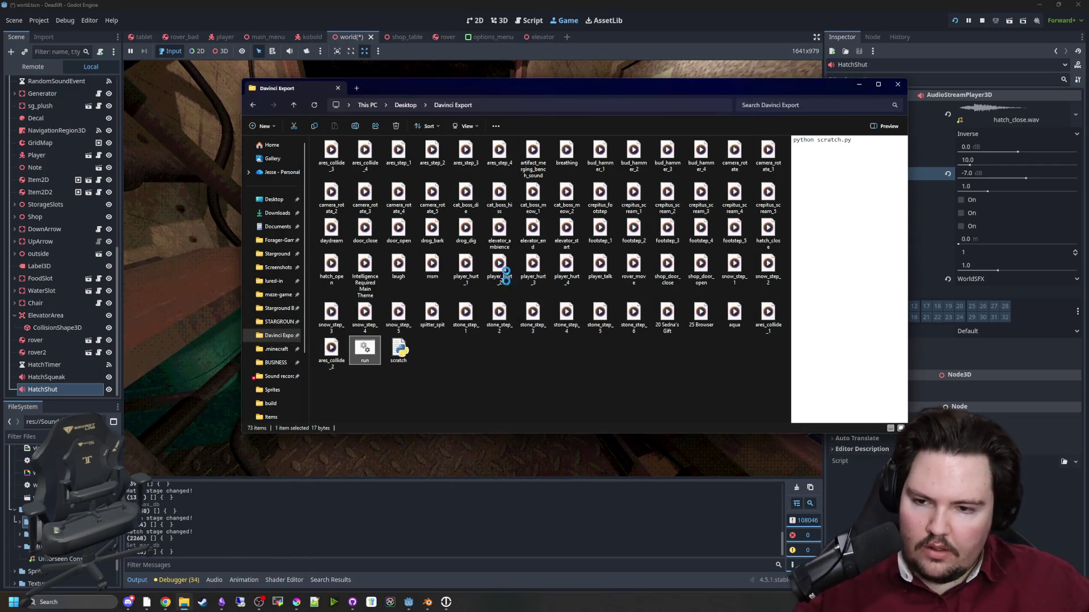
{"action": "left_click", "coordinate": [499, 358]}
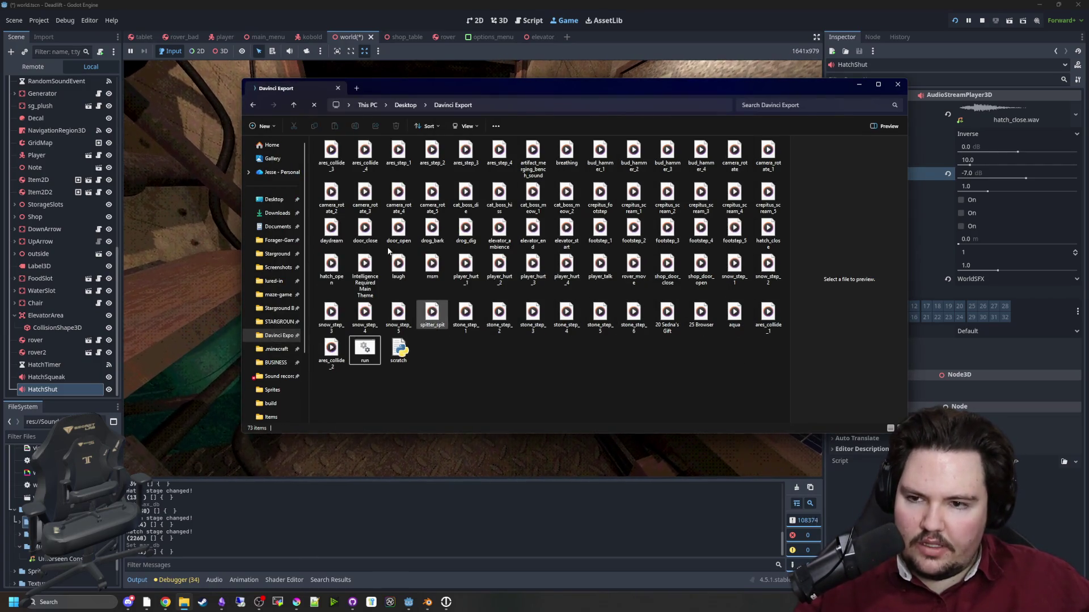
{"action": "type", "text": "hatch"}
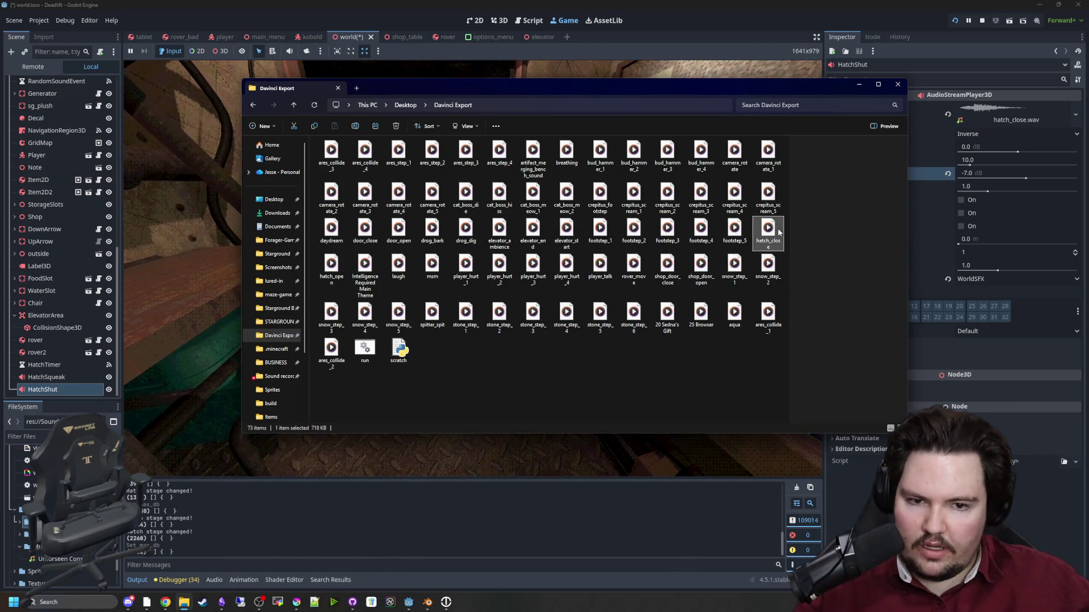
{"action": "left_click", "coordinate": [347, 530]}
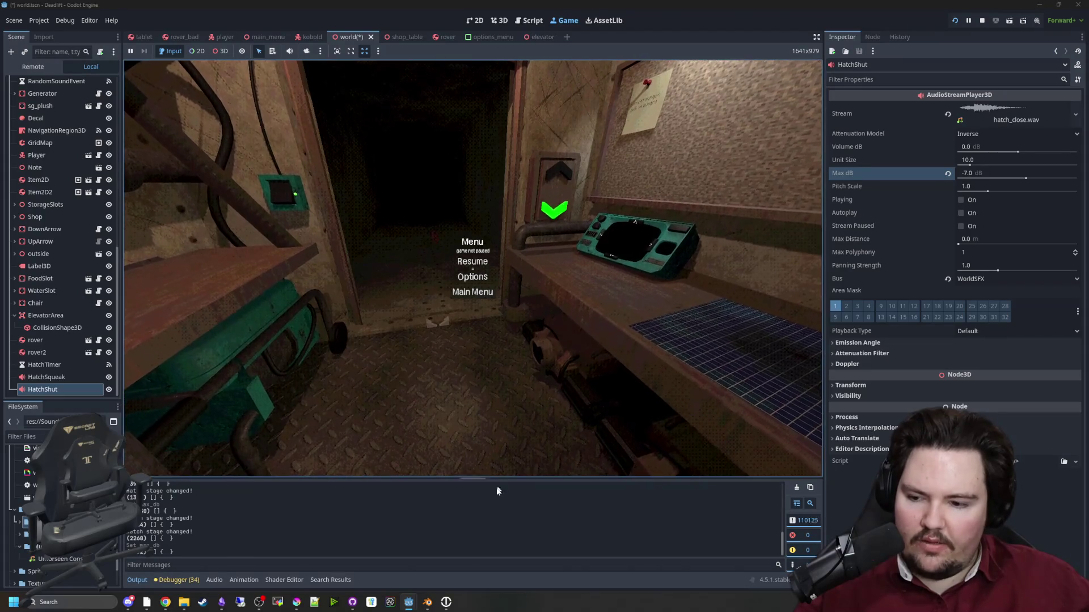
{"action": "scroll", "coordinate": [63, 528], "scroll_direction": "down", "scroll_amount": 5}
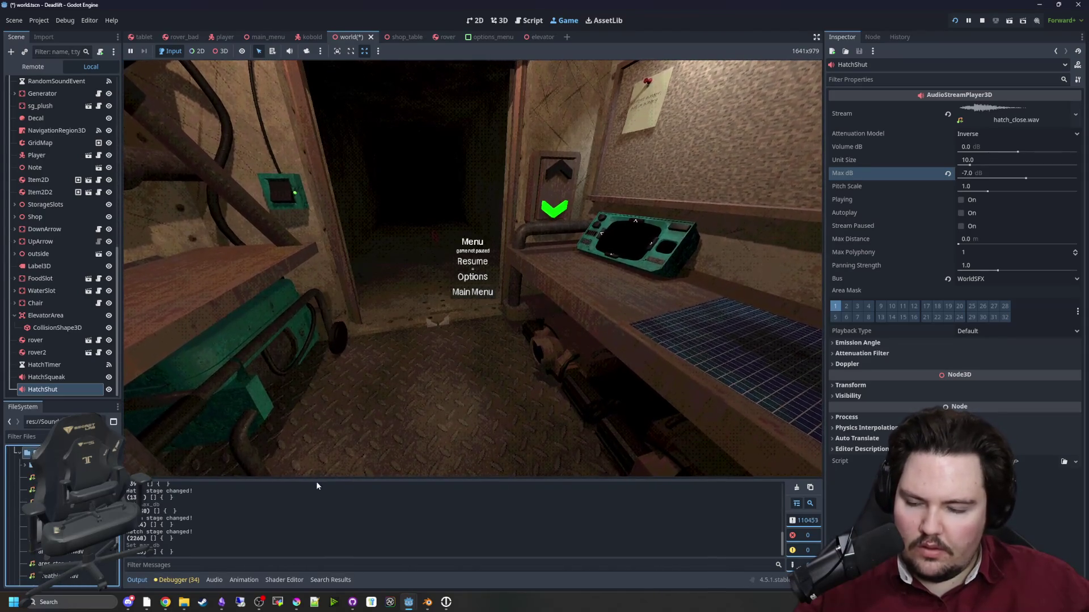
Stop the game and review the hatch playback code around lines 503–504 of world.gd.
{"action": "key", "text": "F8"}
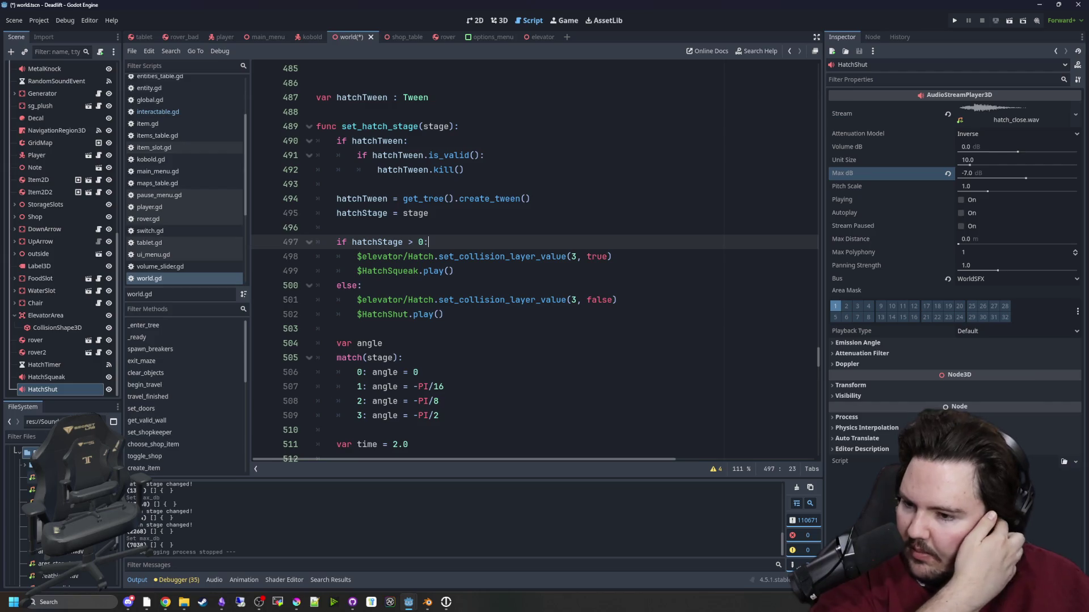
{"action": "left_click", "coordinate": [181, 602]}
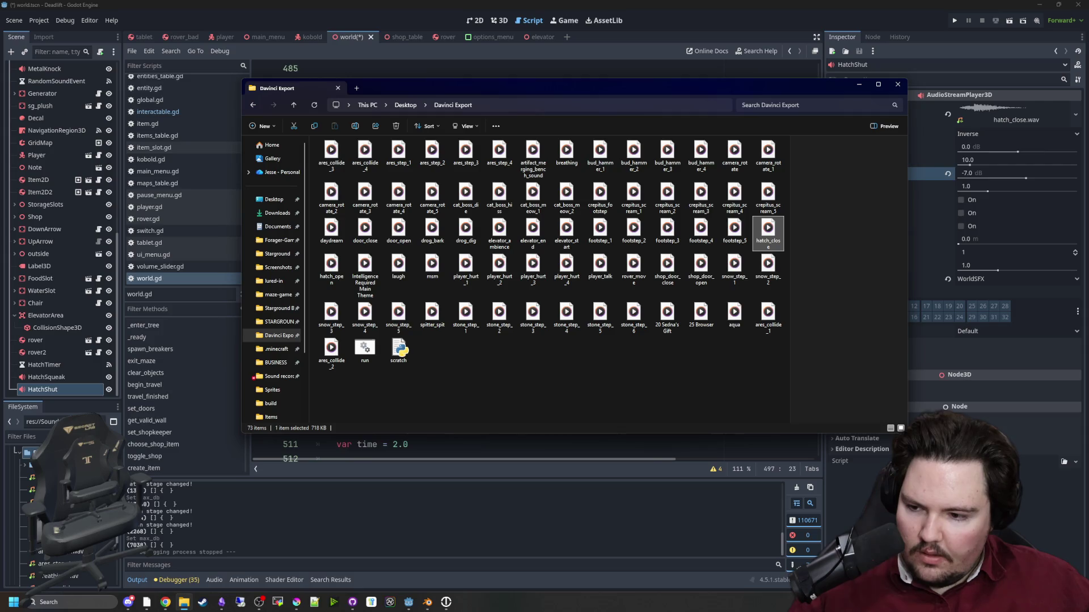
{"action": "left_click", "coordinate": [377, 442]}
{"action": "left_click", "coordinate": [468, 343]}
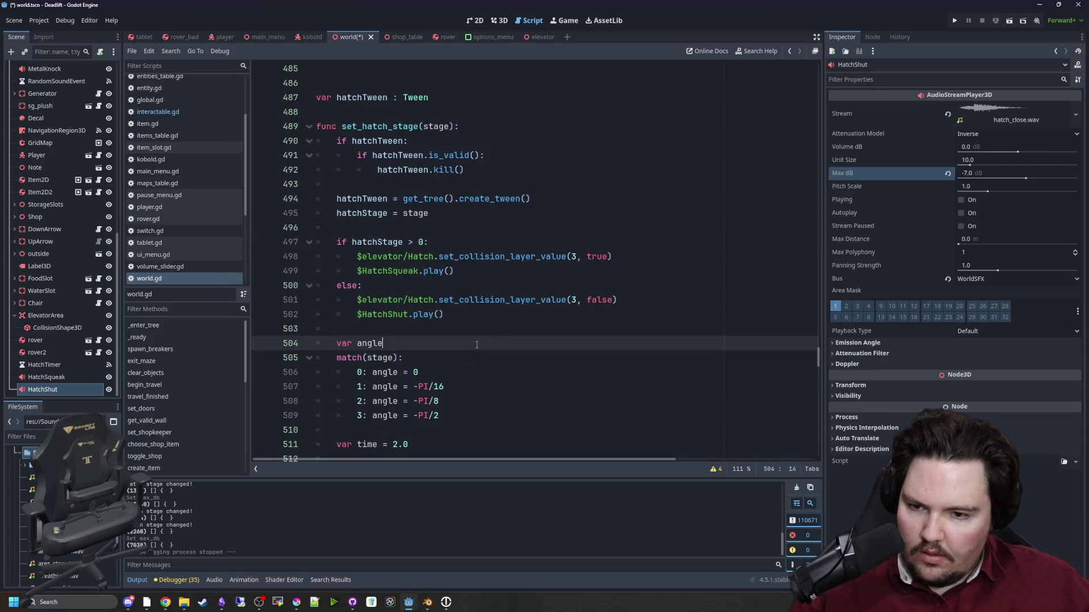
{"action": "left_click", "coordinate": [438, 328]}
{"action": "scroll", "coordinate": [63, 510], "scroll_direction": "down", "scroll_amount": 5}
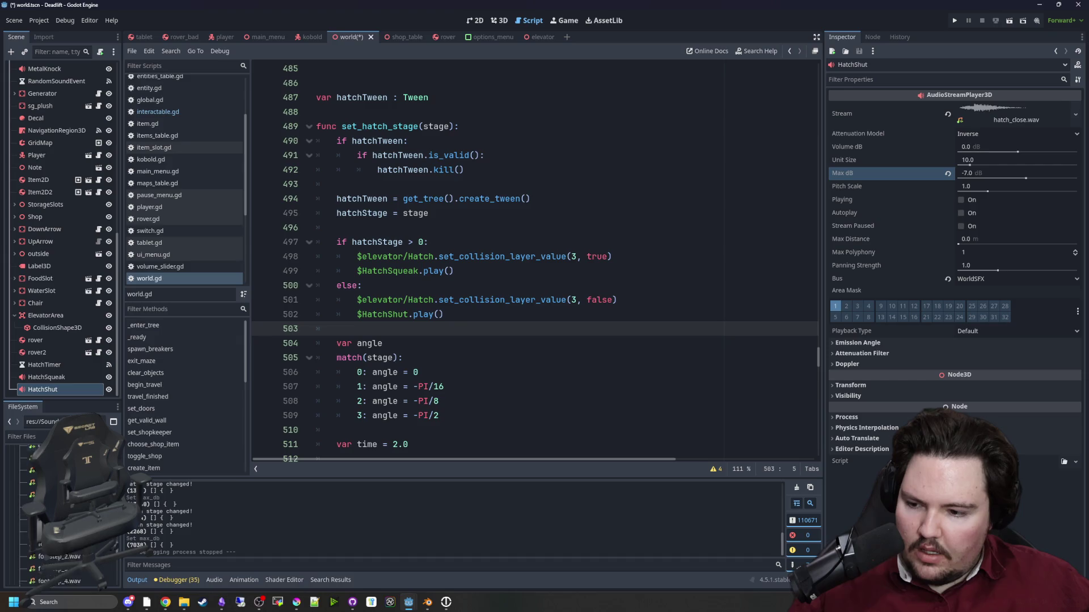
{"action": "scroll", "coordinate": [62, 510], "scroll_direction": "up", "scroll_amount": 5}
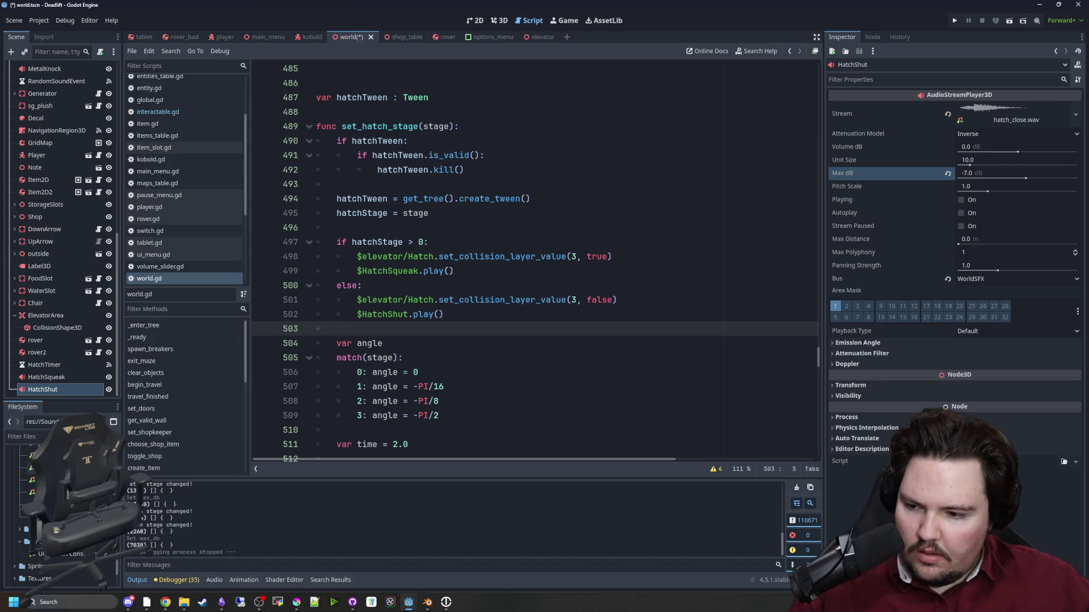
{"action": "scroll", "coordinate": [62, 510], "scroll_direction": "up", "scroll_amount": 5}
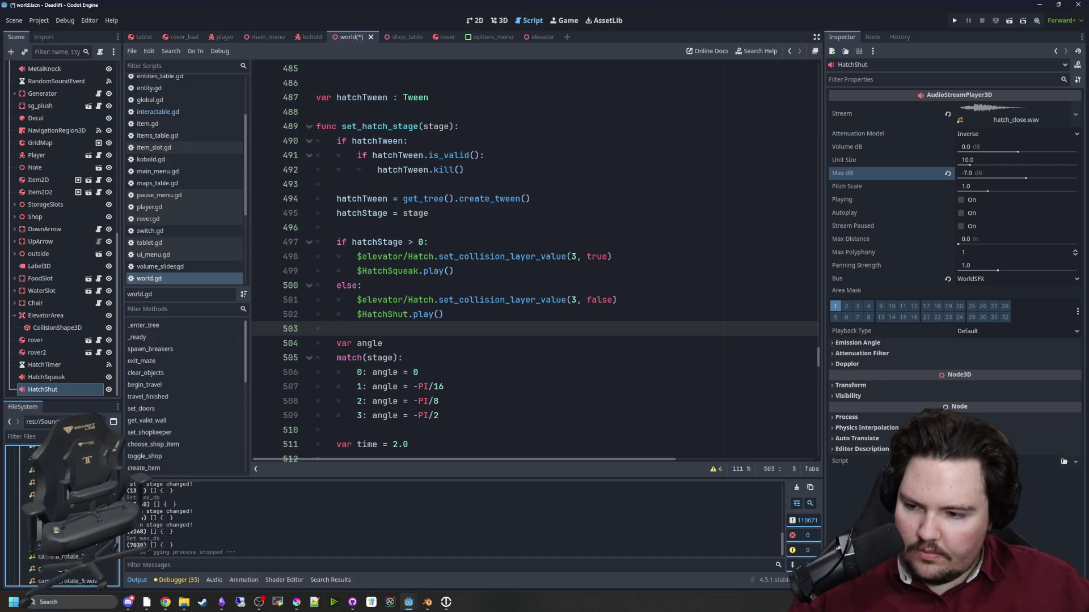
Recheck the exported sounds folder, then inspect hatch_close.wav in the FileSystem dock.
{"action": "left_click", "coordinate": [185, 602]}
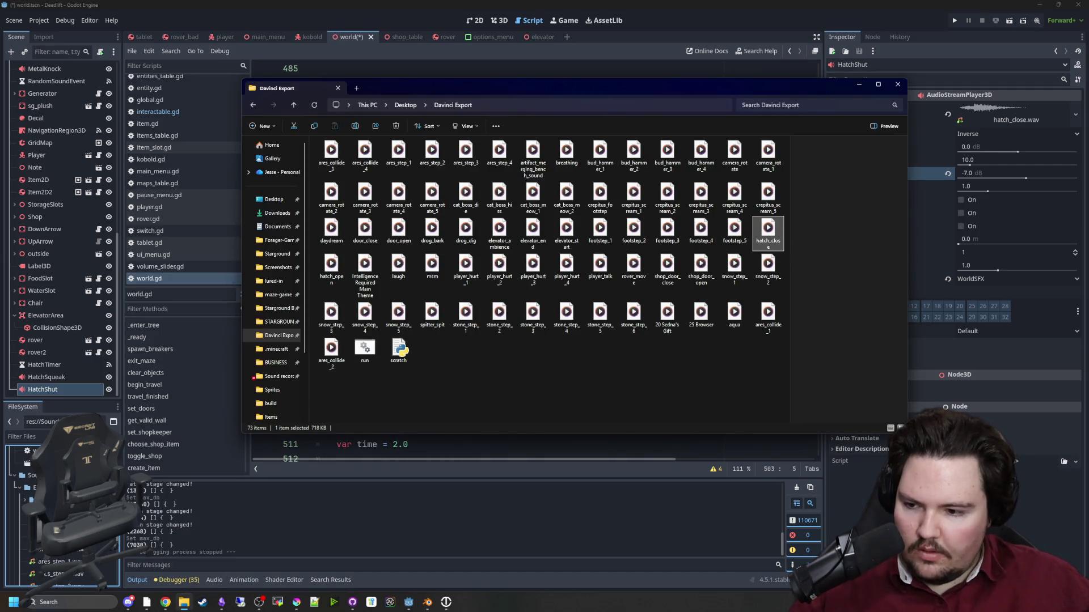
{"action": "left_click", "coordinate": [859, 84]}
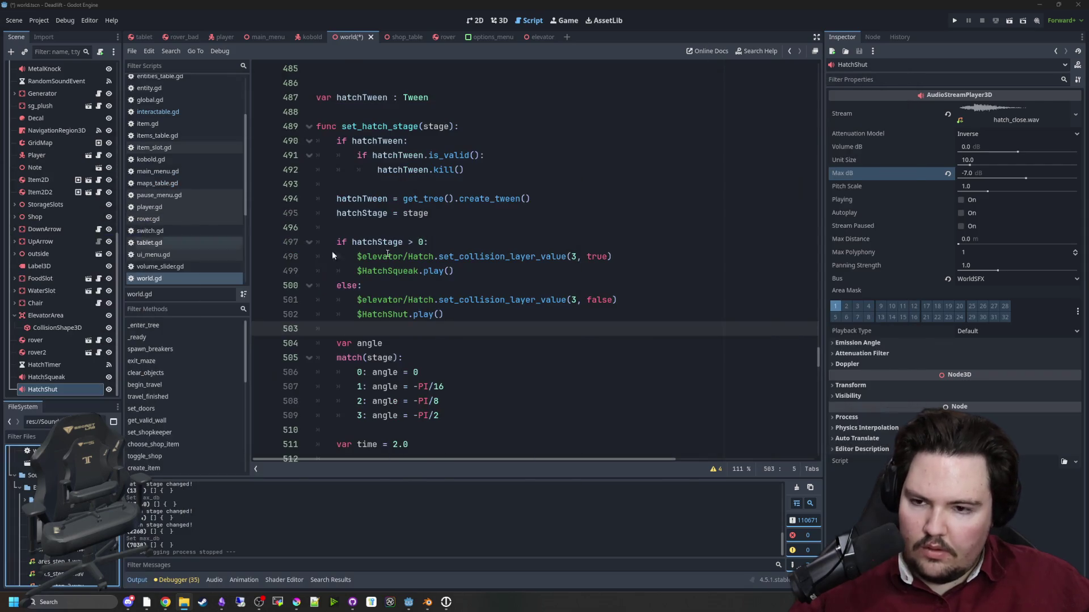
{"action": "left_click", "coordinate": [539, 256]}
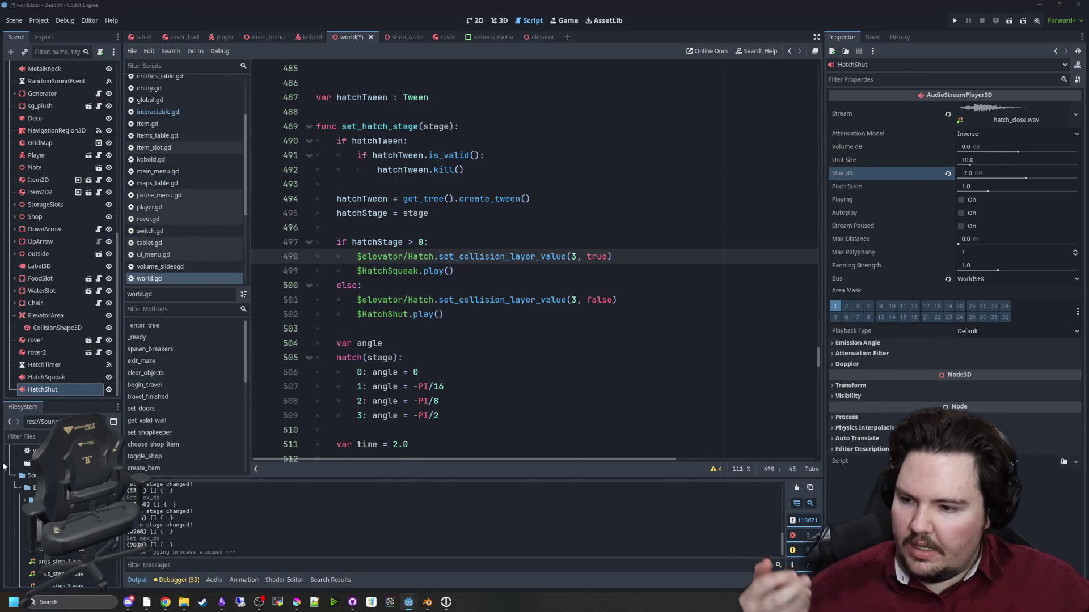
{"action": "left_click", "coordinate": [506, 333]}
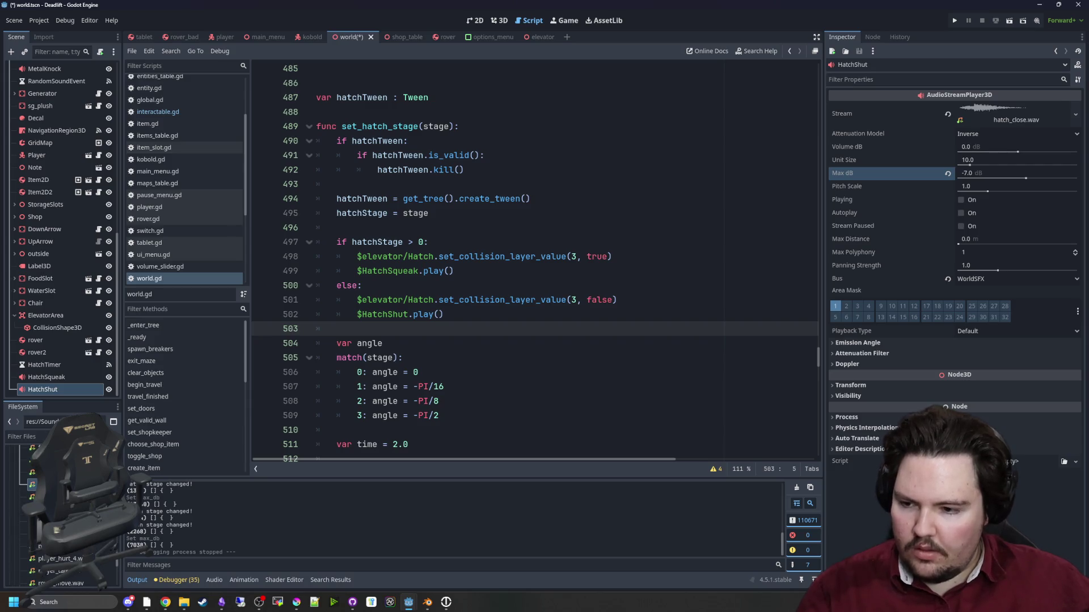
{"action": "left_click", "coordinate": [57, 485]}
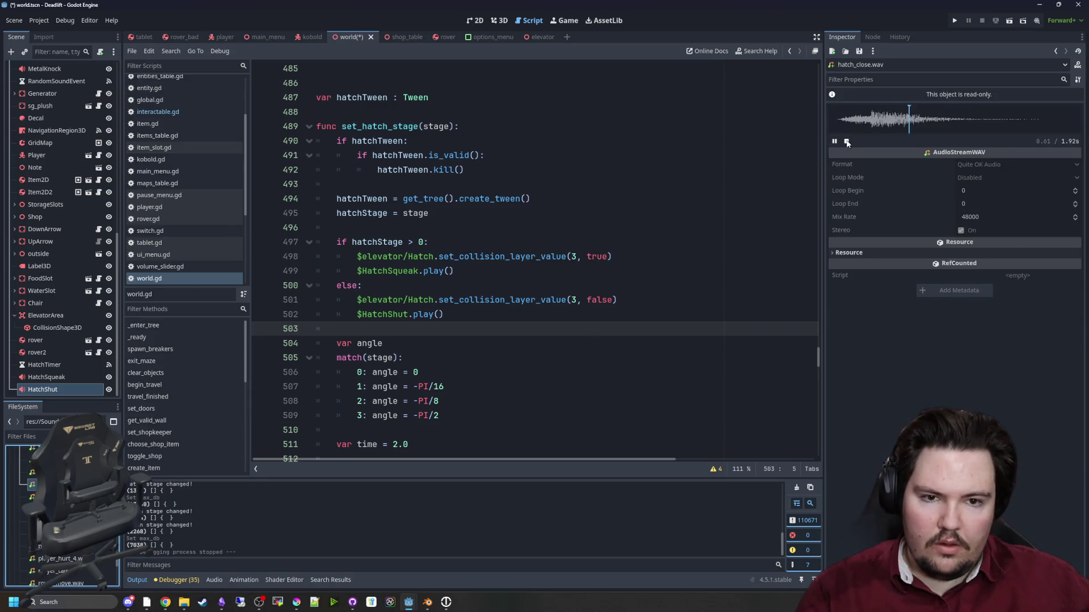
Save the world script and scene.
{"action": "left_click", "coordinate": [586, 286]}
{"action": "key", "text": "ctrl+s"}
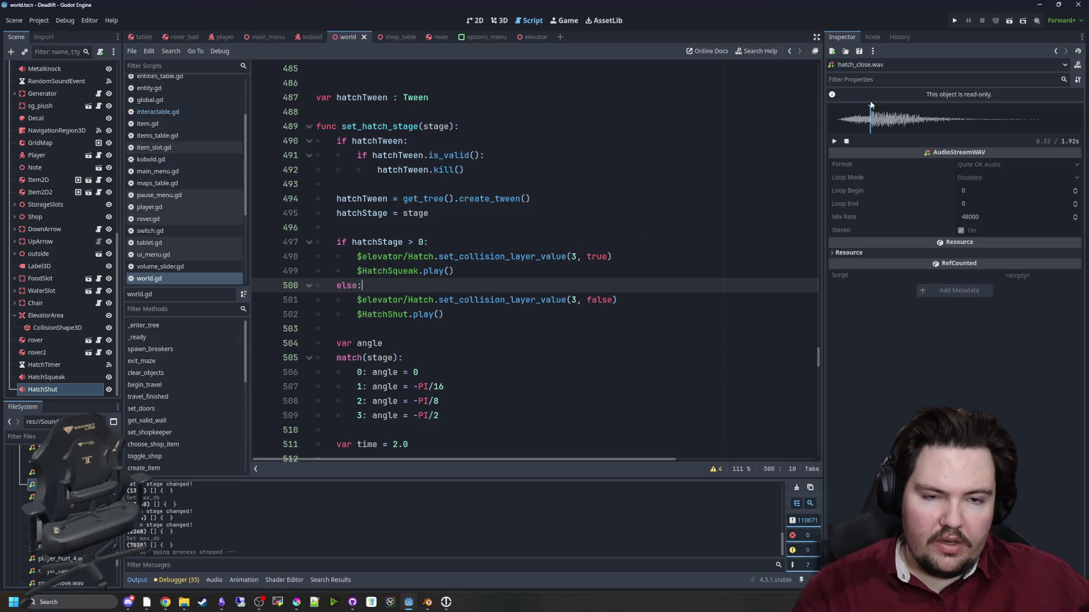
{"action": "left_click", "coordinate": [635, 241]}
{"action": "left_click", "coordinate": [451, 280]}
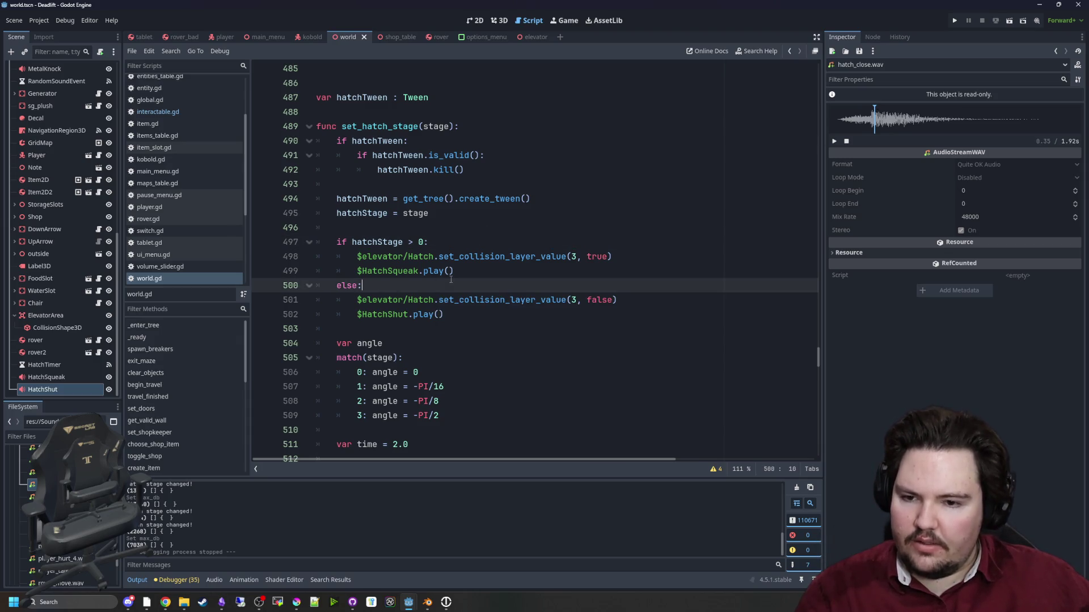
List HatchTimer's signals, showing timeout connected to _on_hatch_timer_timeout.
{"action": "left_click", "coordinate": [425, 271]}
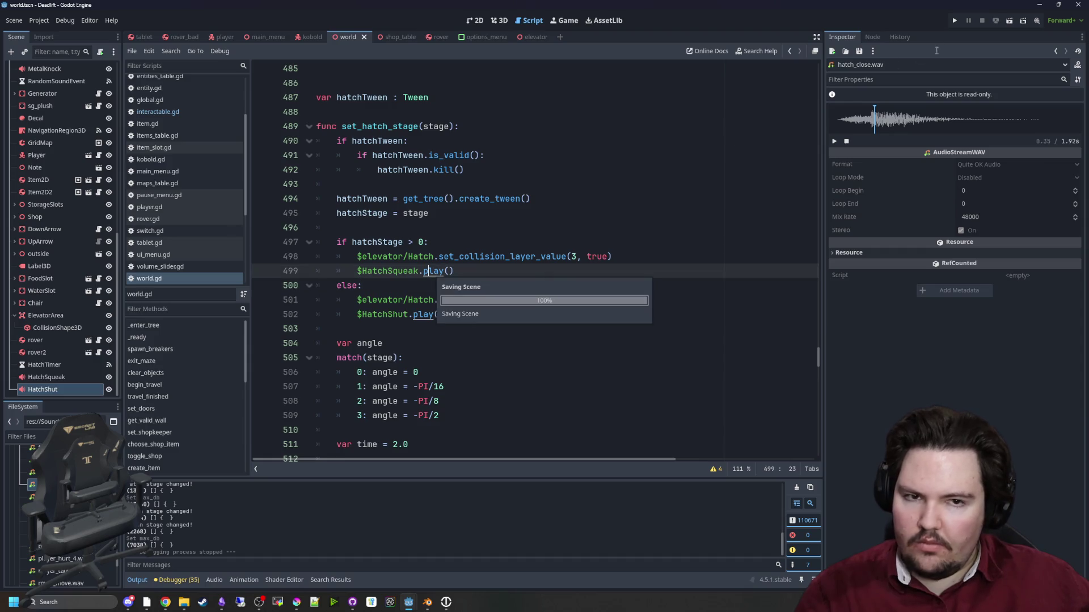
{"action": "left_click", "coordinate": [498, 248]}
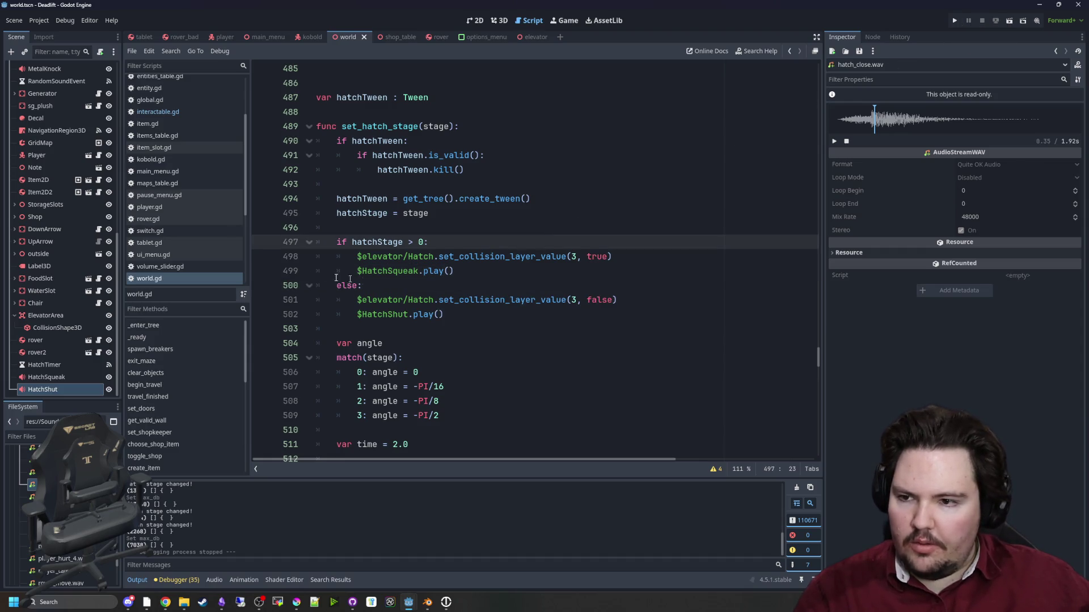
{"action": "left_click", "coordinate": [51, 364]}
{"action": "left_click", "coordinate": [108, 366]}
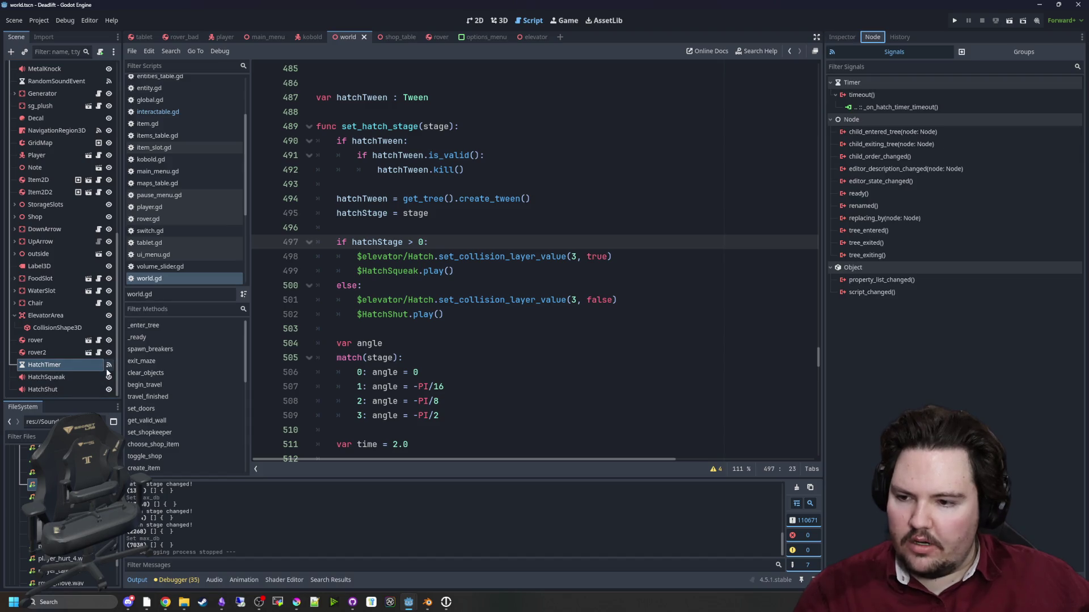
Change the hatch timer wait to randf_range(4, 5) instead of randf_range(40, 120) and run the project.
{"action": "scroll", "coordinate": [562, 430], "scroll_direction": "down", "scroll_amount": 20}
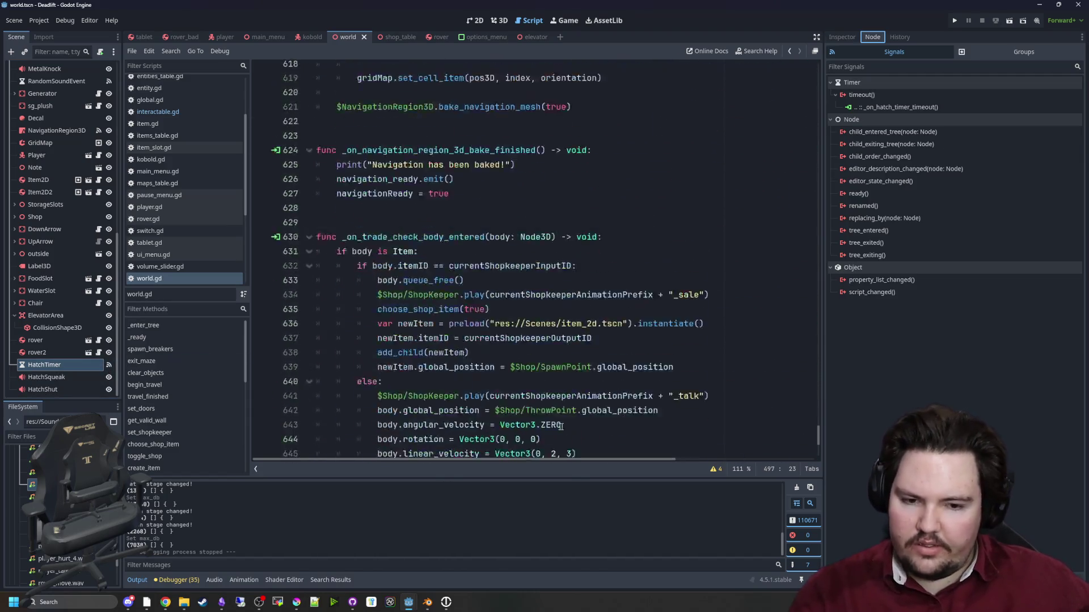
{"action": "scroll", "coordinate": [562, 430], "scroll_direction": "down", "scroll_amount": 6}
{"action": "left_click", "coordinate": [560, 429]}
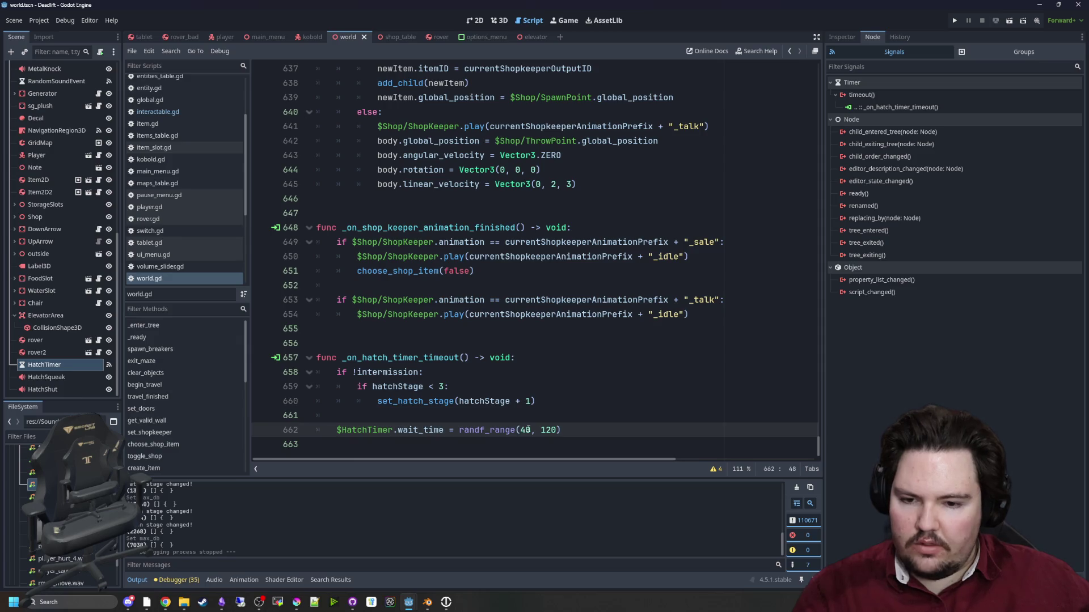
{"action": "type", "text": "5"}
{"action": "key", "text": "Up"}
{"action": "key", "text": "Up"}
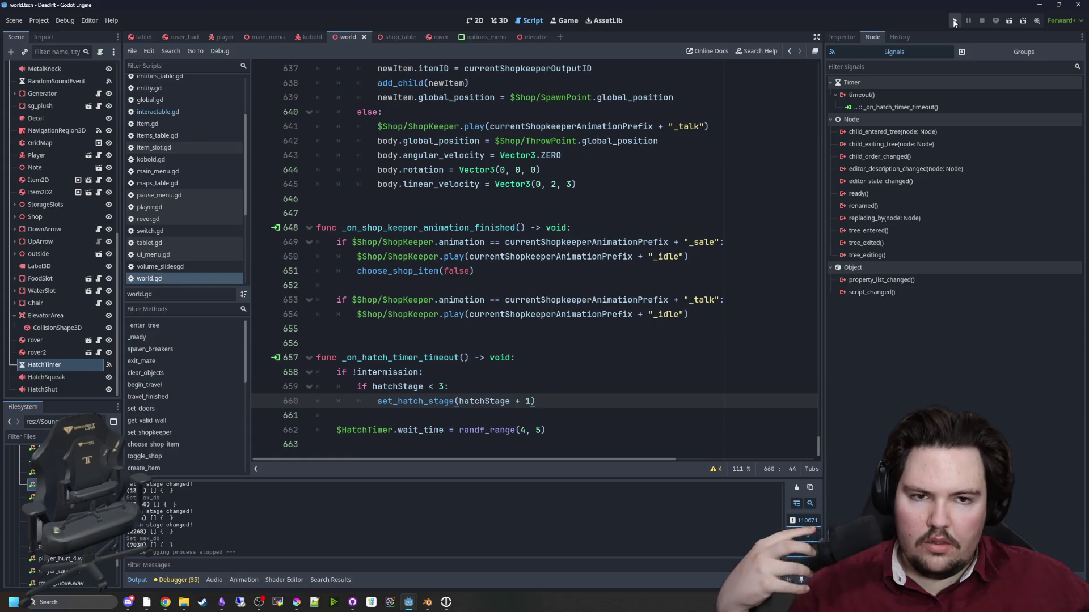
{"action": "left_click", "coordinate": [955, 22]}
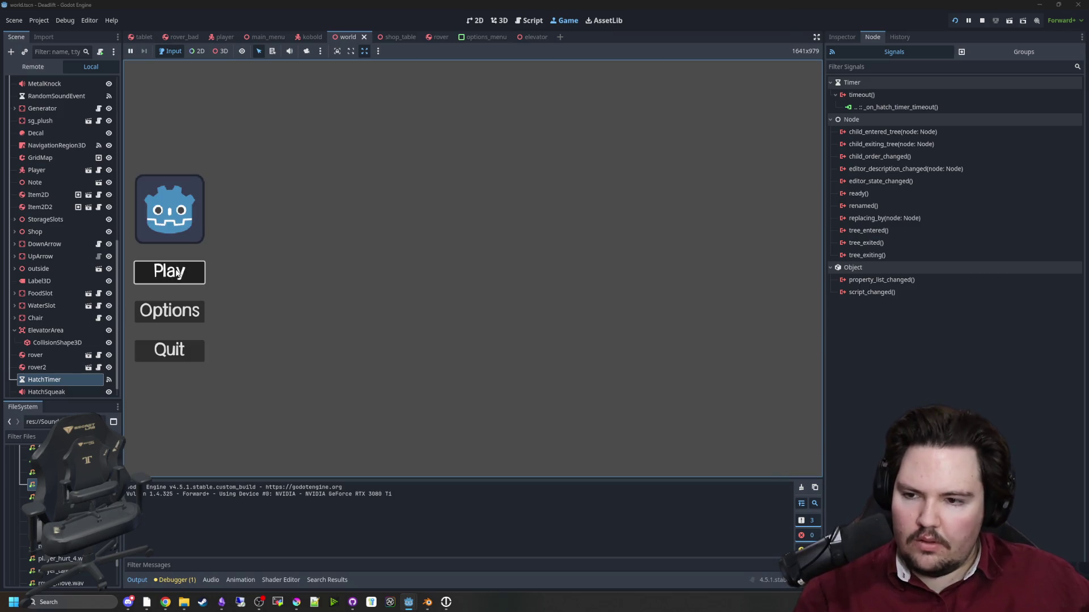
Start a new game and open the ceiling hatch through four stages with E.
{"action": "left_click", "coordinate": [170, 272]}
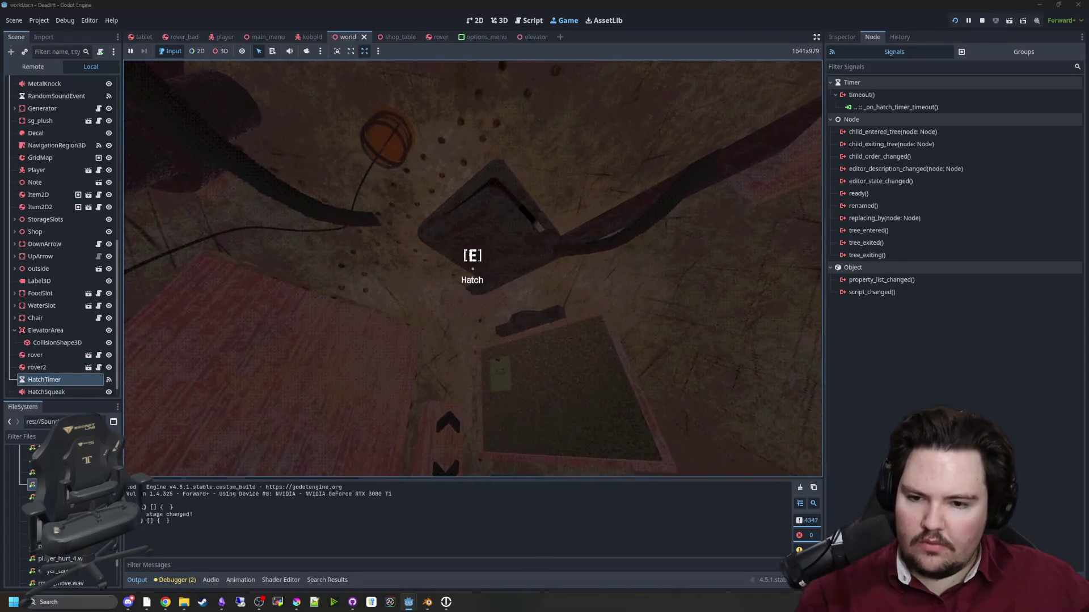
{"action": "key", "text": "e"}
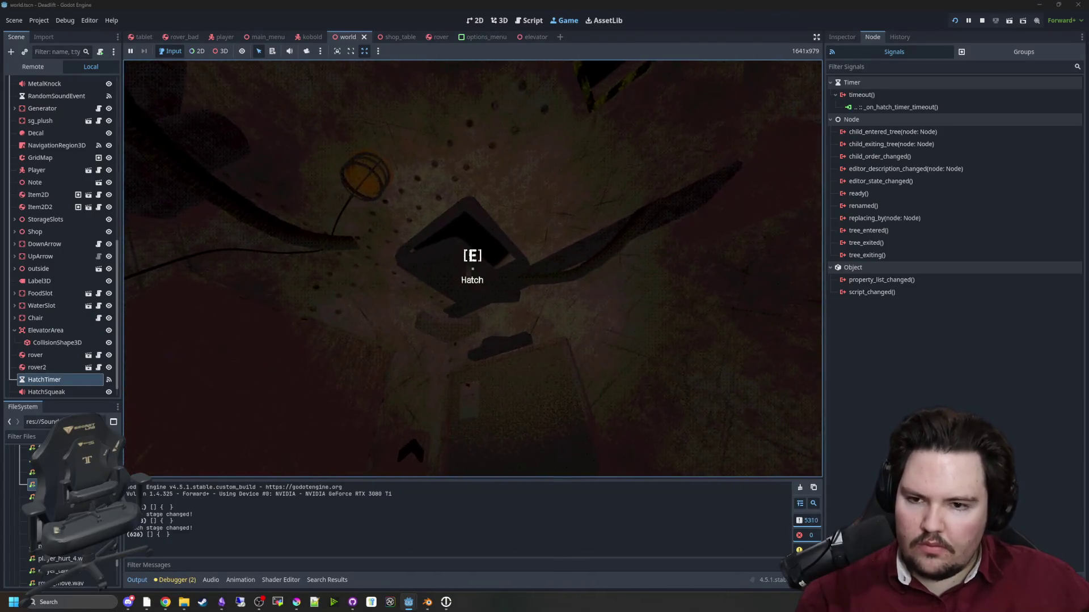
{"action": "key", "text": "e"}
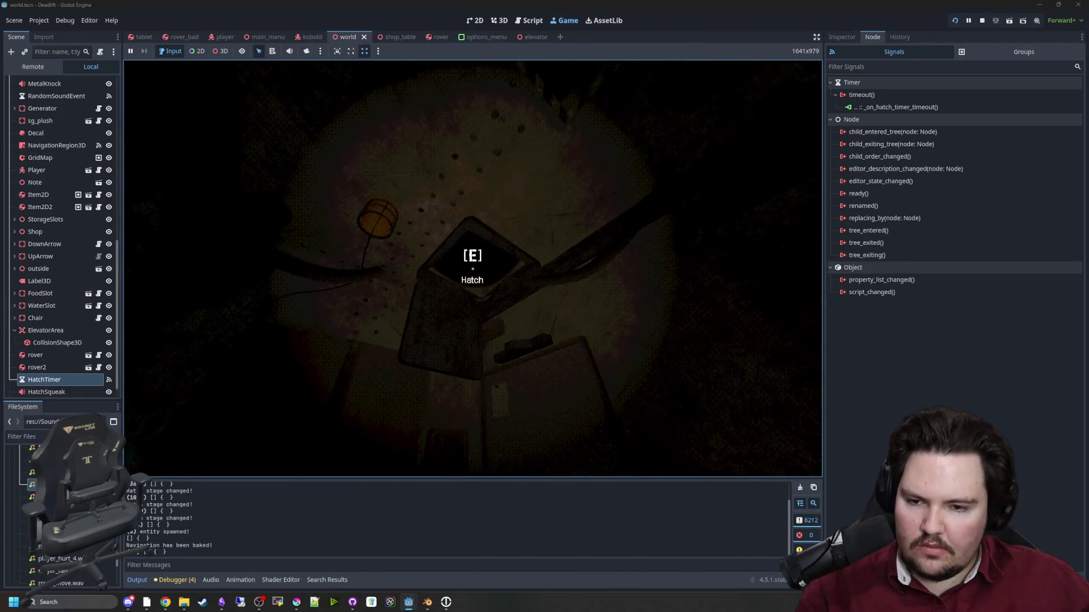
{"action": "key", "text": "e"}
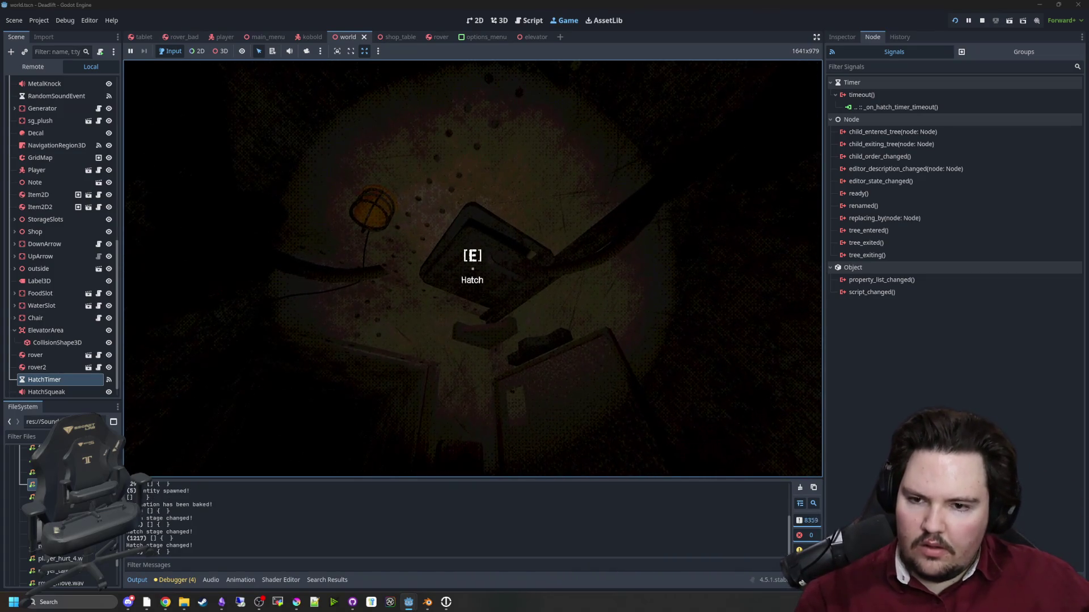
{"action": "key", "text": "e"}
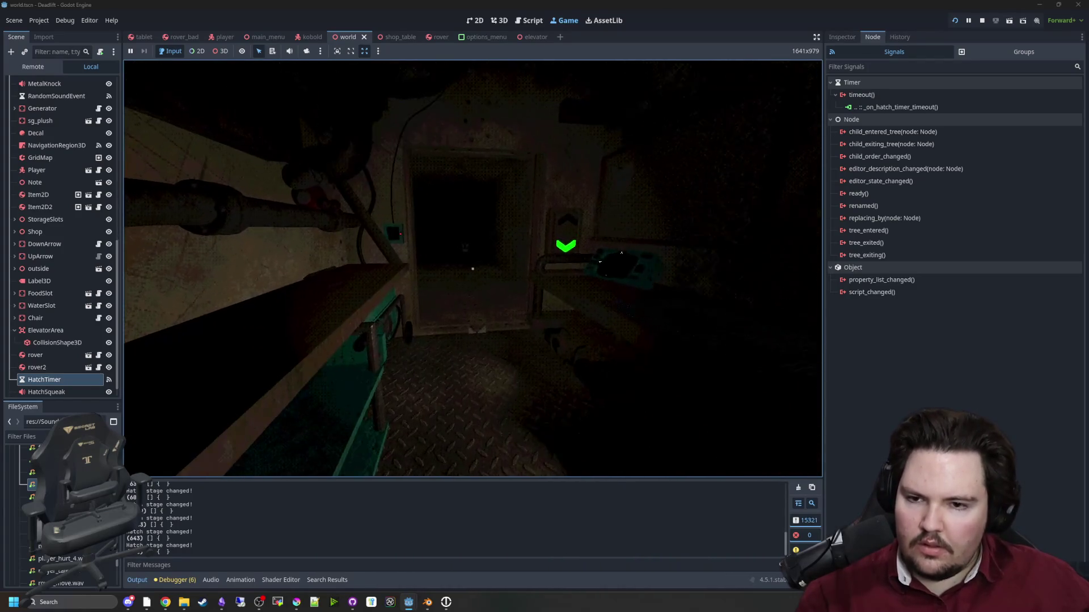
{"action": "key", "text": "super"}
Stop the game, restore randf_range(40, 120) on line 662, and save the script.
{"action": "left_click", "coordinate": [983, 21]}
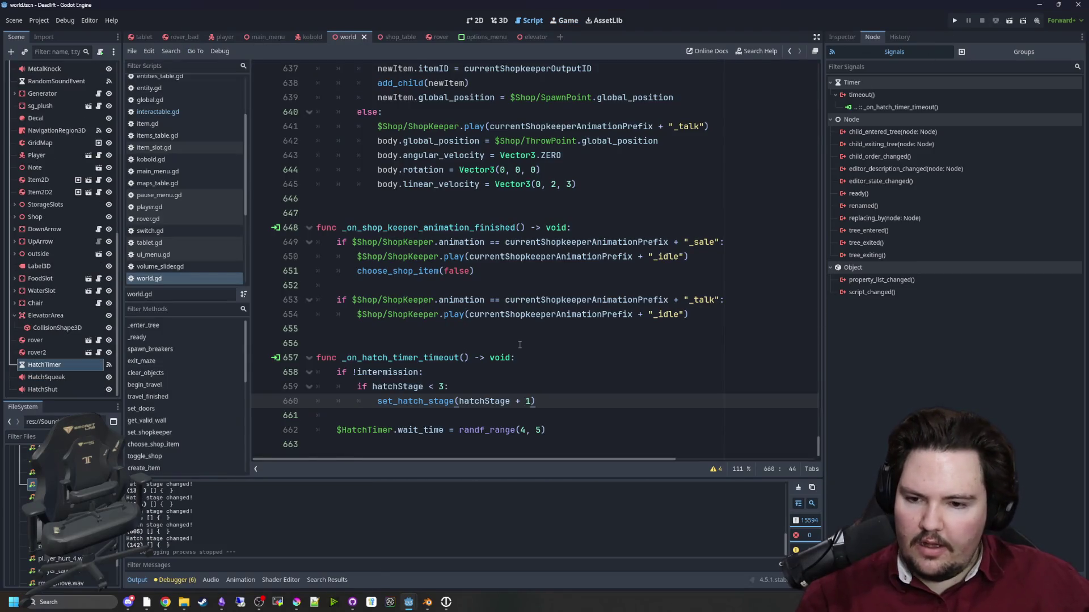
{"action": "left_click", "coordinate": [522, 430]}
{"action": "key", "text": "Right"}
{"action": "key", "text": "Right"}
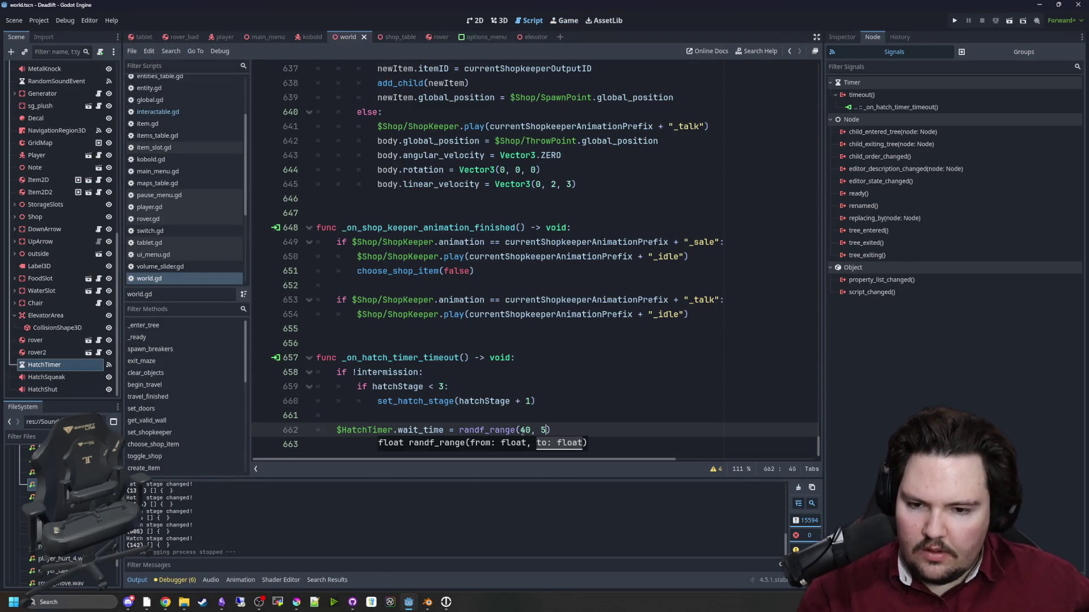
{"action": "type", "text": "0"}
{"action": "left_click", "coordinate": [427, 343]}
{"action": "key", "text": "ctrl+s"}
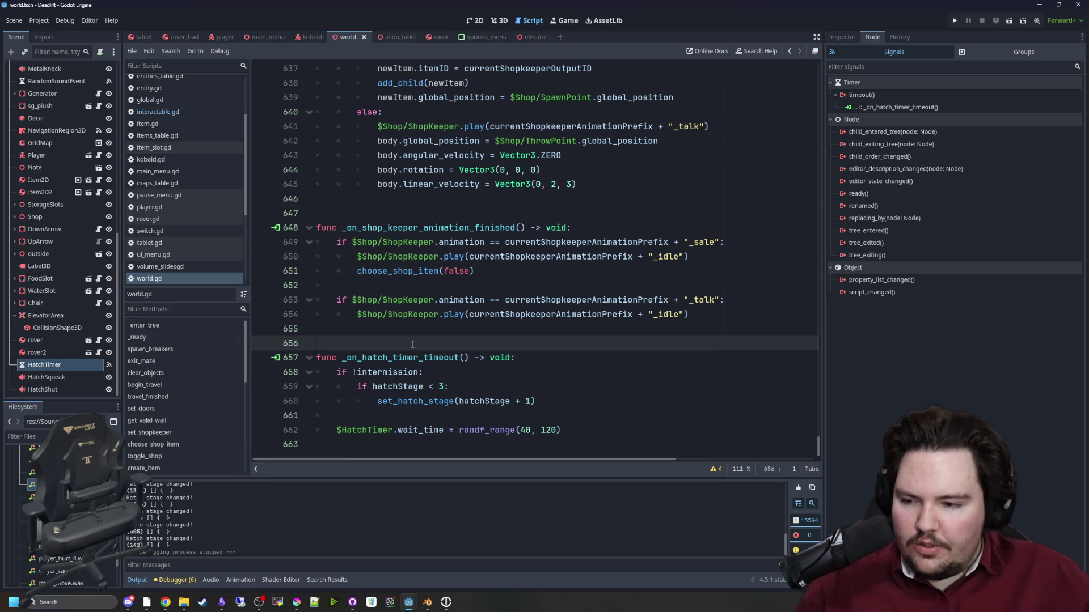
Bring the Miro board in Chrome to the front and maximise its window.
{"action": "mouse_move", "coordinate": [165, 602]}
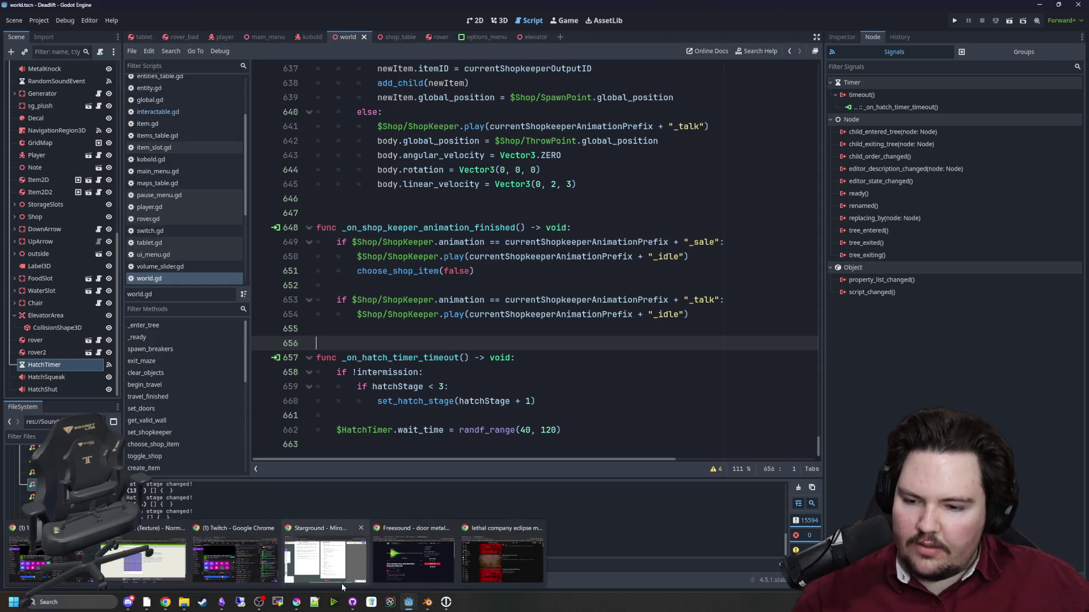
{"action": "left_click", "coordinate": [343, 587]}
{"action": "double_click", "coordinate": [673, 372]}
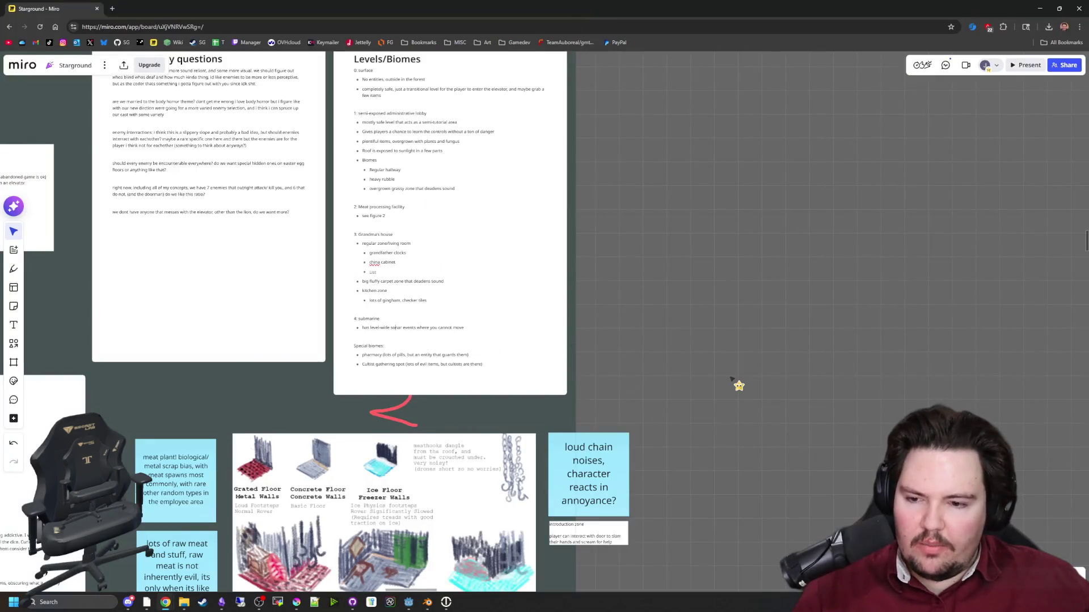
{"action": "scroll", "coordinate": [731, 380], "scroll_direction": "down", "scroll_amount": 10}
{"action": "scroll", "coordinate": [330, 167], "scroll_direction": "up", "scroll_amount": 15}
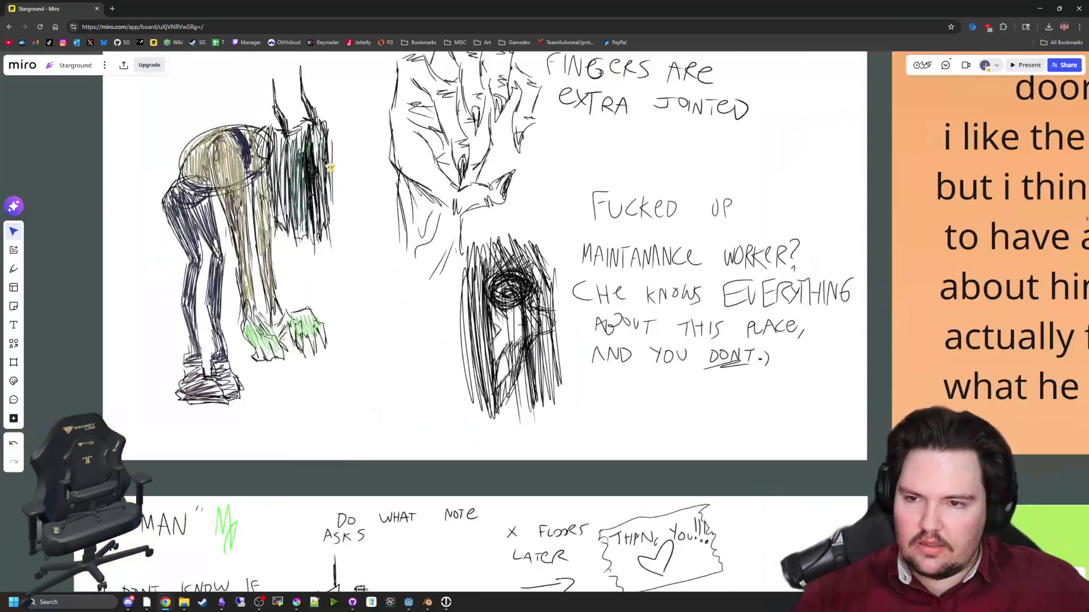
{"action": "scroll", "coordinate": [355, 299], "scroll_direction": "down", "scroll_amount": 4}
{"action": "scroll", "coordinate": [360, 251], "scroll_direction": "up", "scroll_amount": 5}
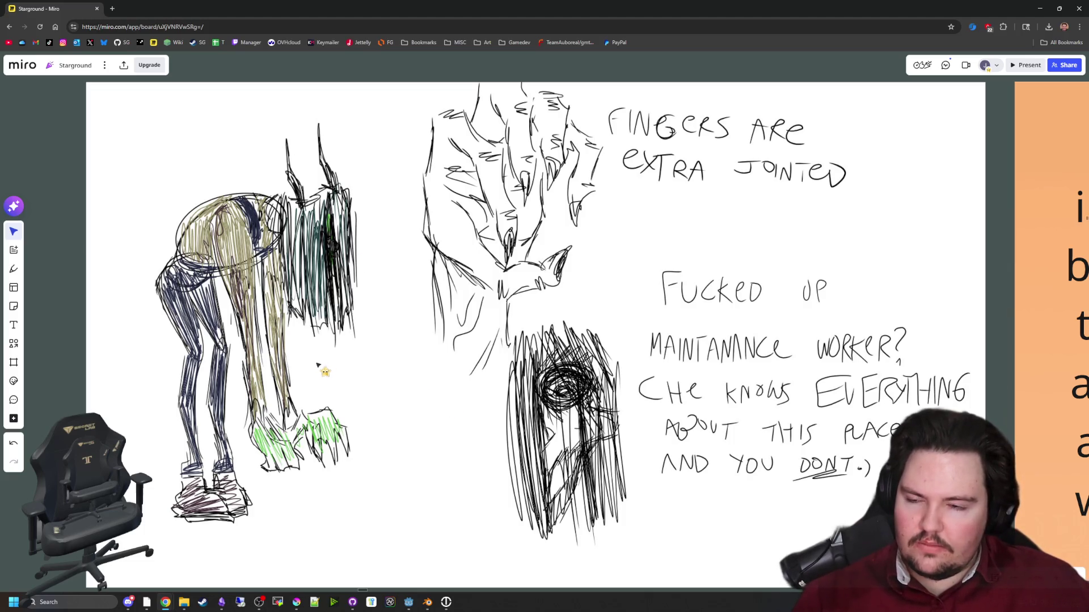
{"action": "scroll", "coordinate": [288, 393], "scroll_direction": "down", "scroll_amount": 3}
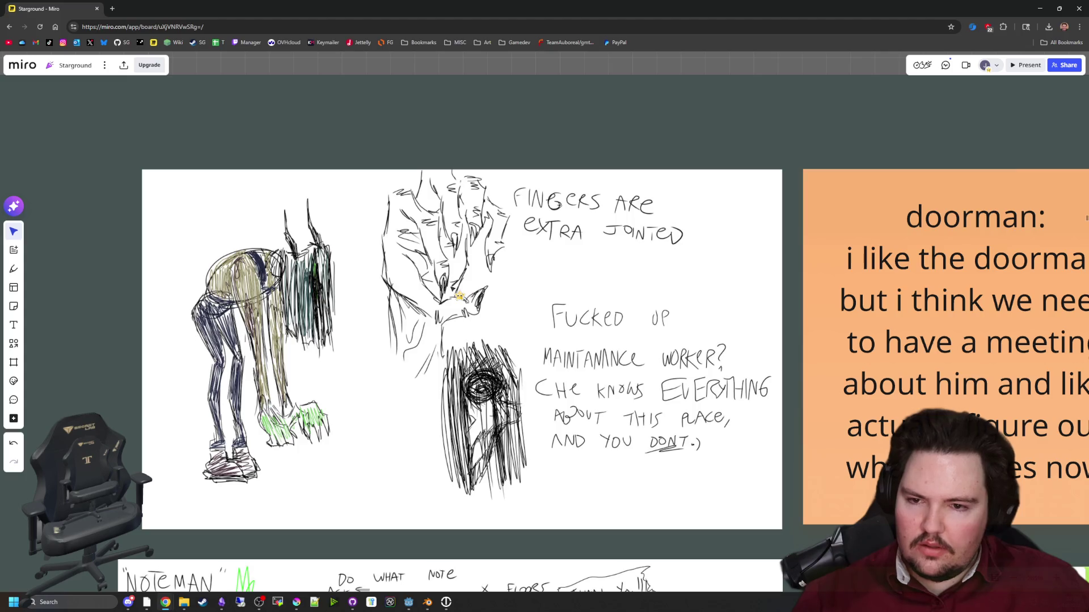
{"action": "scroll", "coordinate": [348, 366], "scroll_direction": "down", "scroll_amount": 3}
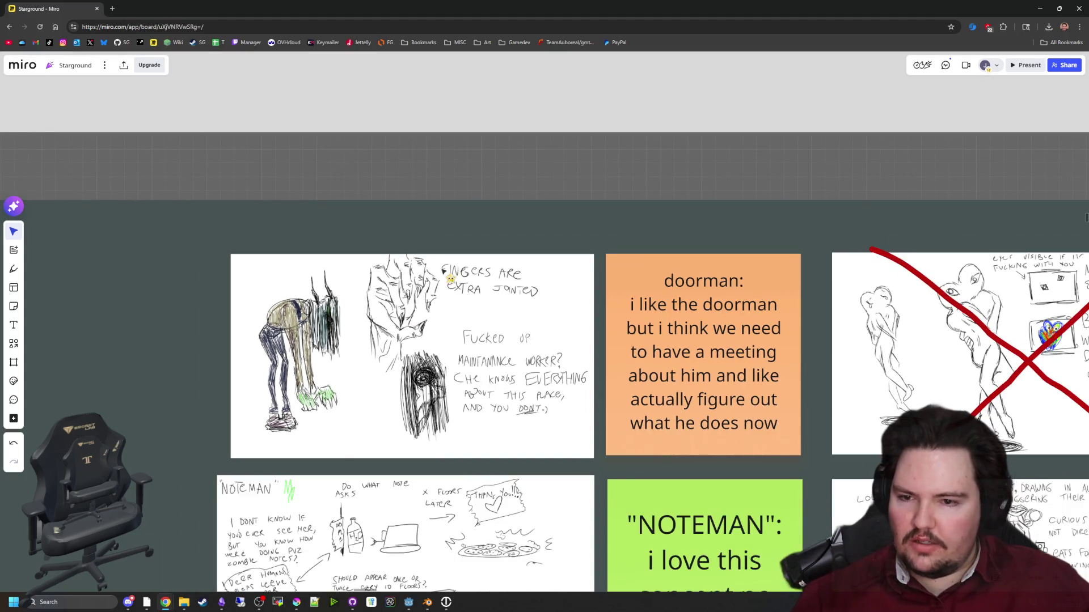
{"action": "scroll", "coordinate": [444, 271], "scroll_direction": "up", "scroll_amount": 3}
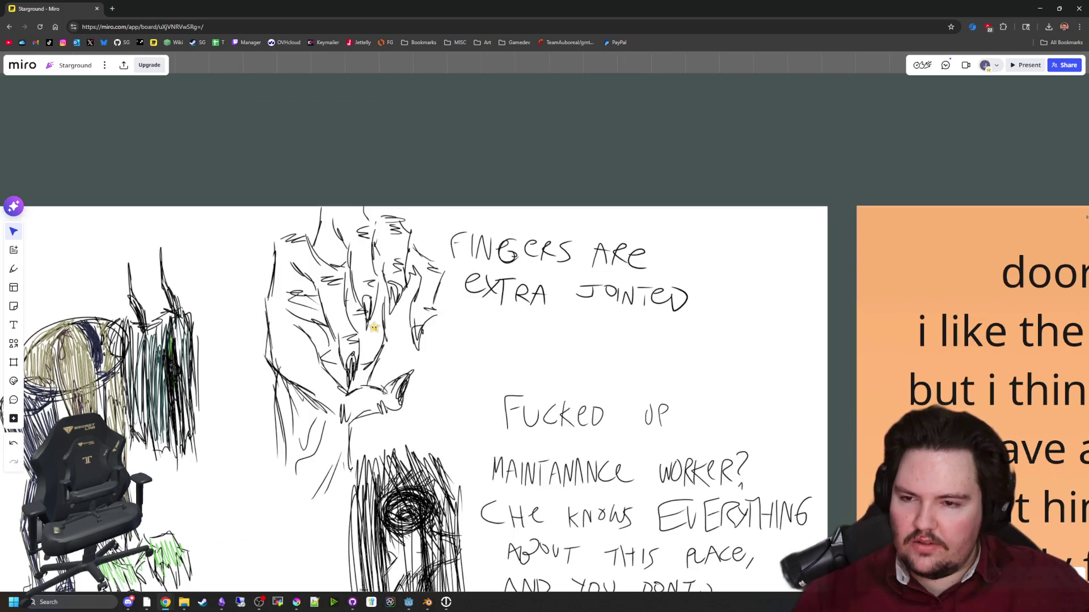
{"action": "scroll", "coordinate": [374, 327], "scroll_direction": "down", "scroll_amount": 3}
{"action": "scroll", "coordinate": [317, 318], "scroll_direction": "up", "scroll_amount": 3}
{"action": "scroll", "coordinate": [307, 318], "scroll_direction": "up", "scroll_amount": 1}
{"action": "scroll", "coordinate": [285, 316], "scroll_direction": "down", "scroll_amount": 2}
{"action": "scroll", "coordinate": [285, 316], "scroll_direction": "down", "scroll_amount": 2}
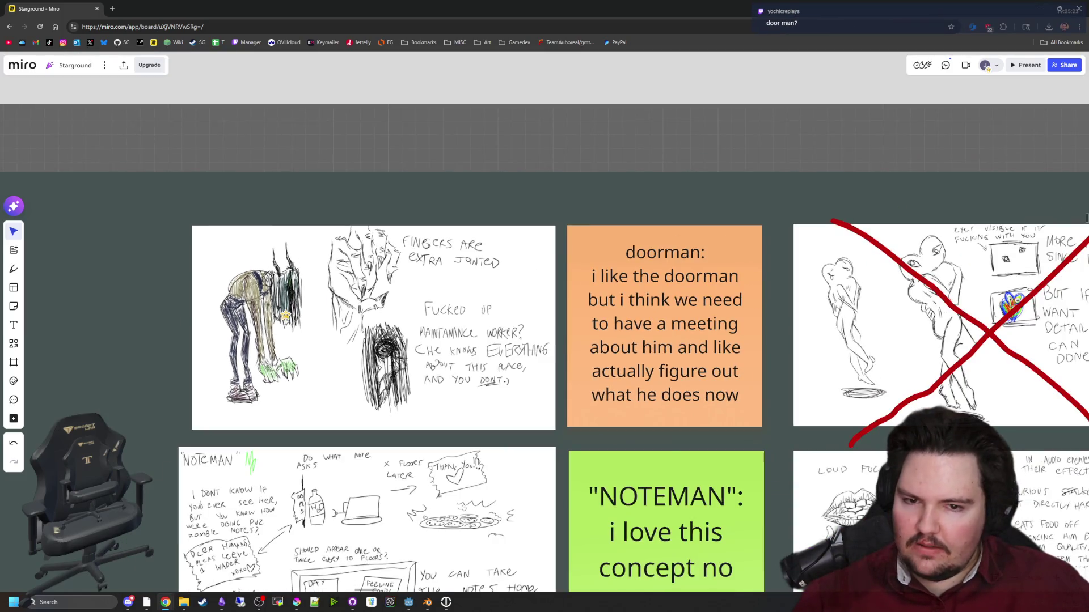
{"action": "scroll", "coordinate": [531, 334], "scroll_direction": "up", "scroll_amount": 1}
{"action": "scroll", "coordinate": [532, 335], "scroll_direction": "down", "scroll_amount": 5}
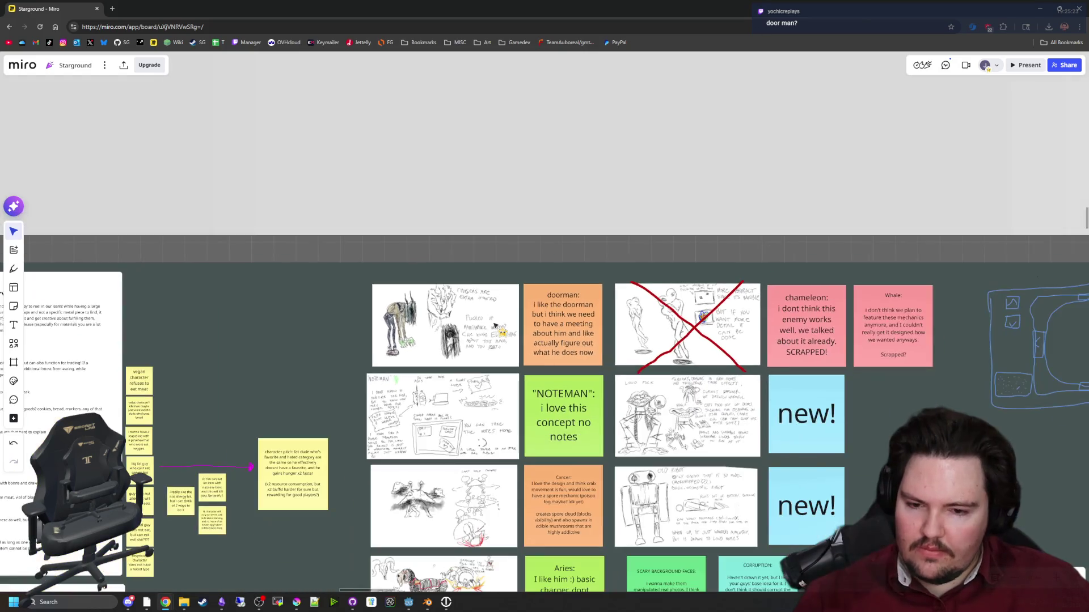
{"action": "scroll", "coordinate": [495, 325], "scroll_direction": "up", "scroll_amount": 3}
{"action": "scroll", "coordinate": [495, 324], "scroll_direction": "up", "scroll_amount": 1}
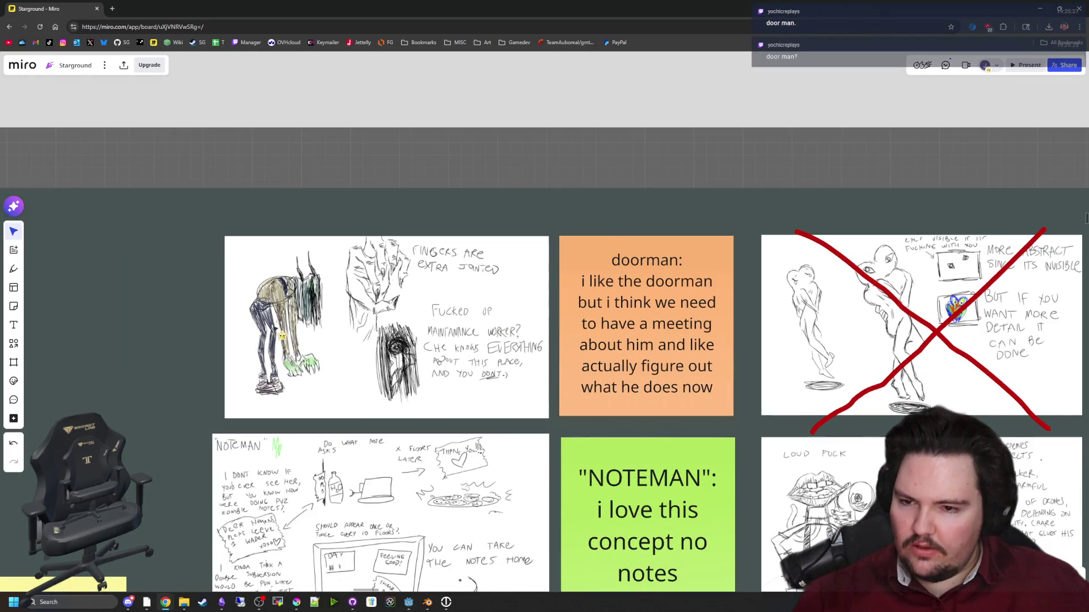
{"action": "scroll", "coordinate": [346, 336], "scroll_direction": "up", "scroll_amount": 5}
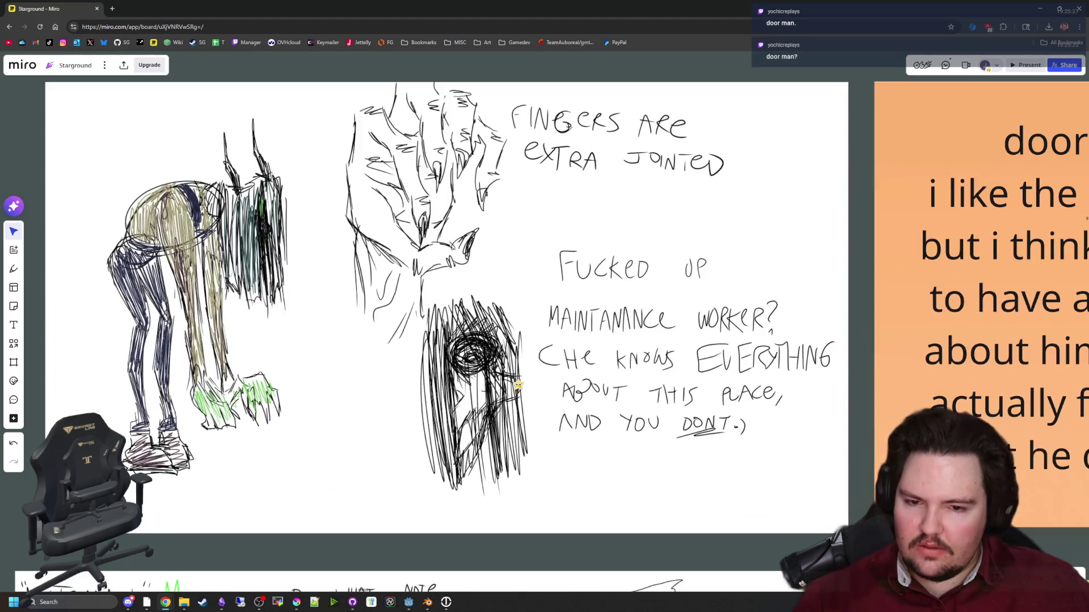
{"action": "scroll", "coordinate": [415, 341], "scroll_direction": "down", "scroll_amount": 15}
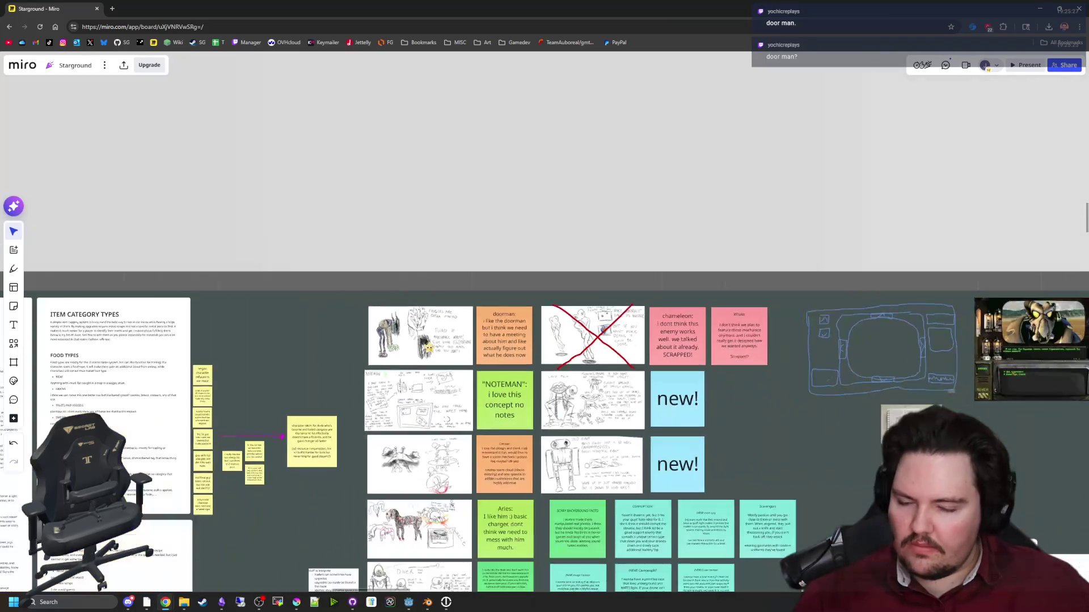
{"action": "scroll", "coordinate": [776, 439], "scroll_direction": "down", "scroll_amount": 5}
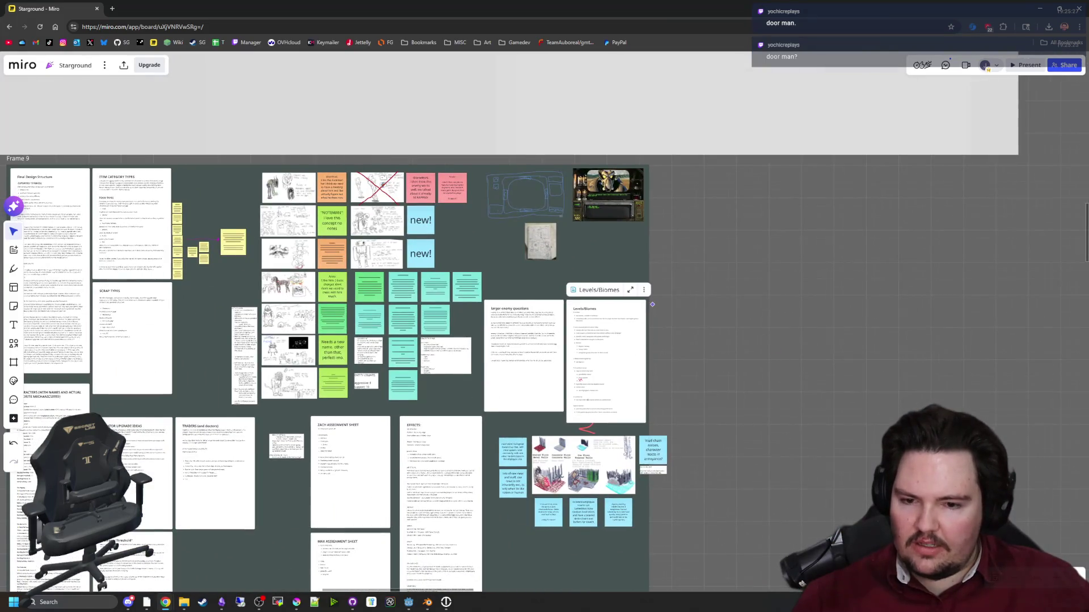
{"action": "scroll", "coordinate": [684, 326], "scroll_direction": "up", "scroll_amount": 6}
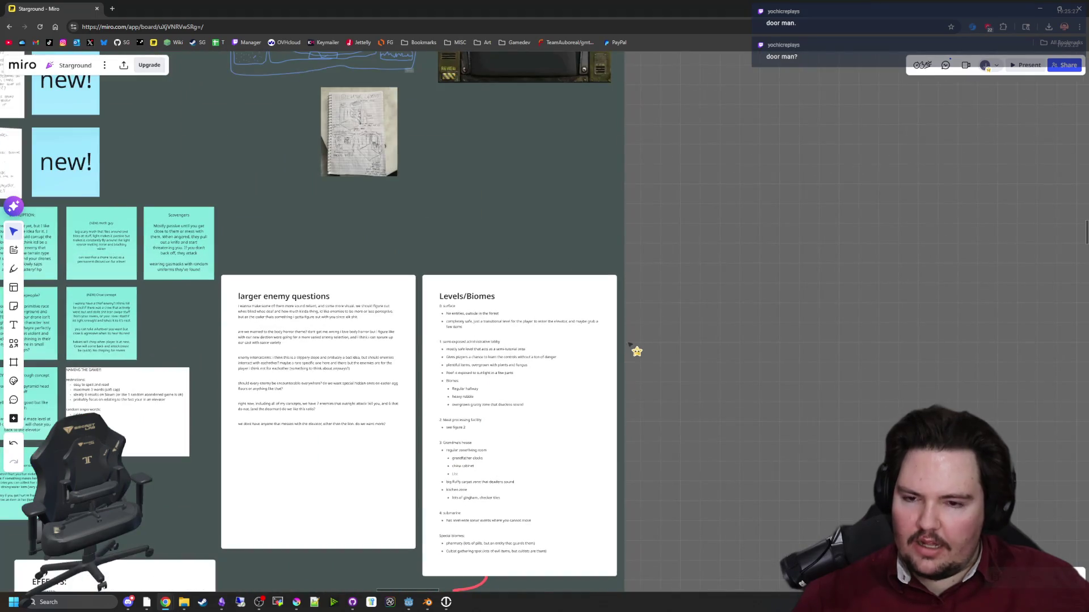
{"action": "scroll", "coordinate": [629, 349], "scroll_direction": "down", "scroll_amount": 3}
{"action": "scroll", "coordinate": [627, 348], "scroll_direction": "down", "scroll_amount": 5}
{"action": "scroll", "coordinate": [284, 210], "scroll_direction": "up", "scroll_amount": 12}
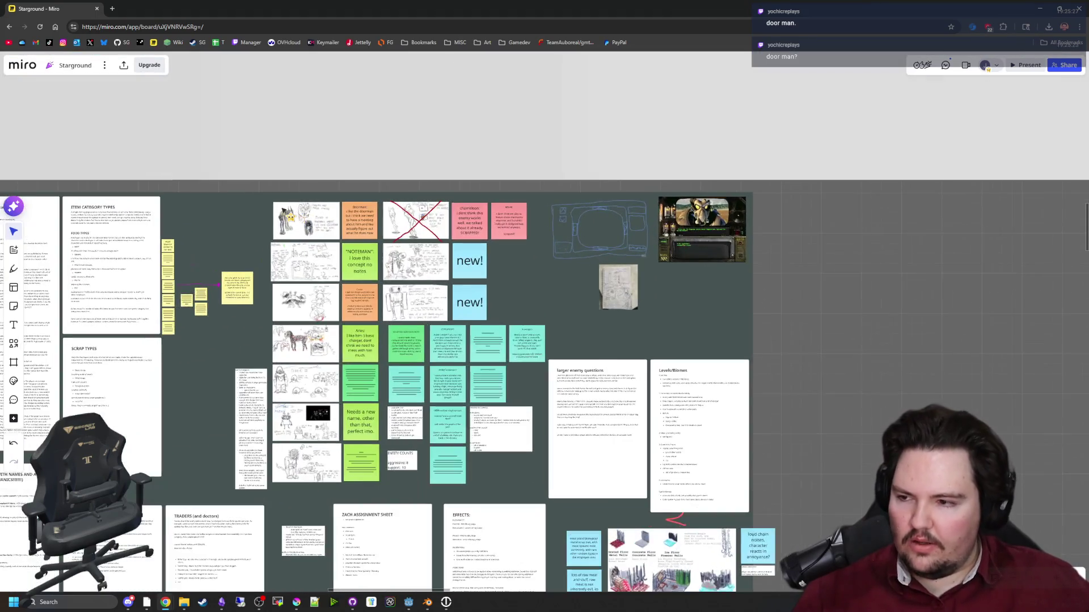
{"action": "scroll", "coordinate": [284, 209], "scroll_direction": "down", "scroll_amount": 3}
{"action": "scroll", "coordinate": [345, 230], "scroll_direction": "up", "scroll_amount": 4}
{"action": "scroll", "coordinate": [341, 232], "scroll_direction": "down", "scroll_amount": 10}
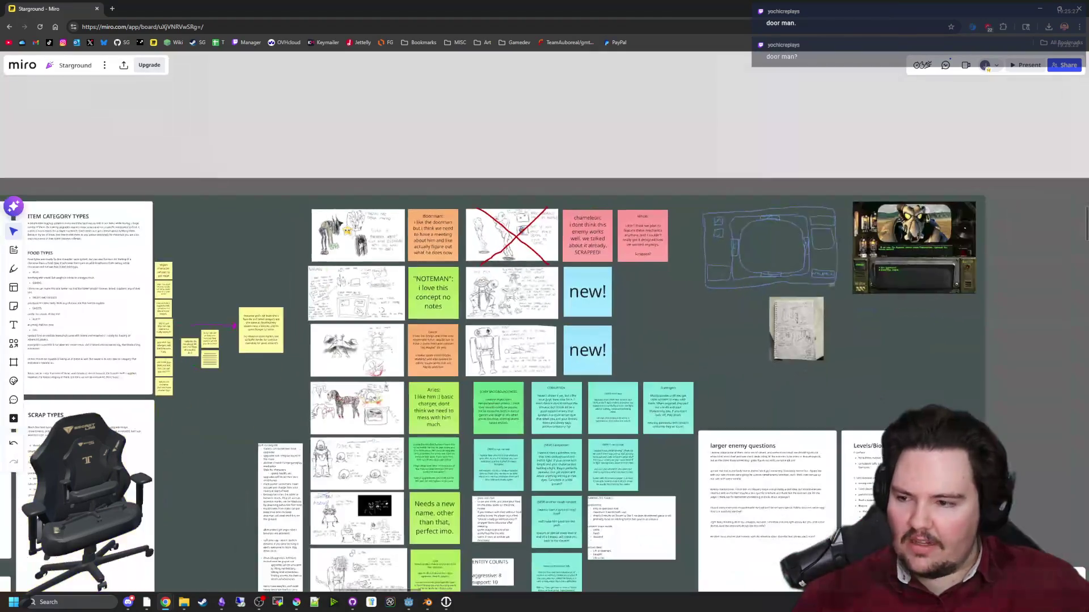
{"action": "scroll", "coordinate": [637, 311], "scroll_direction": "down", "scroll_amount": 1}
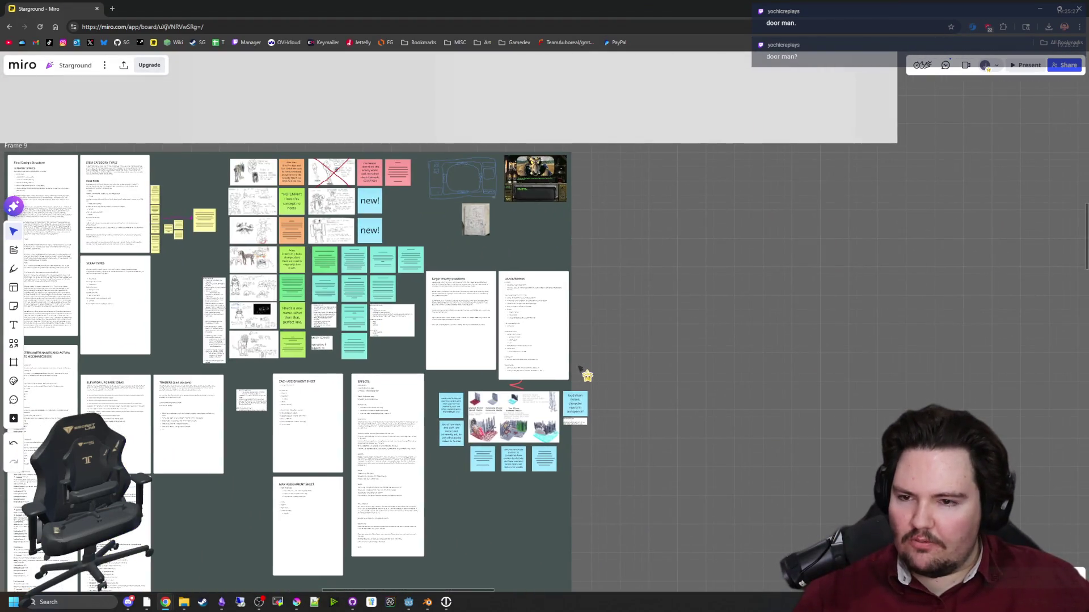
{"action": "scroll", "coordinate": [567, 433], "scroll_direction": "up", "scroll_amount": 5}
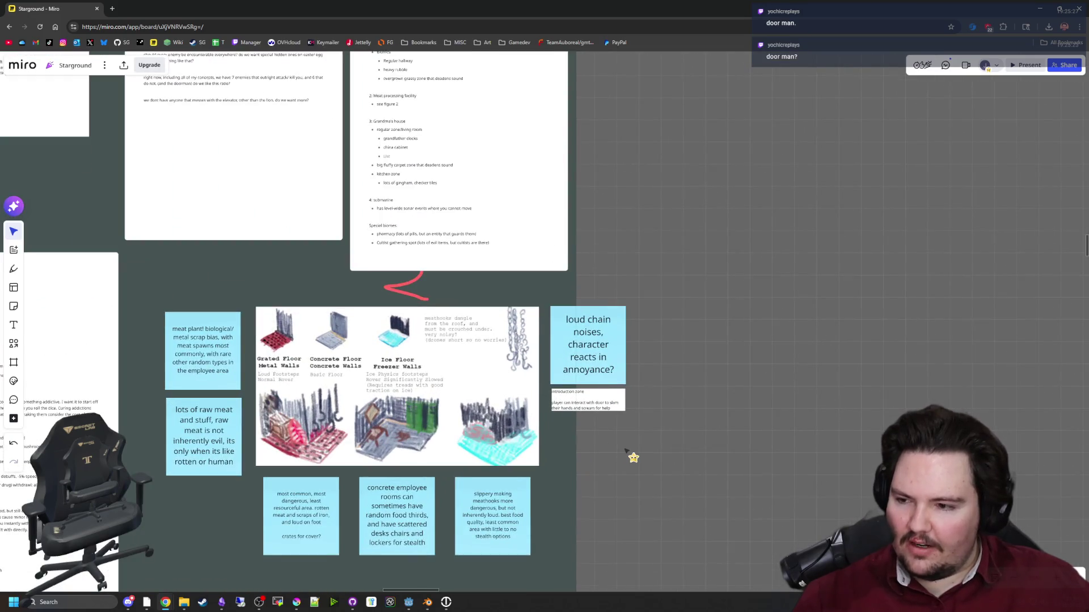
{"action": "scroll", "coordinate": [626, 452], "scroll_direction": "down", "scroll_amount": 3}
{"action": "scroll", "coordinate": [612, 470], "scroll_direction": "up", "scroll_amount": 4}
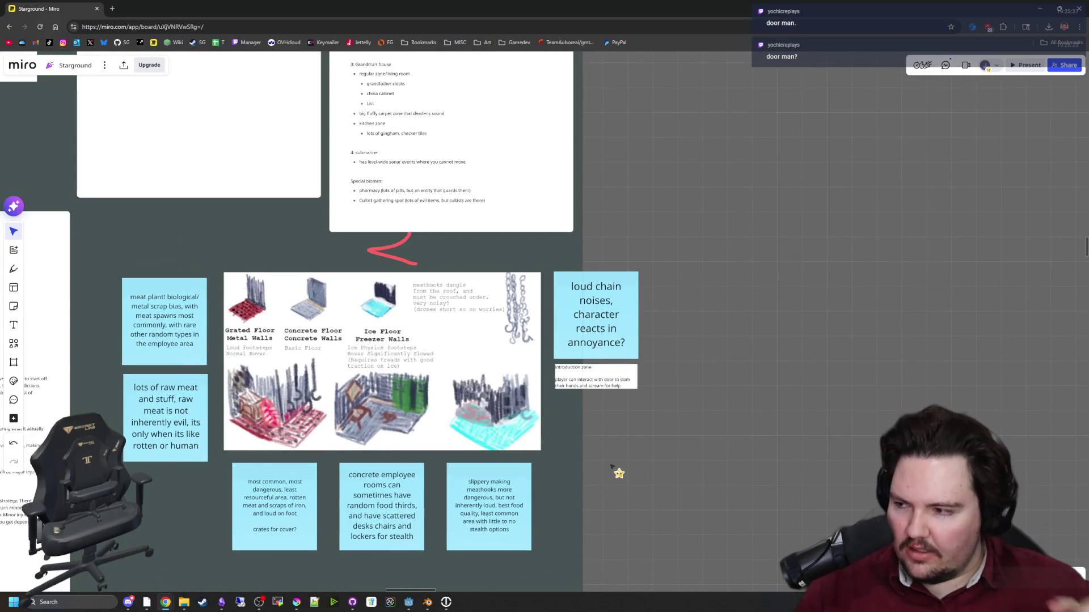
{"action": "scroll", "coordinate": [659, 482], "scroll_direction": "down", "scroll_amount": 3}
{"action": "scroll", "coordinate": [509, 449], "scroll_direction": "up", "scroll_amount": 4}
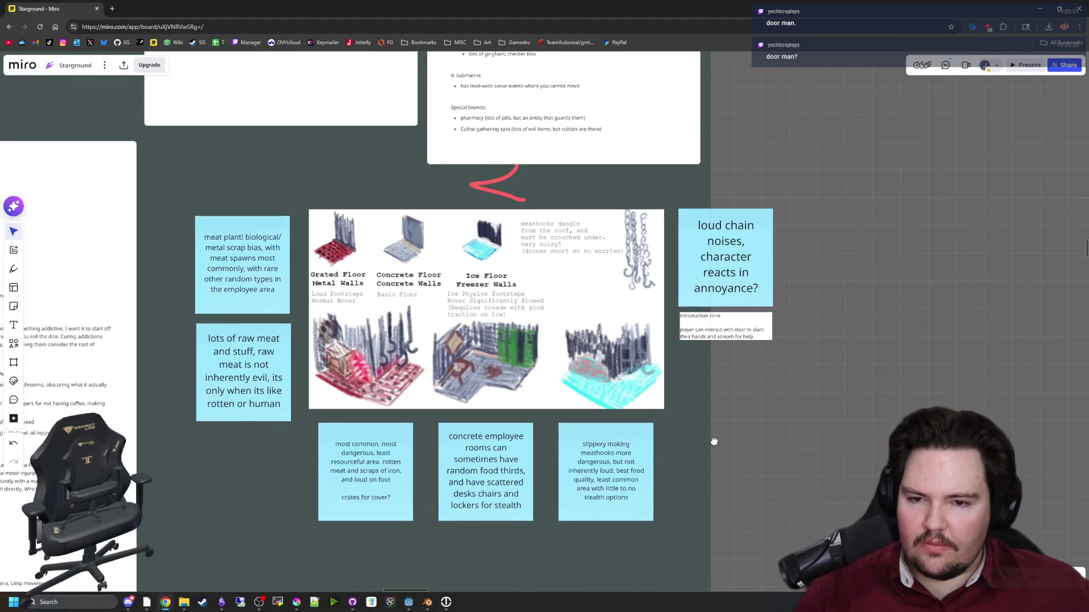
{"action": "scroll", "coordinate": [715, 440], "scroll_direction": "up", "scroll_amount": 5}
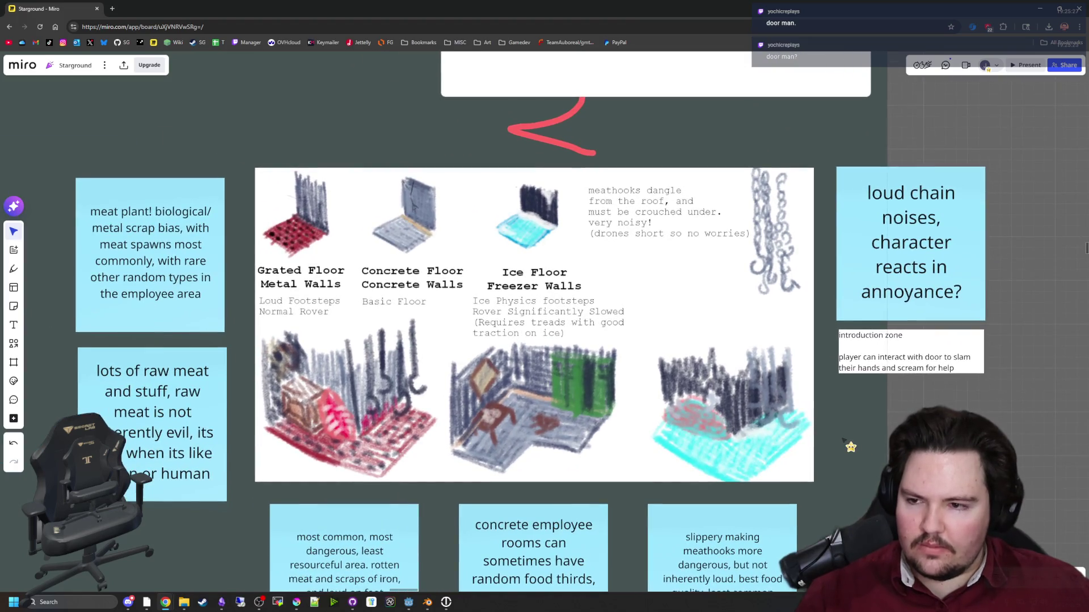
{"action": "scroll", "coordinate": [843, 441], "scroll_direction": "down", "scroll_amount": 3}
{"action": "scroll", "coordinate": [744, 366], "scroll_direction": "up", "scroll_amount": 2}
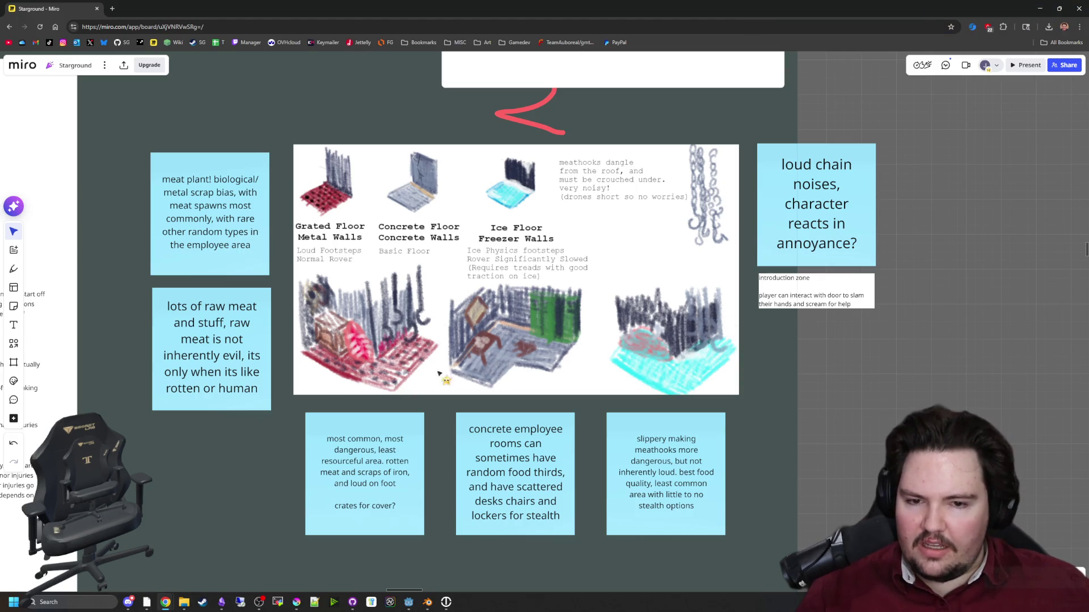
{"action": "scroll", "coordinate": [495, 350], "scroll_direction": "up", "scroll_amount": 2}
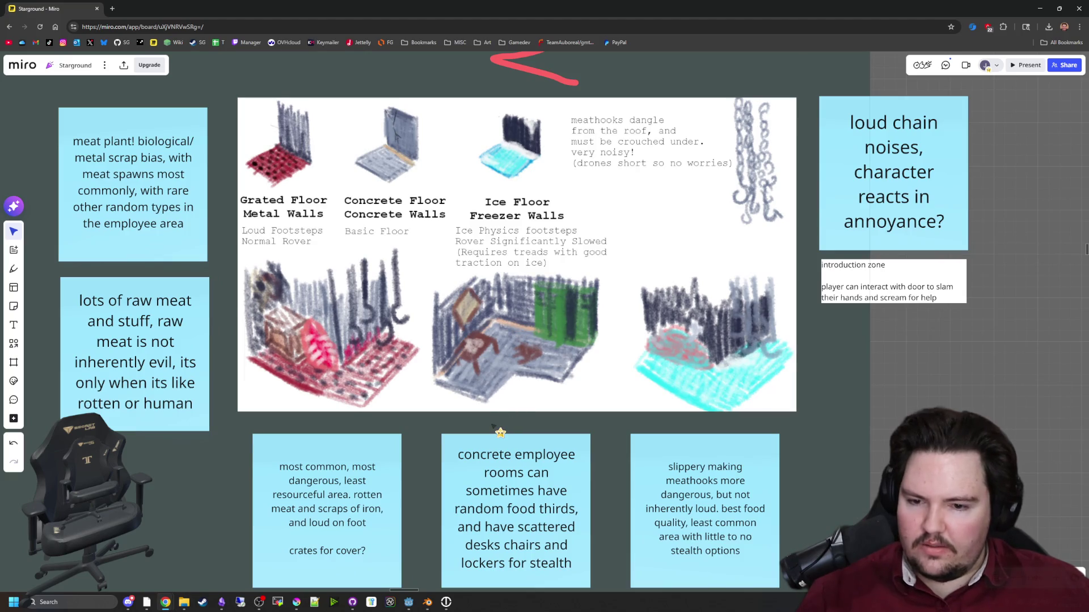
{"action": "scroll", "coordinate": [493, 426], "scroll_direction": "down", "scroll_amount": 2}
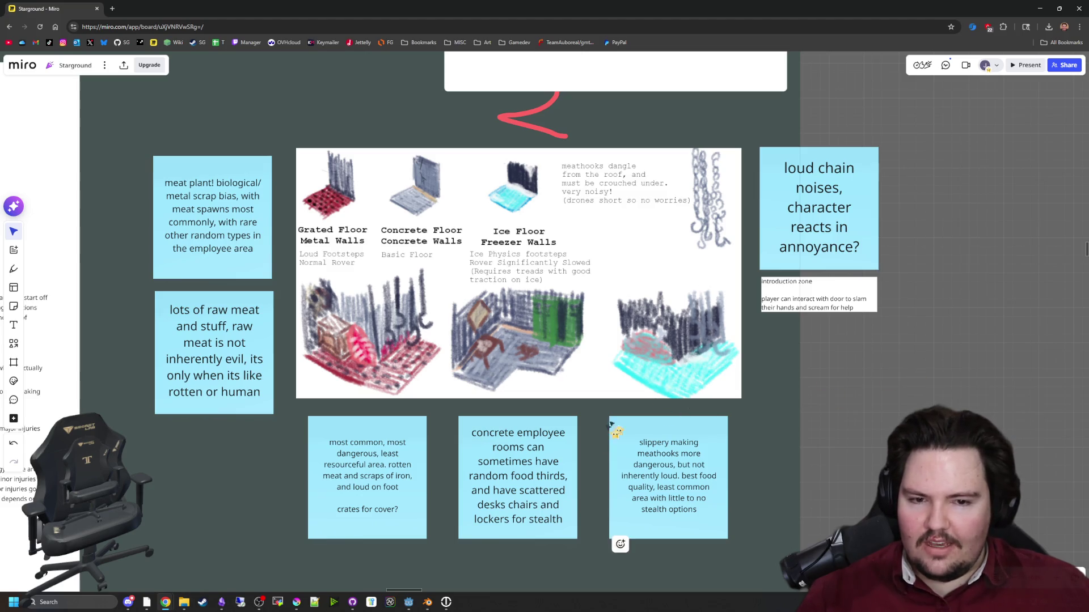
{"action": "scroll", "coordinate": [617, 420], "scroll_direction": "down", "scroll_amount": 8}
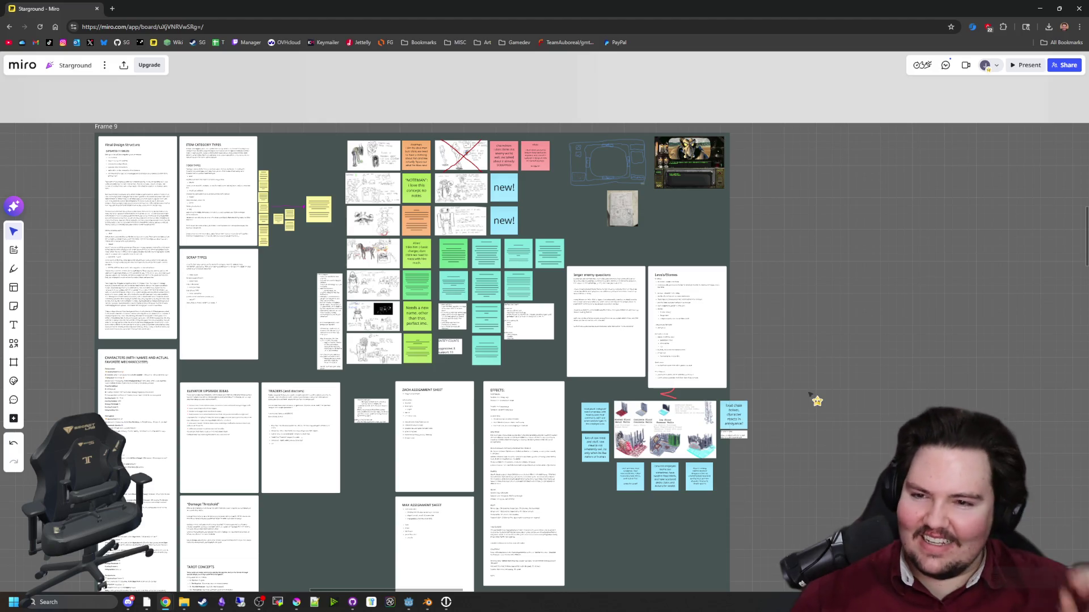
{"action": "scroll", "coordinate": [296, 100], "scroll_direction": "up", "scroll_amount": 2}
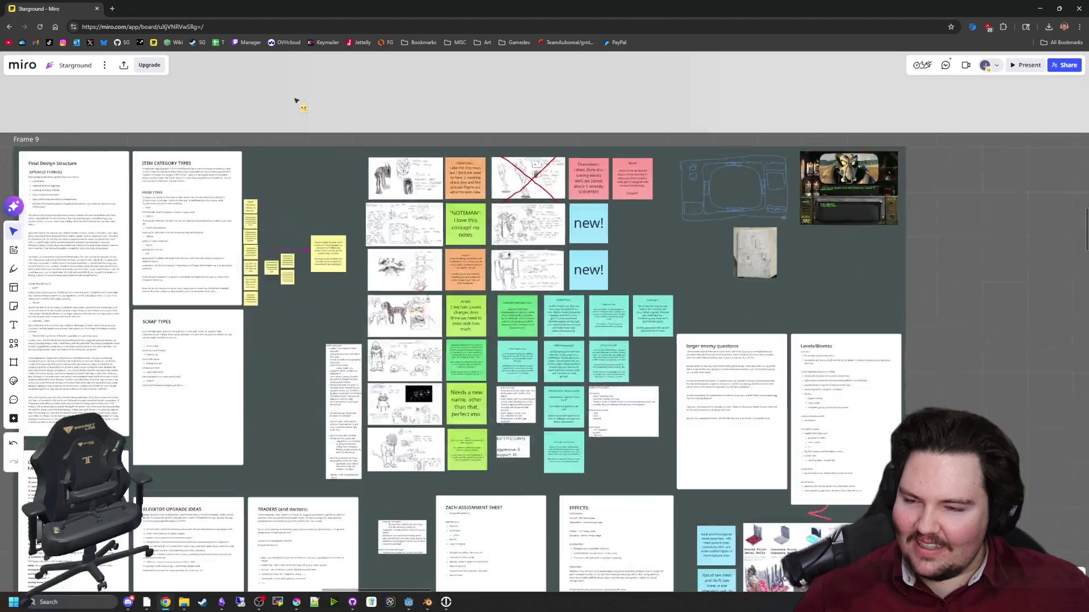
{"action": "scroll", "coordinate": [296, 100], "scroll_direction": "up", "scroll_amount": 10}
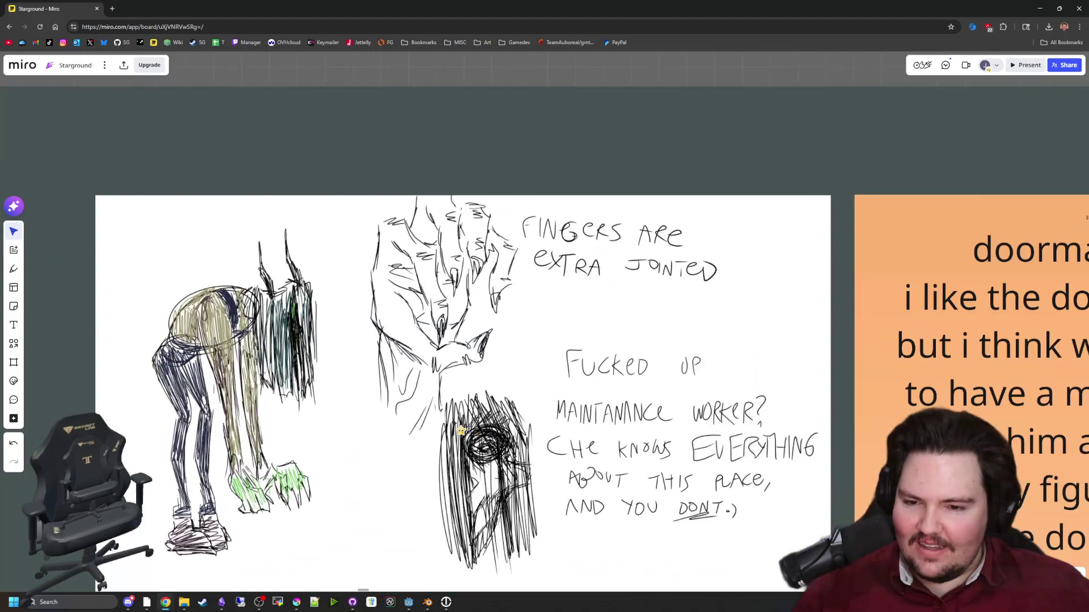
{"action": "scroll", "coordinate": [375, 170], "scroll_direction": "down", "scroll_amount": 2}
{"action": "scroll", "coordinate": [421, 328], "scroll_direction": "up", "scroll_amount": 2}
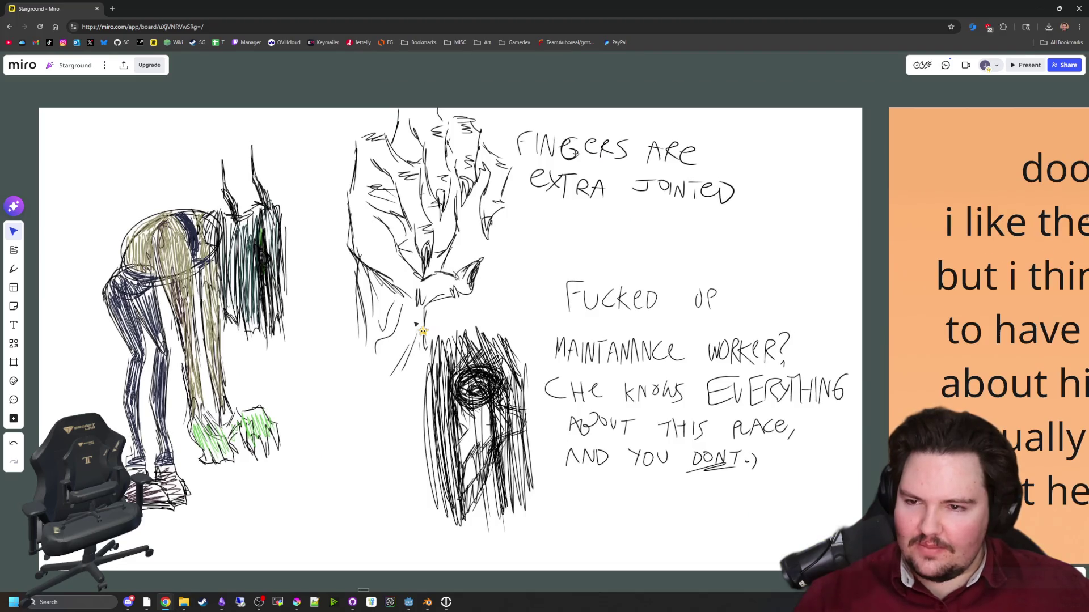
{"action": "left_click_drag", "start_coordinate": [417, 325], "coordinate": [460, 308]}
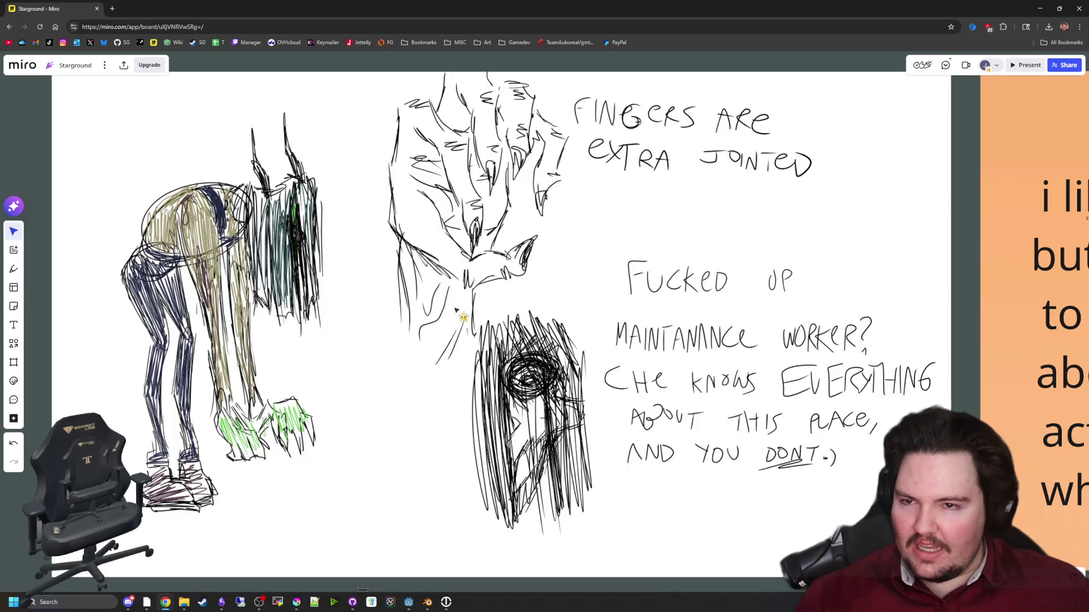
{"action": "scroll", "coordinate": [455, 311], "scroll_direction": "down", "scroll_amount": 5}
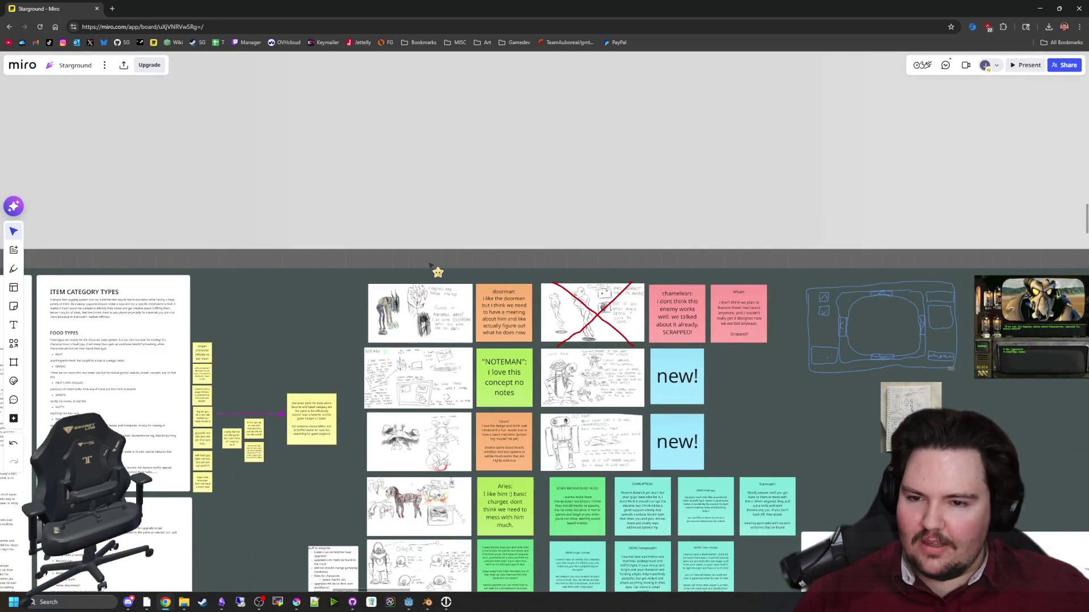
{"action": "scroll", "coordinate": [430, 265], "scroll_direction": "down", "scroll_amount": 3}
{"action": "scroll", "coordinate": [358, 353], "scroll_direction": "up", "scroll_amount": 10}
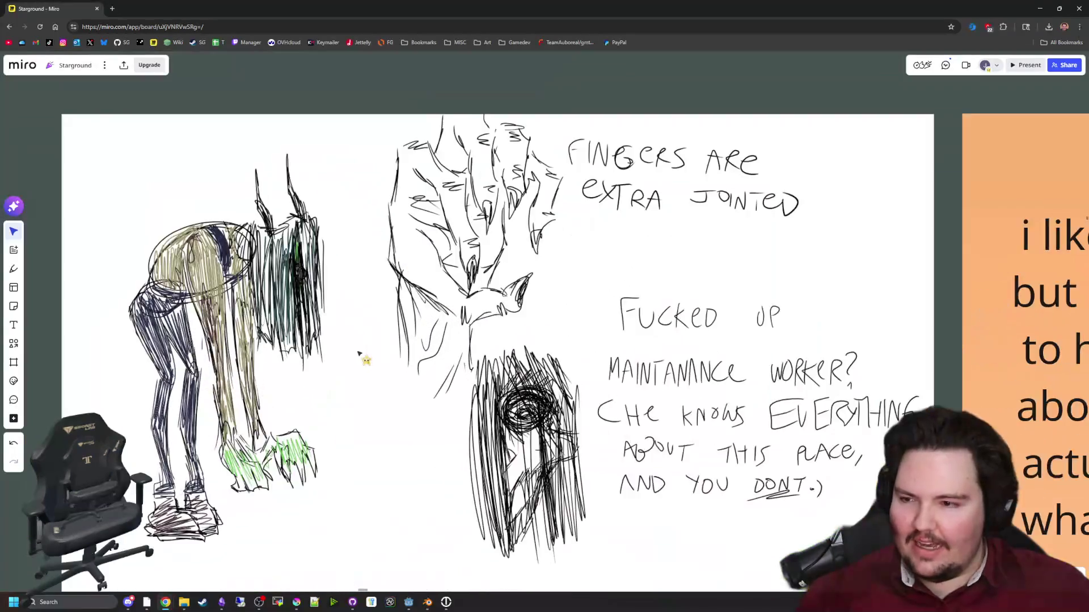
{"action": "mouse_move", "coordinate": [364, 376]}
{"action": "left_mouse_down"}
{"action": "mouse_move", "coordinate": [409, 348]}
{"action": "mouse_move", "coordinate": [337, 335]}
{"action": "left_mouse_up"}
{"action": "scroll", "coordinate": [401, 325], "scroll_direction": "down", "scroll_amount": 10}
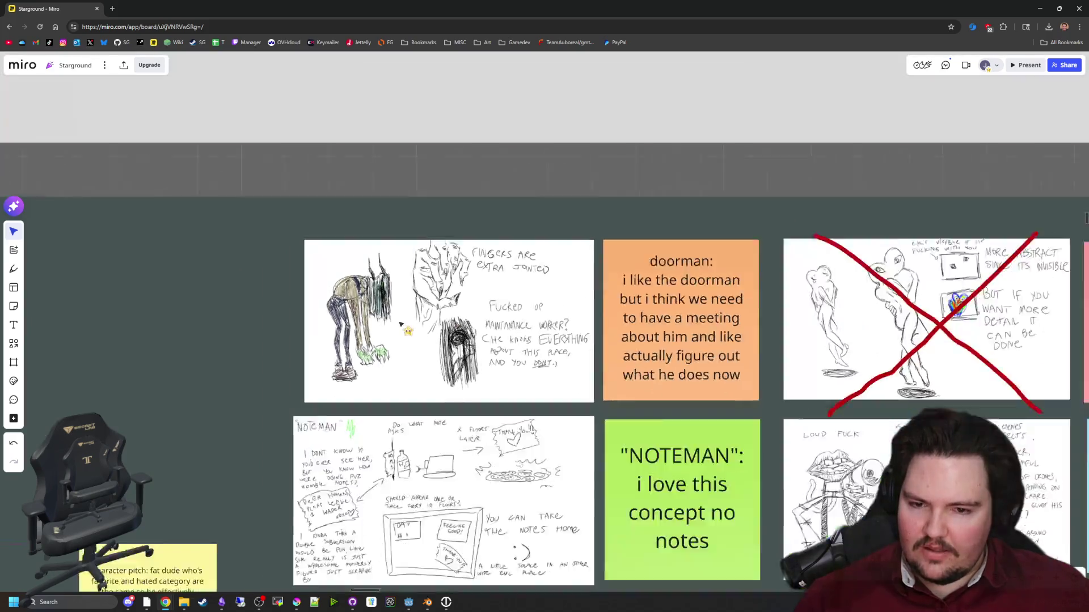
{"action": "scroll", "coordinate": [428, 348], "scroll_direction": "up", "scroll_amount": 5}
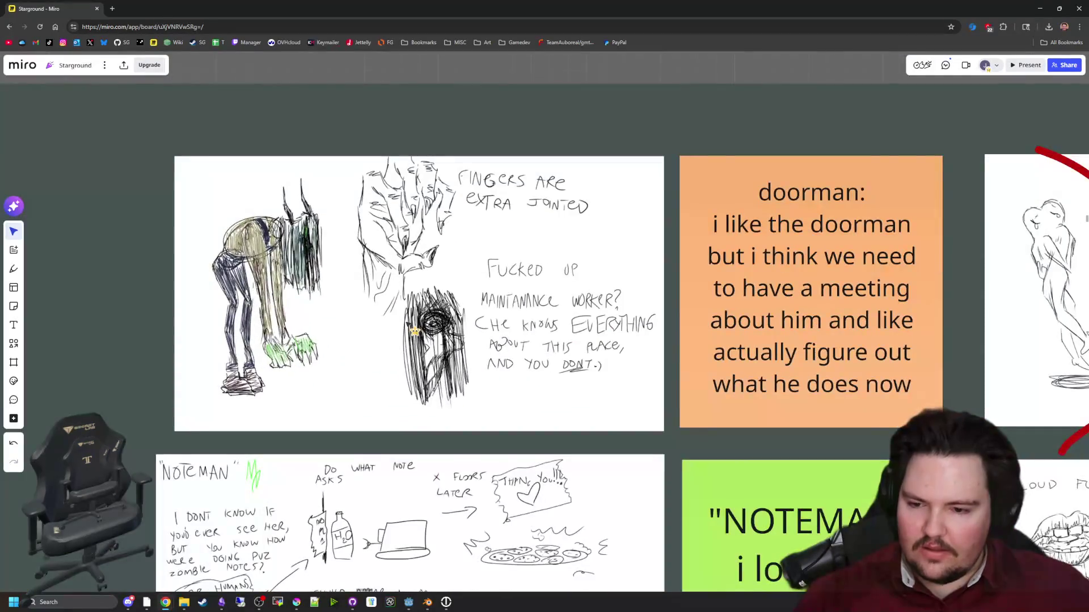
{"action": "scroll", "coordinate": [509, 414], "scroll_direction": "down", "scroll_amount": 10}
{"action": "scroll", "coordinate": [508, 414], "scroll_direction": "up", "scroll_amount": 10}
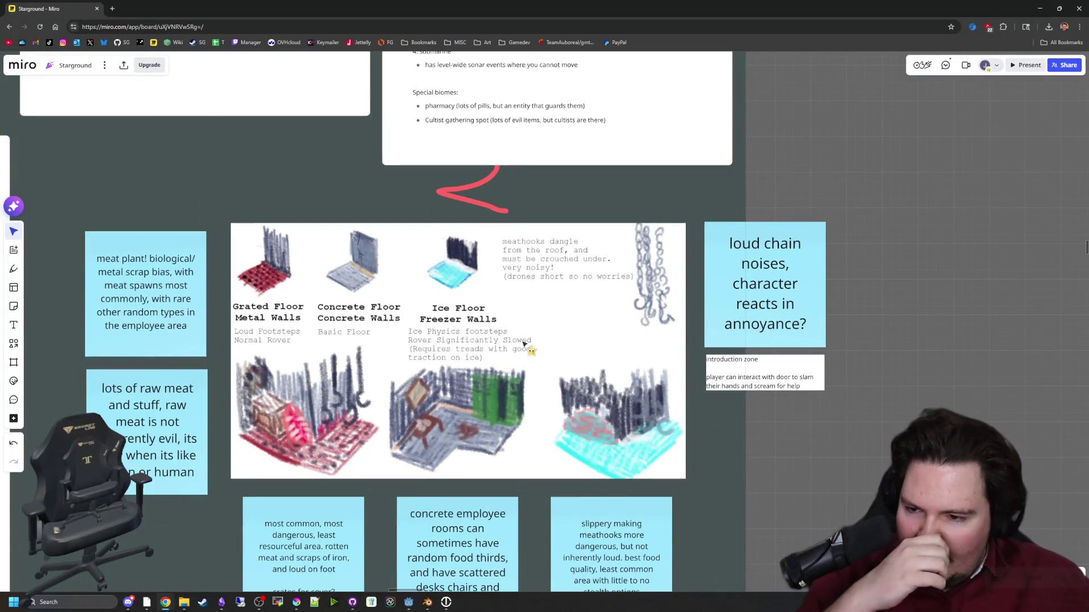
Zoom out on the Miro board until the whole Starground frame fits in view.
{"action": "scroll", "coordinate": [522, 340], "scroll_direction": "down", "scroll_amount": 5}
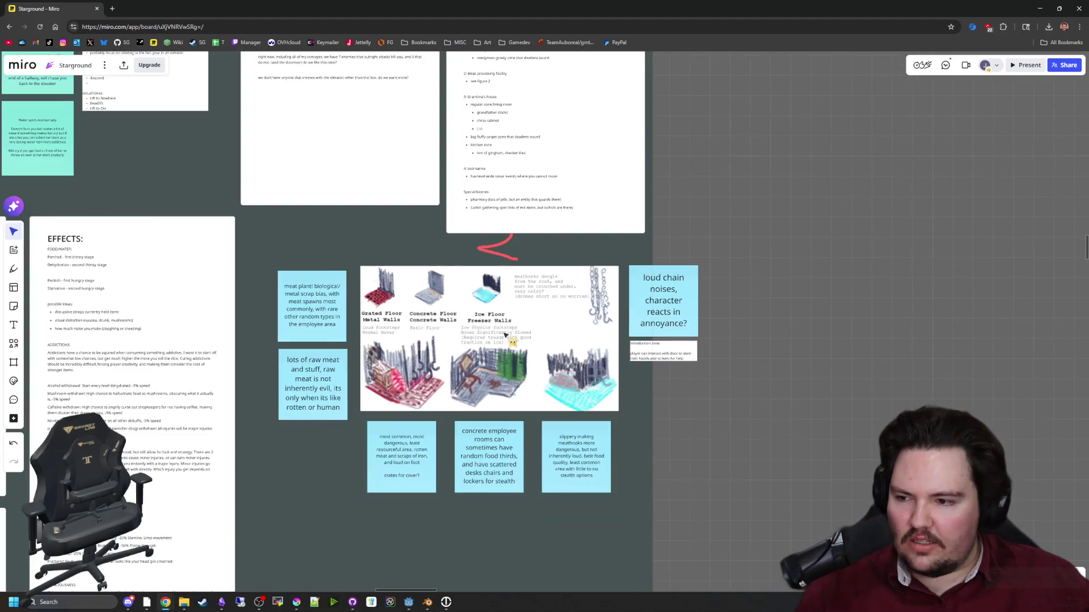
{"action": "scroll", "coordinate": [355, 205], "scroll_direction": "down", "scroll_amount": 2}
{"action": "scroll", "coordinate": [516, 328], "scroll_direction": "up", "scroll_amount": 10}
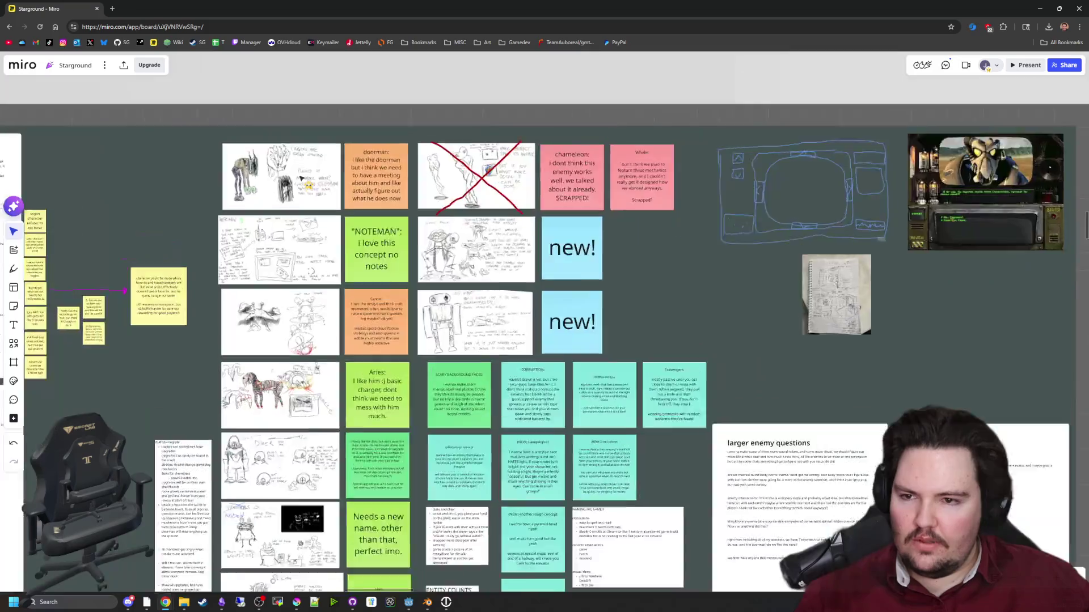
{"action": "scroll", "coordinate": [517, 328], "scroll_direction": "down", "scroll_amount": 10}
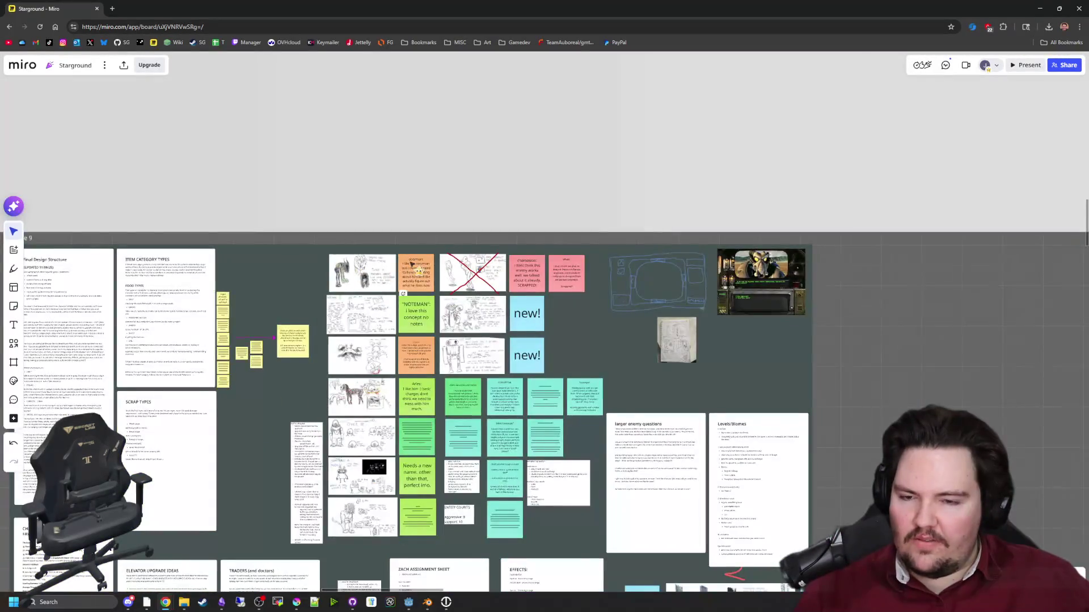
{"action": "scroll", "coordinate": [601, 286], "scroll_direction": "up", "scroll_amount": 8}
{"action": "scroll", "coordinate": [516, 255], "scroll_direction": "down", "scroll_amount": 10}
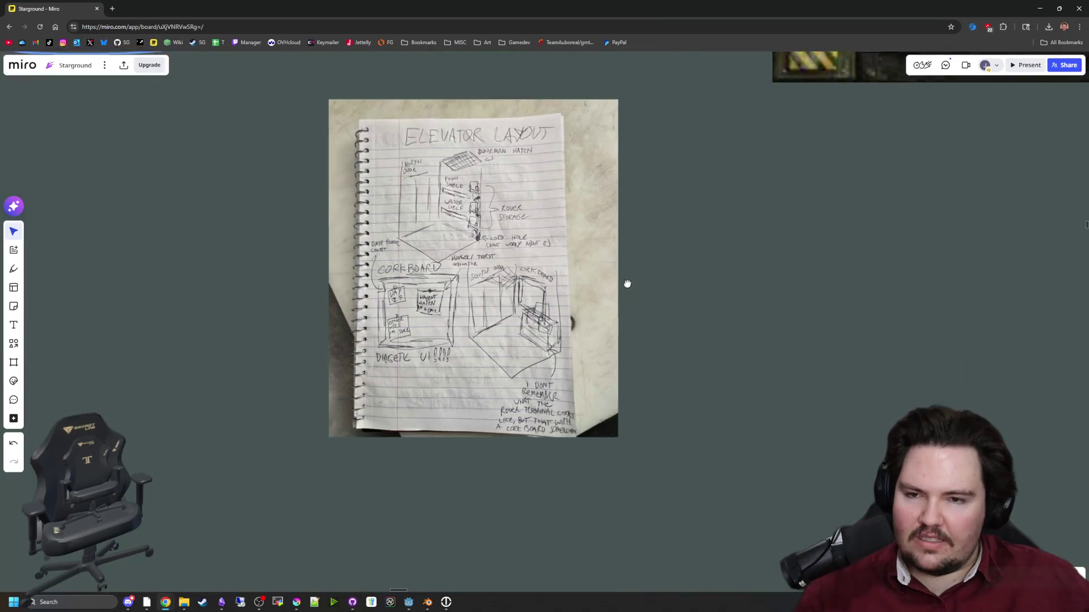
{"action": "scroll", "coordinate": [516, 262], "scroll_direction": "down", "scroll_amount": 2}
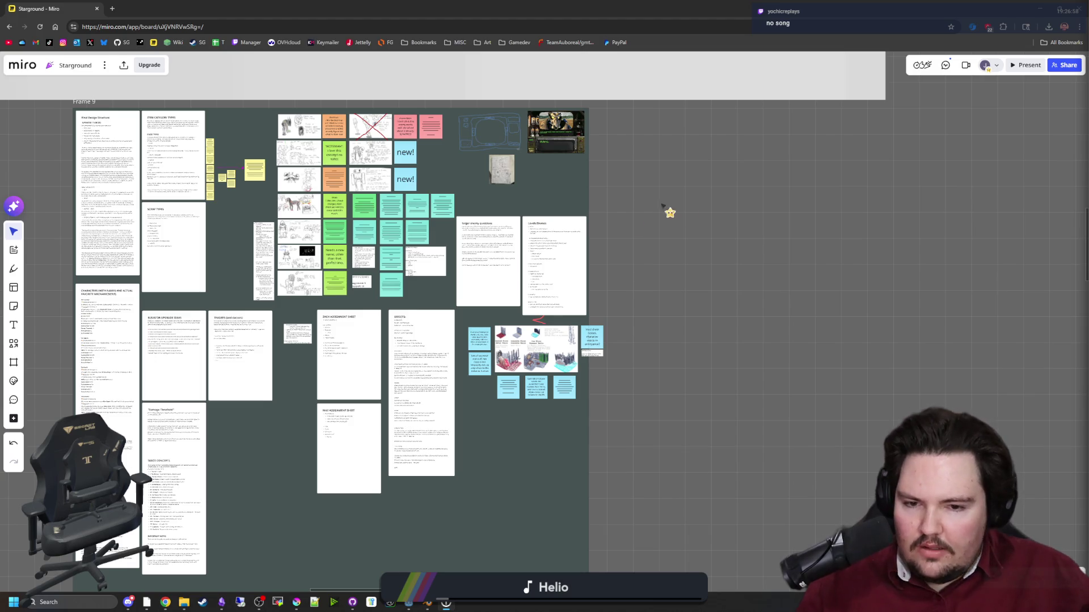
Zoom across the board past NOTEMAN and ZACH ASSIGNMENT SHEET to read the OLD ROBOT sketch up close.
{"action": "scroll", "coordinate": [386, 148], "scroll_direction": "up", "scroll_amount": 2}
{"action": "scroll", "coordinate": [385, 147], "scroll_direction": "up", "scroll_amount": 3}
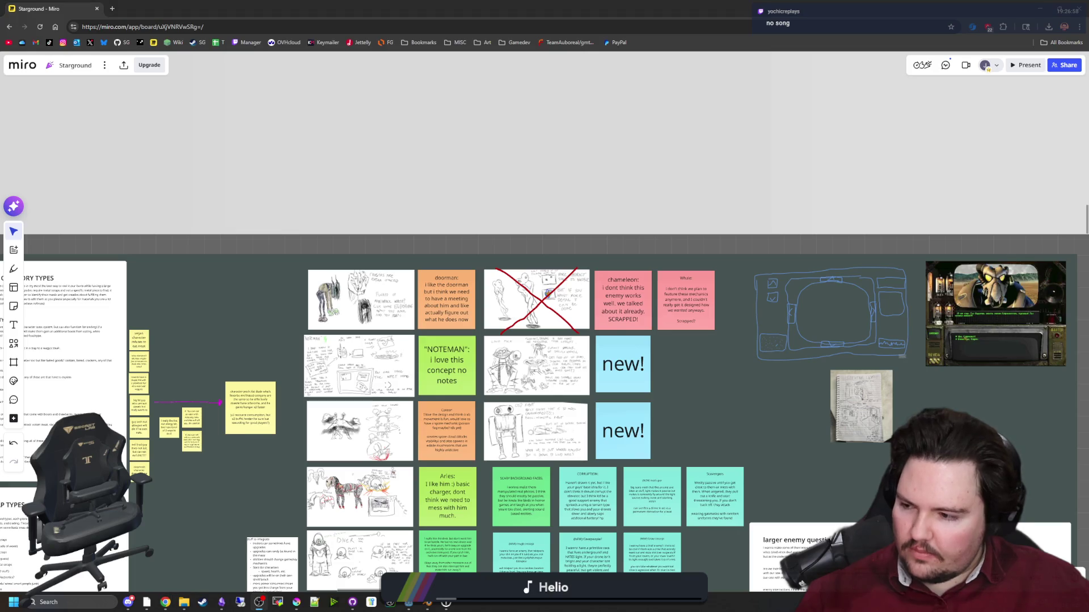
{"action": "scroll", "coordinate": [272, 301], "scroll_direction": "down", "scroll_amount": 3}
{"action": "scroll", "coordinate": [187, 296], "scroll_direction": "up", "scroll_amount": 10}
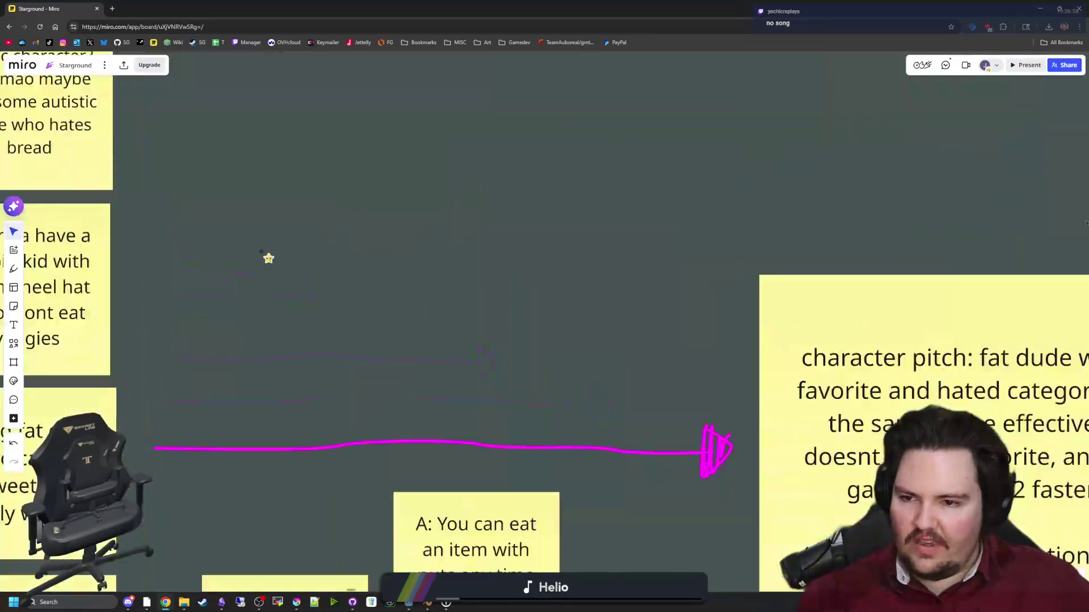
{"action": "scroll", "coordinate": [267, 258], "scroll_direction": "down", "scroll_amount": 15}
{"action": "scroll", "coordinate": [310, 369], "scroll_direction": "up", "scroll_amount": 10}
{"action": "scroll", "coordinate": [322, 314], "scroll_direction": "down", "scroll_amount": 5}
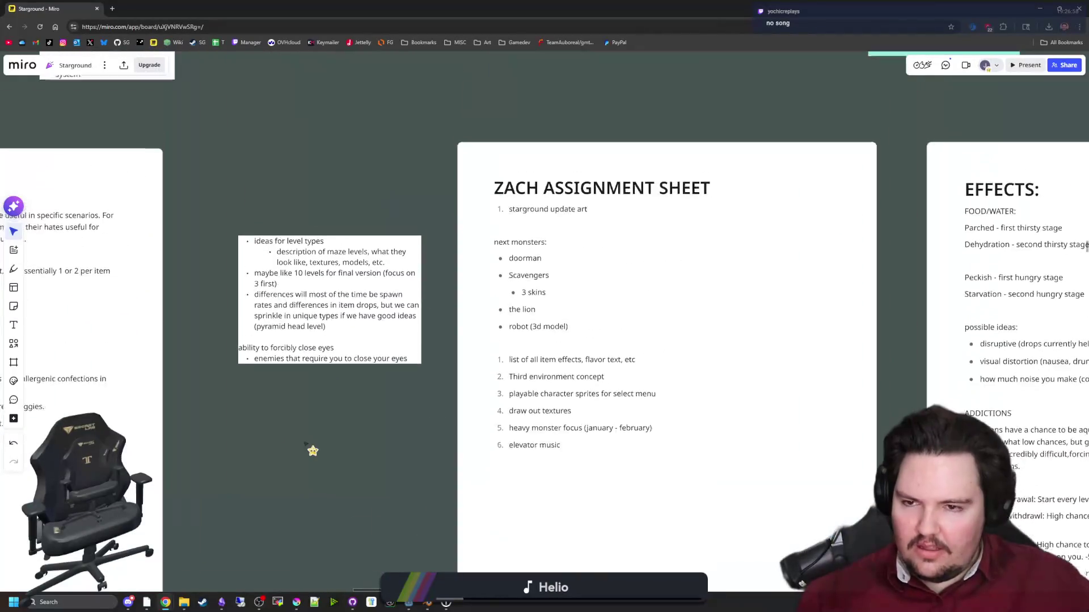
{"action": "scroll", "coordinate": [489, 366], "scroll_direction": "up", "scroll_amount": 2}
{"action": "scroll", "coordinate": [489, 365], "scroll_direction": "up", "scroll_amount": 3}
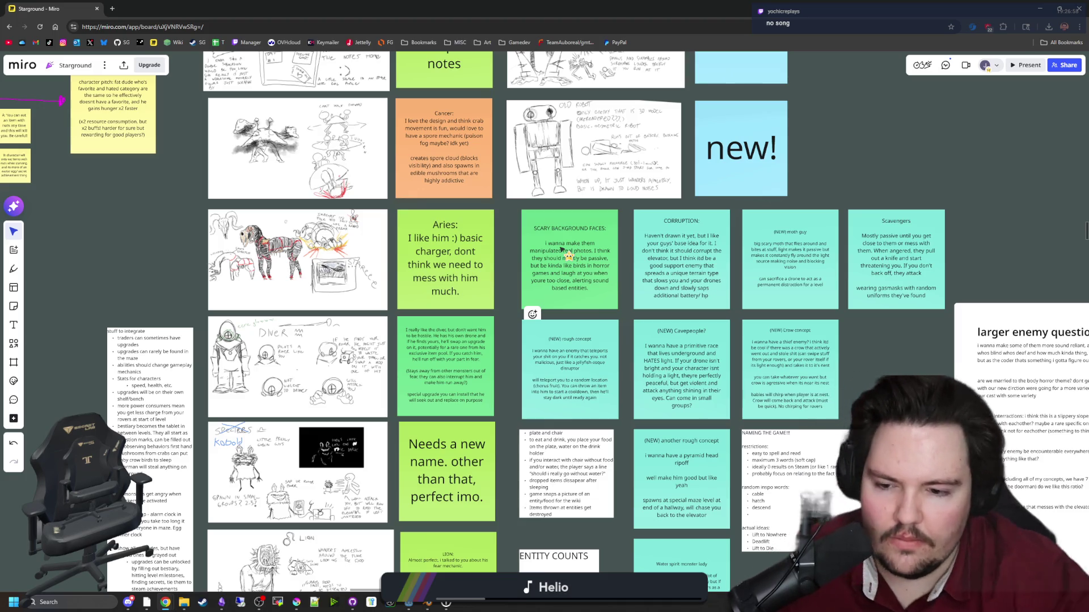
{"action": "scroll", "coordinate": [485, 431], "scroll_direction": "up", "scroll_amount": 5}
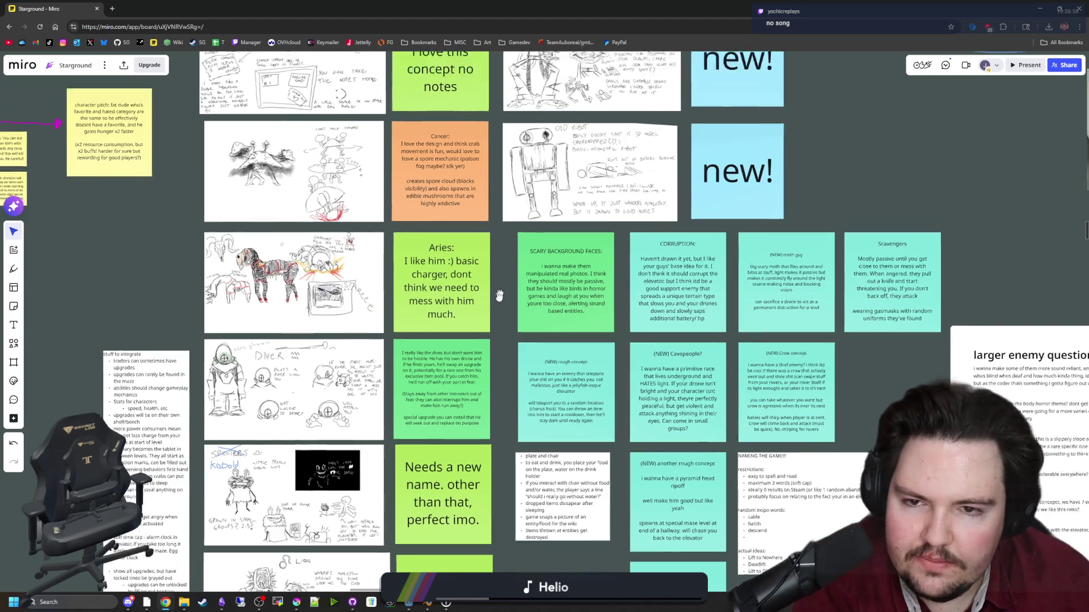
{"action": "scroll", "coordinate": [485, 431], "scroll_direction": "down", "scroll_amount": 2}
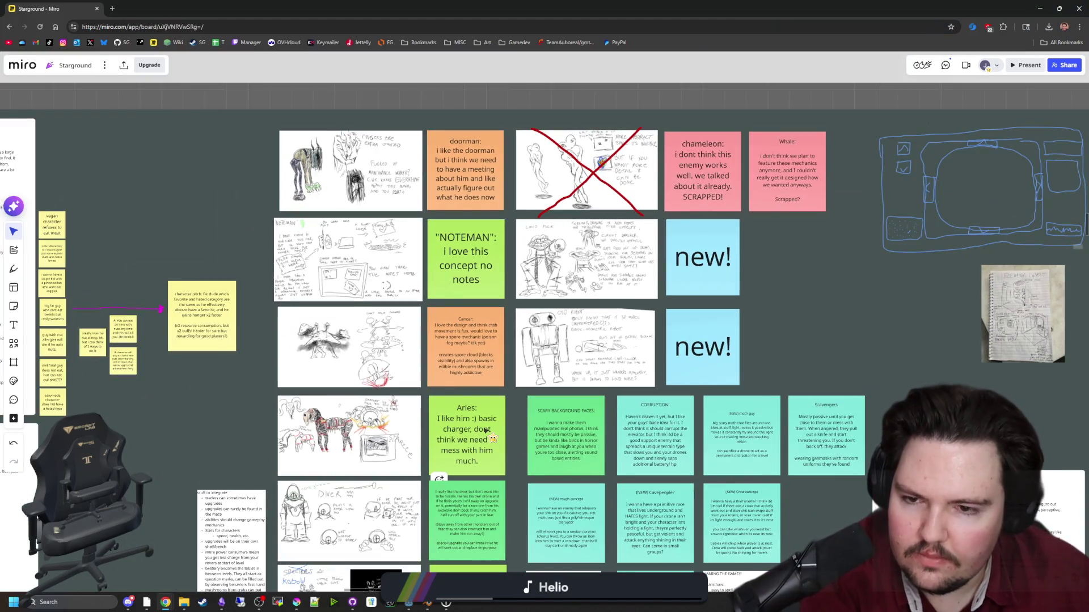
{"action": "scroll", "coordinate": [310, 263], "scroll_direction": "up", "scroll_amount": 5}
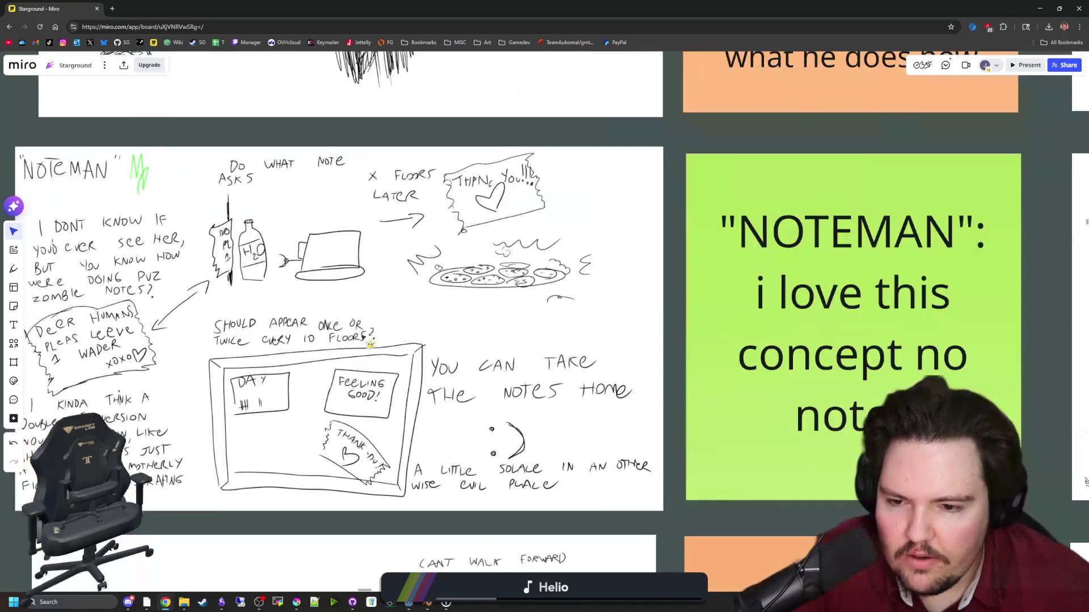
{"action": "scroll", "coordinate": [243, 344], "scroll_direction": "up", "scroll_amount": 2}
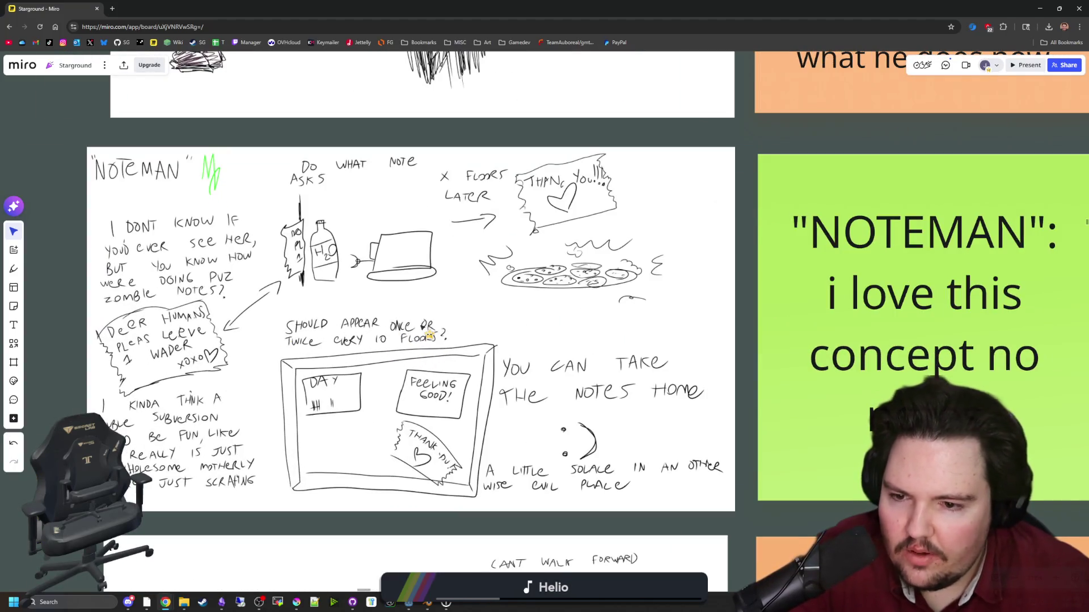
{"action": "scroll", "coordinate": [429, 334], "scroll_direction": "down", "scroll_amount": 8}
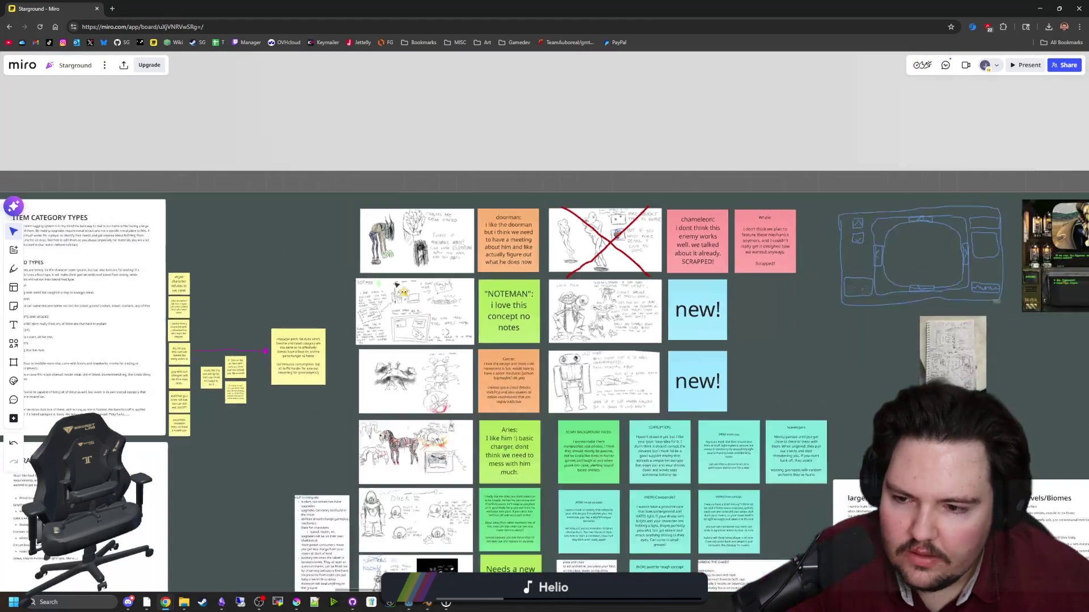
{"action": "scroll", "coordinate": [405, 213], "scroll_direction": "down", "scroll_amount": 3}
{"action": "scroll", "coordinate": [429, 338], "scroll_direction": "up", "scroll_amount": 3}
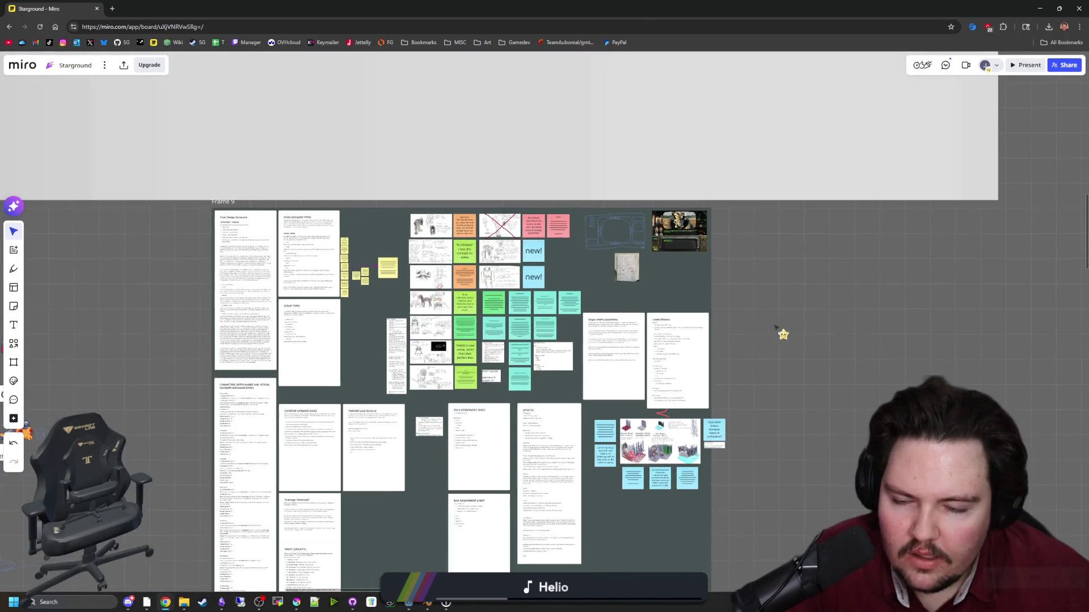
{"action": "scroll", "coordinate": [430, 337], "scroll_direction": "up", "scroll_amount": 5}
{"action": "scroll", "coordinate": [453, 362], "scroll_direction": "down", "scroll_amount": 4}
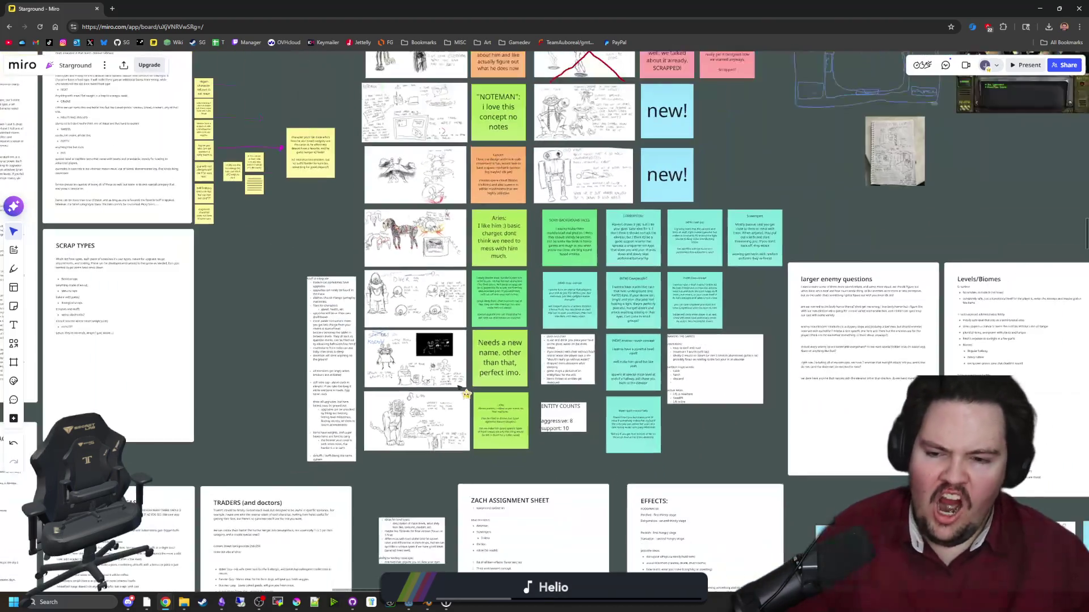
{"action": "scroll", "coordinate": [421, 420], "scroll_direction": "up", "scroll_amount": 3}
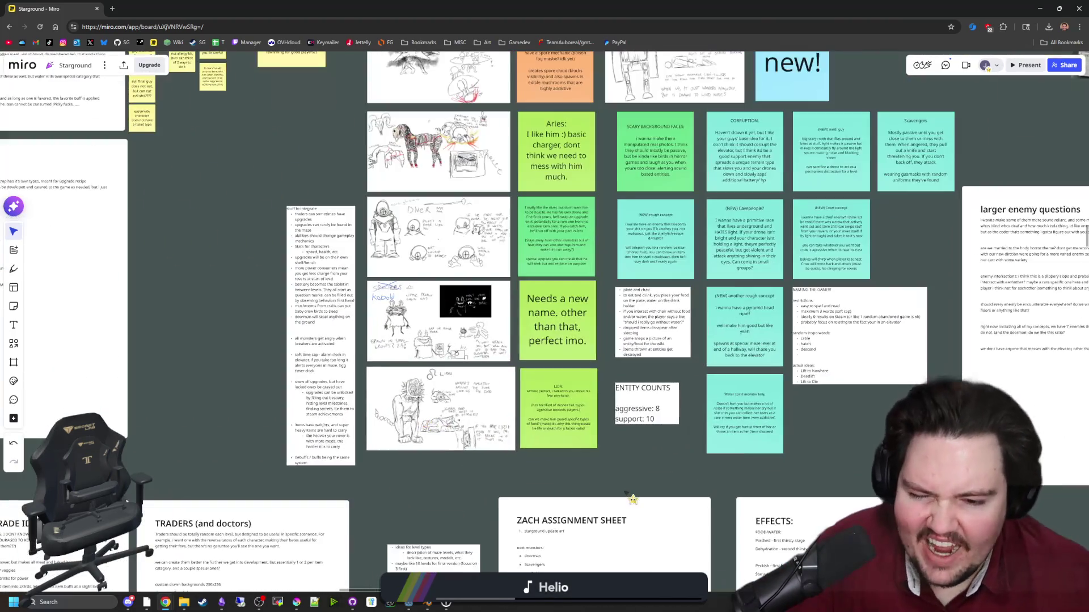
{"action": "scroll", "coordinate": [465, 391], "scroll_direction": "up", "scroll_amount": 4}
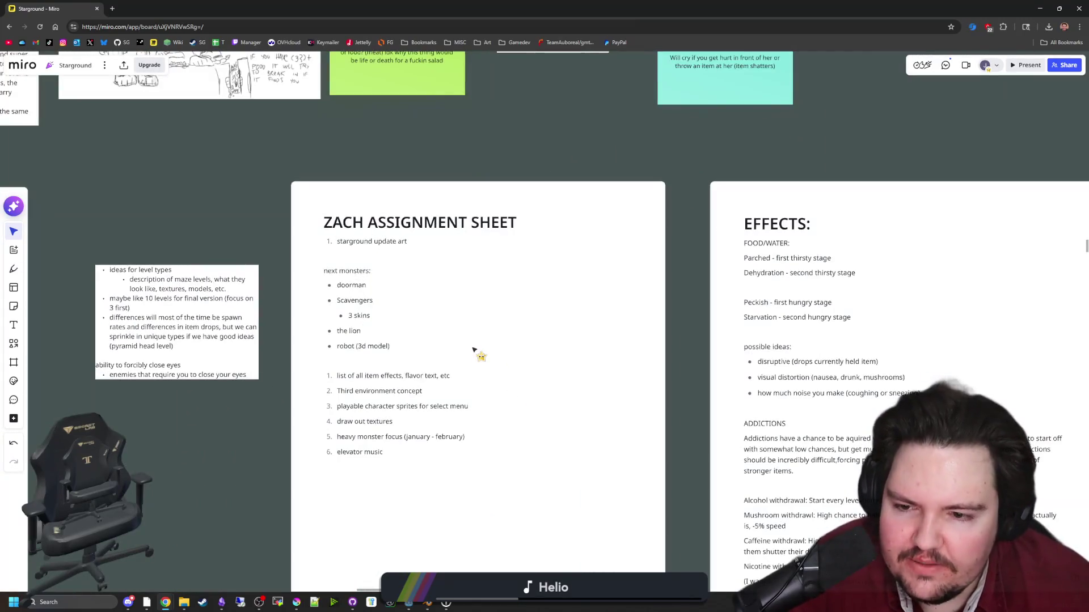
{"action": "scroll", "coordinate": [479, 351], "scroll_direction": "down", "scroll_amount": 5}
{"action": "scroll", "coordinate": [623, 227], "scroll_direction": "up", "scroll_amount": 5}
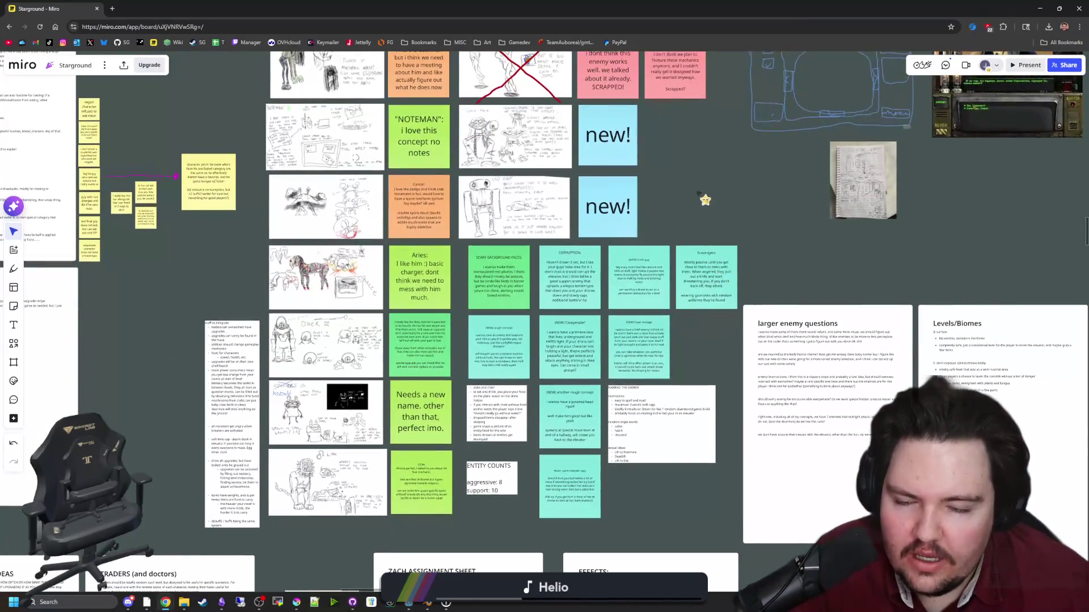
{"action": "scroll", "coordinate": [603, 317], "scroll_direction": "up", "scroll_amount": 10}
{"action": "scroll", "coordinate": [603, 317], "scroll_direction": "down", "scroll_amount": 2}
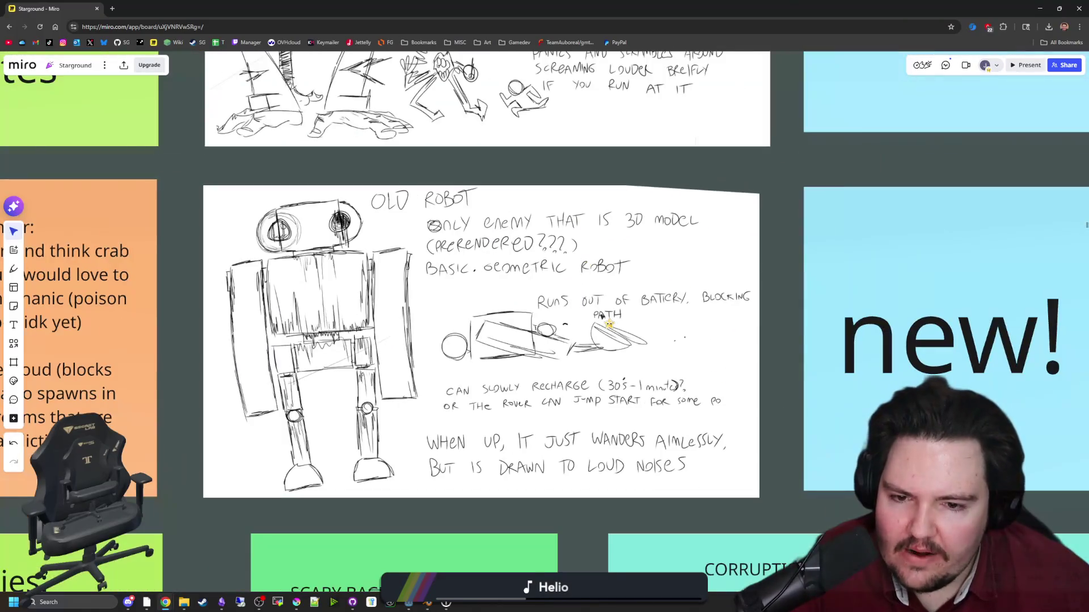
{"action": "scroll", "coordinate": [640, 311], "scroll_direction": "up", "scroll_amount": 2}
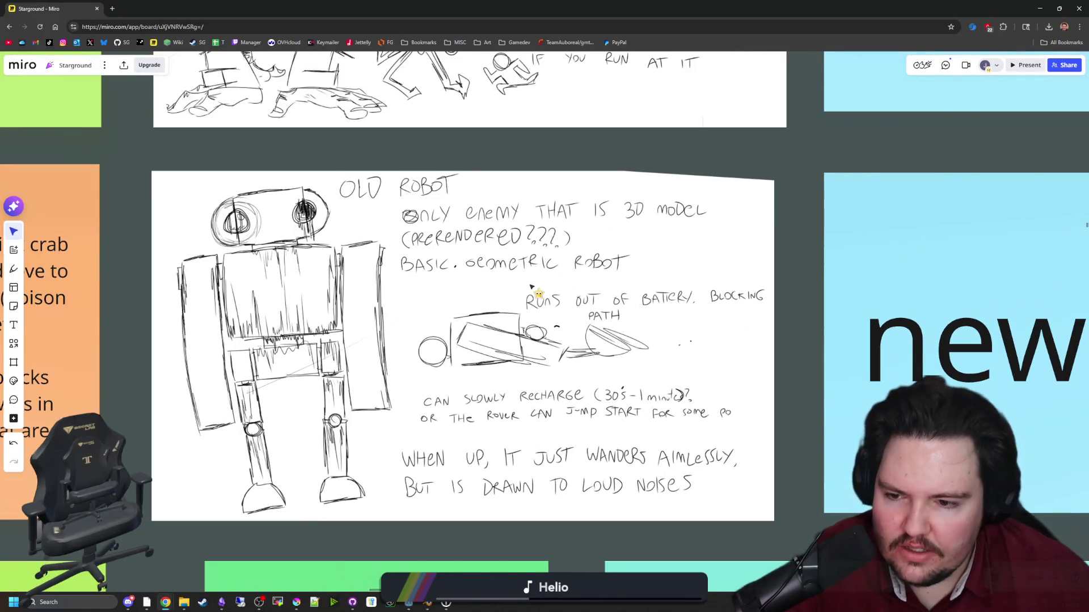
{"action": "scroll", "coordinate": [531, 286], "scroll_direction": "down", "scroll_amount": 3}
{"action": "scroll", "coordinate": [491, 309], "scroll_direction": "up", "scroll_amount": 1}
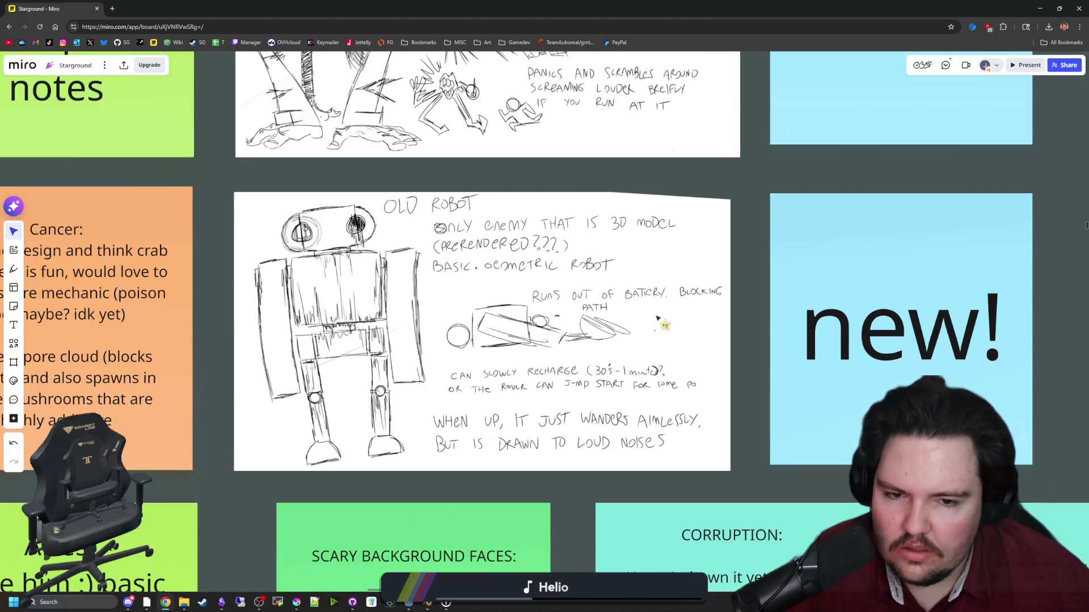
{"action": "left_click", "coordinate": [746, 311]}
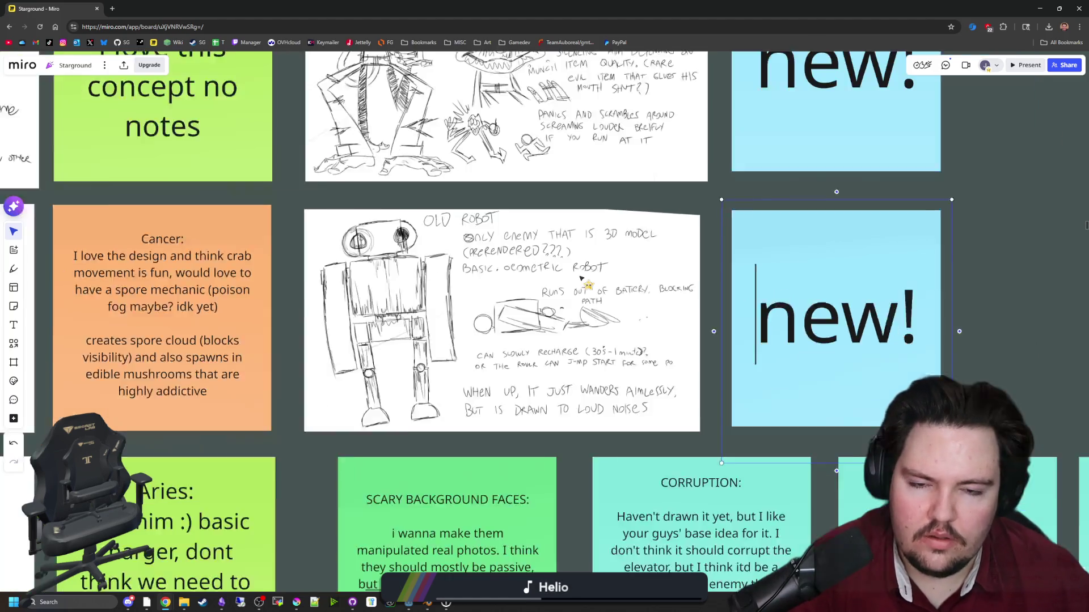
{"action": "scroll", "coordinate": [759, 297], "scroll_direction": "down", "scroll_amount": 2}
{"action": "left_click", "coordinate": [1050, 291]}
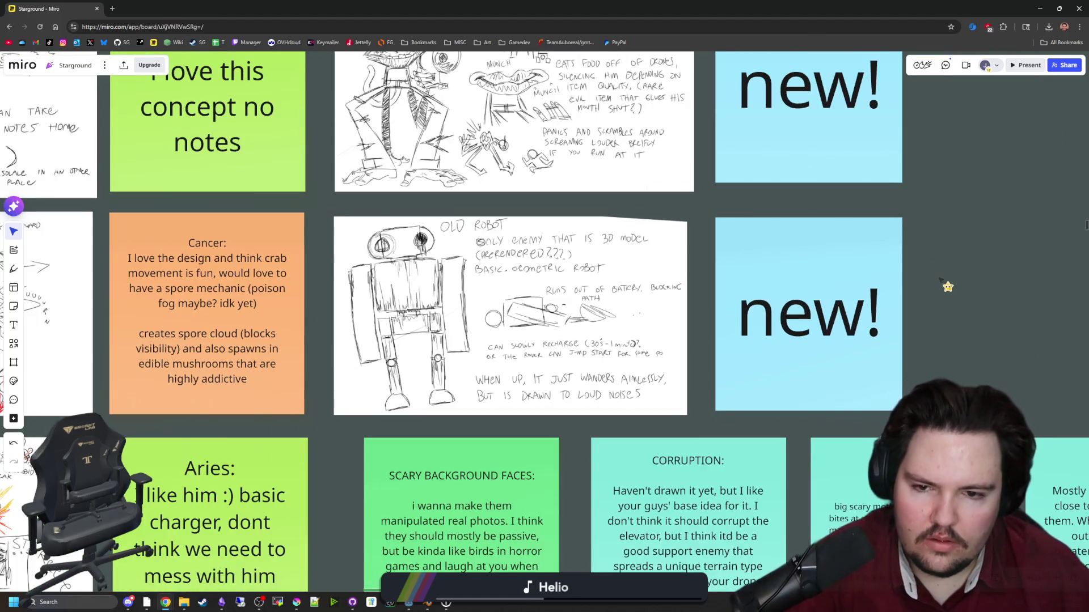
{"action": "scroll", "coordinate": [701, 281], "scroll_direction": "up", "scroll_amount": 2}
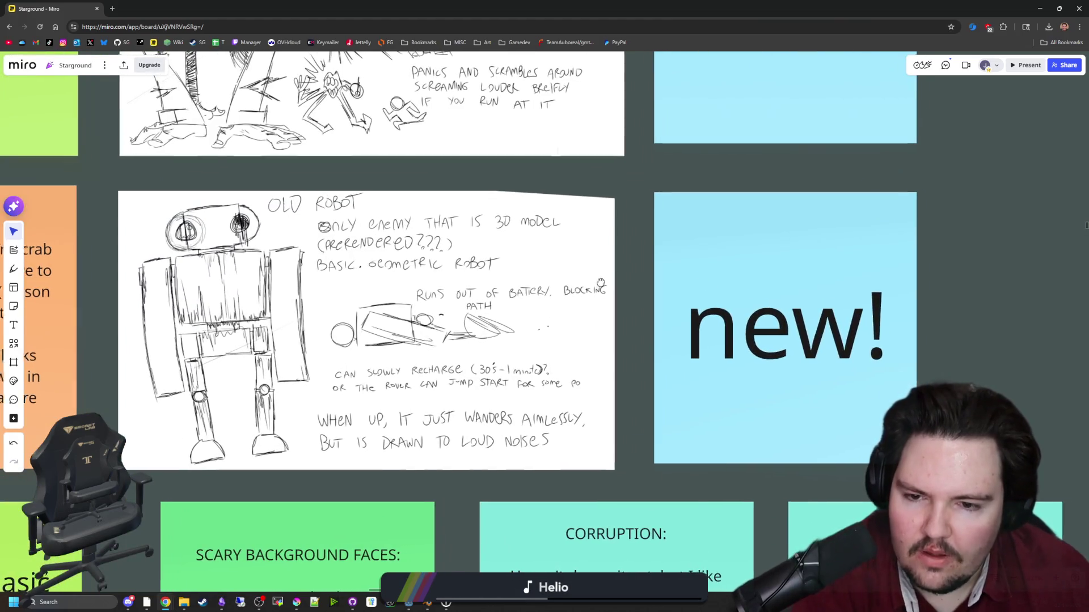
{"action": "scroll", "coordinate": [389, 324], "scroll_direction": "up", "scroll_amount": 3}
{"action": "scroll", "coordinate": [380, 330], "scroll_direction": "down", "scroll_amount": 3}
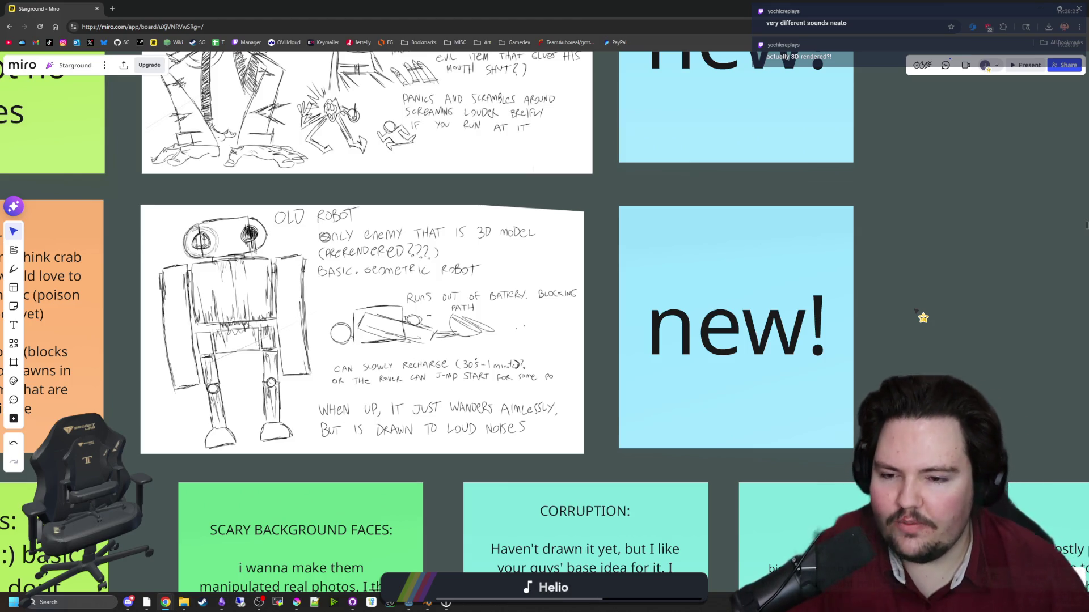
{"action": "scroll", "coordinate": [510, 462], "scroll_direction": "up", "scroll_amount": 3}
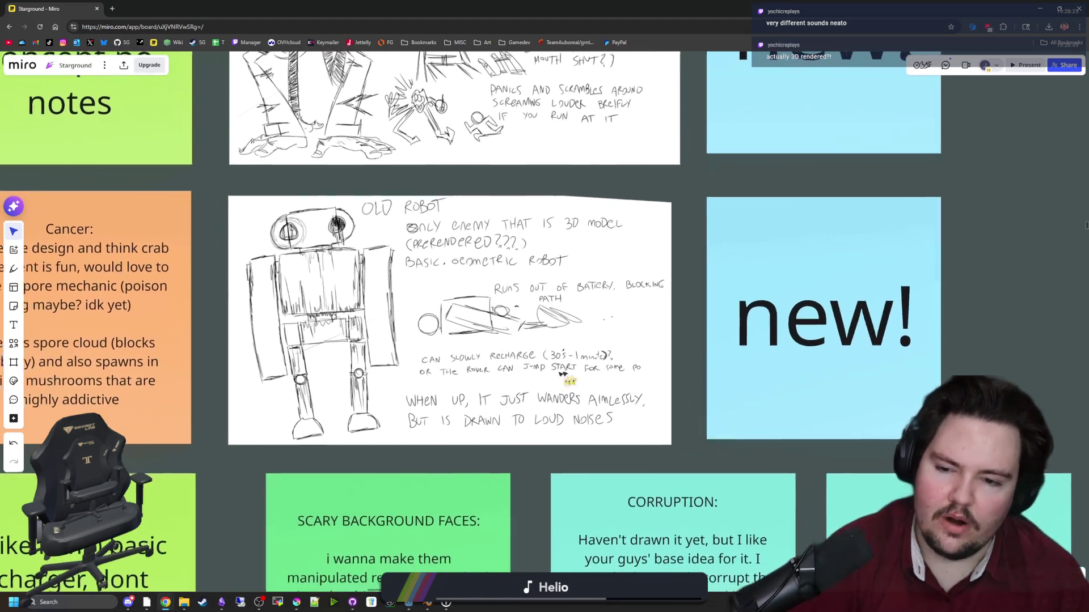
{"action": "left_click", "coordinate": [511, 471]}
{"action": "left_click", "coordinate": [502, 252]}
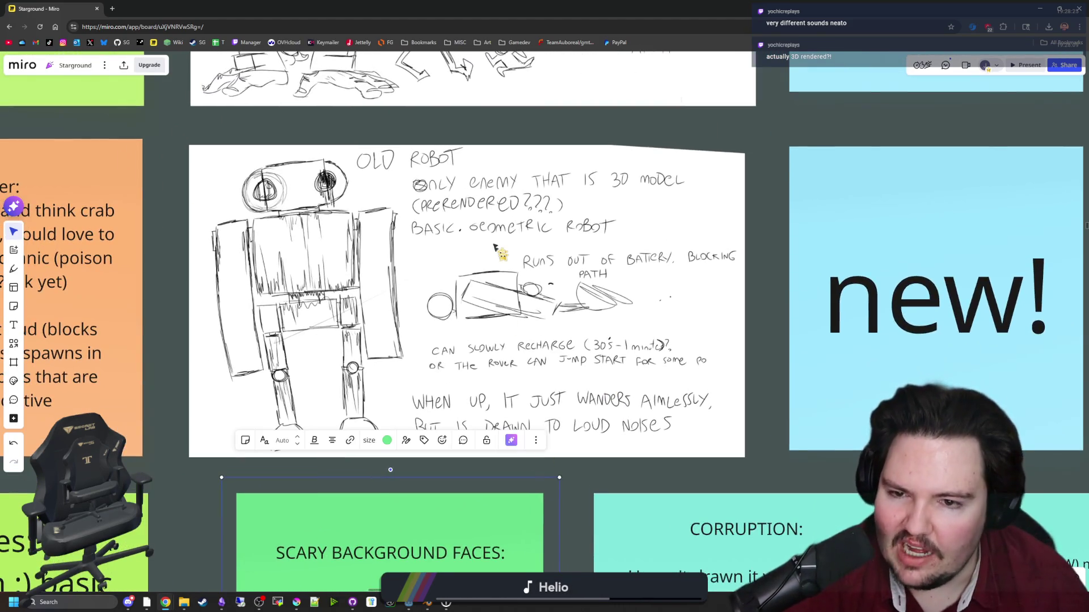
{"action": "left_click", "coordinate": [690, 482]}
{"action": "scroll", "coordinate": [628, 389], "scroll_direction": "down", "scroll_amount": 5}
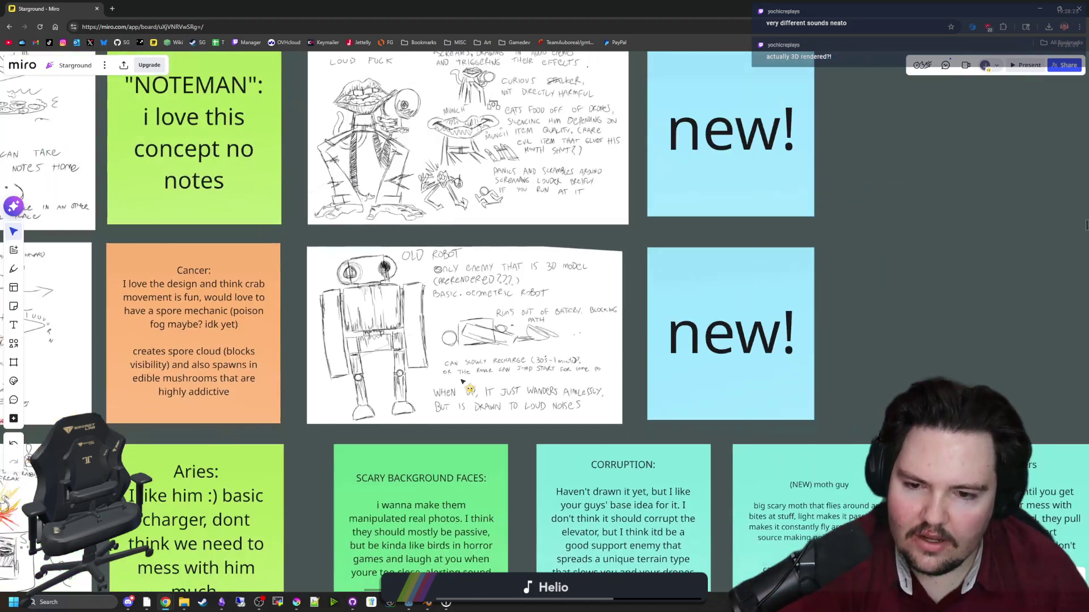
{"action": "scroll", "coordinate": [473, 312], "scroll_direction": "up", "scroll_amount": 4}
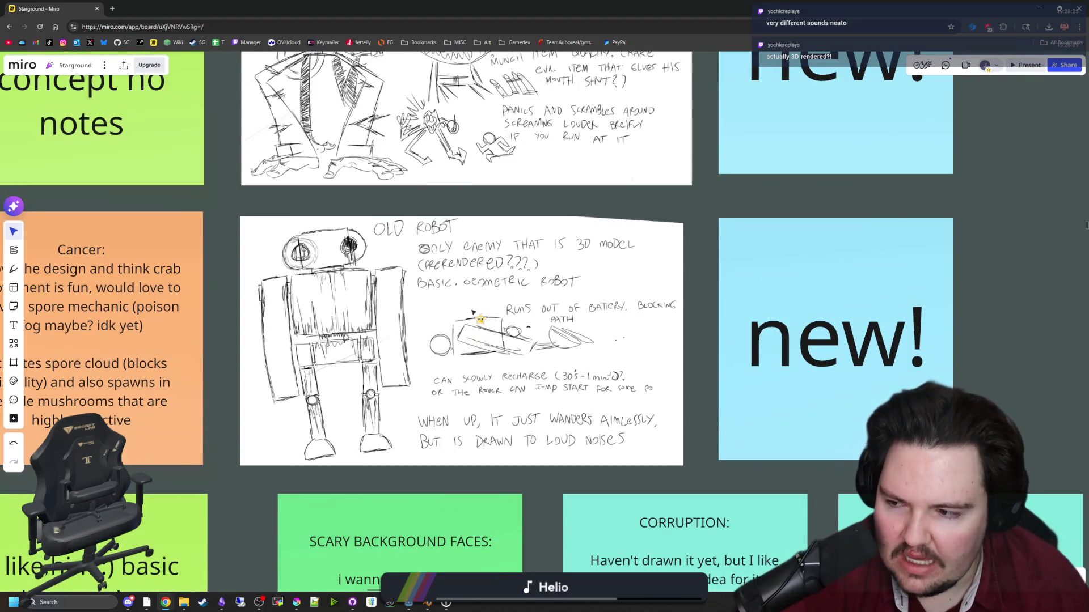
{"action": "scroll", "coordinate": [473, 312], "scroll_direction": "up", "scroll_amount": 3}
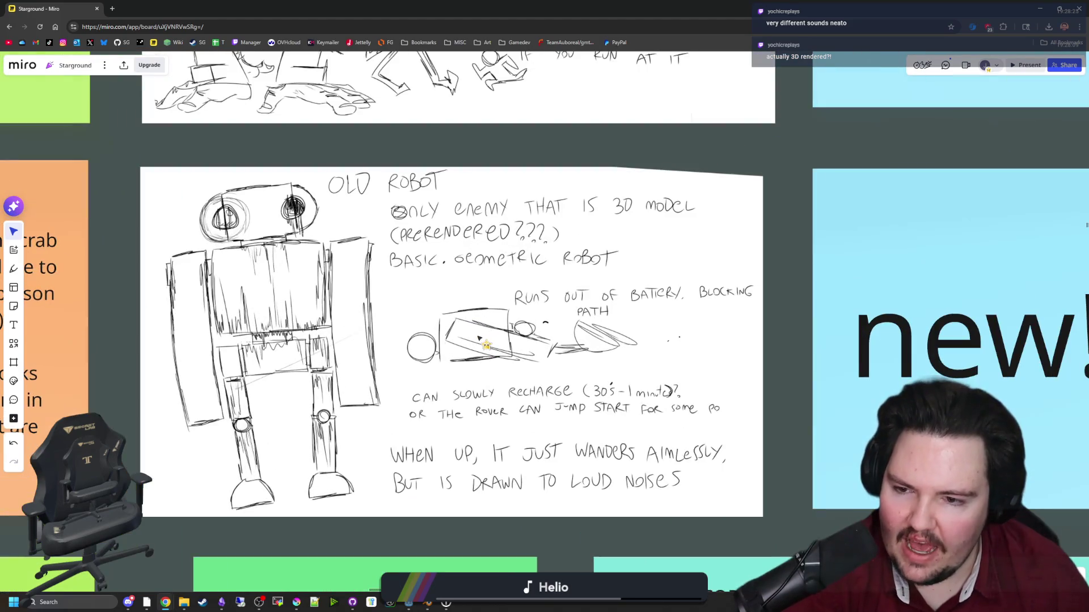
{"action": "scroll", "coordinate": [376, 365], "scroll_direction": "down", "scroll_amount": 3}
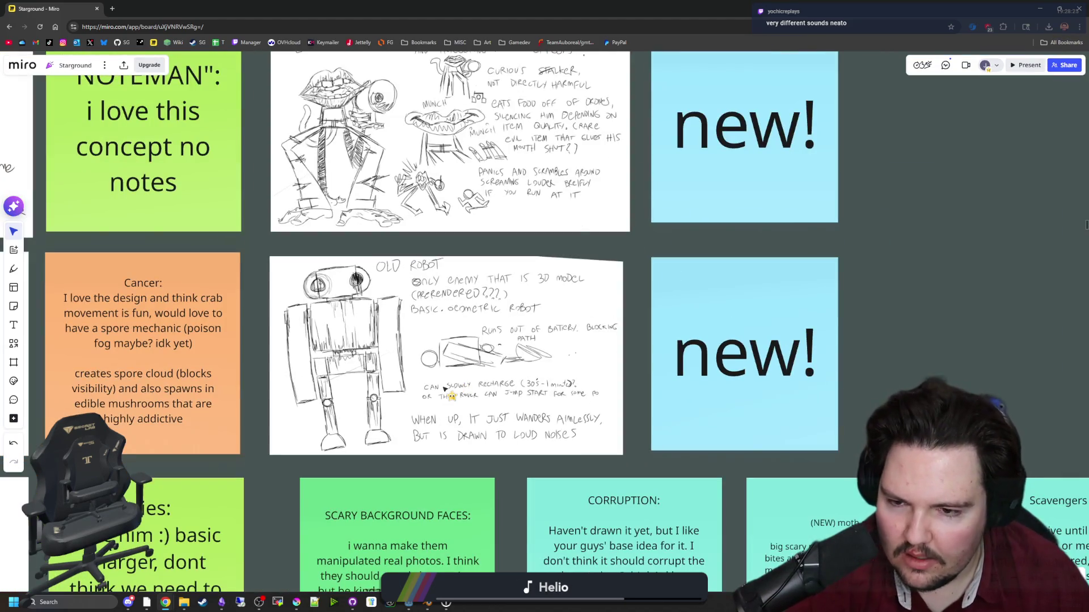
{"action": "scroll", "coordinate": [374, 363], "scroll_direction": "up", "scroll_amount": 2}
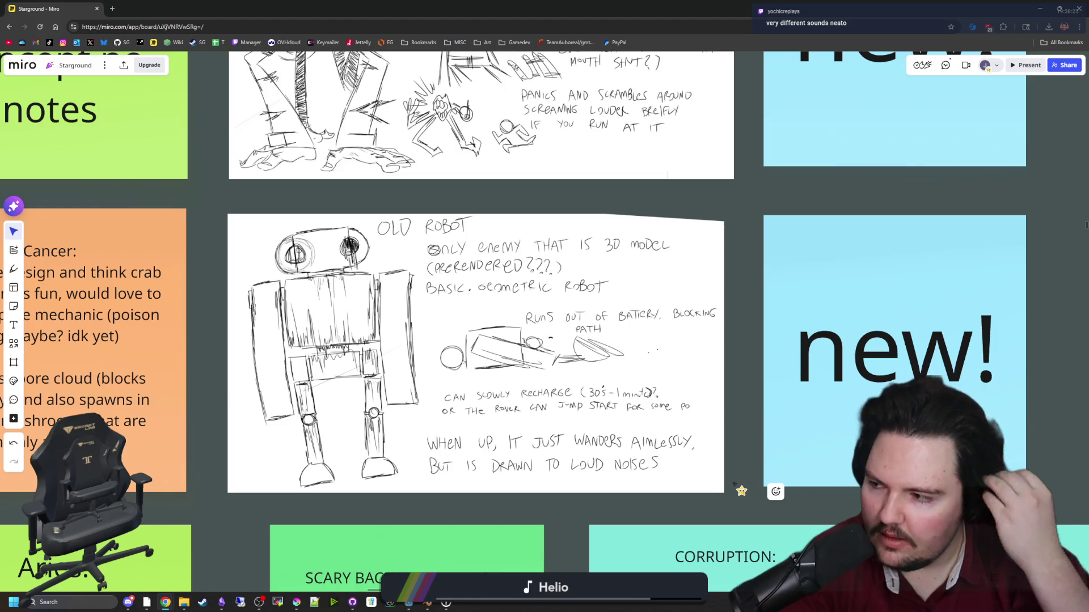
{"action": "scroll", "coordinate": [508, 496], "scroll_direction": "up", "scroll_amount": 1}
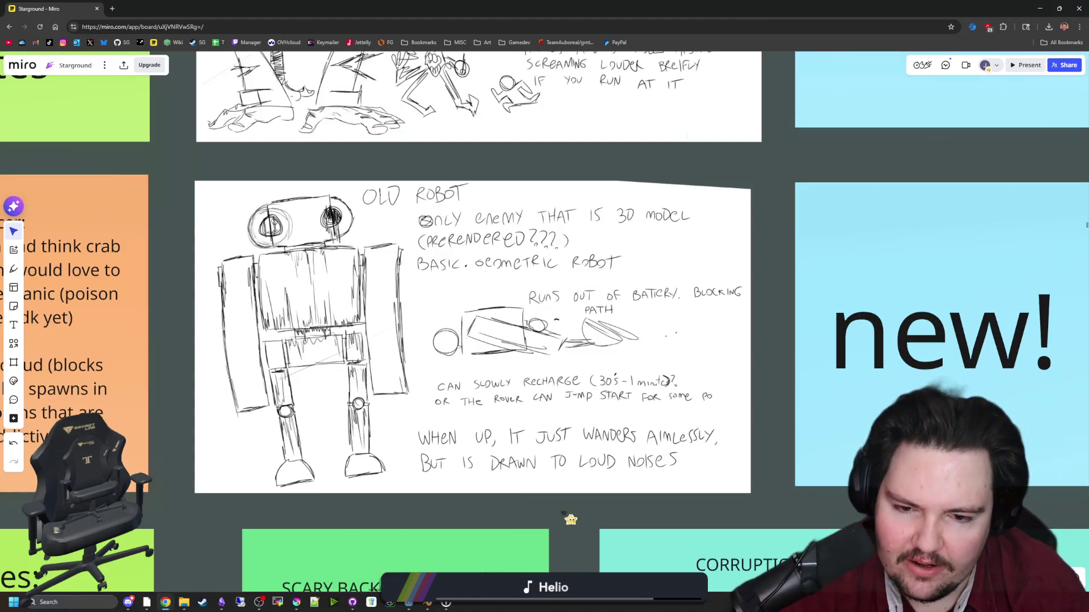
{"action": "scroll", "coordinate": [607, 374], "scroll_direction": "up", "scroll_amount": 1}
{"action": "scroll", "coordinate": [567, 408], "scroll_direction": "down", "scroll_amount": 2}
{"action": "scroll", "coordinate": [561, 426], "scroll_direction": "up", "scroll_amount": 2}
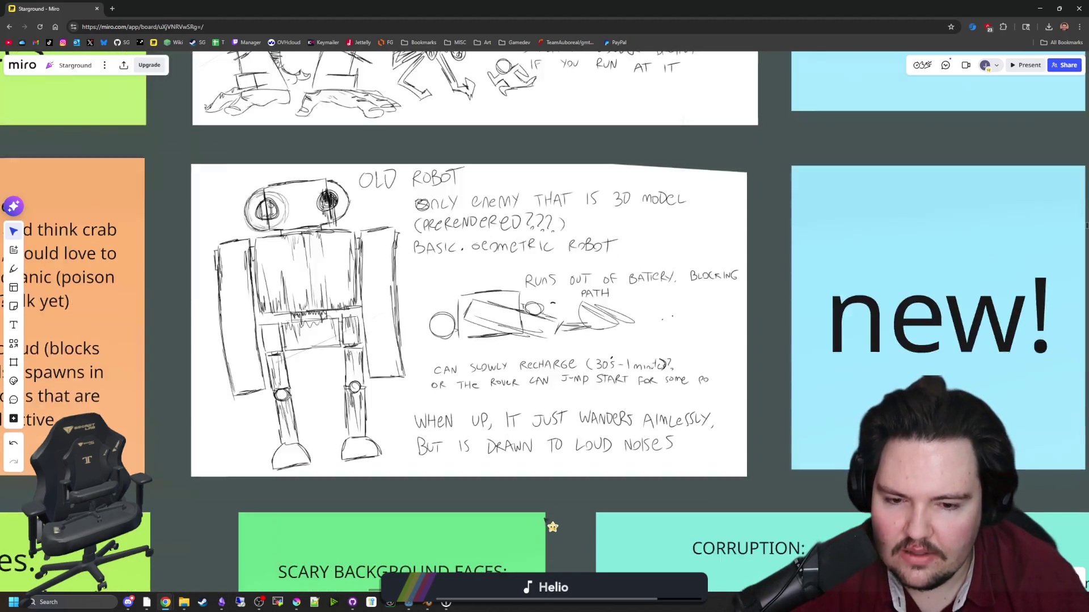
{"action": "left_click", "coordinate": [512, 498]}
{"action": "left_click", "coordinate": [590, 492]}
{"action": "scroll", "coordinate": [623, 394], "scroll_direction": "up", "scroll_amount": 2}
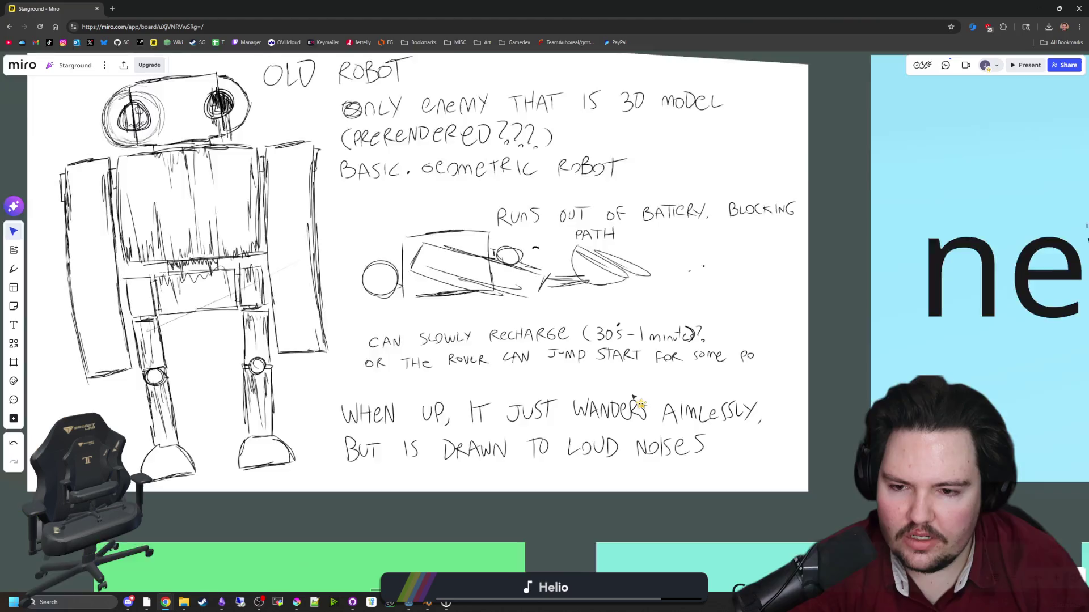
{"action": "scroll", "coordinate": [598, 394], "scroll_direction": "down", "scroll_amount": 3}
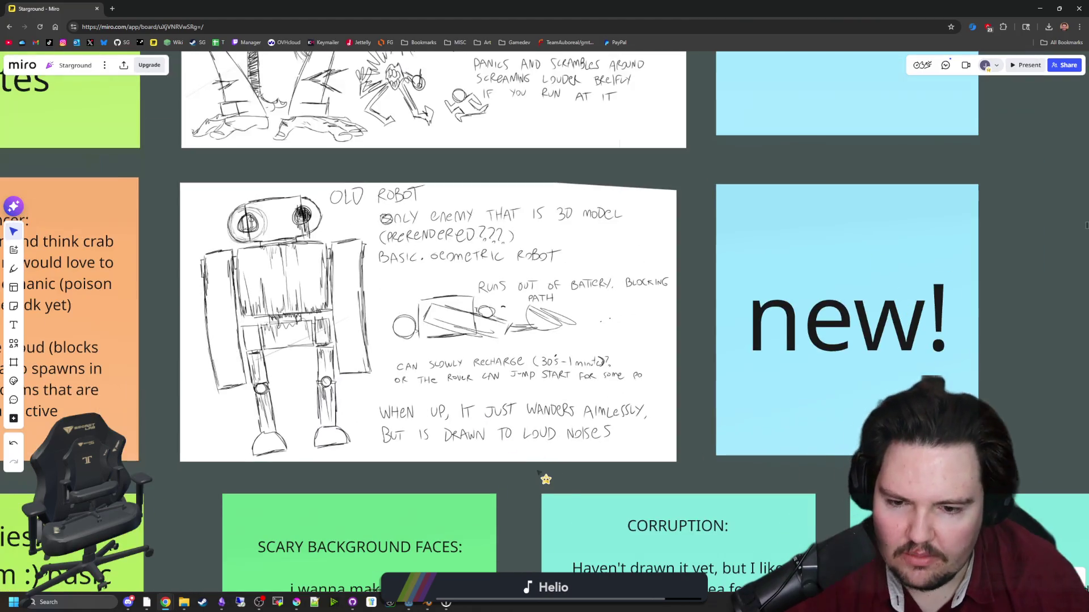
{"action": "scroll", "coordinate": [533, 472], "scroll_direction": "down", "scroll_amount": 3}
{"action": "scroll", "coordinate": [738, 397], "scroll_direction": "up", "scroll_amount": 4}
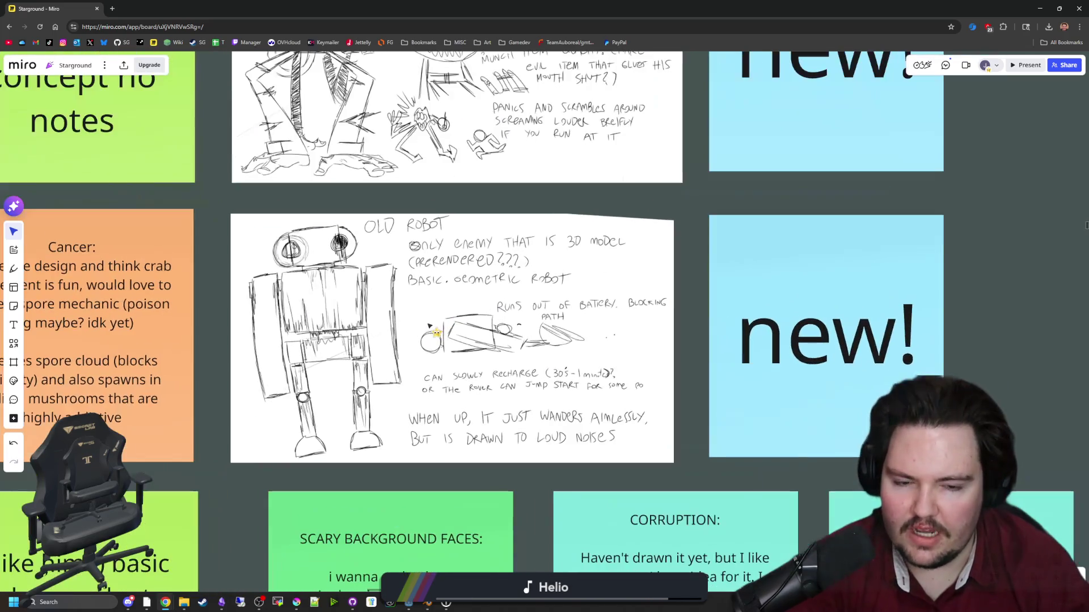
{"action": "scroll", "coordinate": [964, 334], "scroll_direction": "up", "scroll_amount": 1}
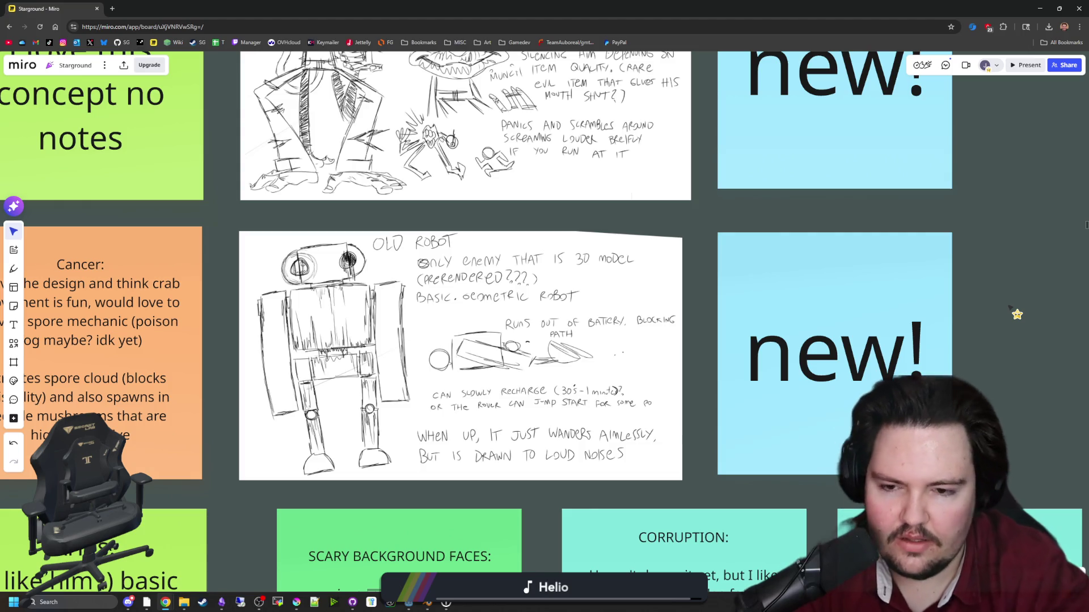
{"action": "scroll", "coordinate": [448, 379], "scroll_direction": "up", "scroll_amount": 3}
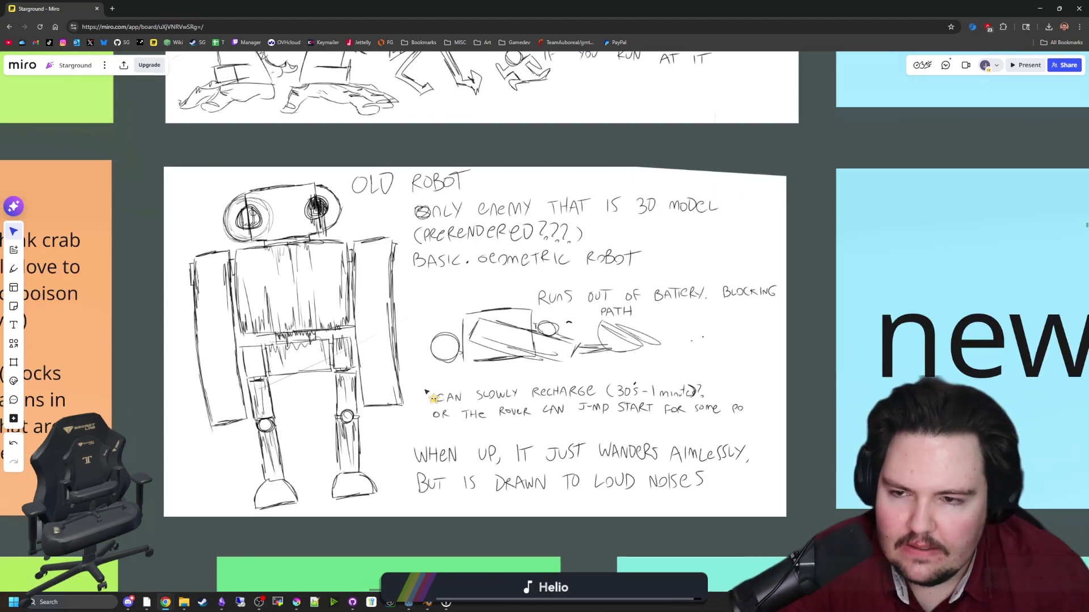
{"action": "scroll", "coordinate": [286, 224], "scroll_direction": "up", "scroll_amount": 2}
{"action": "scroll", "coordinate": [288, 231], "scroll_direction": "down", "scroll_amount": 2}
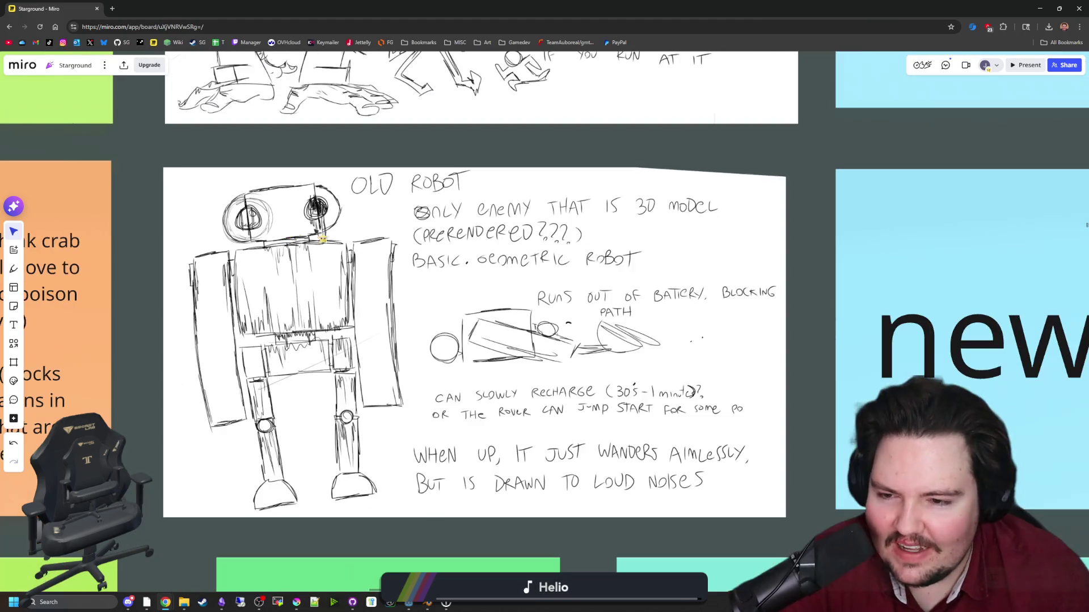
{"action": "scroll", "coordinate": [258, 213], "scroll_direction": "up", "scroll_amount": 2}
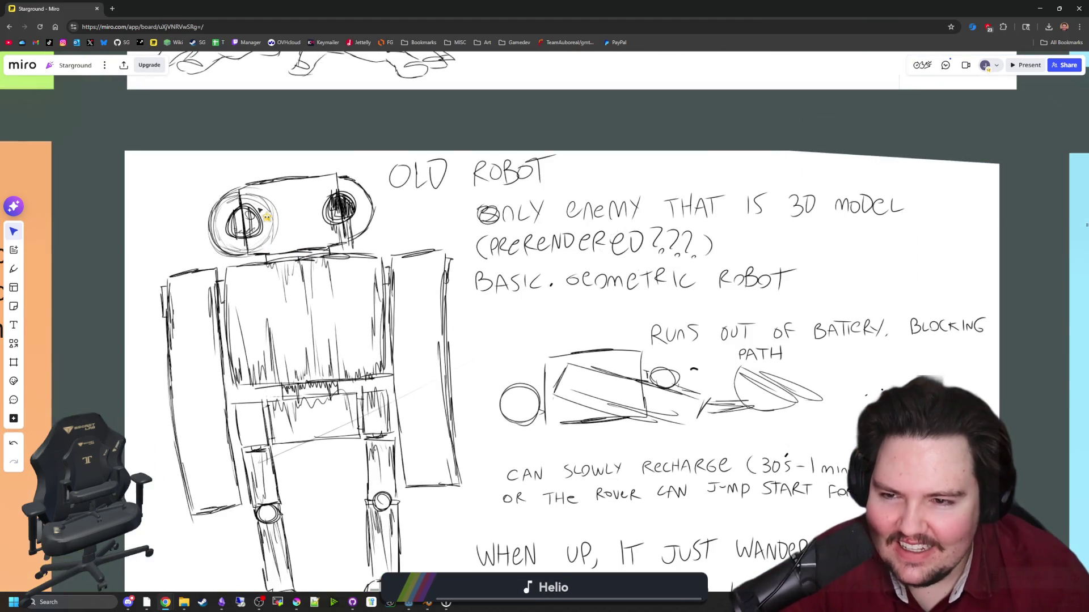
{"action": "scroll", "coordinate": [374, 256], "scroll_direction": "down", "scroll_amount": 4}
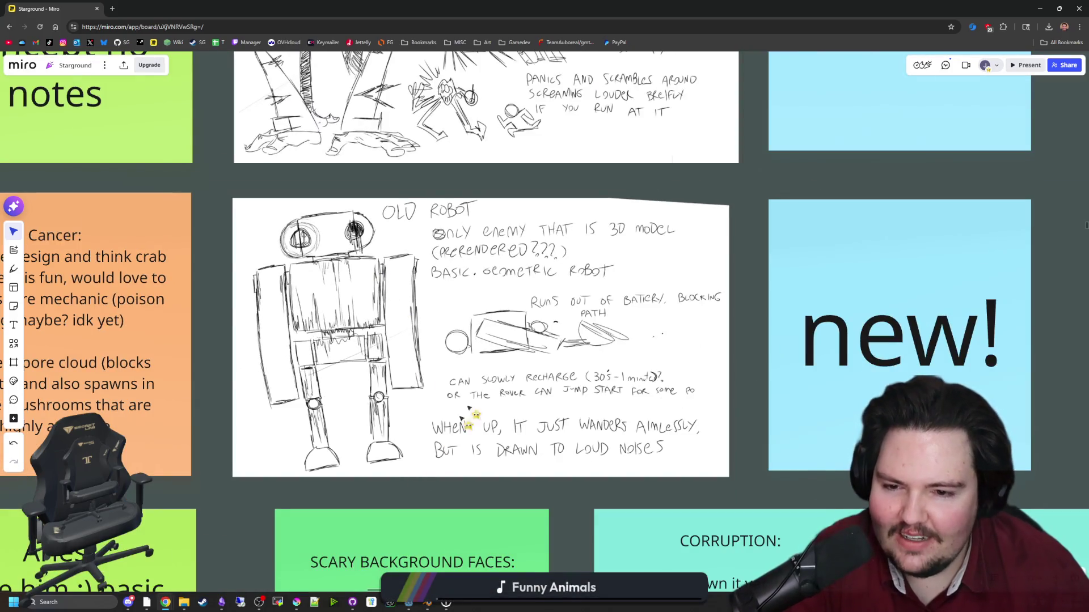
{"action": "scroll", "coordinate": [470, 295], "scroll_direction": "up", "scroll_amount": 2}
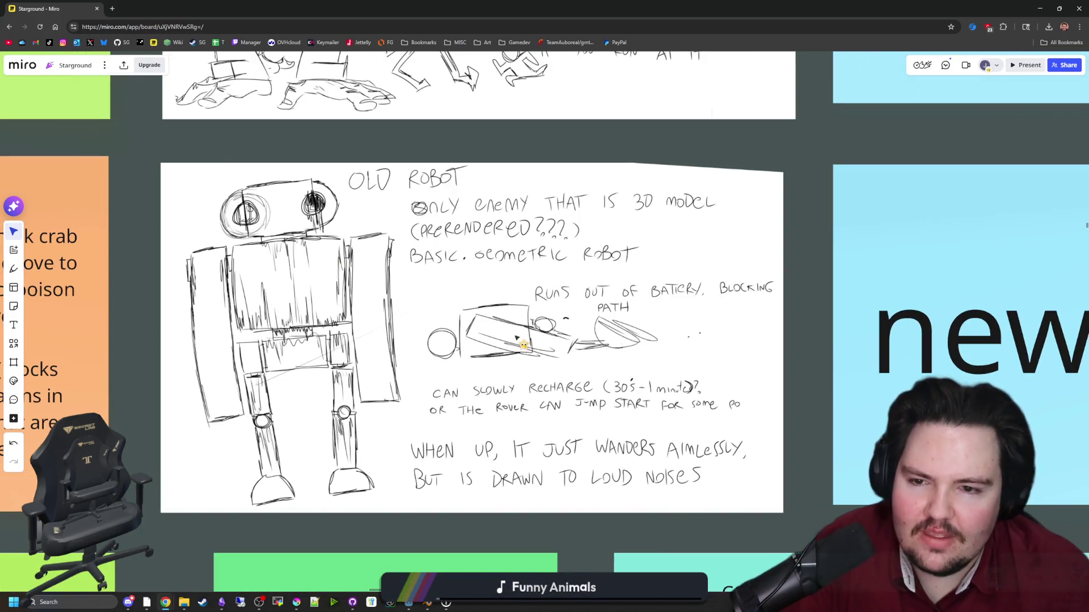
{"action": "key", "text": "alt+Tab"}
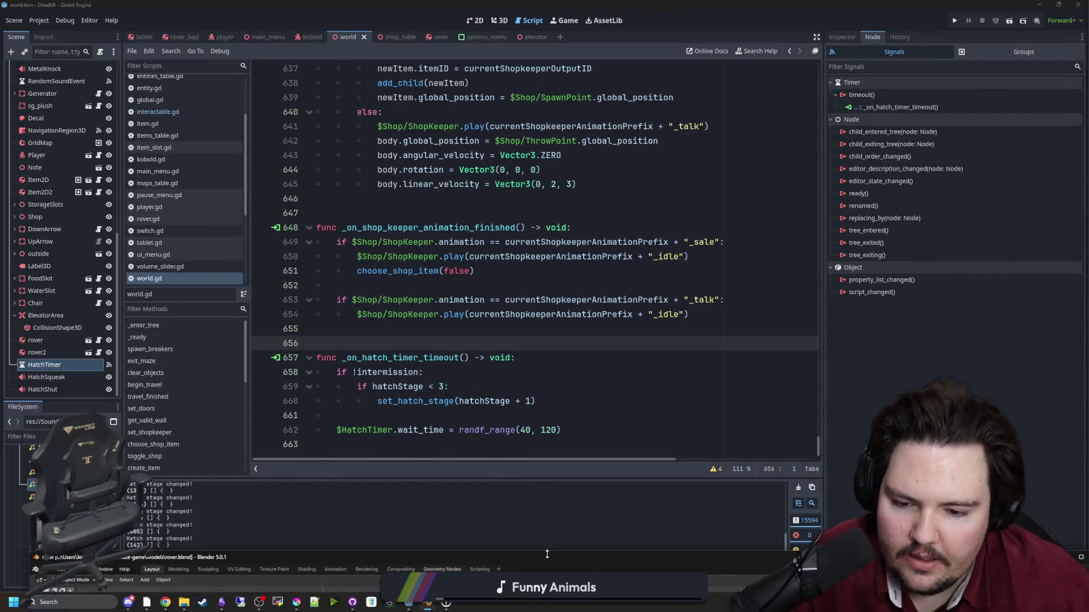
Switch to Blender and start a new General scene, replacing the rover model.
{"action": "key", "text": "alt+Tab"}
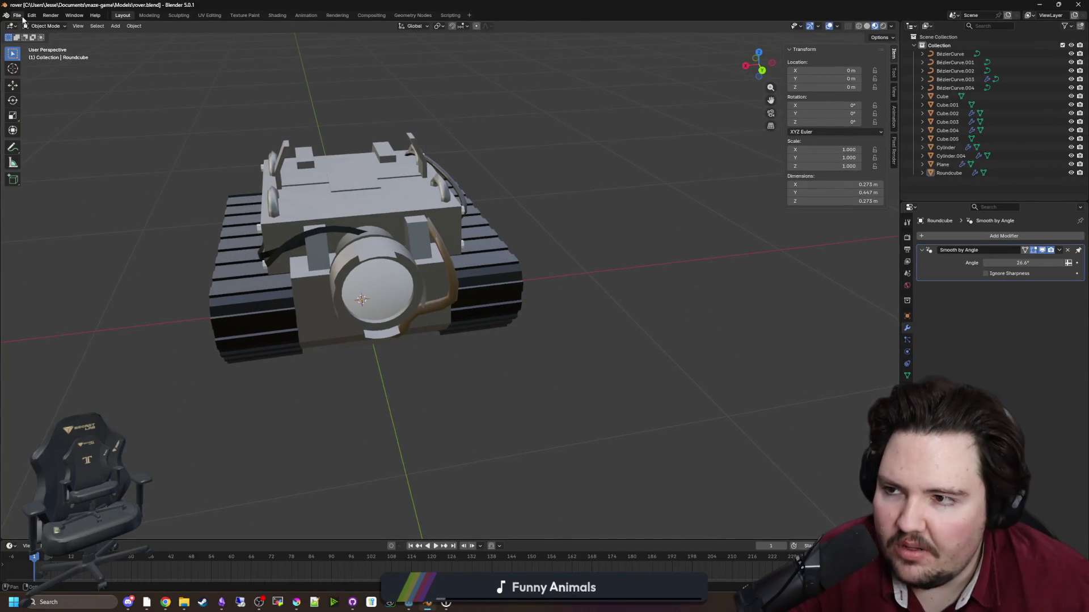
{"action": "left_click", "coordinate": [17, 15]}
{"action": "mouse_move", "coordinate": [101, 28]}
{"action": "left_click", "coordinate": [117, 26]}
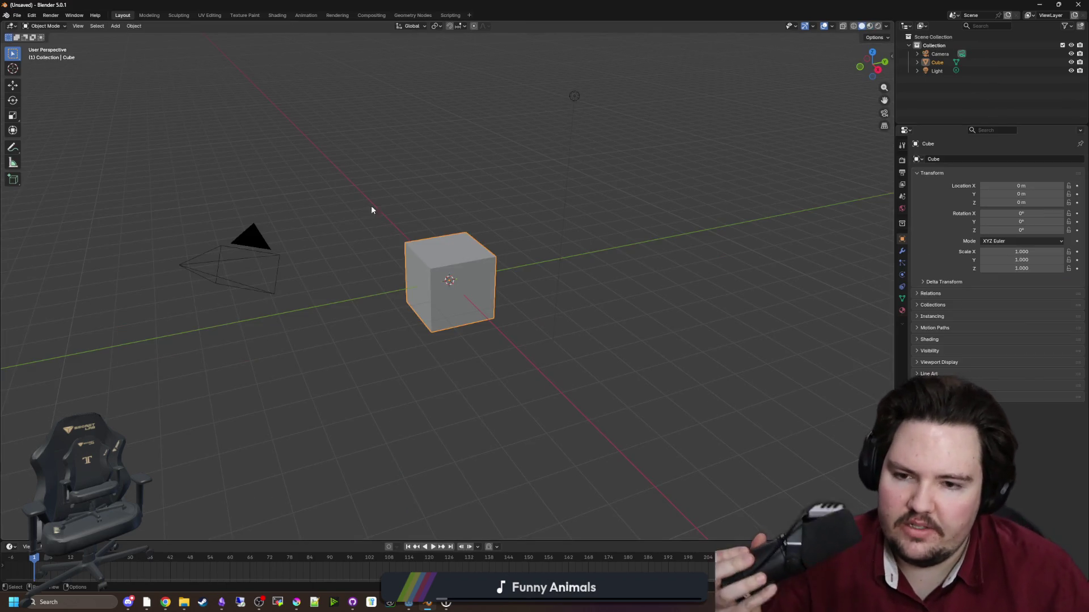
{"action": "left_click", "coordinate": [450, 275]}
{"action": "scroll", "coordinate": [450, 274], "scroll_direction": "up", "scroll_amount": 5}
Replace the default cube with a newly added cube mesh at the origin.
{"action": "key", "text": "Delete"}
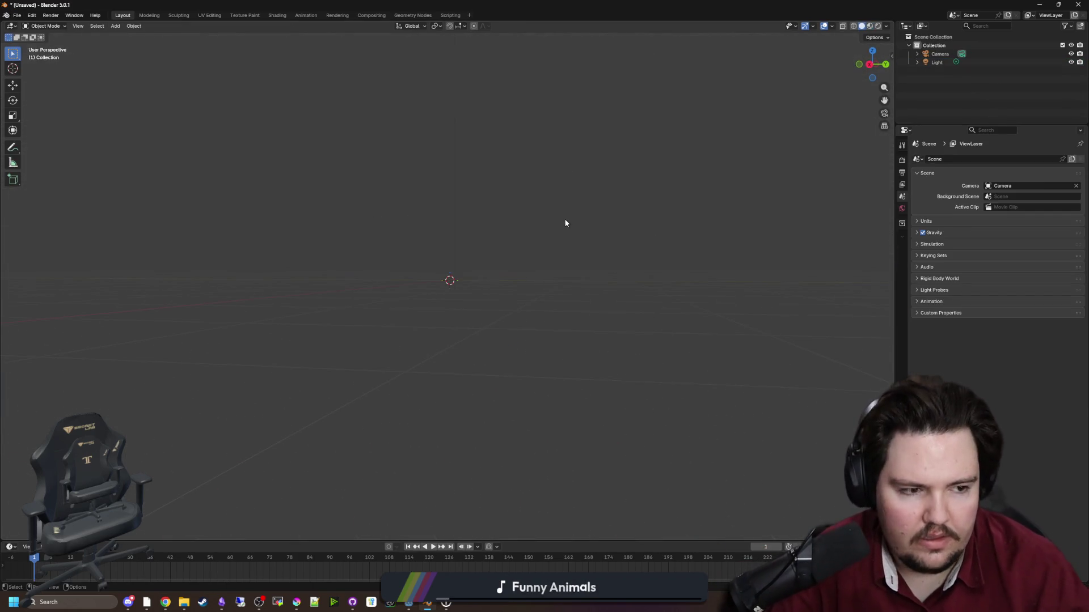
{"action": "key", "text": "shift+a"}
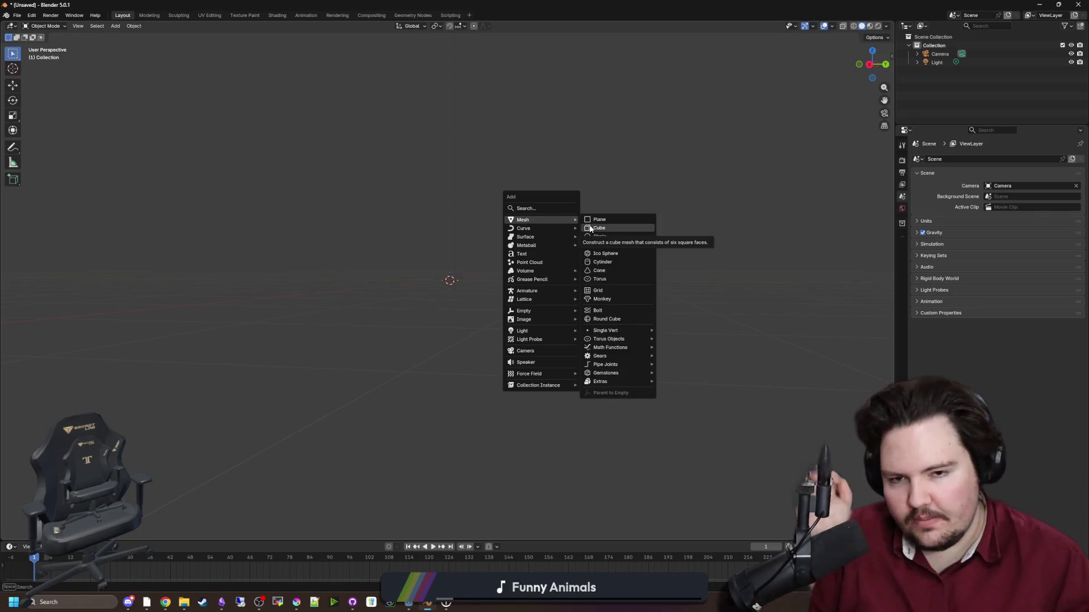
{"action": "left_click", "coordinate": [590, 228]}
{"action": "left_click_drag", "start_coordinate": [533, 252], "coordinate": [539, 270]}
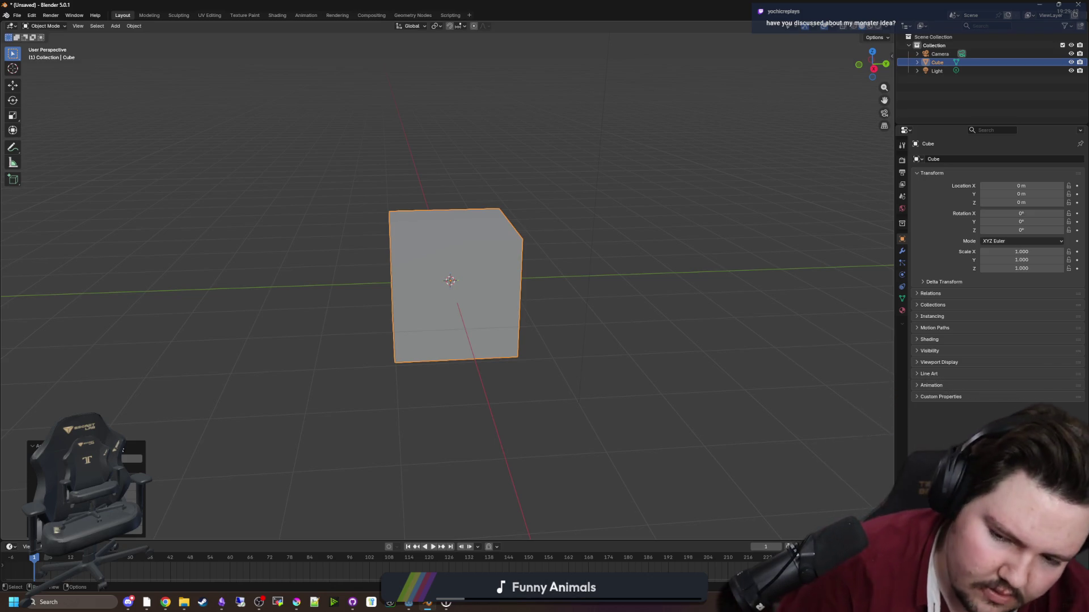
{"action": "mouse_move", "coordinate": [131, 458]}
{"action": "left_mouse_down"}
{"action": "mouse_move", "coordinate": [170, 458]}
{"action": "mouse_move", "coordinate": [134, 458]}
{"action": "left_mouse_up"}
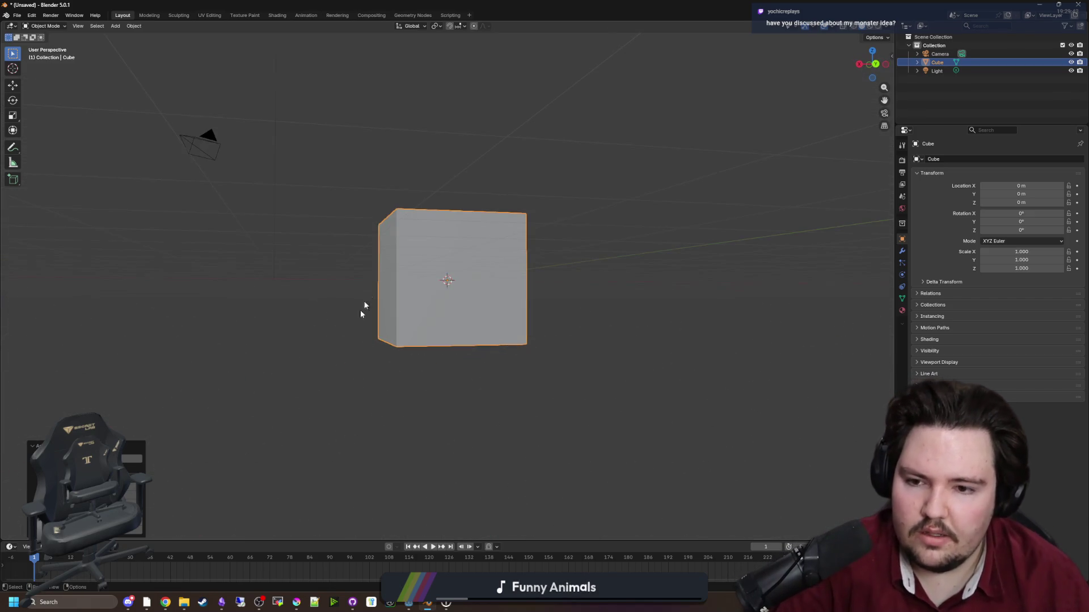
Raise the new cube 1 m along Z and keep it selected.
{"action": "key", "text": "g"}
{"action": "key", "text": "z"}
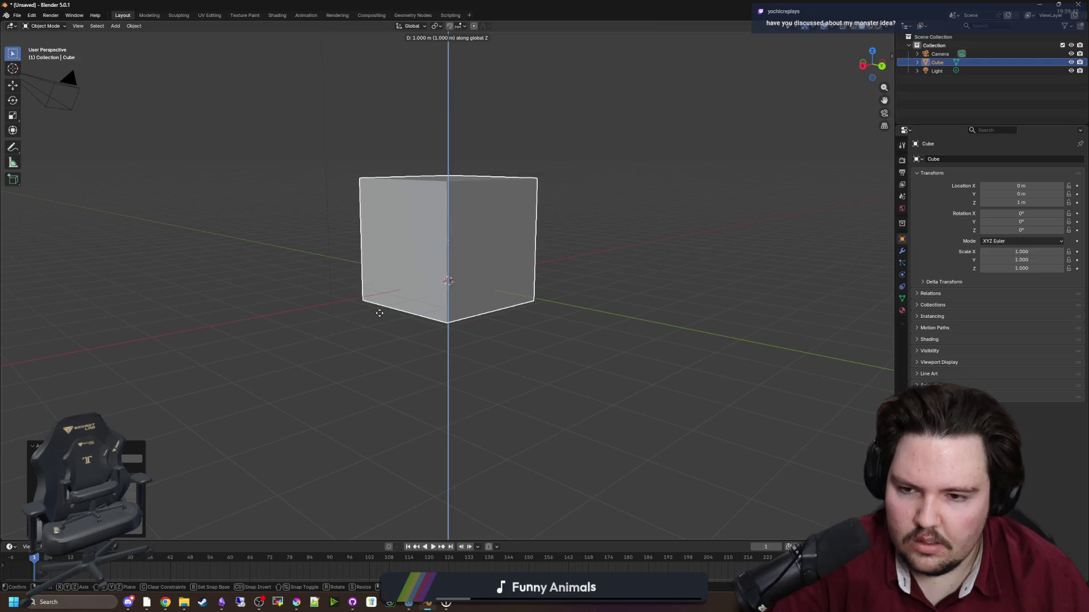
{"action": "left_click", "coordinate": [428, 352]}
{"action": "mouse_move", "coordinate": [428, 353]}
{"action": "left_mouse_down"}
{"action": "mouse_move", "coordinate": [484, 329]}
{"action": "mouse_move", "coordinate": [554, 360]}
{"action": "mouse_move", "coordinate": [648, 365]}
{"action": "mouse_move", "coordinate": [666, 352]}
{"action": "mouse_move", "coordinate": [440, 335]}
{"action": "left_mouse_up"}
{"action": "left_click", "coordinate": [440, 335]}
{"action": "key", "text": "ctrl+z"}
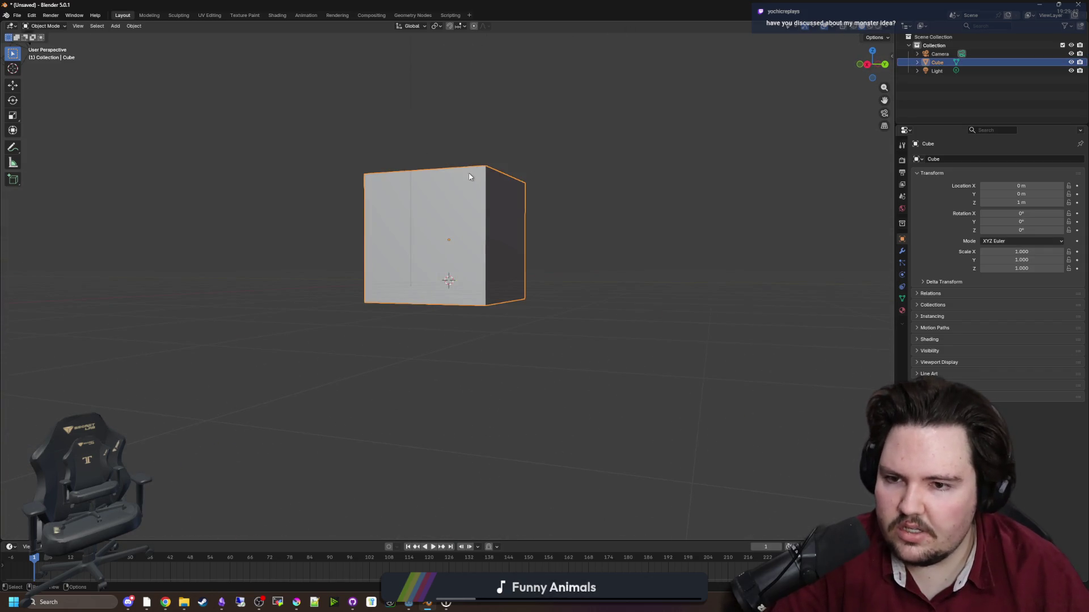
Save the scene as old_robot.blend in the game's Models folder.
{"action": "left_click", "coordinate": [17, 16]}
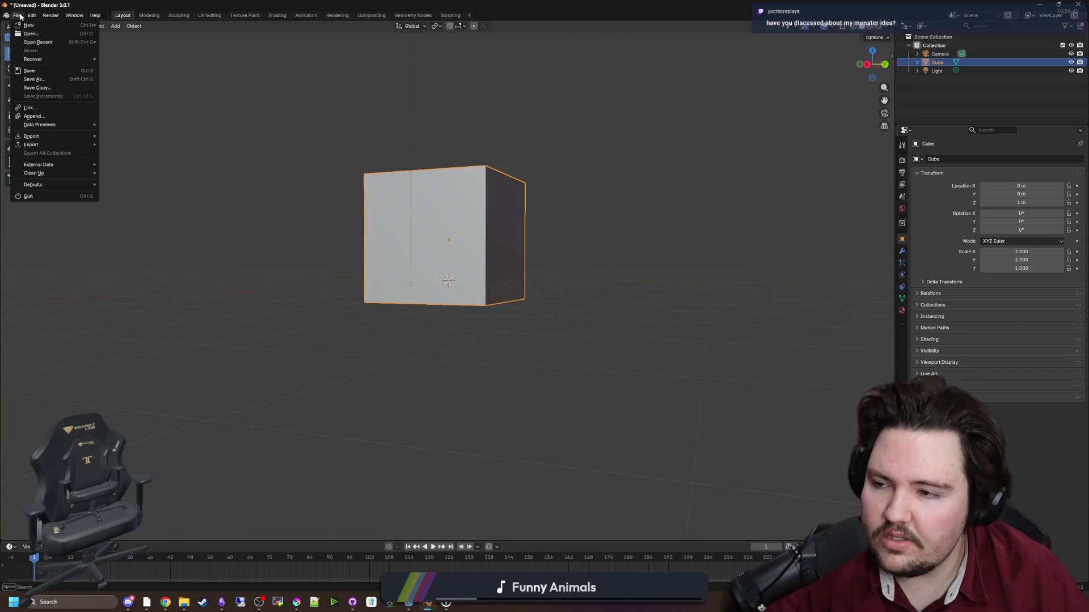
{"action": "left_click", "coordinate": [45, 76]}
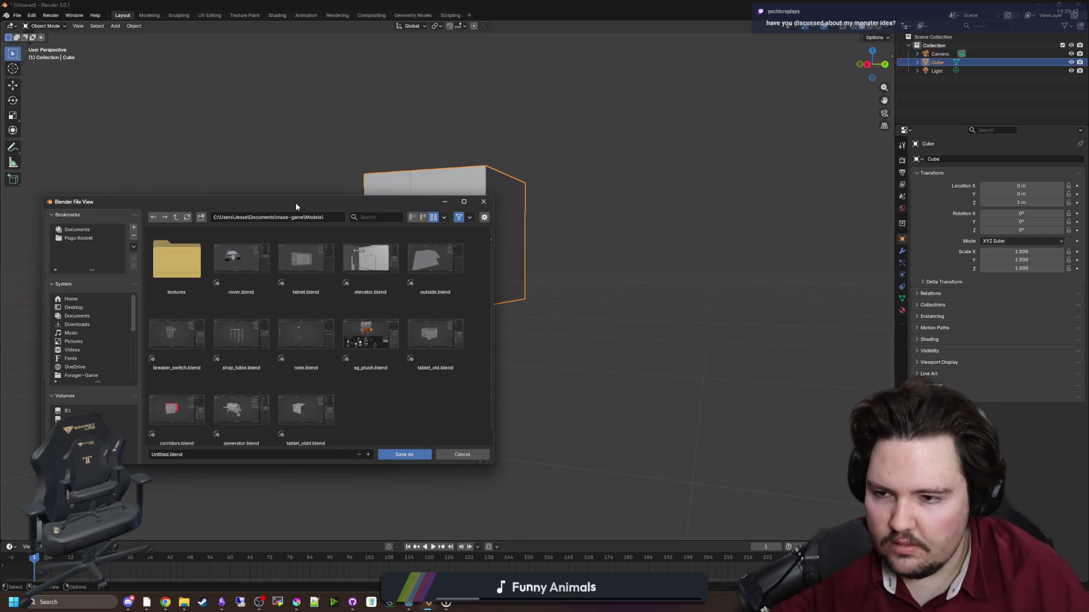
{"action": "left_click", "coordinate": [246, 453]}
{"action": "type", "text": "robot"}
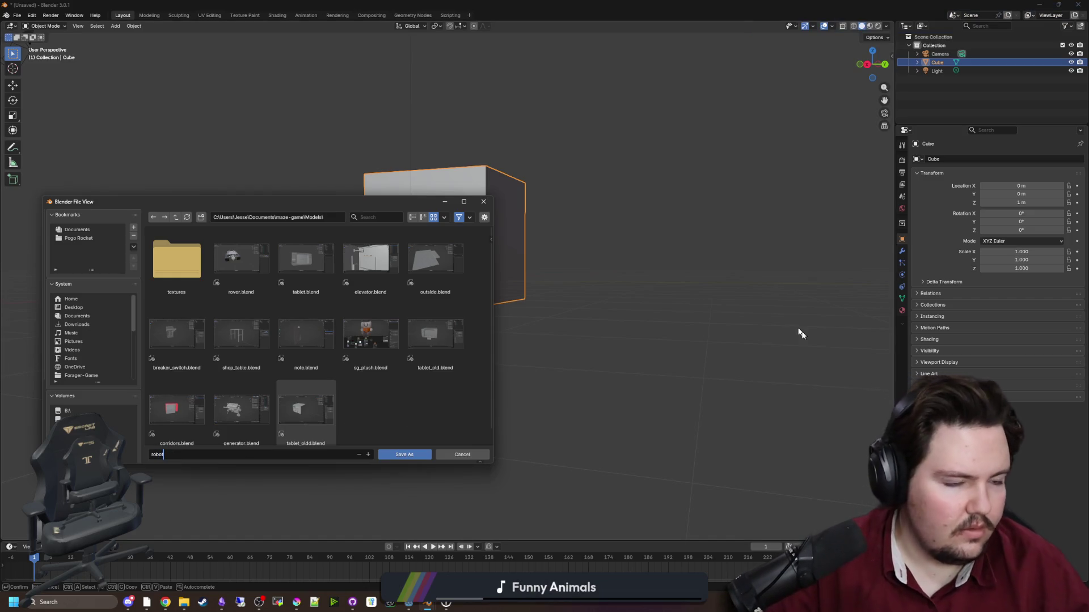
{"action": "key", "text": "BackSpace"}
{"action": "key", "text": "BackSpace"}
{"action": "key", "text": "BackSpace"}
{"action": "type", "text": "ld_robot"}
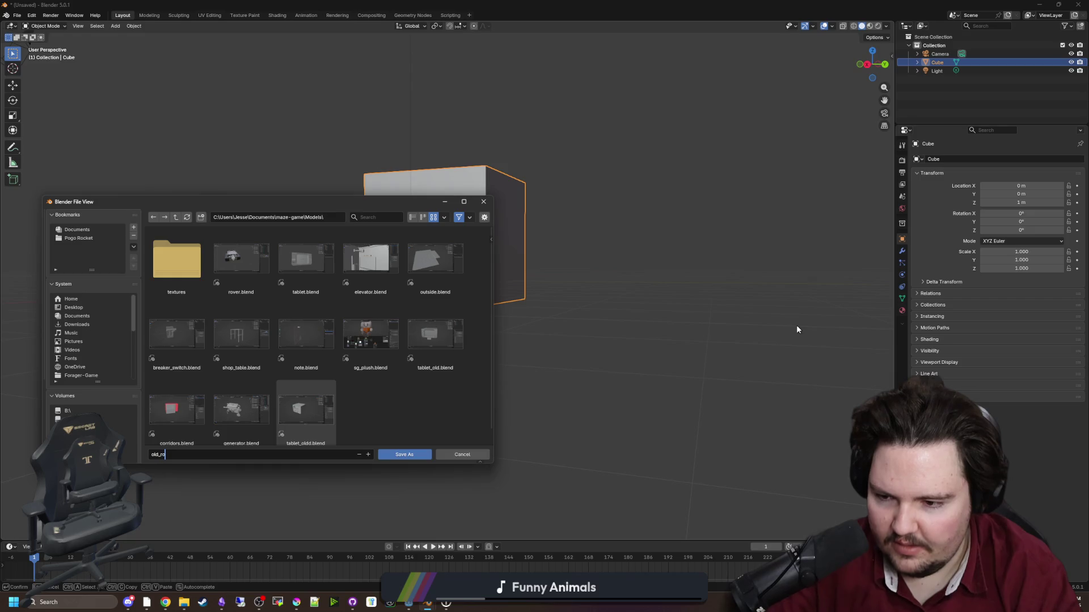
{"action": "left_click", "coordinate": [410, 431]}
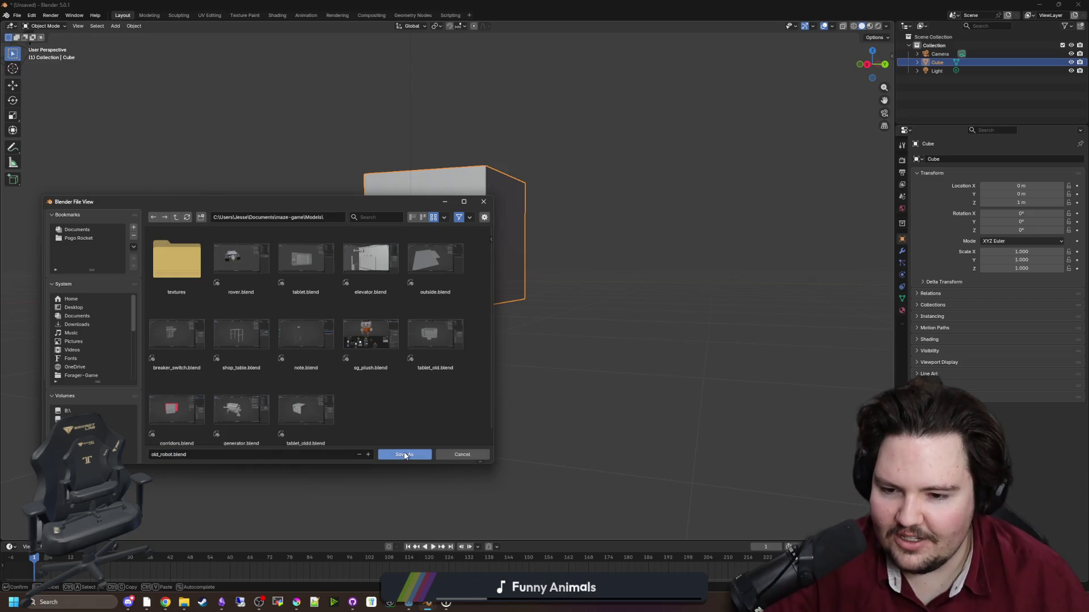
{"action": "left_click", "coordinate": [404, 453]}
{"action": "scroll", "coordinate": [422, 291], "scroll_direction": "down", "scroll_amount": 2}
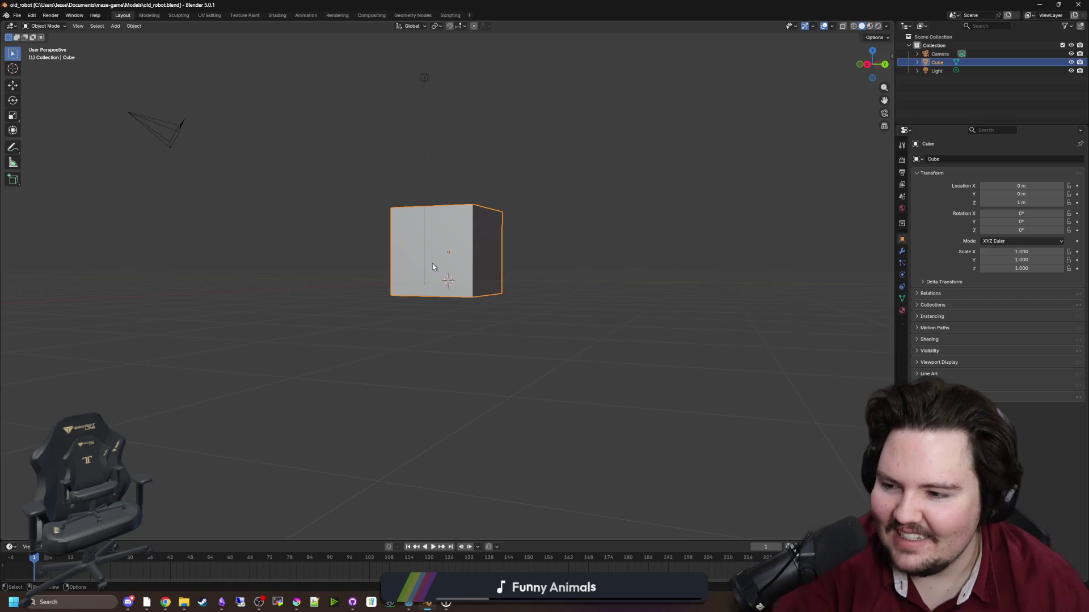
{"action": "left_click_drag", "start_coordinate": [434, 263], "coordinate": [390, 346]}
{"action": "scroll", "coordinate": [397, 345], "scroll_direction": "up", "scroll_amount": 1}
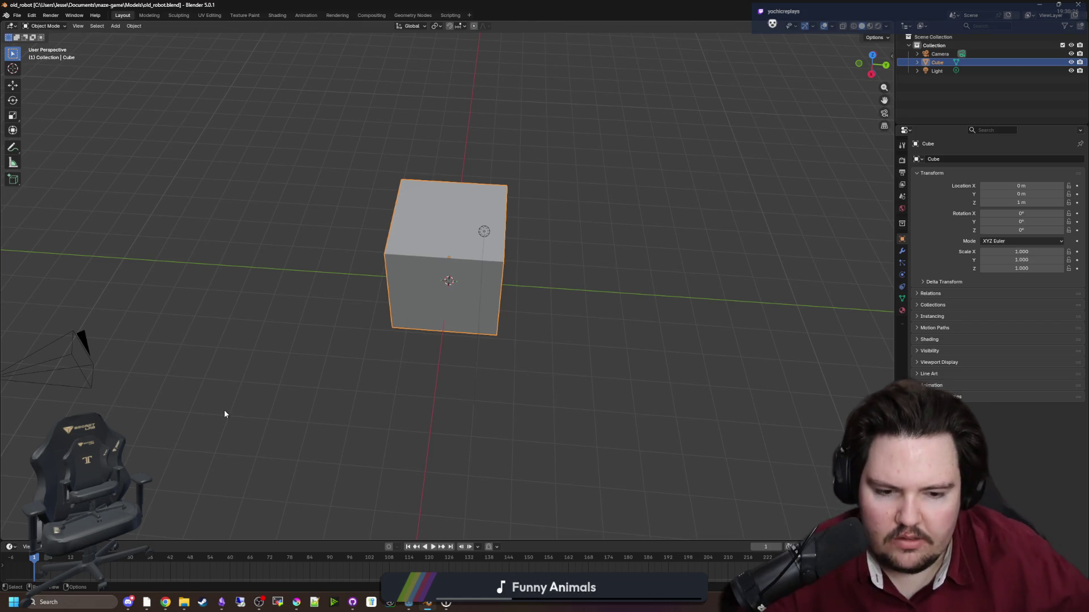
{"action": "key", "text": "alt+Tab"}
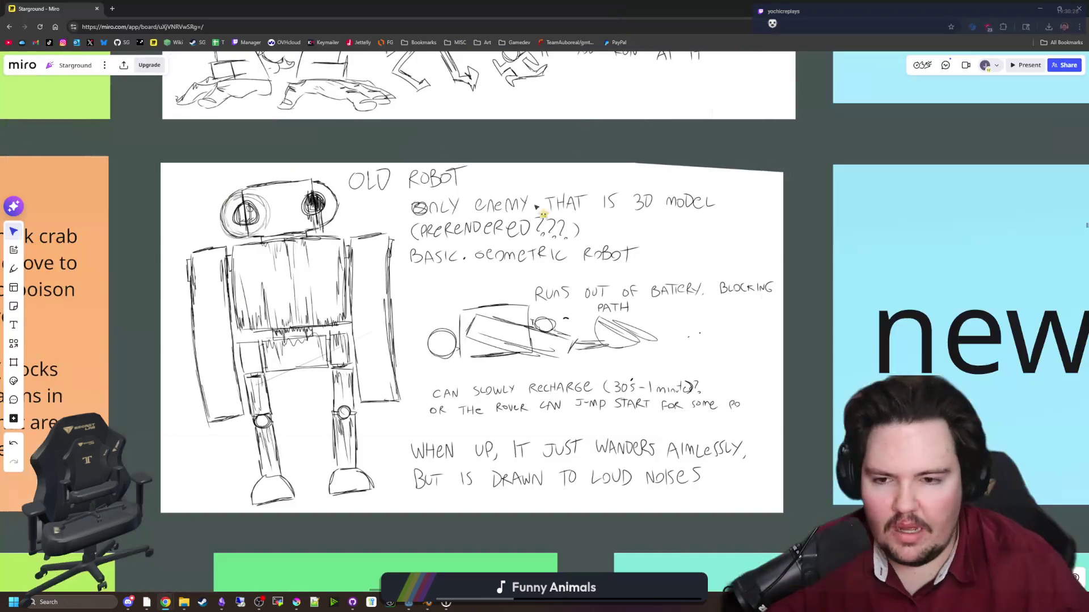
Nudge the ENTITY COUNTS text box slightly left on the Miro board.
{"action": "scroll", "coordinate": [499, 404], "scroll_direction": "down", "scroll_amount": 5}
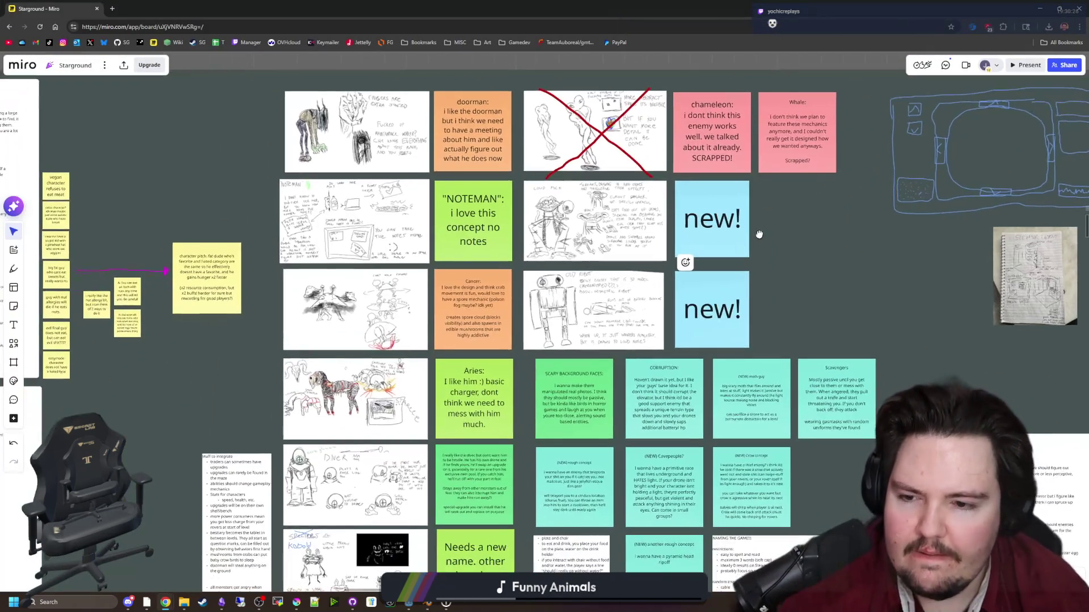
{"action": "scroll", "coordinate": [492, 476], "scroll_direction": "down", "scroll_amount": 3}
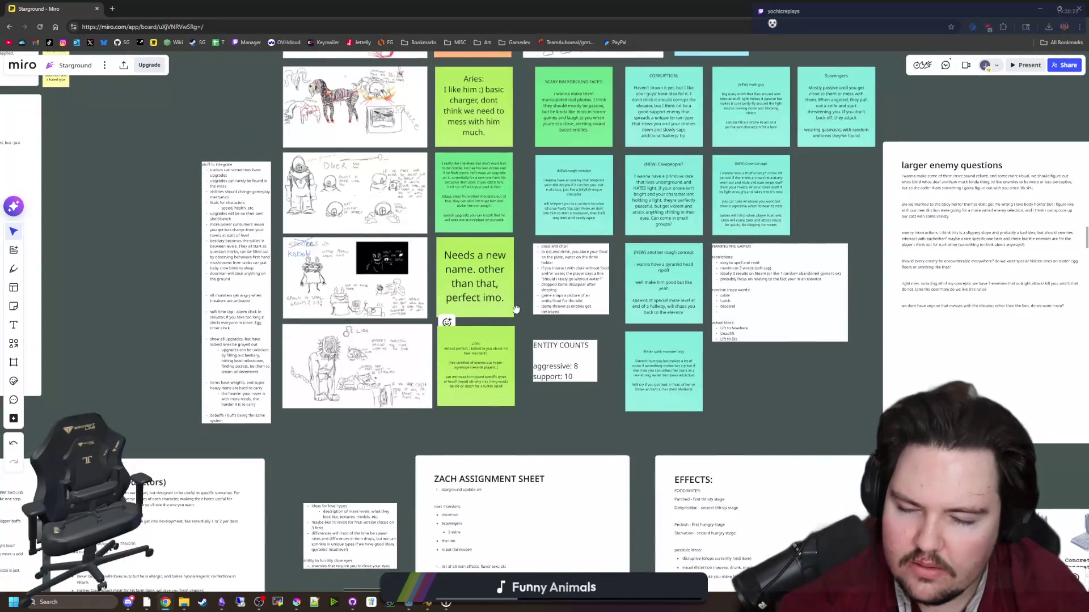
{"action": "scroll", "coordinate": [492, 476], "scroll_direction": "up", "scroll_amount": 2}
{"action": "scroll", "coordinate": [492, 477], "scroll_direction": "up", "scroll_amount": 5}
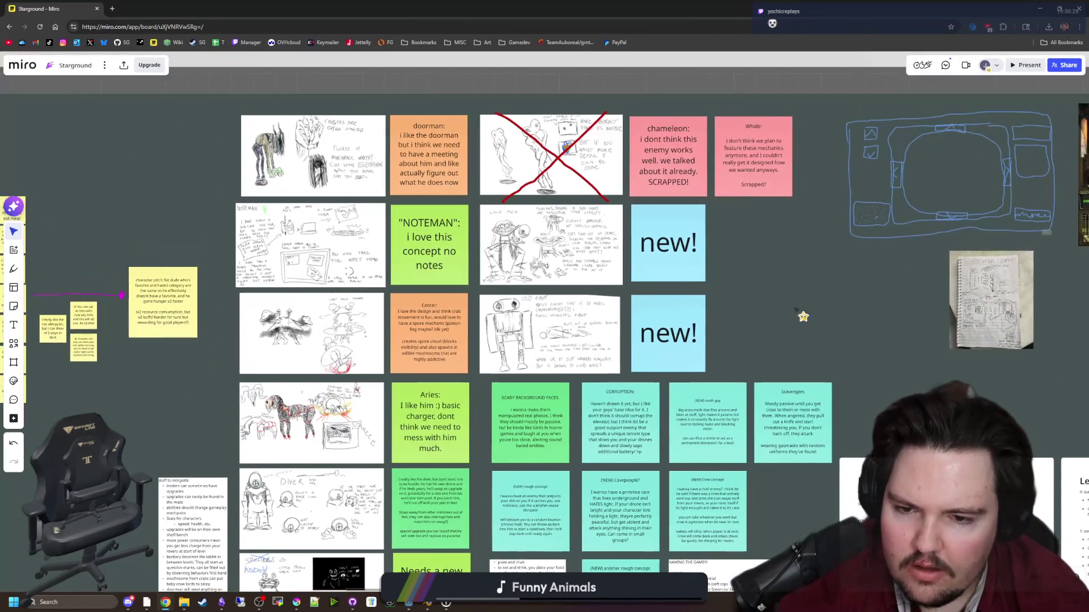
{"action": "scroll", "coordinate": [594, 317], "scroll_direction": "down", "scroll_amount": 3}
{"action": "scroll", "coordinate": [724, 251], "scroll_direction": "down", "scroll_amount": 2}
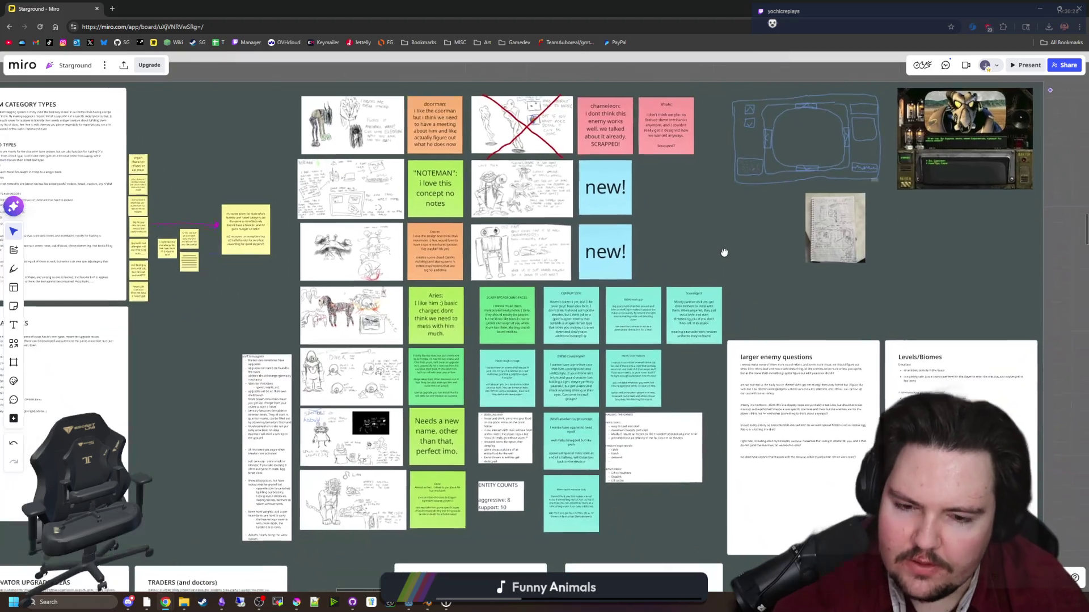
{"action": "scroll", "coordinate": [498, 544], "scroll_direction": "up", "scroll_amount": 5}
{"action": "left_click", "coordinate": [534, 399]}
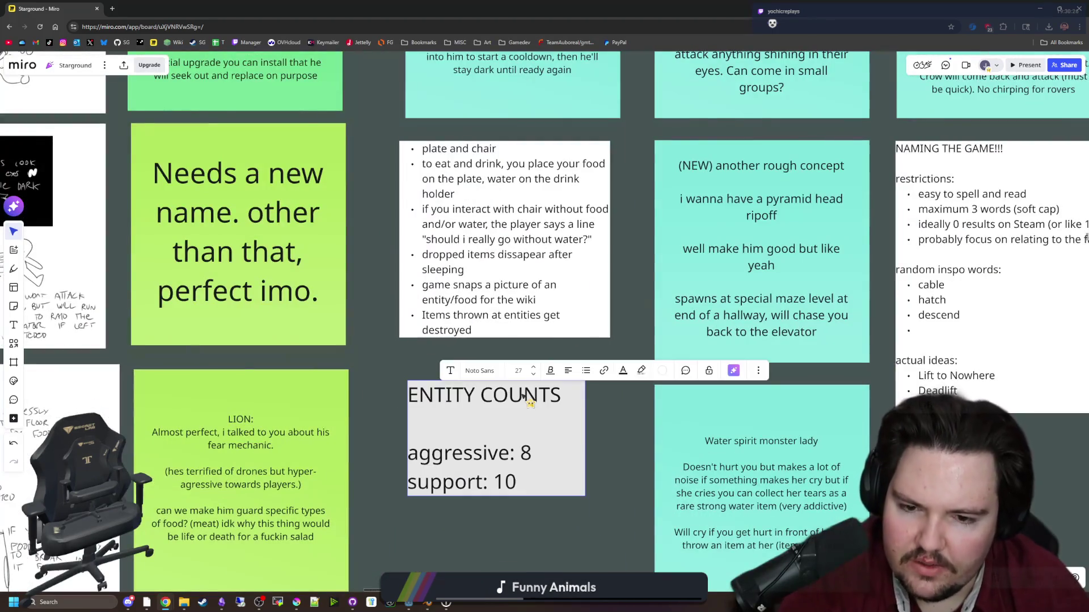
{"action": "left_click_drag", "start_coordinate": [535, 400], "coordinate": [517, 400]}
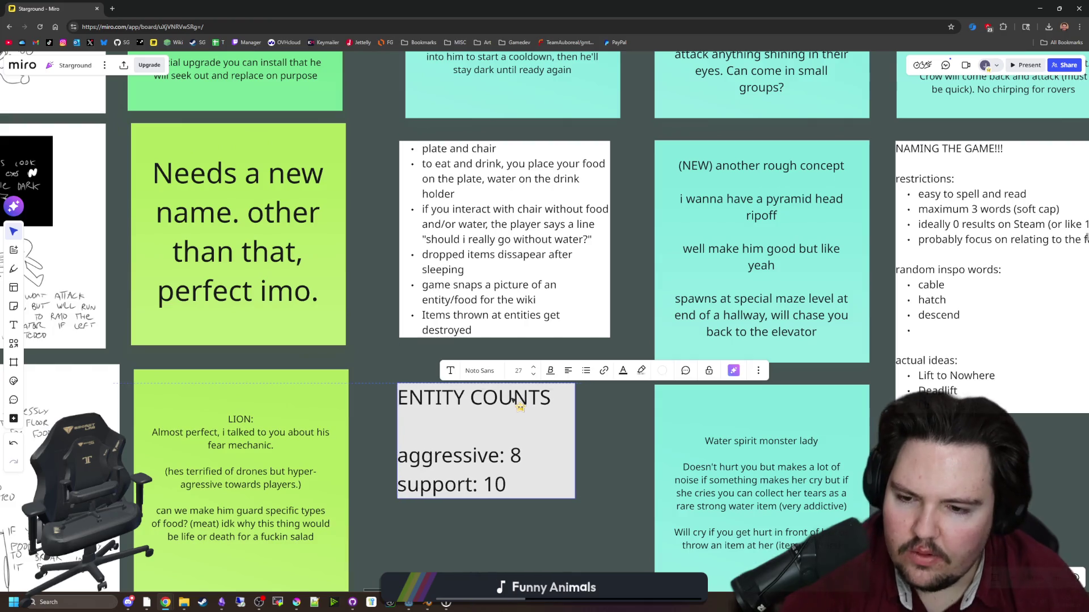
{"action": "left_click", "coordinate": [539, 567]}
Pan and zoom across more of the board's notes, then return to Blender.
{"action": "scroll", "coordinate": [462, 450], "scroll_direction": "down", "scroll_amount": 5}
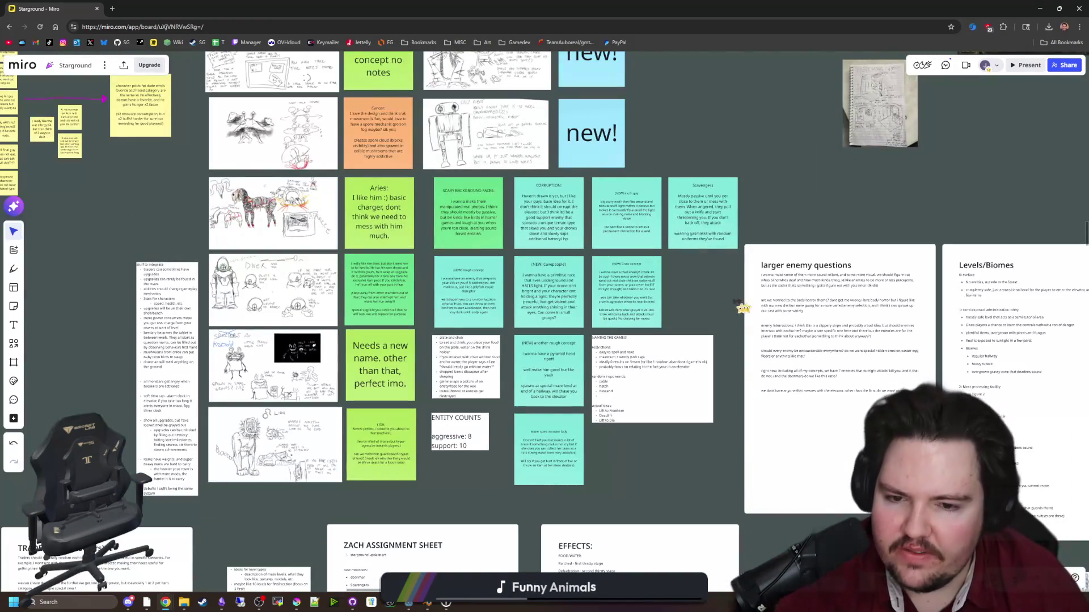
{"action": "left_click_drag", "start_coordinate": [699, 292], "coordinate": [718, 367]}
{"action": "scroll", "coordinate": [717, 366], "scroll_direction": "down", "scroll_amount": 2}
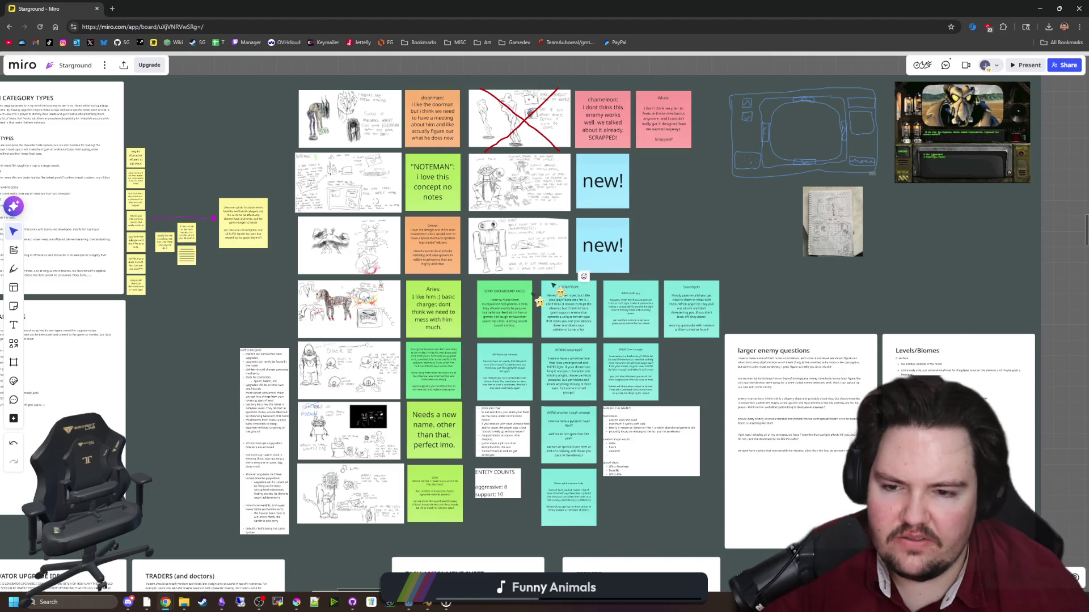
{"action": "scroll", "coordinate": [340, 327], "scroll_direction": "up", "scroll_amount": 2}
{"action": "scroll", "coordinate": [341, 328], "scroll_direction": "up", "scroll_amount": 5}
{"action": "scroll", "coordinate": [226, 382], "scroll_direction": "down", "scroll_amount": 5}
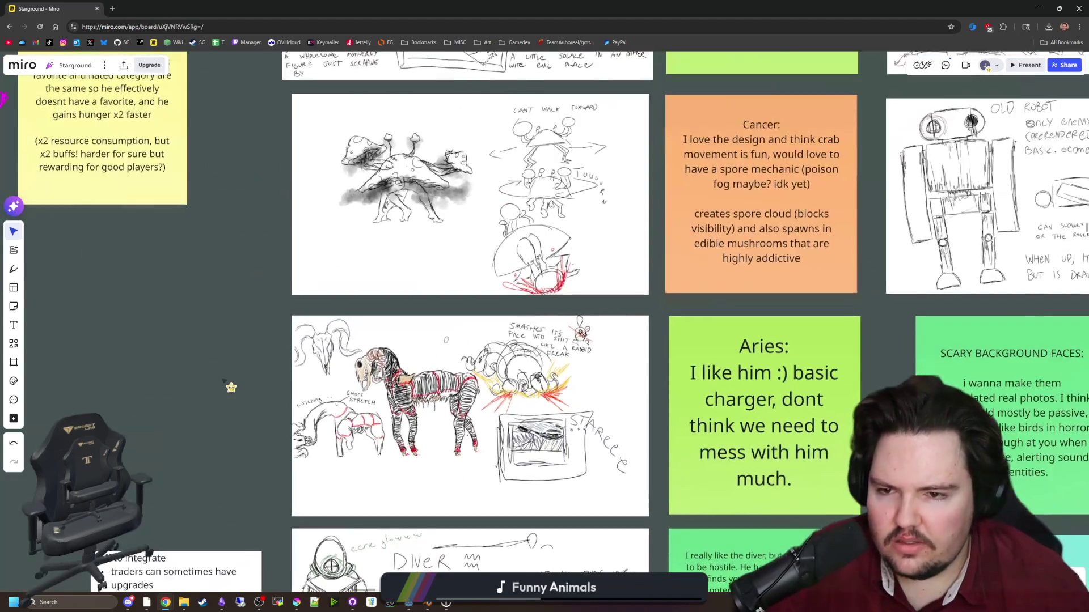
{"action": "scroll", "coordinate": [230, 387], "scroll_direction": "down", "scroll_amount": 5}
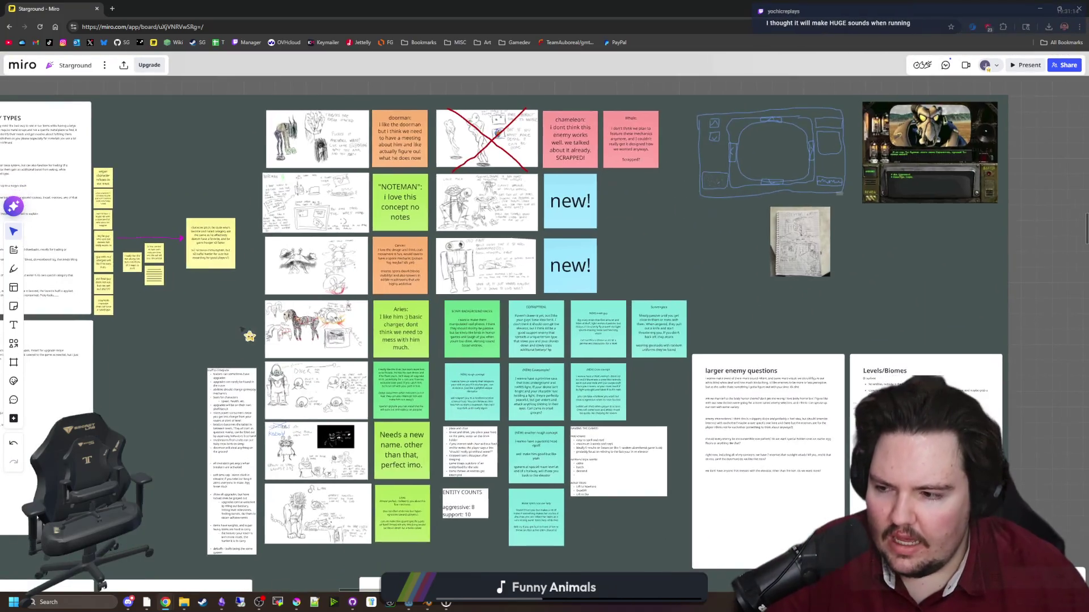
{"action": "scroll", "coordinate": [579, 282], "scroll_direction": "up", "scroll_amount": 2}
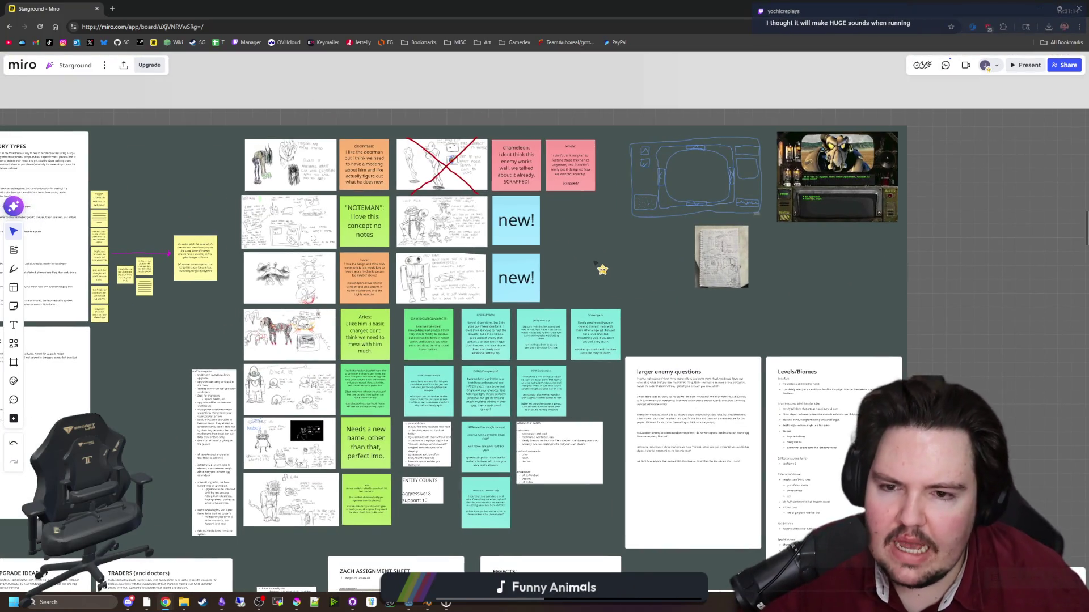
{"action": "scroll", "coordinate": [831, 260], "scroll_direction": "left", "scroll_amount": 1}
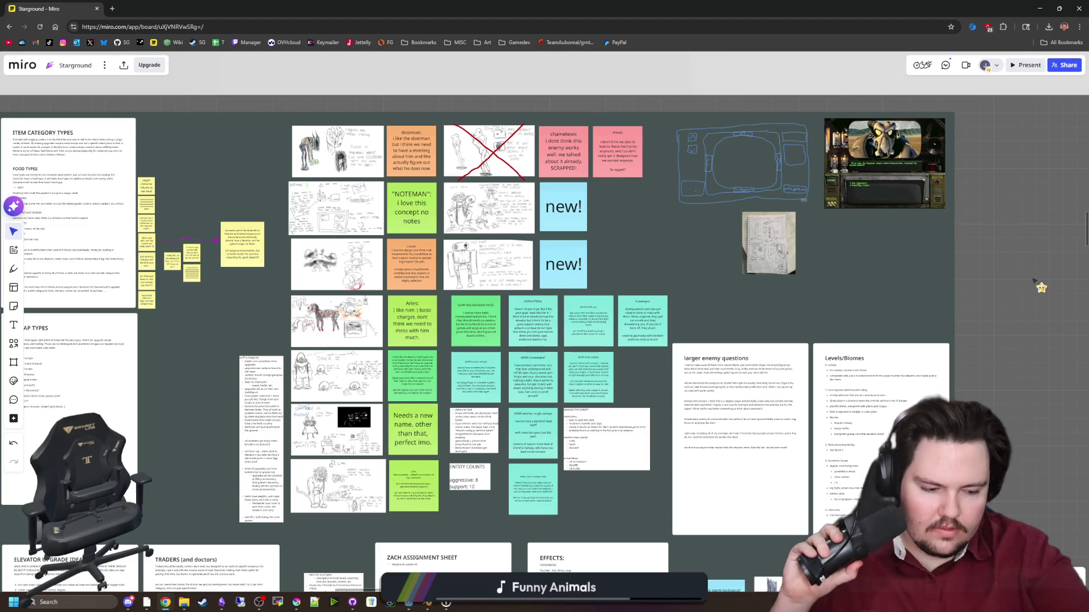
{"action": "key", "text": "alt+Tab"}
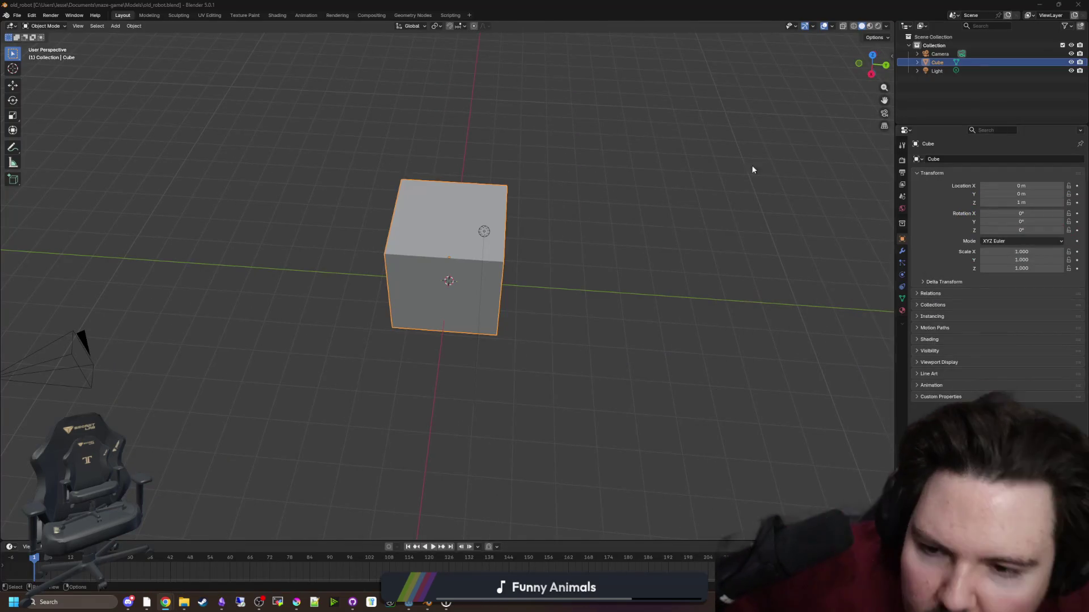
Save the old_robot model file and orbit to an angled view.
{"action": "left_click", "coordinate": [584, 281]}
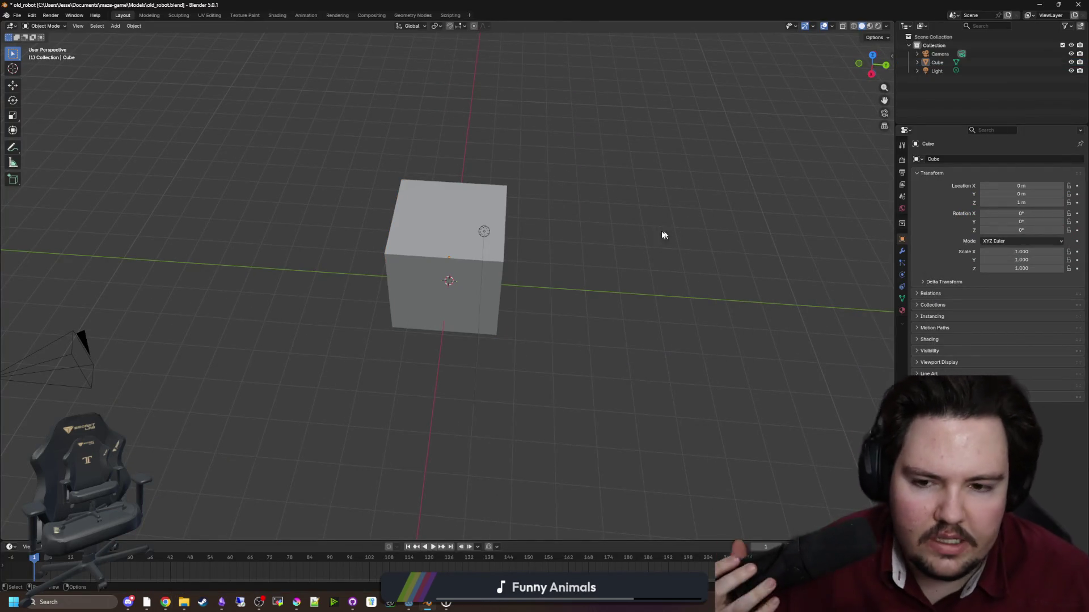
{"action": "scroll", "coordinate": [557, 335], "scroll_direction": "up", "scroll_amount": 2}
{"action": "scroll", "coordinate": [628, 308], "scroll_direction": "down", "scroll_amount": 4}
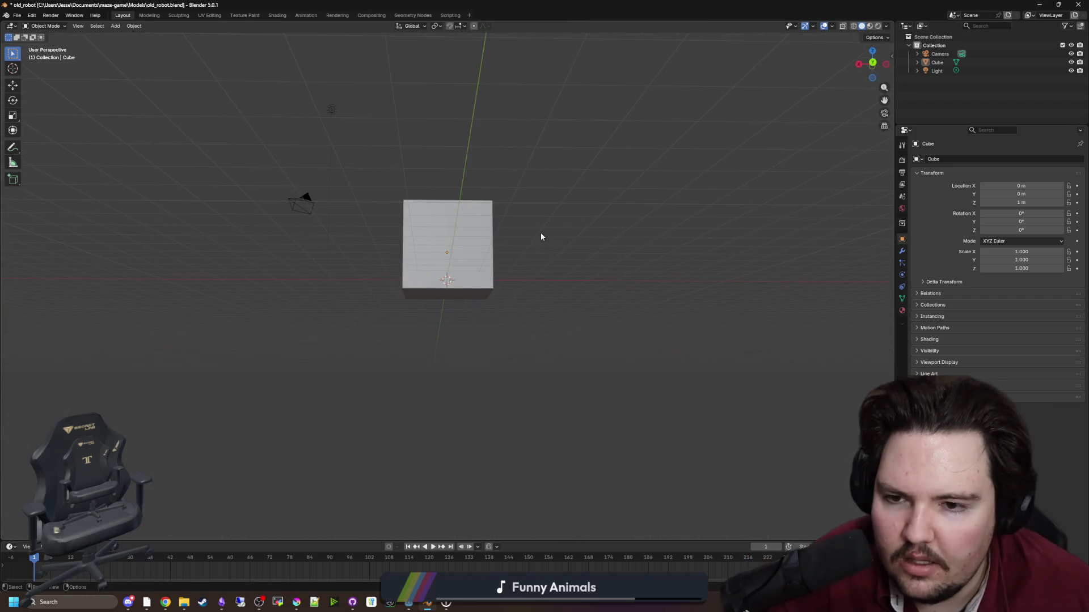
{"action": "scroll", "coordinate": [528, 227], "scroll_direction": "up", "scroll_amount": 3}
{"action": "key", "text": "ctrl+s"}
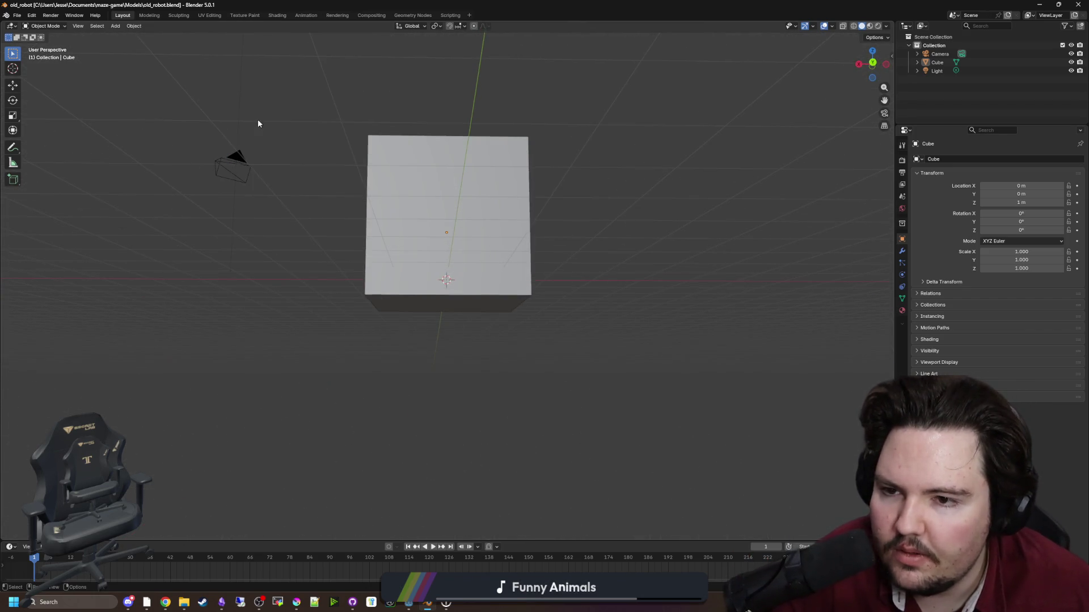
{"action": "left_click_drag", "start_coordinate": [260, 122], "coordinate": [426, 163]}
{"action": "key", "text": "alt+Tab"}
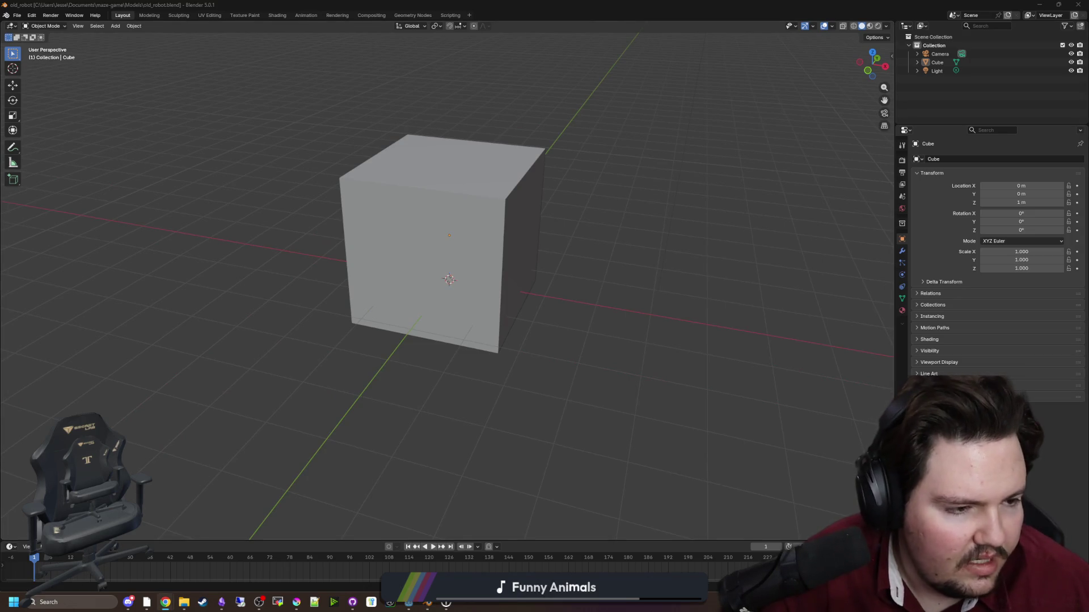
{"action": "key", "text": "alt+Tab"}
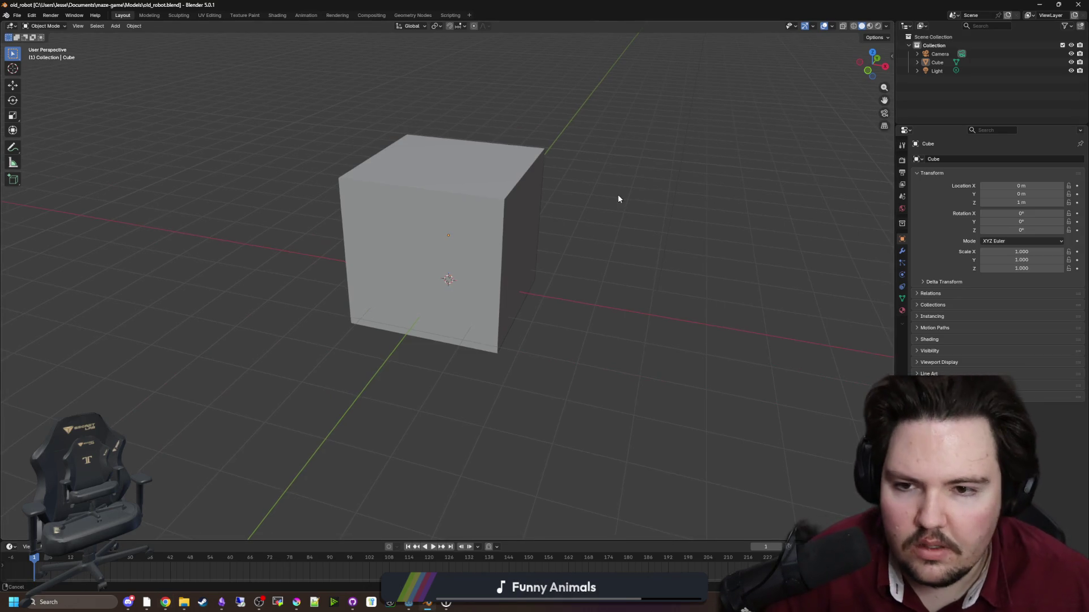
Add a second cube and raise it along Z, viewed from the front.
{"action": "key", "text": "shift+a"}
{"action": "mouse_move", "coordinate": [541, 290]}
{"action": "left_click", "coordinate": [570, 298]}
{"action": "scroll", "coordinate": [559, 340], "scroll_direction": "down", "scroll_amount": 2}
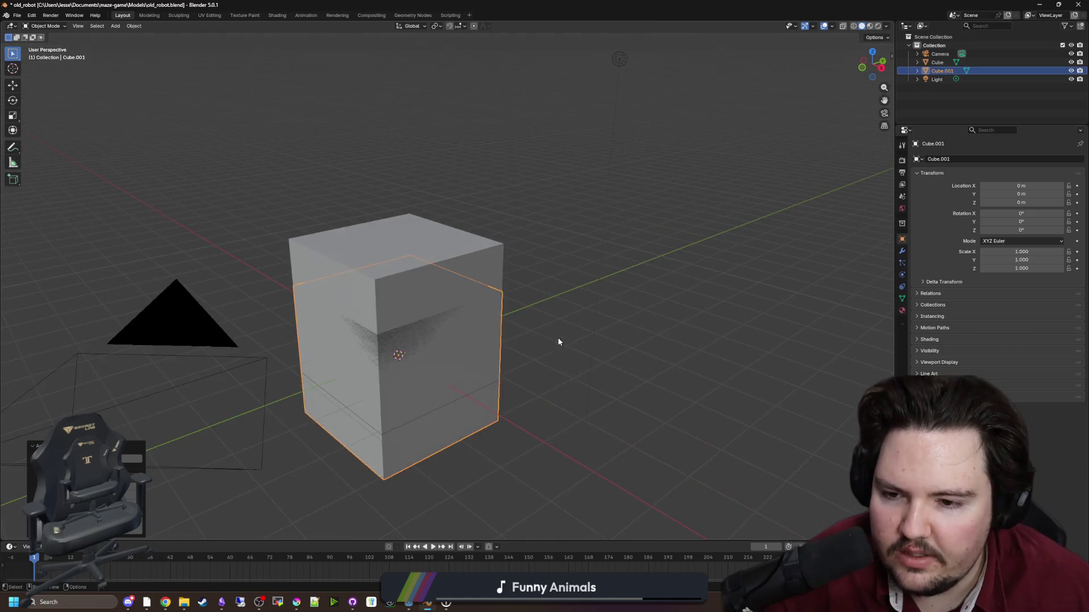
{"action": "key", "text": "g"}
{"action": "key", "text": "z"}
{"action": "left_click", "coordinate": [464, 325]}
{"action": "key", "text": "KP_1"}
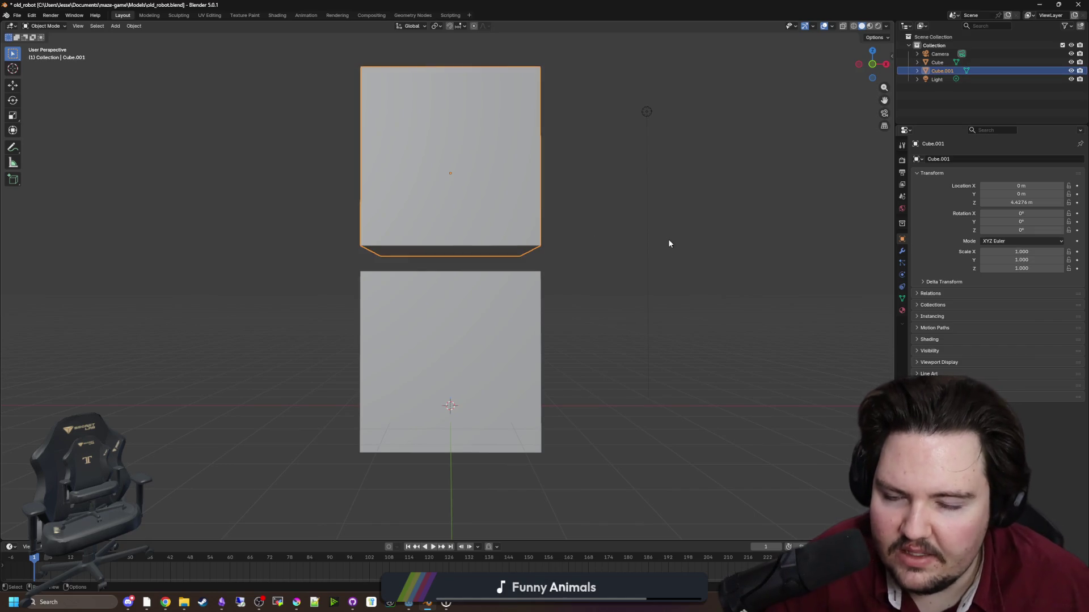
Flatten the second cube along Z and place it just above the original cube.
{"action": "key", "text": "s"}
{"action": "key", "text": "z"}
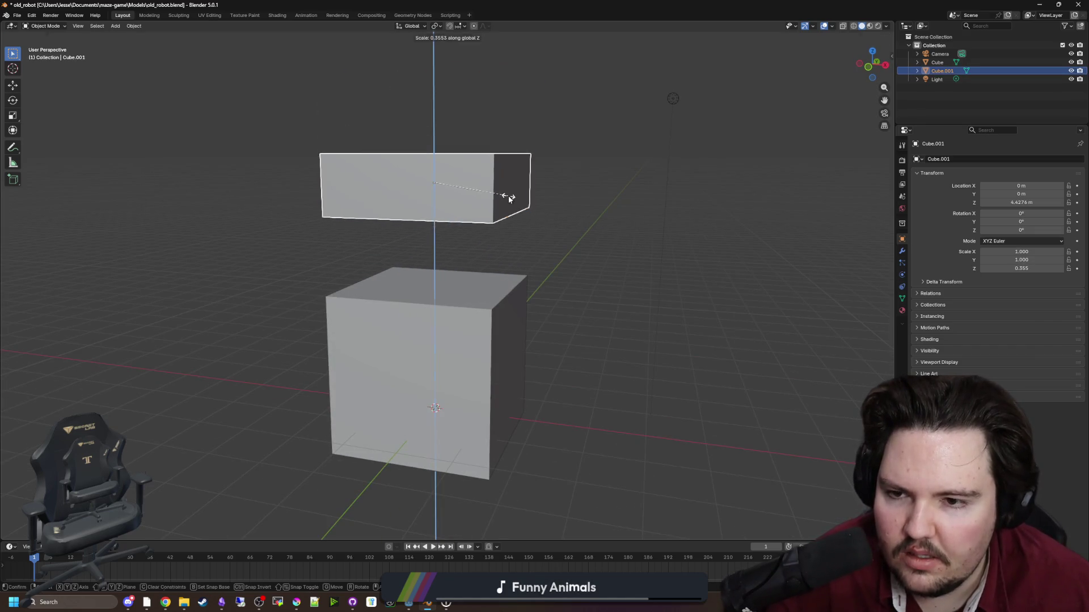
{"action": "left_click", "coordinate": [508, 196]}
{"action": "key", "text": "g"}
{"action": "key", "text": "z"}
{"action": "left_click", "coordinate": [575, 334]}
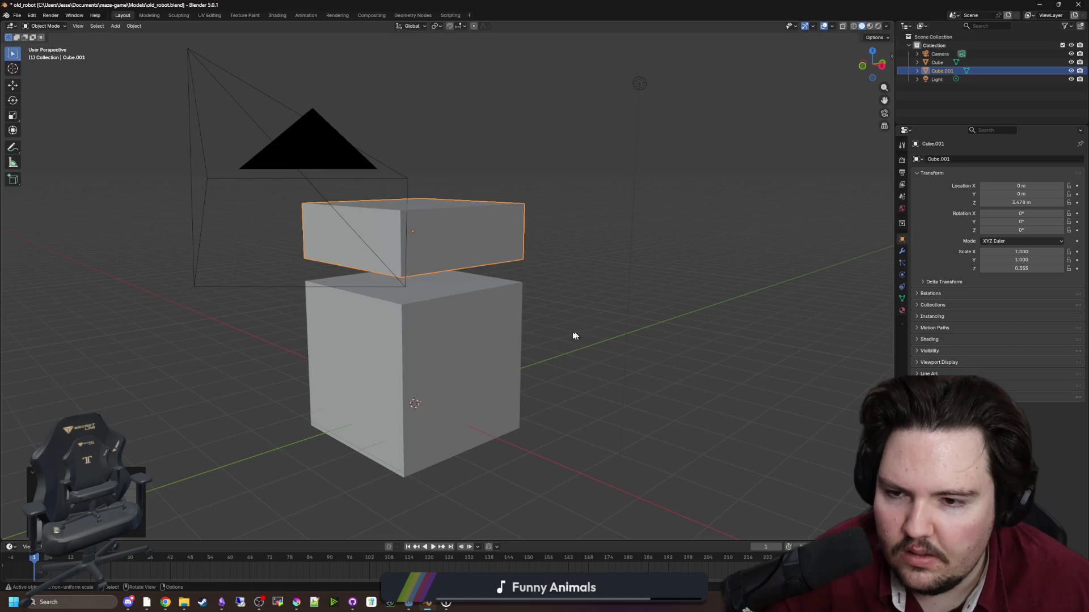
{"action": "left_click", "coordinate": [247, 306]}
{"action": "mouse_move", "coordinate": [247, 308]}
{"action": "left_mouse_down"}
{"action": "mouse_move", "coordinate": [527, 311]}
{"action": "mouse_move", "coordinate": [496, 311]}
{"action": "left_mouse_up"}
Add a third cube beside the others, shrunk to 0.233 scale, then switch to Godot.
{"action": "key", "text": "shift+a"}
{"action": "left_click", "coordinate": [295, 313]}
{"action": "key", "text": "g"}
{"action": "key", "text": "x"}
{"action": "key", "text": "shift+x"}
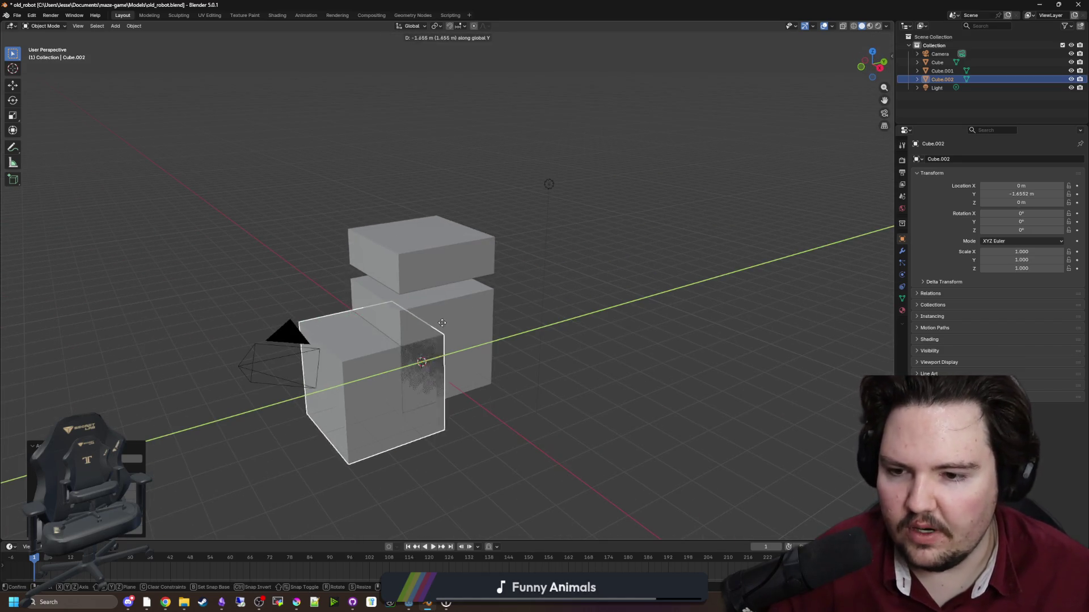
{"action": "key", "text": "Return"}
{"action": "key", "text": "s"}
{"action": "left_click", "coordinate": [351, 304]}
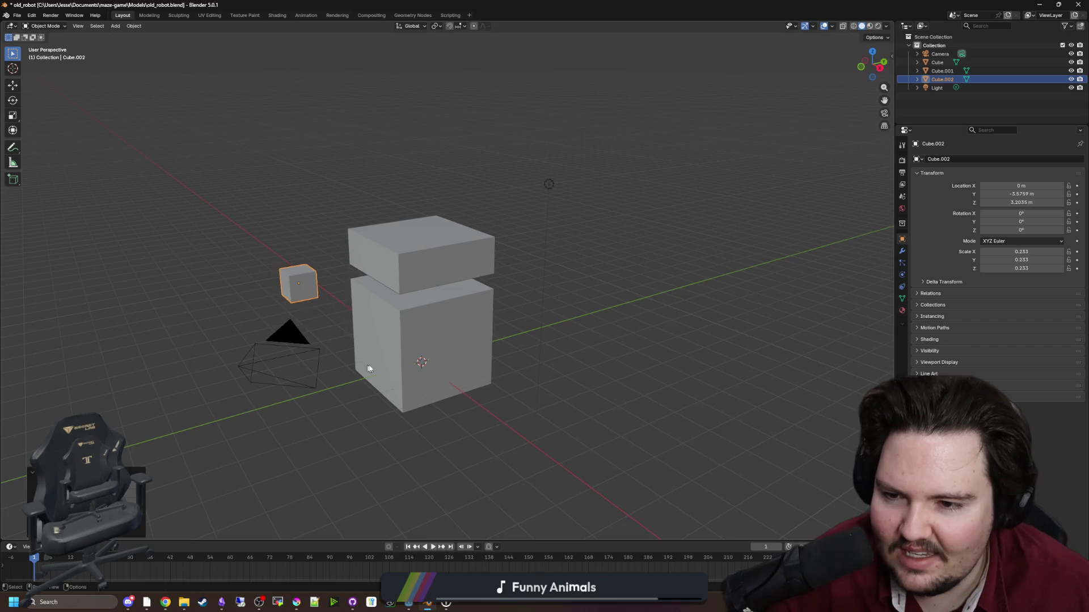
{"action": "left_click_drag", "start_coordinate": [351, 304], "coordinate": [344, 416]}
{"action": "left_click", "coordinate": [345, 417]}
{"action": "key", "text": "alt+Tab"}
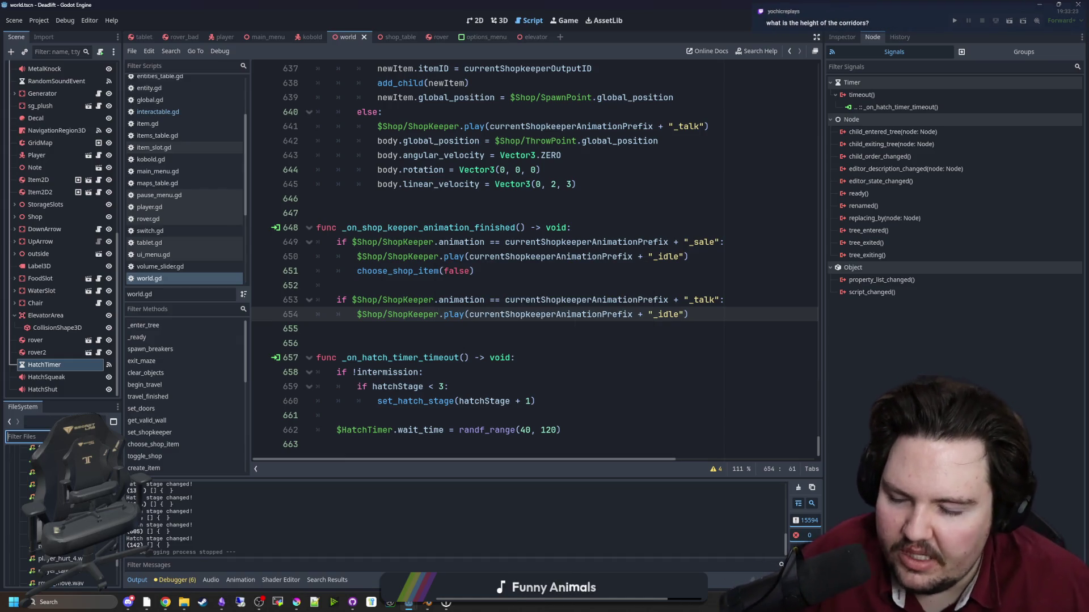
Inspect the imported old_robot model in the advanced import settings preview.
{"action": "type", "text": "old_robo"}
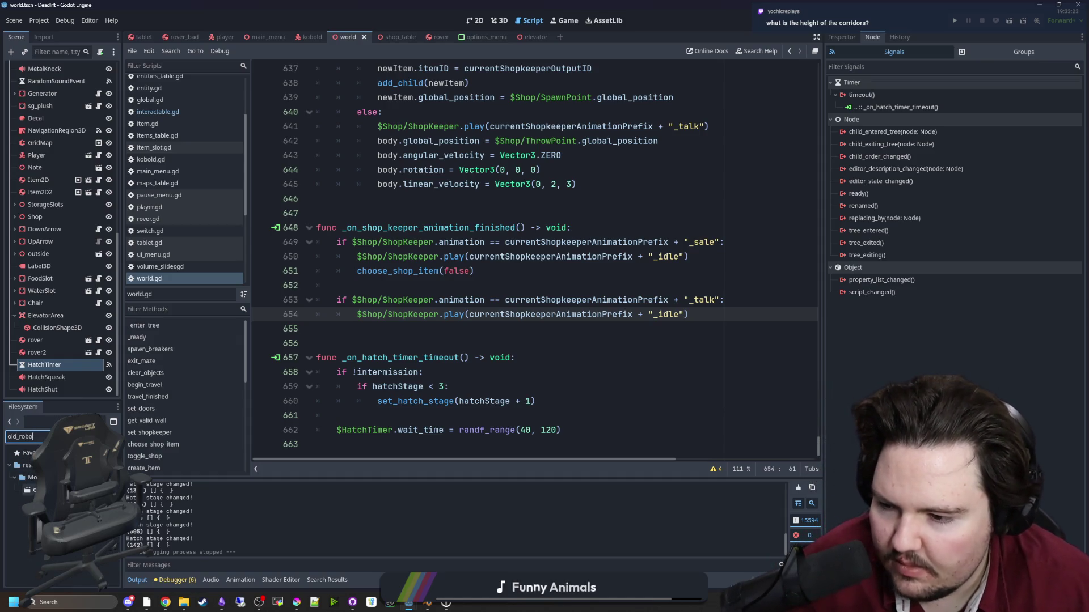
{"action": "right_click", "coordinate": [62, 490]}
{"action": "key", "text": "Escape"}
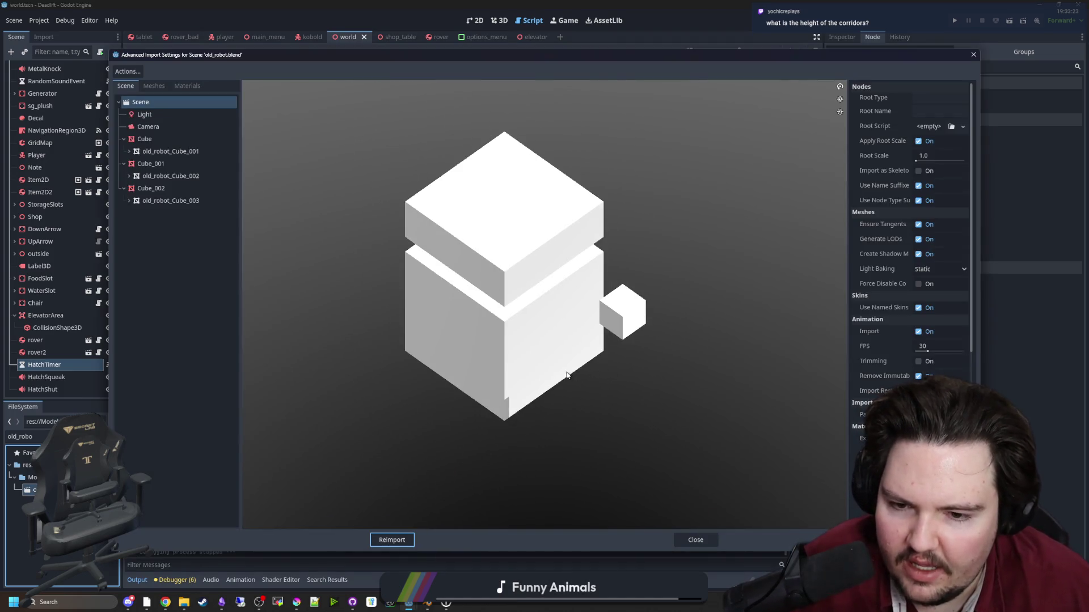
{"action": "mouse_move", "coordinate": [566, 375]}
{"action": "left_mouse_down"}
{"action": "mouse_move", "coordinate": [515, 359]}
{"action": "mouse_move", "coordinate": [519, 347]}
{"action": "left_mouse_up"}
{"action": "left_click", "coordinate": [682, 542]}
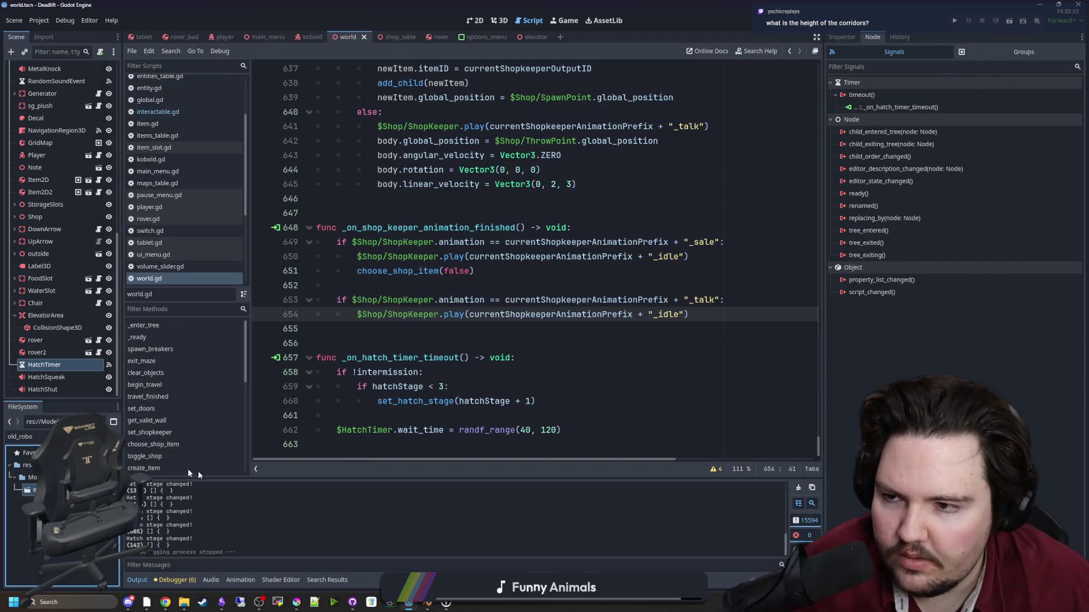
Create a scene inheriting old_robot.blend and save it as old_robot.tscn in Scenes.
{"action": "right_click", "coordinate": [57, 490]}
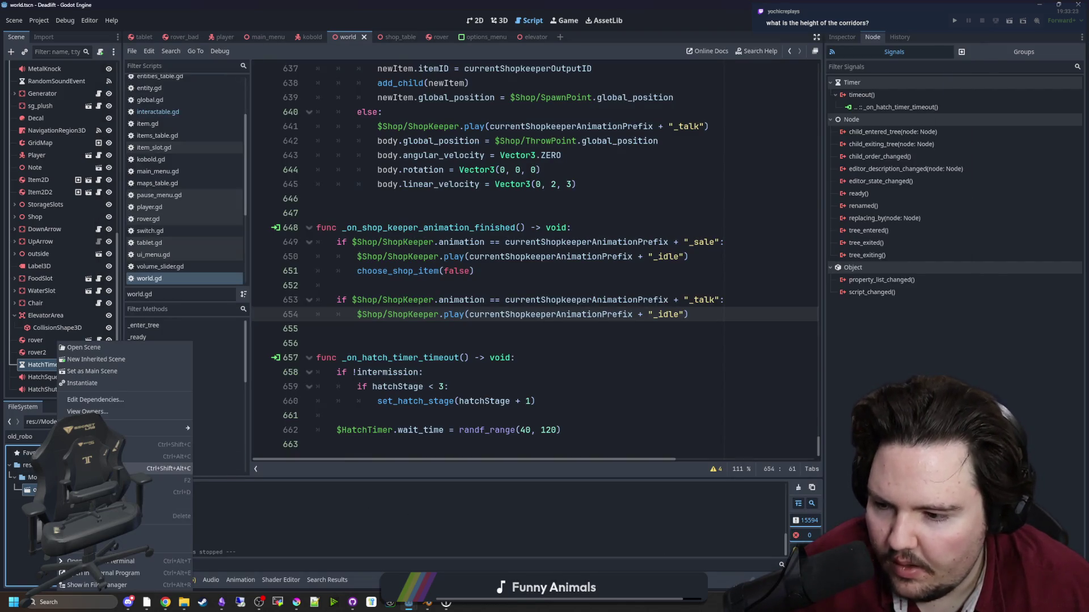
{"action": "left_click", "coordinate": [124, 360]}
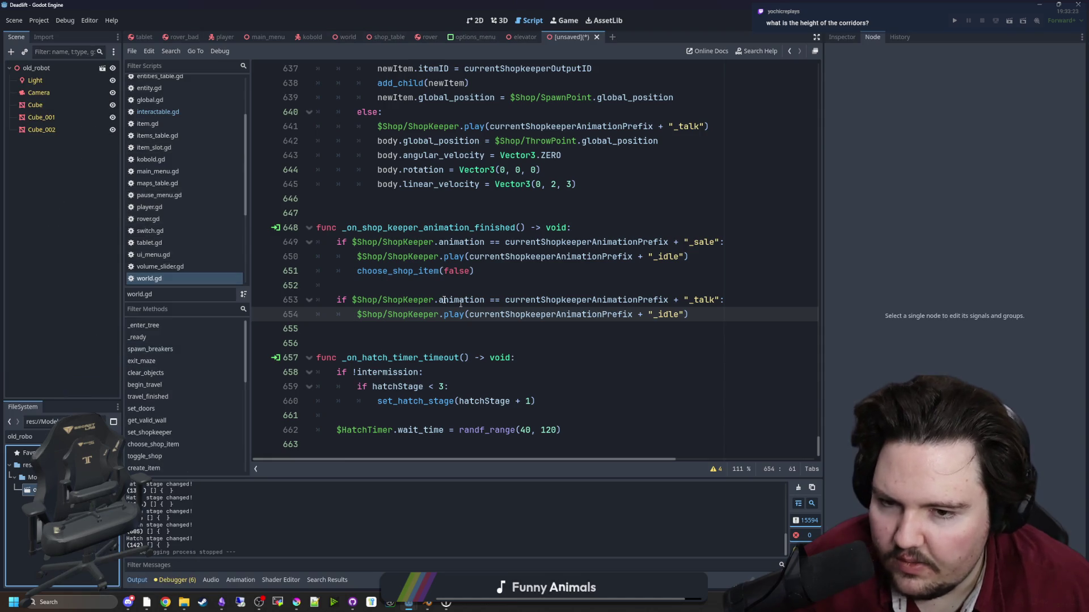
{"action": "key", "text": "ctrl+s"}
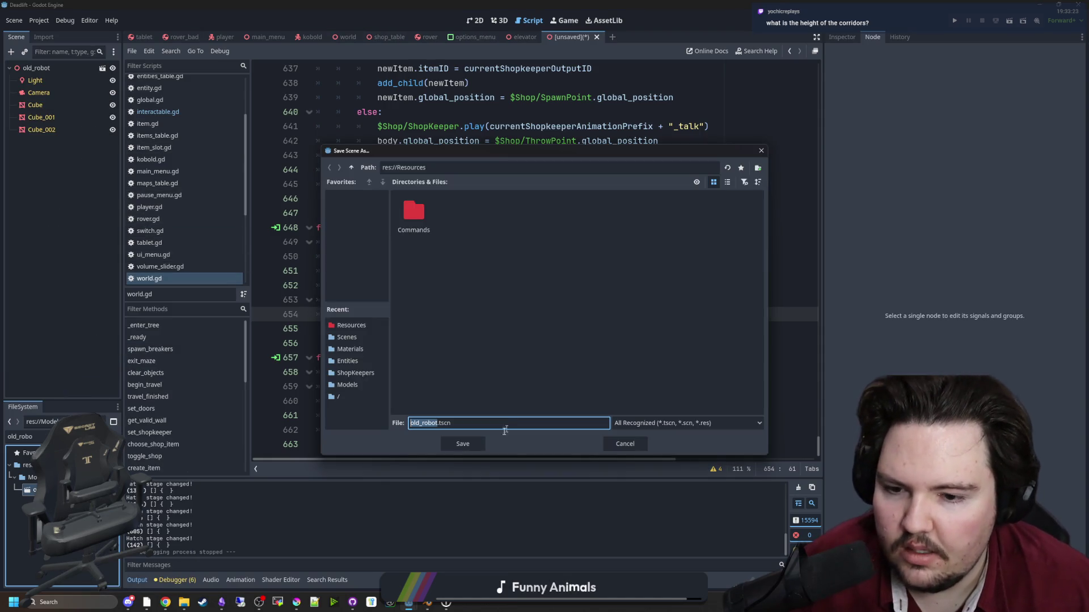
{"action": "left_click", "coordinate": [352, 168]}
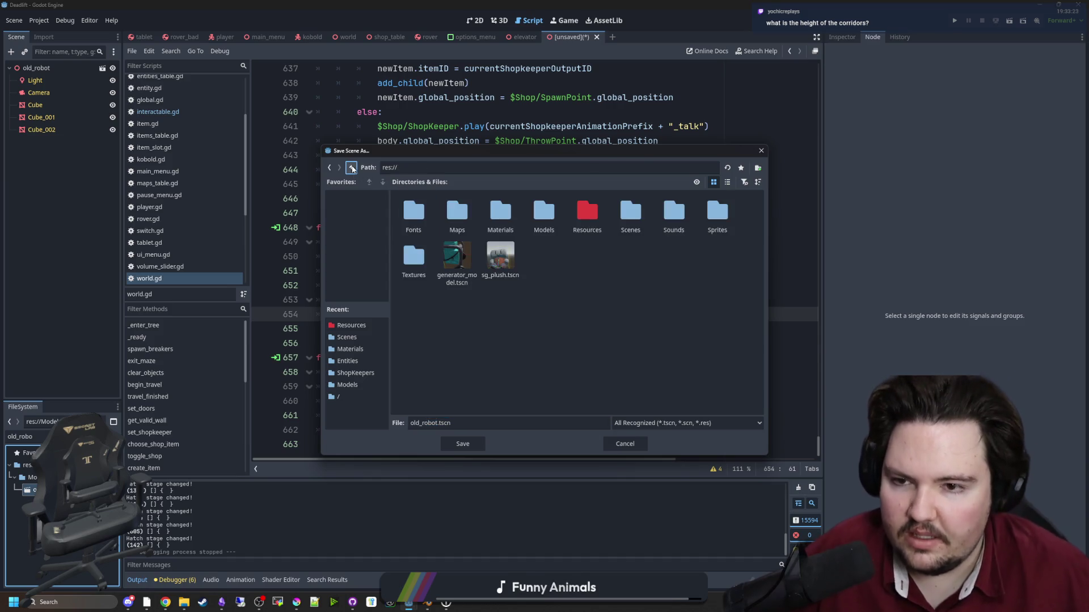
{"action": "double_click", "coordinate": [717, 213]}
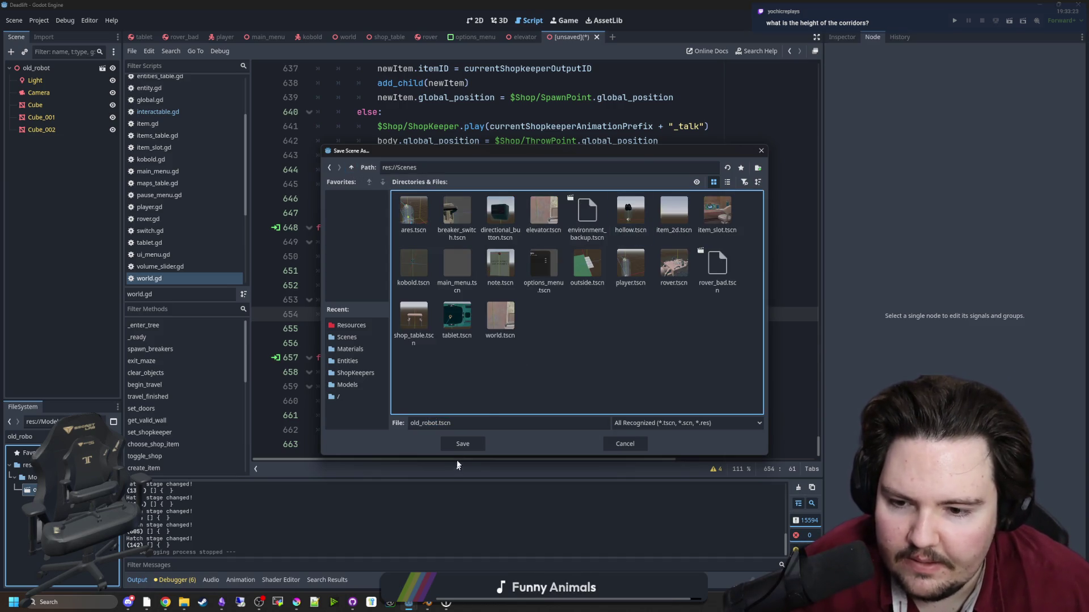
Save old_robot.tscn and reimport old_robot.blend with Entity as the root node type.
{"action": "left_click", "coordinate": [463, 444]}
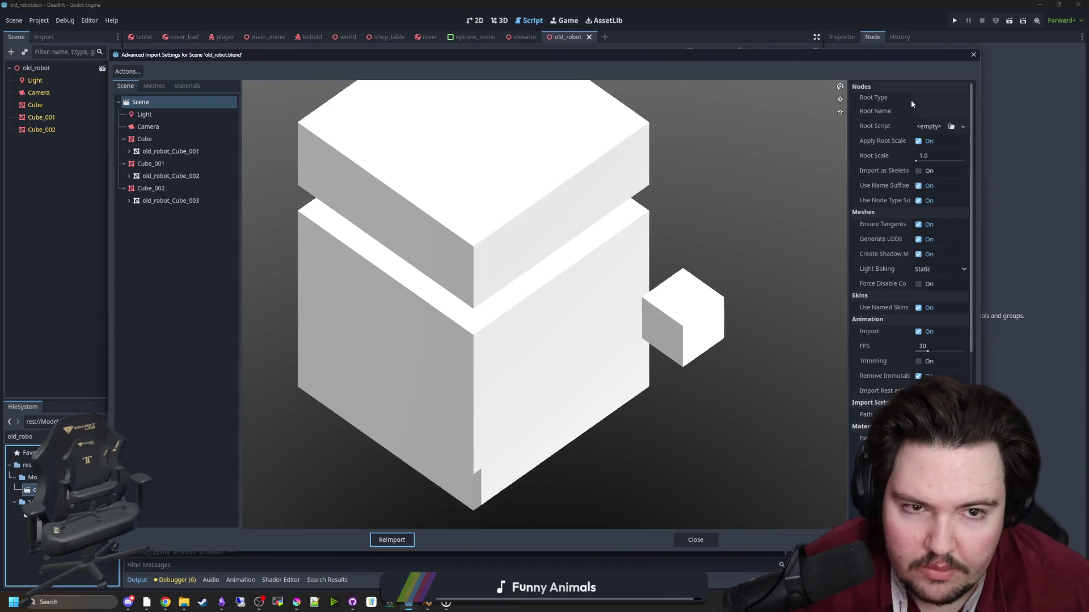
{"action": "left_click", "coordinate": [927, 96]}
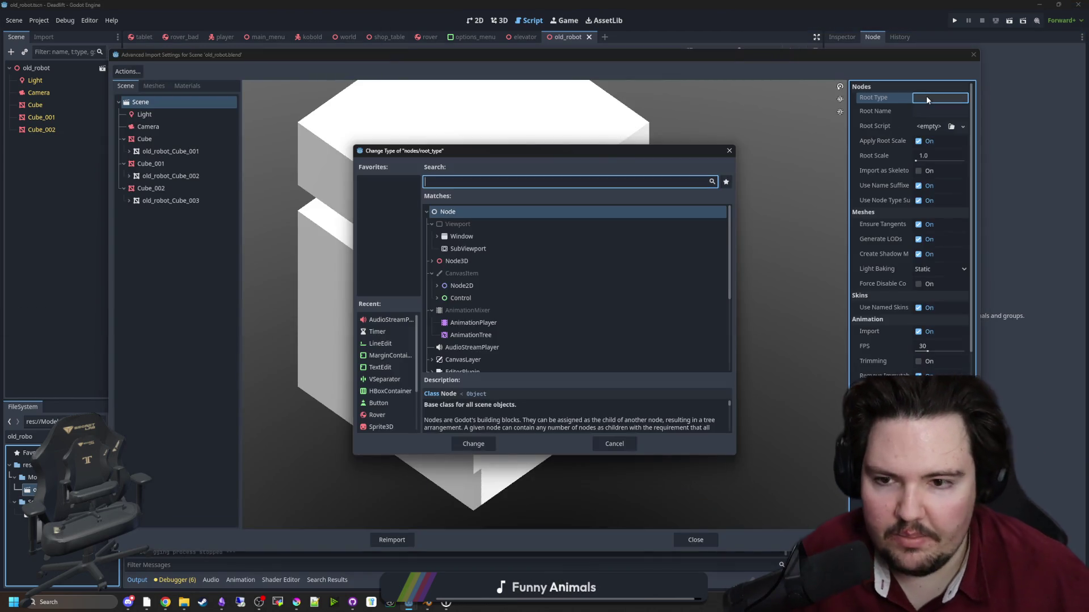
{"action": "type", "text": "Entit"}
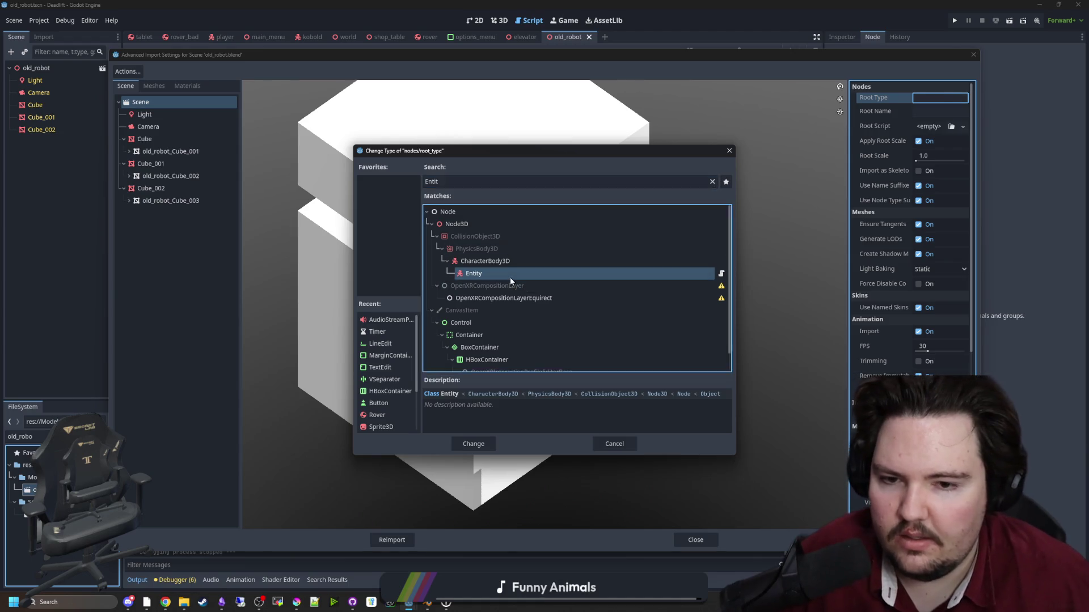
{"action": "double_click", "coordinate": [509, 277]}
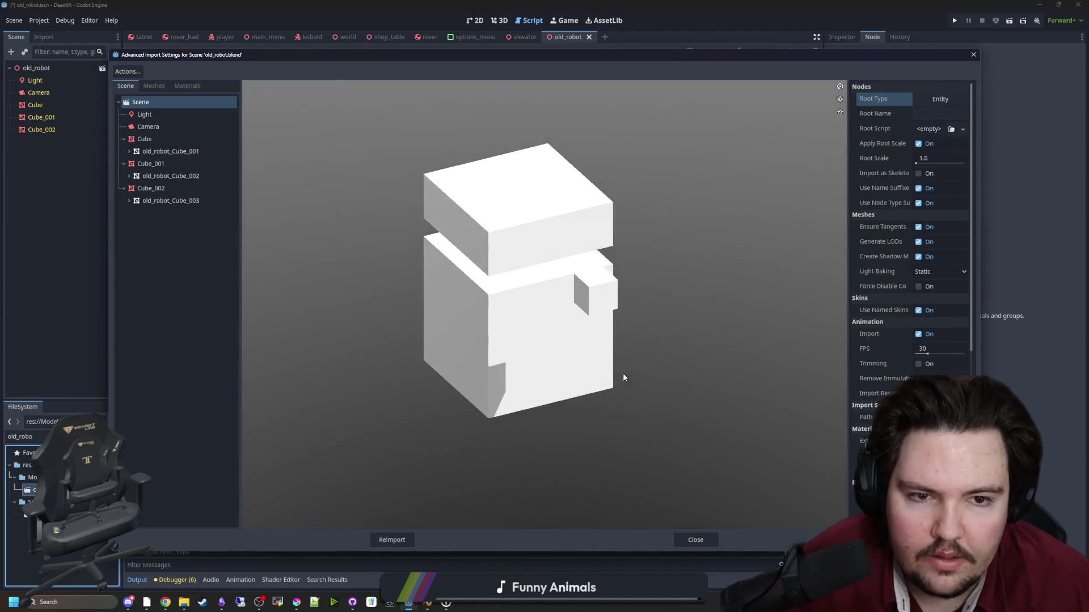
{"action": "left_click_drag", "start_coordinate": [622, 378], "coordinate": [579, 374]}
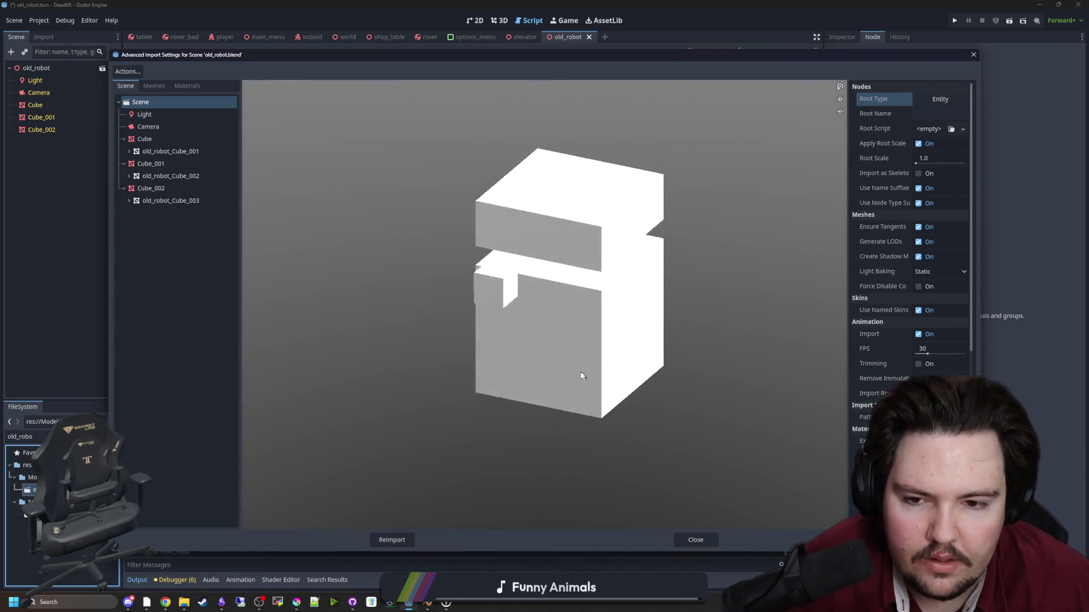
{"action": "left_click", "coordinate": [392, 540]}
{"action": "left_click", "coordinate": [398, 227]}
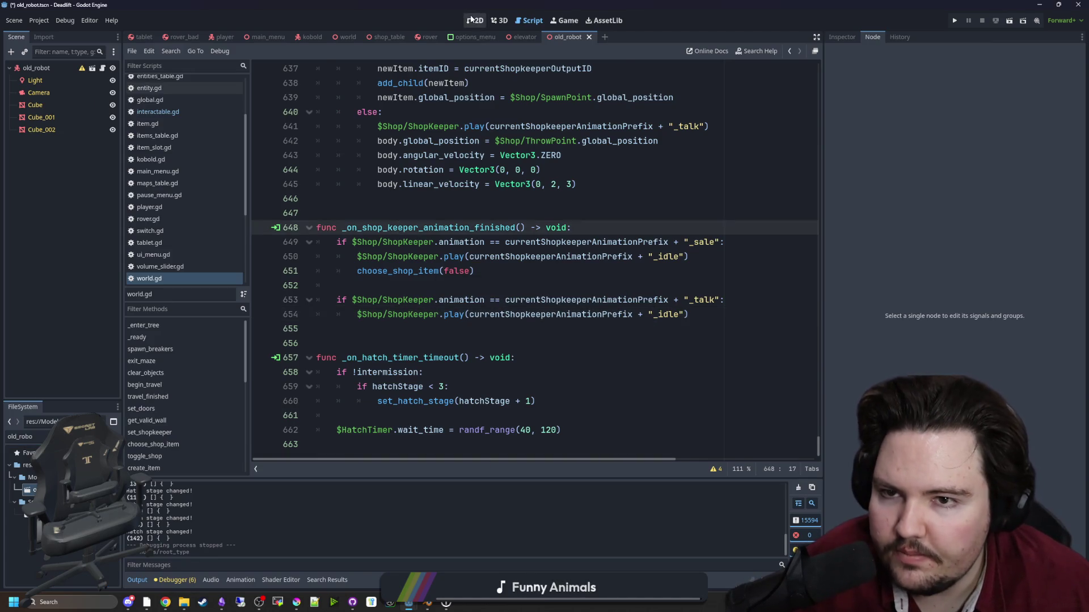
In the 3D view, inspect Cube_001's transform values, trying and undoing a move.
{"action": "left_click", "coordinate": [499, 19]}
{"action": "scroll", "coordinate": [529, 304], "scroll_direction": "down", "scroll_amount": 3}
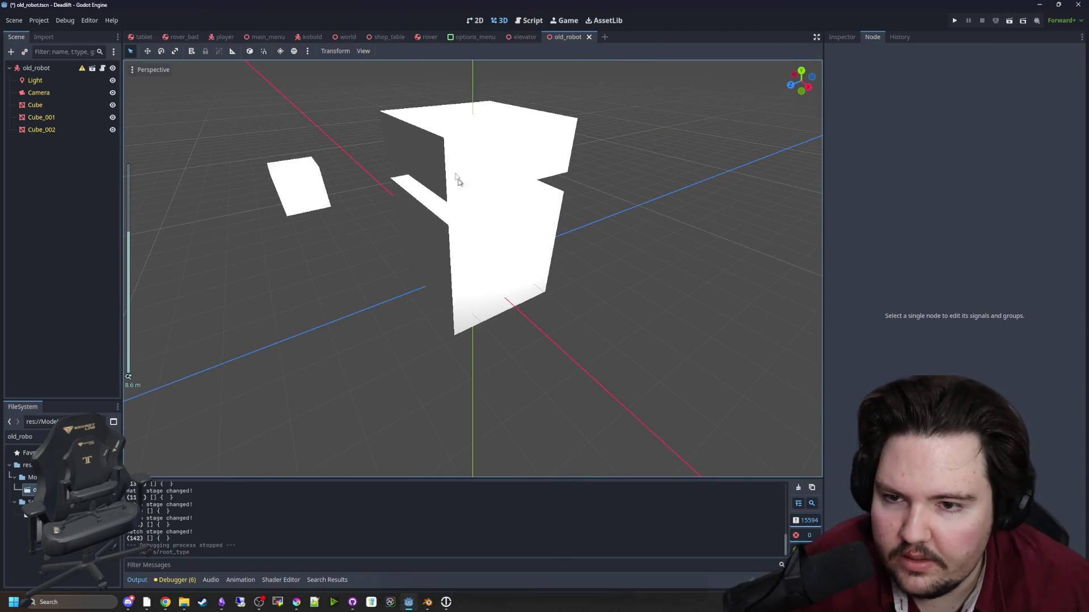
{"action": "left_click", "coordinate": [458, 181]}
{"action": "left_click", "coordinate": [842, 36]}
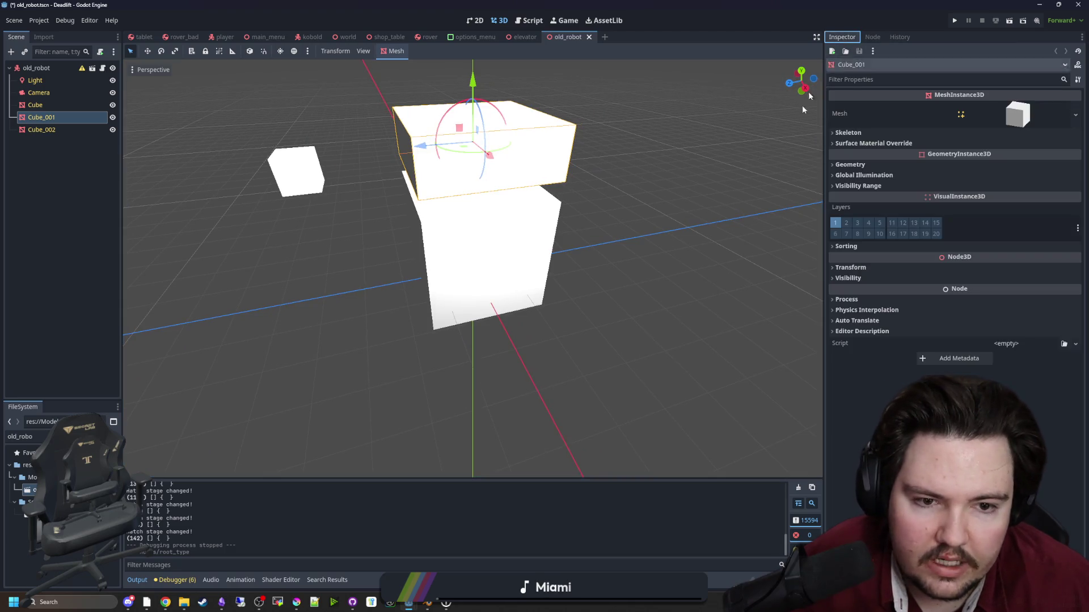
{"action": "left_click", "coordinate": [852, 266]}
{"action": "left_click_drag", "start_coordinate": [444, 152], "coordinate": [393, 155]}
{"action": "key", "text": "ctrl+z"}
{"action": "left_click", "coordinate": [544, 350]}
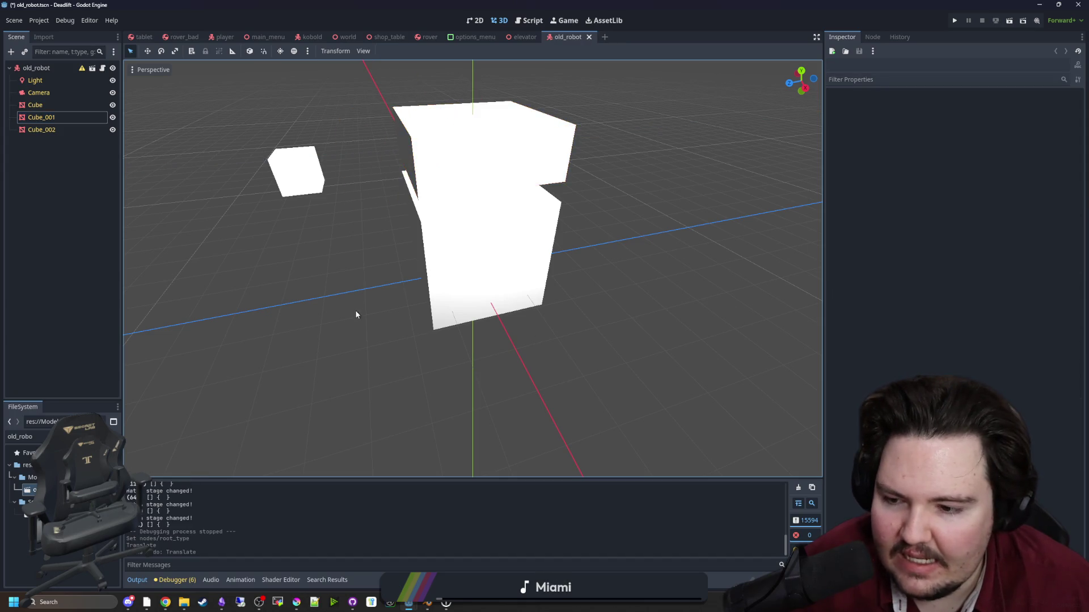
Check the kobold scene, return to old_robot, deselect, and switch over to Blender.
{"action": "left_click", "coordinate": [311, 36]}
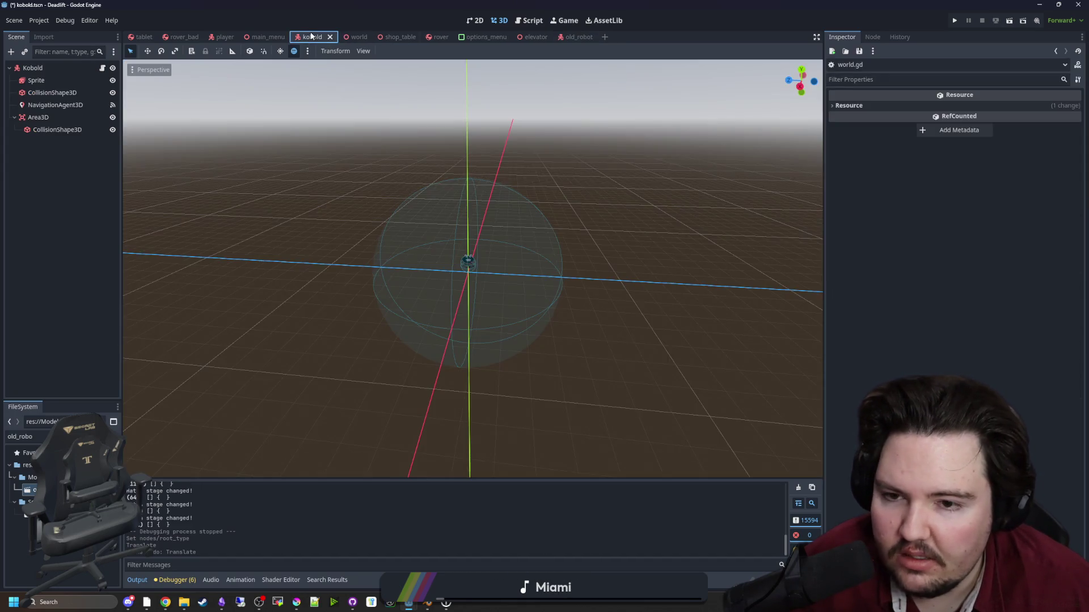
{"action": "scroll", "coordinate": [505, 312], "scroll_direction": "down", "scroll_amount": 5}
{"action": "scroll", "coordinate": [369, 219], "scroll_direction": "down", "scroll_amount": 3}
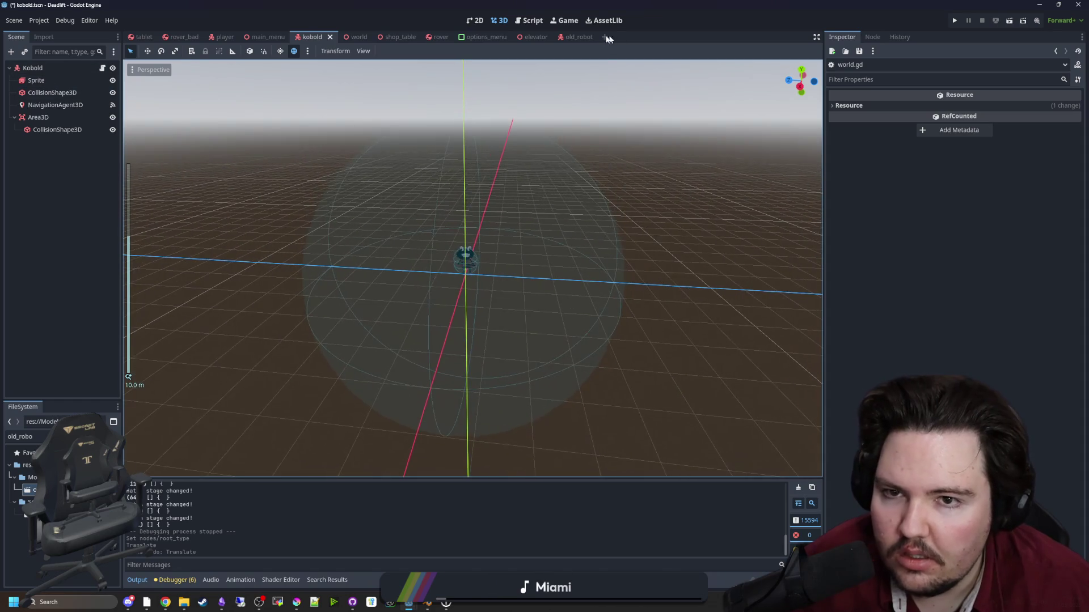
{"action": "left_click", "coordinate": [575, 37]}
{"action": "scroll", "coordinate": [573, 282], "scroll_direction": "down", "scroll_amount": 2}
{"action": "left_click", "coordinate": [591, 306]}
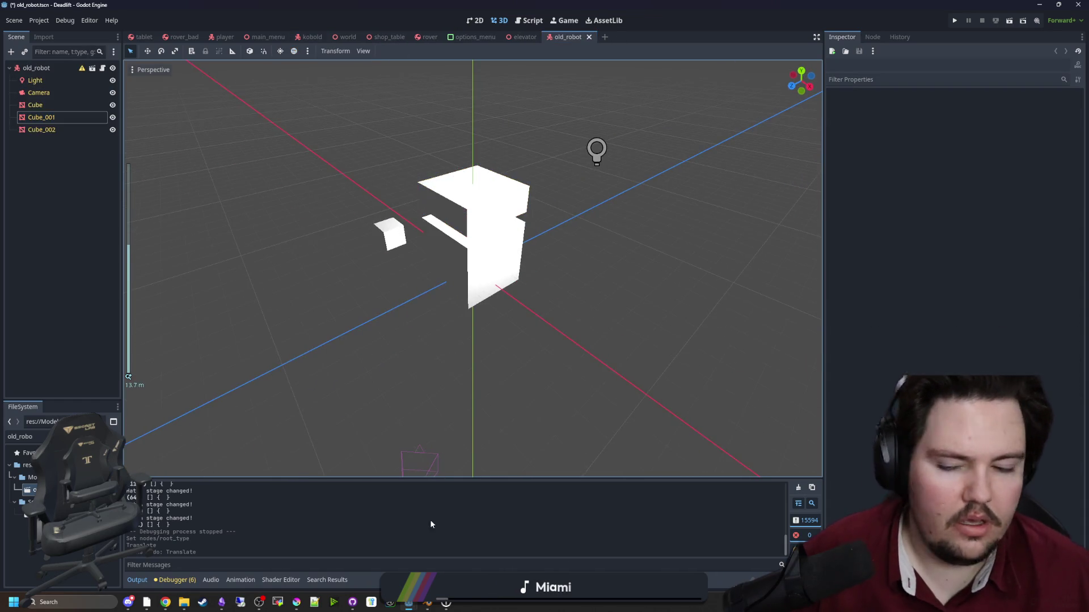
{"action": "key", "text": "alt+Tab"}
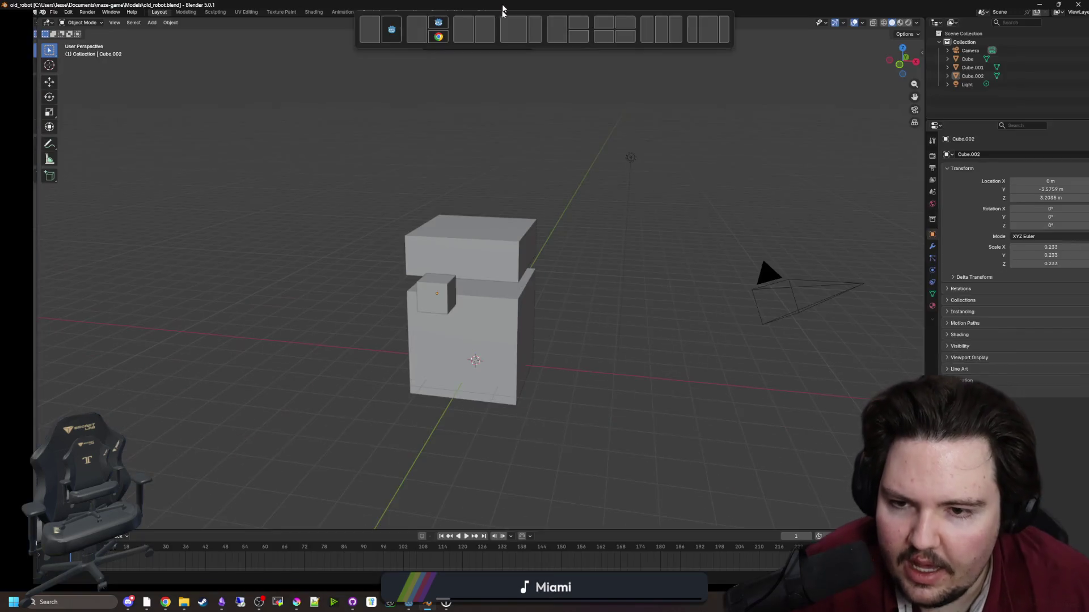
Move the small cube Cube.002 along Y against the body's side.
{"action": "left_click", "coordinate": [422, 313]}
{"action": "key", "text": "g"}
{"action": "key", "text": "y"}
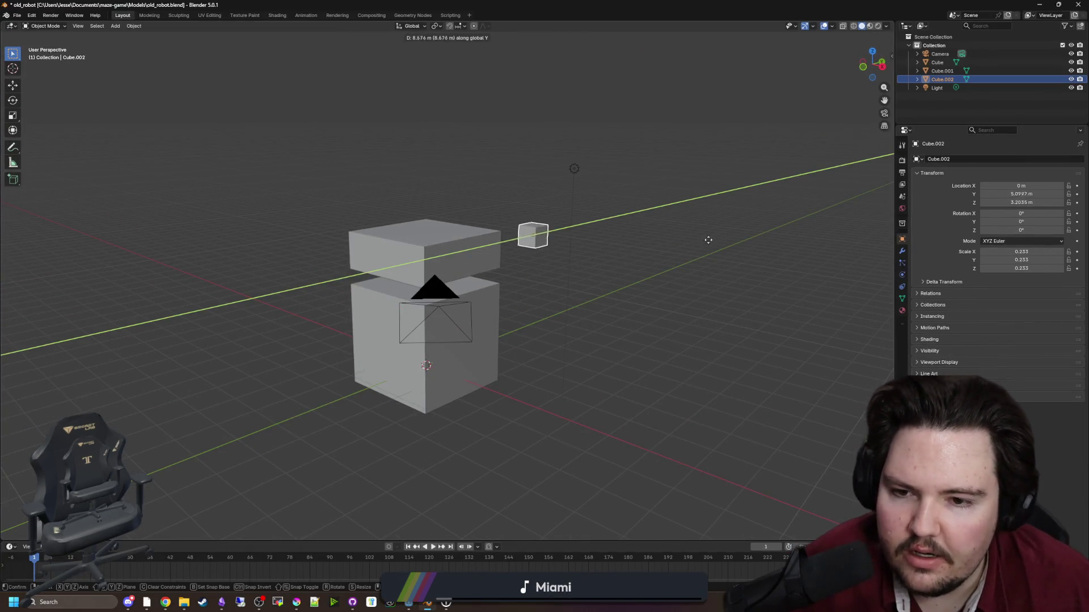
{"action": "left_click_drag", "start_coordinate": [593, 284], "coordinate": [633, 245]}
Delete the camera and light, save old_robot.blend, and return to Godot.
{"action": "left_click", "coordinate": [356, 178]}
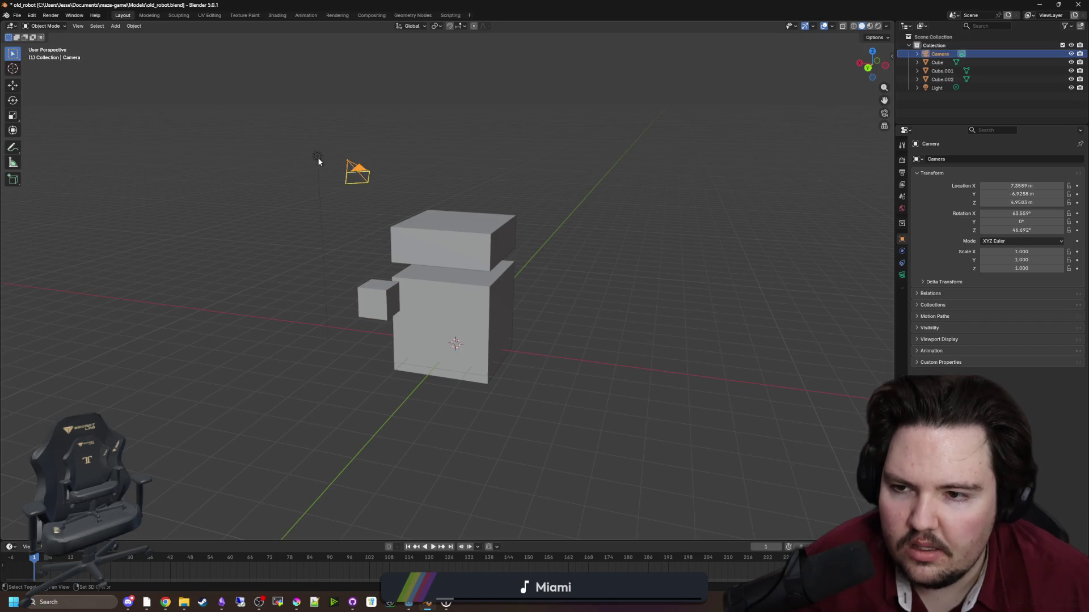
{"action": "left_click", "coordinate": [317, 156], "text": "shift"}
{"action": "key", "text": "Delete"}
{"action": "key", "text": "ctrl+s"}
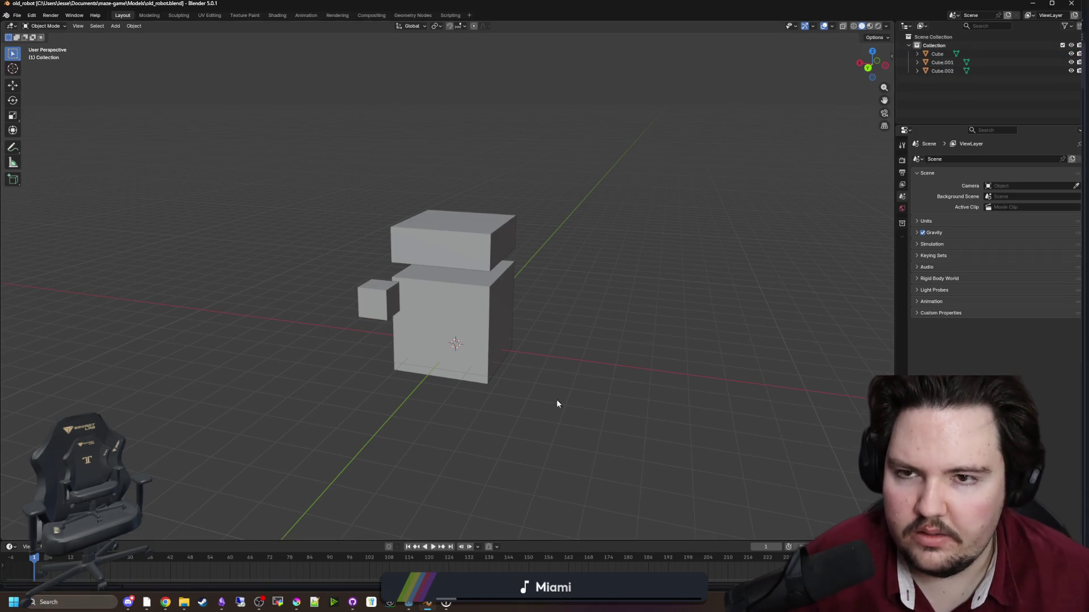
{"action": "key", "text": "alt+Tab"}
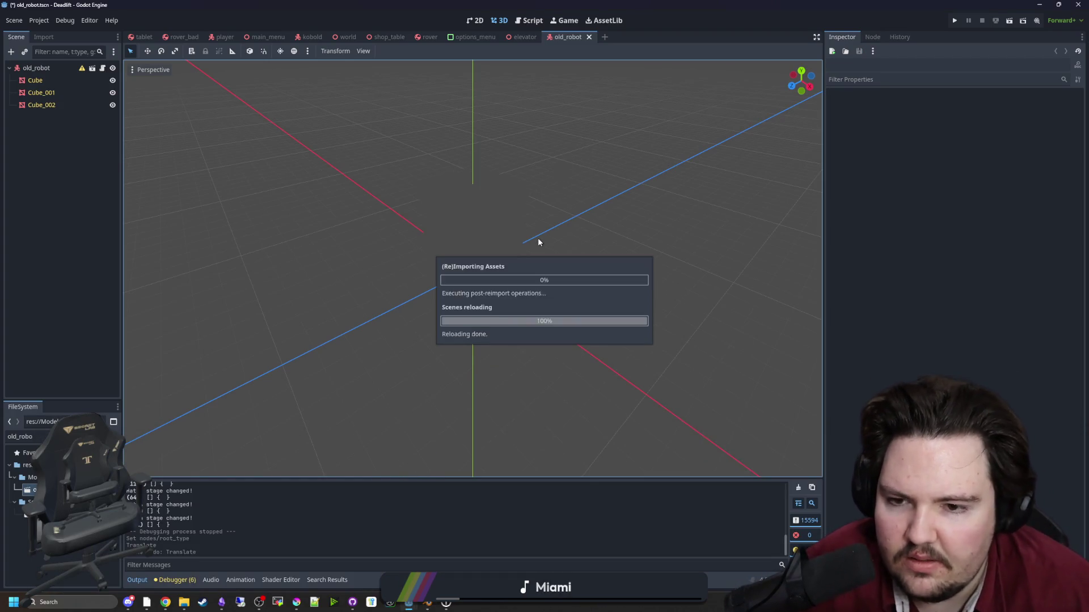
Enable preview sun and sky lighting and orbit around the reimported robot cubes.
{"action": "left_click_drag", "start_coordinate": [546, 257], "coordinate": [420, 239]}
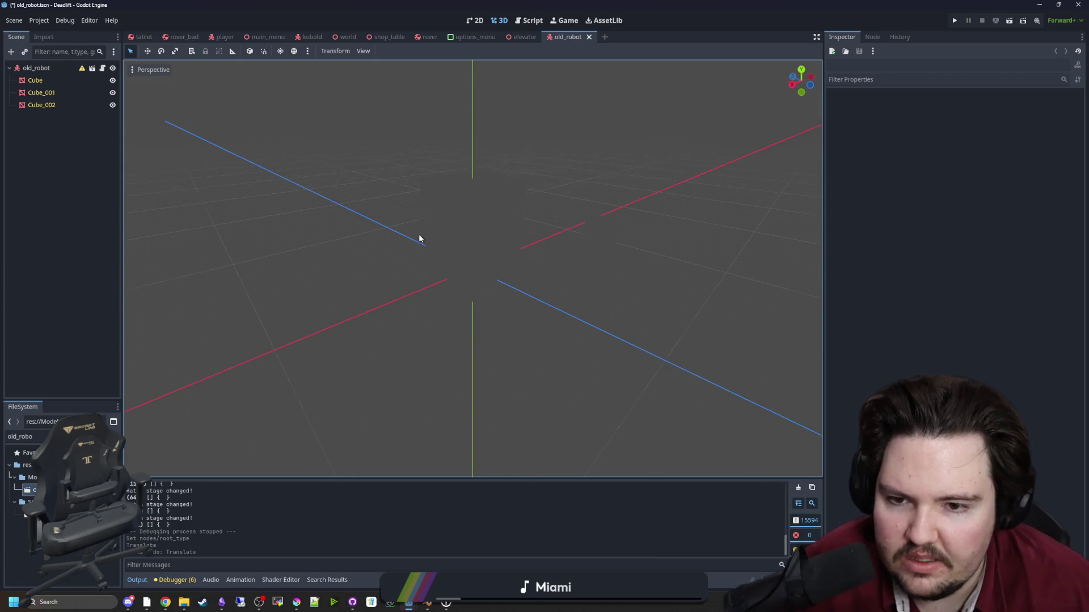
{"action": "left_click", "coordinate": [280, 52]}
{"action": "left_click_drag", "start_coordinate": [350, 294], "coordinate": [233, 284]}
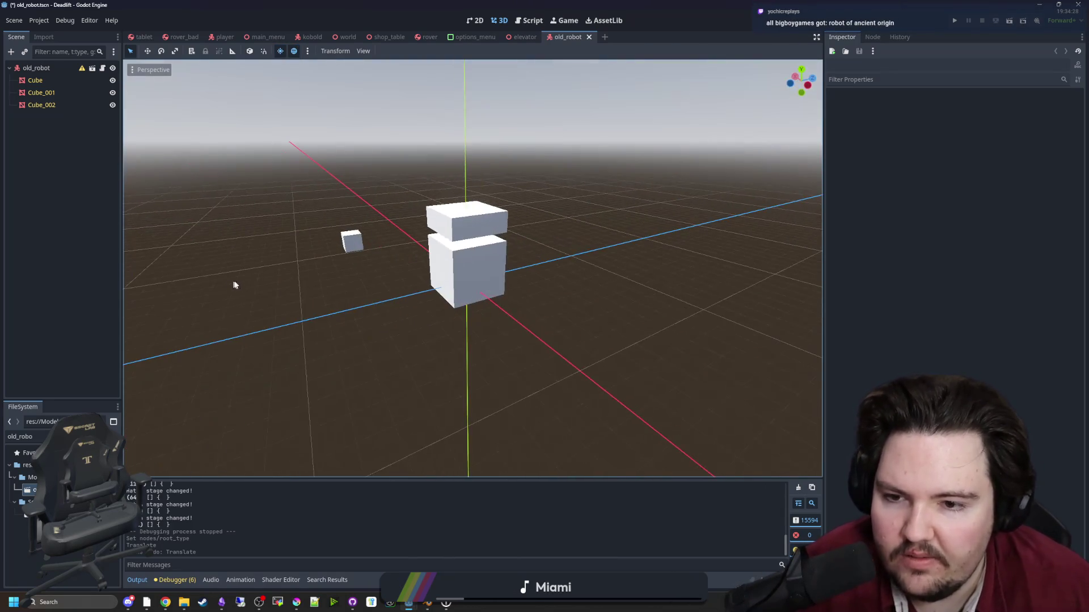
{"action": "scroll", "coordinate": [370, 282], "scroll_direction": "up", "scroll_amount": 4}
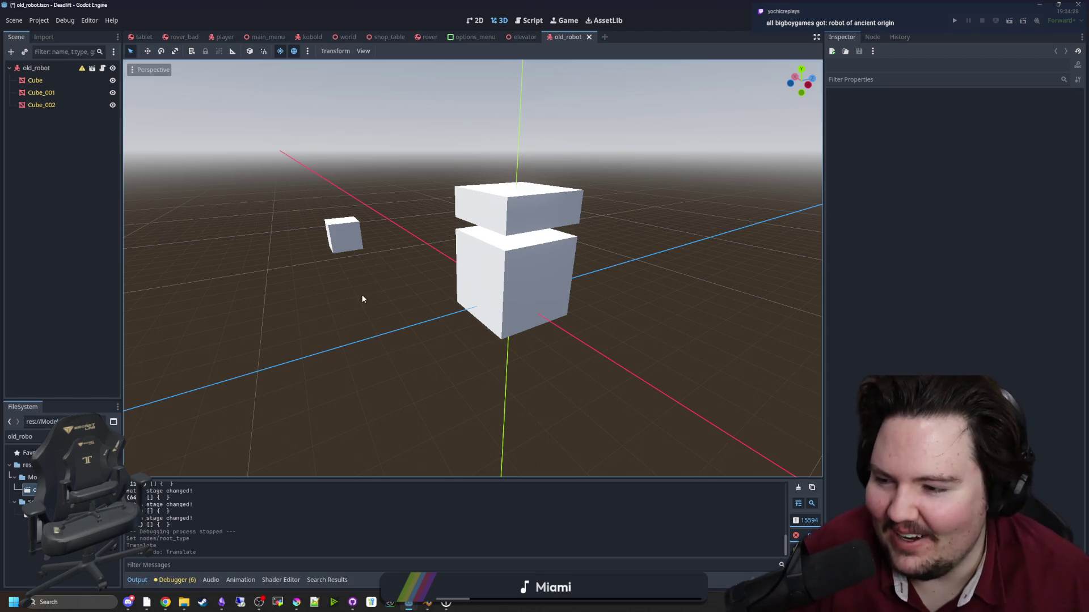
{"action": "mouse_move", "coordinate": [379, 267]}
{"action": "left_mouse_down"}
{"action": "mouse_move", "coordinate": [413, 301]}
{"action": "mouse_move", "coordinate": [295, 342]}
{"action": "mouse_move", "coordinate": [390, 550]}
{"action": "left_mouse_up"}
{"action": "scroll", "coordinate": [295, 342], "scroll_direction": "up", "scroll_amount": 3}
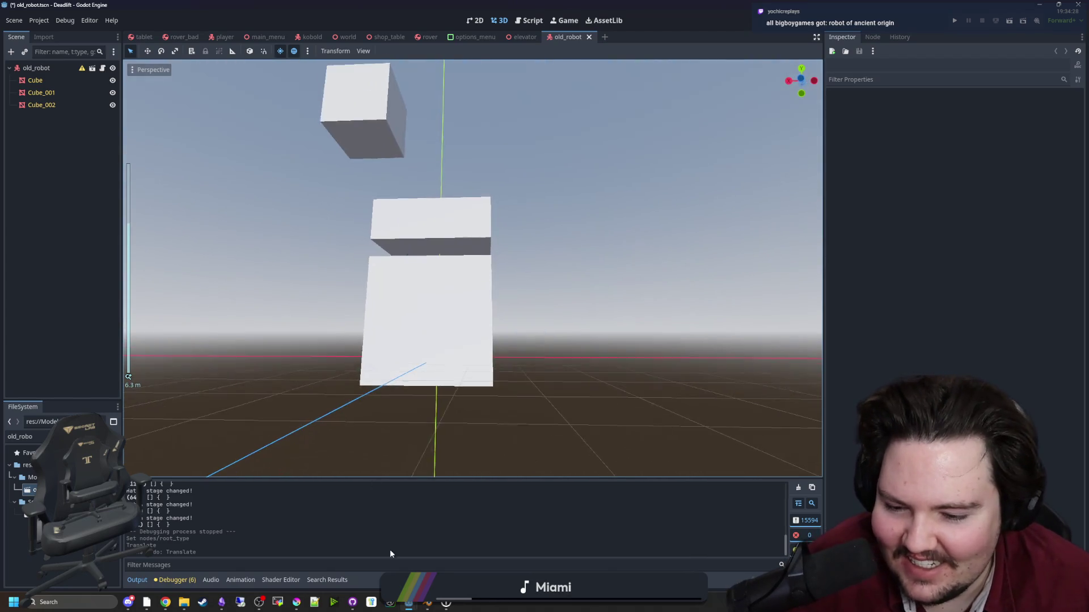
Compare with Blender, view the cubes side-on, then open the world scene.
{"action": "left_click", "coordinate": [427, 603]}
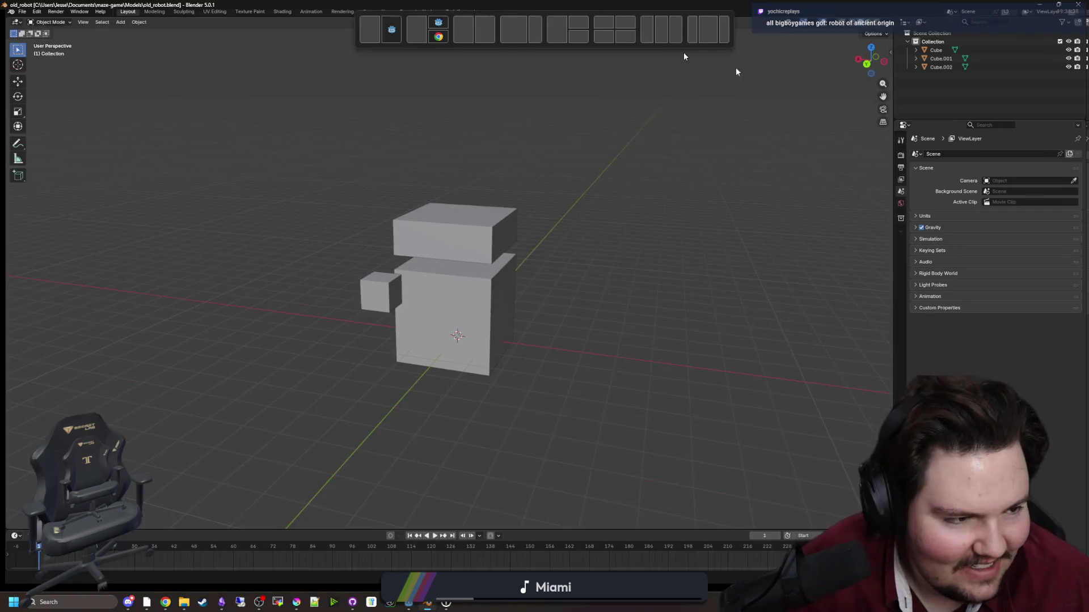
{"action": "scroll", "coordinate": [508, 365], "scroll_direction": "up", "scroll_amount": 4}
{"action": "mouse_move", "coordinate": [508, 364]}
{"action": "left_mouse_down"}
{"action": "mouse_move", "coordinate": [544, 406]}
{"action": "mouse_move", "coordinate": [552, 333]}
{"action": "left_mouse_up"}
{"action": "scroll", "coordinate": [552, 333], "scroll_direction": "down", "scroll_amount": 2}
{"action": "key", "text": "alt+Tab"}
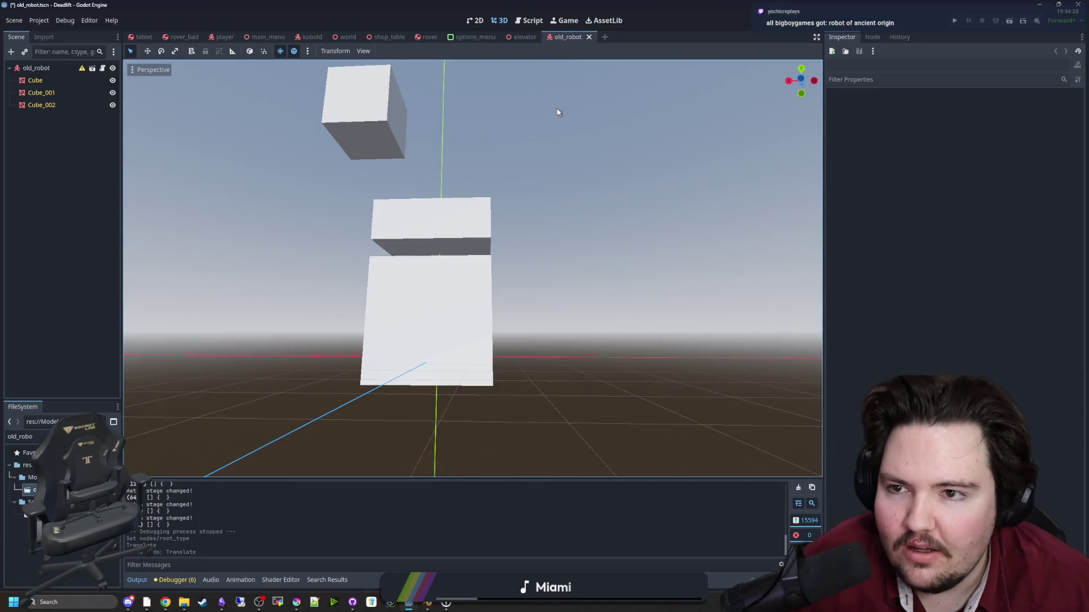
{"action": "left_click", "coordinate": [340, 36]}
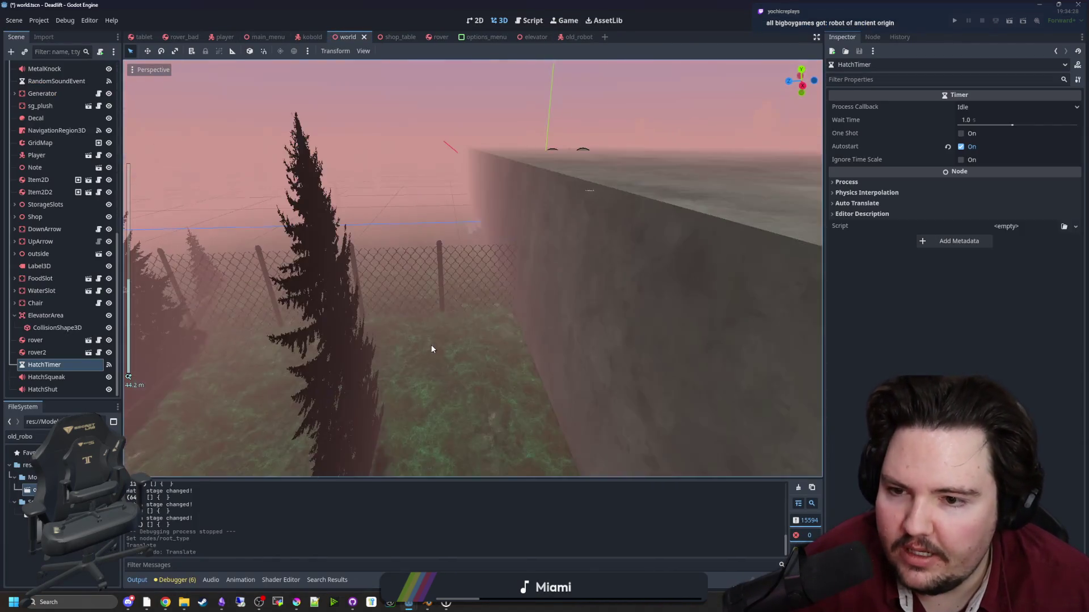
Place an old_robot instance into the world beside the elevator and frame it.
{"action": "scroll", "coordinate": [439, 349], "scroll_direction": "up", "scroll_amount": 5}
{"action": "mouse_move", "coordinate": [382, 308]}
{"action": "left_mouse_down"}
{"action": "mouse_move", "coordinate": [366, 313]}
{"action": "mouse_move", "coordinate": [399, 320]}
{"action": "left_mouse_up"}
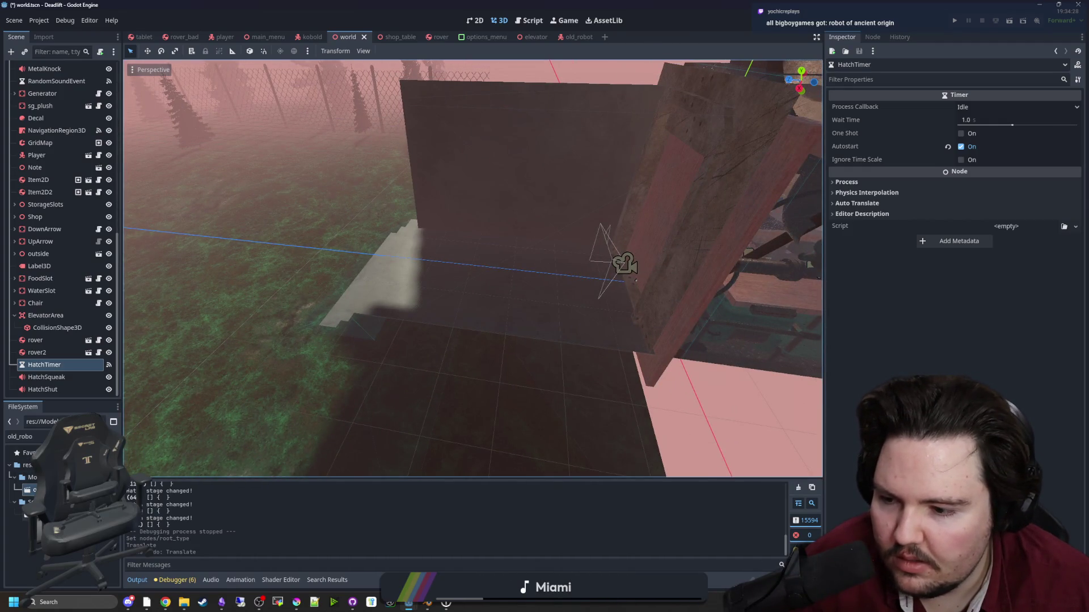
{"action": "left_click_drag", "start_coordinate": [635, 280], "coordinate": [486, 262]}
{"action": "key", "text": "f"}
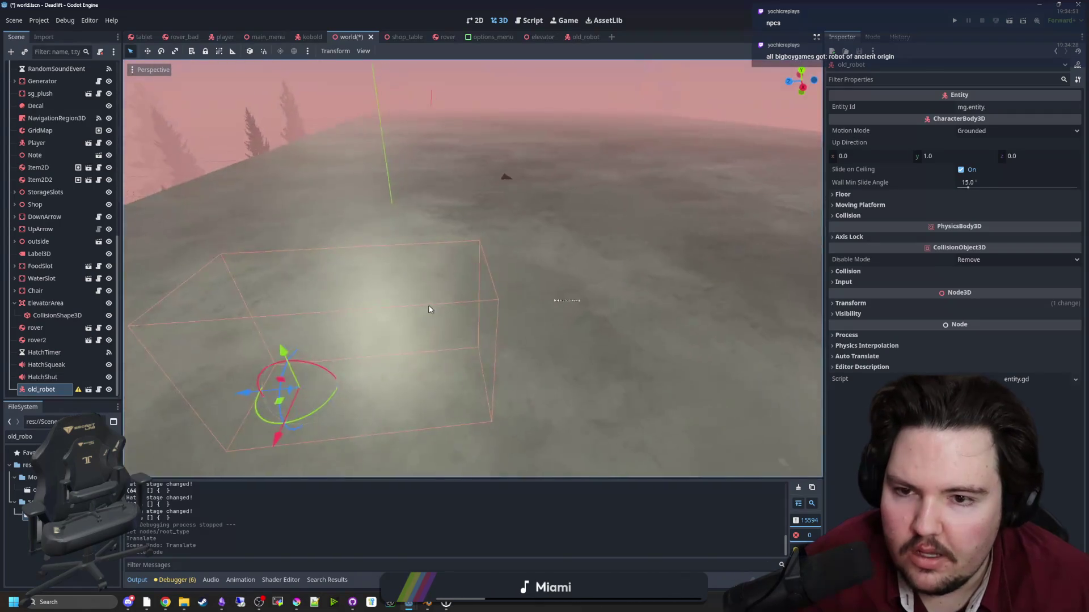
{"action": "mouse_move", "coordinate": [429, 309]}
{"action": "left_mouse_down"}
{"action": "mouse_move", "coordinate": [445, 287]}
{"action": "mouse_move", "coordinate": [476, 288]}
{"action": "left_mouse_up"}
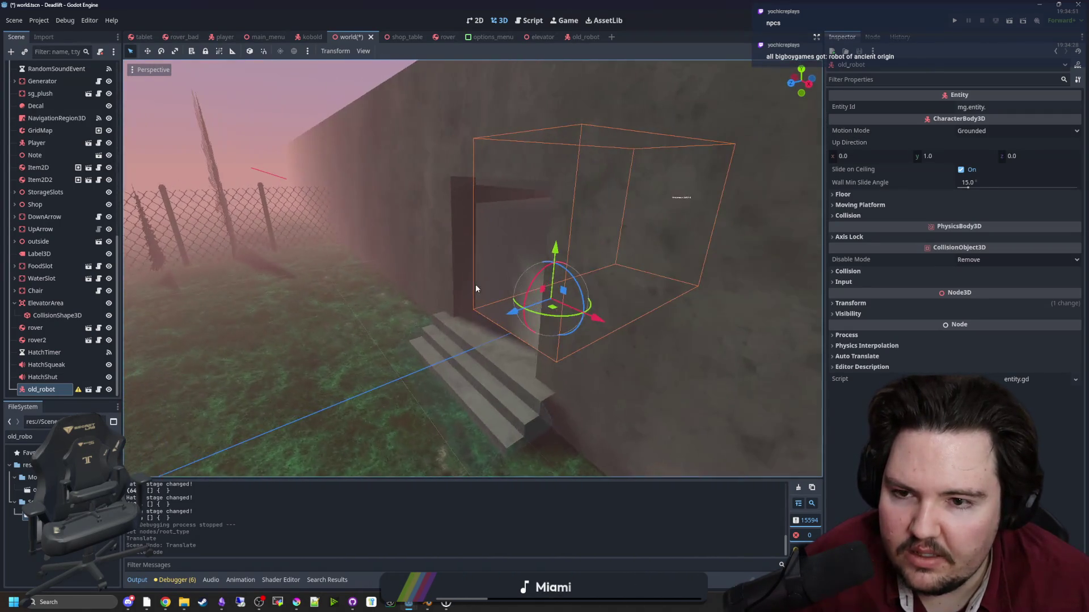
Delete the old_robot node from the world scene and return to Blender.
{"action": "right_click", "coordinate": [50, 513]}
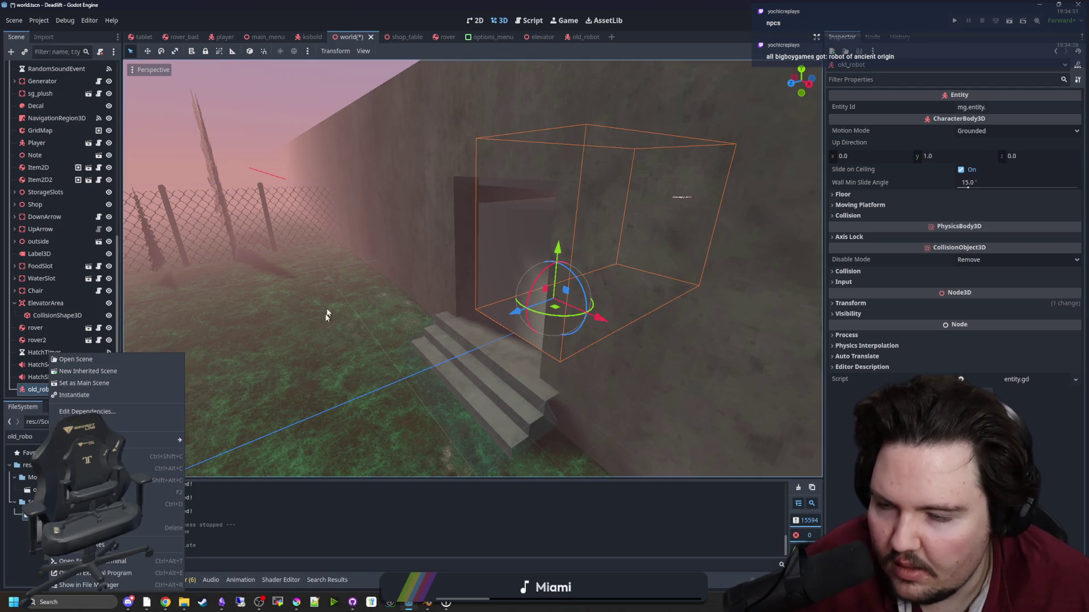
{"action": "left_click", "coordinate": [46, 393]}
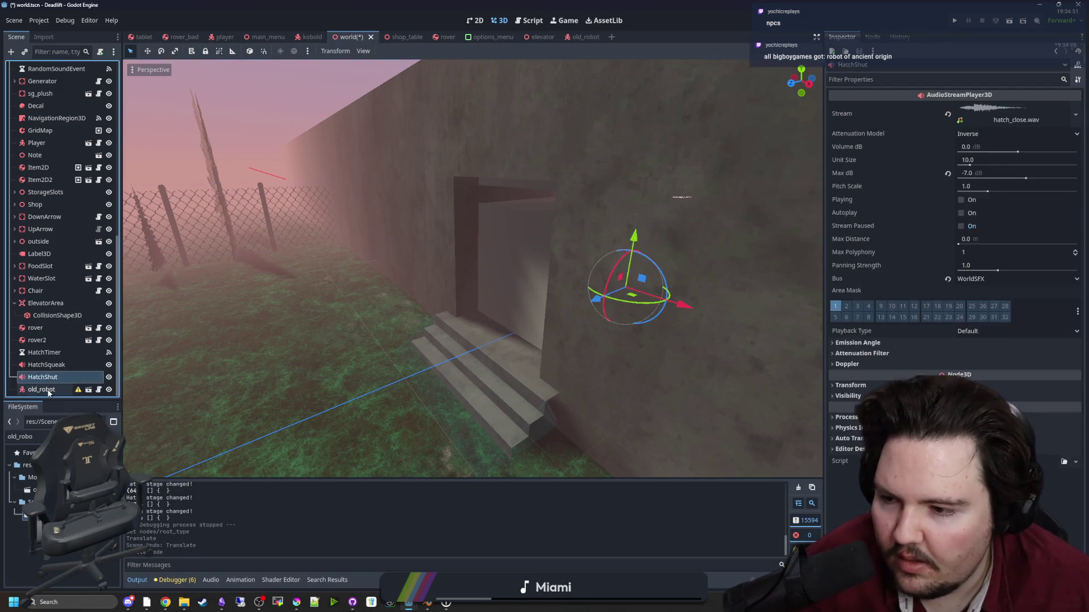
{"action": "key", "text": "Delete"}
{"action": "left_click", "coordinate": [520, 313]}
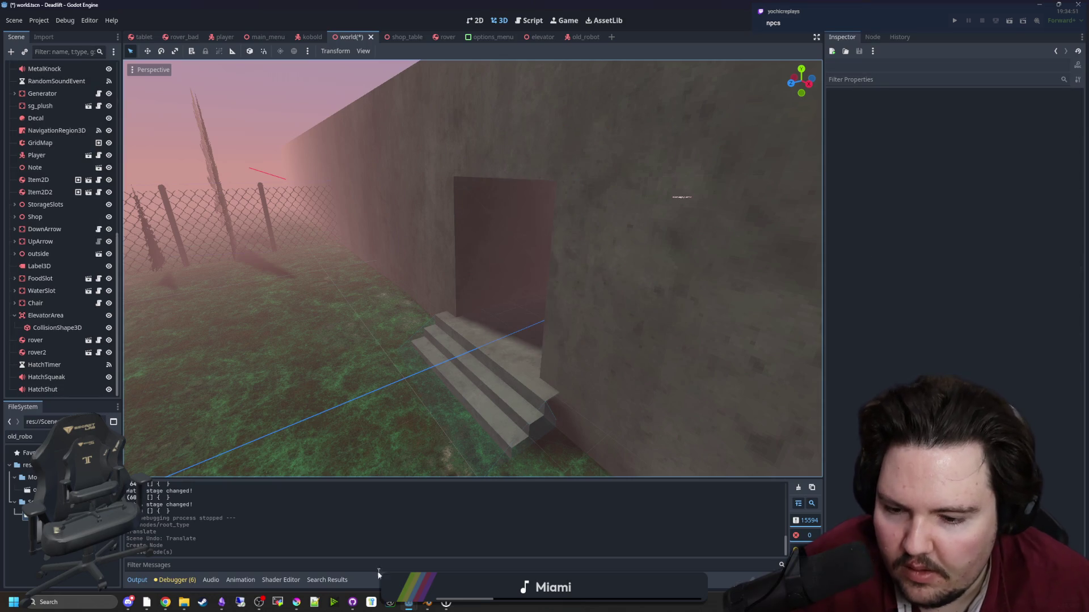
{"action": "key", "text": "alt+Tab"}
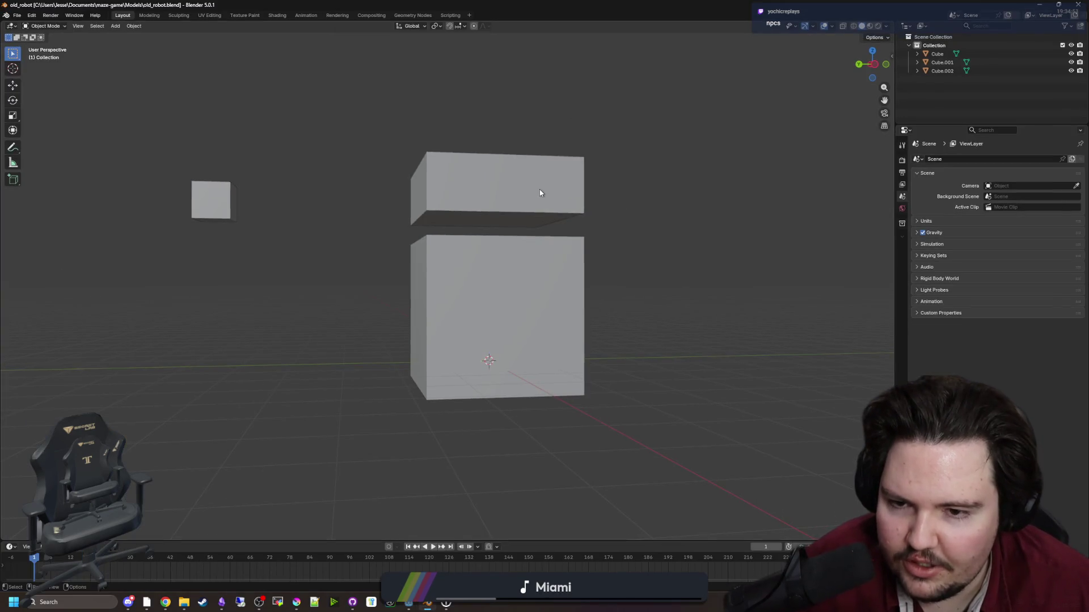
Delete the robot's upper slab and add a cylinder to the model.
{"action": "left_click", "coordinate": [540, 190]}
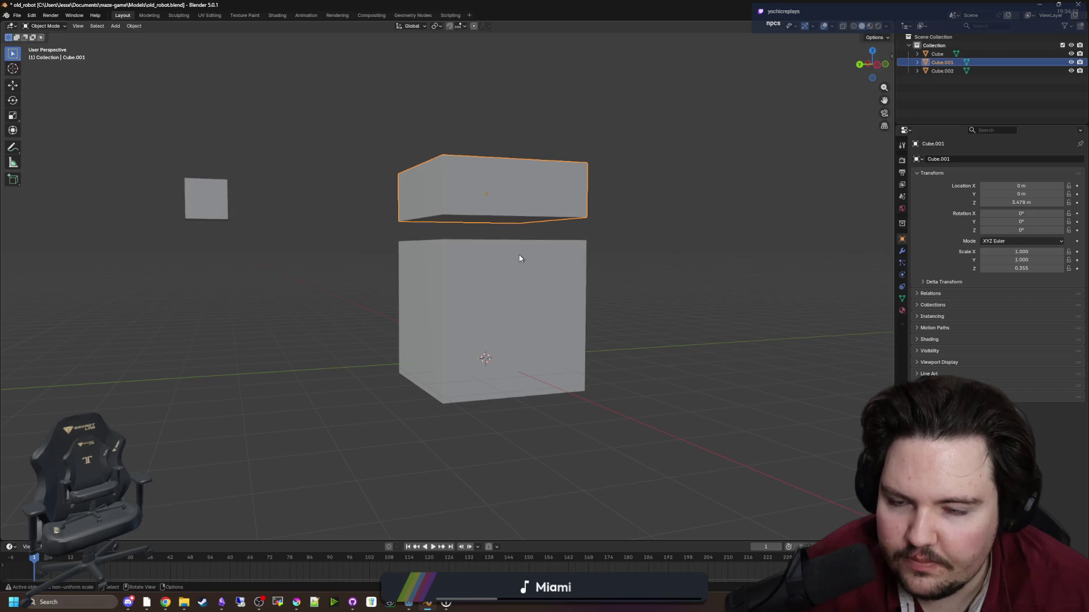
{"action": "left_click", "coordinate": [516, 255]}
{"action": "mouse_move", "coordinate": [499, 257]}
{"action": "left_mouse_down"}
{"action": "mouse_move", "coordinate": [503, 230]}
{"action": "mouse_move", "coordinate": [495, 265]}
{"action": "left_mouse_up"}
{"action": "left_click", "coordinate": [495, 264]}
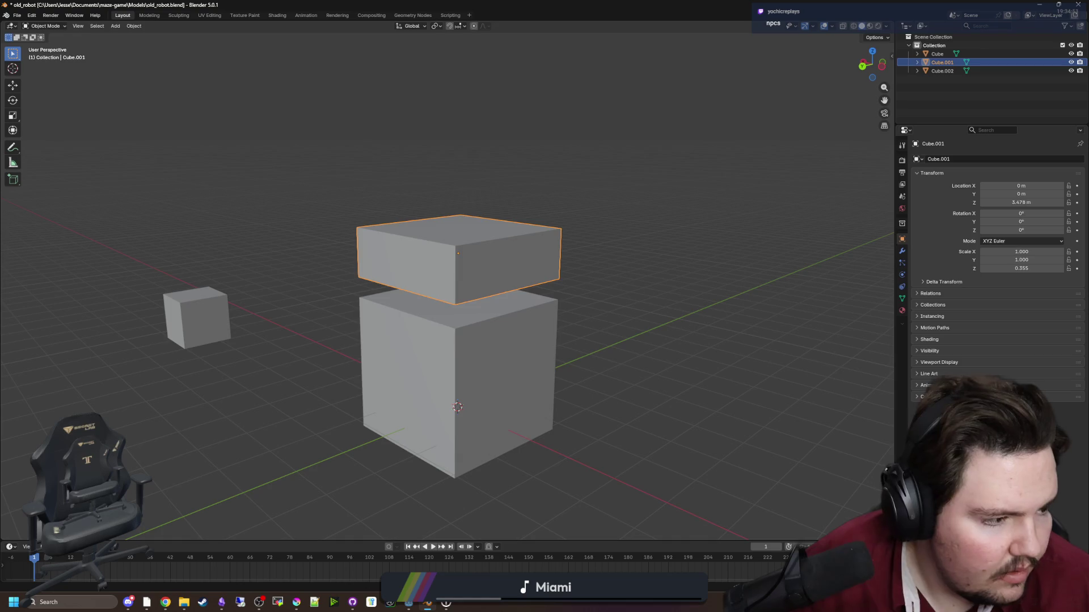
{"action": "left_click_drag", "start_coordinate": [848, 289], "coordinate": [598, 238]}
{"action": "key", "text": "Delete"}
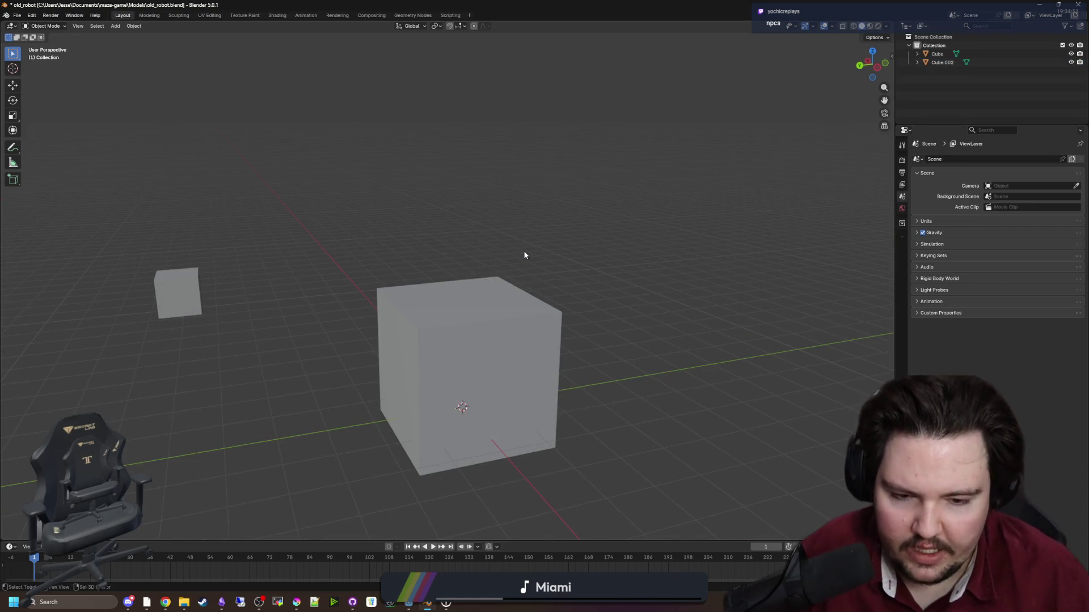
{"action": "key", "text": "shift+a"}
{"action": "left_click", "coordinate": [562, 294]}
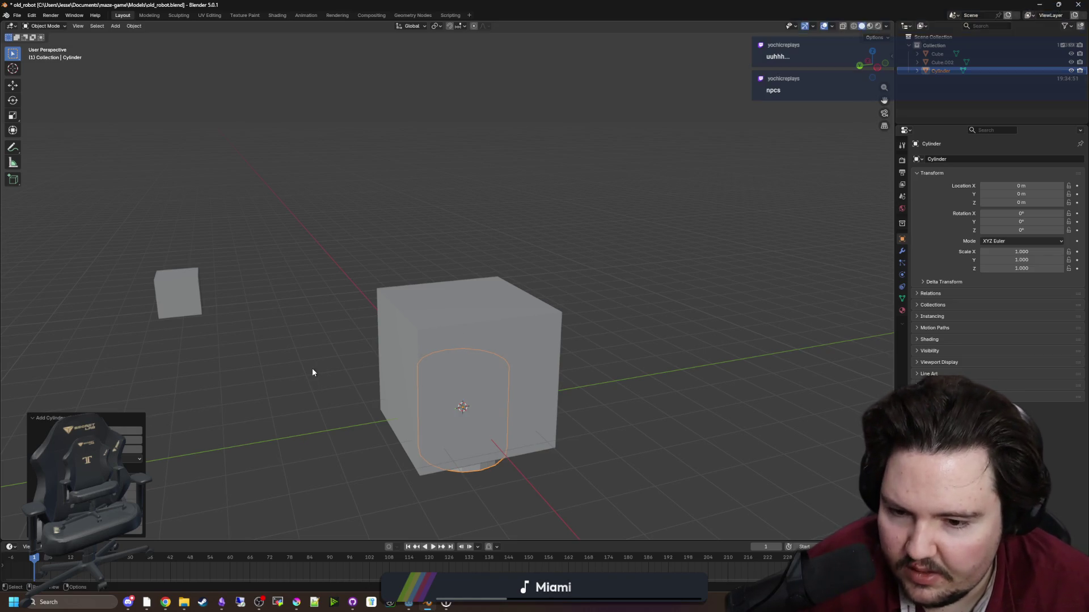
{"action": "left_click_drag", "start_coordinate": [352, 417], "coordinate": [437, 399]}
Turn the cylinder on its side and set it on top of the main cube.
{"action": "key", "text": "s"}
{"action": "key", "text": "x"}
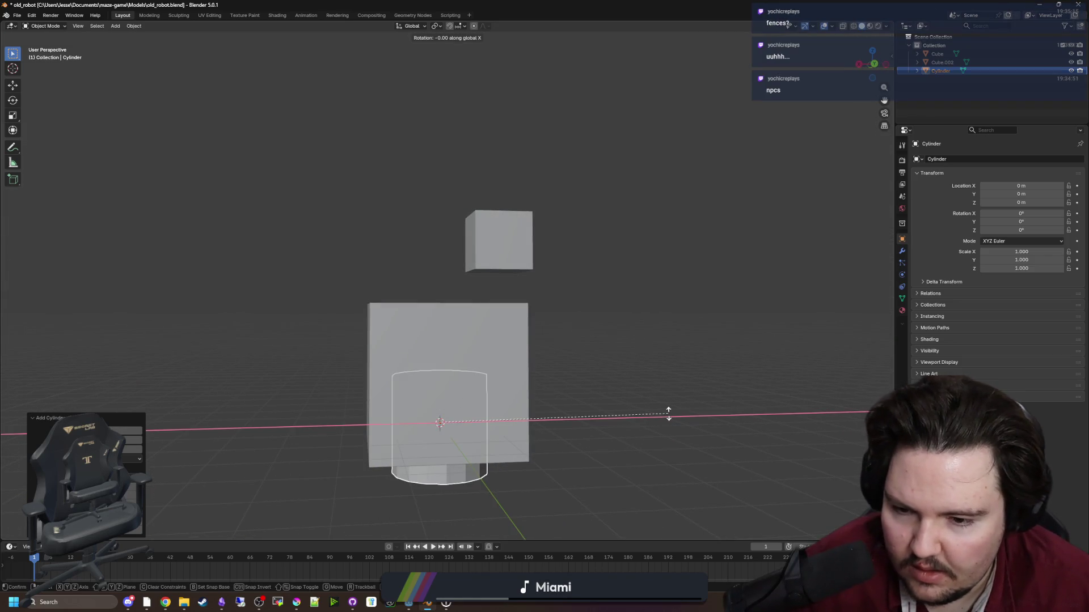
{"action": "left_click", "coordinate": [430, 265]}
{"action": "left_click_drag", "start_coordinate": [430, 265], "coordinate": [577, 390]}
{"action": "key", "text": "g"}
{"action": "key", "text": "z"}
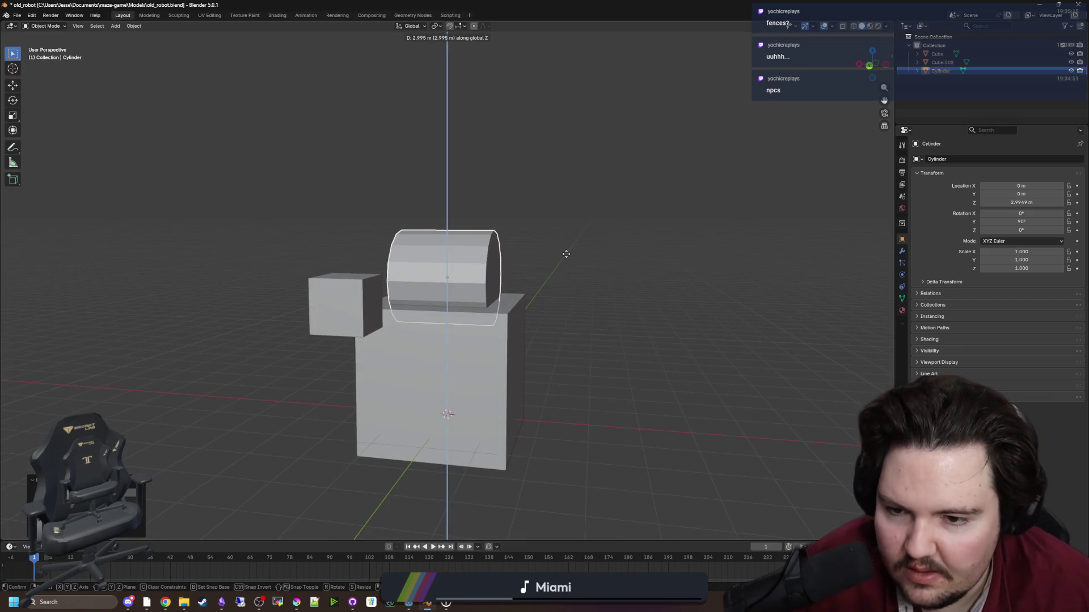
{"action": "left_click", "coordinate": [567, 253]}
{"action": "mouse_move", "coordinate": [567, 252]}
{"action": "left_mouse_down"}
{"action": "mouse_move", "coordinate": [559, 321]}
{"action": "mouse_move", "coordinate": [498, 340]}
{"action": "mouse_move", "coordinate": [580, 326]}
{"action": "mouse_move", "coordinate": [602, 299]}
{"action": "mouse_move", "coordinate": [496, 303]}
{"action": "mouse_move", "coordinate": [621, 301]}
{"action": "left_mouse_up"}
Raise the main cube's mesh geometry vertically in Edit Mode.
{"action": "left_click", "coordinate": [498, 340]}
{"action": "key", "text": "Tab"}
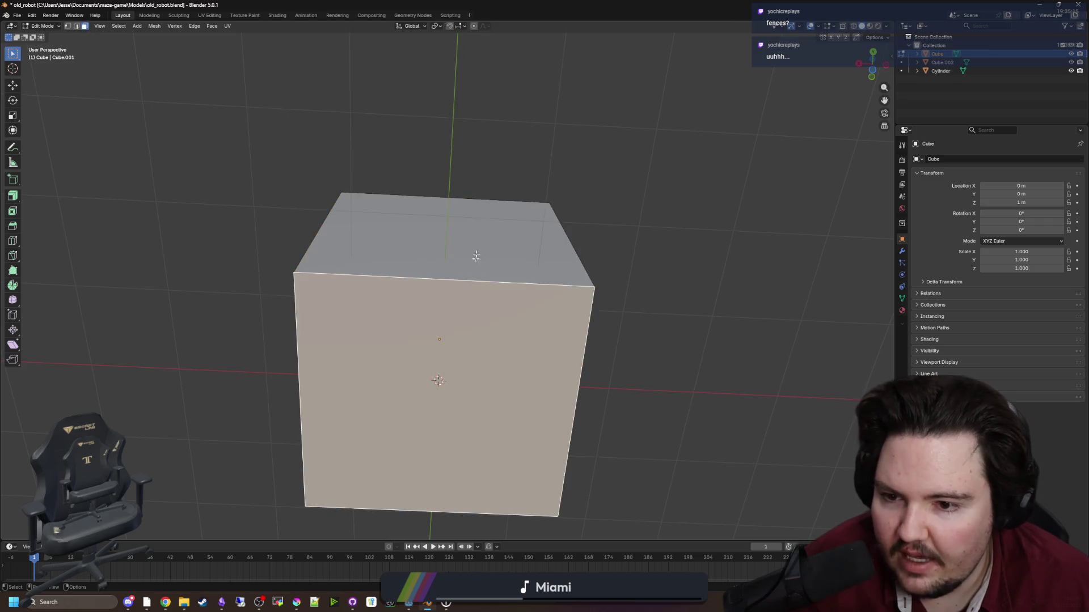
{"action": "key", "text": "g"}
{"action": "key", "text": "z"}
{"action": "left_click", "coordinate": [443, 229]}
{"action": "left_click_drag", "start_coordinate": [442, 229], "coordinate": [591, 321]}
Narrow the main cube's mesh along X and Y, then leave Edit Mode.
{"action": "key", "text": "s"}
{"action": "key", "text": "x"}
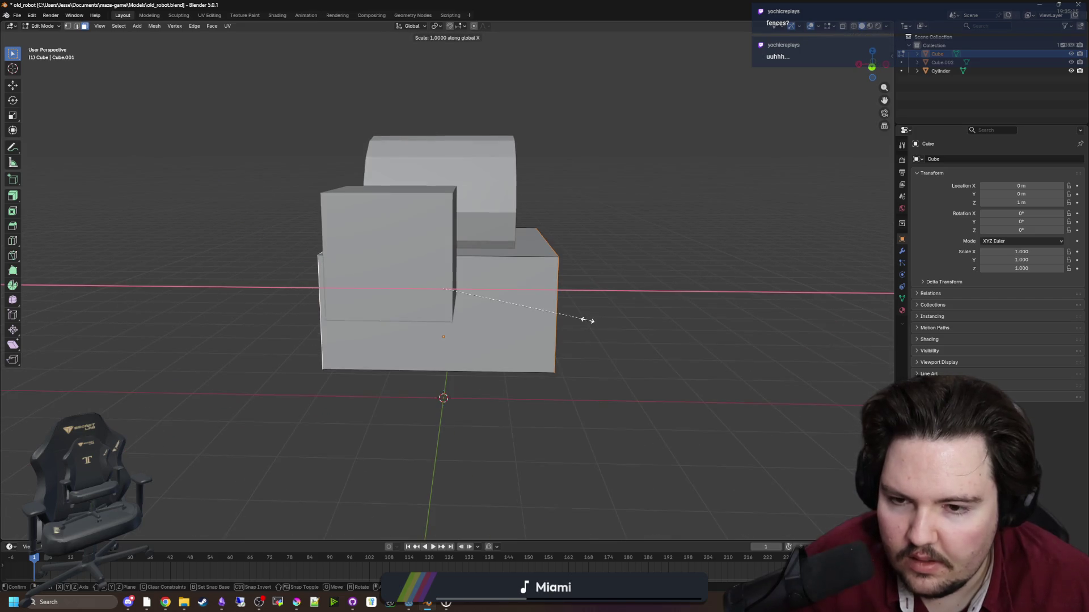
{"action": "left_click", "coordinate": [549, 316]}
{"action": "mouse_move", "coordinate": [549, 316]}
{"action": "left_mouse_down"}
{"action": "mouse_move", "coordinate": [597, 342]}
{"action": "mouse_move", "coordinate": [380, 296]}
{"action": "mouse_move", "coordinate": [617, 340]}
{"action": "left_mouse_up"}
{"action": "key", "text": "s"}
{"action": "key", "text": "y"}
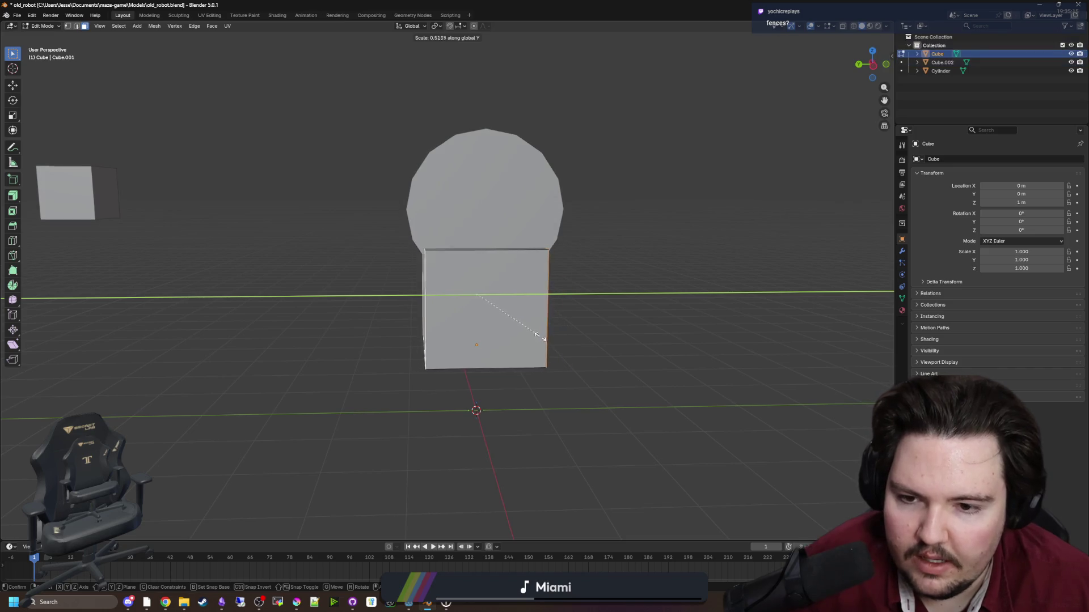
{"action": "left_click", "coordinate": [539, 337]}
{"action": "key", "text": "Tab"}
{"action": "left_click_drag", "start_coordinate": [540, 336], "coordinate": [451, 210]}
Shrink the cylinder, raise it slightly, and lengthen it along X to 0.576×0.576×1.229.
{"action": "left_click", "coordinate": [452, 210]}
{"action": "key", "text": "s"}
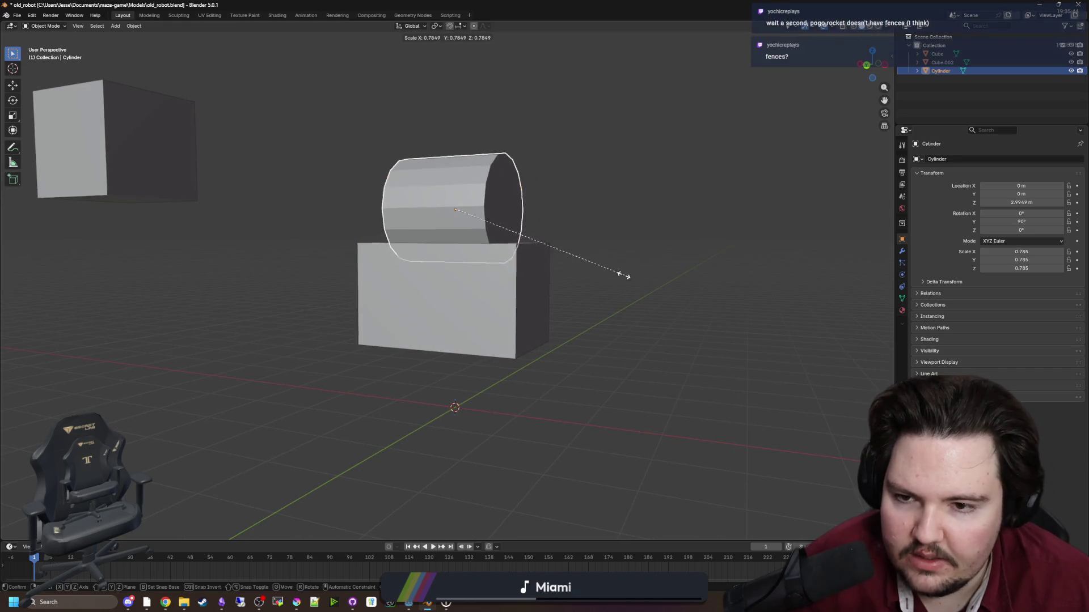
{"action": "left_click", "coordinate": [582, 267]}
{"action": "mouse_move", "coordinate": [582, 267]}
{"action": "left_mouse_down"}
{"action": "mouse_move", "coordinate": [638, 274]}
{"action": "mouse_move", "coordinate": [598, 266]}
{"action": "mouse_move", "coordinate": [546, 209]}
{"action": "left_mouse_up"}
{"action": "key", "text": "g"}
{"action": "key", "text": "z"}
{"action": "left_click", "coordinate": [634, 263]}
{"action": "key", "text": "s"}
{"action": "key", "text": "x"}
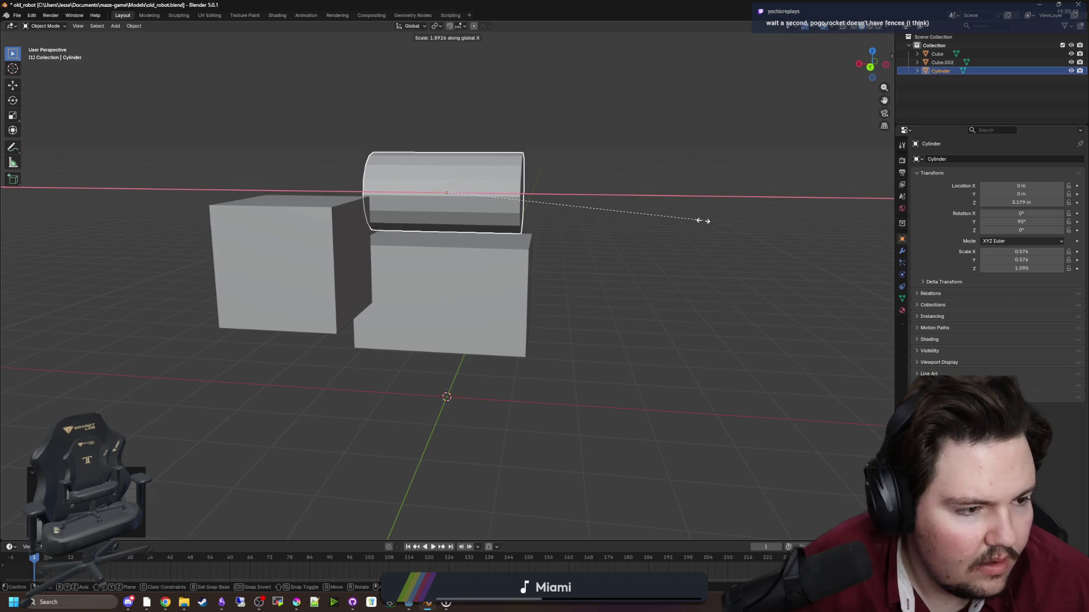
{"action": "left_click", "coordinate": [735, 221]}
{"action": "mouse_move", "coordinate": [736, 223]}
{"action": "left_mouse_down"}
{"action": "mouse_move", "coordinate": [597, 316]}
{"action": "mouse_move", "coordinate": [382, 299]}
{"action": "mouse_move", "coordinate": [428, 258]}
{"action": "mouse_move", "coordinate": [493, 340]}
{"action": "mouse_move", "coordinate": [482, 360]}
{"action": "mouse_move", "coordinate": [451, 302]}
{"action": "left_mouse_up"}
Duplicate the main cube and place the copy directly below it.
{"action": "scroll", "coordinate": [395, 298], "scroll_direction": "up", "scroll_amount": 1}
{"action": "scroll", "coordinate": [396, 298], "scroll_direction": "down", "scroll_amount": 1}
{"action": "left_click", "coordinate": [428, 258]}
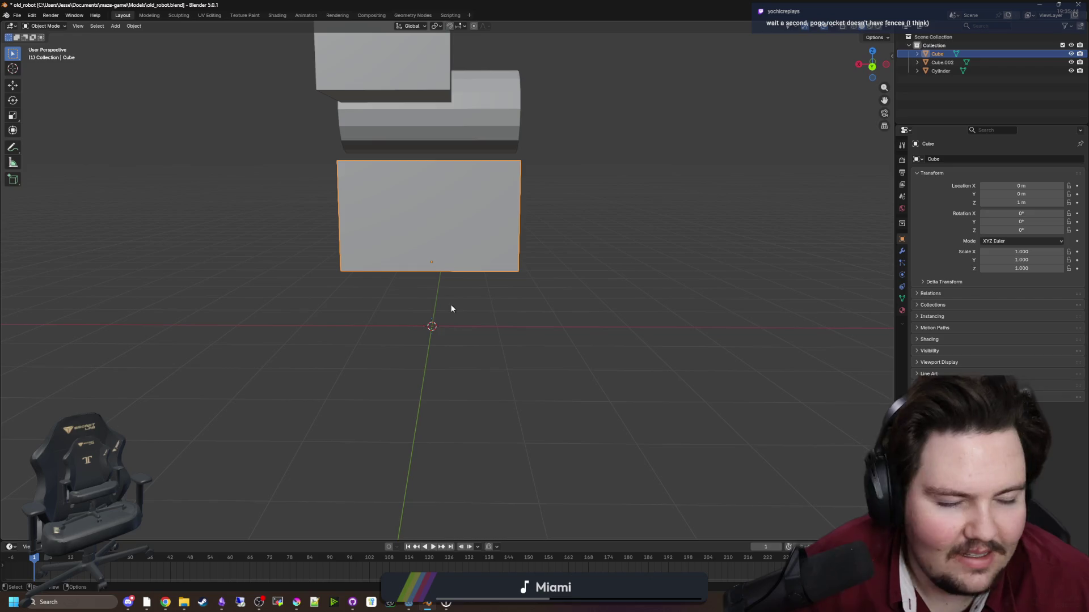
{"action": "key", "text": "shift+d"}
{"action": "key", "text": "z"}
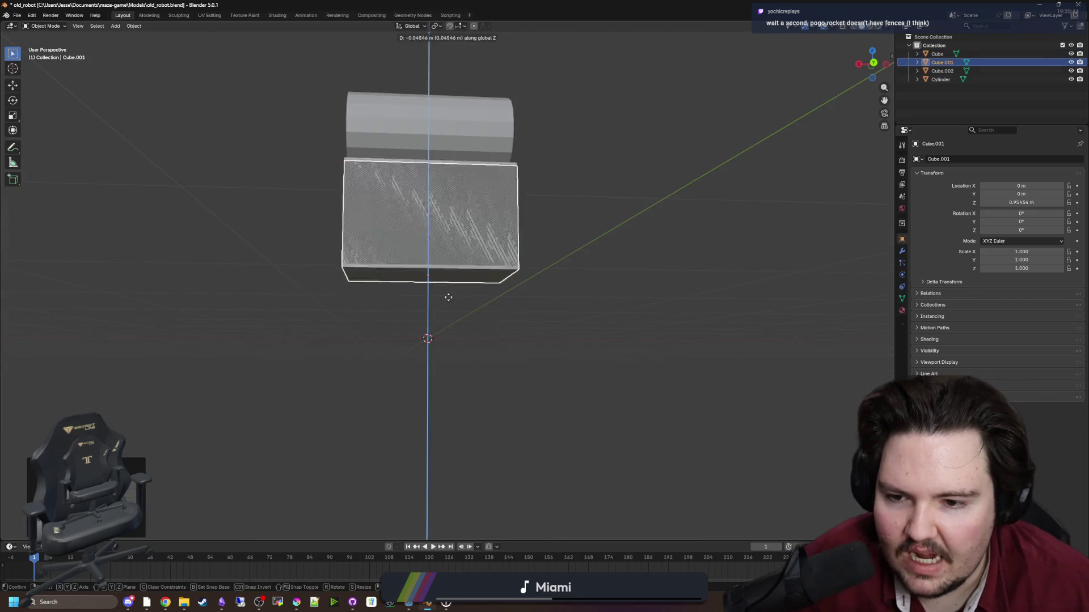
{"action": "left_click", "coordinate": [443, 384]}
{"action": "key", "text": "KP_3"}
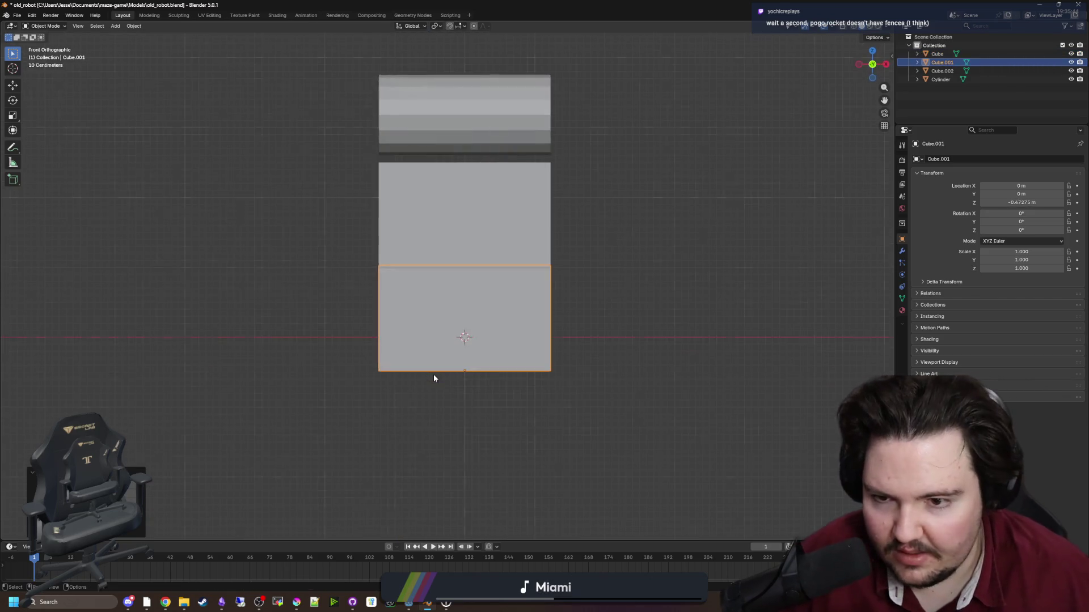
{"action": "scroll", "coordinate": [435, 371], "scroll_direction": "up", "scroll_amount": 3}
In Edit Mode, set the copy's bottom edge height to 0 m.
{"action": "key", "text": "Tab"}
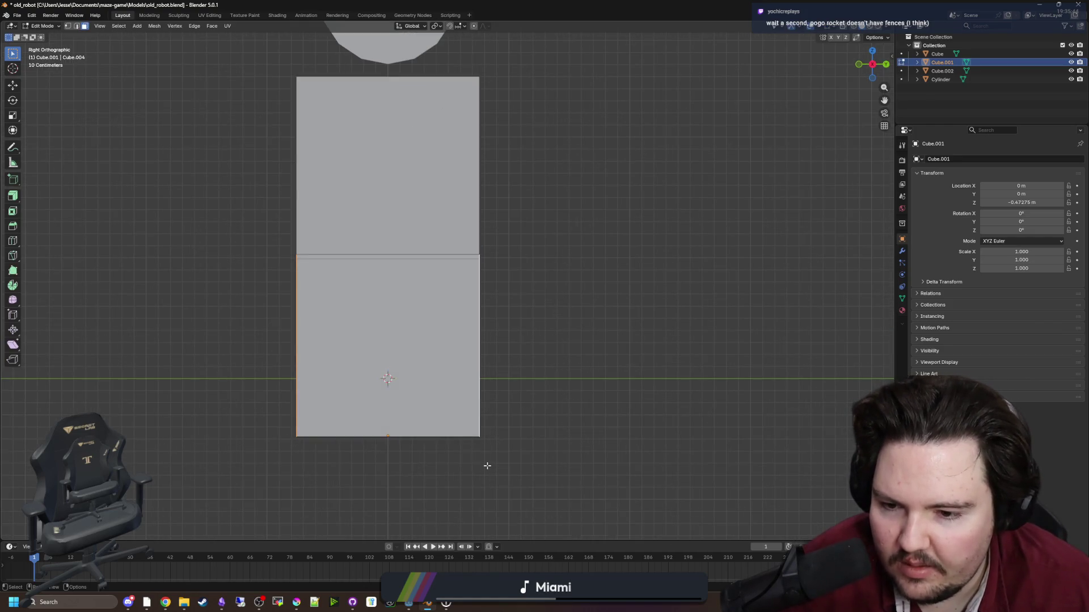
{"action": "left_click", "coordinate": [342, 436]}
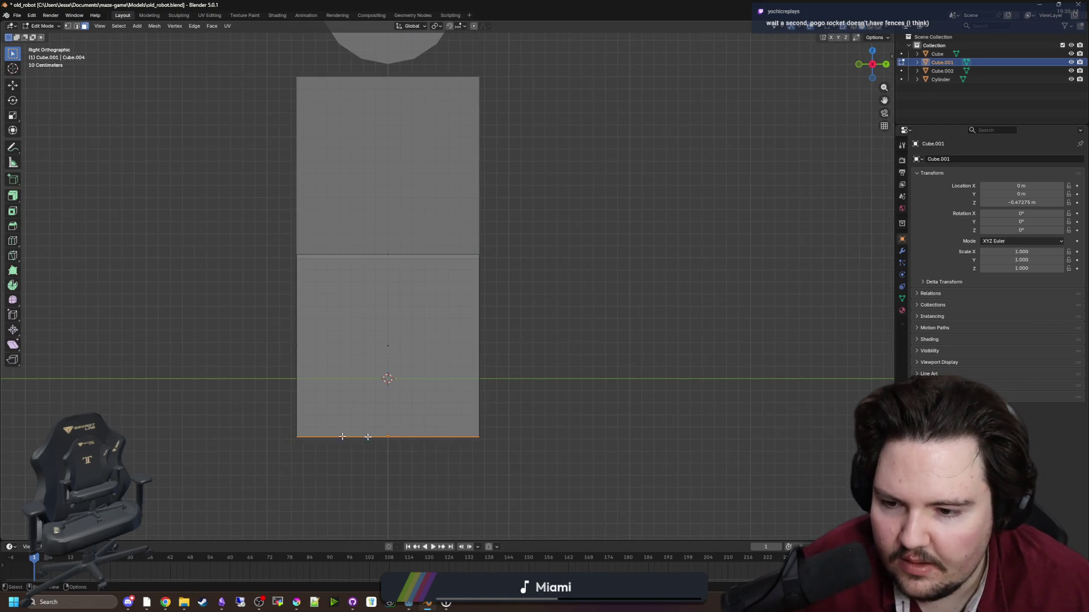
{"action": "left_click", "coordinate": [891, 54]}
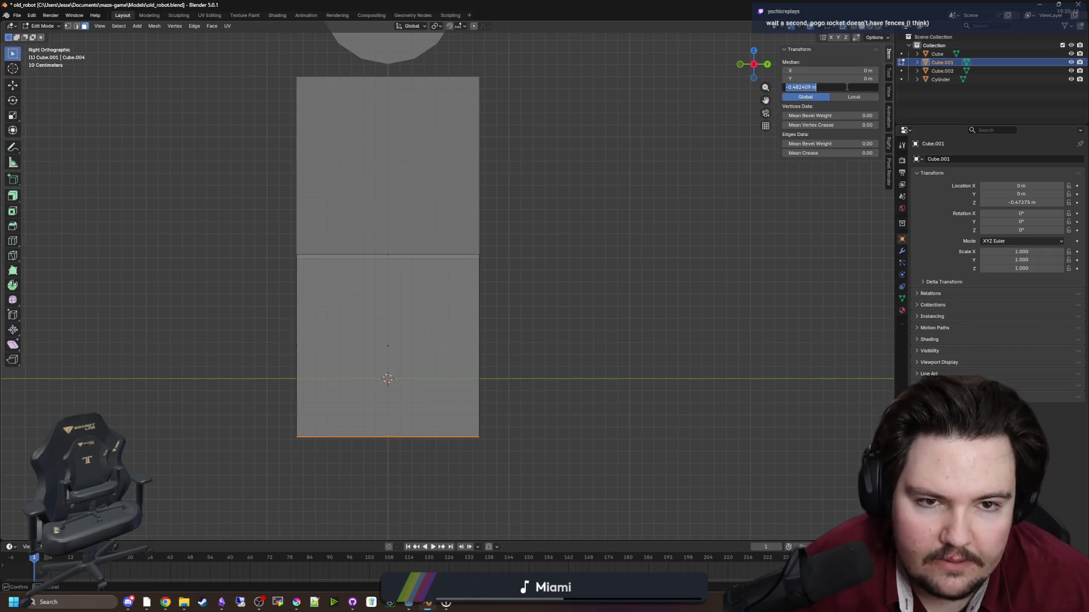
{"action": "type", "text": "0"}
{"action": "key", "text": "Return"}
{"action": "scroll", "coordinate": [625, 211], "scroll_direction": "down", "scroll_amount": 4}
Select the face where the two blocks meet, checking front and side views.
{"action": "left_click_drag", "start_coordinate": [625, 211], "coordinate": [610, 297]}
{"action": "left_click", "coordinate": [335, 266]}
{"action": "left_click", "coordinate": [631, 226]}
{"action": "left_click", "coordinate": [512, 249]}
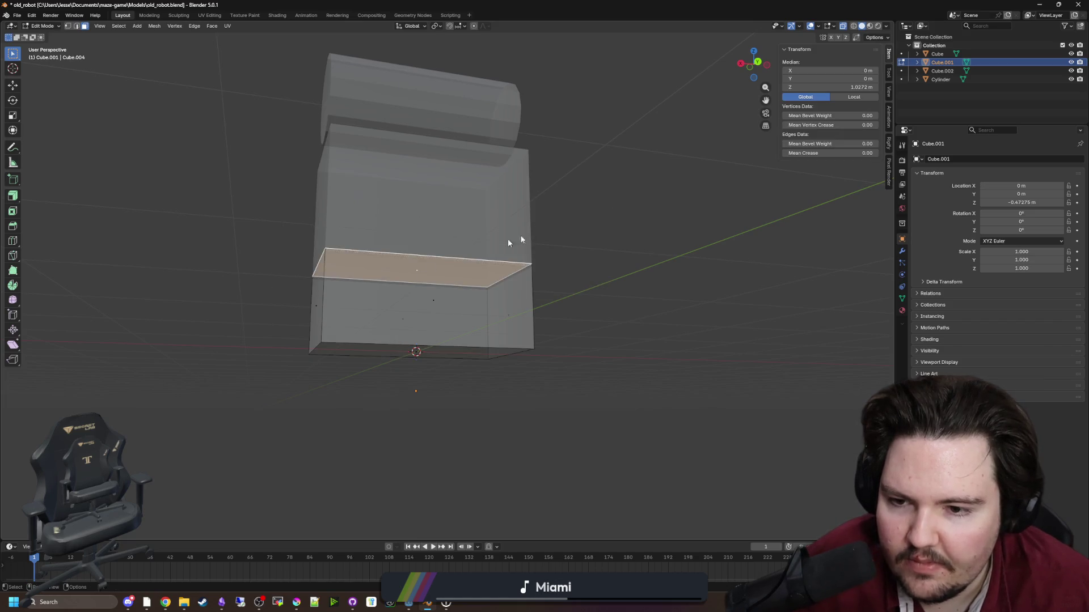
{"action": "left_click_drag", "start_coordinate": [512, 240], "coordinate": [611, 307]}
{"action": "key", "text": "KP_1"}
{"action": "key", "text": "KP_3"}
{"action": "key", "text": "KP_1"}
Lower the selected edge vertically to open a gap between the blocks.
{"action": "scroll", "coordinate": [531, 245], "scroll_direction": "up", "scroll_amount": 3}
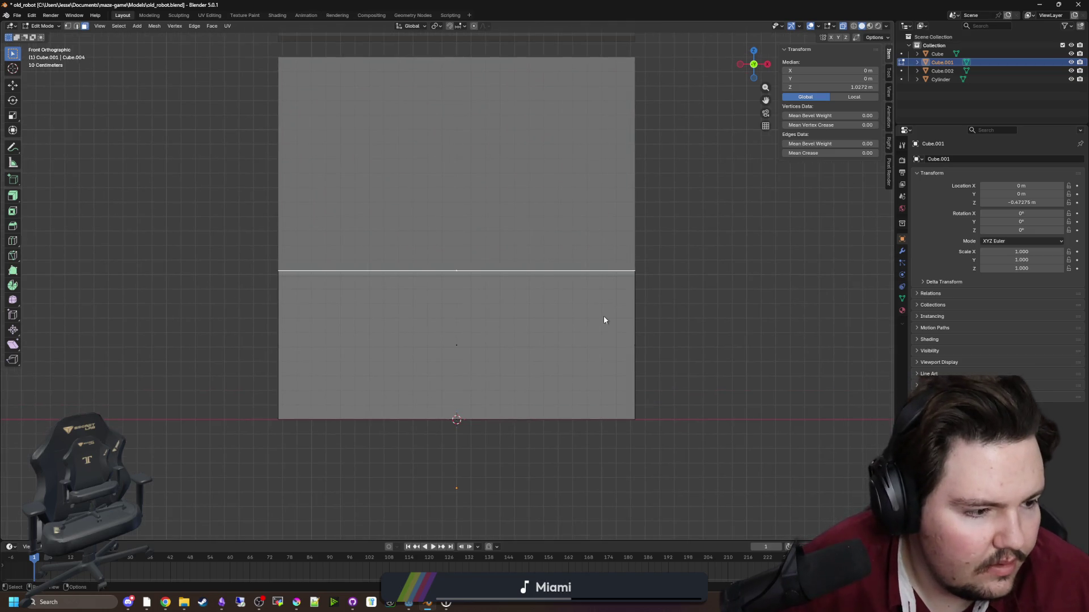
{"action": "scroll", "coordinate": [603, 315], "scroll_direction": "down", "scroll_amount": 2}
{"action": "key", "text": "g"}
{"action": "key", "text": "z"}
{"action": "left_click", "coordinate": [596, 267]}
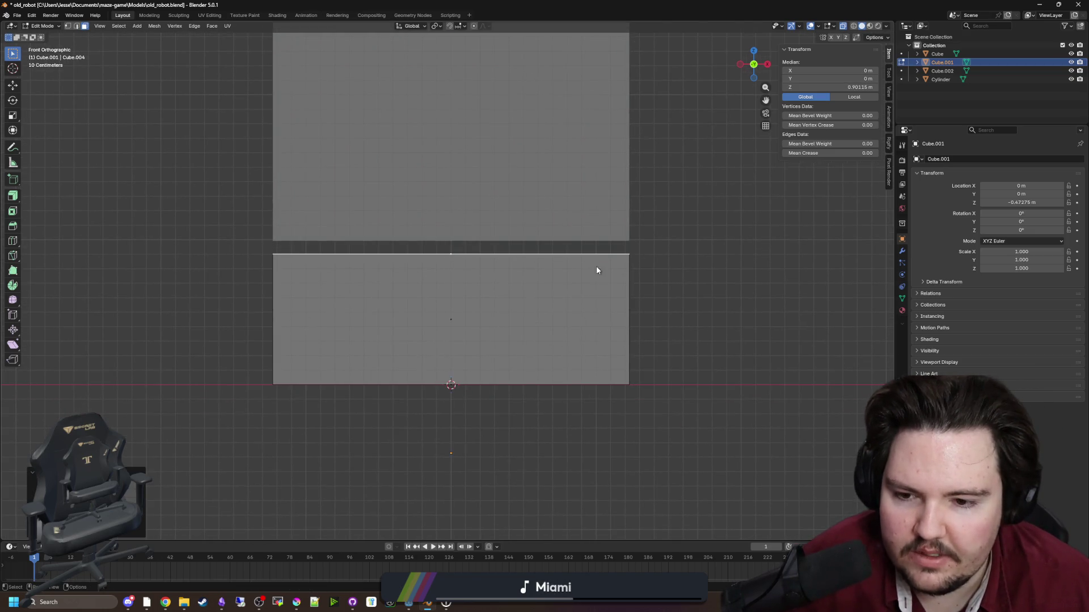
{"action": "scroll", "coordinate": [606, 314], "scroll_direction": "down", "scroll_amount": 2}
Pull the lower box's right face far left into a thin 0.424 m-wide slab.
{"action": "left_click", "coordinate": [562, 321]}
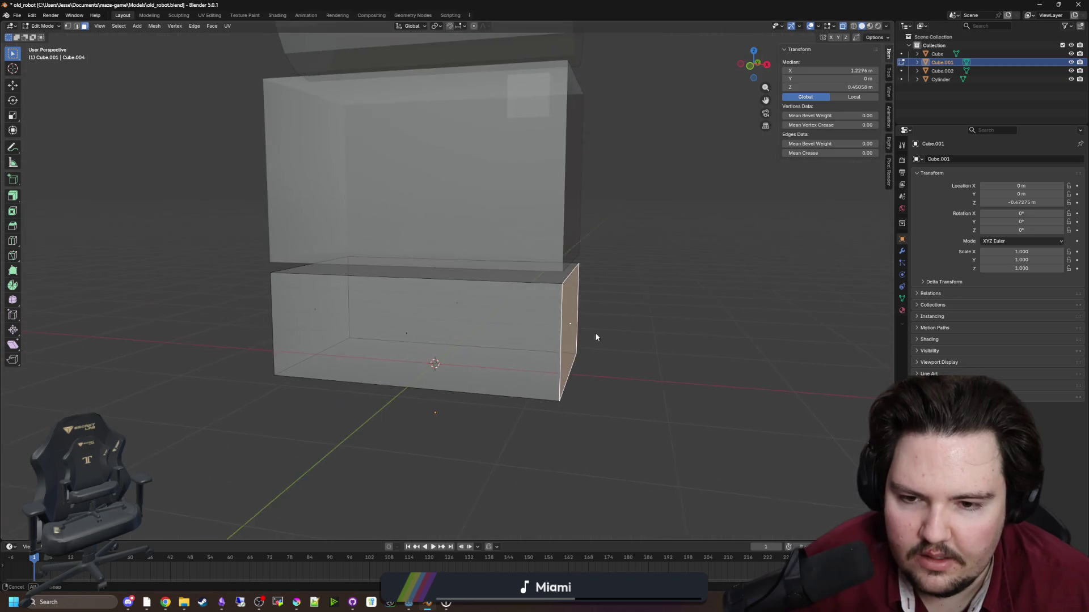
{"action": "key", "text": "g"}
{"action": "left_click", "coordinate": [462, 365]}
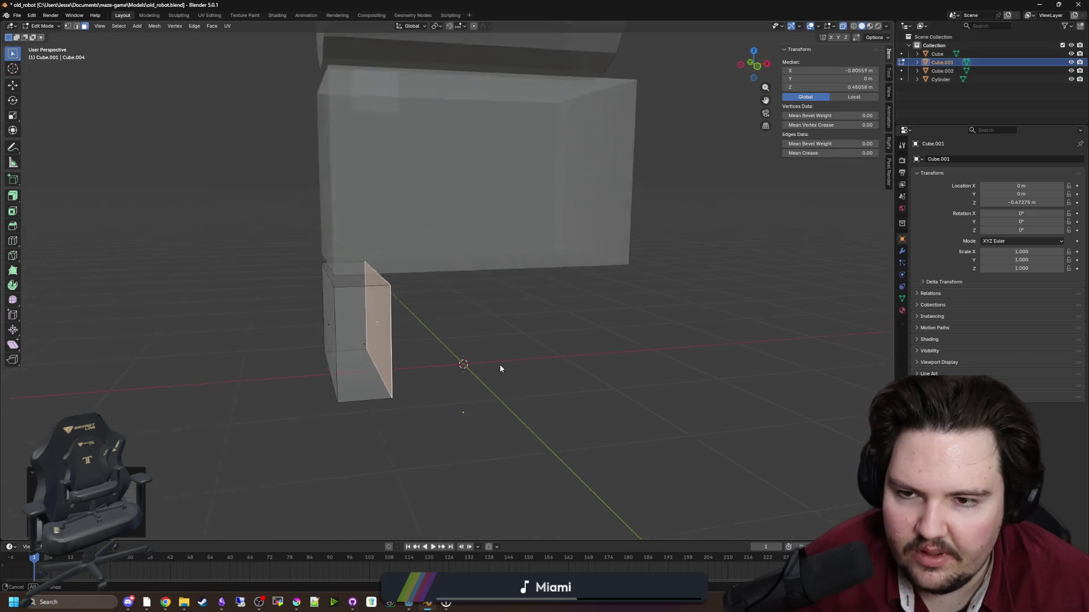
{"action": "key", "text": "KP_1"}
{"action": "scroll", "coordinate": [492, 368], "scroll_direction": "up", "scroll_amount": 1}
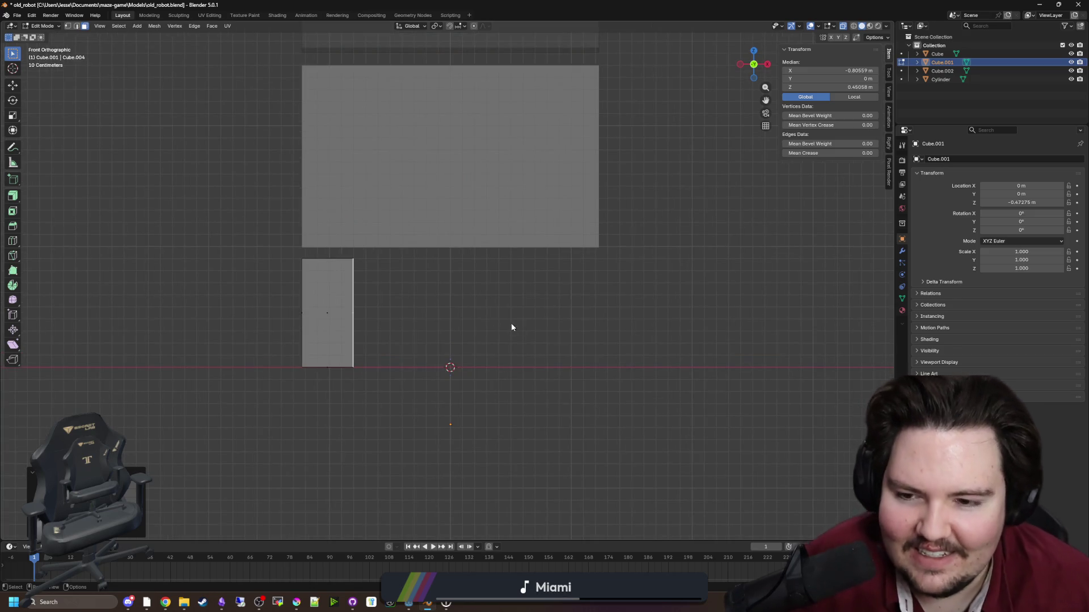
{"action": "key", "text": "Tab"}
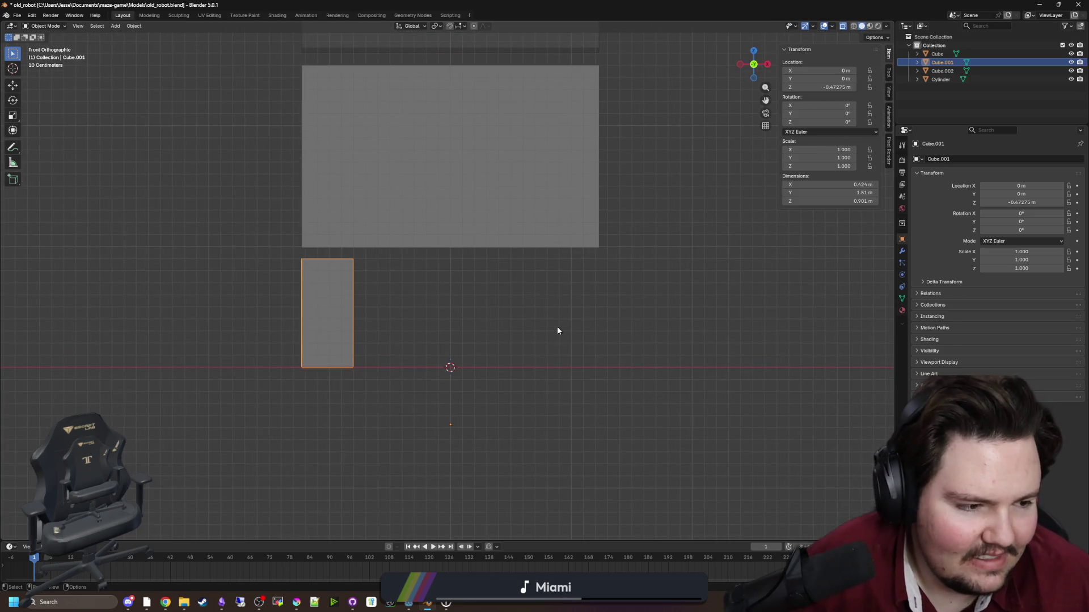
Delete the thin slab Cube.001 from the old_robot model.
{"action": "scroll", "coordinate": [458, 321], "scroll_direction": "up", "scroll_amount": 1}
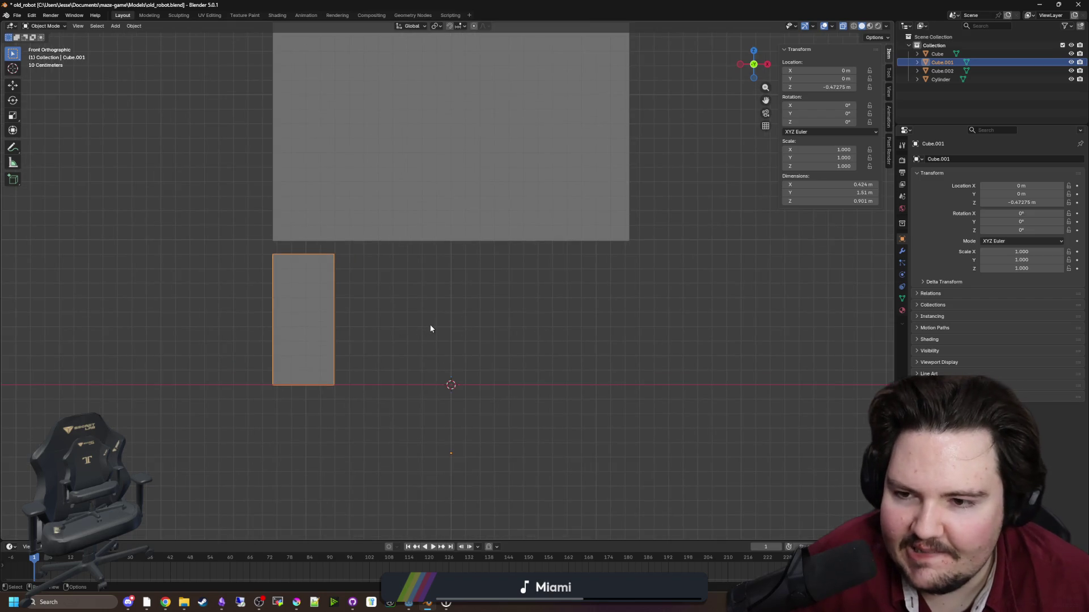
{"action": "key", "text": "Tab"}
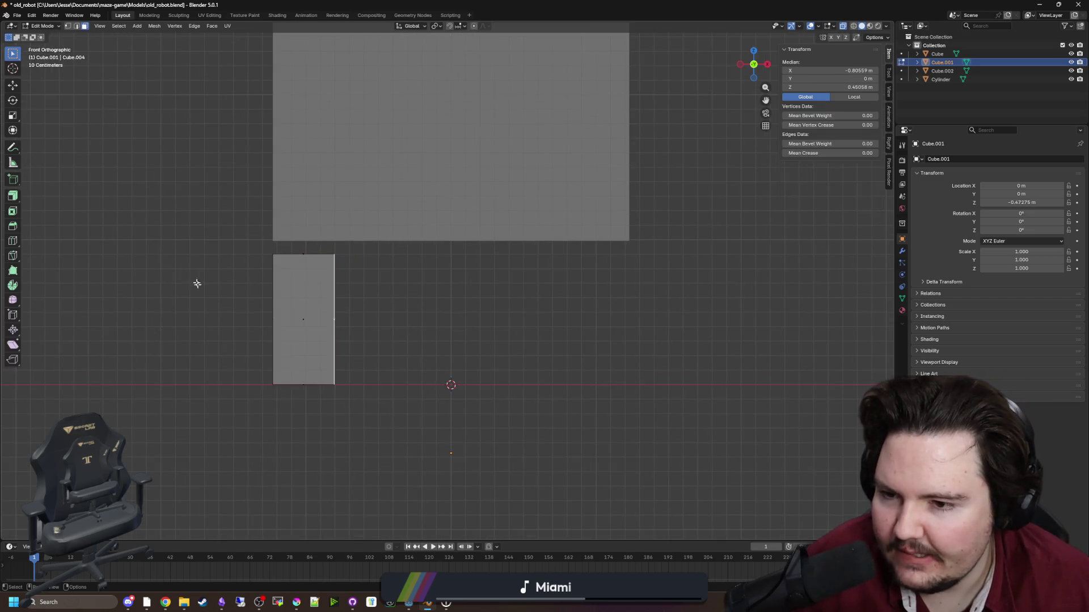
{"action": "left_click_drag", "start_coordinate": [197, 282], "coordinate": [379, 295]}
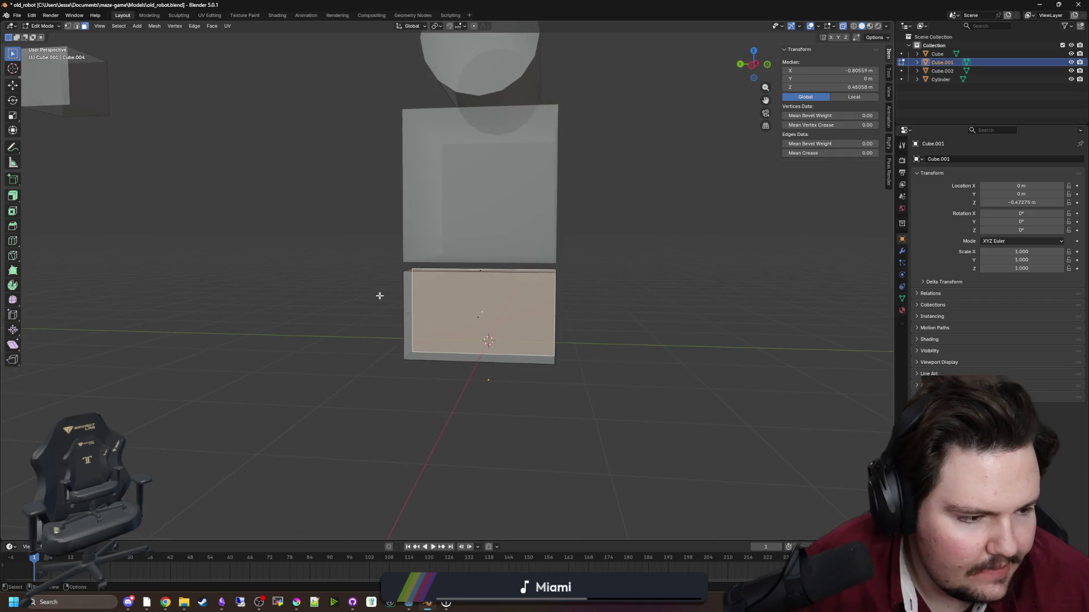
{"action": "left_click_drag", "start_coordinate": [546, 322], "coordinate": [658, 289]}
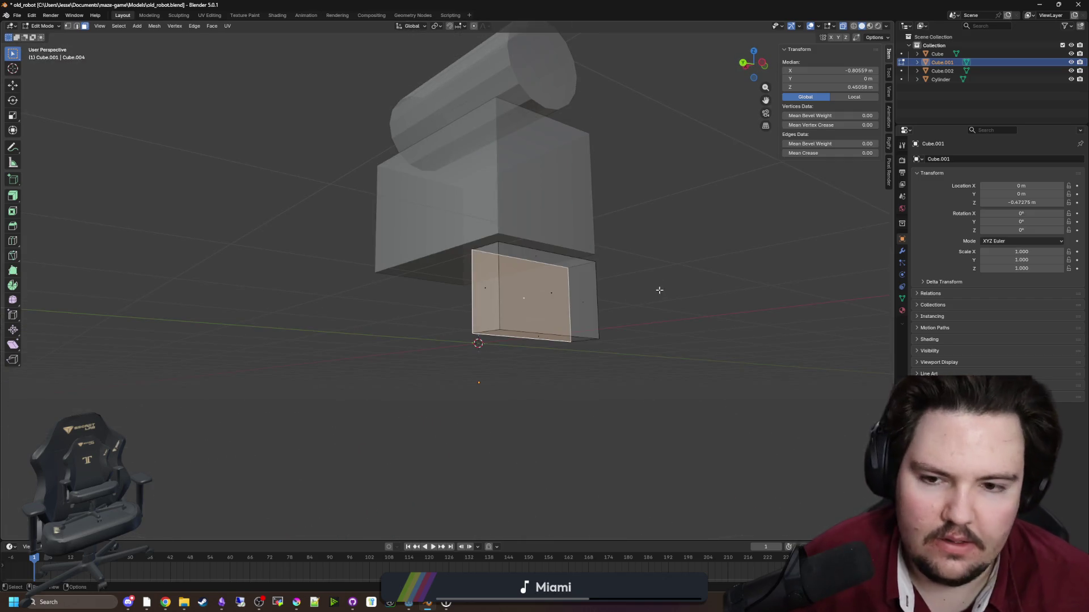
{"action": "key", "text": "Tab"}
{"action": "mouse_move", "coordinate": [486, 328]}
{"action": "left_mouse_down"}
{"action": "mouse_move", "coordinate": [463, 338]}
{"action": "mouse_move", "coordinate": [447, 308]}
{"action": "mouse_move", "coordinate": [457, 337]}
{"action": "mouse_move", "coordinate": [514, 320]}
{"action": "left_mouse_up"}
{"action": "key", "text": "Delete"}
Raise the body box's bottom face along Z to make the body shorter.
{"action": "left_click", "coordinate": [458, 337]}
{"action": "key", "text": "Tab"}
{"action": "left_click", "coordinate": [514, 321]}
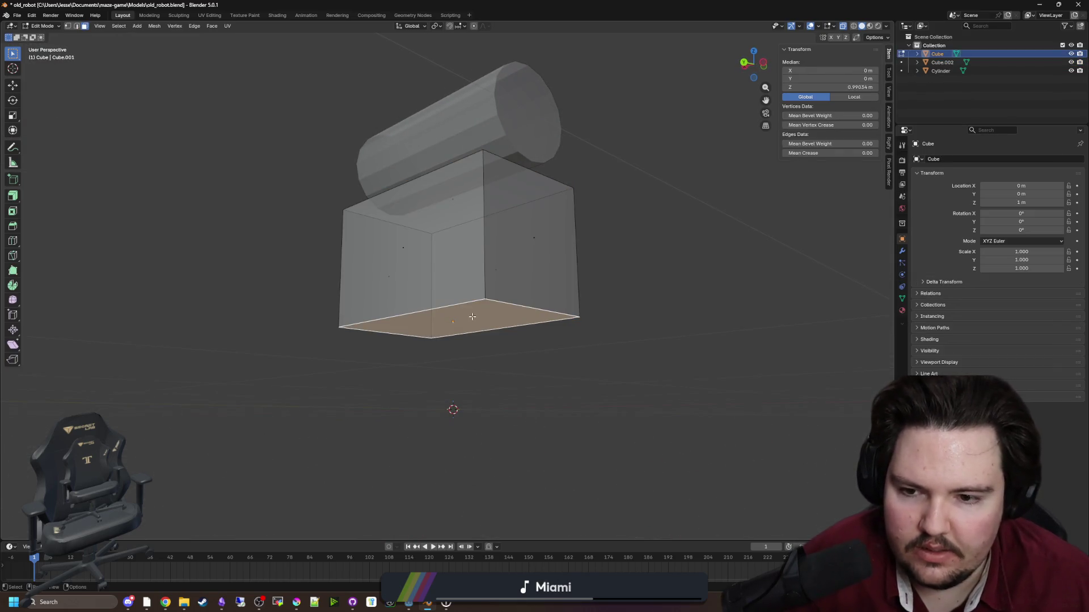
{"action": "key", "text": "alt+z"}
{"action": "key", "text": "g"}
{"action": "key", "text": "z"}
{"action": "left_click", "coordinate": [518, 320]}
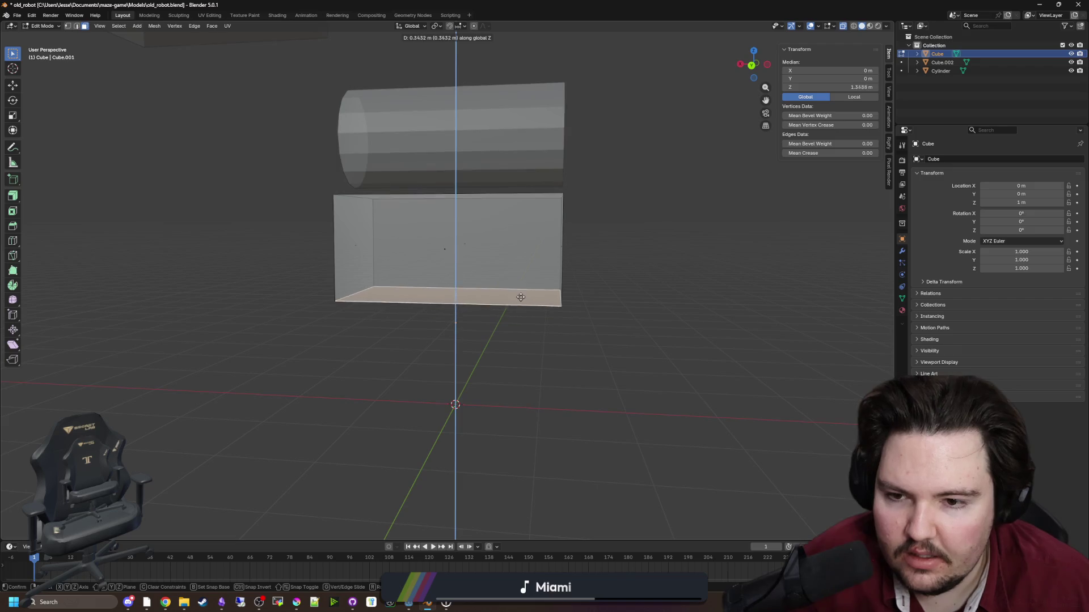
{"action": "key", "text": "alt+z"}
{"action": "mouse_move", "coordinate": [518, 320]}
{"action": "left_mouse_down"}
{"action": "mouse_move", "coordinate": [567, 295]}
{"action": "mouse_move", "coordinate": [636, 304]}
{"action": "left_mouse_up"}
Scale the body box's left and right side faces on X to narrow it.
{"action": "left_click", "coordinate": [541, 261]}
{"action": "left_click", "coordinate": [377, 238], "text": "shift"}
{"action": "key", "text": "s"}
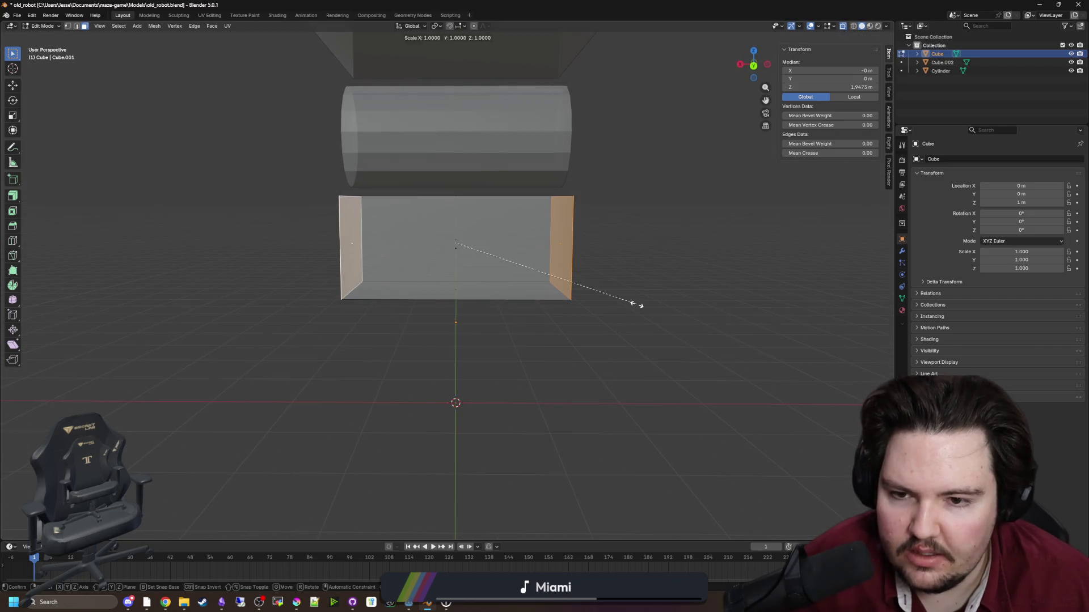
{"action": "key", "text": "x"}
{"action": "left_click", "coordinate": [560, 295]}
Scale the top cylinder on X to shorten it to 1.63 m.
{"action": "key", "text": "Tab"}
{"action": "left_click", "coordinate": [519, 117]}
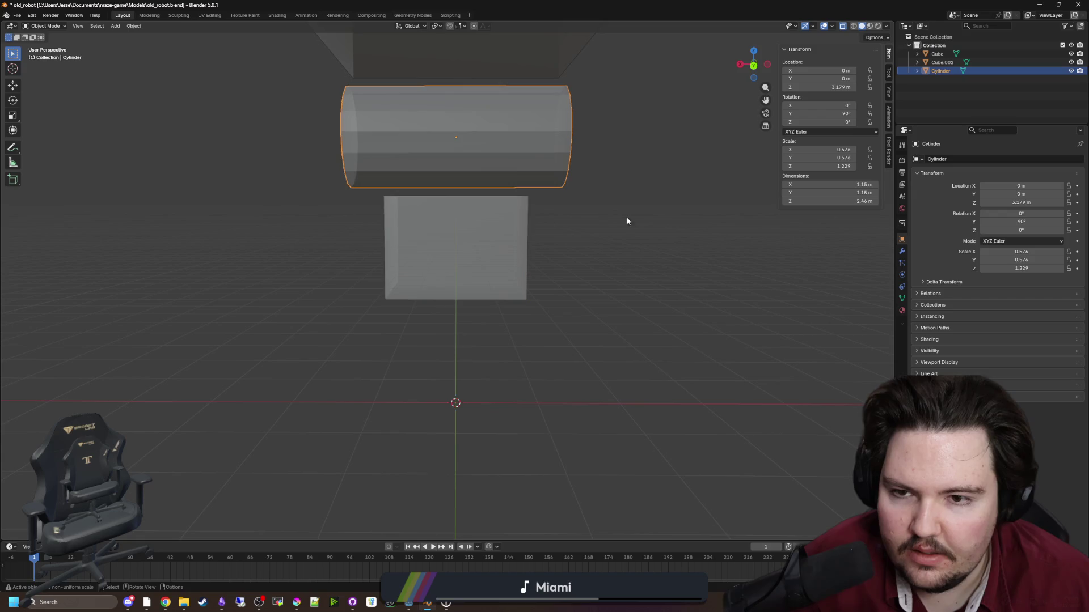
{"action": "key", "text": "s"}
{"action": "key", "text": "x"}
{"action": "left_click", "coordinate": [581, 219]}
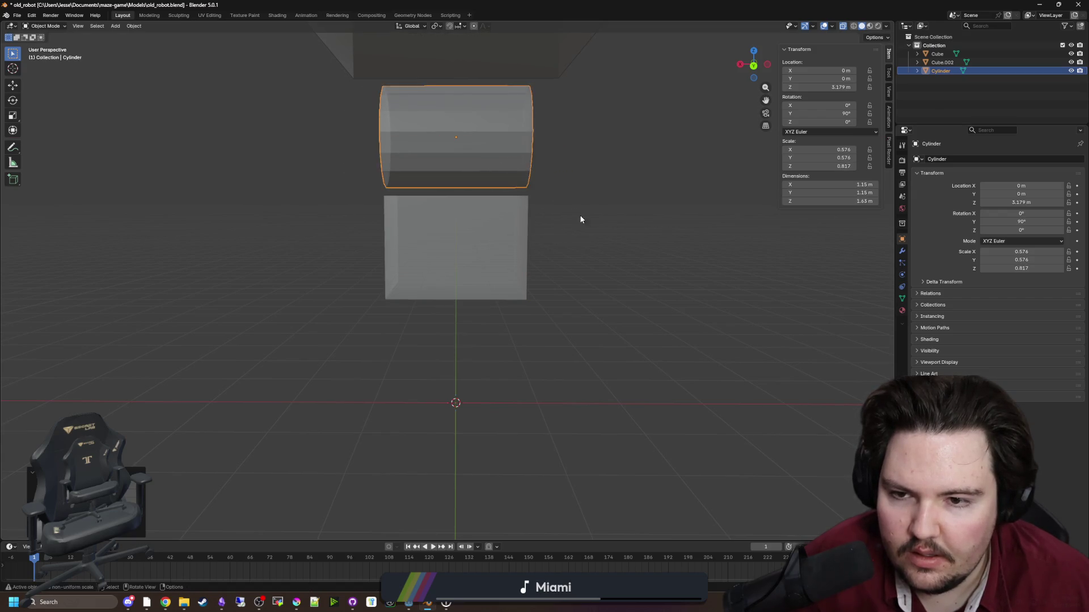
{"action": "left_click_drag", "start_coordinate": [581, 218], "coordinate": [604, 279]}
{"action": "scroll", "coordinate": [540, 381], "scroll_direction": "up", "scroll_amount": 1}
{"action": "left_click", "coordinate": [542, 314]}
{"action": "key", "text": "shift+a"}
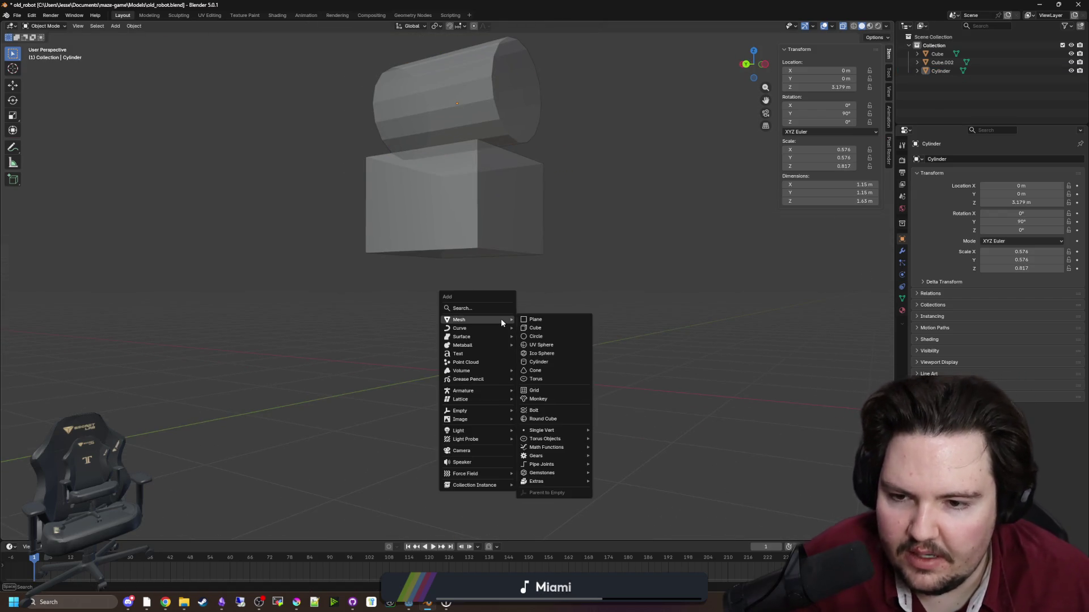
Add a cylinder and scale it on X and Y to a slim 0.241 leg.
{"action": "left_click", "coordinate": [543, 362]}
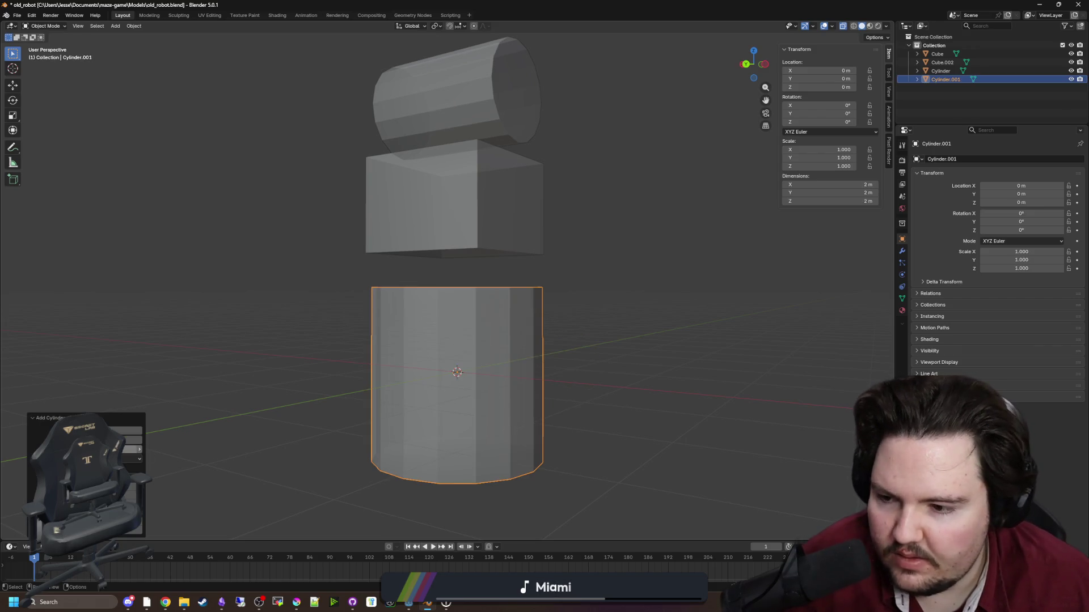
{"action": "left_click_drag", "start_coordinate": [255, 284], "coordinate": [511, 362]}
{"action": "key", "text": "s"}
{"action": "key", "text": "x"}
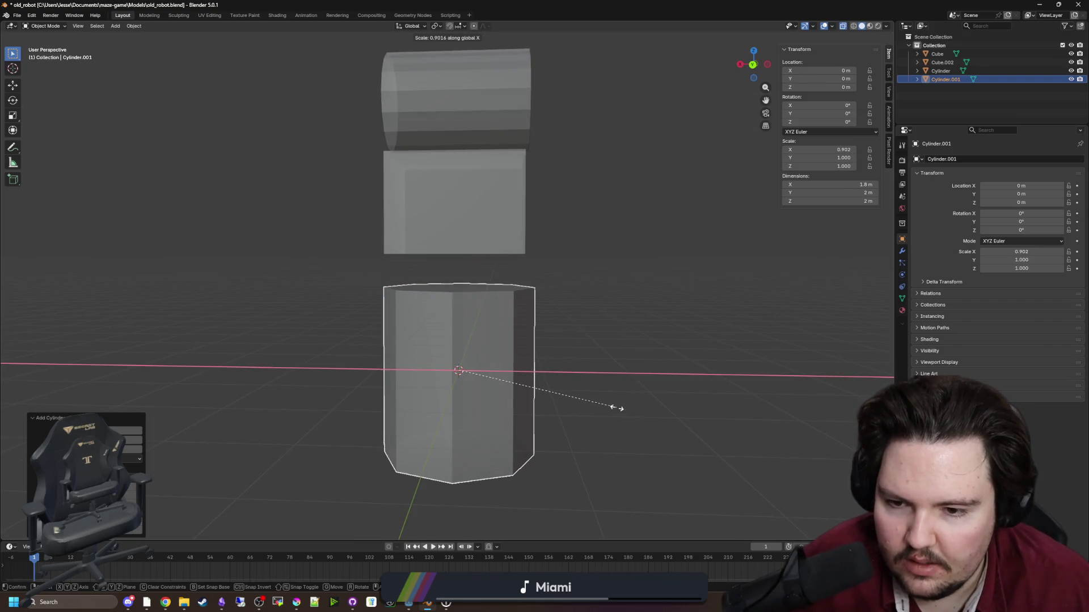
{"action": "key", "text": "shift+z"}
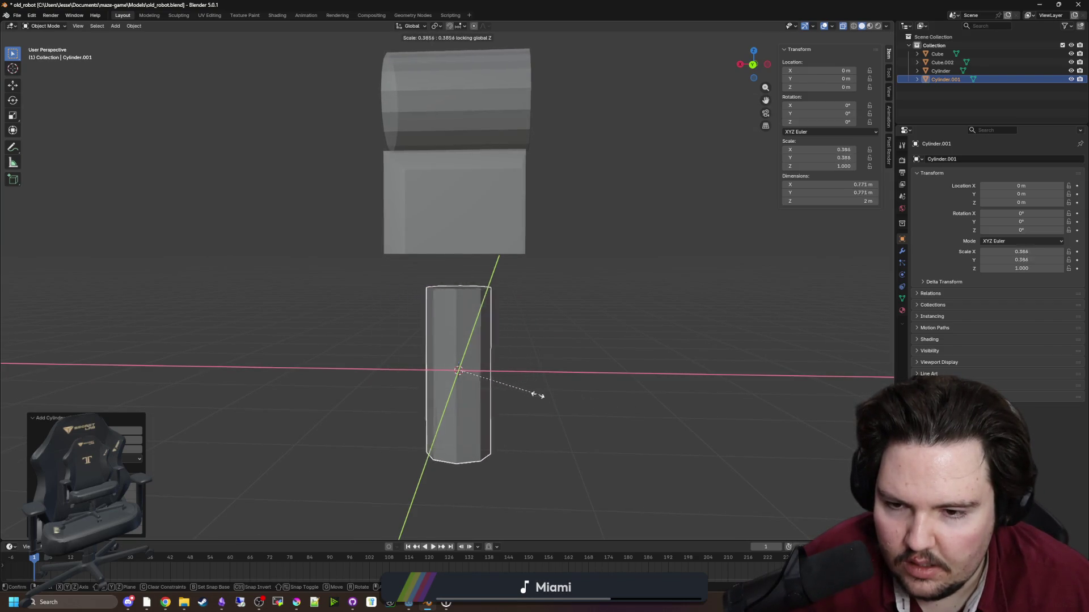
{"action": "left_click", "coordinate": [514, 394]}
Move the leg cylinder 0.485 m along X beside the body.
{"action": "key", "text": "g"}
{"action": "key", "text": "x"}
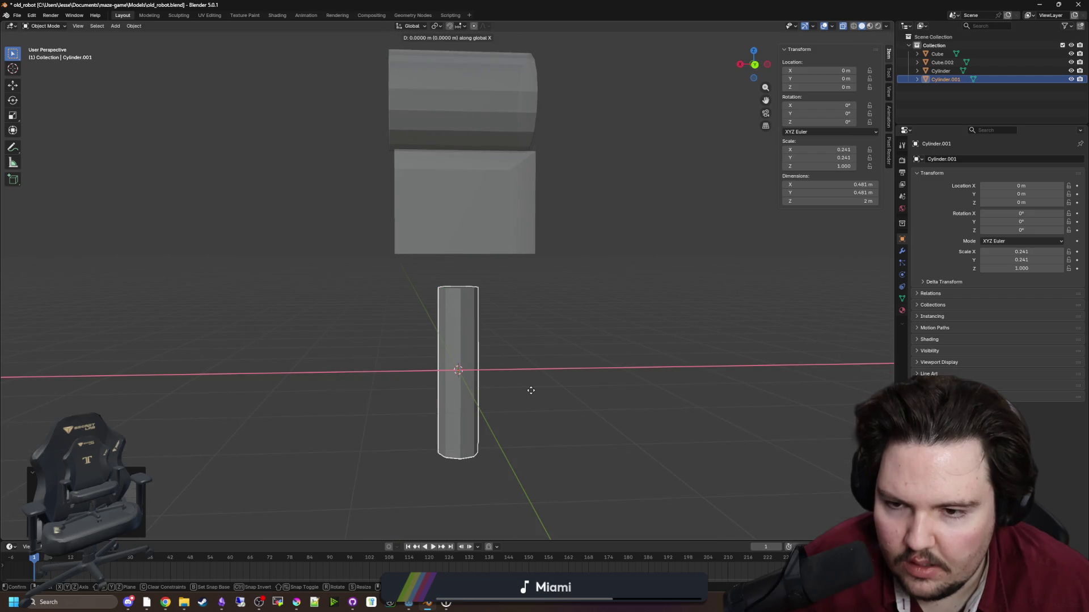
{"action": "left_click", "coordinate": [490, 392]}
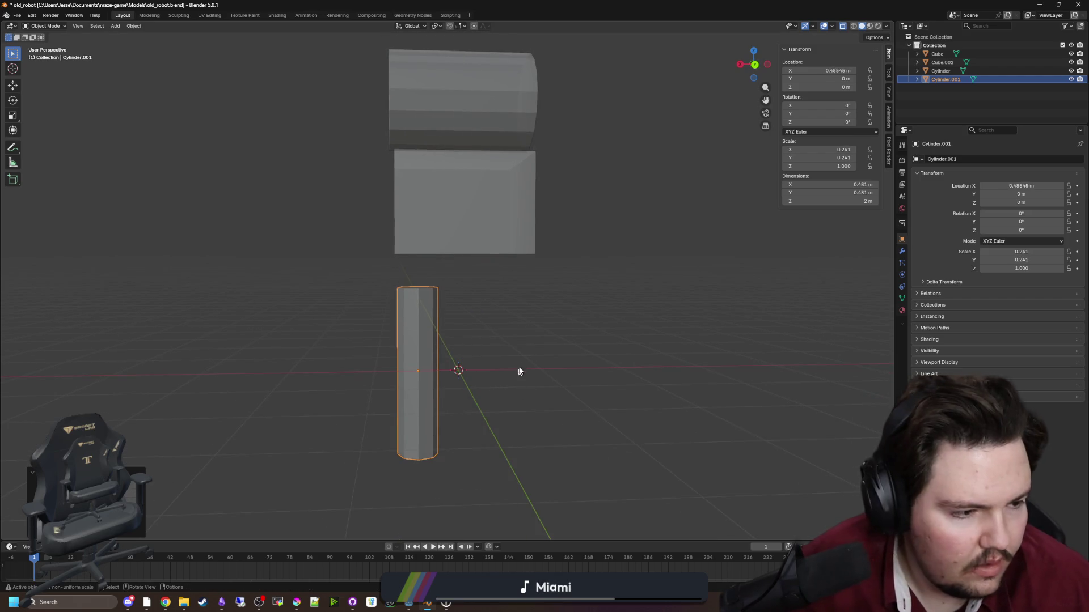
{"action": "left_click", "coordinate": [526, 309]}
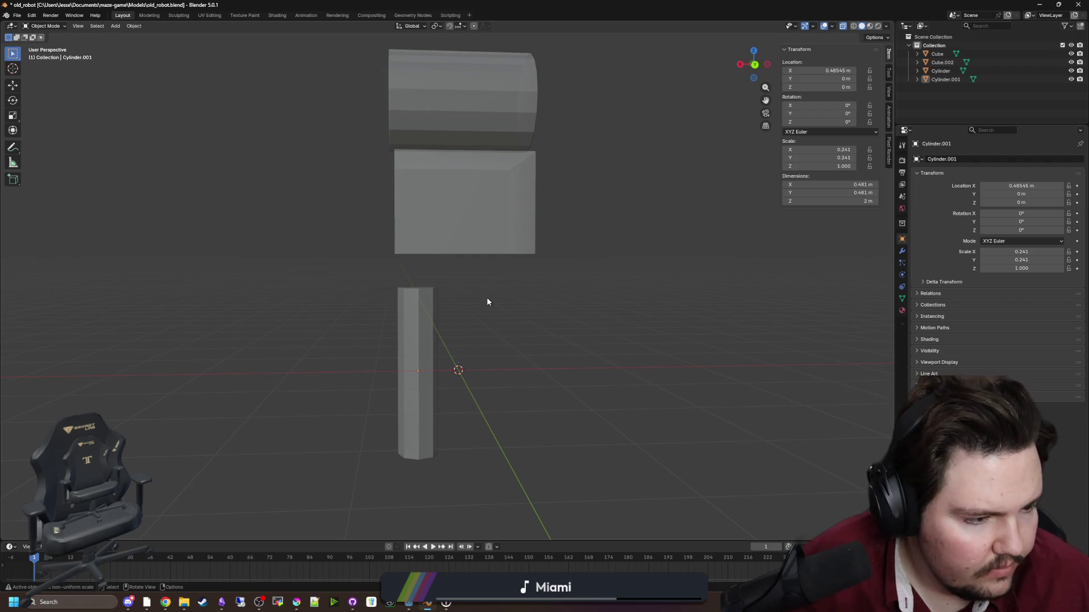
{"action": "left_click", "coordinate": [477, 244]}
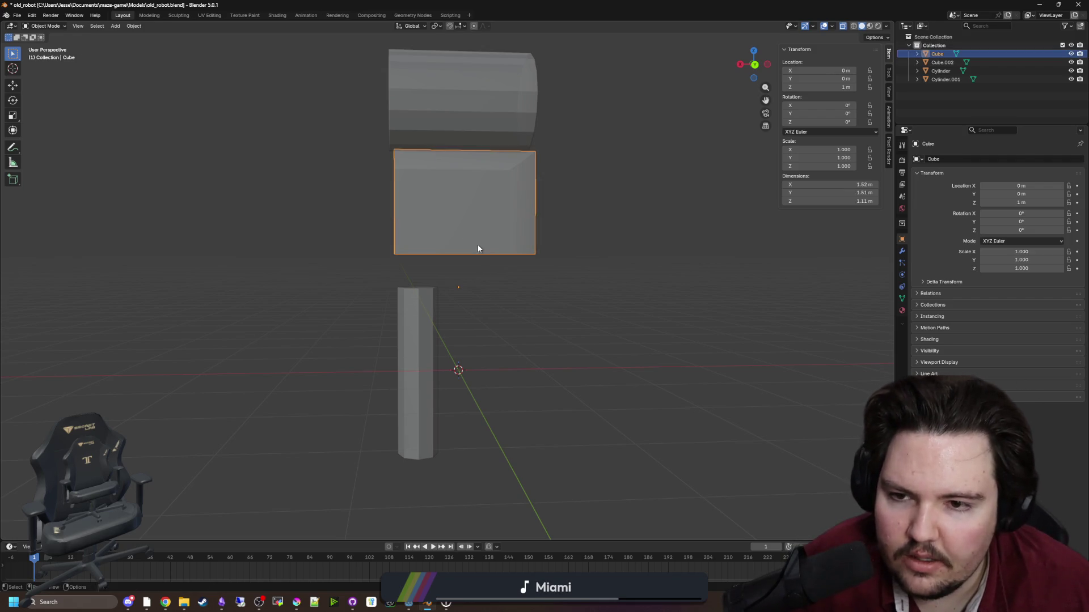
Duplicate the body box and drop the copy straight down below the body.
{"action": "key", "text": "shift+d"}
{"action": "key", "text": "z"}
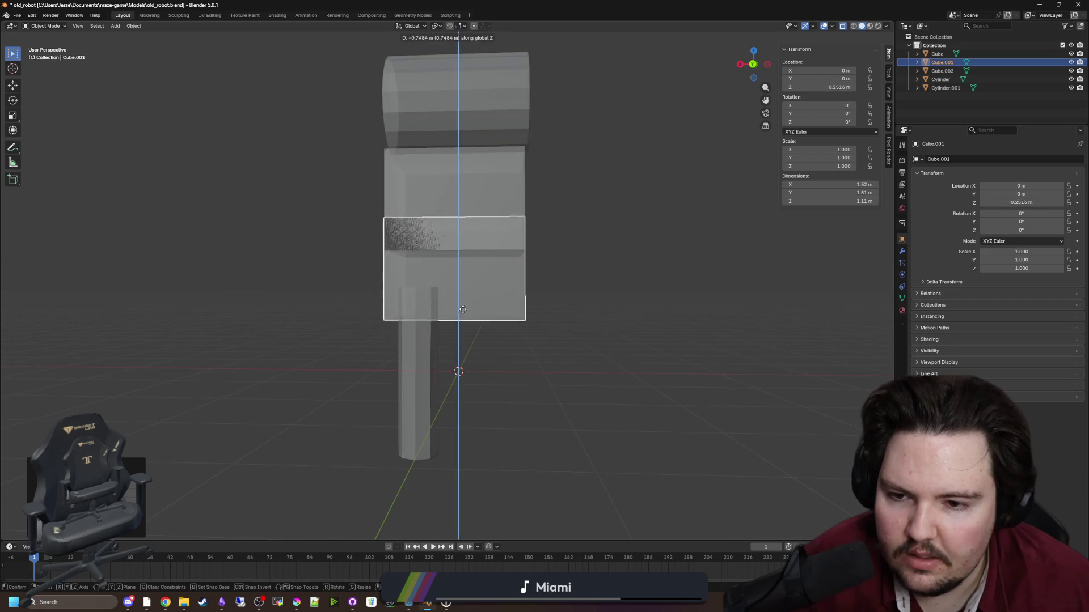
{"action": "left_click", "coordinate": [461, 338]}
Scale the lower box's side faces on X to make it narrow.
{"action": "key", "text": "Tab"}
{"action": "left_click", "coordinate": [490, 316]}
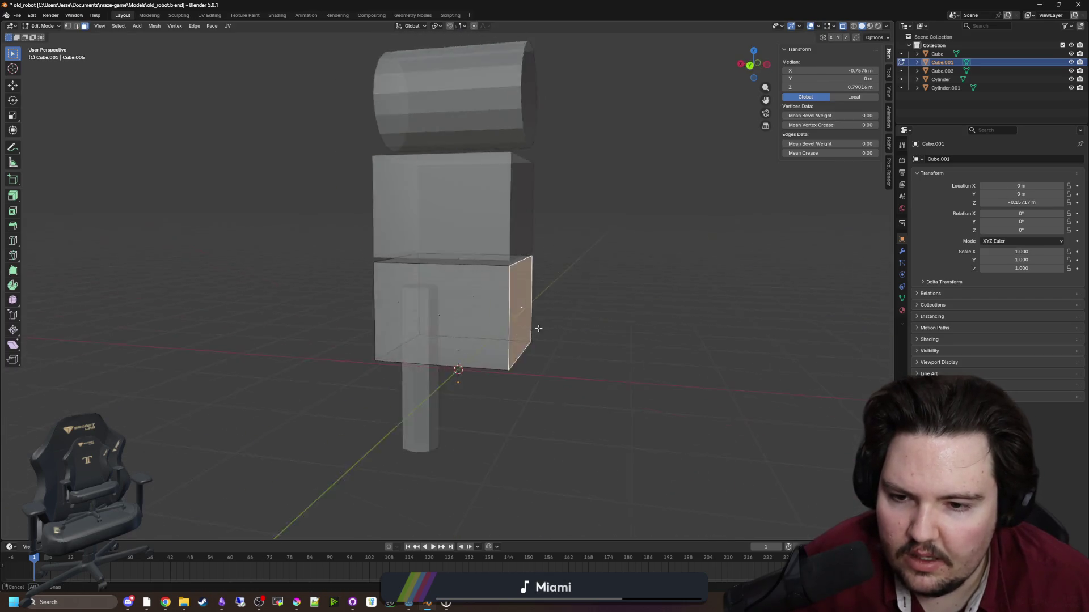
{"action": "left_click", "coordinate": [437, 296]}
{"action": "left_click", "coordinate": [493, 295], "text": "shift"}
{"action": "key", "text": "g"}
{"action": "key", "text": "x"}
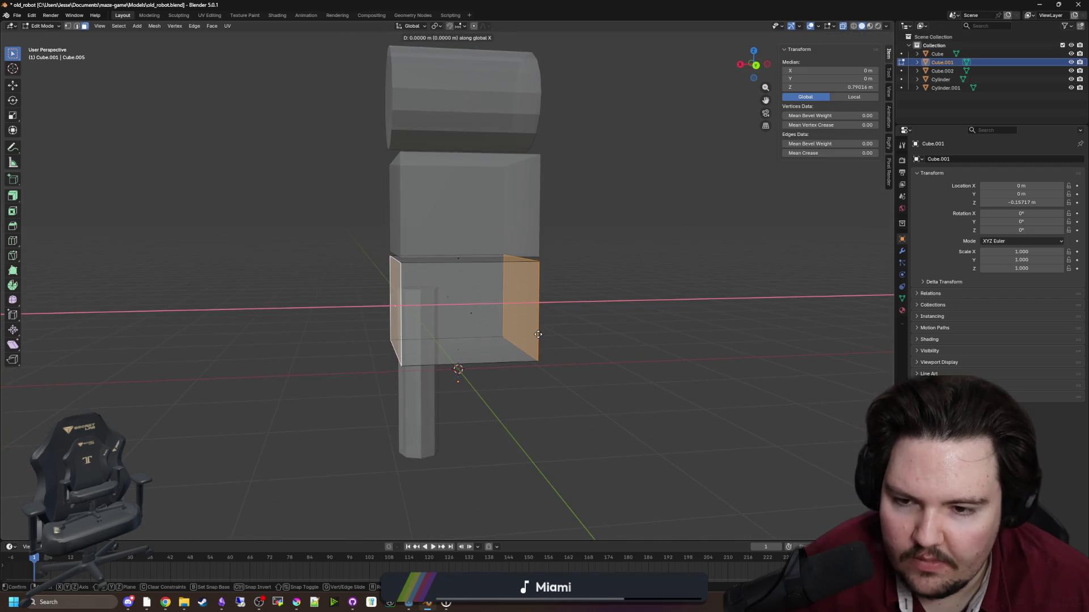
{"action": "key", "text": "Escape"}
{"action": "key", "text": "s"}
{"action": "key", "text": "x"}
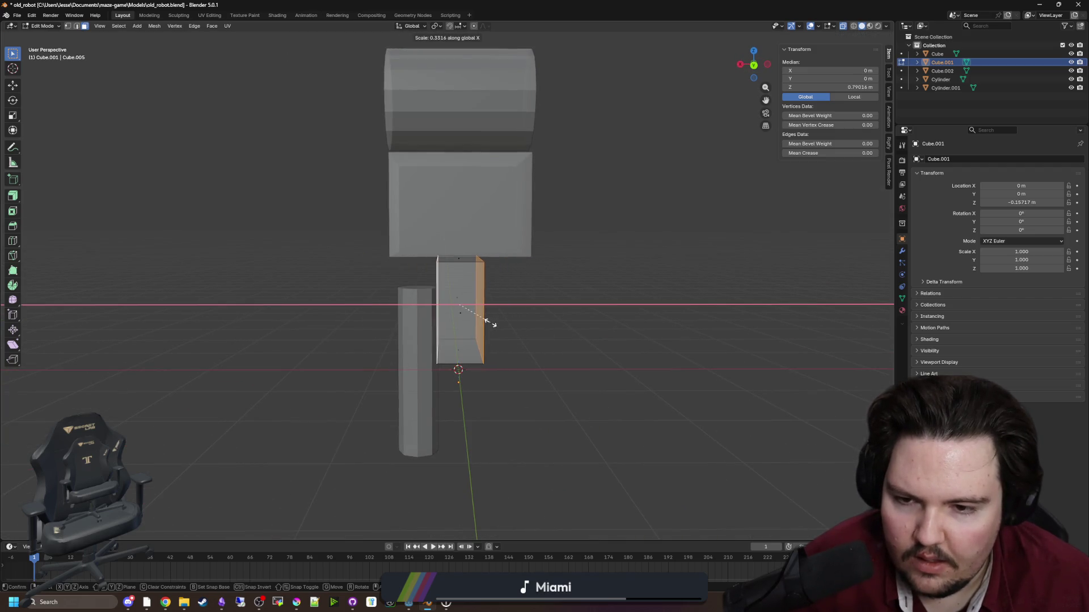
{"action": "left_click", "coordinate": [493, 324]}
{"action": "key", "text": "alt+a"}
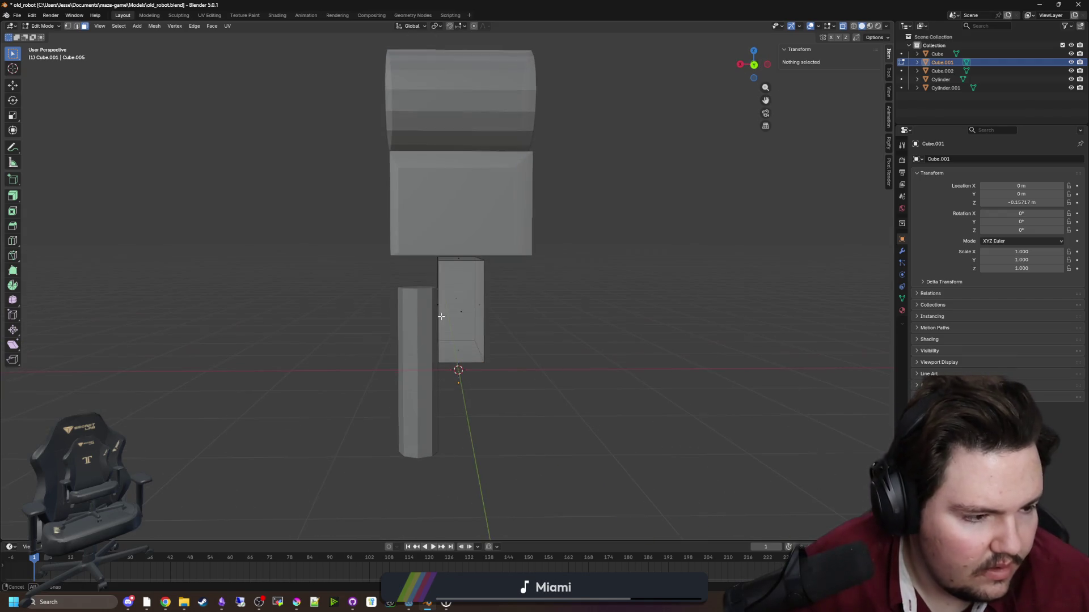
Raise the lower box's bottom face along Z to shorten it.
{"action": "left_click", "coordinate": [501, 327]}
{"action": "key", "text": "g"}
{"action": "key", "text": "z"}
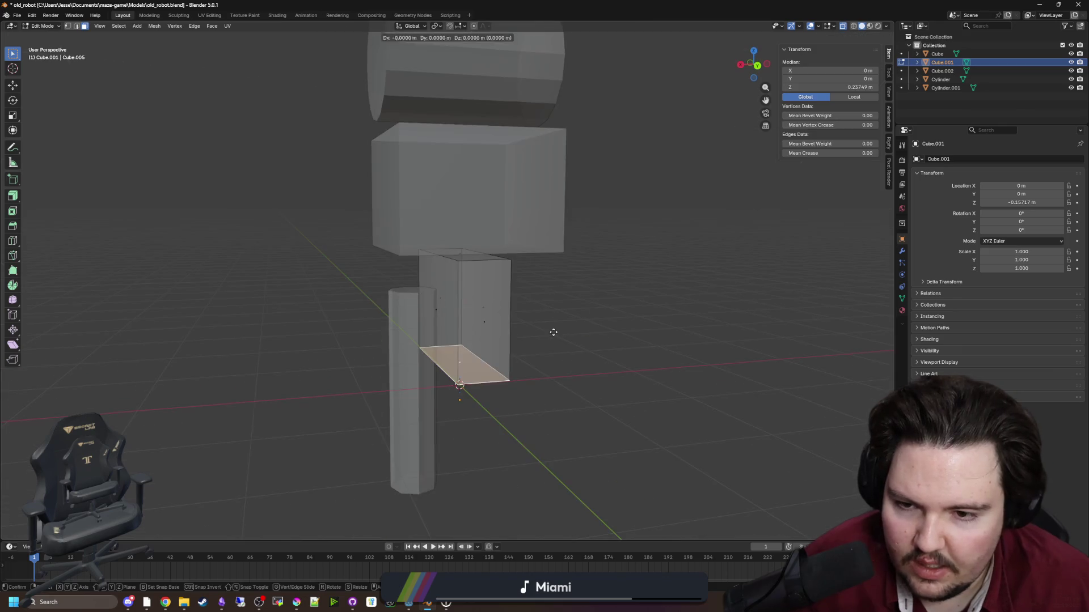
{"action": "left_click", "coordinate": [540, 263]}
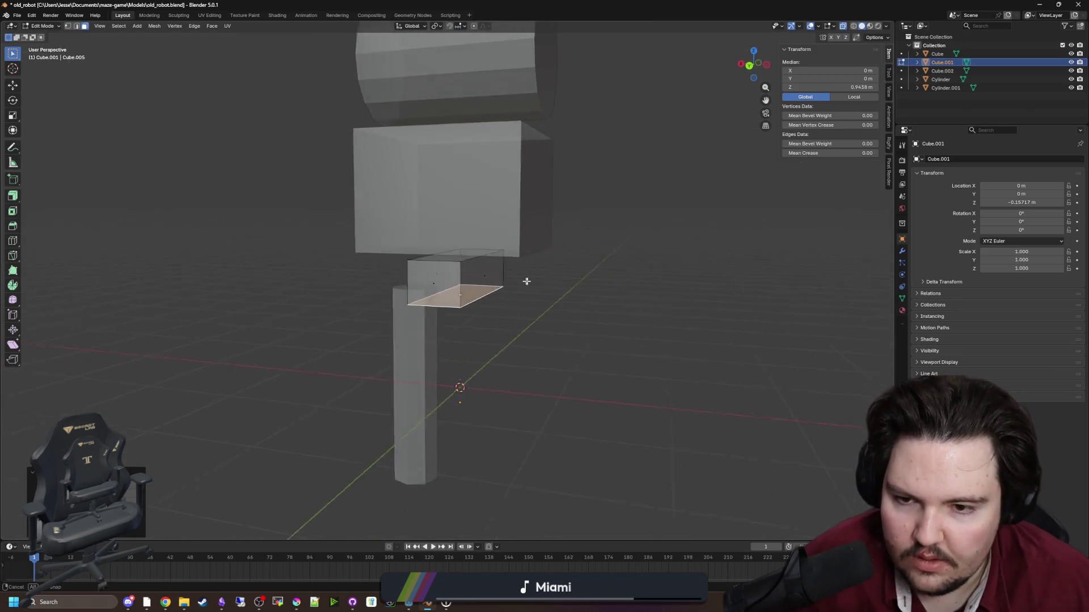
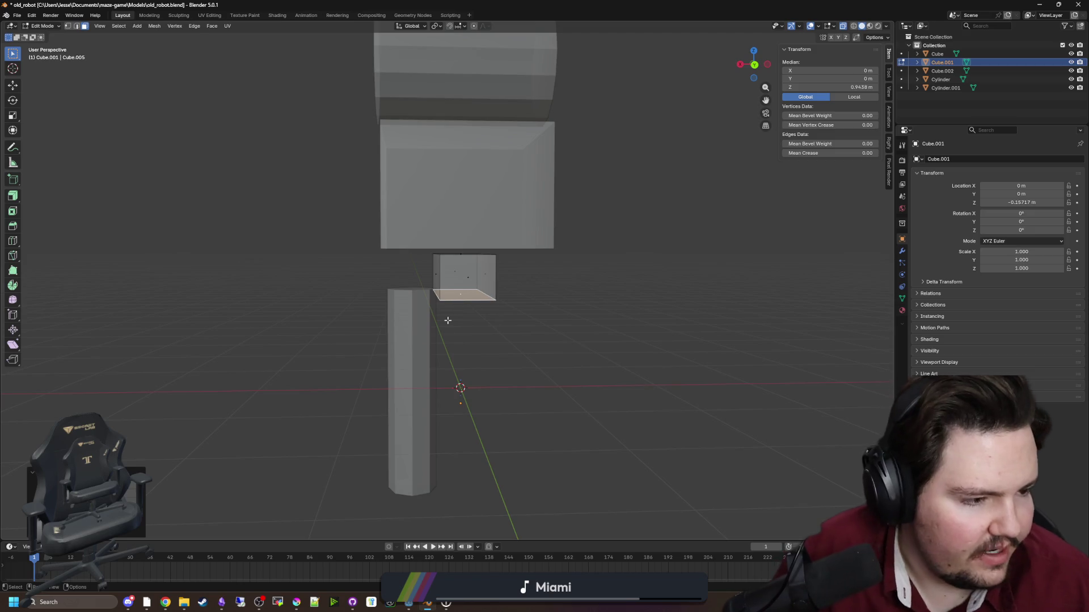
Delete the small cube beneath the robot's body.
{"action": "mouse_move", "coordinate": [447, 320]}
{"action": "left_mouse_down"}
{"action": "mouse_move", "coordinate": [538, 319]}
{"action": "mouse_move", "coordinate": [591, 278]}
{"action": "mouse_move", "coordinate": [542, 277]}
{"action": "left_mouse_up"}
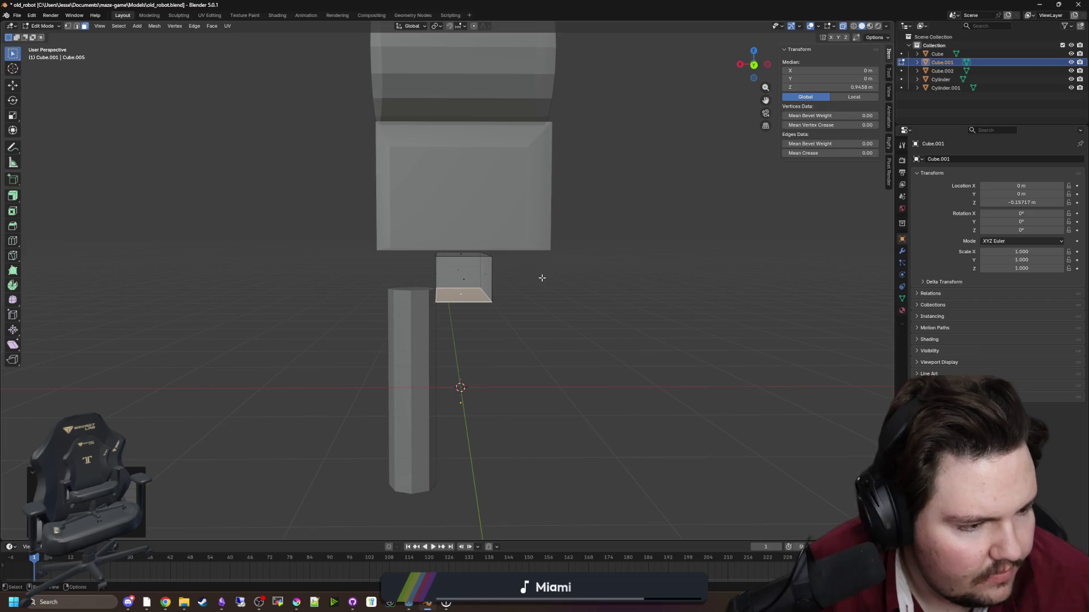
{"action": "key", "text": "Tab"}
{"action": "key", "text": "Delete"}
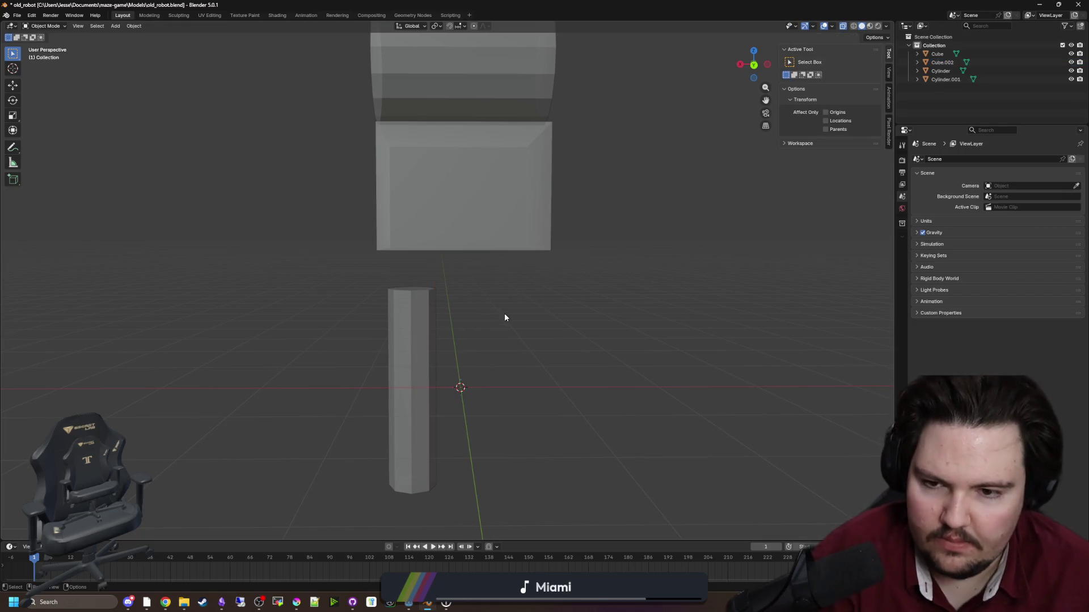
Add a cylinder with more sides and flatten it vertically into a disc.
{"action": "key", "text": "shift+a"}
{"action": "mouse_move", "coordinate": [505, 313]}
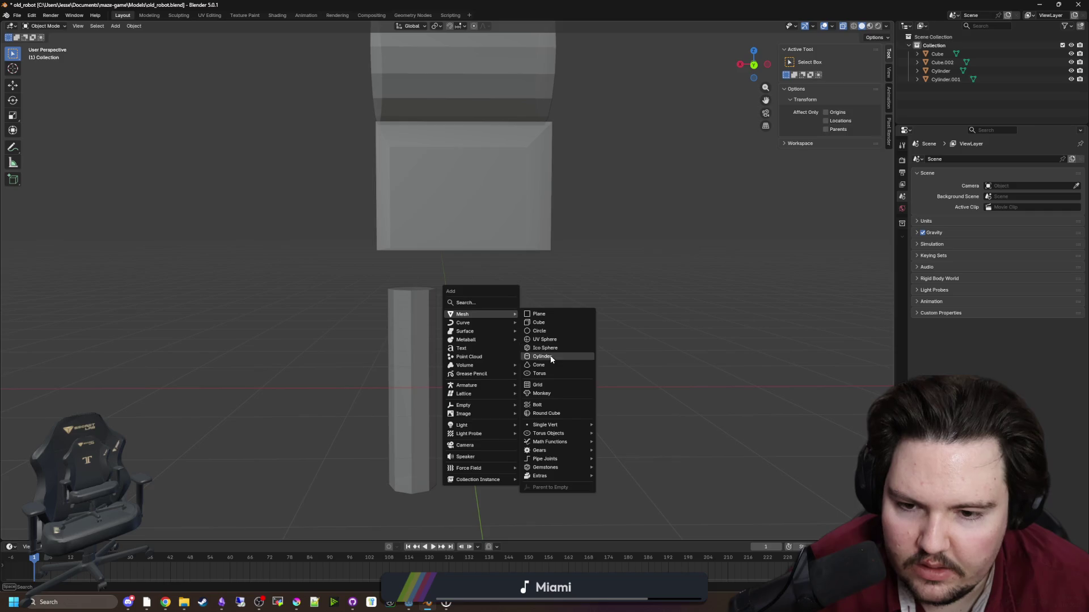
{"action": "left_click", "coordinate": [549, 358]}
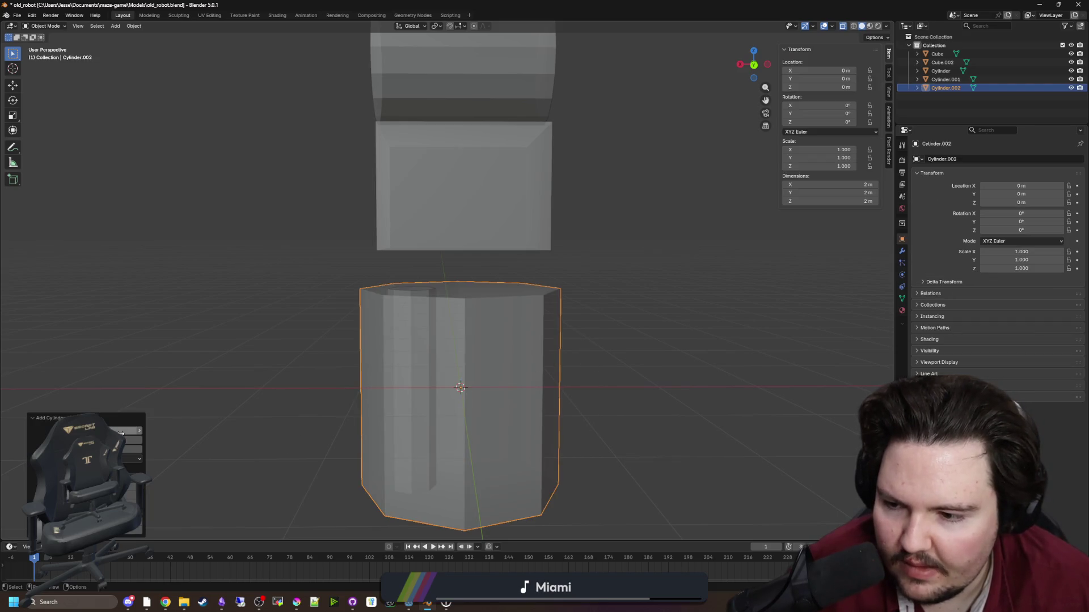
{"action": "key", "text": "Return"}
{"action": "key", "text": "s"}
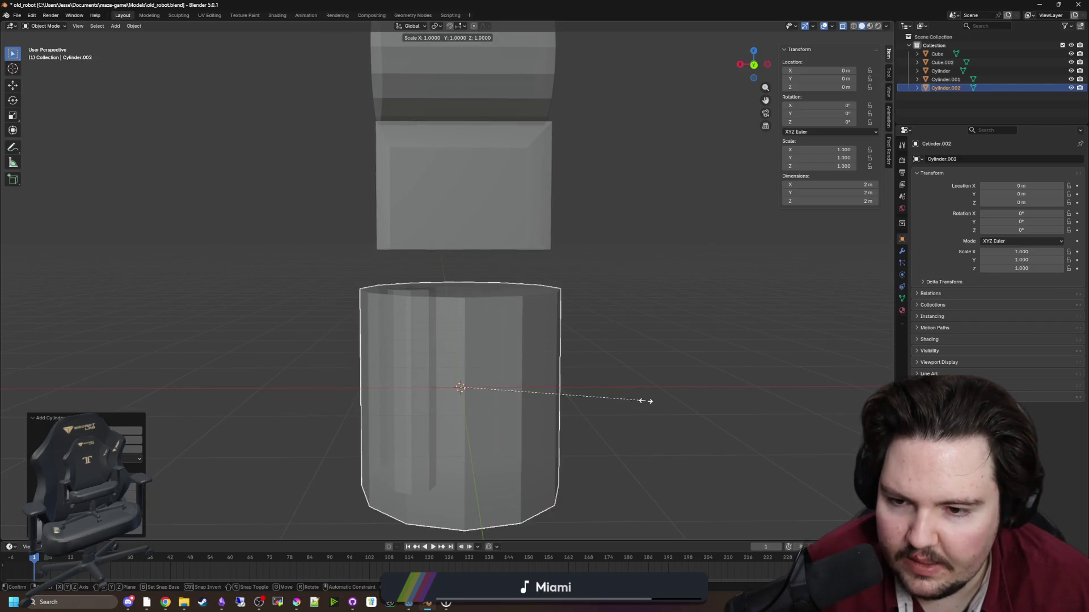
{"action": "key", "text": "z"}
{"action": "left_click", "coordinate": [486, 407]}
Raise the disc just below the body and shrink it to about 0.439 scale.
{"action": "key", "text": "g"}
{"action": "key", "text": "z"}
{"action": "left_click", "coordinate": [502, 298]}
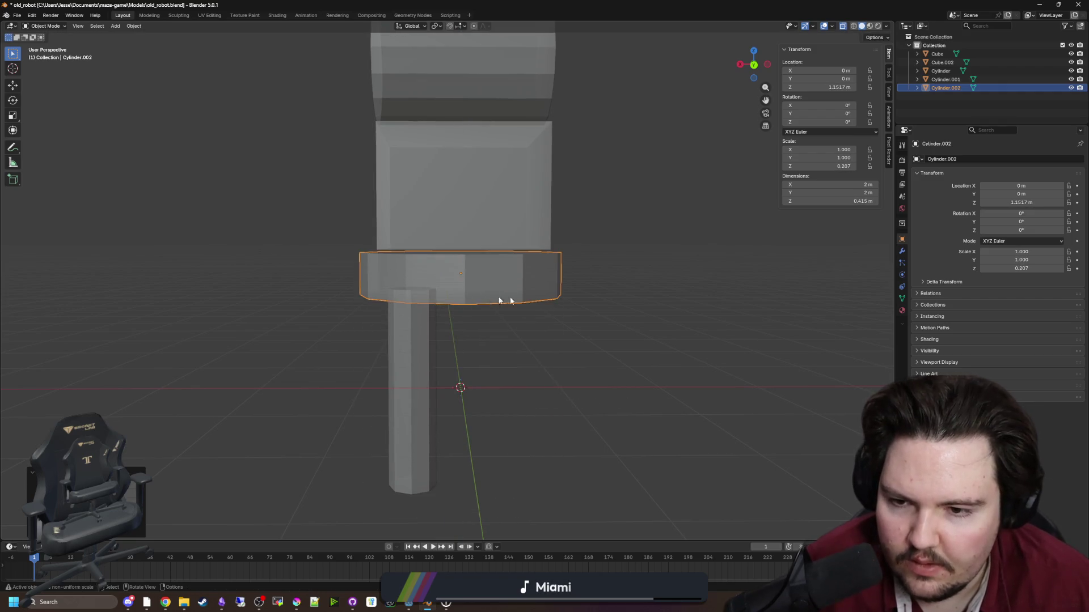
{"action": "key", "text": "s"}
{"action": "left_click", "coordinate": [581, 312]}
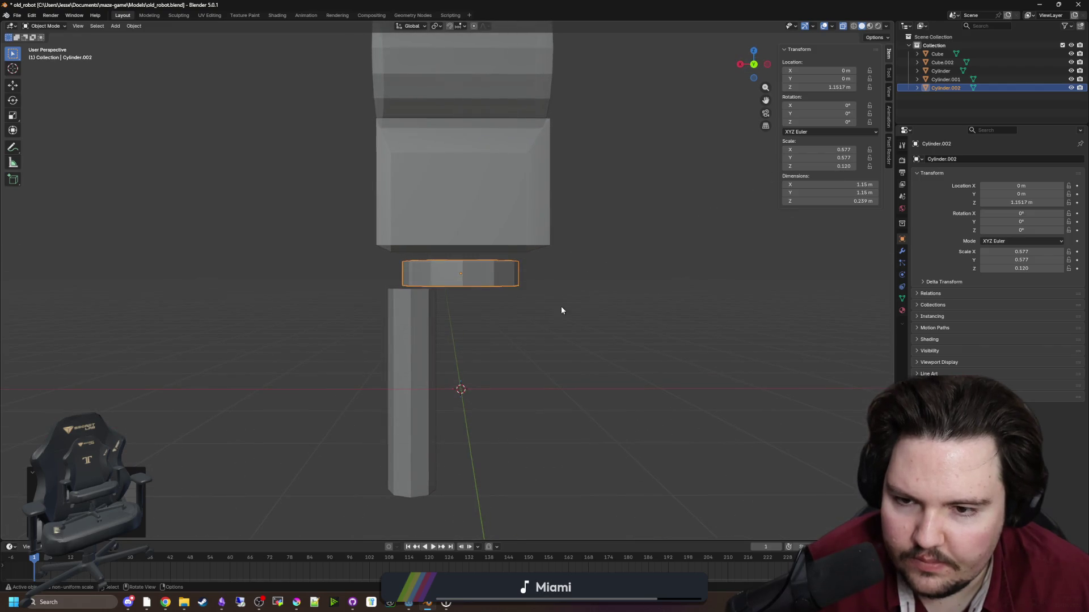
{"action": "key", "text": "s"}
{"action": "left_click", "coordinate": [546, 310]}
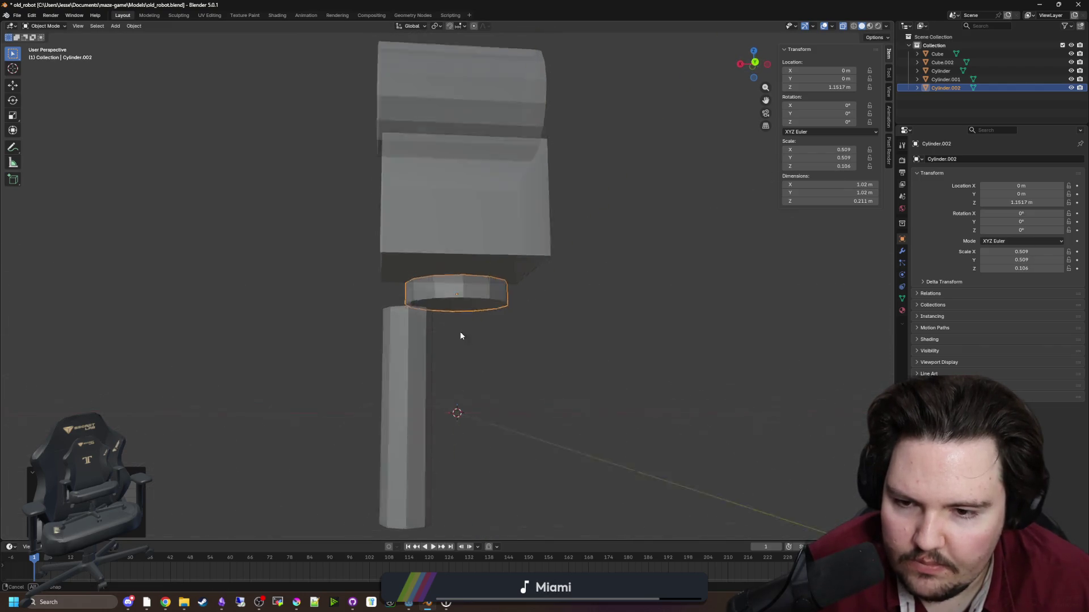
{"action": "key", "text": "s"}
{"action": "left_click", "coordinate": [590, 339]}
Shift the leg cylinder sideways along X to 0.70117 m.
{"action": "scroll", "coordinate": [491, 332], "scroll_direction": "up", "scroll_amount": 3}
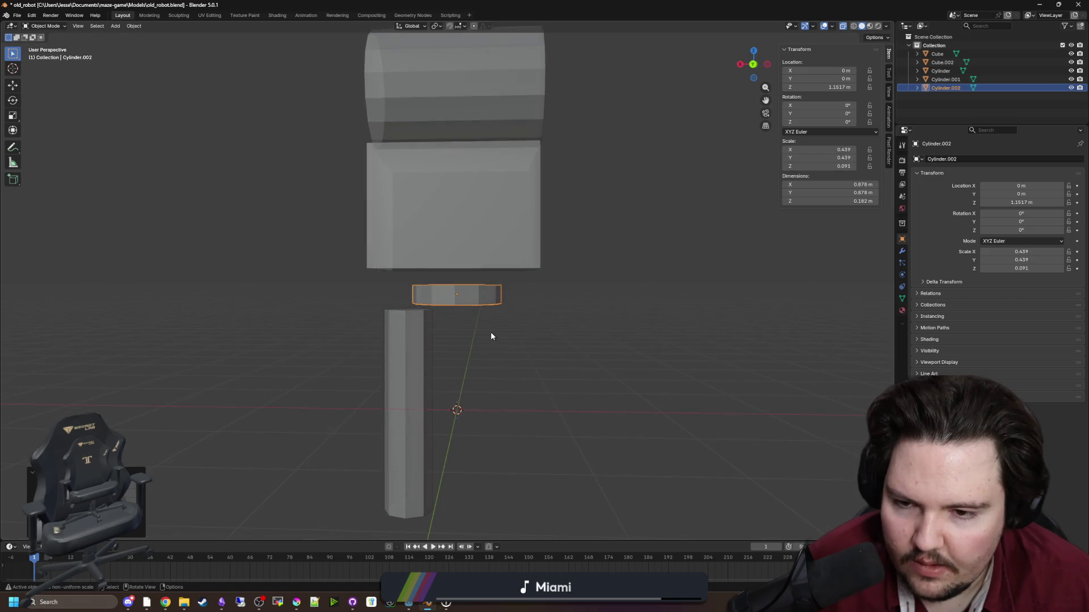
{"action": "left_click", "coordinate": [372, 375]}
{"action": "key", "text": "g"}
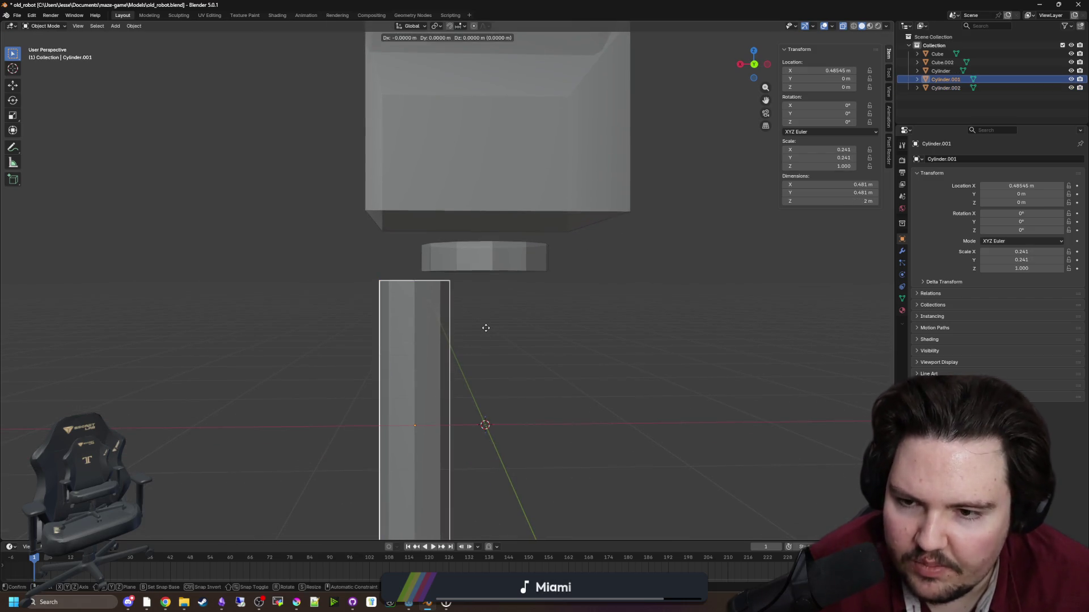
{"action": "key", "text": "x"}
{"action": "left_click", "coordinate": [454, 329]}
Lower the waist disc's bottom face slightly to make it taller, then select the leg.
{"action": "left_click", "coordinate": [488, 269]}
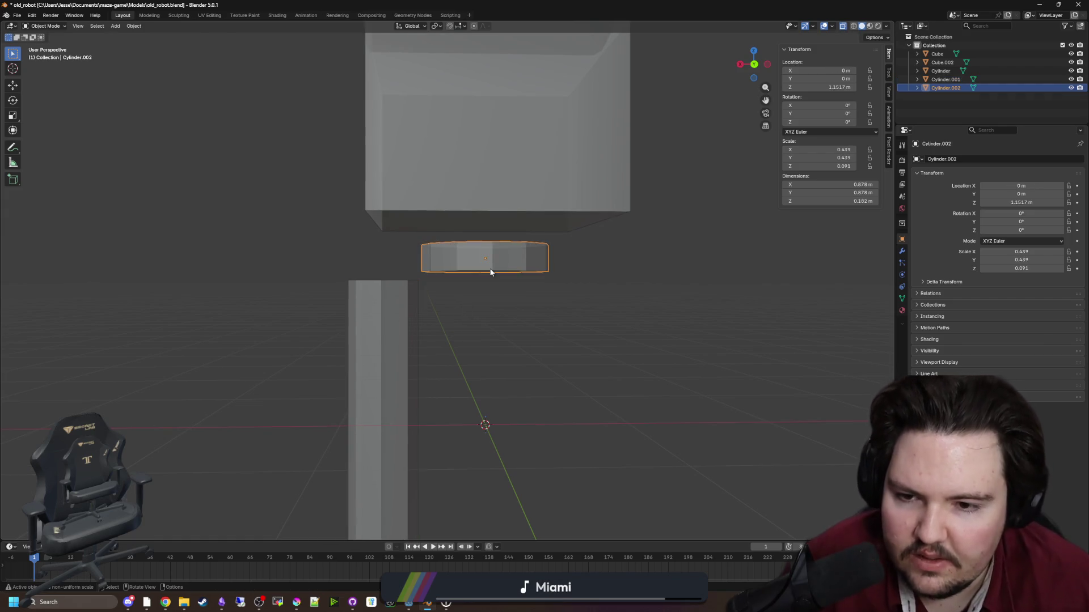
{"action": "key", "text": "Tab"}
{"action": "left_click", "coordinate": [488, 266]}
{"action": "key", "text": "z"}
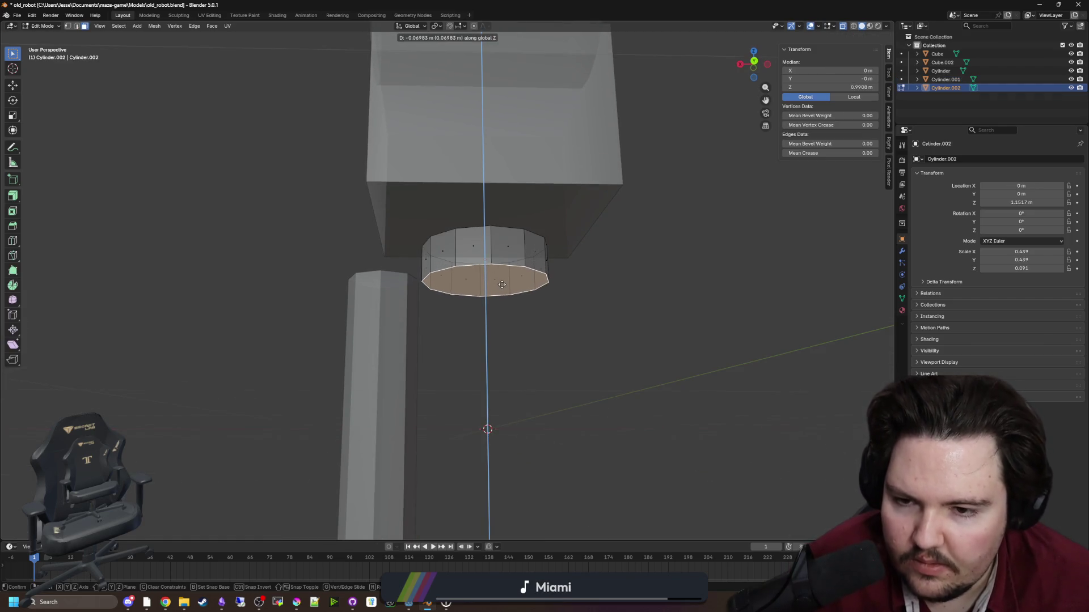
{"action": "left_click", "coordinate": [500, 288]}
{"action": "key", "text": "Tab"}
{"action": "left_click", "coordinate": [475, 324]}
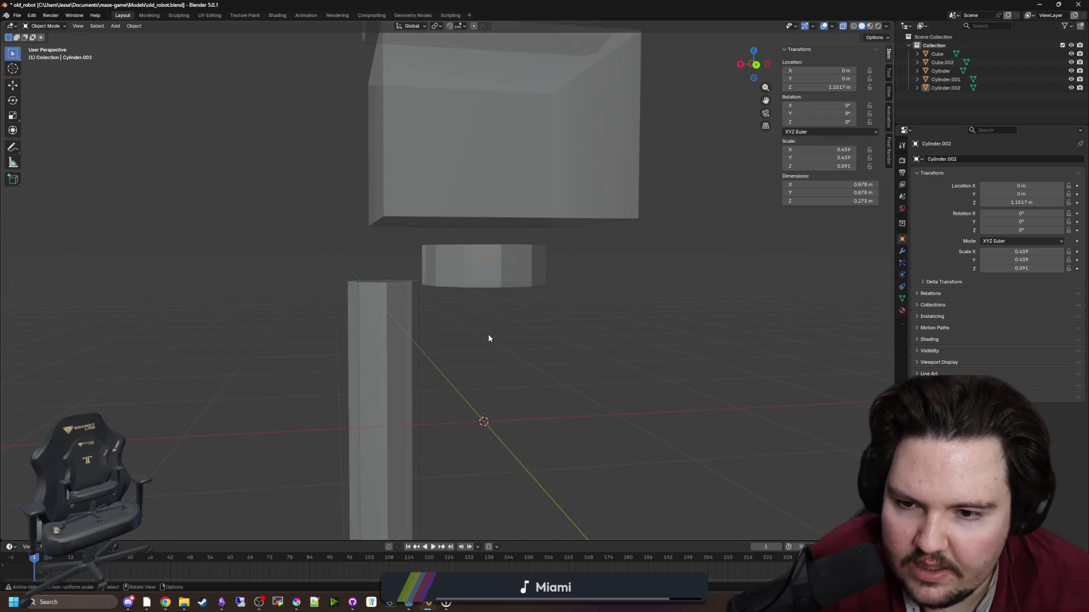
{"action": "left_click", "coordinate": [397, 319]}
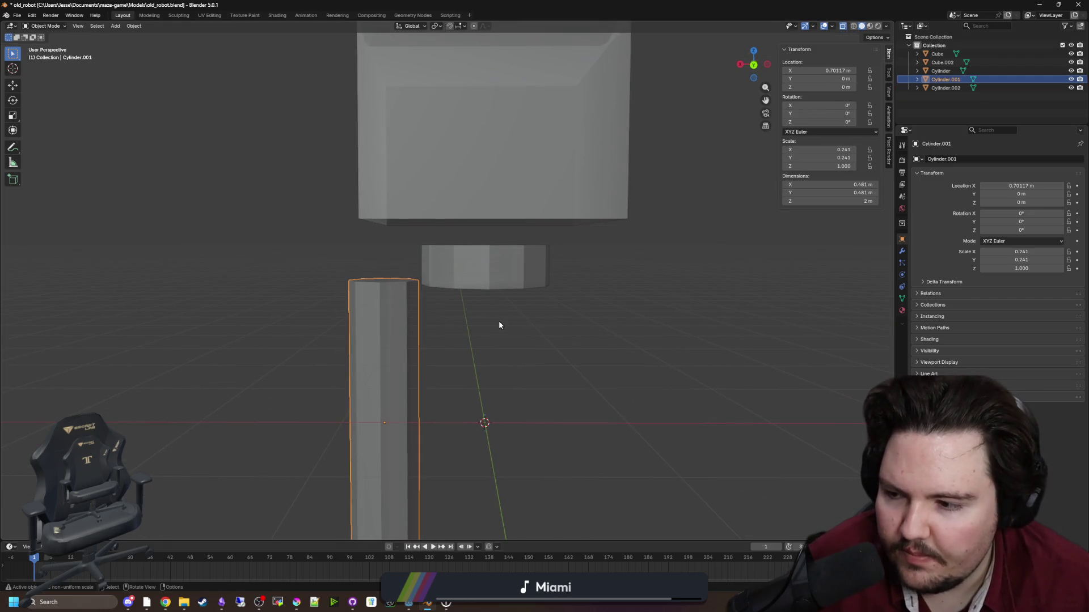
Bring the leg's base up to ground level and narrow the leg without changing its height.
{"action": "left_click", "coordinate": [431, 368]}
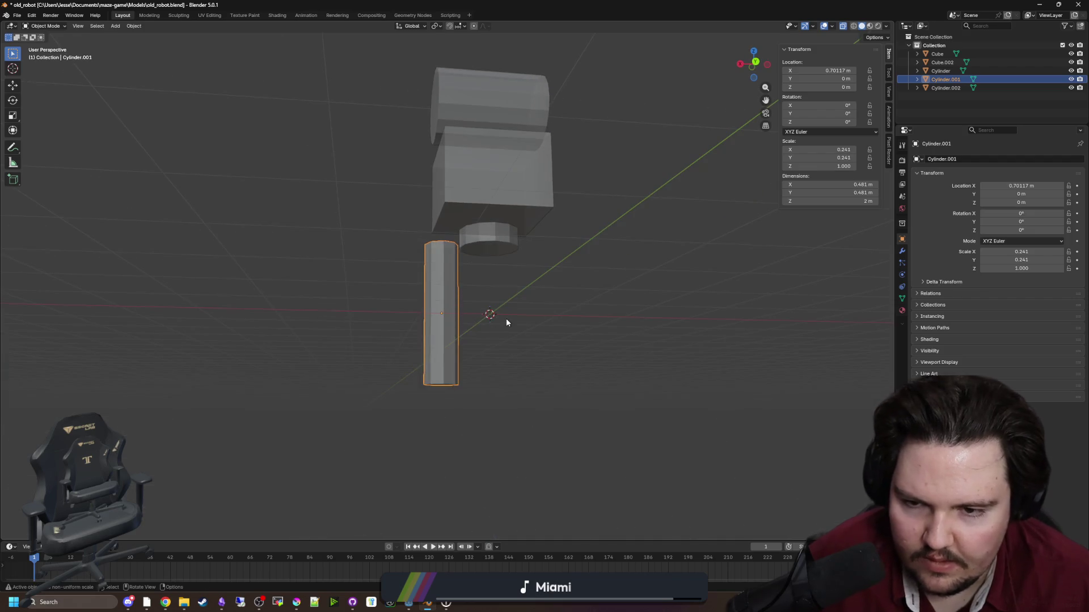
{"action": "key", "text": "KP_1"}
{"action": "key", "text": "KP_3"}
{"action": "key", "text": "Tab"}
{"action": "scroll", "coordinate": [505, 318], "scroll_direction": "up", "scroll_amount": 3}
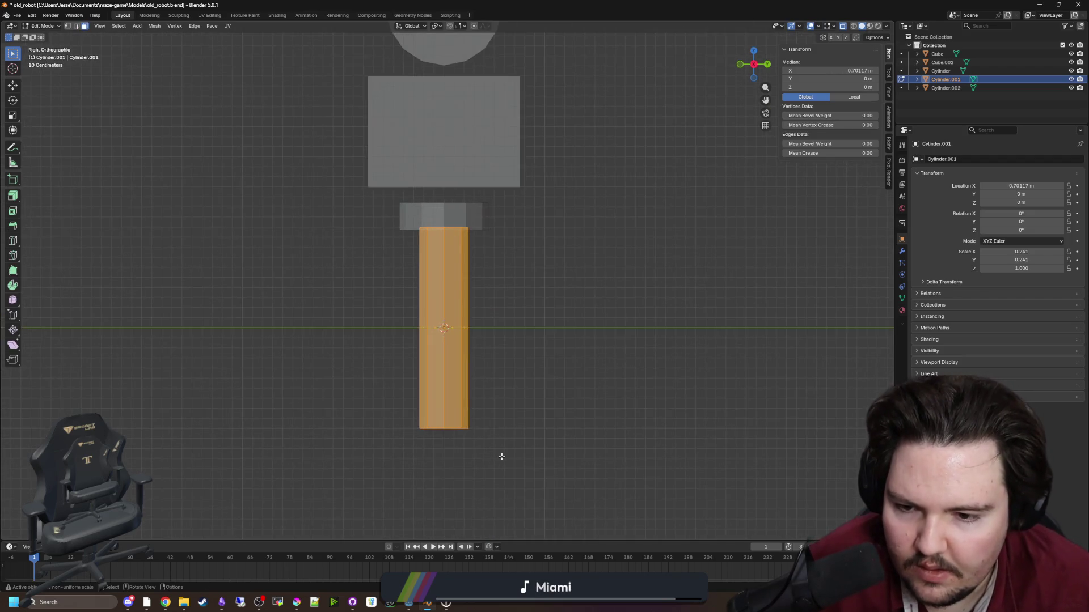
{"action": "left_click_drag", "start_coordinate": [502, 457], "coordinate": [349, 406]}
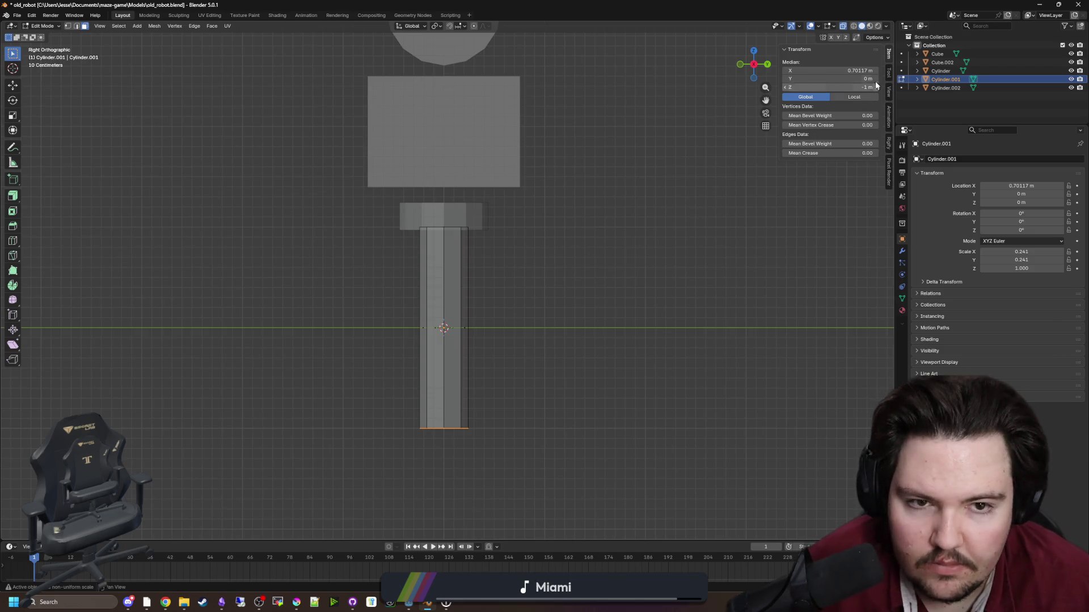
{"action": "type", "text": "0"}
{"action": "key", "text": "Return"}
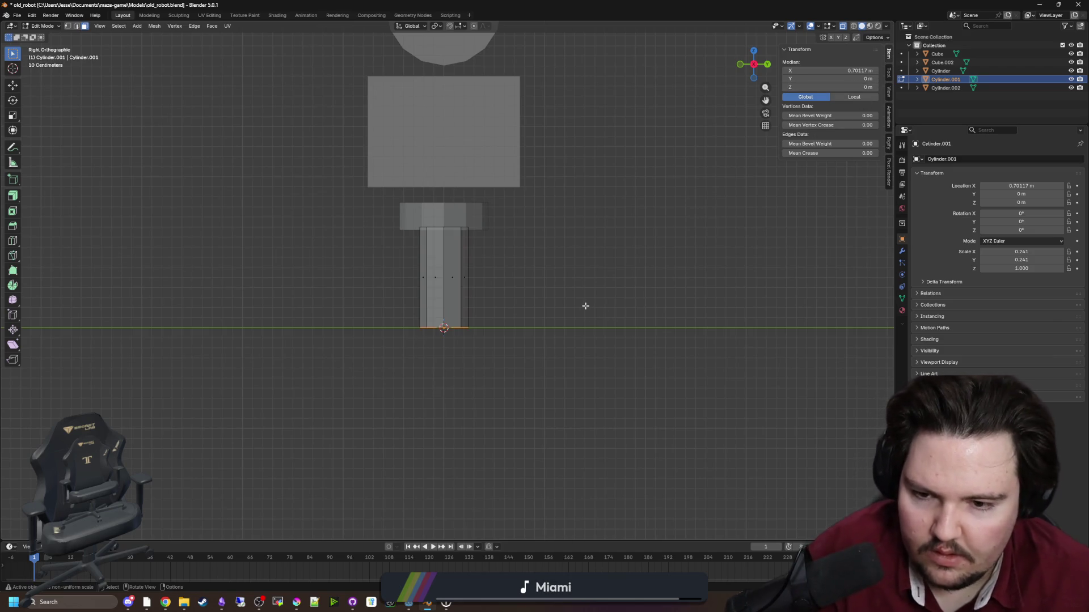
{"action": "left_click", "coordinate": [618, 294]}
{"action": "scroll", "coordinate": [556, 292], "scroll_direction": "up", "scroll_amount": 2}
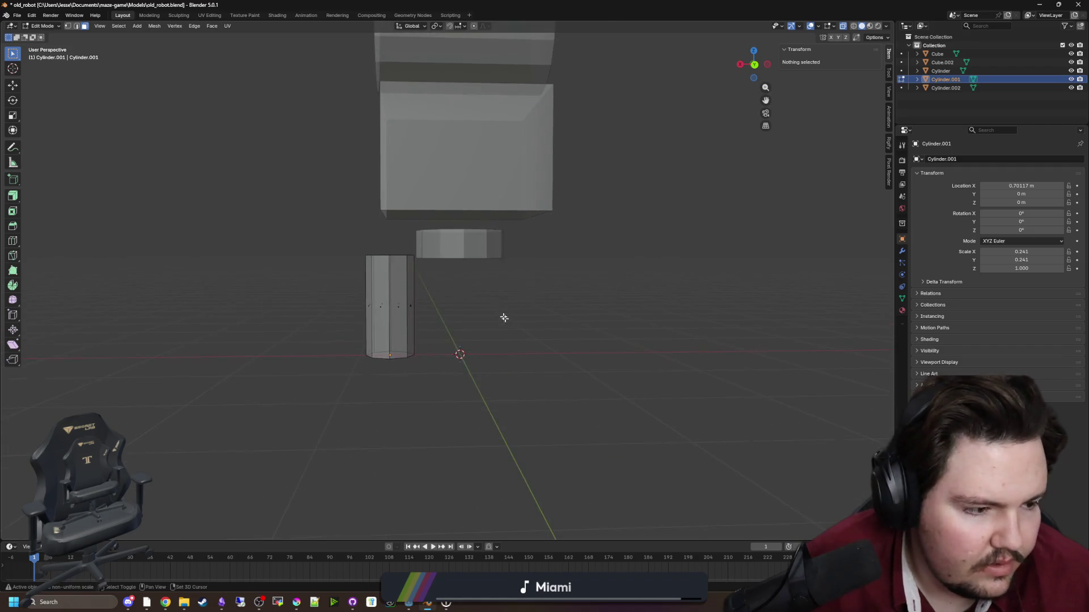
{"action": "key", "text": "Tab"}
{"action": "key", "text": "shift+z"}
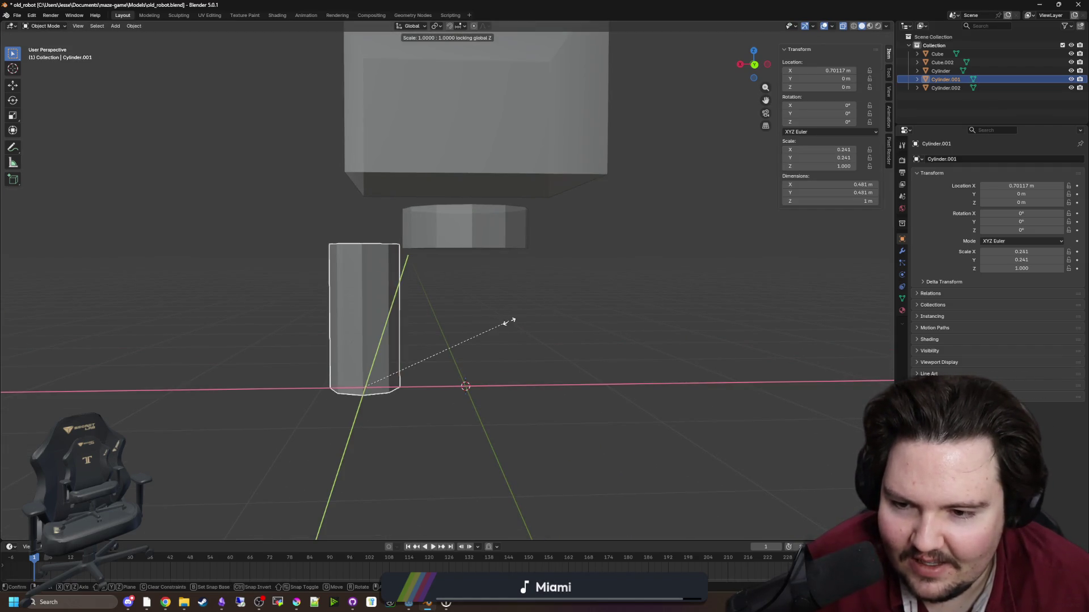
{"action": "left_click", "coordinate": [419, 323]}
Add edge loops near the leg's bottom and widen them so the leg flares into a foot.
{"action": "key", "text": "Tab"}
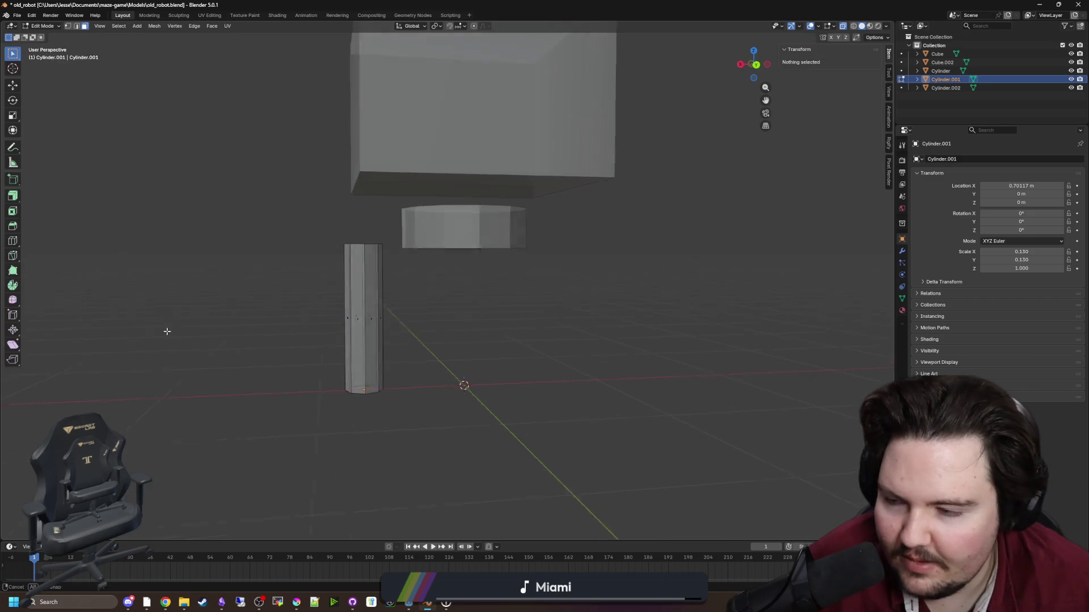
{"action": "left_click_drag", "start_coordinate": [357, 362], "coordinate": [359, 338]}
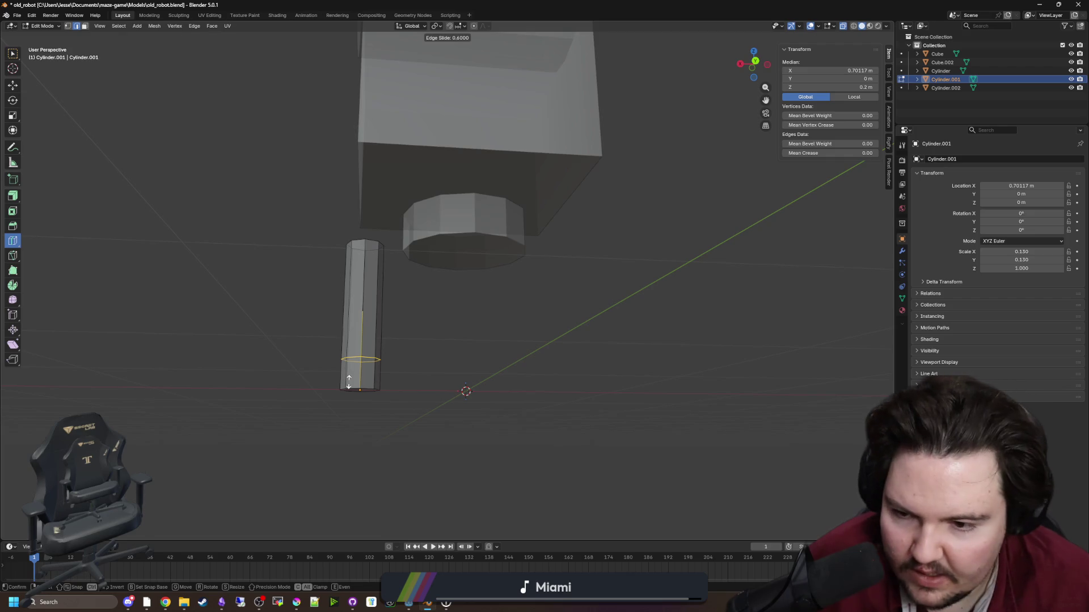
{"action": "left_click", "coordinate": [348, 382]}
{"action": "key", "text": "3"}
{"action": "scroll", "coordinate": [409, 367], "scroll_direction": "up", "scroll_amount": 2}
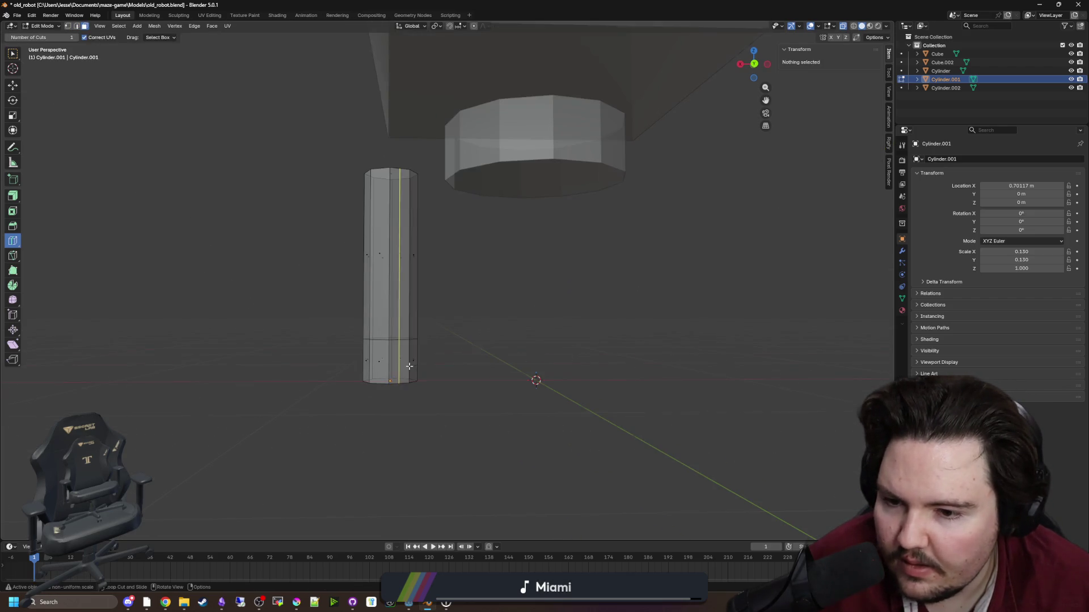
{"action": "left_click", "coordinate": [72, 28]}
{"action": "left_click", "coordinate": [387, 384], "text": "alt"}
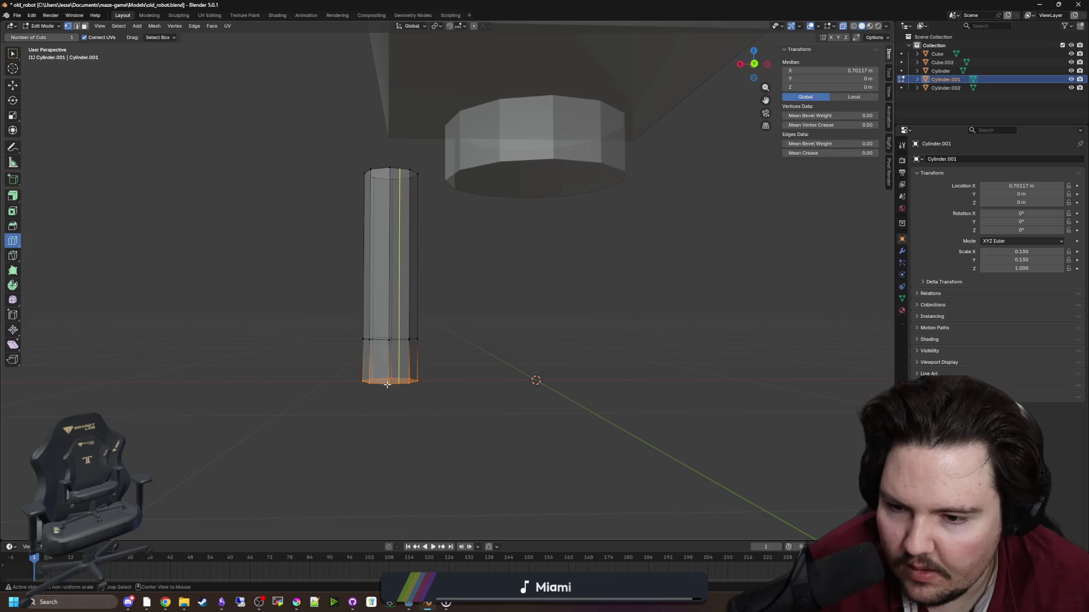
{"action": "left_click", "coordinate": [691, 383]}
{"action": "key", "text": "alt+a"}
{"action": "left_click", "coordinate": [406, 363]}
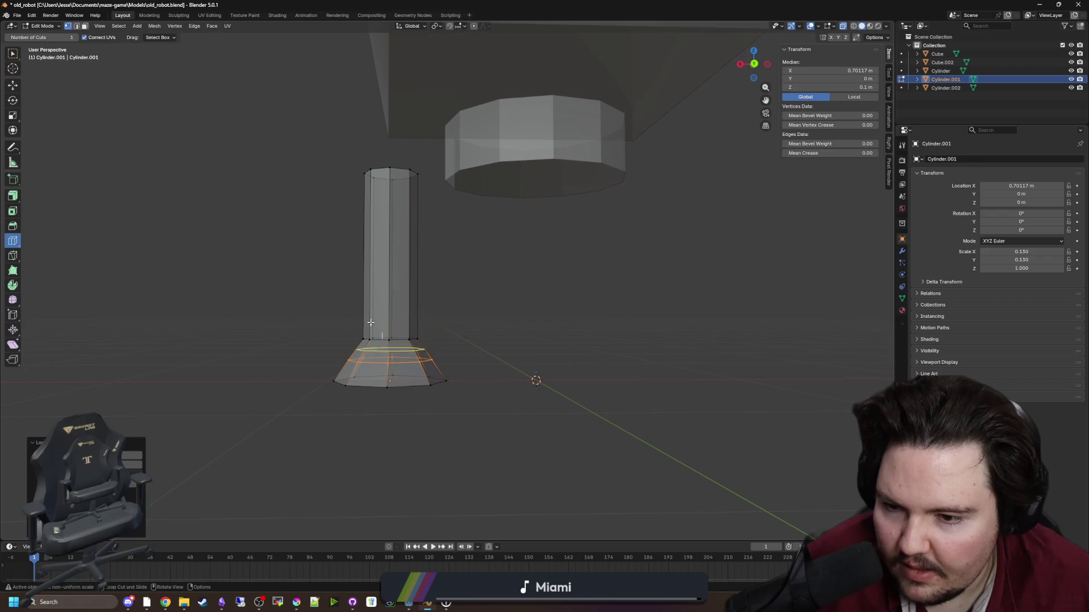
{"action": "key", "text": "s"}
{"action": "left_click", "coordinate": [549, 290]}
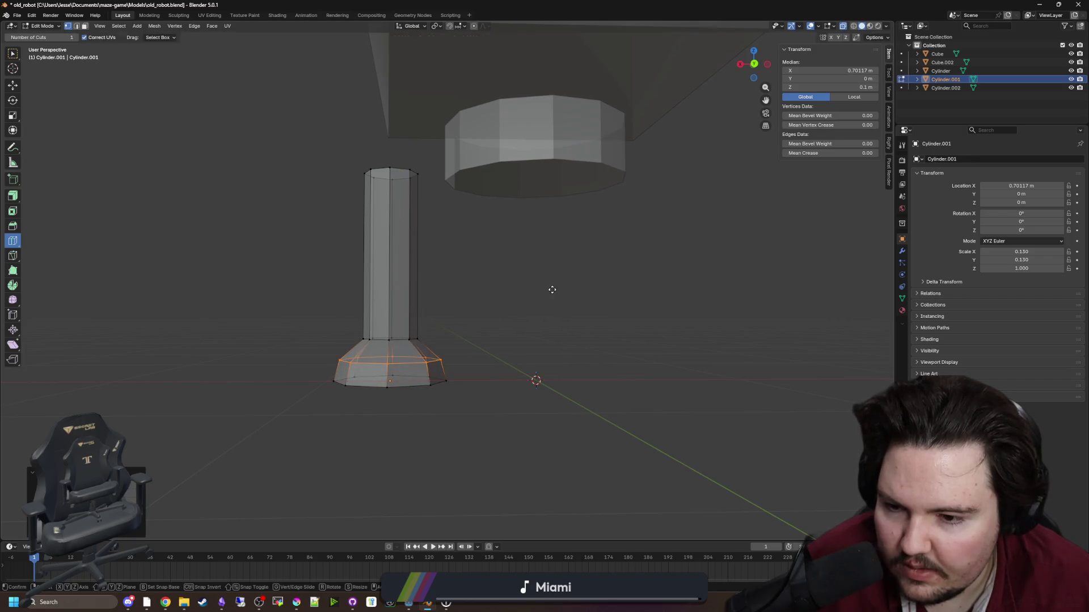
{"action": "key", "text": "Tab"}
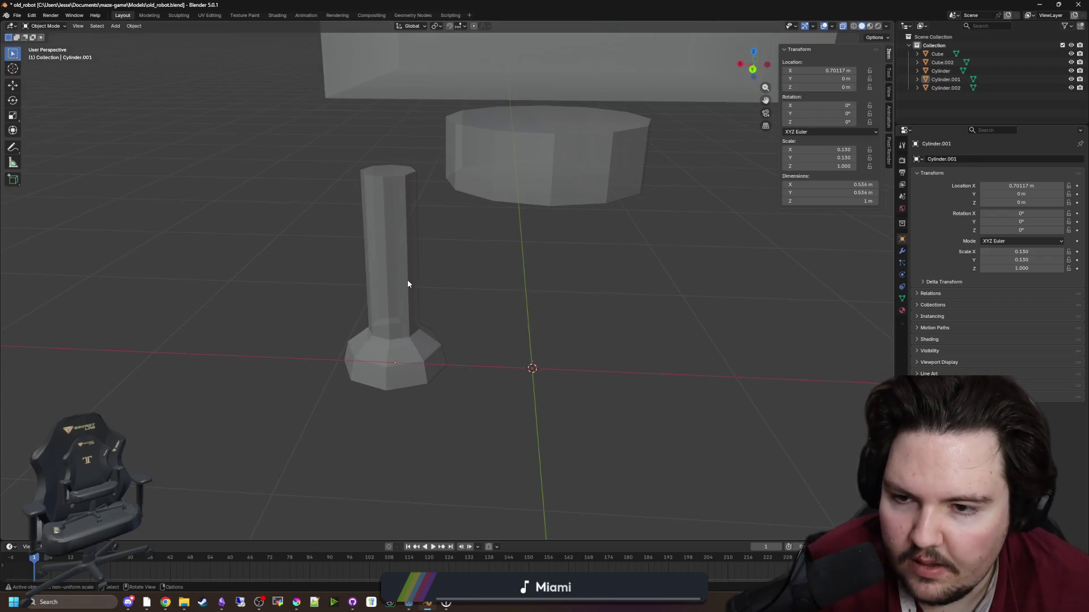
Set the leg's origin to the scene centre and add a Mirror modifier for a second leg.
{"action": "left_click", "coordinate": [406, 284]}
{"action": "right_click", "coordinate": [408, 309]}
{"action": "mouse_move", "coordinate": [439, 309]}
{"action": "left_click", "coordinate": [522, 327]}
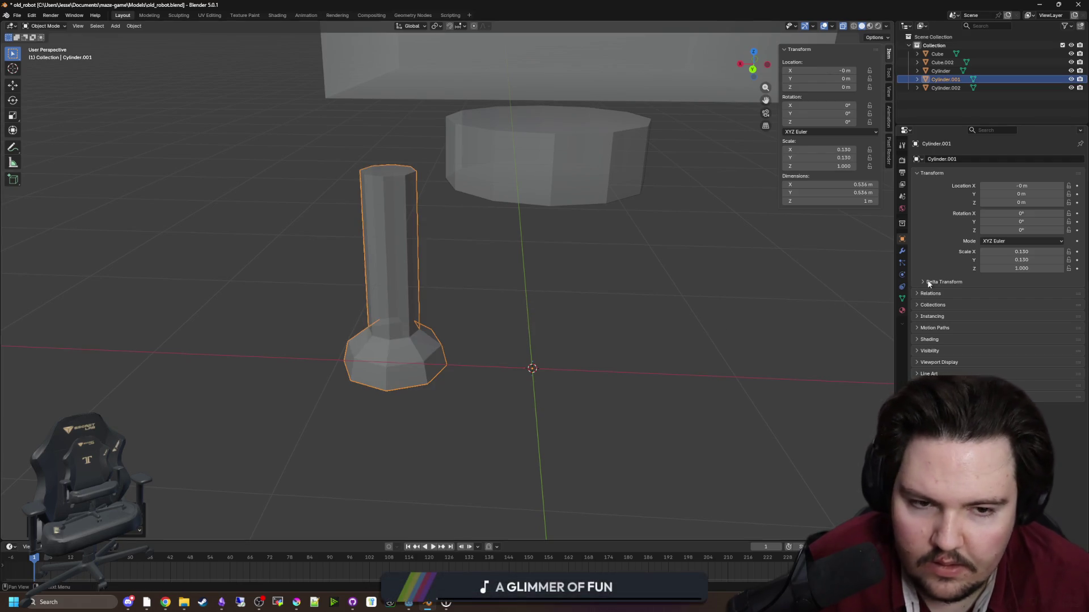
{"action": "left_click", "coordinate": [902, 251]}
{"action": "left_click", "coordinate": [941, 159]}
{"action": "key", "text": "Down"}
{"action": "key", "text": "Return"}
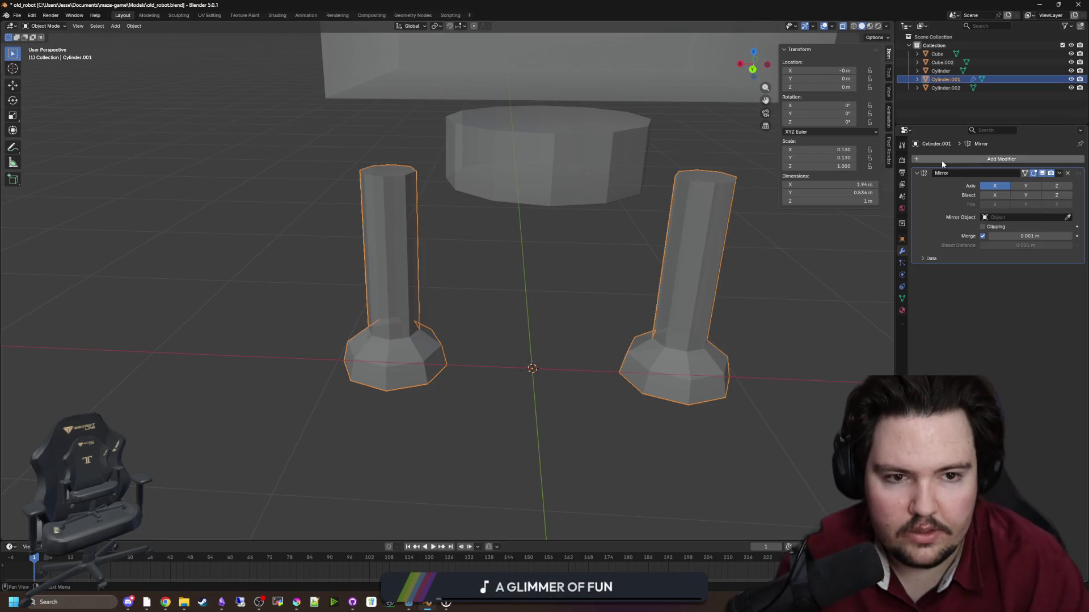
Deselect the legs and bring up the Add menu of mesh shapes.
{"action": "left_click", "coordinate": [543, 314]}
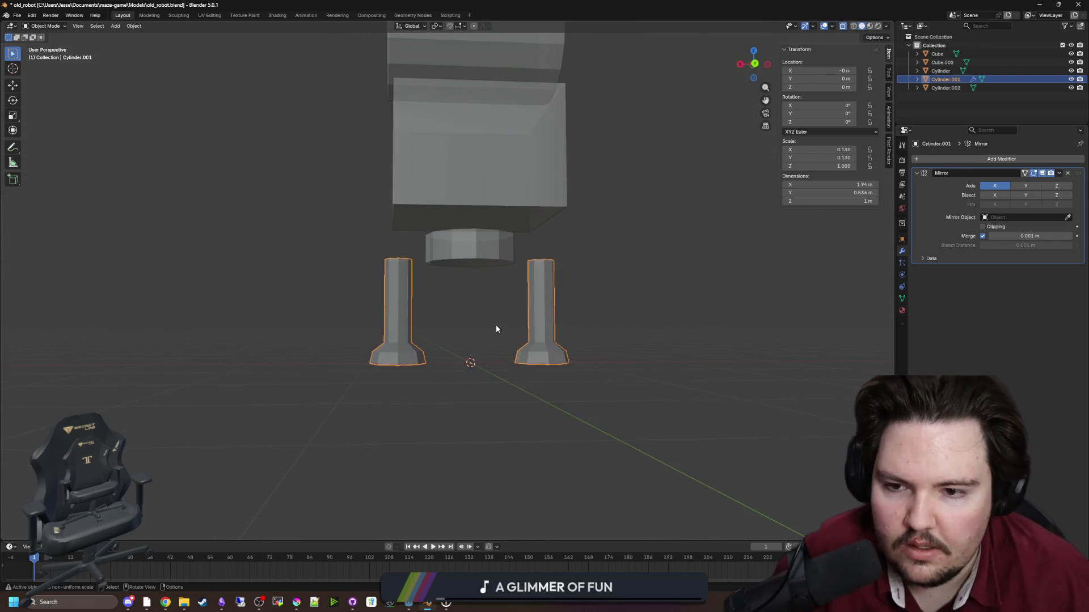
{"action": "scroll", "coordinate": [424, 295], "scroll_direction": "up", "scroll_amount": 2}
{"action": "key", "text": "shift+a"}
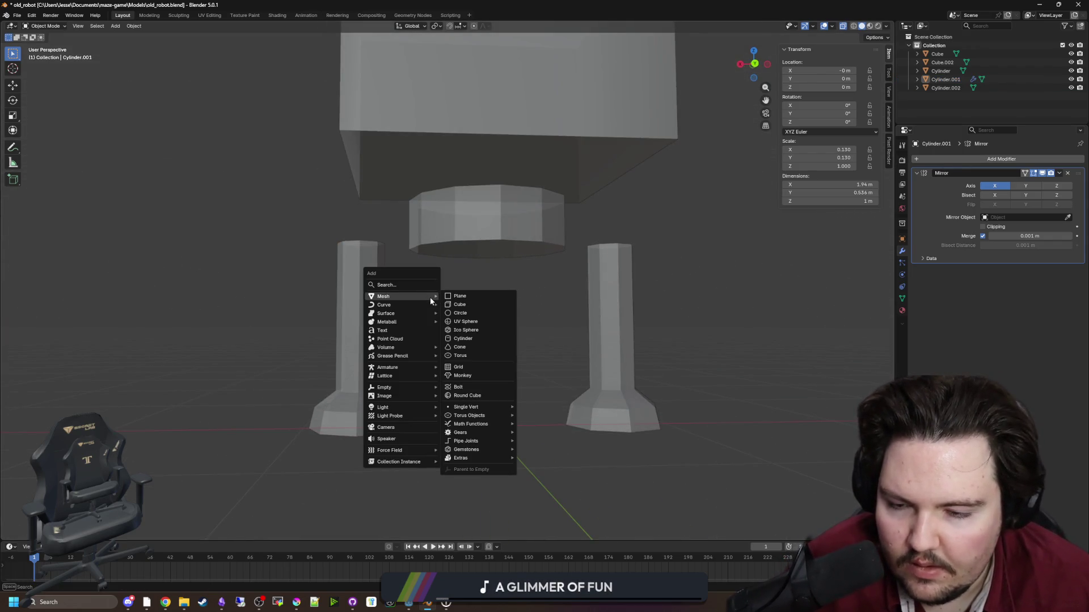
Add a cylinder, rotate it -90° on X and Z, and scale it to 0.224.
{"action": "left_click", "coordinate": [463, 339]}
{"action": "scroll", "coordinate": [471, 318], "scroll_direction": "down", "scroll_amount": 3}
{"action": "left_click_drag", "start_coordinate": [563, 328], "coordinate": [567, 326]}
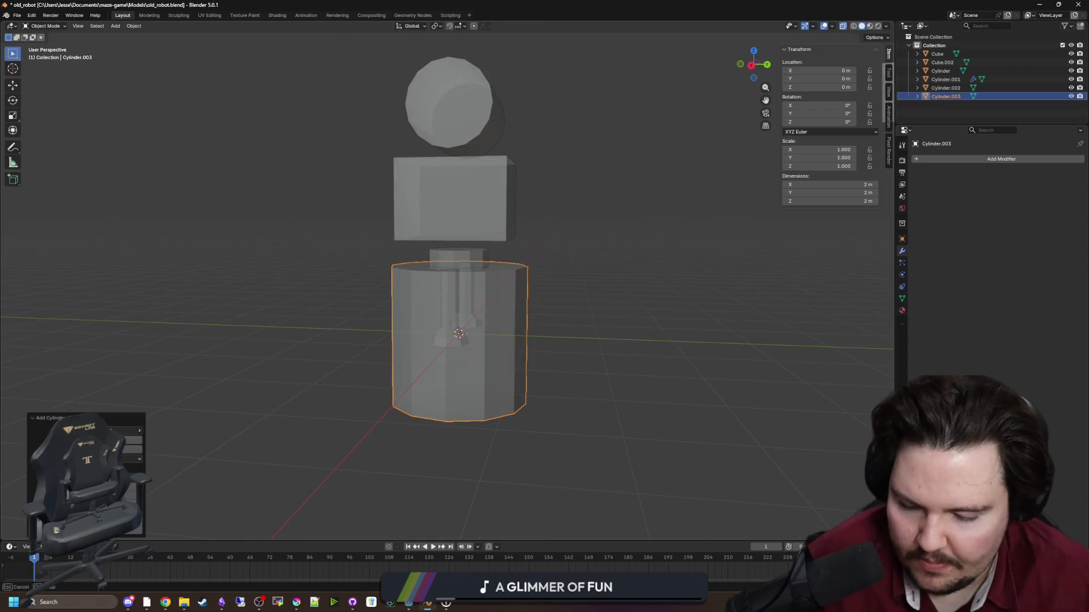
{"action": "key", "text": "r"}
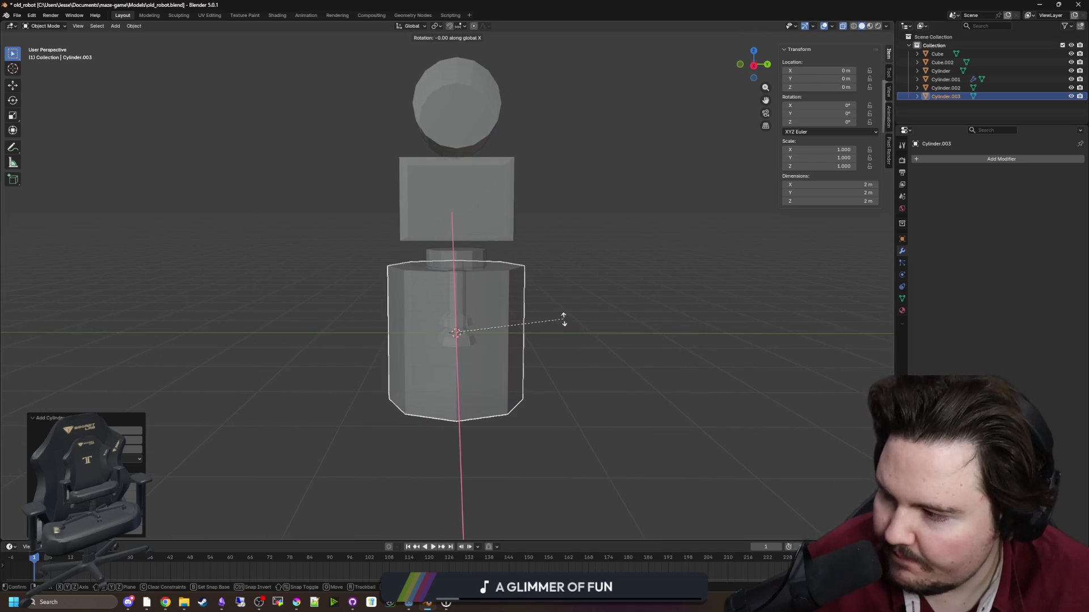
{"action": "left_click", "coordinate": [477, 475]}
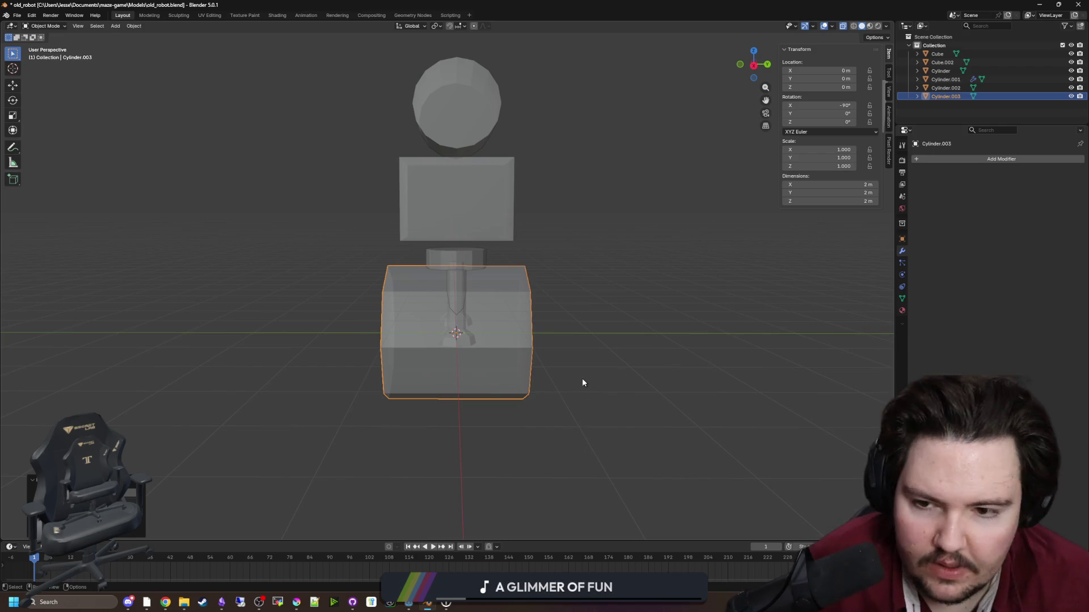
{"action": "key", "text": "r"}
{"action": "key", "text": "z"}
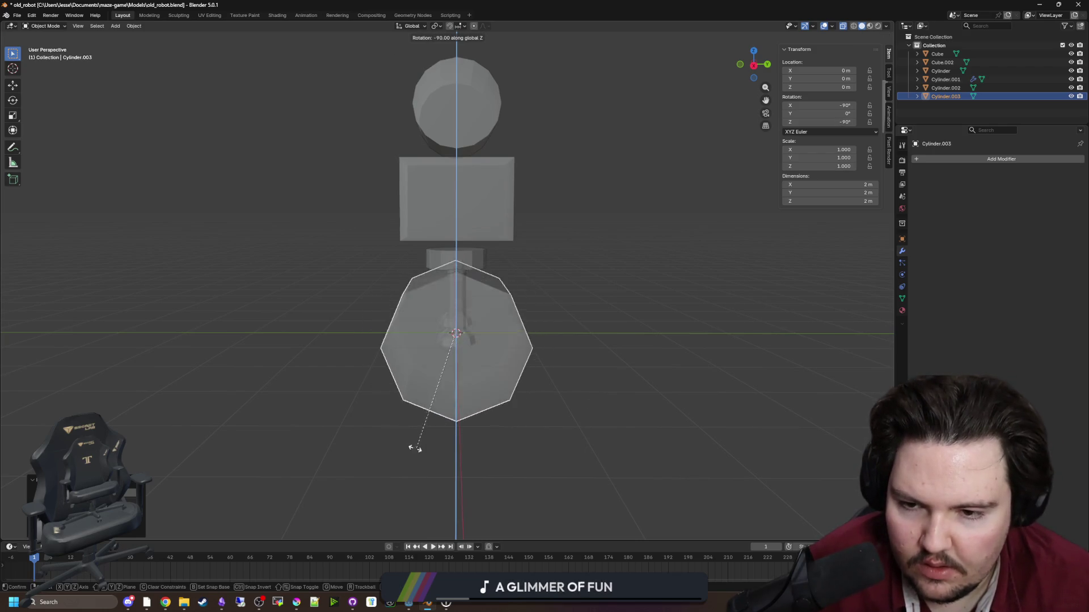
{"action": "left_click", "coordinate": [409, 448]}
{"action": "key", "text": "s"}
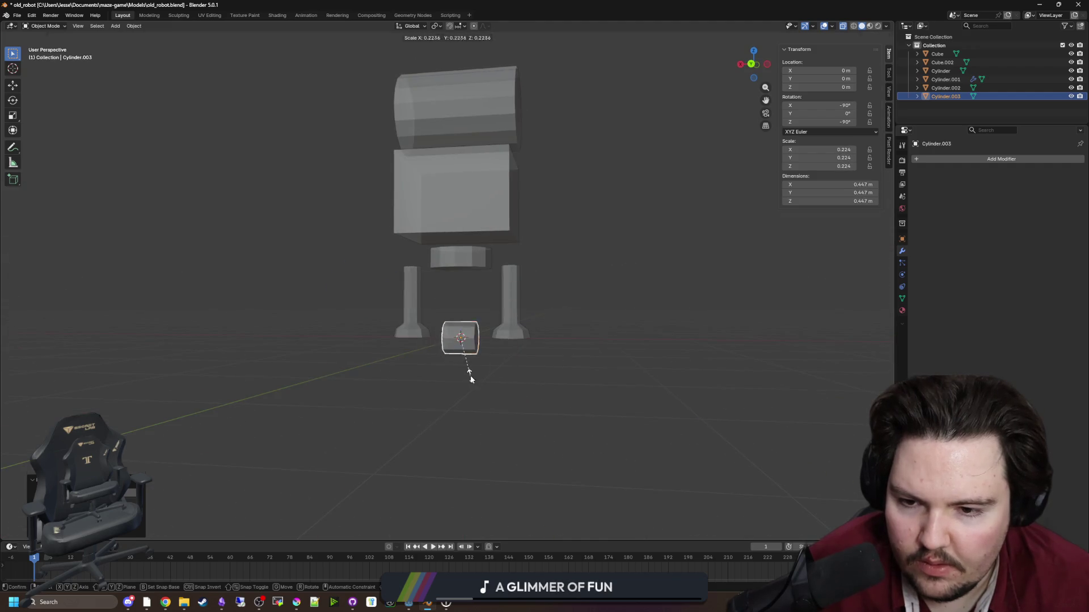
{"action": "left_click", "coordinate": [470, 379]}
Move the small cylinder up and sideways to sit on top of the left leg.
{"action": "key", "text": "g"}
{"action": "key", "text": "z"}
{"action": "left_click", "coordinate": [462, 281]}
{"action": "scroll", "coordinate": [490, 303], "scroll_direction": "up", "scroll_amount": 3}
{"action": "key", "text": "g"}
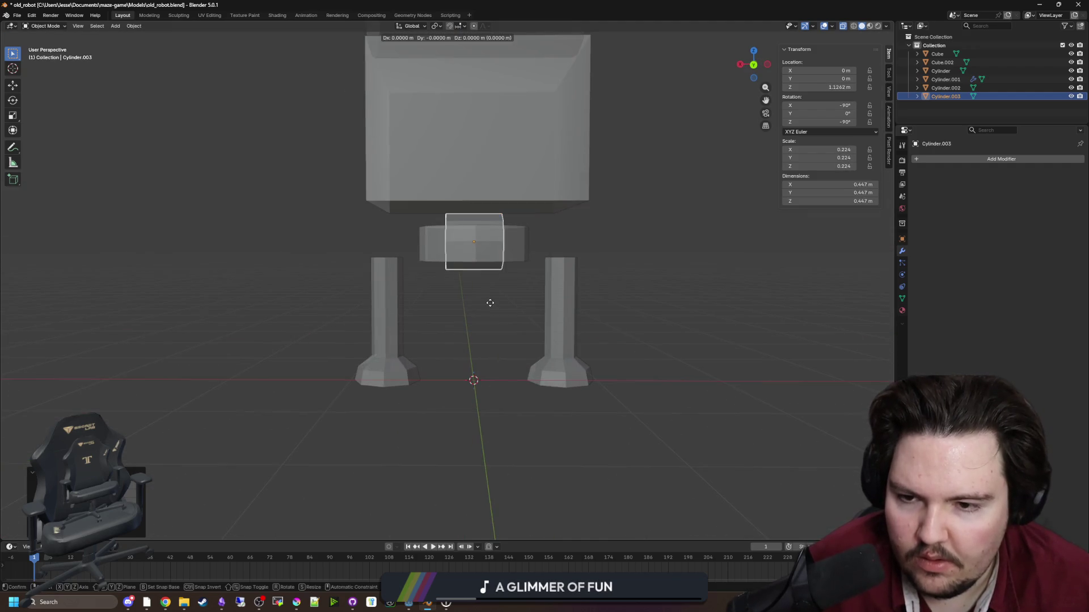
{"action": "key", "text": "x"}
{"action": "left_click", "coordinate": [403, 298]}
{"action": "scroll", "coordinate": [504, 410], "scroll_direction": "up", "scroll_amount": 4}
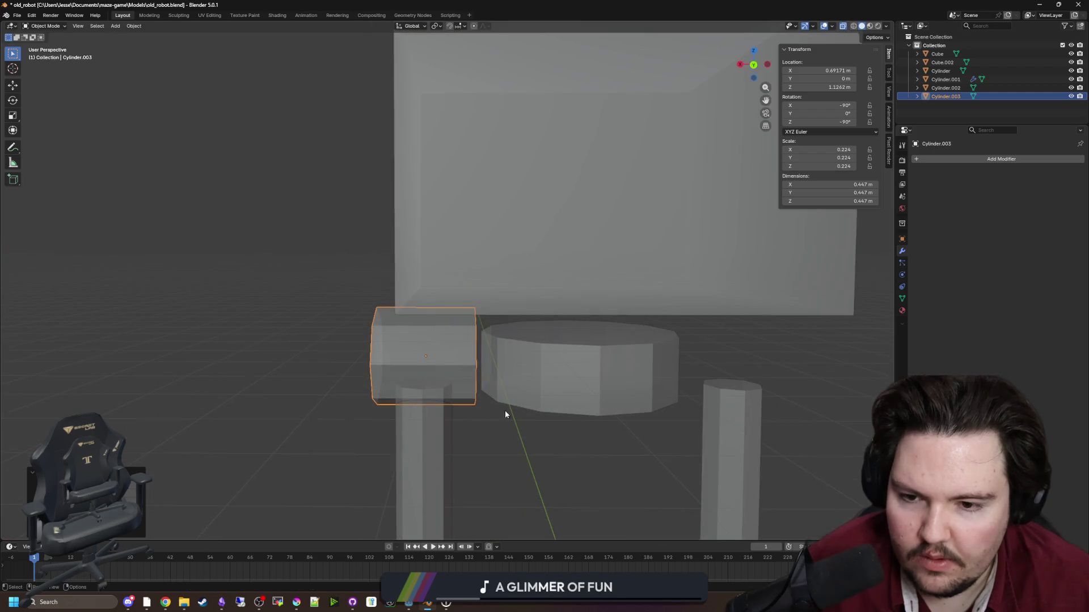
{"action": "scroll", "coordinate": [502, 410], "scroll_direction": "up", "scroll_amount": 2}
{"action": "key", "text": "g"}
{"action": "key", "text": "x"}
{"action": "left_click", "coordinate": [507, 411]}
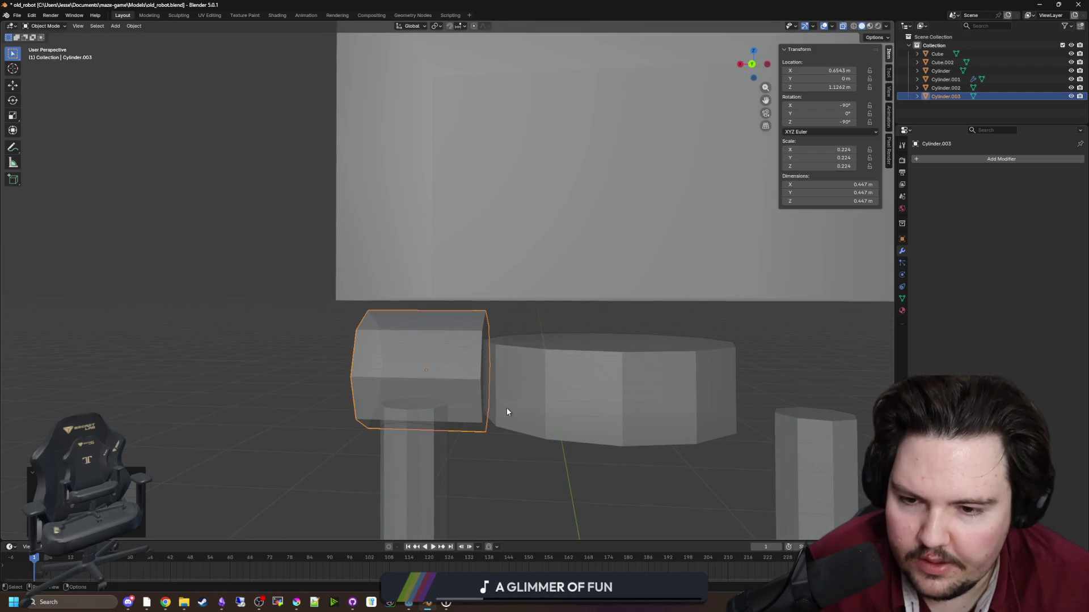
{"action": "mouse_move", "coordinate": [507, 412]}
{"action": "left_mouse_down"}
{"action": "mouse_move", "coordinate": [493, 328]}
{"action": "mouse_move", "coordinate": [425, 353]}
{"action": "left_mouse_up"}
Select all of the joint's faces in Edit Mode, trying and cancelling a sideways move.
{"action": "key", "text": "Tab"}
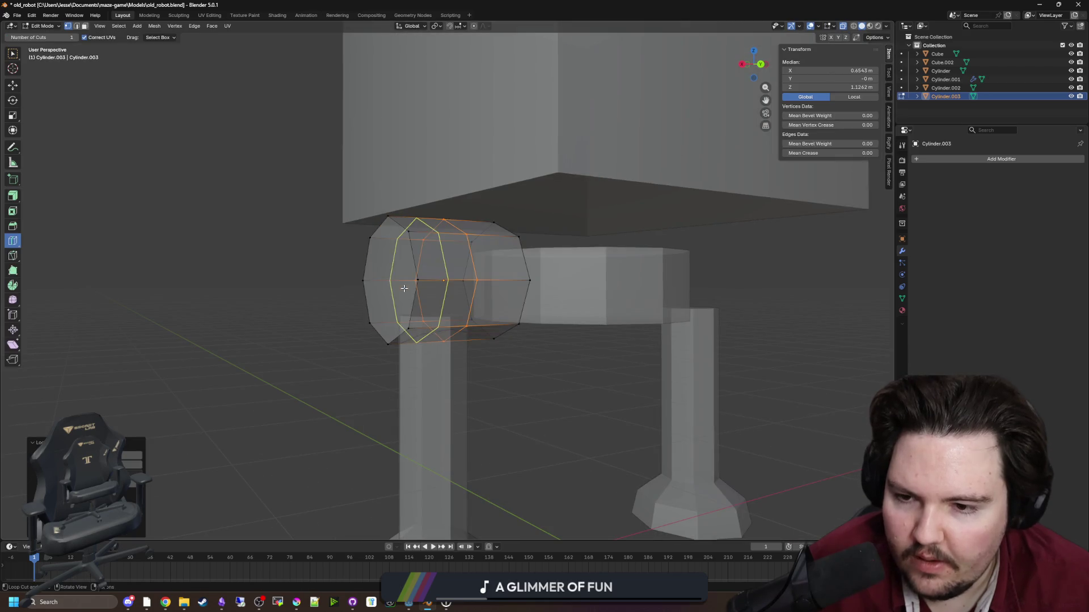
{"action": "left_click", "coordinate": [84, 26]}
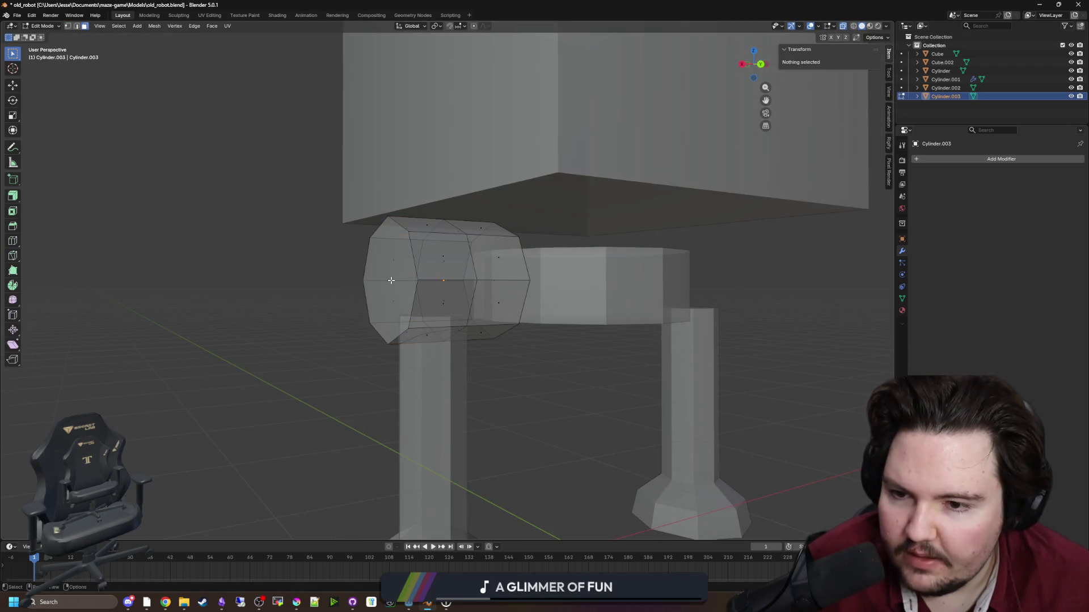
{"action": "key", "text": "a"}
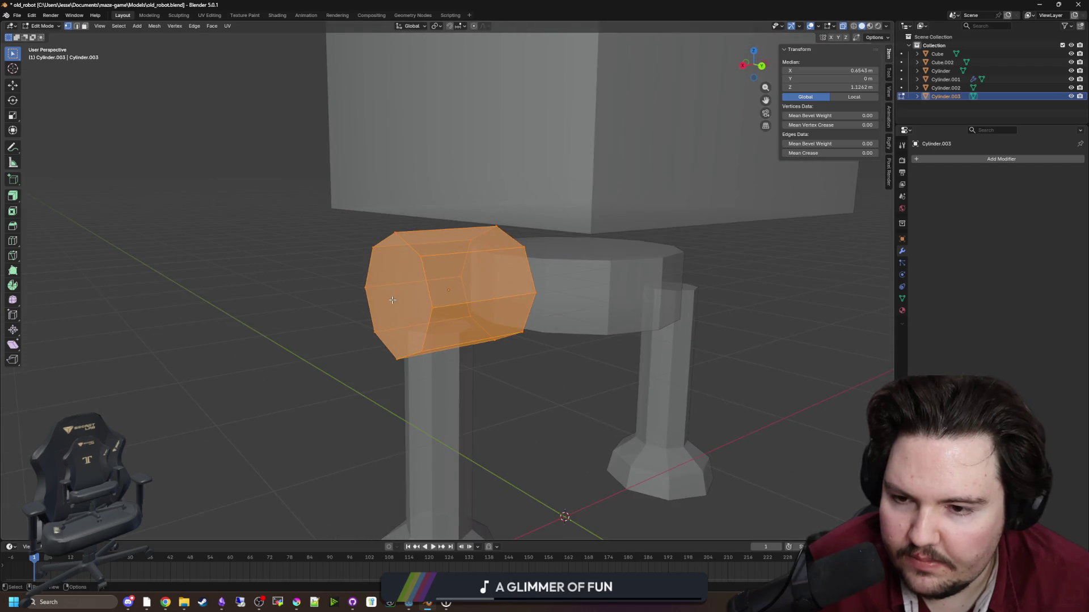
{"action": "key", "text": "Tab"}
{"action": "key", "text": "Tab"}
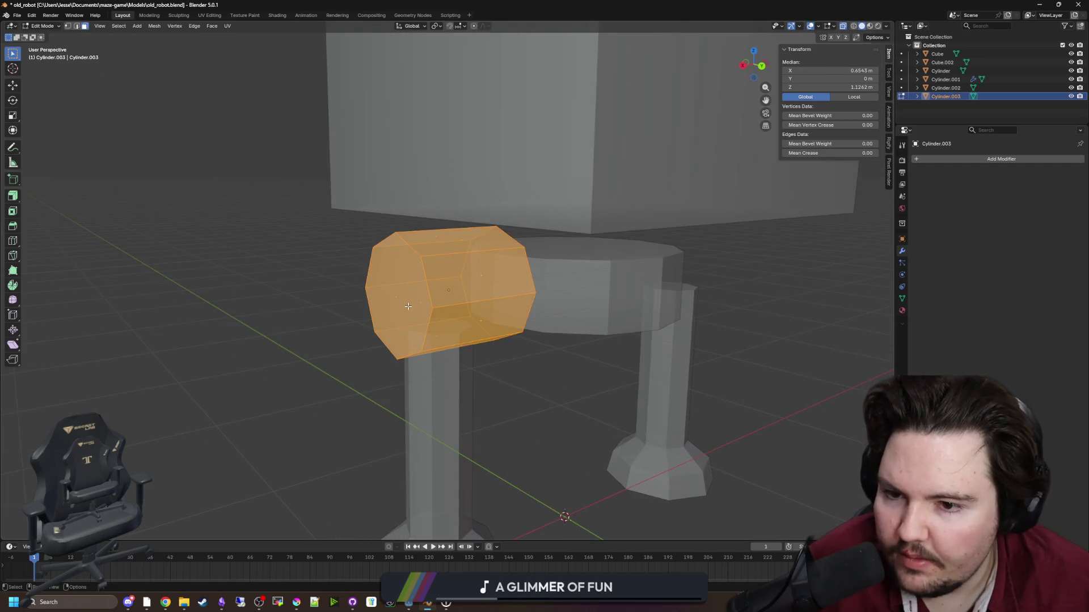
{"action": "key", "text": "g"}
{"action": "key", "text": "x"}
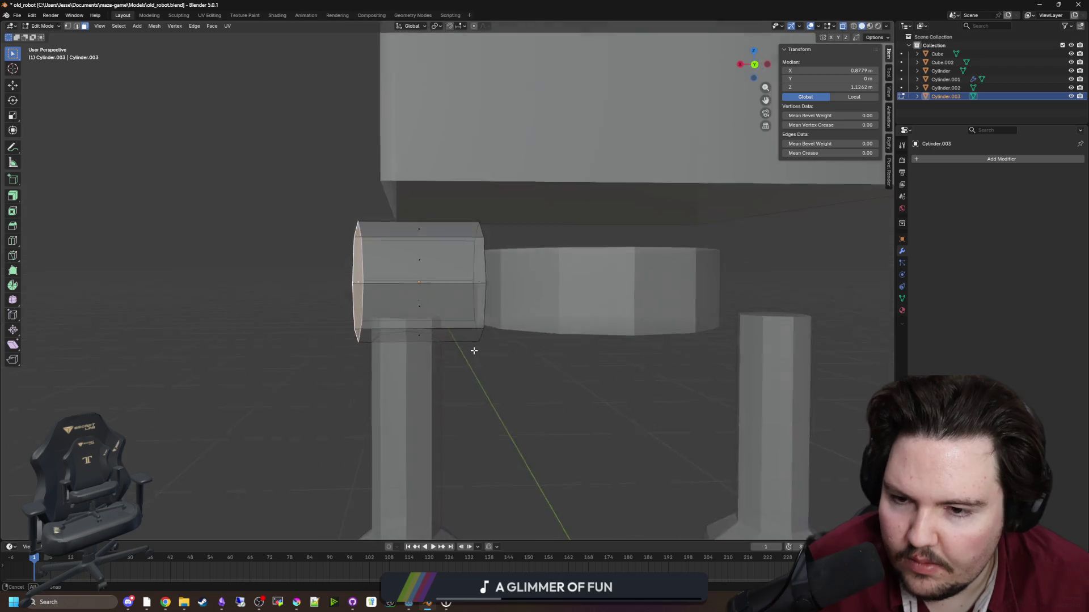
{"action": "key", "text": "Escape"}
{"action": "key", "text": "Tab"}
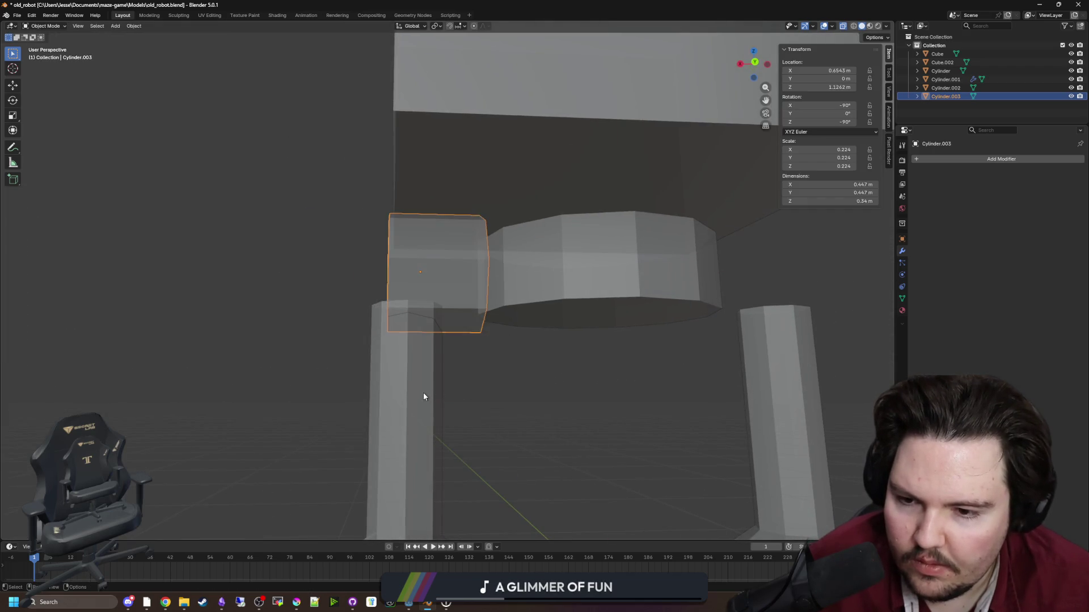
Shift the mirrored legs along the X axis.
{"action": "left_click", "coordinate": [423, 396]}
{"action": "key", "text": "g"}
{"action": "key", "text": "x"}
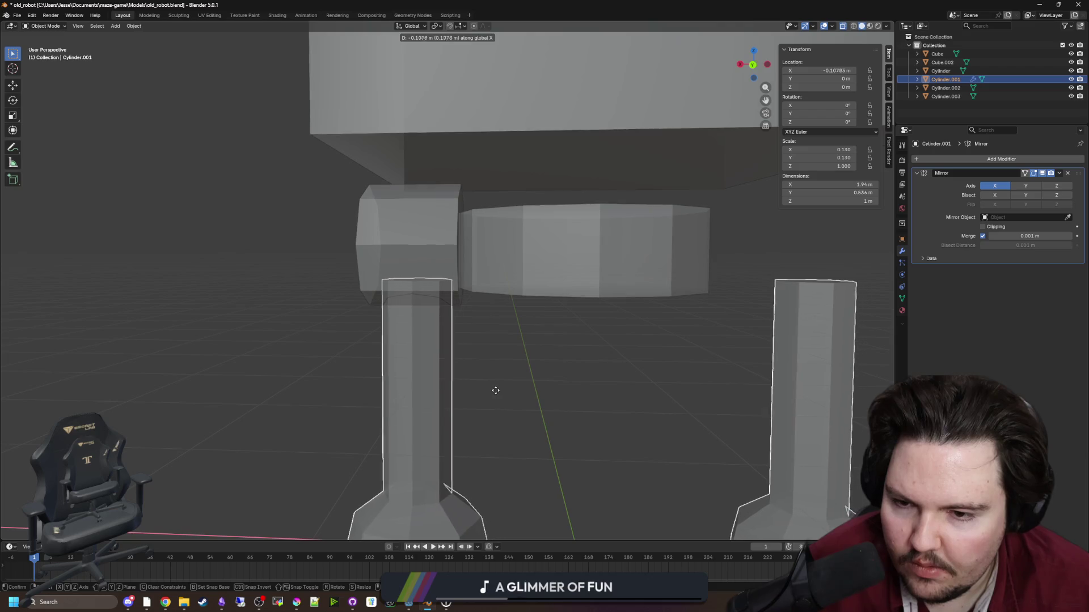
{"action": "left_click", "coordinate": [495, 390]}
Move the joint cylinder's outer end face along X to reshape the hip joint.
{"action": "left_click", "coordinate": [439, 284]}
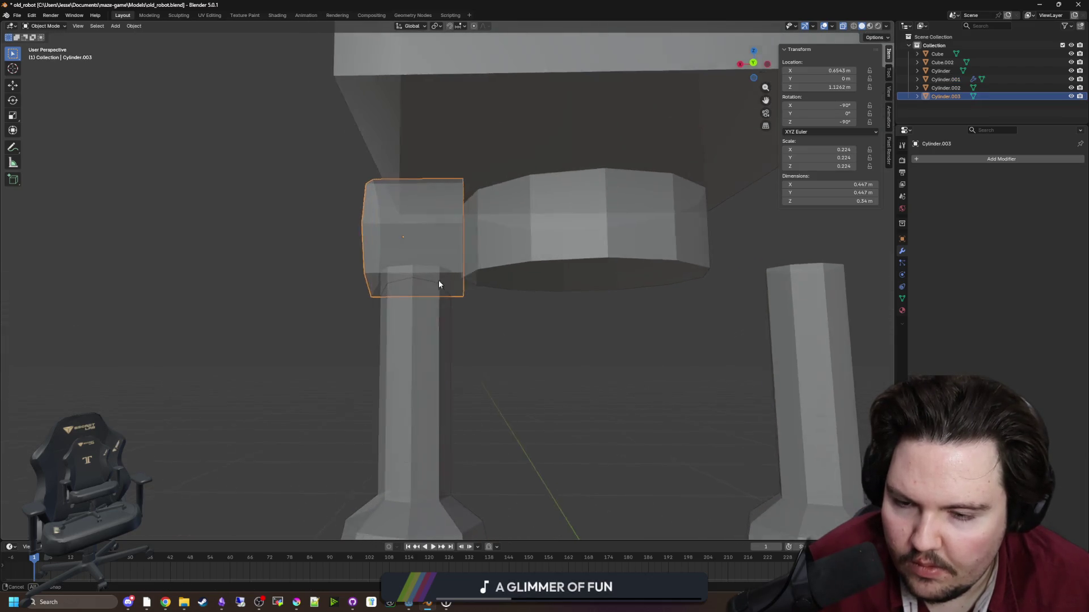
{"action": "key", "text": "Tab"}
{"action": "key", "text": "3"}
{"action": "left_click", "coordinate": [420, 267]}
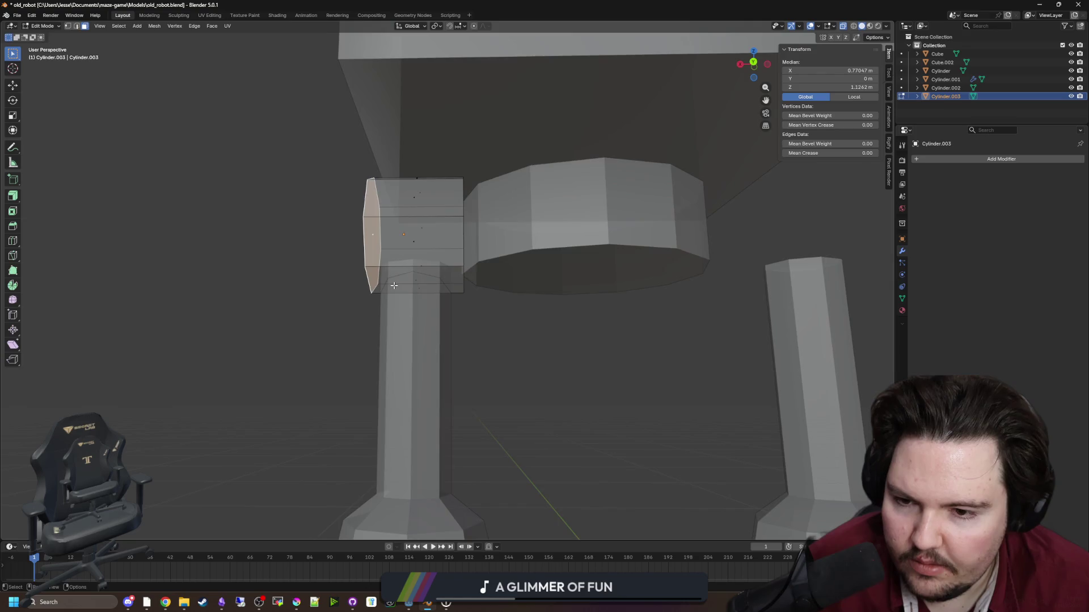
{"action": "key", "text": "g"}
{"action": "key", "text": "x"}
{"action": "left_click", "coordinate": [409, 286]}
{"action": "left_click", "coordinate": [409, 285]}
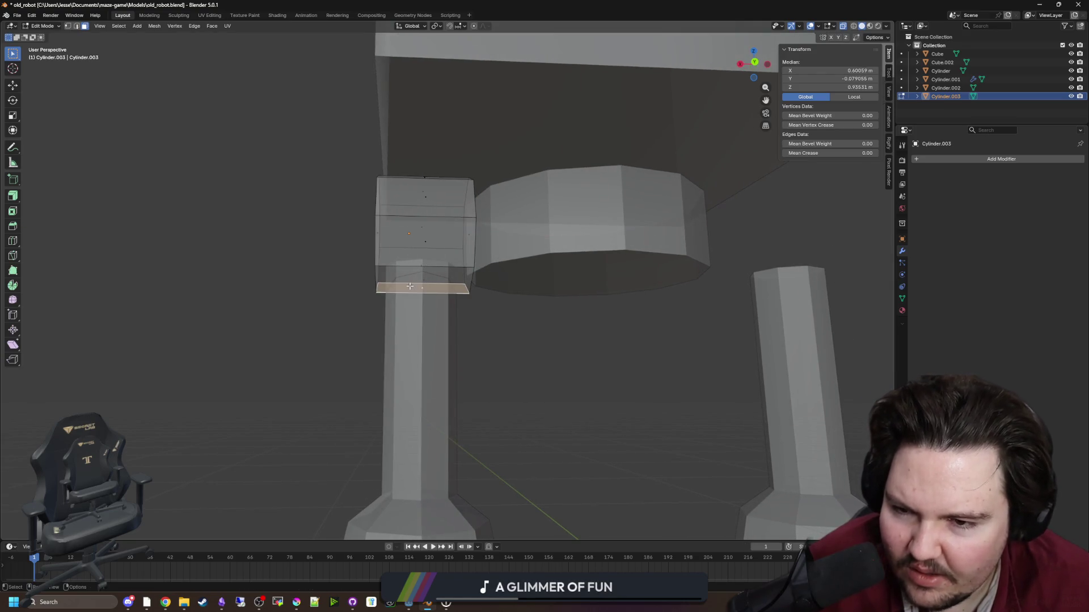
{"action": "left_click", "coordinate": [381, 238]}
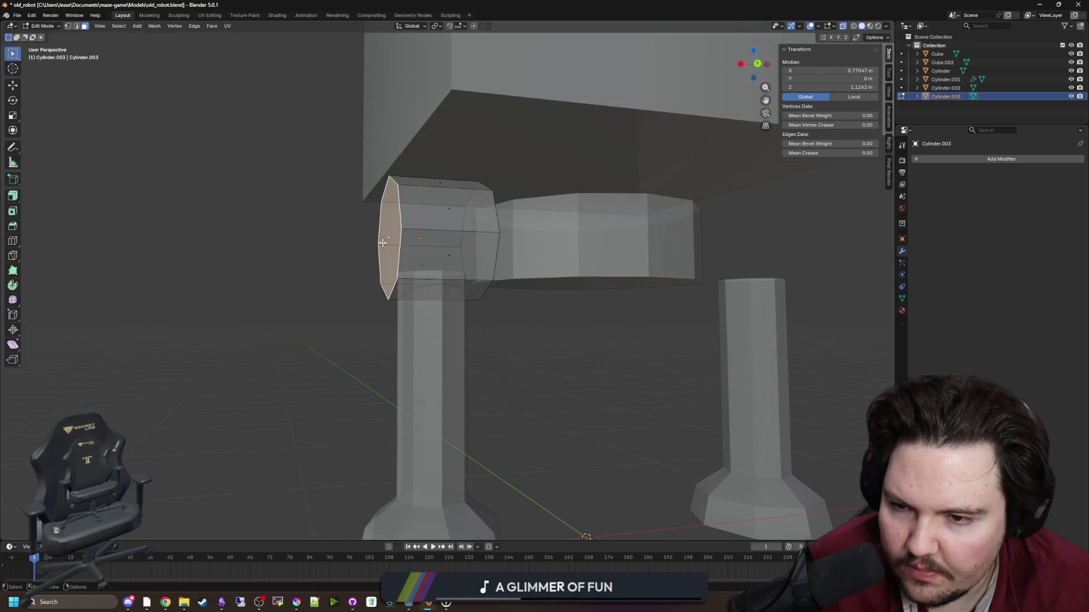
{"action": "key", "text": "g"}
{"action": "key", "text": "x"}
{"action": "left_click", "coordinate": [435, 320]}
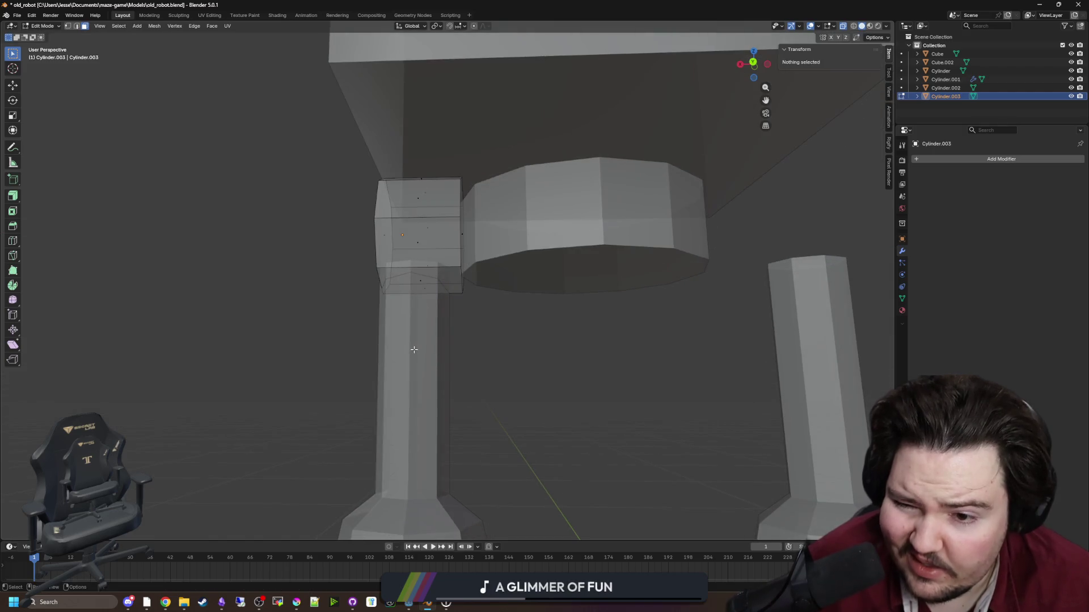
Nudge the mirrored legs slightly along X and set their origin to geometry.
{"action": "key", "text": "Tab"}
{"action": "left_click", "coordinate": [420, 356]}
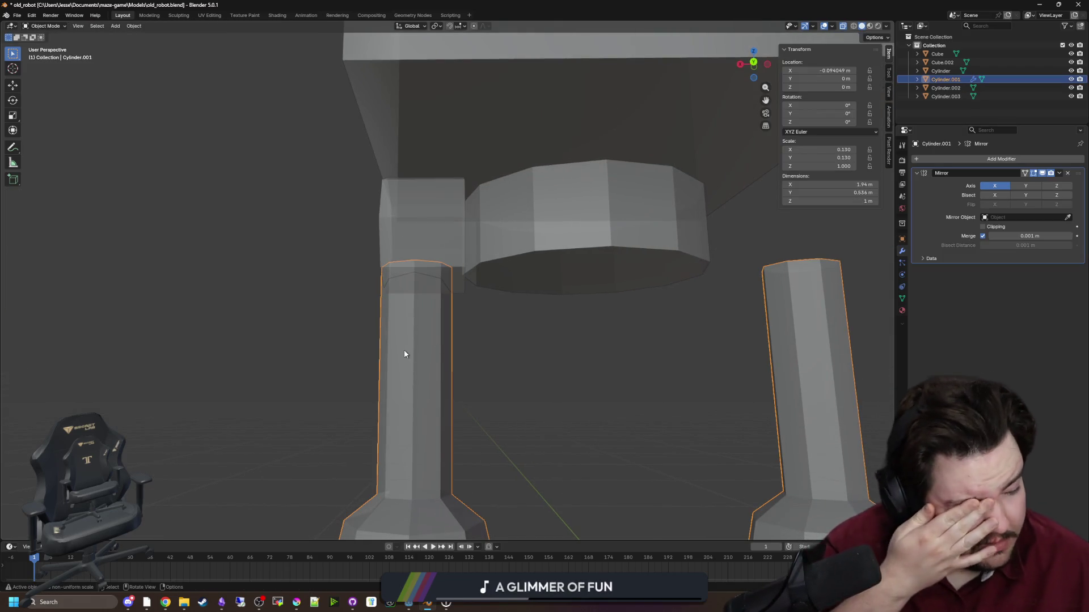
{"action": "scroll", "coordinate": [476, 355], "scroll_direction": "down", "scroll_amount": 1}
{"action": "key", "text": "g"}
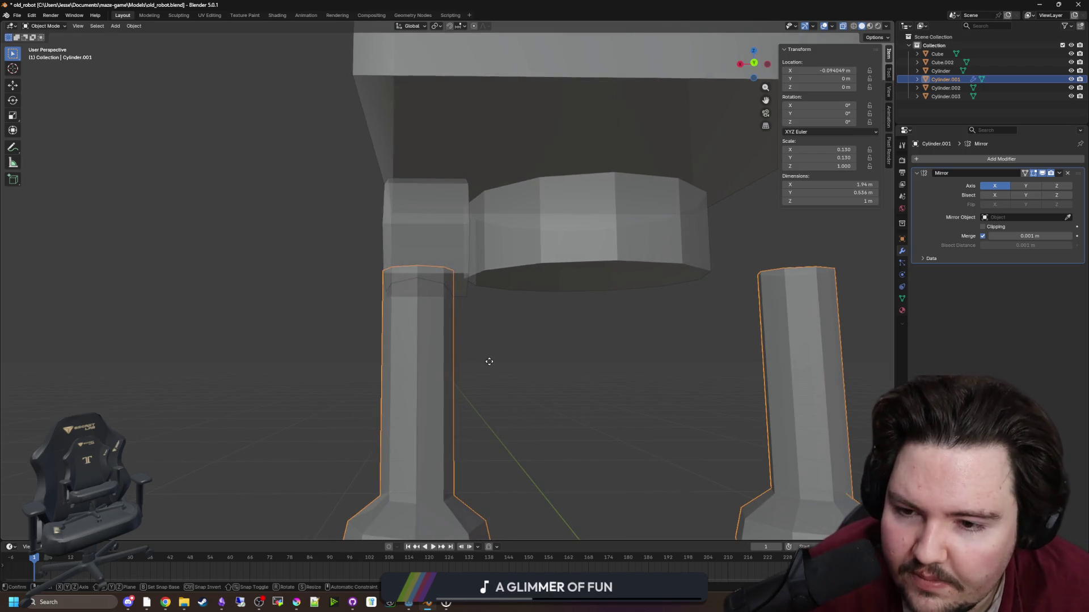
{"action": "key", "text": "x"}
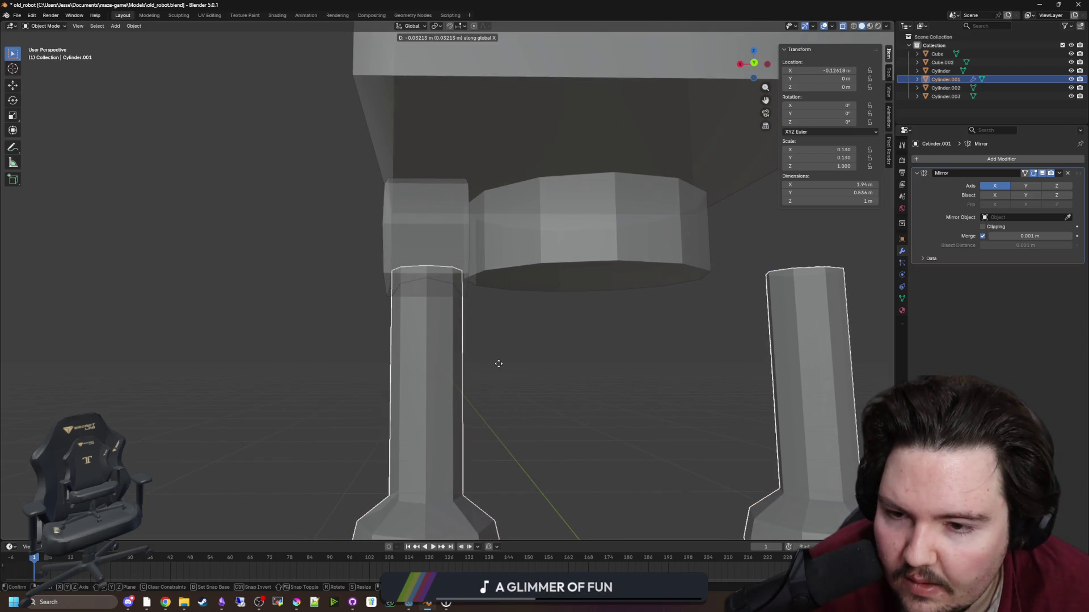
{"action": "left_click", "coordinate": [499, 363]}
{"action": "scroll", "coordinate": [481, 370], "scroll_direction": "down", "scroll_amount": 3}
{"action": "right_click", "coordinate": [468, 355]}
{"action": "mouse_move", "coordinate": [469, 356]}
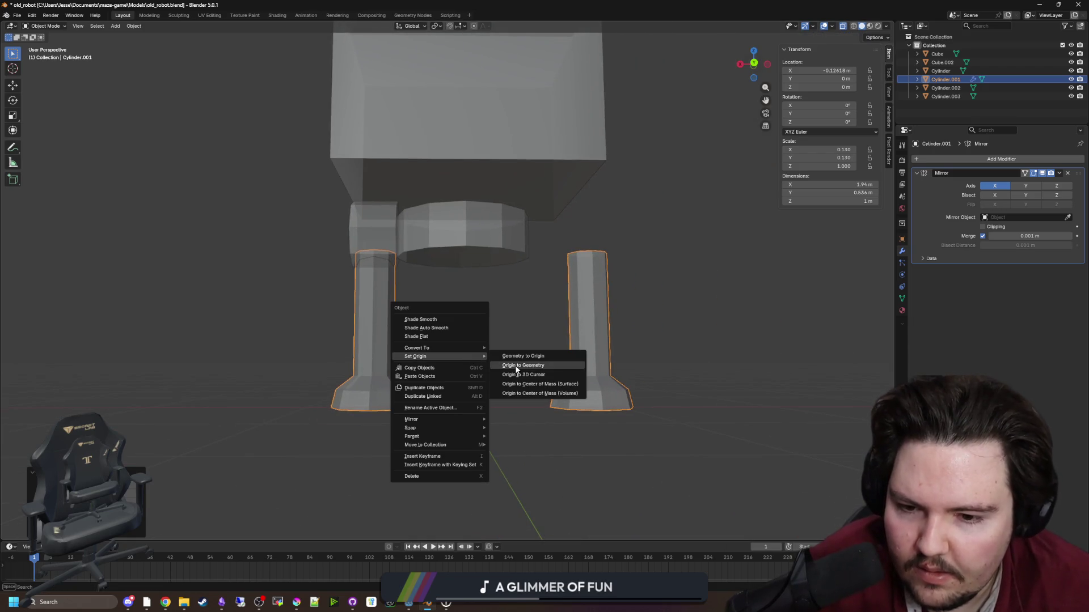
{"action": "left_click", "coordinate": [516, 369]}
Join the joint cylinder into the mirrored leg object with Ctrl+J, then select the body.
{"action": "left_click", "coordinate": [362, 245]}
{"action": "left_click", "coordinate": [380, 291], "text": "shift"}
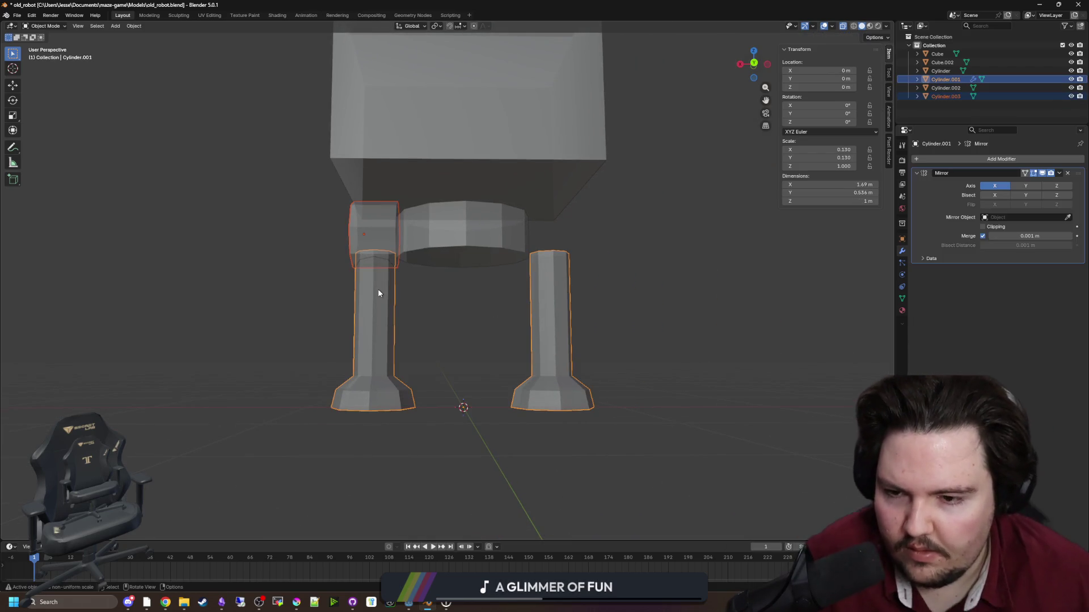
{"action": "key", "text": "ctrl+j"}
{"action": "left_click", "coordinate": [446, 273]}
{"action": "left_click_drag", "start_coordinate": [445, 274], "coordinate": [462, 343]}
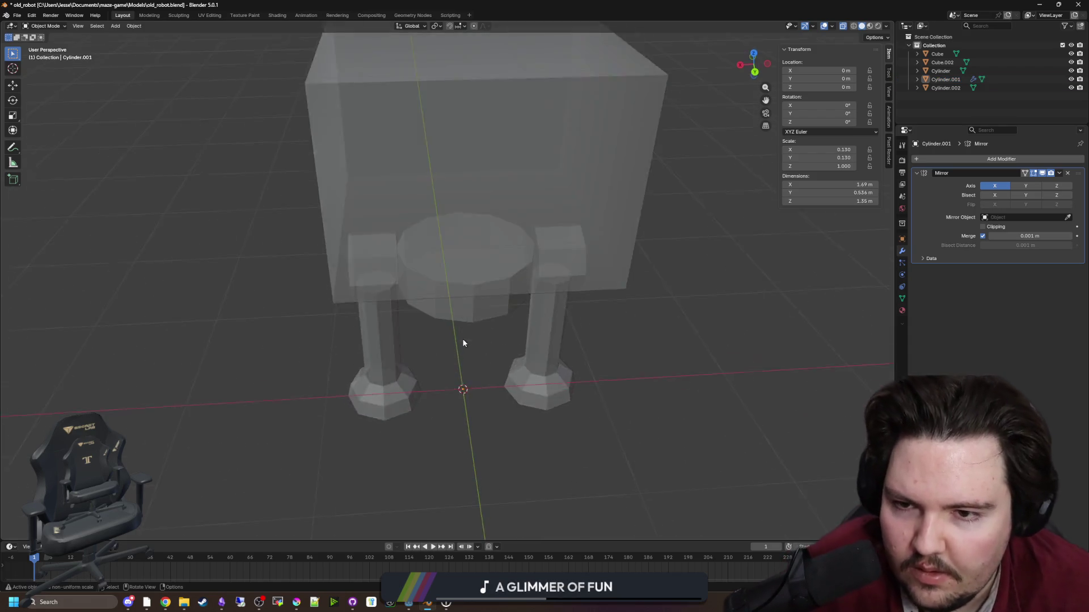
{"action": "scroll", "coordinate": [462, 342], "scroll_direction": "down", "scroll_amount": 5}
{"action": "left_click", "coordinate": [468, 258]}
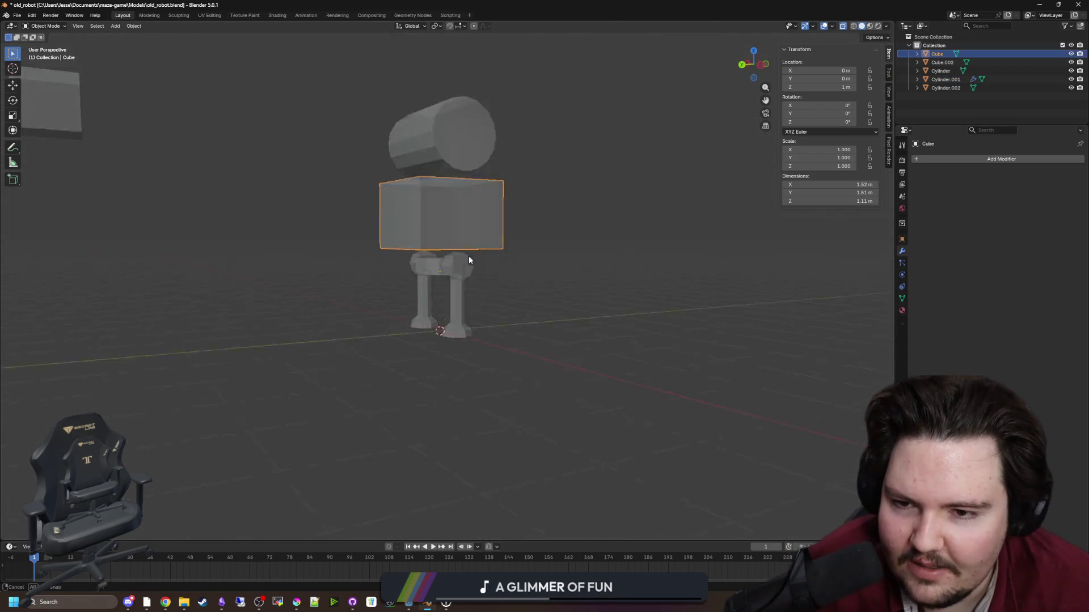
Finish scaling the body's side face and clear the face selection.
{"action": "left_click_drag", "start_coordinate": [469, 260], "coordinate": [460, 249]}
{"action": "key", "text": "Tab"}
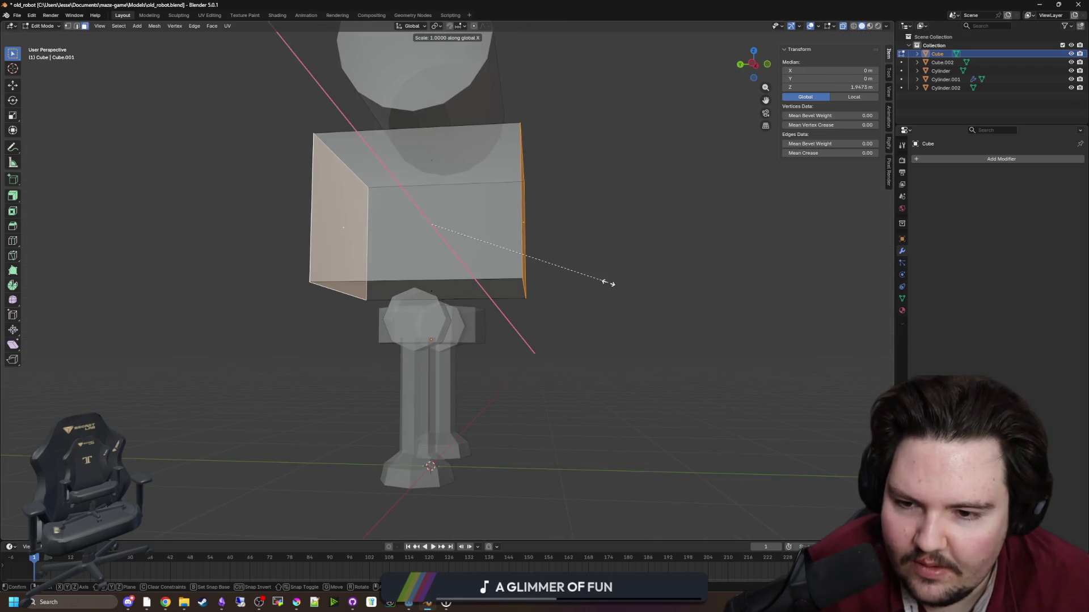
{"action": "left_click", "coordinate": [530, 284]}
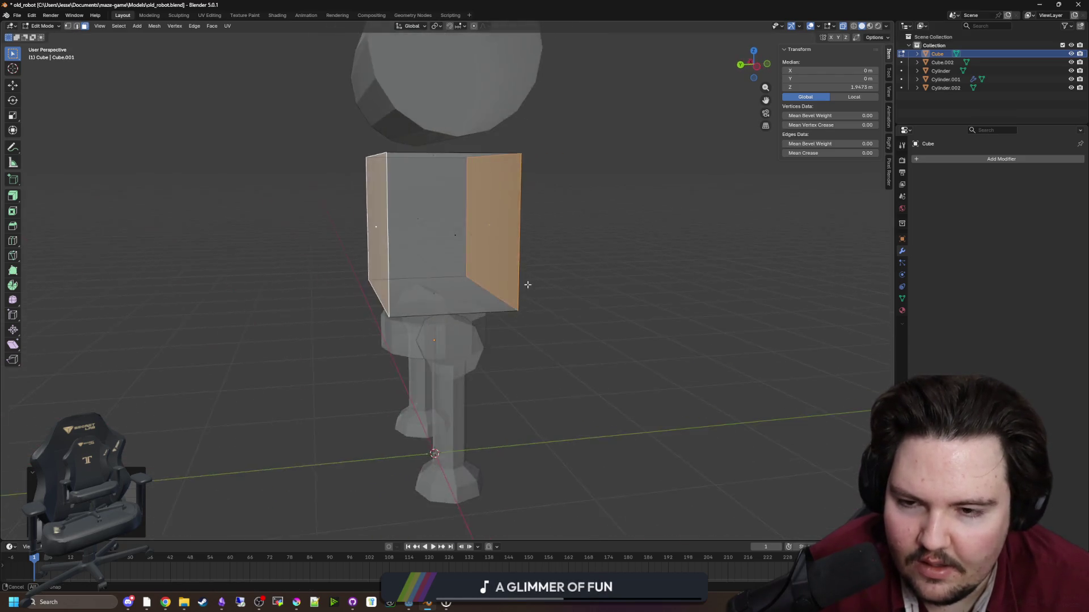
{"action": "left_click", "coordinate": [472, 189]}
Shrink the head cylinder, thin it while keeping its length, and lower it onto the body.
{"action": "key", "text": "Tab"}
{"action": "left_click", "coordinate": [517, 167]}
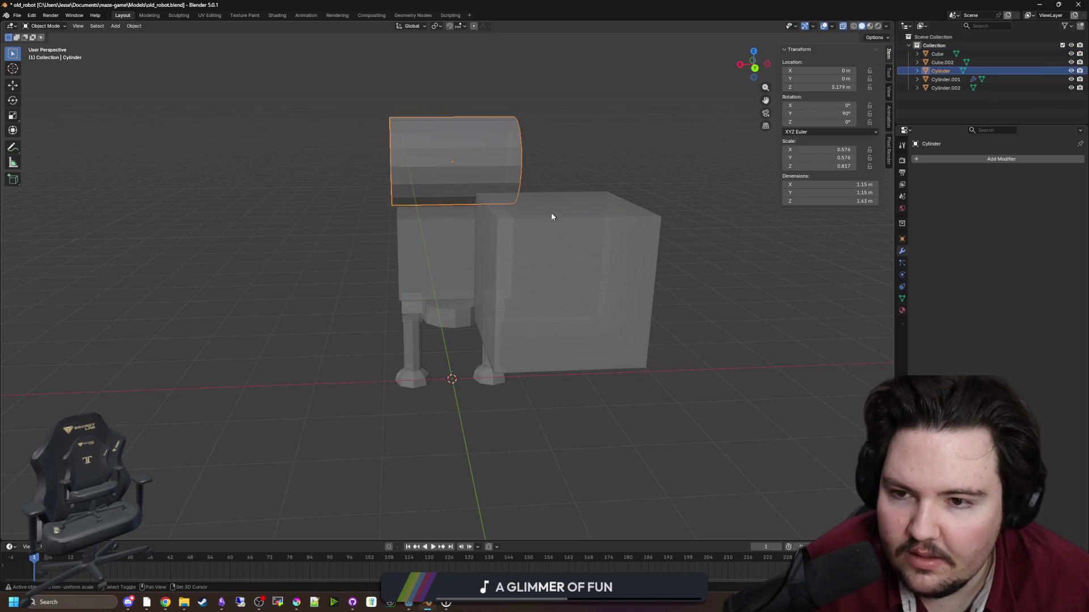
{"action": "key", "text": "s"}
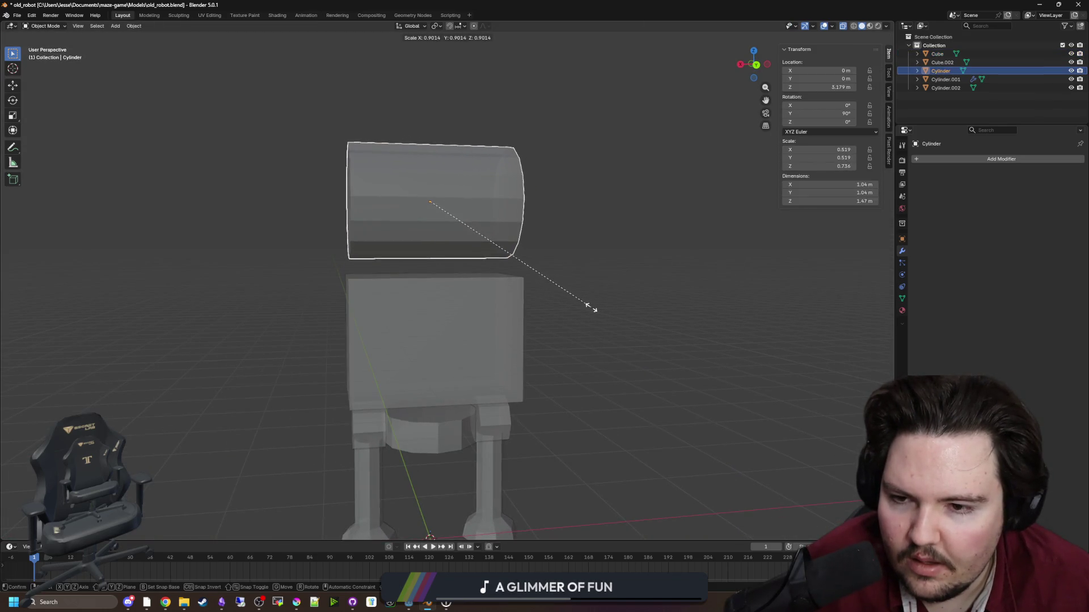
{"action": "left_click", "coordinate": [594, 306]}
{"action": "key", "text": "shift+x"}
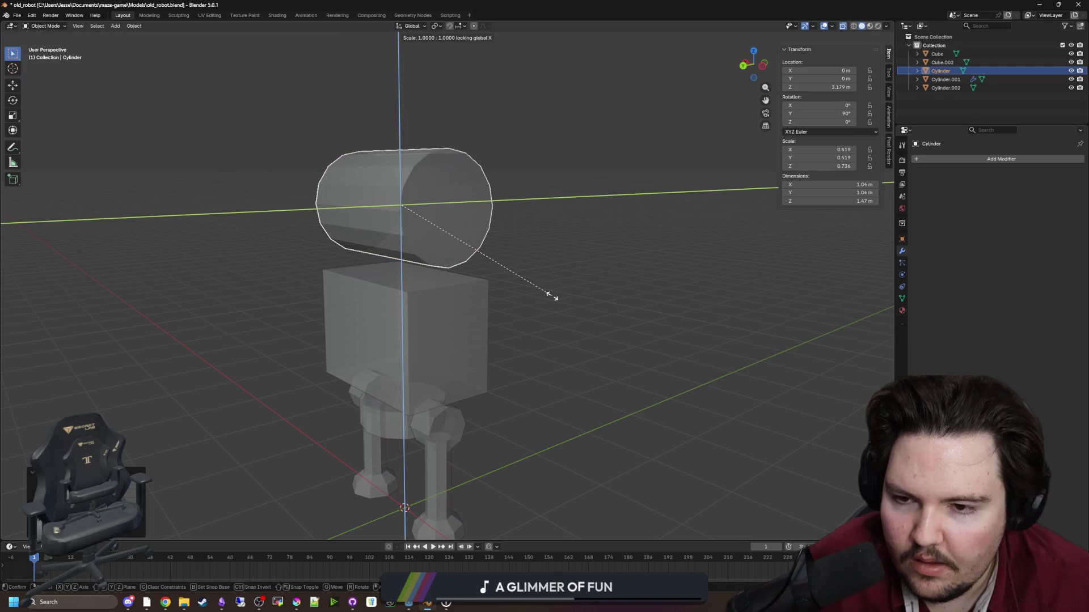
{"action": "left_click", "coordinate": [479, 270]}
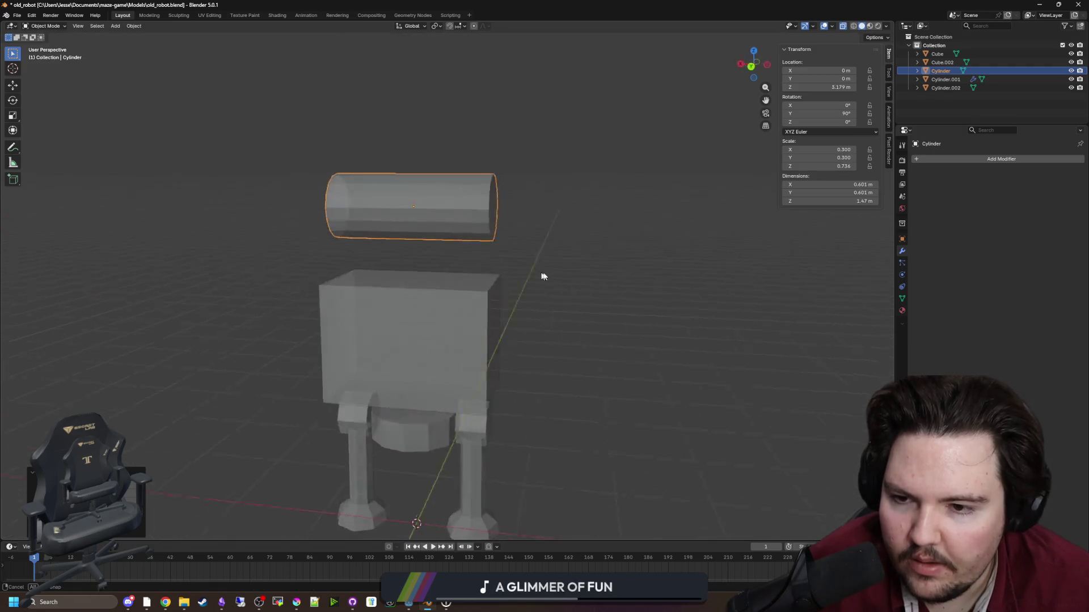
{"action": "key", "text": "g"}
{"action": "key", "text": "z"}
{"action": "left_click", "coordinate": [592, 343]}
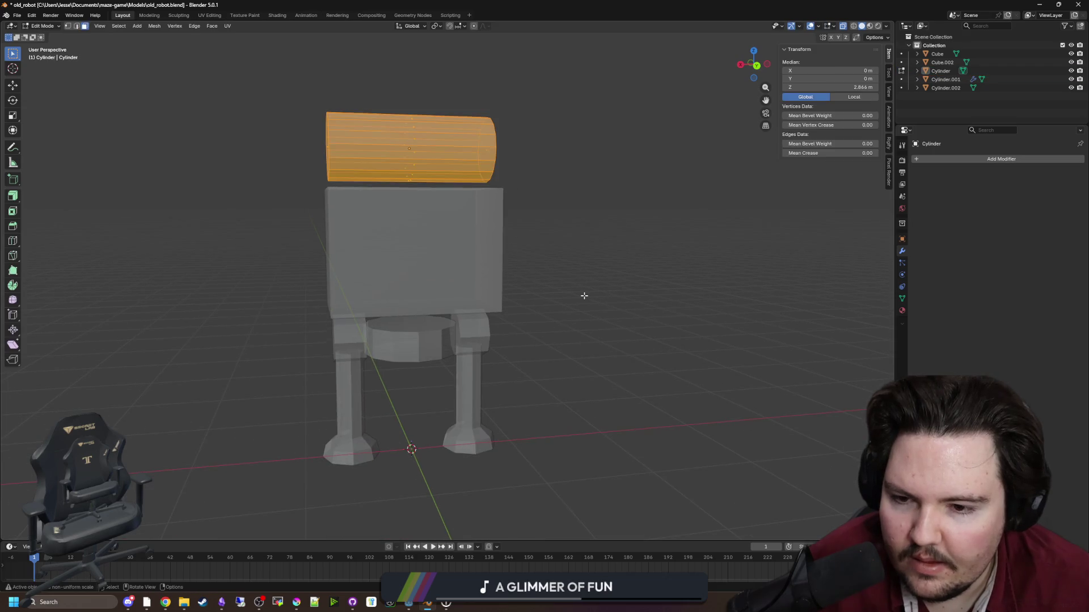
Delete the stray cube beside the robot, then undo the deletion.
{"action": "scroll", "coordinate": [592, 343], "scroll_direction": "down", "scroll_amount": 3}
{"action": "left_click", "coordinate": [643, 250]}
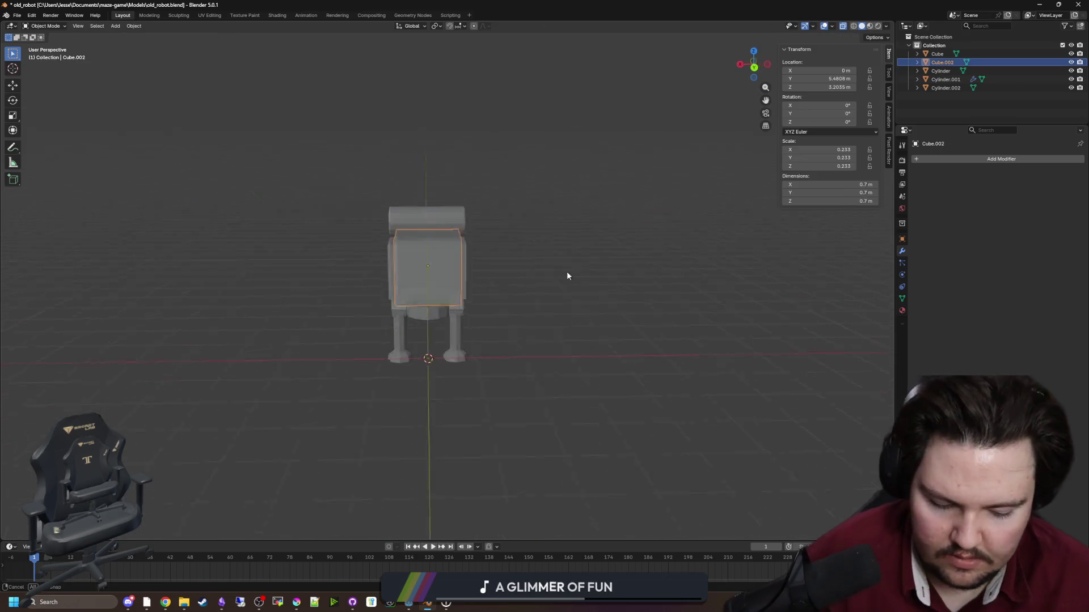
{"action": "key", "text": "Delete"}
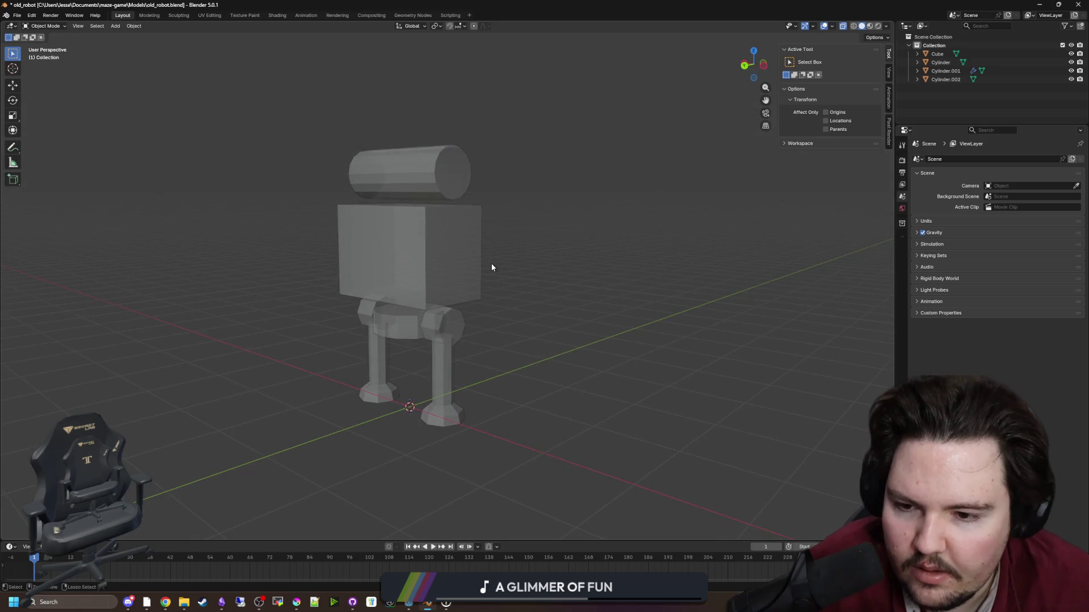
{"action": "key", "text": "ctrl+z"}
Add a new mesh cube and shrink it to a small block.
{"action": "key", "text": "shift+a"}
{"action": "mouse_move", "coordinate": [439, 297]}
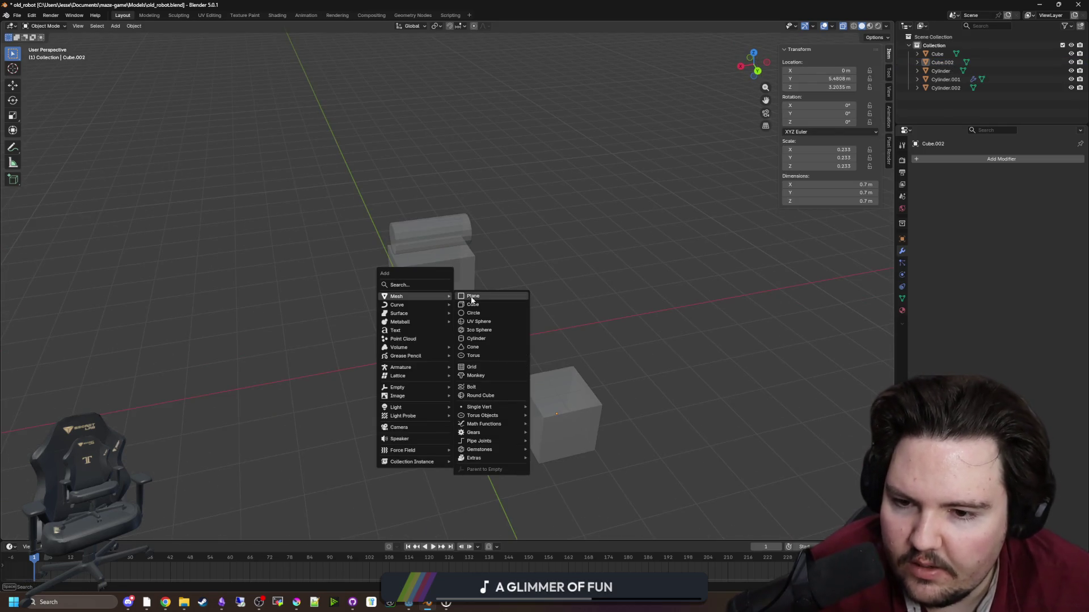
{"action": "left_click", "coordinate": [473, 305]}
{"action": "scroll", "coordinate": [481, 300], "scroll_direction": "up", "scroll_amount": 2}
{"action": "key", "text": "s"}
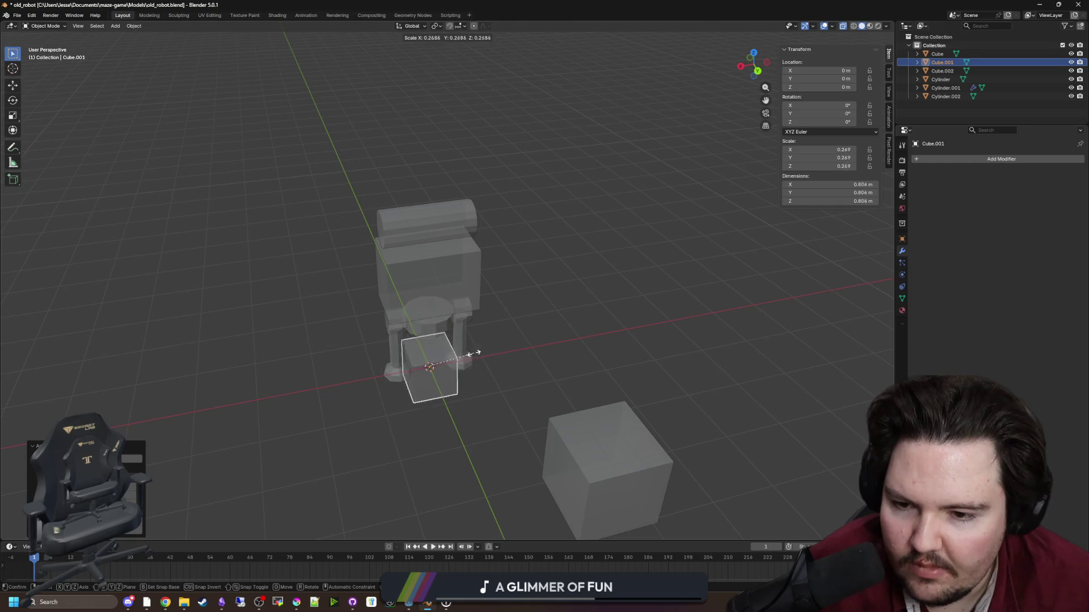
{"action": "left_click", "coordinate": [454, 354]}
{"action": "scroll", "coordinate": [454, 352], "scroll_direction": "up", "scroll_amount": 3}
{"action": "mouse_move", "coordinate": [493, 314]}
{"action": "left_mouse_down"}
{"action": "mouse_move", "coordinate": [528, 302]}
{"action": "mouse_move", "coordinate": [457, 307]}
{"action": "left_mouse_up"}
{"action": "scroll", "coordinate": [526, 298], "scroll_direction": "down", "scroll_amount": 2}
Stretch the cube vertically into a tall pillar and place it beside the body.
{"action": "key", "text": "s"}
{"action": "key", "text": "z"}
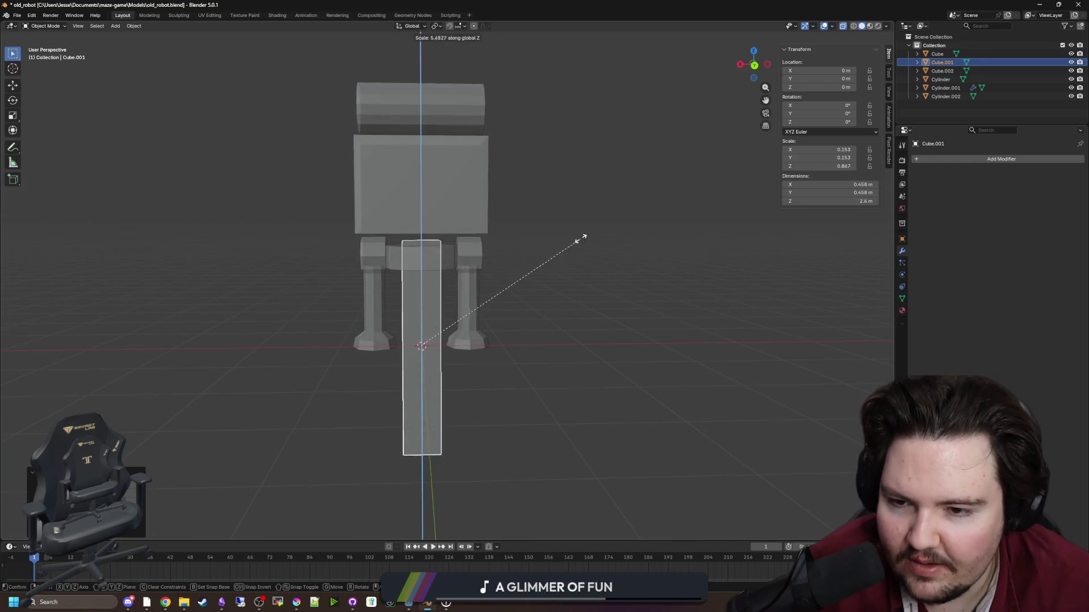
{"action": "left_click", "coordinate": [583, 237]}
{"action": "key", "text": "g"}
{"action": "key", "text": "x"}
{"action": "key", "text": "shift+y"}
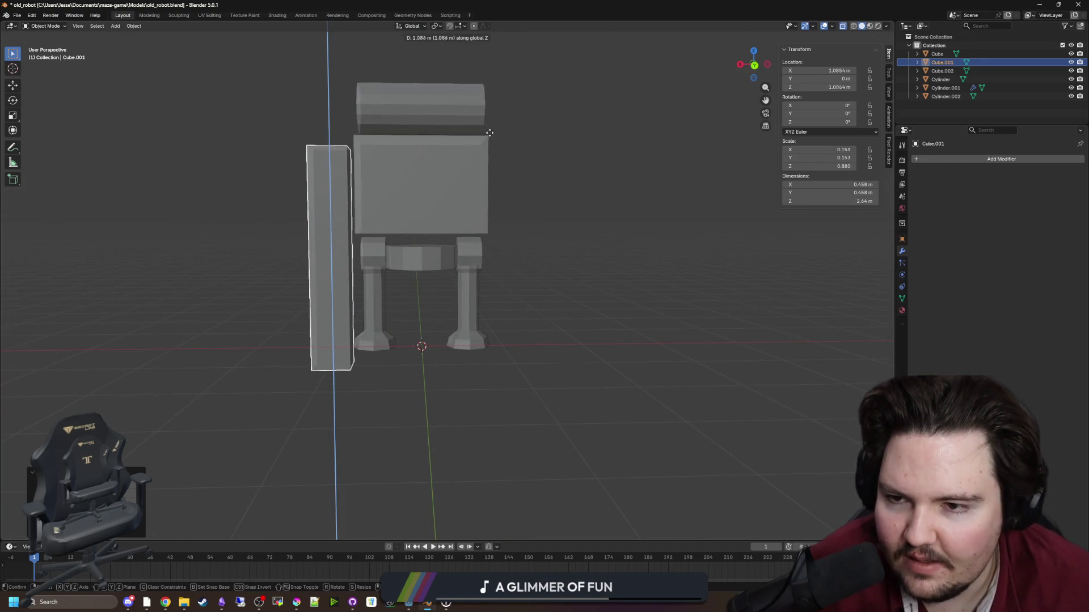
{"action": "left_click", "coordinate": [489, 128]}
Check the pillar in front view, starting and cancelling a vertical move.
{"action": "mouse_move", "coordinate": [489, 128]}
{"action": "left_mouse_down"}
{"action": "mouse_move", "coordinate": [489, 193]}
{"action": "mouse_move", "coordinate": [600, 250]}
{"action": "mouse_move", "coordinate": [537, 229]}
{"action": "left_mouse_up"}
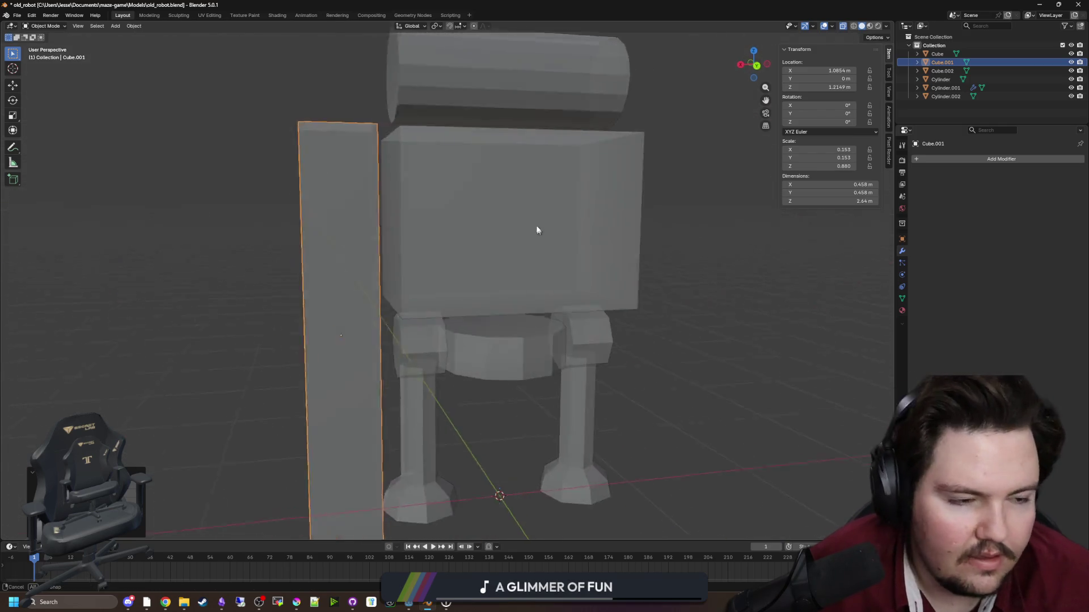
{"action": "scroll", "coordinate": [577, 282], "scroll_direction": "up", "scroll_amount": 3}
{"action": "scroll", "coordinate": [566, 288], "scroll_direction": "down", "scroll_amount": 2}
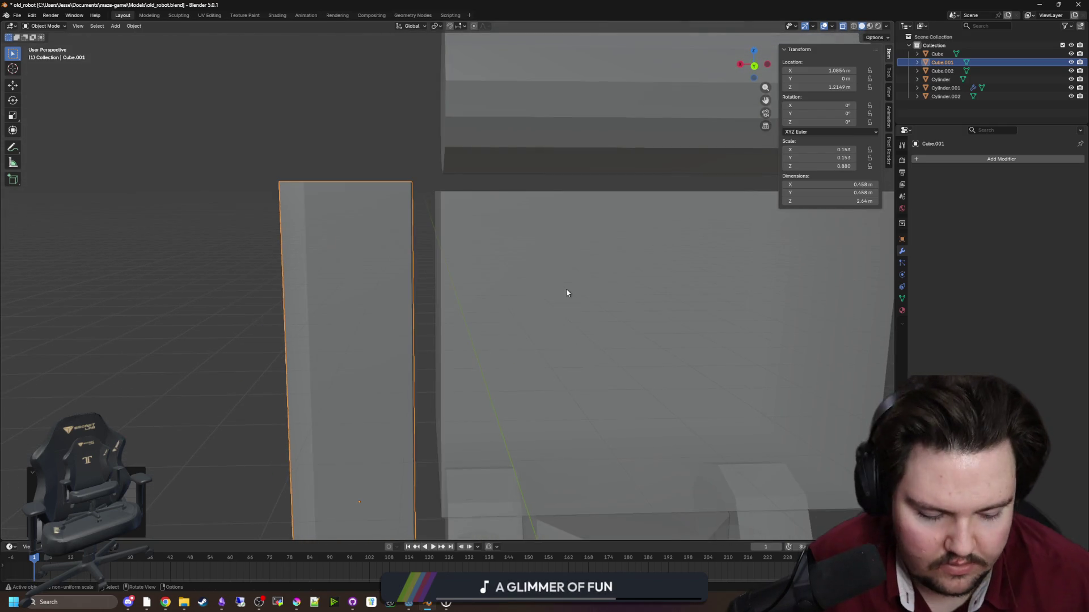
{"action": "key", "text": "KP_1"}
{"action": "scroll", "coordinate": [566, 288], "scroll_direction": "up", "scroll_amount": 3}
{"action": "key", "text": "g"}
{"action": "key", "text": "z"}
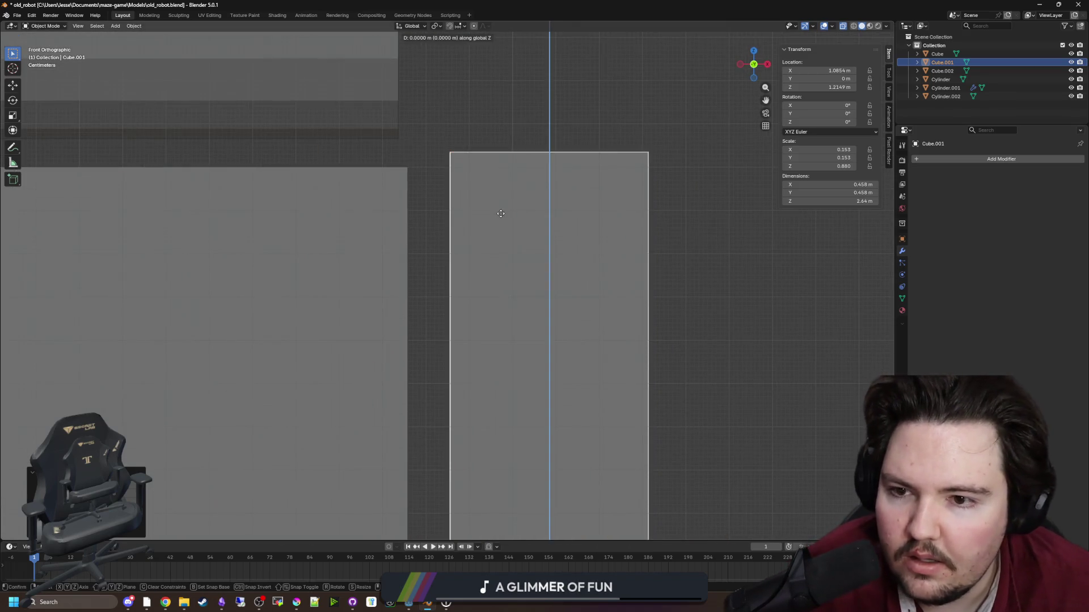
{"action": "right_click", "coordinate": [442, 228]}
{"action": "scroll", "coordinate": [488, 345], "scroll_direction": "down", "scroll_amount": 3}
{"action": "scroll", "coordinate": [528, 333], "scroll_direction": "up", "scroll_amount": 1}
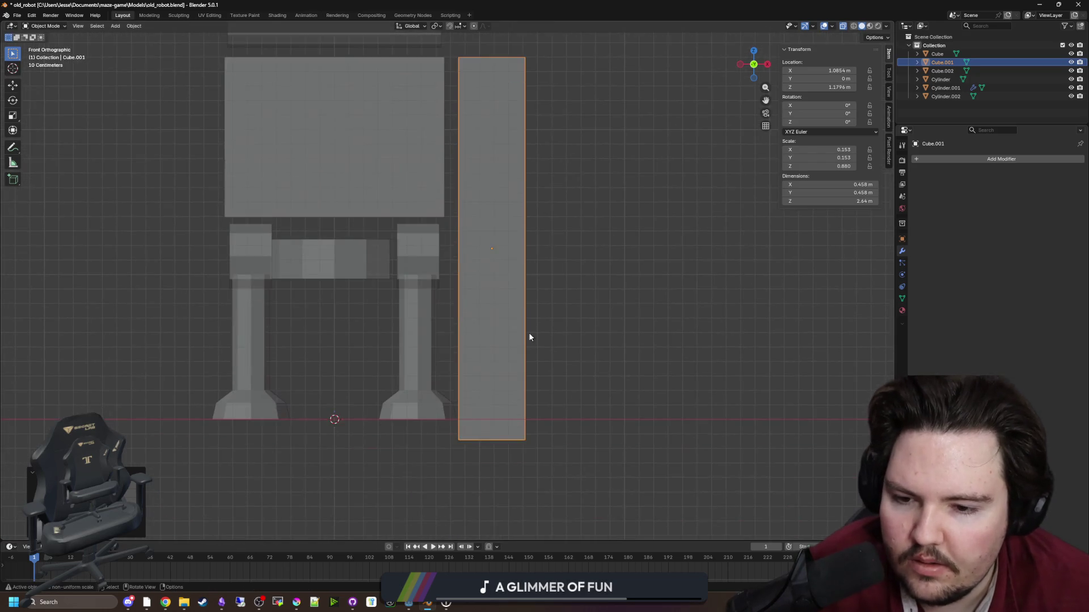
Raise the pillar's bottom face in Edit Mode to shorten the arm.
{"action": "key", "text": "Tab"}
{"action": "left_click_drag", "start_coordinate": [544, 436], "coordinate": [427, 380]}
{"action": "key", "text": "g"}
{"action": "key", "text": "z"}
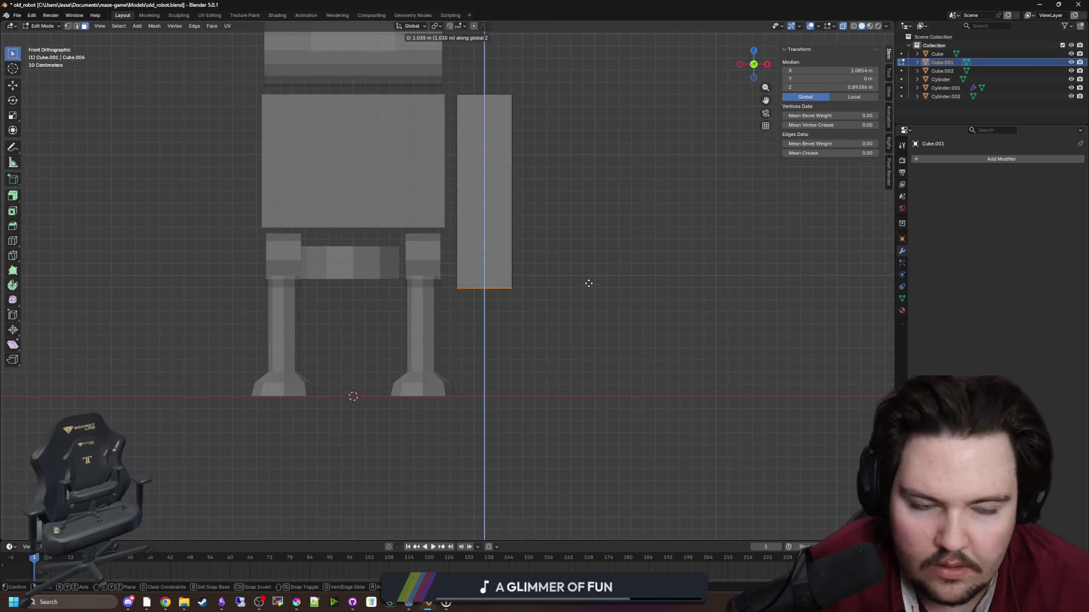
{"action": "left_click", "coordinate": [570, 318]}
{"action": "key", "text": "Tab"}
Set the arm's origin to the 3D cursor and add a Mirror modifier for the second arm.
{"action": "right_click", "coordinate": [464, 267]}
{"action": "mouse_move", "coordinate": [485, 271]}
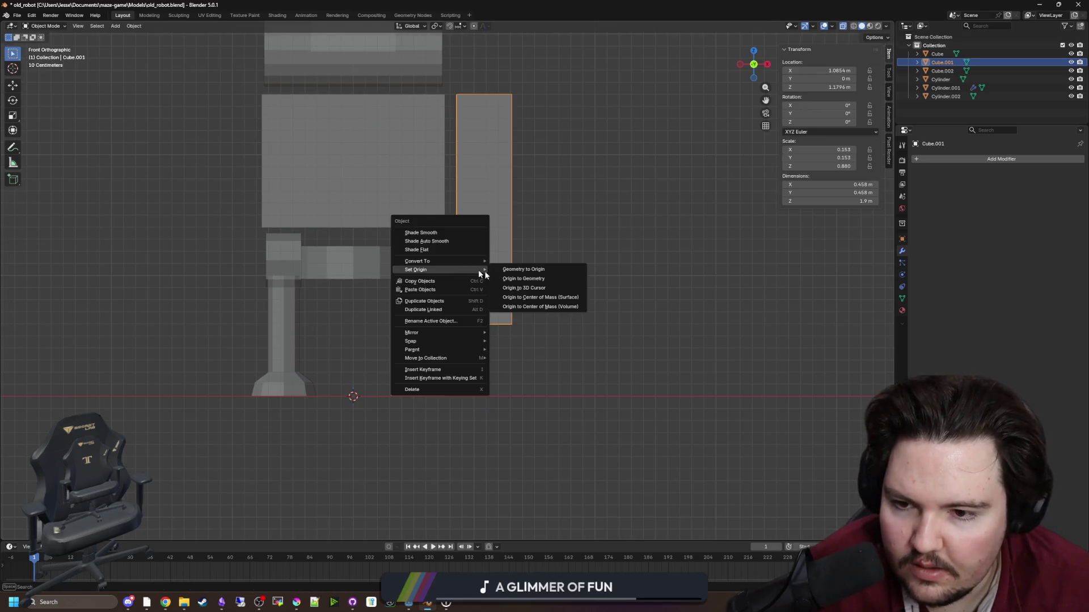
{"action": "left_click", "coordinate": [539, 289]}
{"action": "left_click", "coordinate": [943, 162]}
{"action": "type", "text": "mi"}
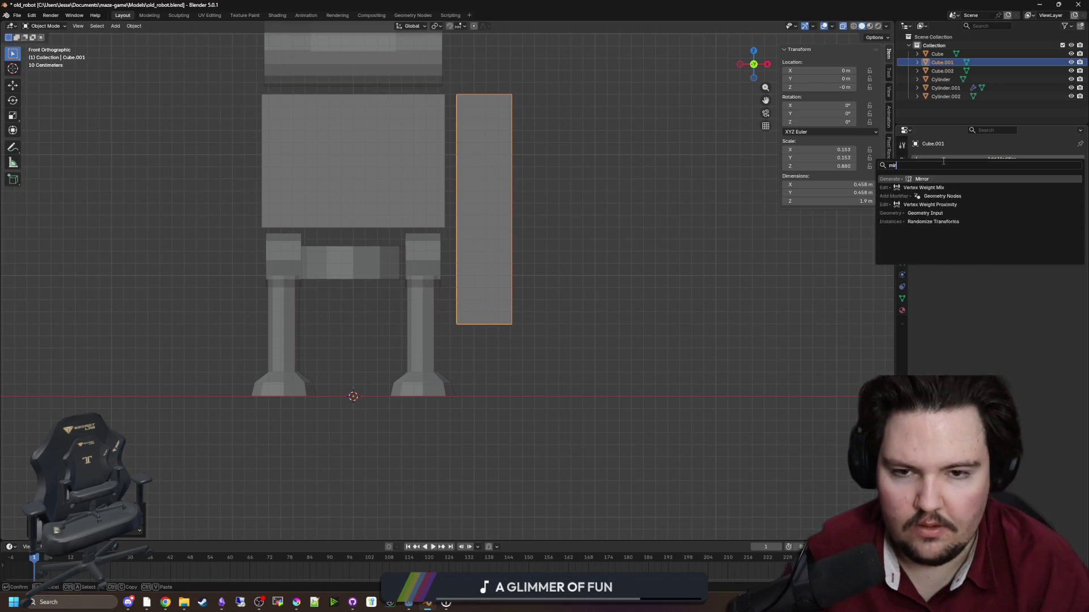
{"action": "key", "text": "Return"}
{"action": "scroll", "coordinate": [539, 301], "scroll_direction": "down", "scroll_amount": 2}
{"action": "left_click_drag", "start_coordinate": [540, 300], "coordinate": [703, 298]}
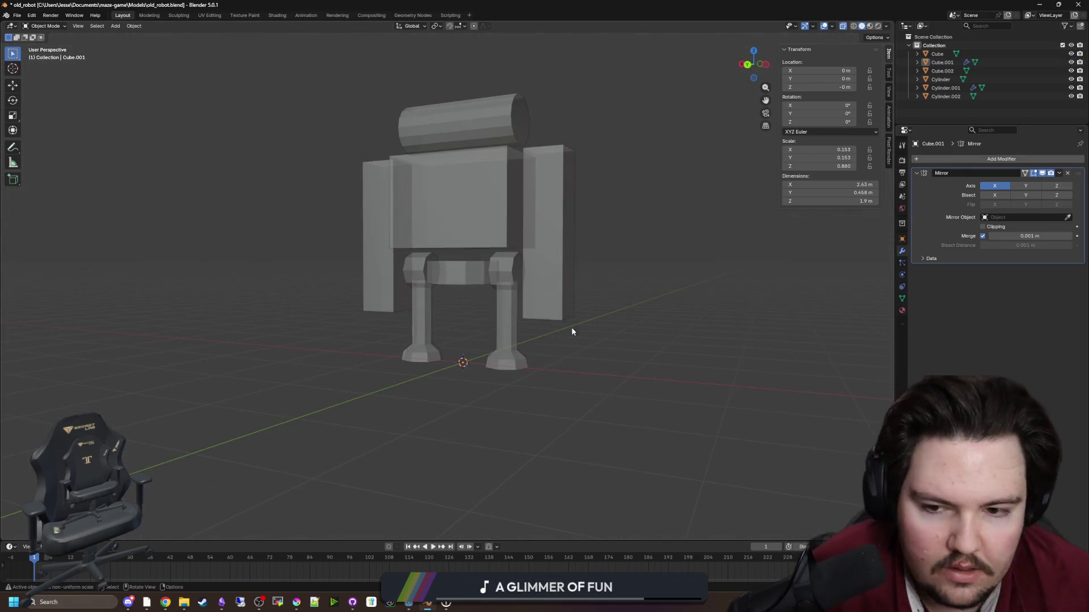
{"action": "mouse_move", "coordinate": [572, 332]}
{"action": "left_mouse_down"}
{"action": "mouse_move", "coordinate": [619, 333]}
{"action": "mouse_move", "coordinate": [539, 326]}
{"action": "mouse_move", "coordinate": [555, 323]}
{"action": "mouse_move", "coordinate": [564, 304]}
{"action": "mouse_move", "coordinate": [550, 306]}
{"action": "left_mouse_up"}
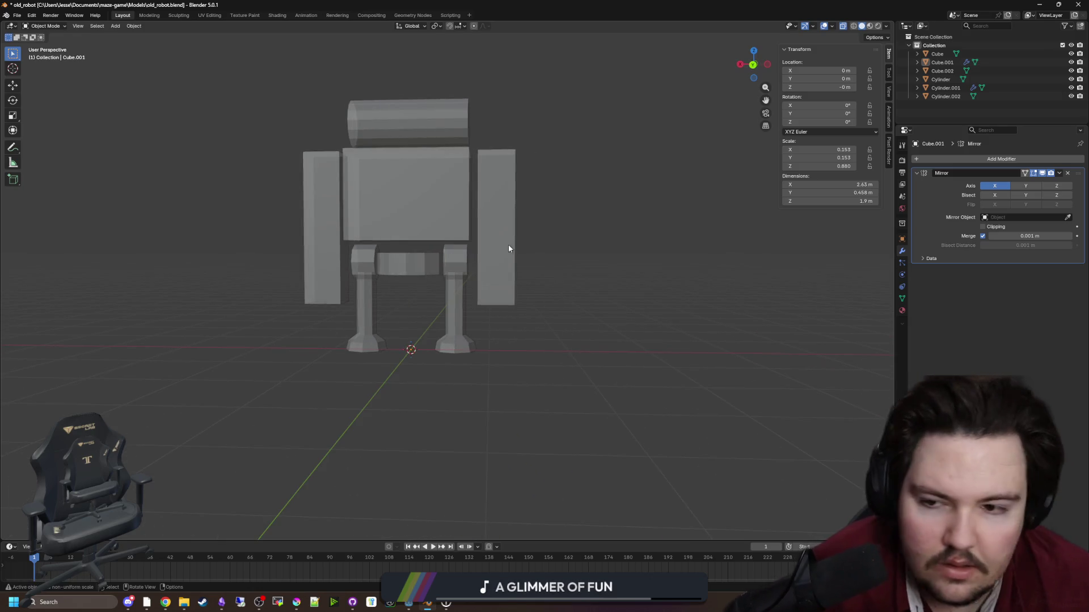
Switch to an orthographic front view and select the waist block.
{"action": "left_click_drag", "start_coordinate": [508, 245], "coordinate": [518, 247]}
{"action": "key", "text": "KP_5"}
{"action": "key", "text": "KP_3"}
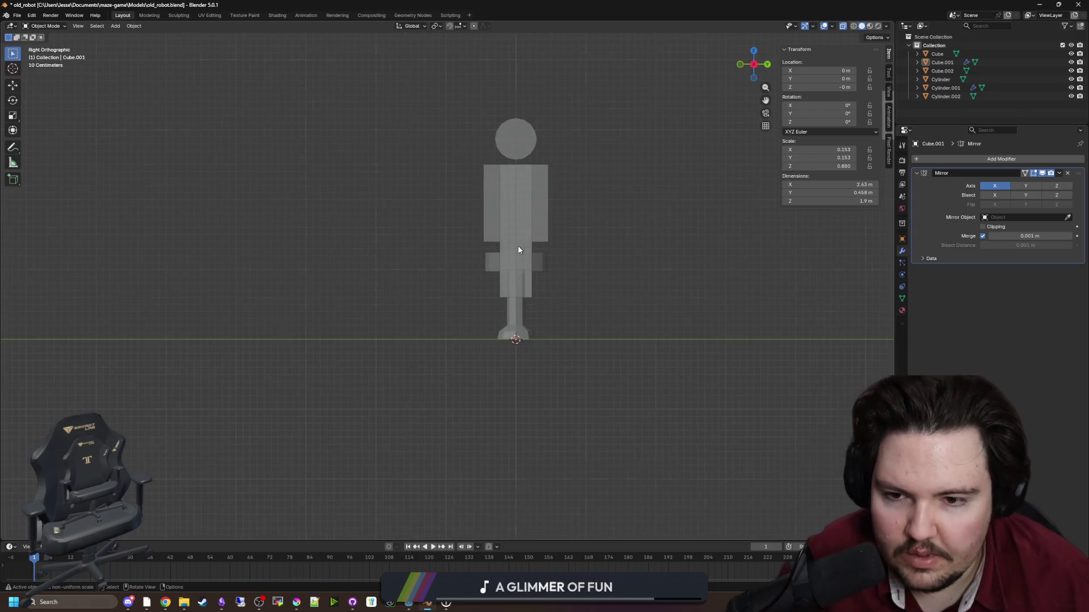
{"action": "key", "text": "KP_1"}
{"action": "scroll", "coordinate": [519, 248], "scroll_direction": "up", "scroll_amount": 5}
{"action": "left_click_drag", "start_coordinate": [518, 249], "coordinate": [477, 280]}
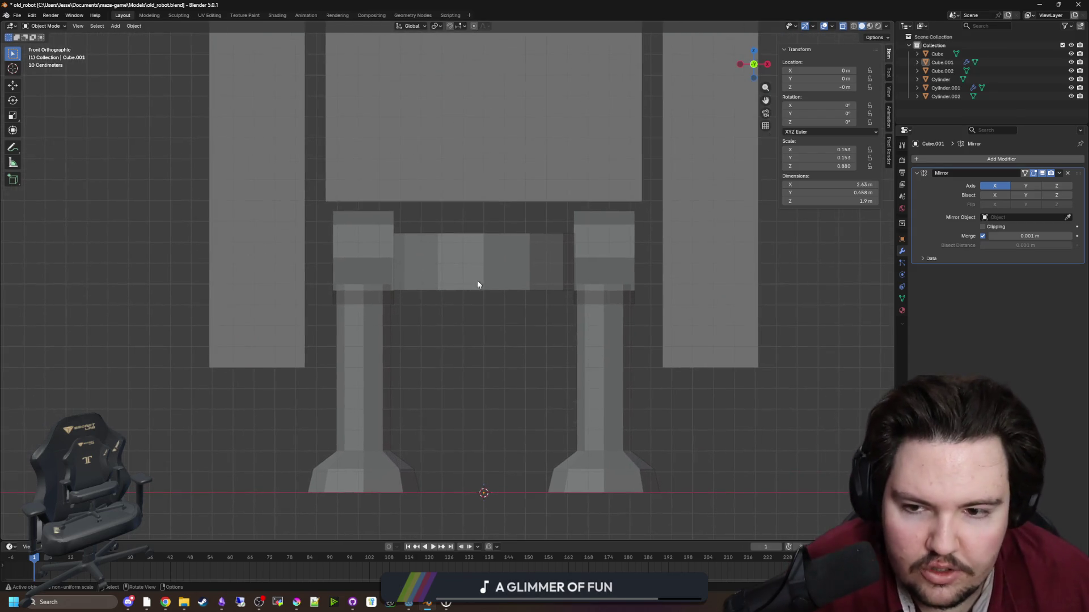
{"action": "left_click", "coordinate": [478, 283]}
{"action": "left_click_drag", "start_coordinate": [473, 335], "coordinate": [449, 330]}
{"action": "left_click", "coordinate": [449, 330]}
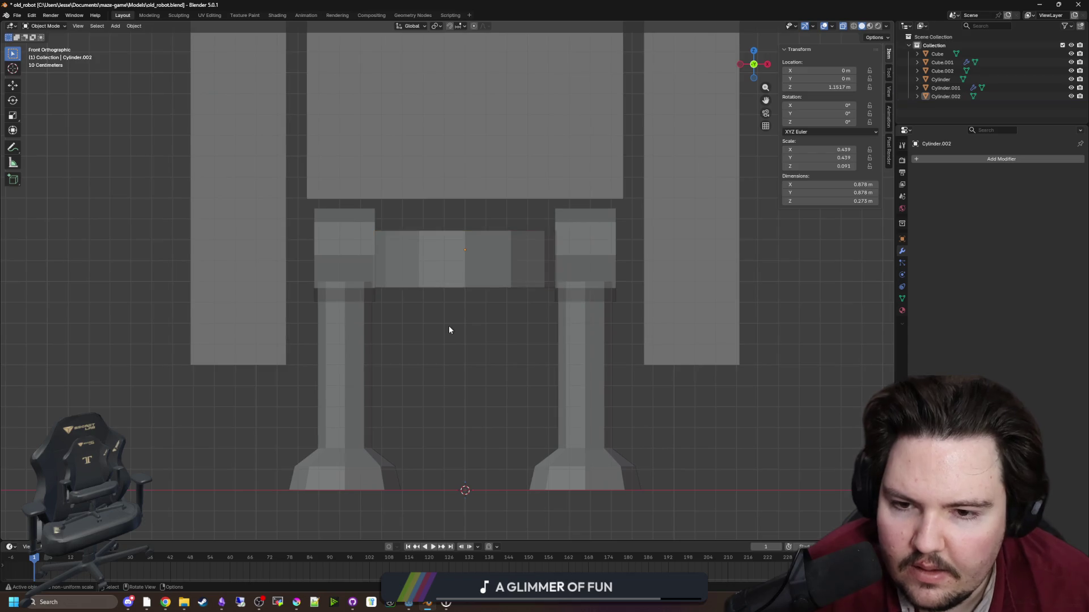
{"action": "left_click", "coordinate": [484, 242]}
{"action": "scroll", "coordinate": [514, 243], "scroll_direction": "up", "scroll_amount": 3}
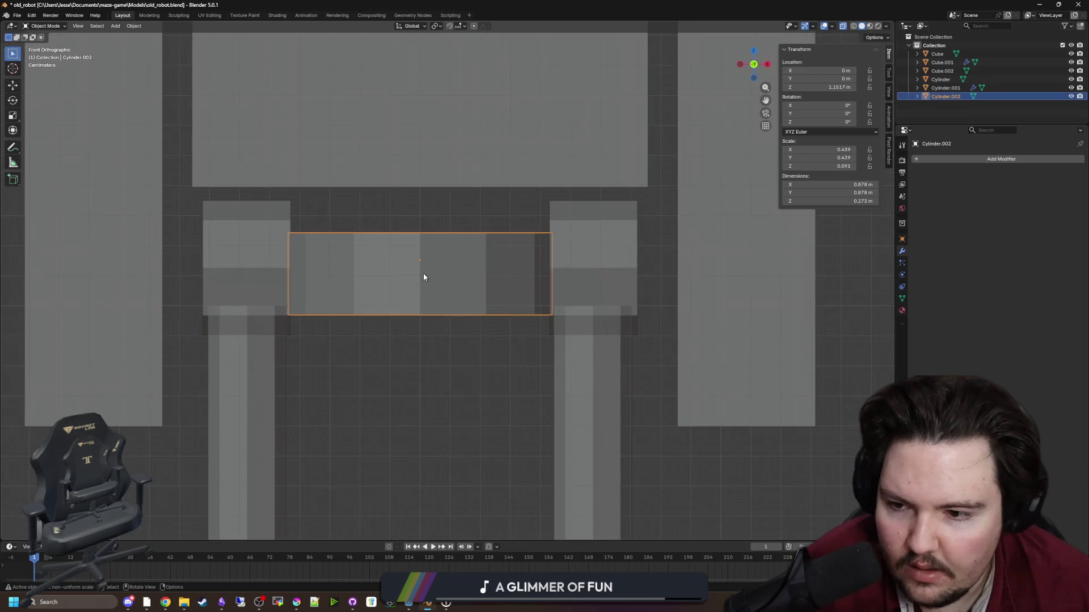
{"action": "scroll", "coordinate": [423, 277], "scroll_direction": "up", "scroll_amount": 2}
Raise the waist block's top vertices and lower its bottom vertices.
{"action": "key", "text": "Tab"}
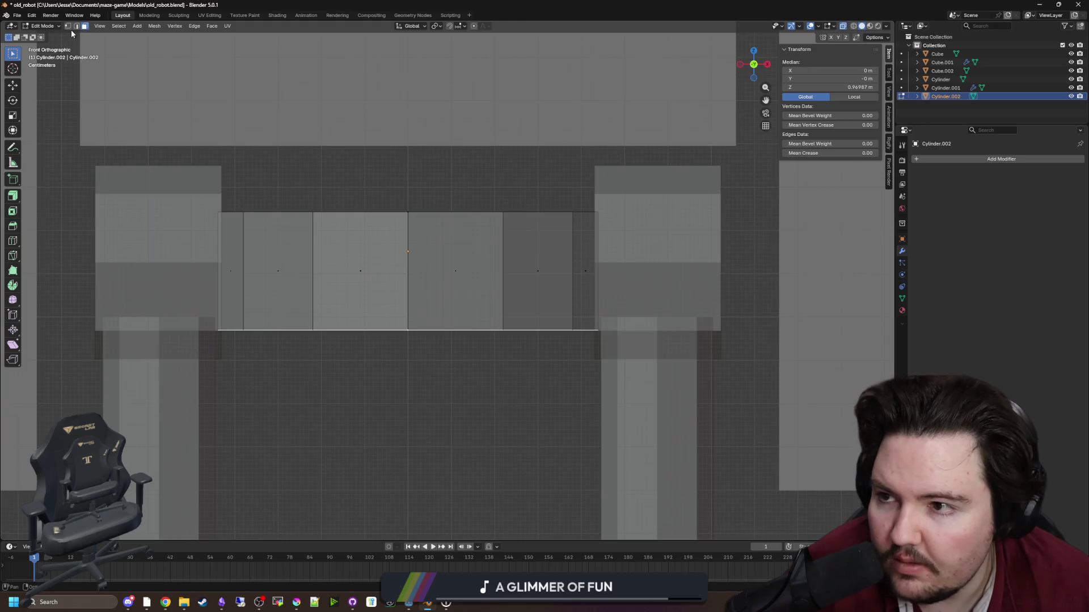
{"action": "mouse_move", "coordinate": [643, 255]}
{"action": "left_mouse_down"}
{"action": "mouse_move", "coordinate": [498, 216]}
{"action": "mouse_move", "coordinate": [187, 179]}
{"action": "left_mouse_up"}
{"action": "key", "text": "g"}
{"action": "key", "text": "z"}
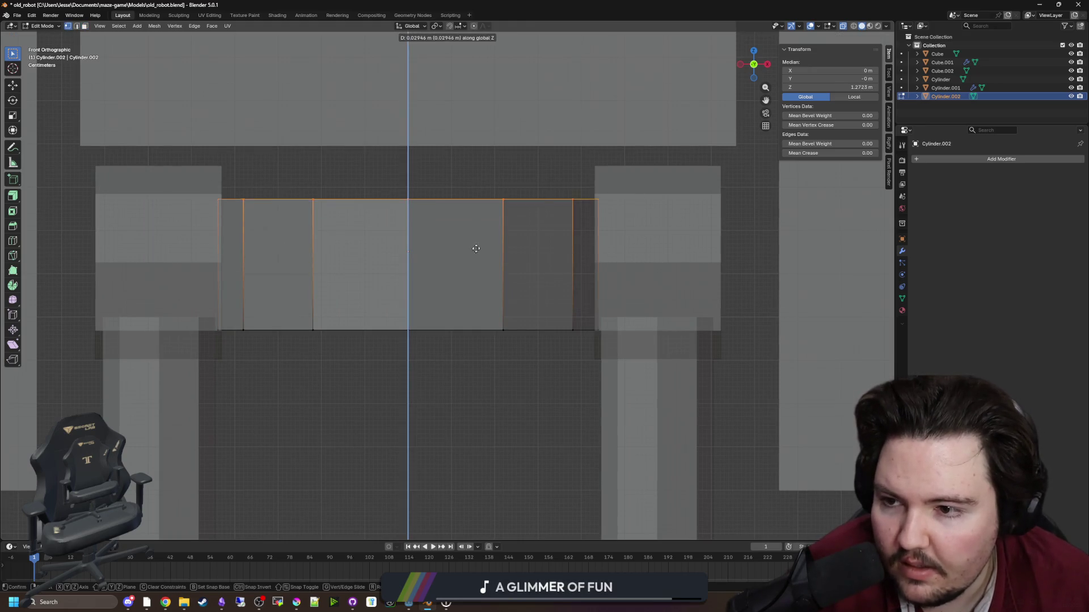
{"action": "left_click", "coordinate": [476, 218]}
{"action": "left_click_drag", "start_coordinate": [693, 408], "coordinate": [182, 279]}
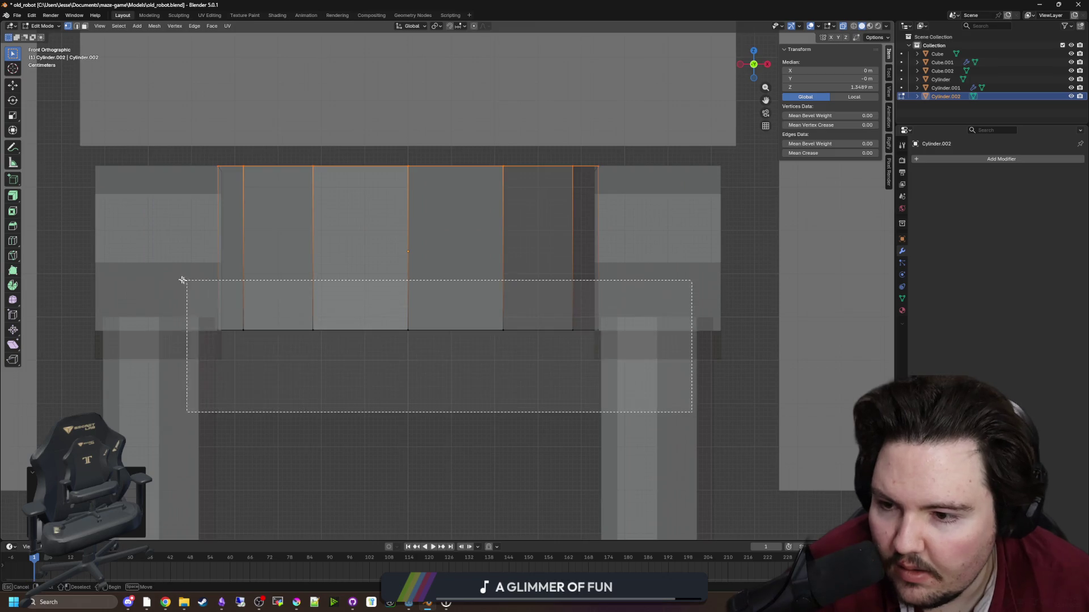
{"action": "key", "text": "g"}
{"action": "key", "text": "z"}
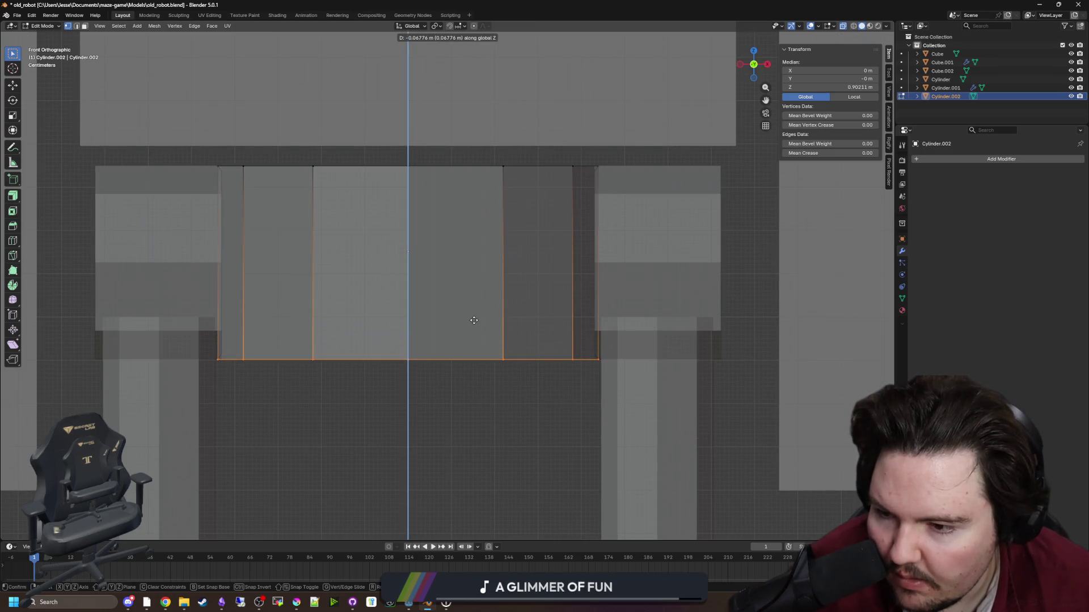
{"action": "left_click", "coordinate": [462, 389]}
{"action": "scroll", "coordinate": [471, 385], "scroll_direction": "down", "scroll_amount": 5}
{"action": "key", "text": "Tab"}
Select the body's bottom edge for a vertical move, then cancel, leaving the body unchanged.
{"action": "left_click", "coordinate": [477, 272]}
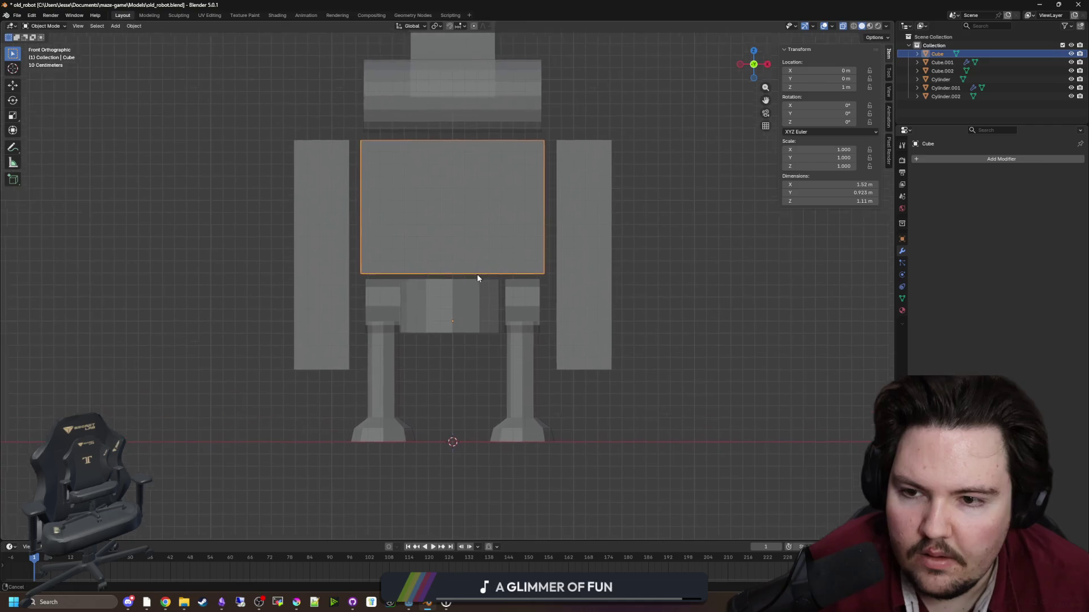
{"action": "key", "text": "Tab"}
{"action": "scroll", "coordinate": [477, 278], "scroll_direction": "up", "scroll_amount": 2}
{"action": "left_click_drag", "start_coordinate": [635, 300], "coordinate": [292, 249]}
{"action": "key", "text": "g"}
{"action": "key", "text": "z"}
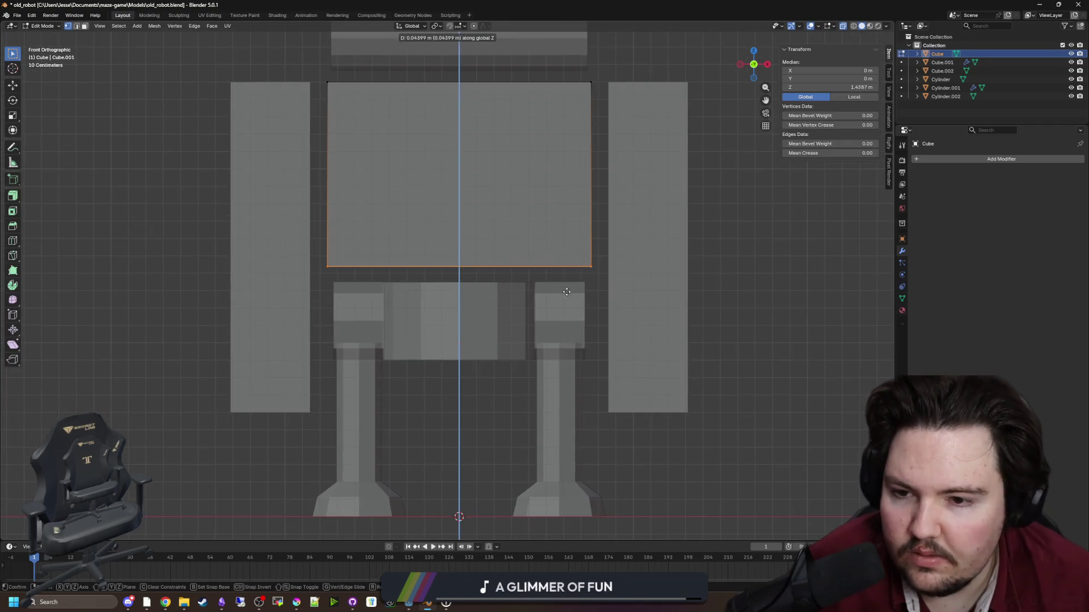
{"action": "key", "text": "Escape"}
{"action": "left_click", "coordinate": [472, 406]}
{"action": "key", "text": "Tab"}
{"action": "left_click", "coordinate": [457, 397]}
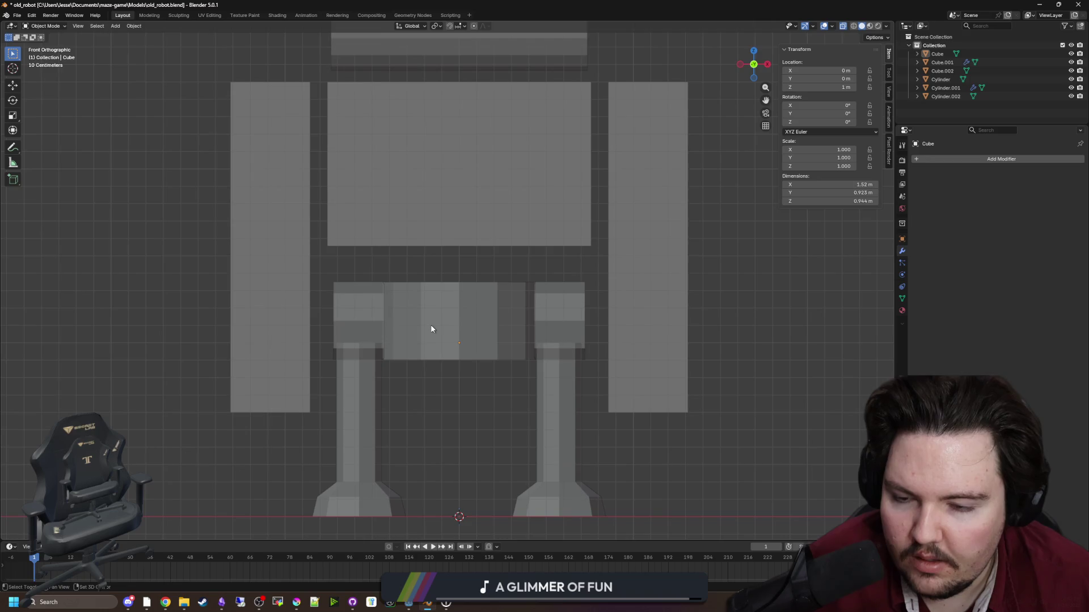
Inset the waist cylinder's top face and extrude the inner face upward into the body.
{"action": "left_click", "coordinate": [431, 329]}
{"action": "key", "text": "Tab"}
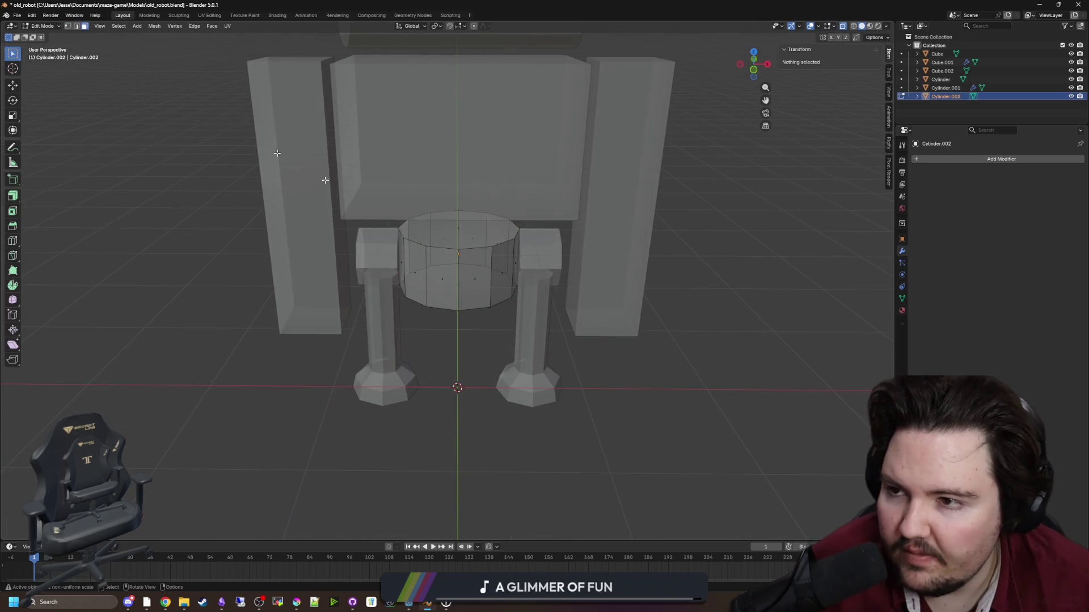
{"action": "left_click", "coordinate": [459, 232]}
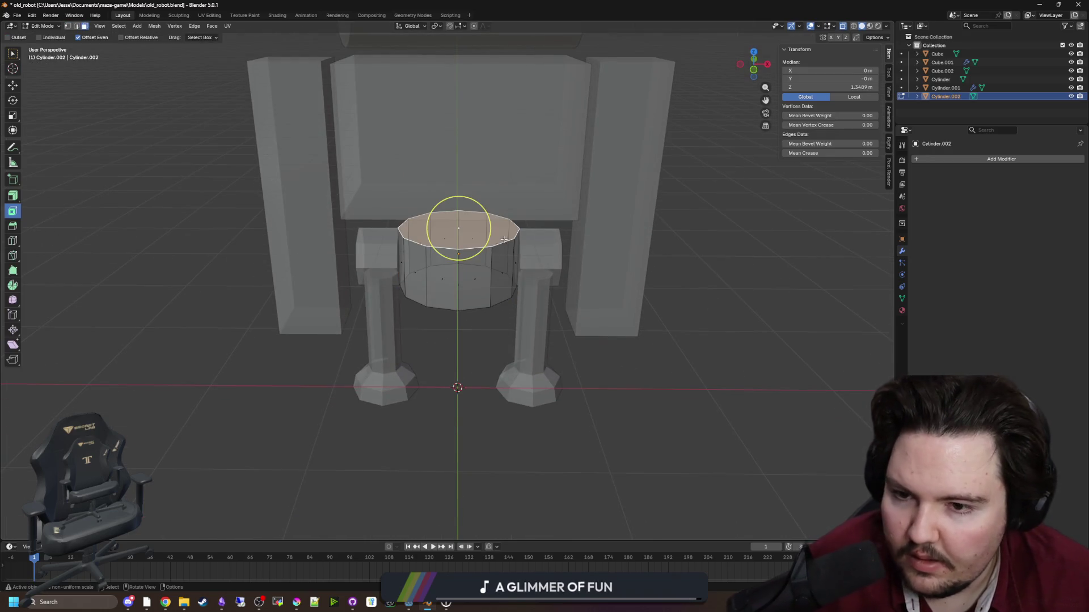
{"action": "left_click_drag", "start_coordinate": [503, 239], "coordinate": [486, 238]}
{"action": "left_click", "coordinate": [469, 237]}
{"action": "key", "text": "e"}
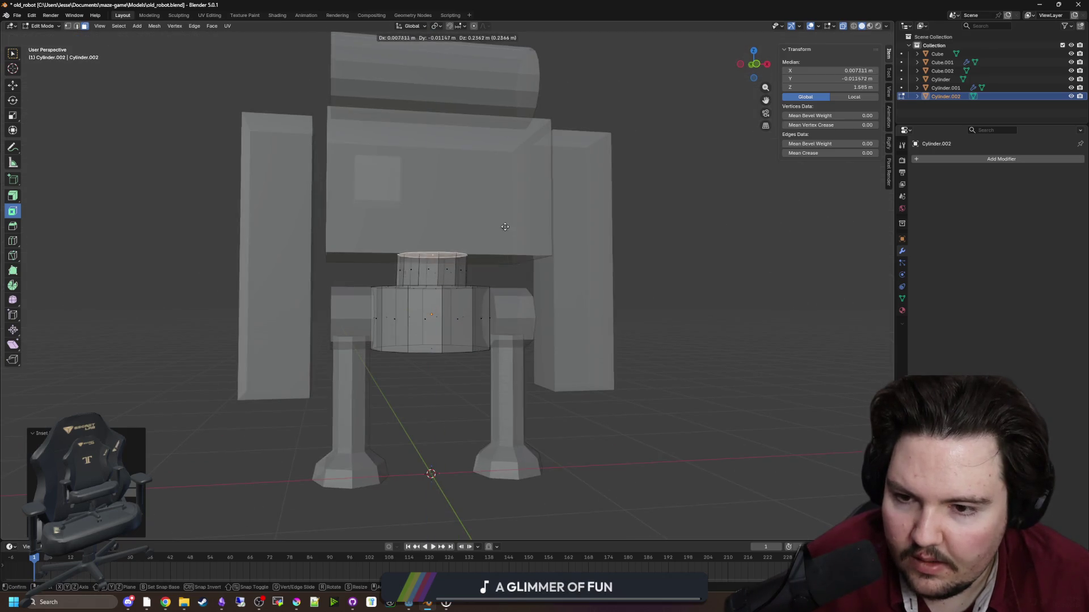
{"action": "left_click", "coordinate": [503, 214]}
{"action": "key", "text": "Tab"}
{"action": "left_click", "coordinate": [676, 267]}
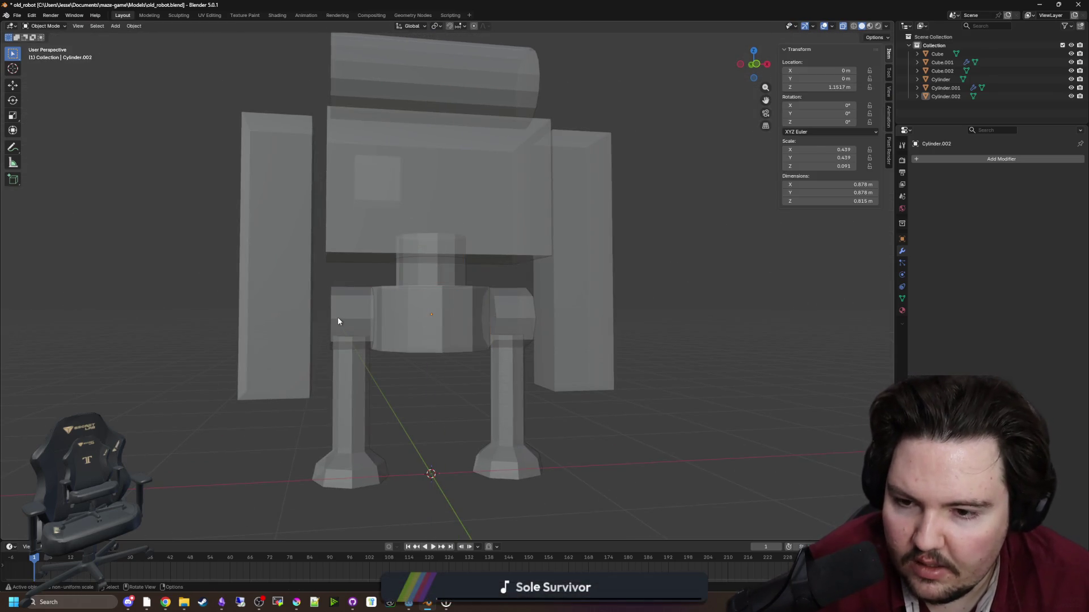
{"action": "left_click", "coordinate": [439, 320]}
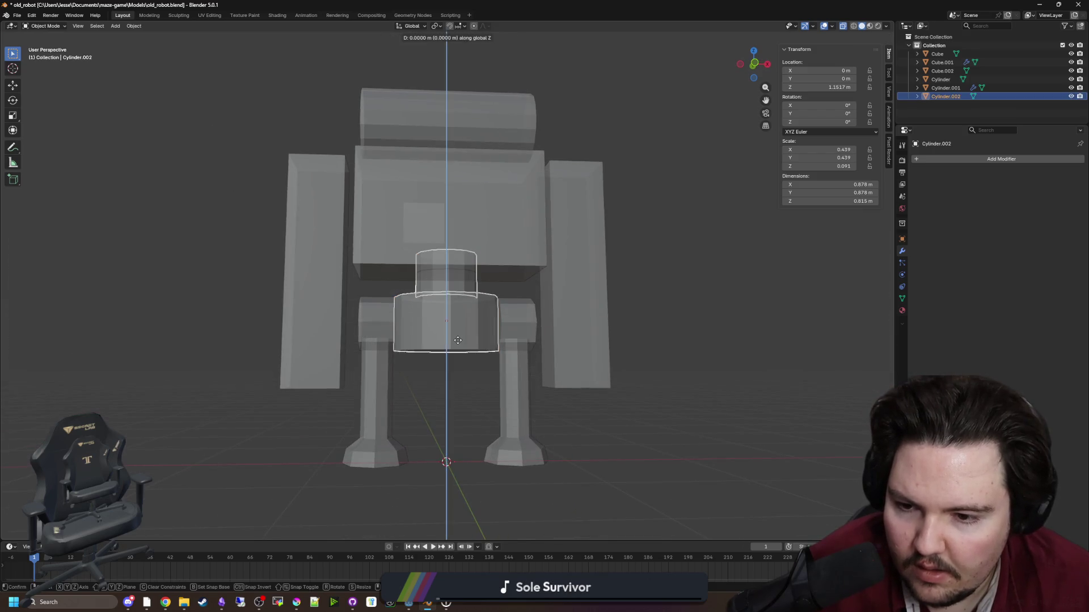
{"action": "left_click", "coordinate": [454, 380]}
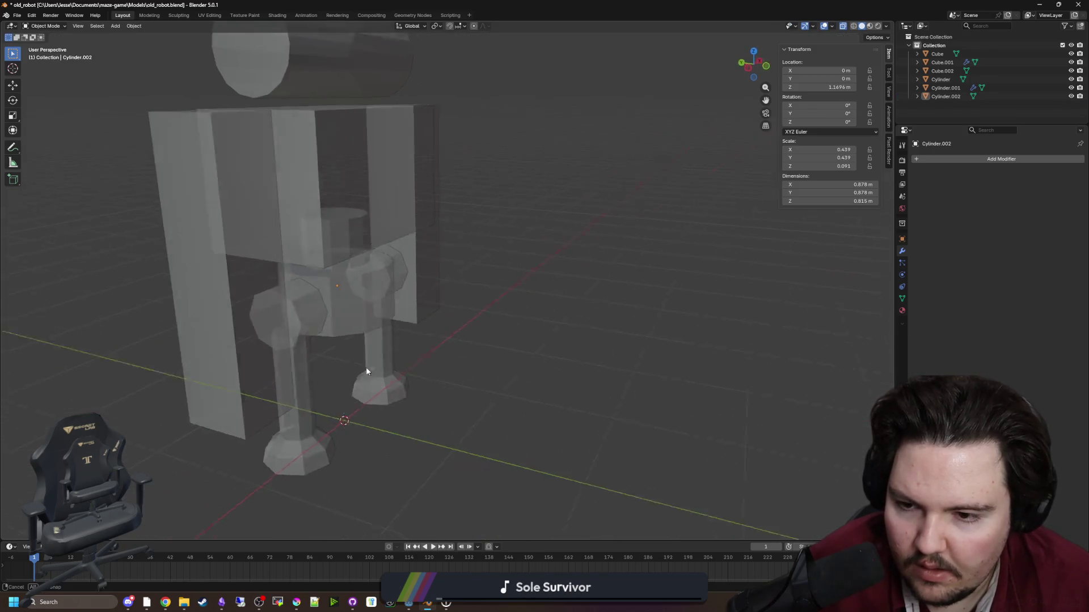
Inspect the robot from an angle, save the model, and switch to Godot.
{"action": "mouse_move", "coordinate": [480, 358]}
{"action": "left_mouse_down"}
{"action": "mouse_move", "coordinate": [469, 364]}
{"action": "mouse_move", "coordinate": [494, 367]}
{"action": "mouse_move", "coordinate": [483, 394]}
{"action": "mouse_move", "coordinate": [392, 384]}
{"action": "left_mouse_up"}
{"action": "mouse_move", "coordinate": [368, 169]}
{"action": "left_mouse_down"}
{"action": "mouse_move", "coordinate": [478, 199]}
{"action": "mouse_move", "coordinate": [462, 233]}
{"action": "mouse_move", "coordinate": [539, 321]}
{"action": "mouse_move", "coordinate": [483, 330]}
{"action": "mouse_move", "coordinate": [570, 310]}
{"action": "mouse_move", "coordinate": [563, 298]}
{"action": "mouse_move", "coordinate": [574, 299]}
{"action": "mouse_move", "coordinate": [620, 331]}
{"action": "left_mouse_up"}
{"action": "key", "text": "ctrl+s"}
{"action": "key", "text": "alt+Tab"}
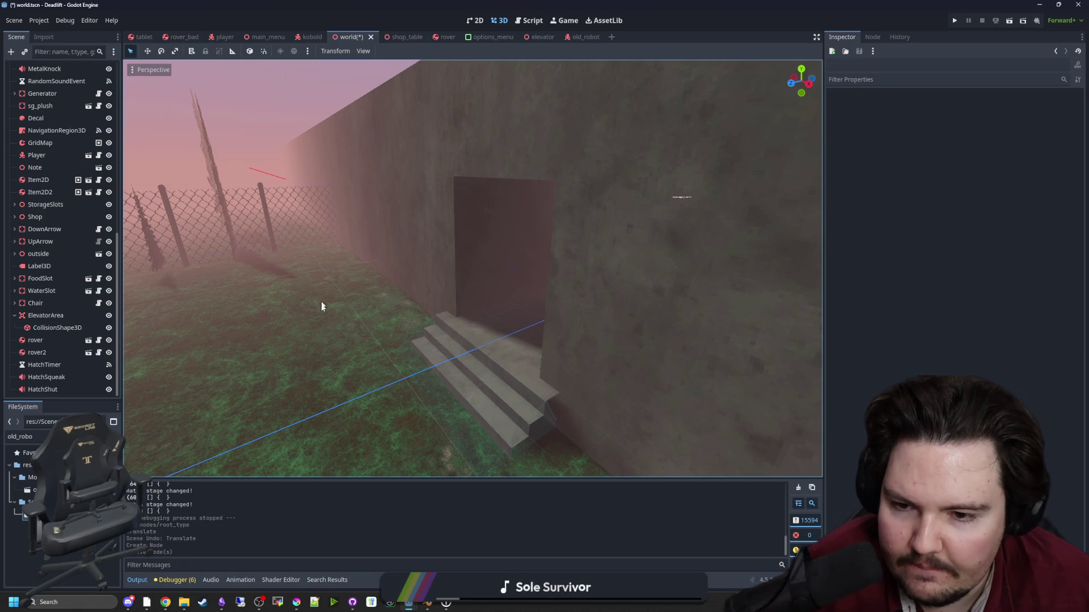
Place the old_robot scene into the world in the doorway atop the stairs and inspect it.
{"action": "mouse_move", "coordinate": [321, 306]}
{"action": "left_mouse_down"}
{"action": "mouse_move", "coordinate": [340, 335]}
{"action": "mouse_move", "coordinate": [427, 315]}
{"action": "mouse_move", "coordinate": [153, 483]}
{"action": "left_mouse_up"}
{"action": "left_click_drag", "start_coordinate": [128, 376], "coordinate": [487, 290]}
{"action": "key", "text": "f"}
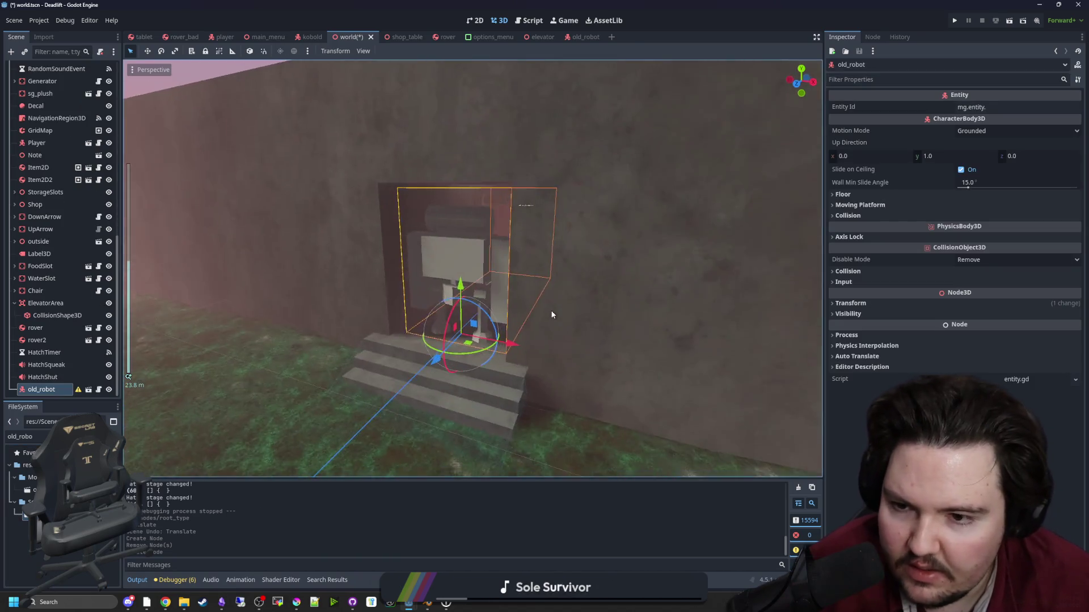
{"action": "mouse_move", "coordinate": [579, 312]}
{"action": "left_mouse_down"}
{"action": "mouse_move", "coordinate": [552, 319]}
{"action": "mouse_move", "coordinate": [569, 317]}
{"action": "mouse_move", "coordinate": [549, 300]}
{"action": "mouse_move", "coordinate": [462, 328]}
{"action": "left_mouse_up"}
{"action": "scroll", "coordinate": [567, 313], "scroll_direction": "down", "scroll_amount": 6}
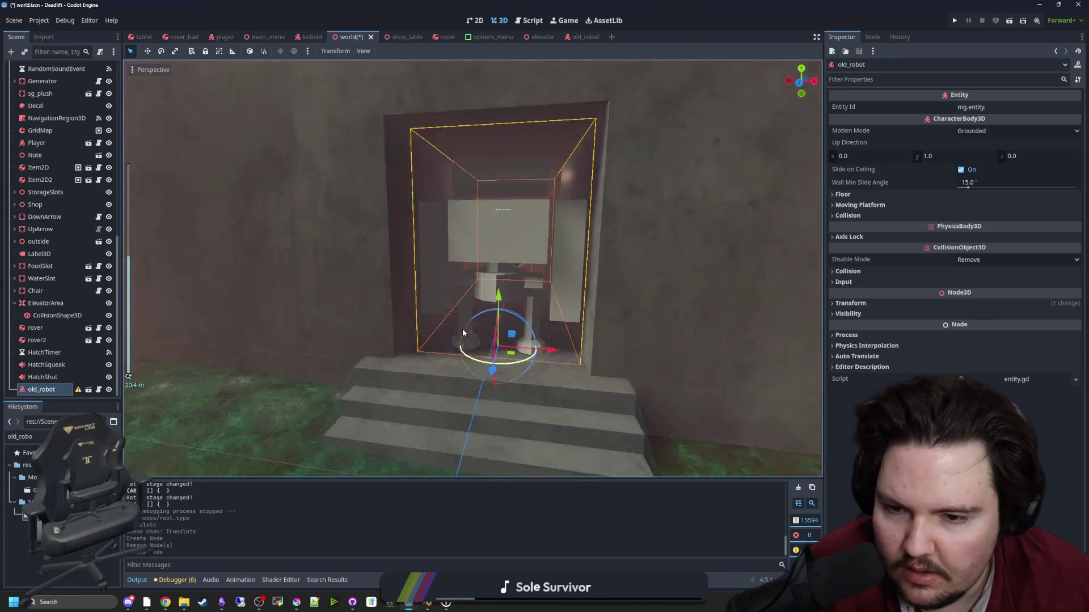
{"action": "scroll", "coordinate": [461, 329], "scroll_direction": "up", "scroll_amount": 2}
Delete the old_robot instance, move the Godot window aside, and return to Blender.
{"action": "key", "text": "Delete"}
{"action": "key", "text": "Return"}
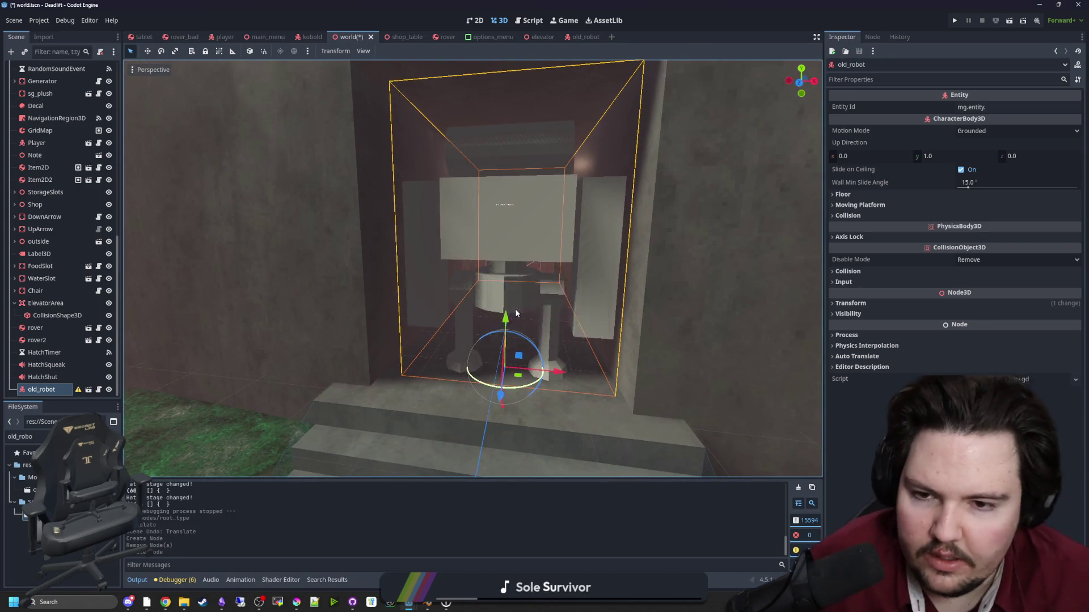
{"action": "left_click_drag", "start_coordinate": [714, 63], "coordinate": [380, 457]}
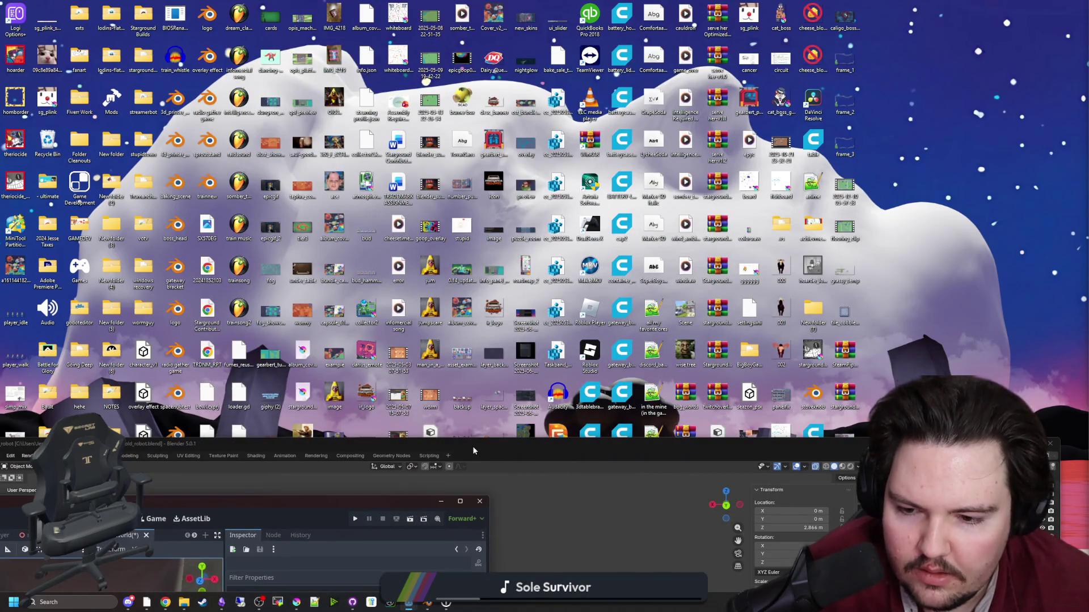
{"action": "key", "text": "alt+Tab"}
Select the waist cylinder and its top face in Edit Mode, then return to Object Mode.
{"action": "scroll", "coordinate": [499, 231], "scroll_direction": "up", "scroll_amount": 5}
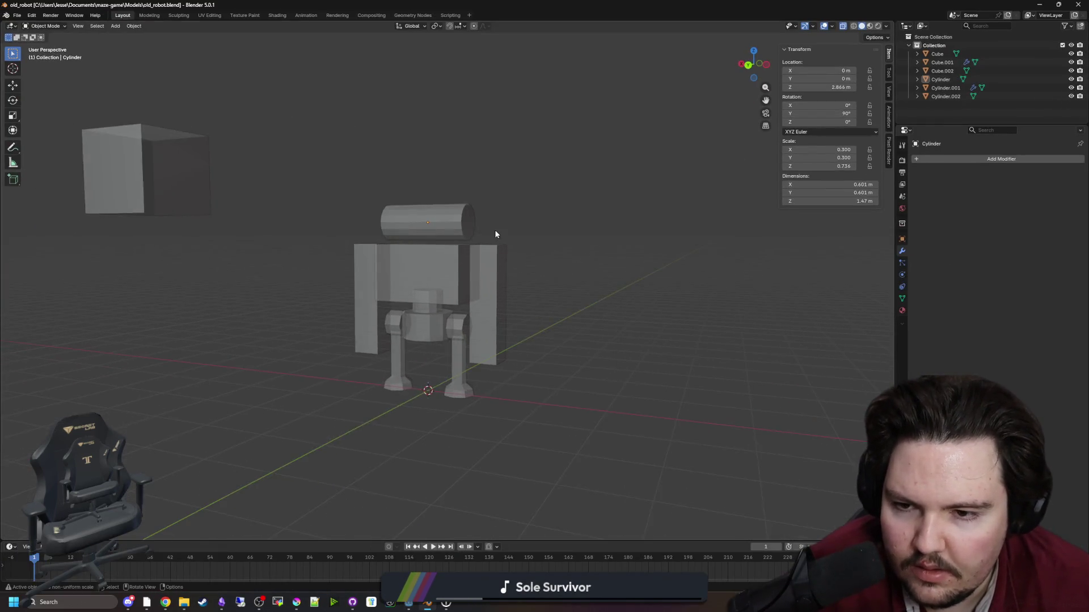
{"action": "scroll", "coordinate": [574, 207], "scroll_direction": "up", "scroll_amount": 5}
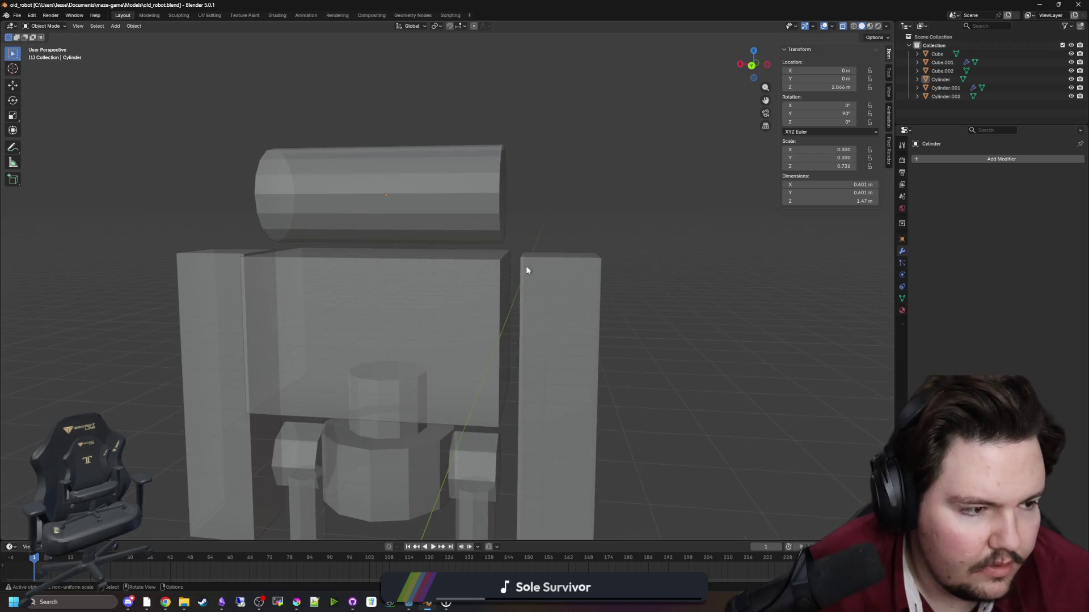
{"action": "left_click", "coordinate": [428, 463]}
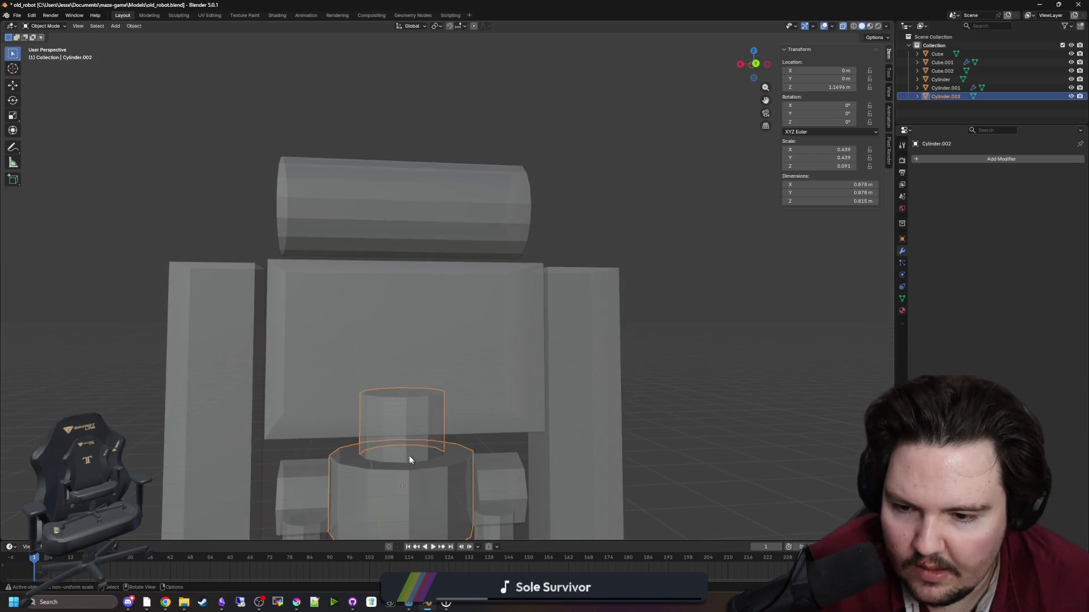
{"action": "key", "text": "Tab"}
{"action": "left_click", "coordinate": [413, 392]}
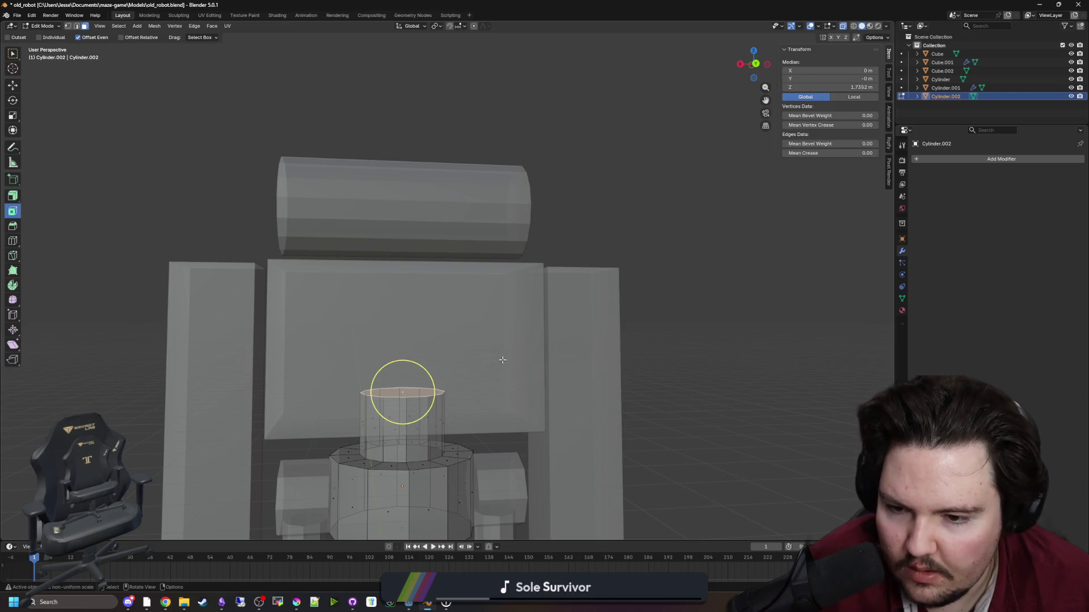
{"action": "key", "text": "alt+a"}
{"action": "key", "text": "shift+a"}
{"action": "key", "text": "Tab"}
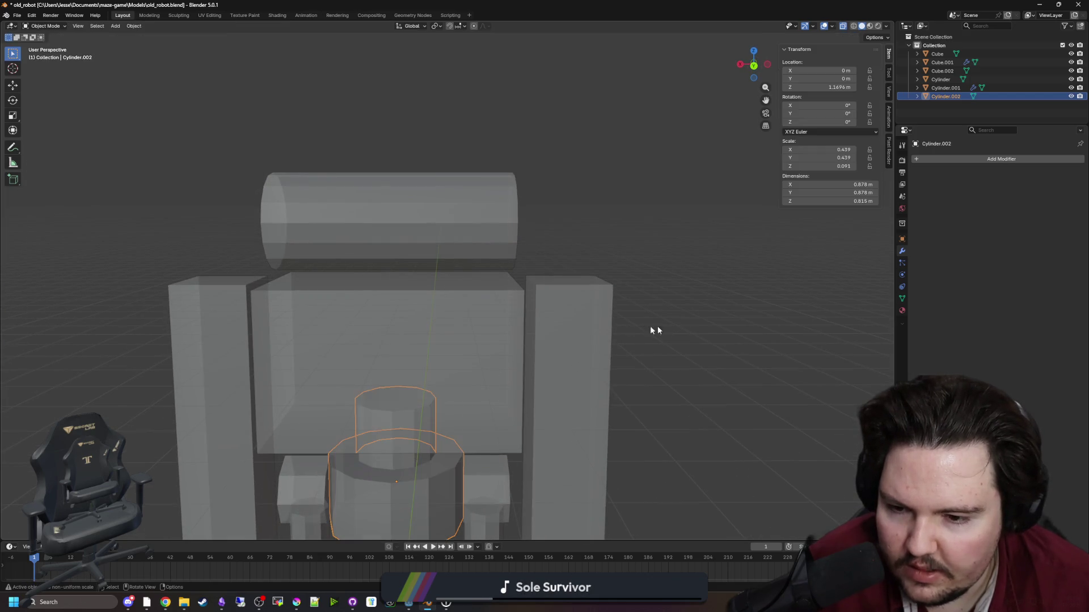
Add a new mesh cylinder and raise it along Z toward the head.
{"action": "key", "text": "alt+a"}
{"action": "key", "text": "shift+a"}
{"action": "mouse_move", "coordinate": [395, 342]}
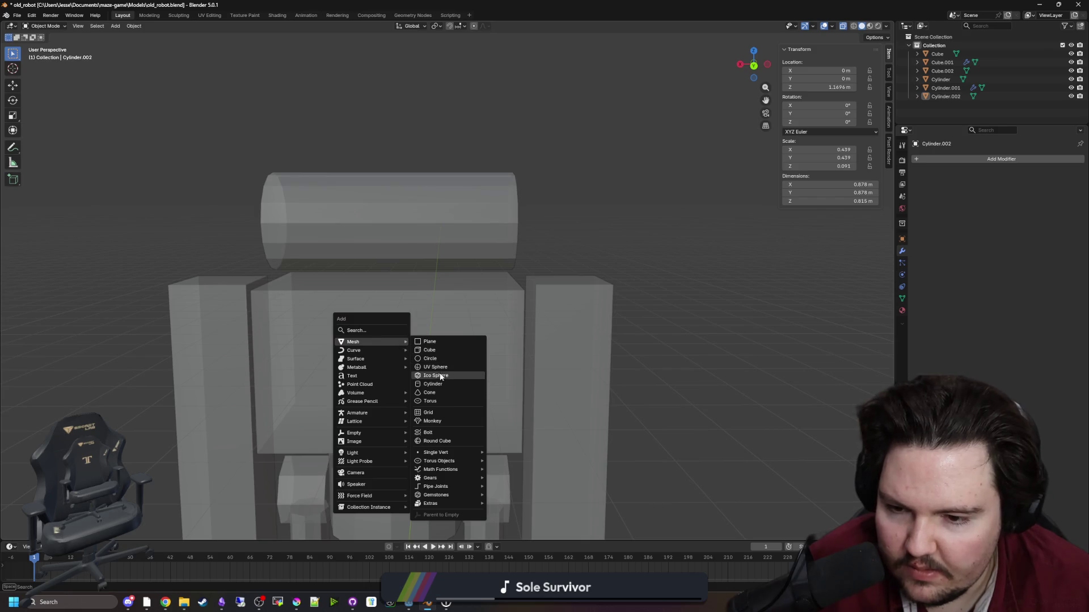
{"action": "left_click", "coordinate": [432, 384]}
{"action": "scroll", "coordinate": [474, 357], "scroll_direction": "down", "scroll_amount": 3}
{"action": "scroll", "coordinate": [461, 396], "scroll_direction": "up", "scroll_amount": 3}
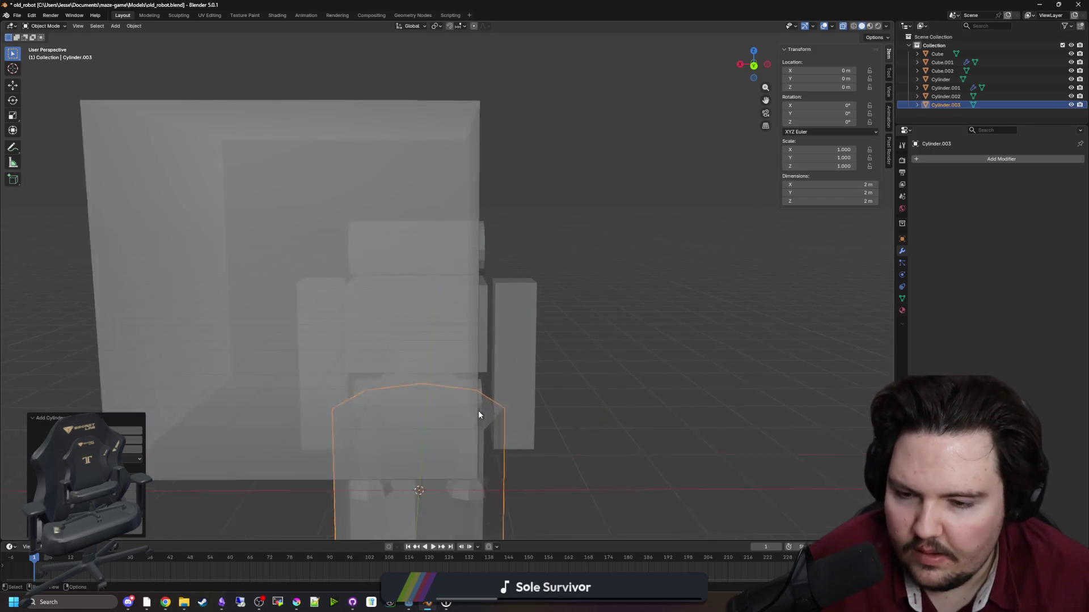
{"action": "scroll", "coordinate": [478, 411], "scroll_direction": "down", "scroll_amount": 2}
{"action": "key", "text": "g"}
{"action": "key", "text": "z"}
{"action": "left_click", "coordinate": [656, 430]}
Shrink the new cylinder to about 0.257 scale as a slim neck under the head.
{"action": "key", "text": "s"}
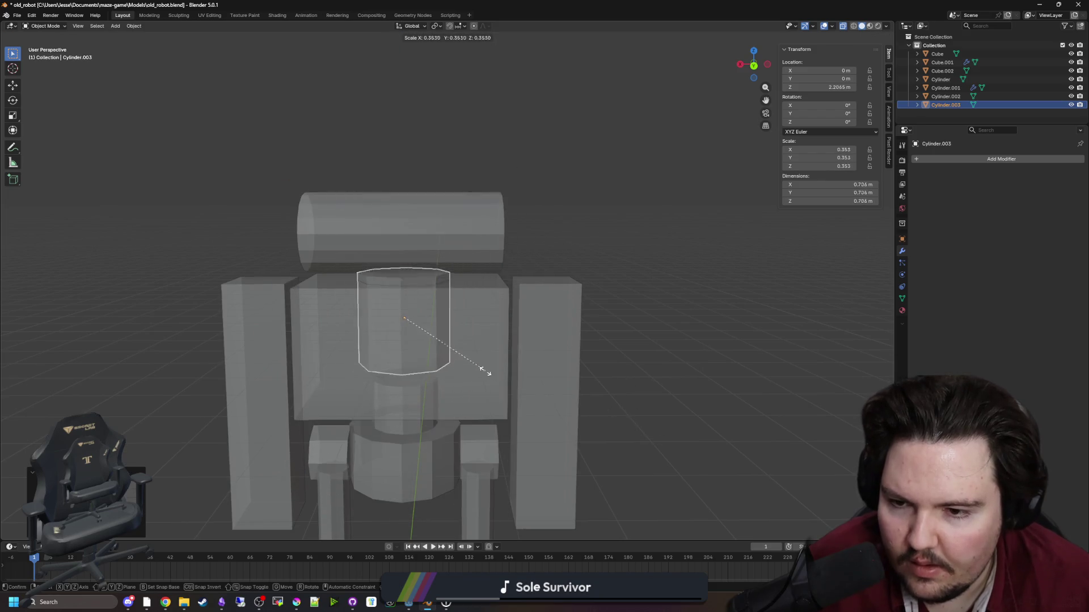
{"action": "key", "text": "z"}
{"action": "left_click", "coordinate": [528, 346]}
{"action": "key", "text": "s"}
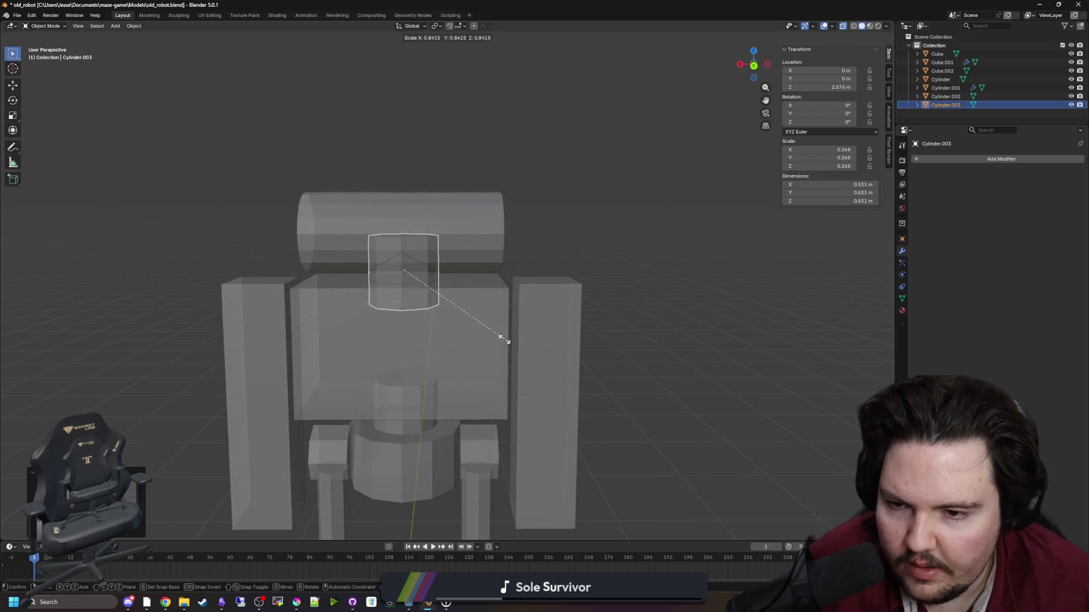
{"action": "left_click", "coordinate": [543, 265]}
Select the head cylinder and scale it with the Z axis locked.
{"action": "mouse_move", "coordinate": [542, 264]}
{"action": "left_mouse_down"}
{"action": "mouse_move", "coordinate": [513, 284]}
{"action": "mouse_move", "coordinate": [607, 255]}
{"action": "mouse_move", "coordinate": [560, 262]}
{"action": "mouse_move", "coordinate": [522, 250]}
{"action": "mouse_move", "coordinate": [533, 249]}
{"action": "left_mouse_up"}
{"action": "left_click", "coordinate": [487, 229]}
{"action": "key", "text": "s"}
{"action": "key", "text": "shift+z"}
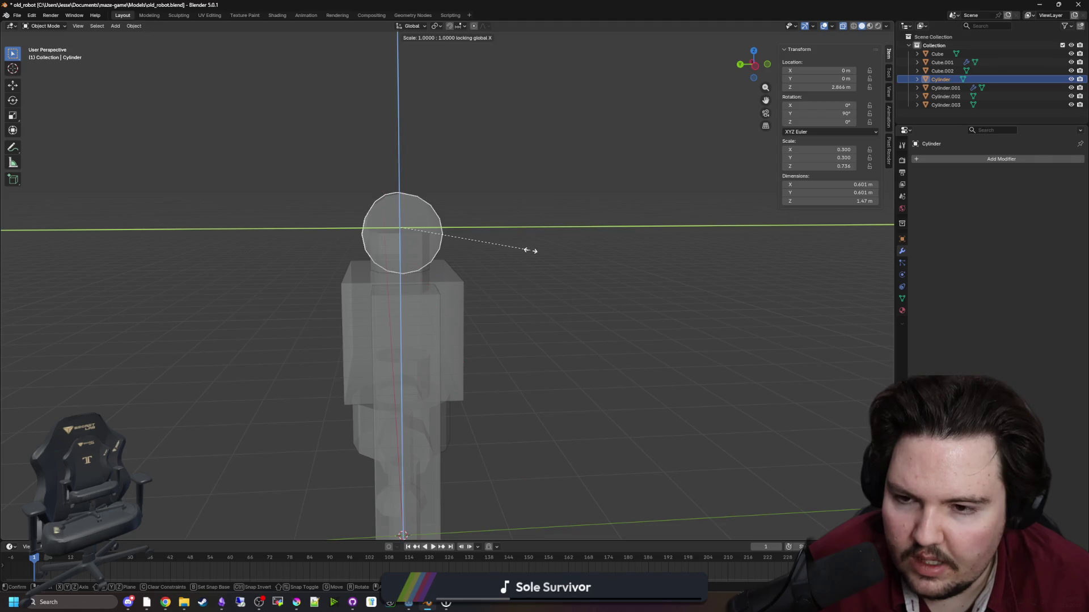
Raise the head cylinder slightly to Z 2.9239 m and reselect it.
{"action": "right_click", "coordinate": [563, 239]}
{"action": "mouse_move", "coordinate": [563, 239]}
{"action": "left_mouse_down"}
{"action": "mouse_move", "coordinate": [510, 272]}
{"action": "mouse_move", "coordinate": [499, 266]}
{"action": "left_mouse_up"}
{"action": "key", "text": "g"}
{"action": "key", "text": "z"}
{"action": "left_click", "coordinate": [497, 267]}
{"action": "left_click", "coordinate": [605, 235]}
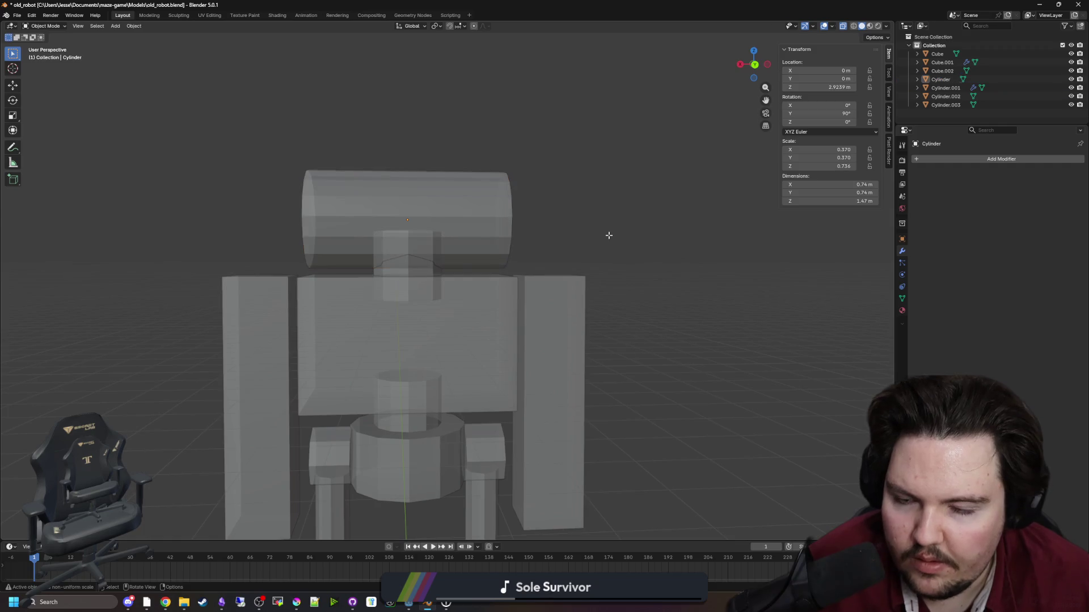
{"action": "left_click", "coordinate": [488, 260]}
{"action": "left_click_drag", "start_coordinate": [488, 260], "coordinate": [521, 277]}
Shorten the head cylinder along X to about 0.94 m long.
{"action": "scroll", "coordinate": [521, 278], "scroll_direction": "up", "scroll_amount": 3}
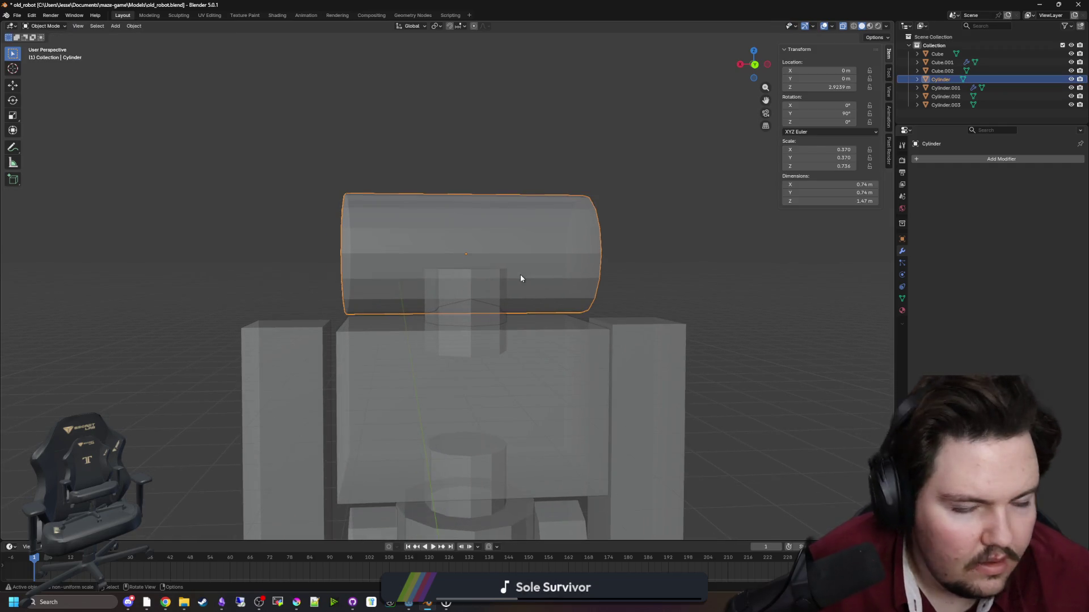
{"action": "left_click", "coordinate": [173, 207]}
{"action": "left_click_drag", "start_coordinate": [174, 207], "coordinate": [380, 261]}
{"action": "left_click", "coordinate": [380, 261]}
{"action": "scroll", "coordinate": [628, 279], "scroll_direction": "down", "scroll_amount": 2}
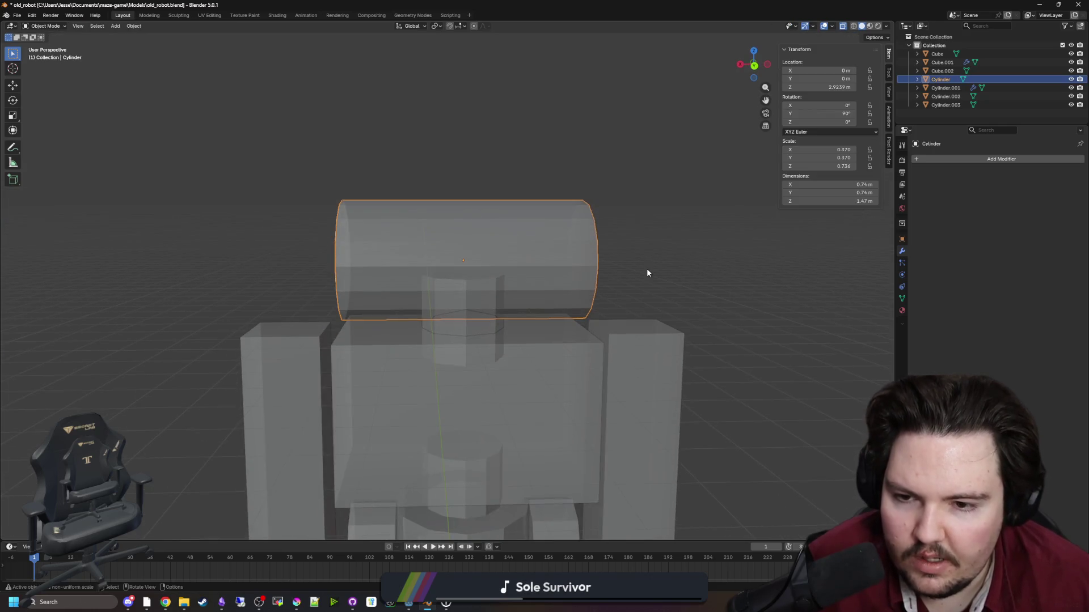
{"action": "key", "text": "s"}
{"action": "key", "text": "z"}
{"action": "key", "text": "x"}
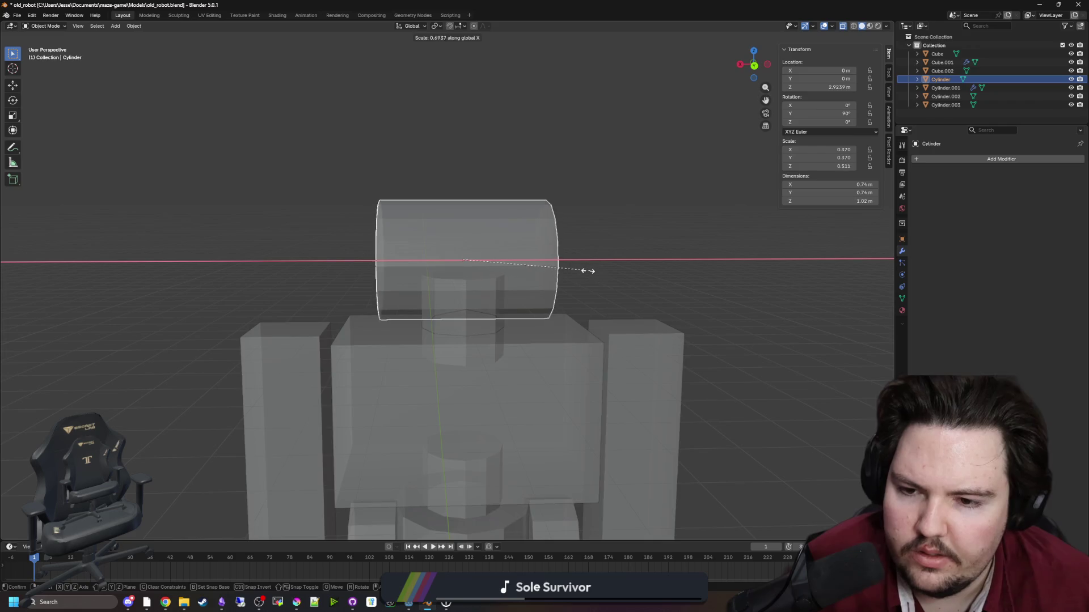
{"action": "key", "text": "Escape"}
{"action": "key", "text": "shift+a"}
{"action": "mouse_move", "coordinate": [600, 261]}
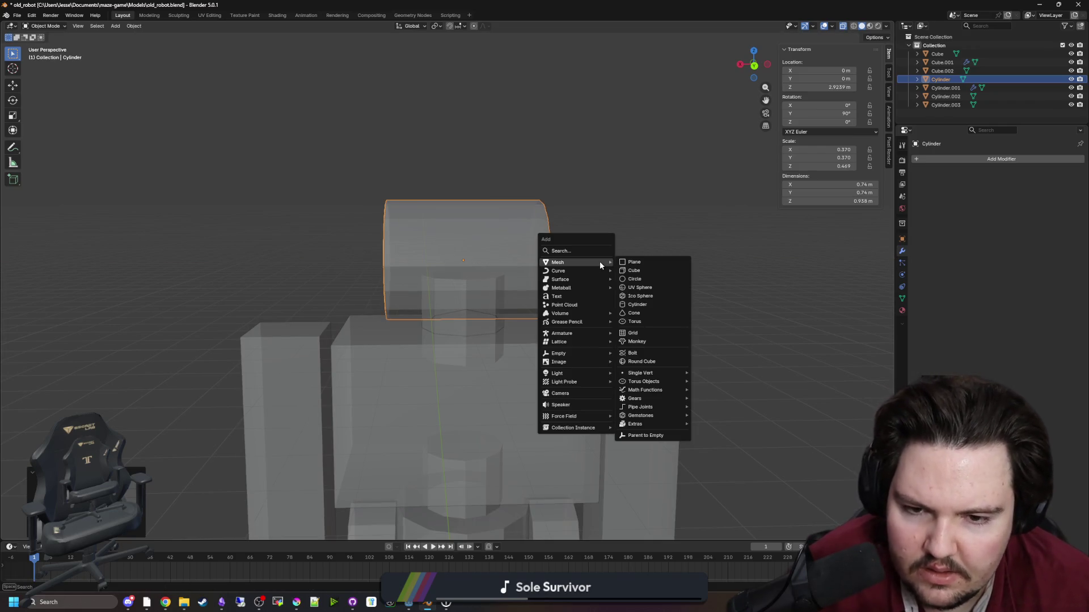
Add a UV sphere high above the robot and delete its right-half vertices in front view.
{"action": "left_click", "coordinate": [640, 288]}
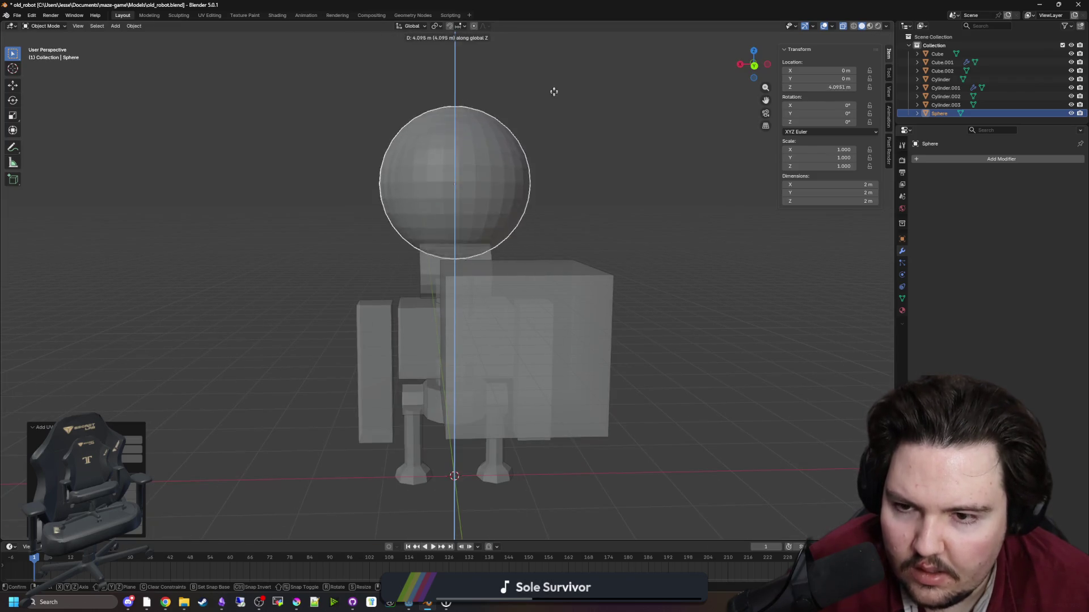
{"action": "left_click", "coordinate": [554, 53]}
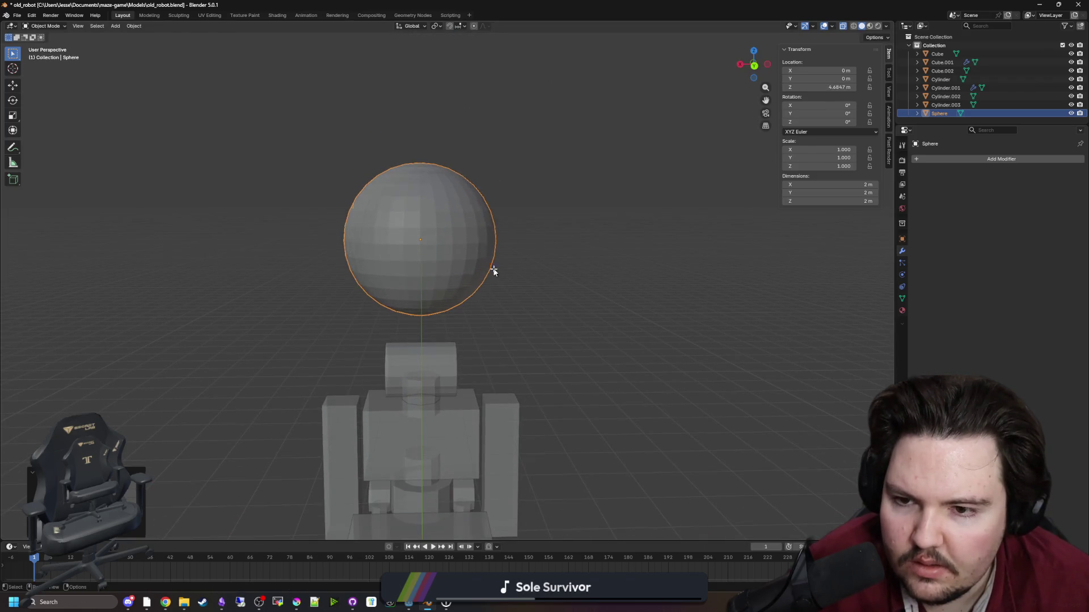
{"action": "key", "text": "Tab"}
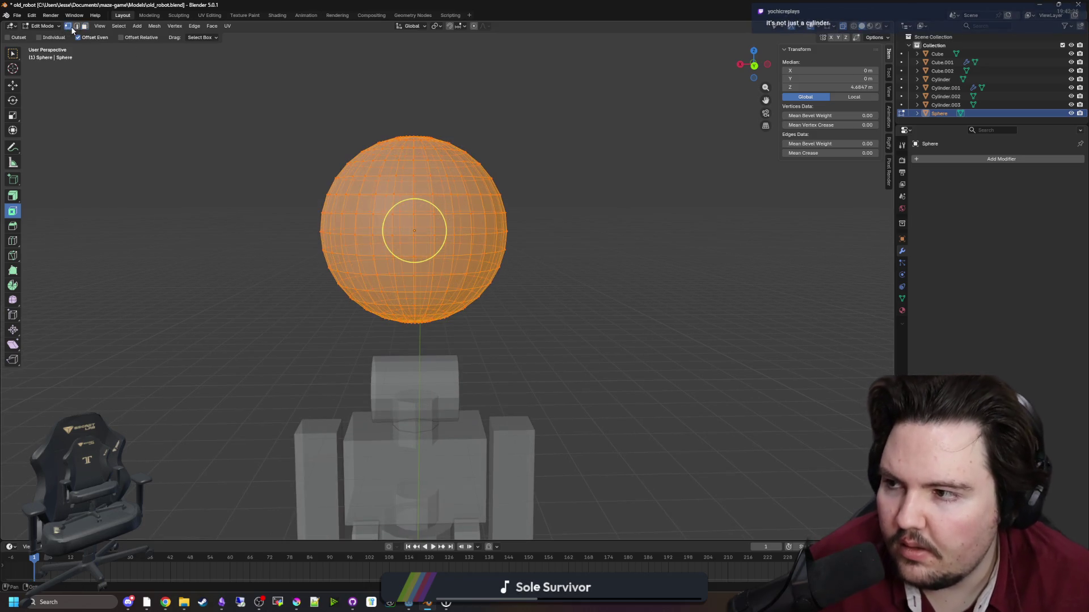
{"action": "key", "text": "alt+a"}
{"action": "key", "text": "KP_3"}
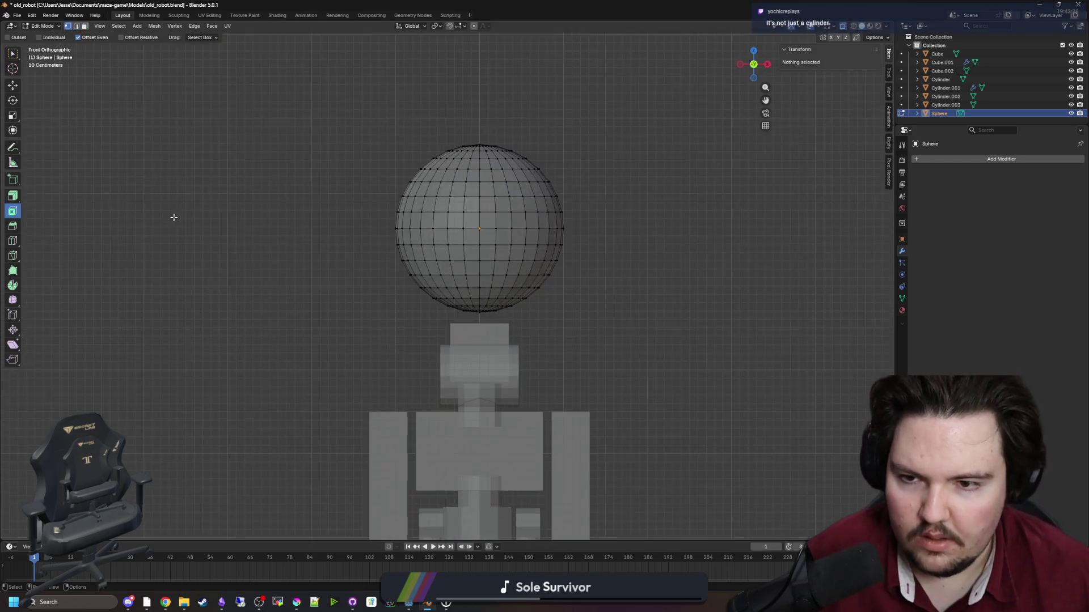
{"action": "key", "text": "KP_1"}
{"action": "scroll", "coordinate": [615, 238], "scroll_direction": "up", "scroll_amount": 2}
{"action": "mouse_move", "coordinate": [693, 365]}
{"action": "left_mouse_down"}
{"action": "mouse_move", "coordinate": [573, 182]}
{"action": "mouse_move", "coordinate": [498, 39]}
{"action": "left_mouse_up"}
{"action": "key", "text": "x"}
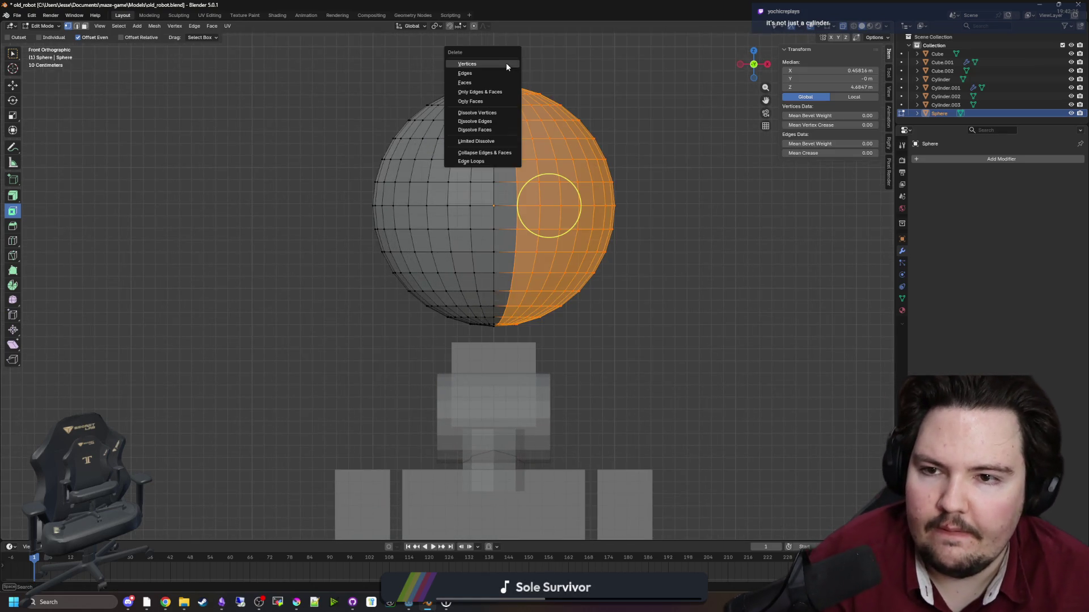
{"action": "left_click", "coordinate": [505, 62]}
{"action": "scroll", "coordinate": [501, 177], "scroll_direction": "up", "scroll_amount": 2}
{"action": "scroll", "coordinate": [501, 177], "scroll_direction": "down", "scroll_amount": 3}
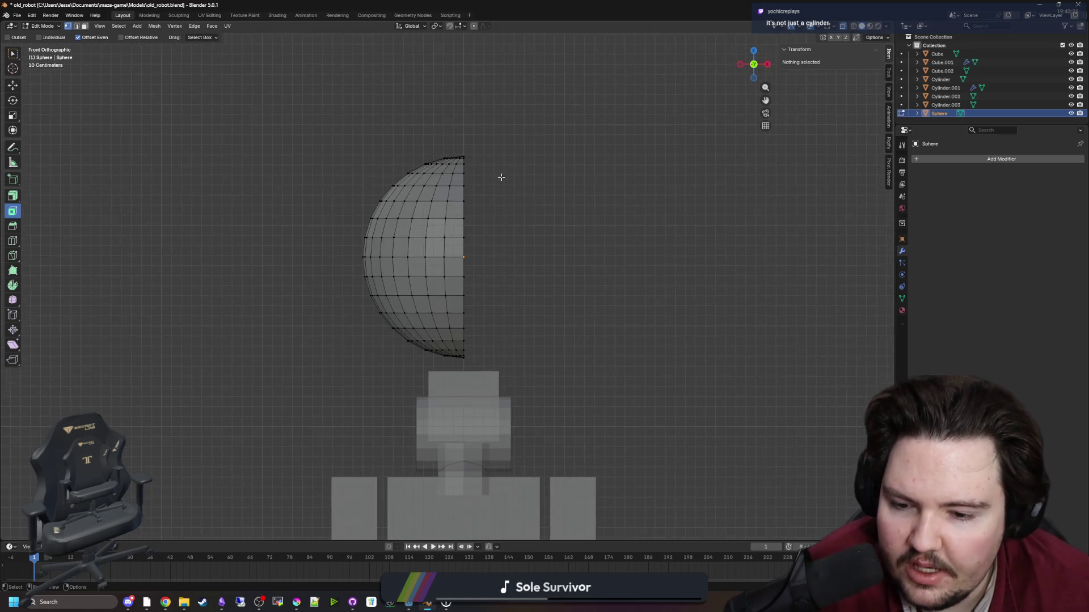
{"action": "key", "text": "Tab"}
Delete that half-sphere, add a new UV sphere and raise it above the head.
{"action": "scroll", "coordinate": [522, 208], "scroll_direction": "down", "scroll_amount": 1}
{"action": "left_click", "coordinate": [575, 217]}
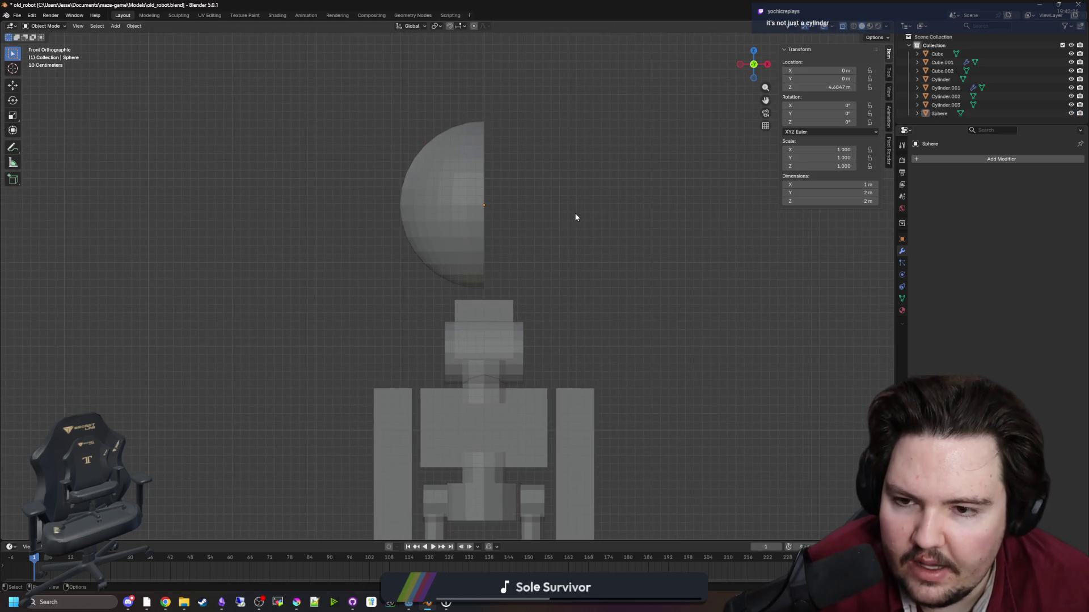
{"action": "scroll", "coordinate": [503, 219], "scroll_direction": "up", "scroll_amount": 1}
{"action": "key", "text": "Delete"}
{"action": "key", "text": "shift+a"}
{"action": "mouse_move", "coordinate": [502, 219]}
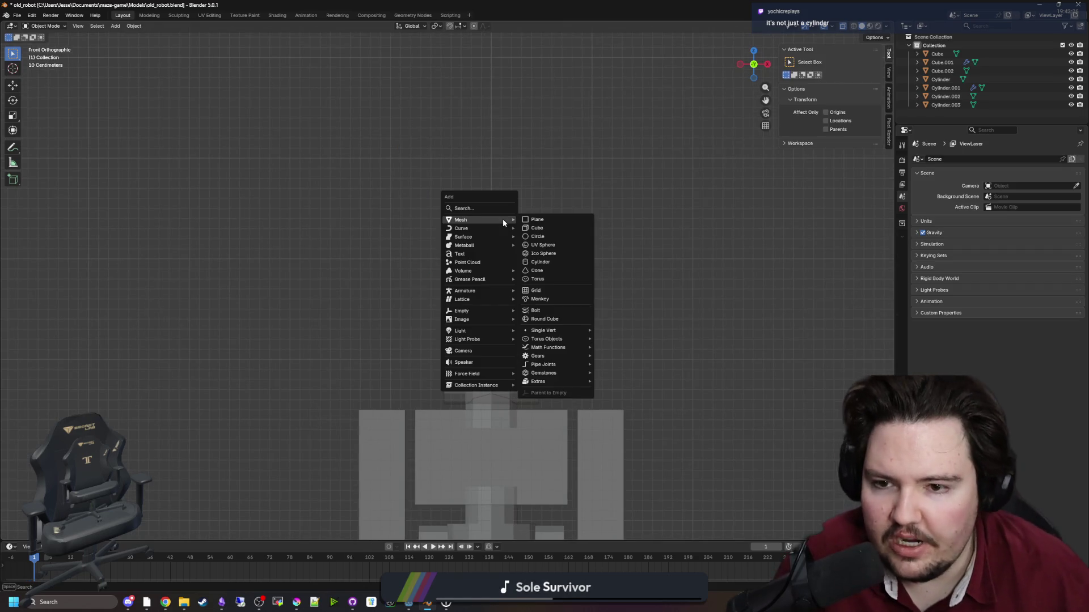
{"action": "left_click", "coordinate": [548, 248]}
{"action": "scroll", "coordinate": [418, 304], "scroll_direction": "down", "scroll_amount": 4}
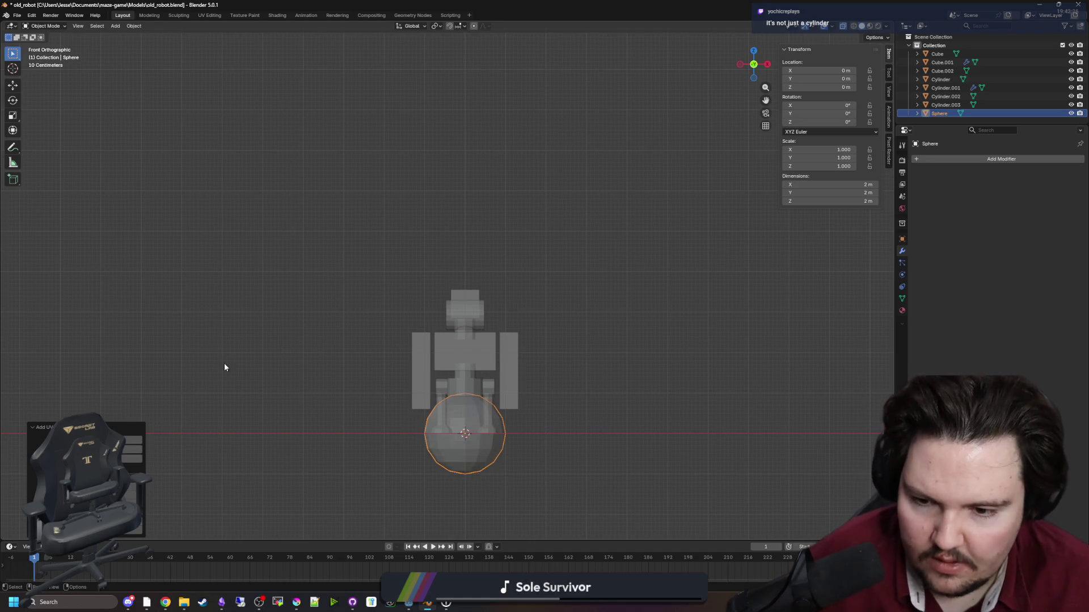
{"action": "key", "text": "g"}
{"action": "key", "text": "z"}
{"action": "left_click", "coordinate": [571, 170]}
Delete the right half of the new sphere's vertices, leaving a dome.
{"action": "key", "text": "Tab"}
{"action": "scroll", "coordinate": [590, 233], "scroll_direction": "up", "scroll_amount": 2}
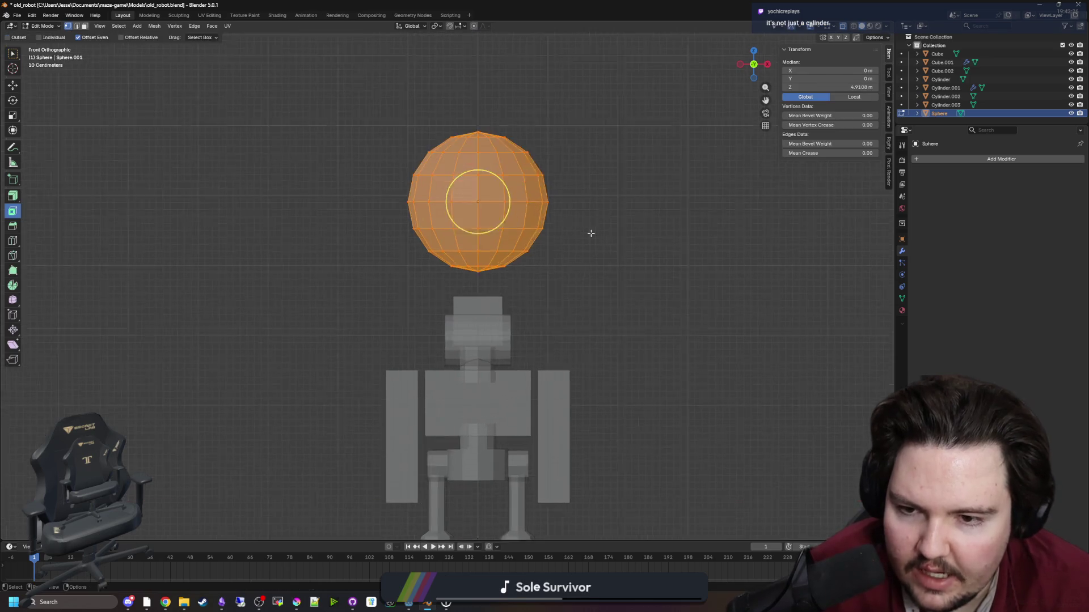
{"action": "mouse_move", "coordinate": [557, 350]}
{"action": "left_mouse_down"}
{"action": "mouse_move", "coordinate": [412, 133]}
{"action": "mouse_move", "coordinate": [423, 127]}
{"action": "left_mouse_up"}
{"action": "key", "text": "x"}
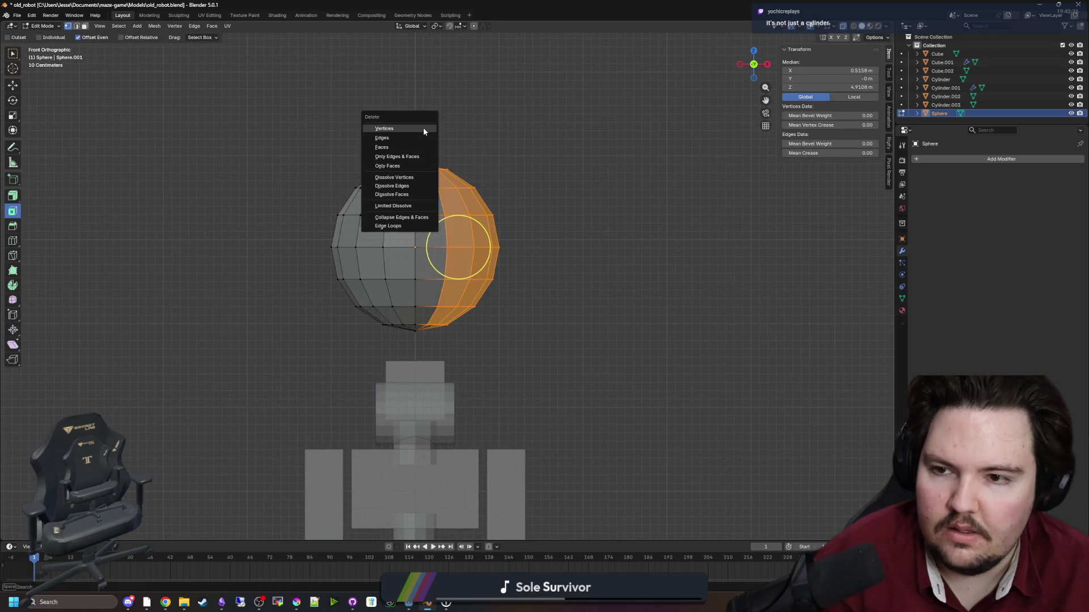
{"action": "left_click", "coordinate": [423, 128]}
{"action": "key", "text": "Tab"}
Lower and shrink the half-sphere, moving it left along X to the head's end.
{"action": "key", "text": "g"}
{"action": "key", "text": "z"}
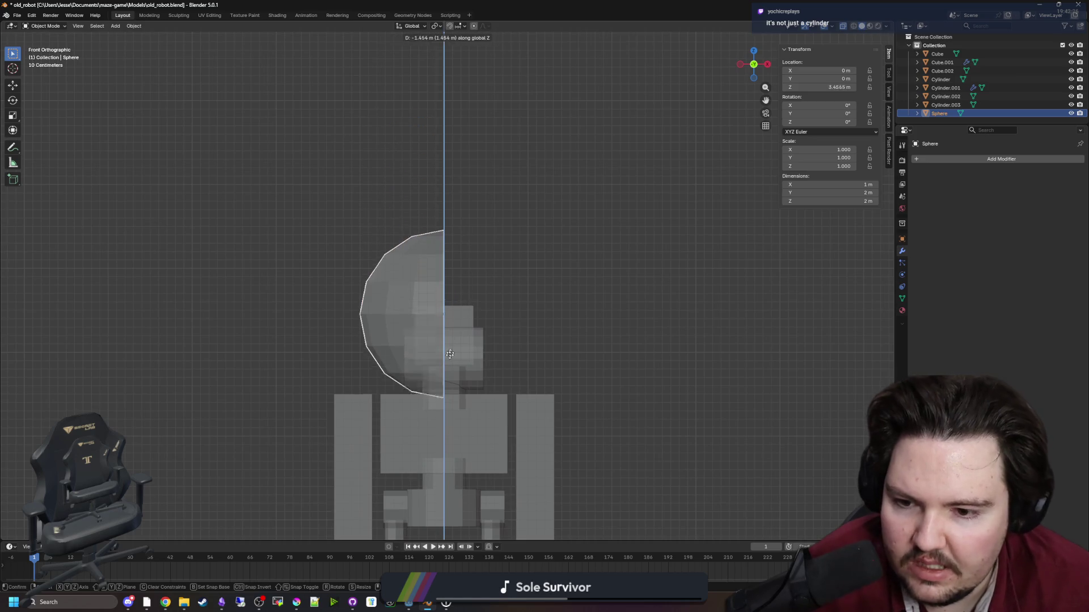
{"action": "key", "text": "s"}
{"action": "scroll", "coordinate": [468, 388], "scroll_direction": "up", "scroll_amount": 6}
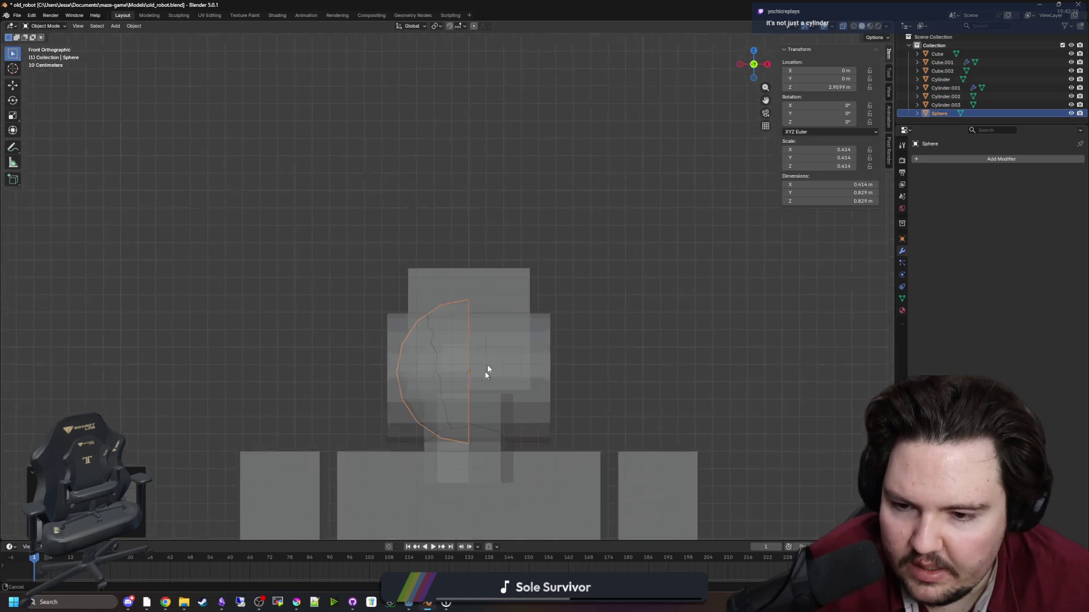
{"action": "key", "text": "s"}
{"action": "key", "text": "x"}
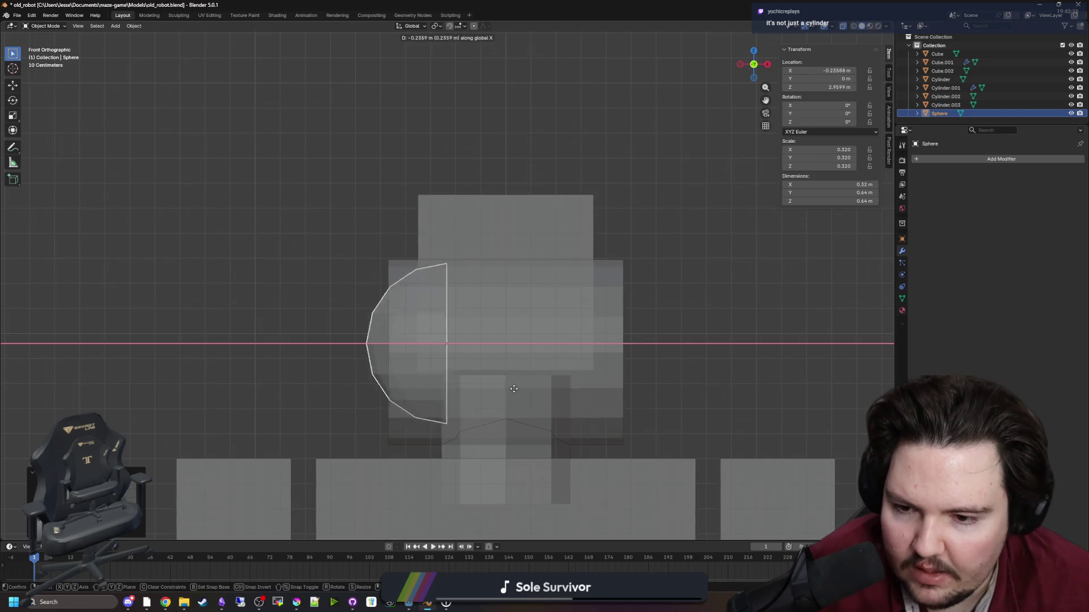
{"action": "left_click", "coordinate": [466, 388]}
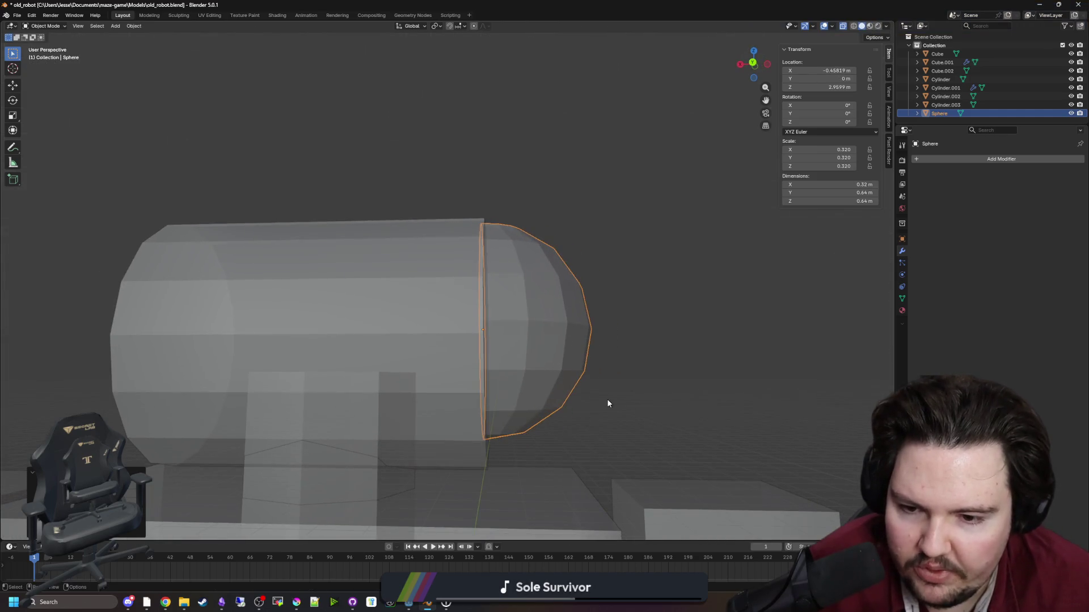
Fine-tune the dome to 0.351 scale at Z 2.9226 m on the head cylinder.
{"action": "key", "text": "g"}
{"action": "key", "text": "z"}
{"action": "mouse_move", "coordinate": [529, 442]}
{"action": "left_mouse_down"}
{"action": "mouse_move", "coordinate": [561, 370]}
{"action": "mouse_move", "coordinate": [536, 392]}
{"action": "left_mouse_up"}
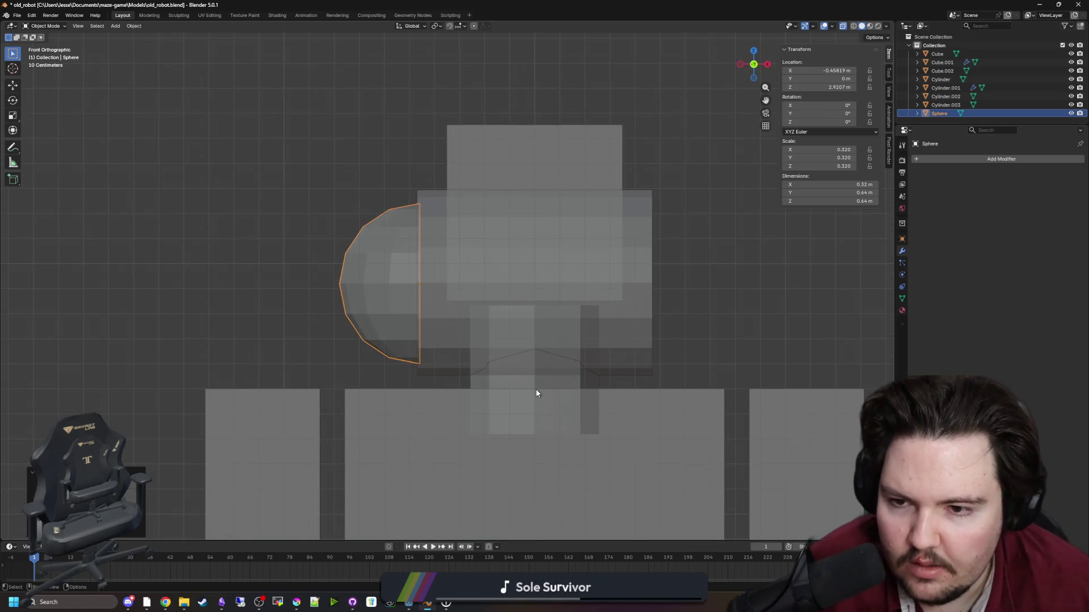
{"action": "scroll", "coordinate": [537, 394], "scroll_direction": "up", "scroll_amount": 3}
{"action": "key", "text": "s"}
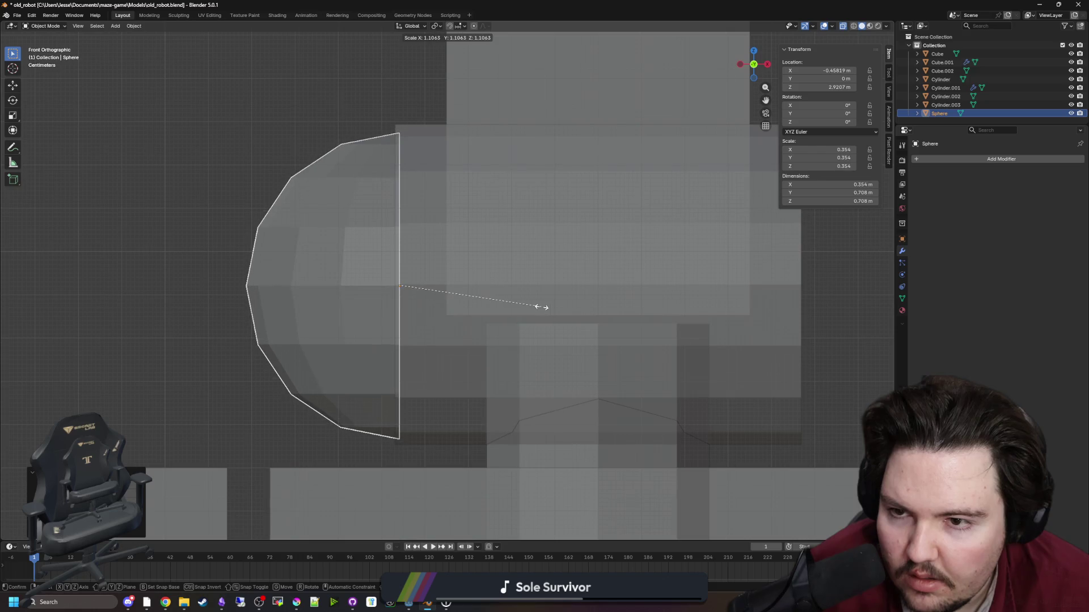
{"action": "left_click", "coordinate": [541, 309]}
{"action": "key", "text": "s"}
{"action": "left_click", "coordinate": [539, 307]}
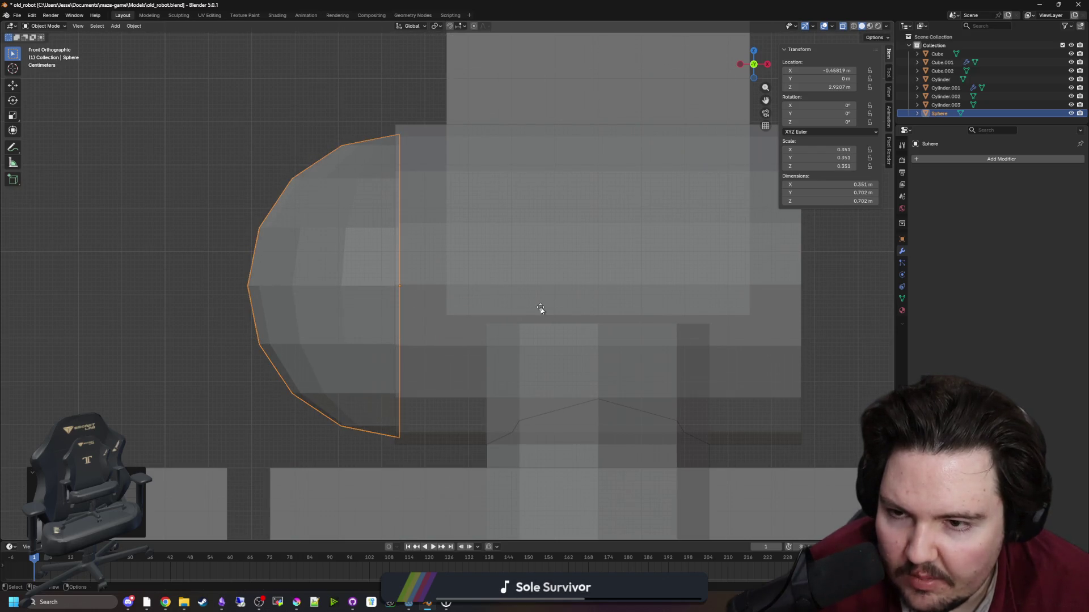
{"action": "key", "text": "g"}
{"action": "key", "text": "z"}
{"action": "left_click", "coordinate": [539, 306]}
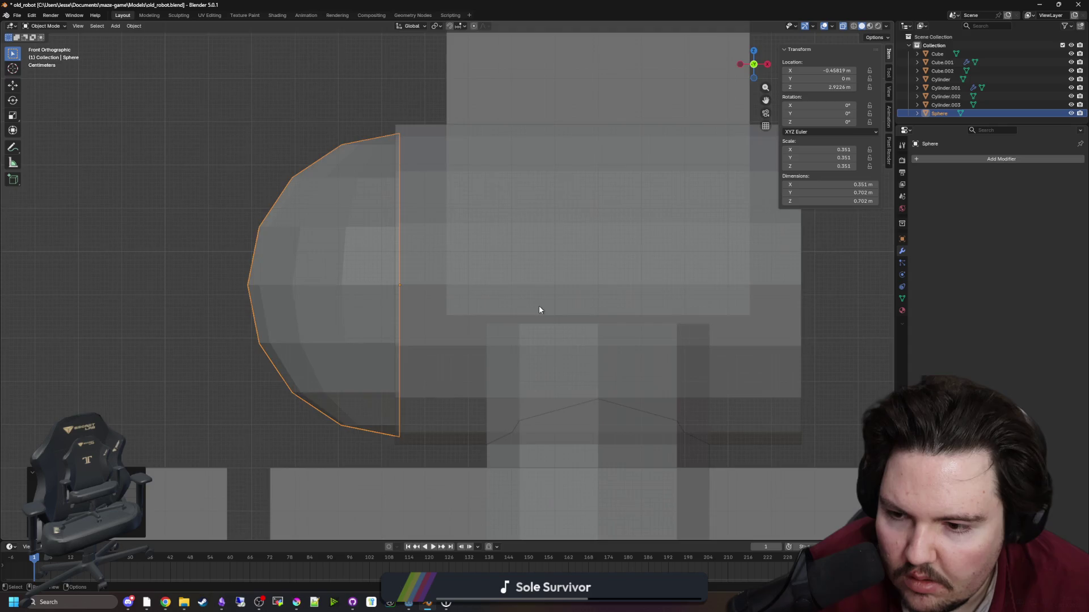
Deselect the dome and turn X-ray off for solid display.
{"action": "mouse_move", "coordinate": [539, 305]}
{"action": "left_mouse_down"}
{"action": "mouse_move", "coordinate": [346, 306]}
{"action": "mouse_move", "coordinate": [469, 313]}
{"action": "mouse_move", "coordinate": [666, 292]}
{"action": "left_mouse_up"}
{"action": "left_click", "coordinate": [635, 285]}
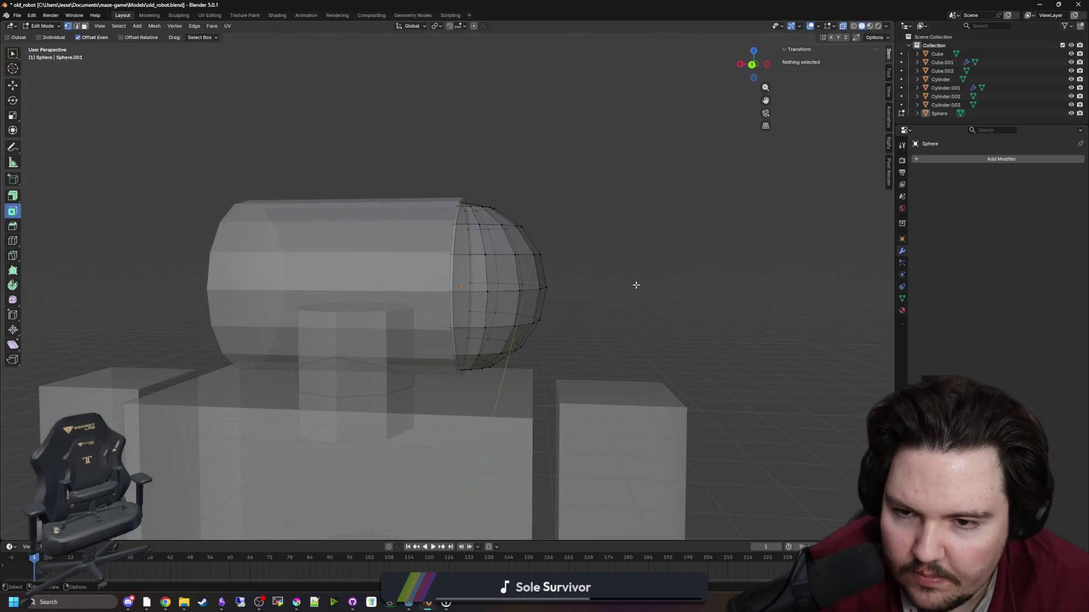
{"action": "left_click", "coordinate": [844, 26]}
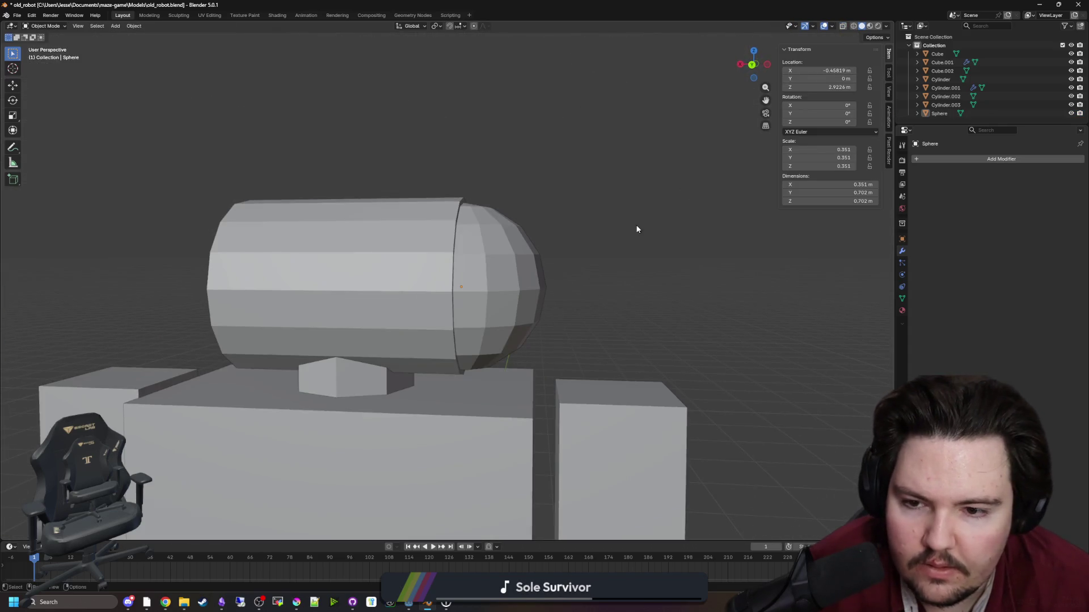
Apply Shade Auto Smooth to the half-sphere cap and the cylinder head.
{"action": "mouse_move", "coordinate": [637, 228]}
{"action": "left_mouse_down"}
{"action": "mouse_move", "coordinate": [571, 219]}
{"action": "mouse_move", "coordinate": [445, 235]}
{"action": "left_mouse_up"}
{"action": "left_click", "coordinate": [390, 254]}
{"action": "right_click", "coordinate": [390, 254]}
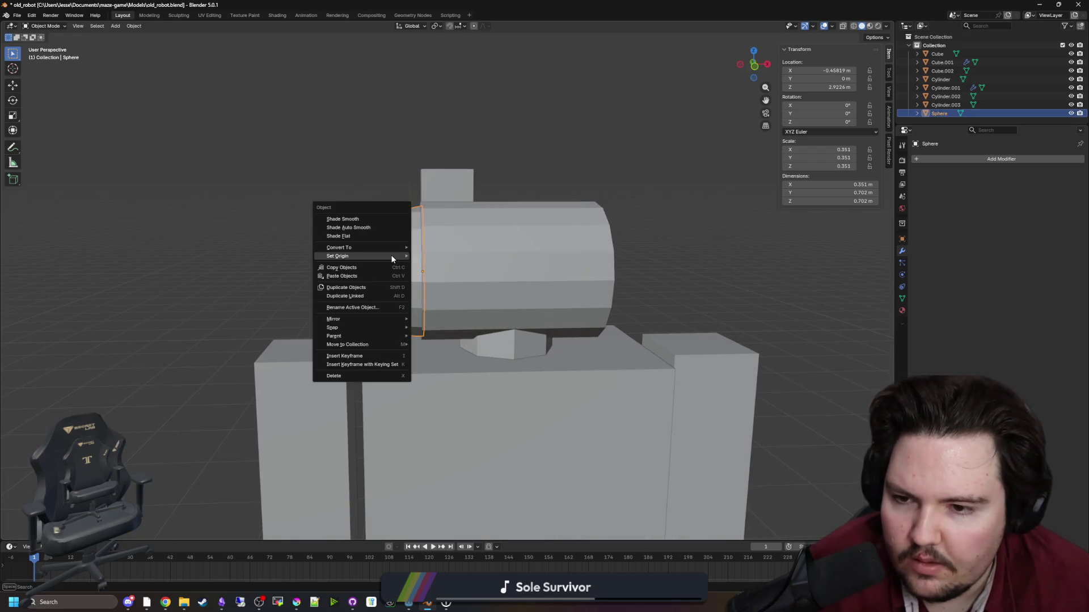
{"action": "left_click", "coordinate": [378, 233]}
{"action": "mouse_move", "coordinate": [318, 277]}
{"action": "left_mouse_down"}
{"action": "mouse_move", "coordinate": [480, 229]}
{"action": "mouse_move", "coordinate": [538, 225]}
{"action": "mouse_move", "coordinate": [532, 301]}
{"action": "mouse_move", "coordinate": [441, 292]}
{"action": "left_mouse_up"}
{"action": "left_click", "coordinate": [481, 229]}
{"action": "left_click", "coordinate": [338, 283]}
{"action": "right_click", "coordinate": [337, 283]}
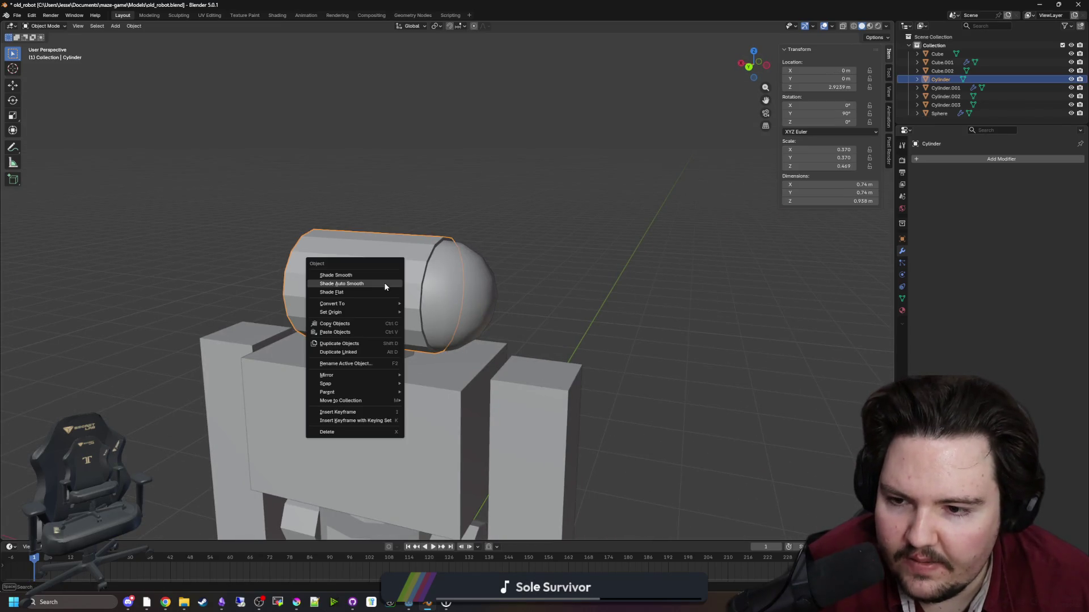
{"action": "left_click", "coordinate": [340, 285]}
Set the cap's origin to the 3D cursor at the world centre.
{"action": "mouse_move", "coordinate": [401, 321]}
{"action": "left_mouse_down"}
{"action": "mouse_move", "coordinate": [465, 285]}
{"action": "mouse_move", "coordinate": [520, 315]}
{"action": "left_mouse_up"}
{"action": "left_click", "coordinate": [465, 285]}
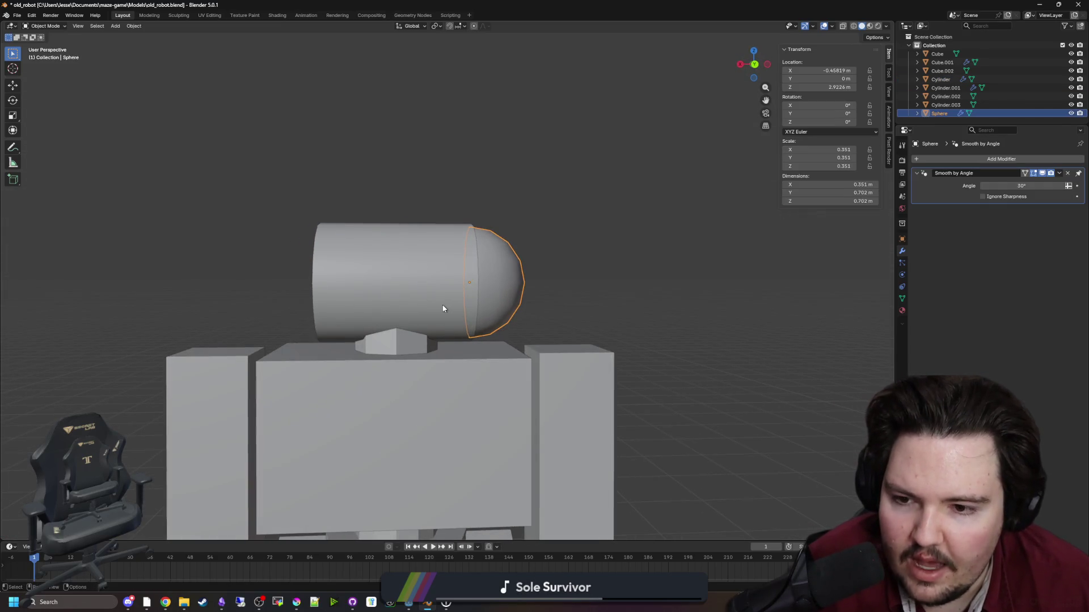
{"action": "scroll", "coordinate": [528, 295], "scroll_direction": "up", "scroll_amount": 2}
{"action": "scroll", "coordinate": [540, 276], "scroll_direction": "up", "scroll_amount": 1}
{"action": "scroll", "coordinate": [540, 275], "scroll_direction": "up", "scroll_amount": 1}
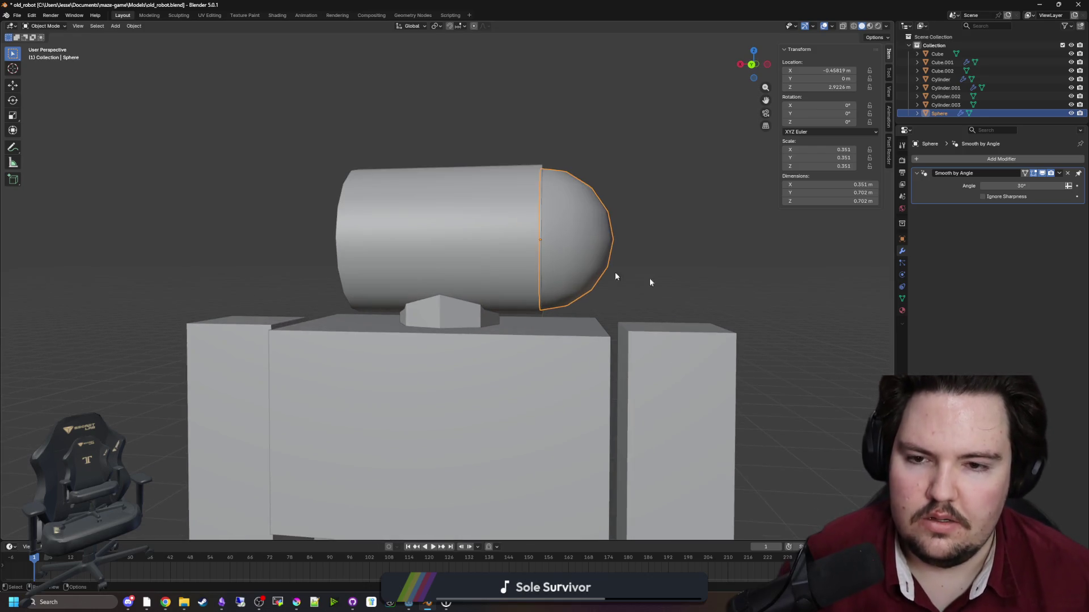
{"action": "right_click", "coordinate": [538, 277]}
{"action": "mouse_move", "coordinate": [560, 303]}
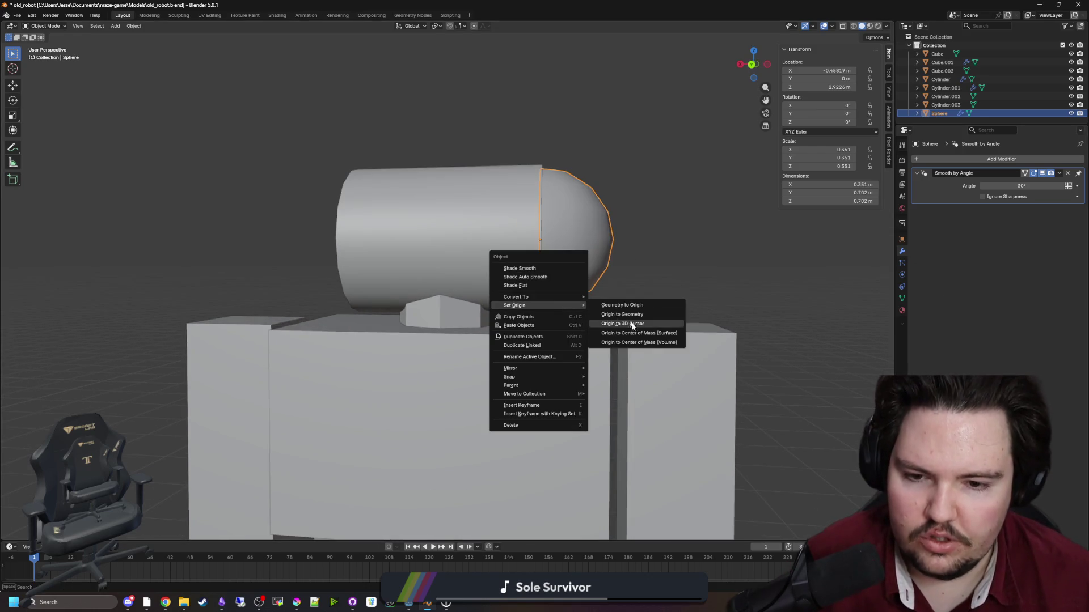
{"action": "left_click", "coordinate": [635, 326]}
{"action": "left_click", "coordinate": [1001, 159]}
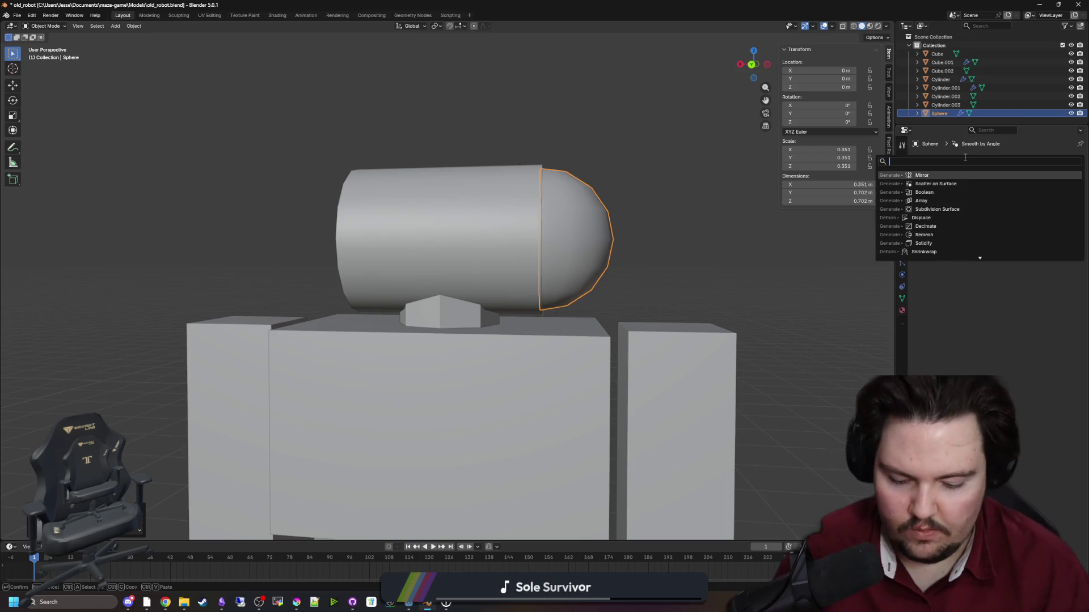
Apply a Mirror modifier to the cap and join it with the cylinder head.
{"action": "left_click", "coordinate": [964, 157]}
{"action": "scroll", "coordinate": [818, 215], "scroll_direction": "down", "scroll_amount": 1}
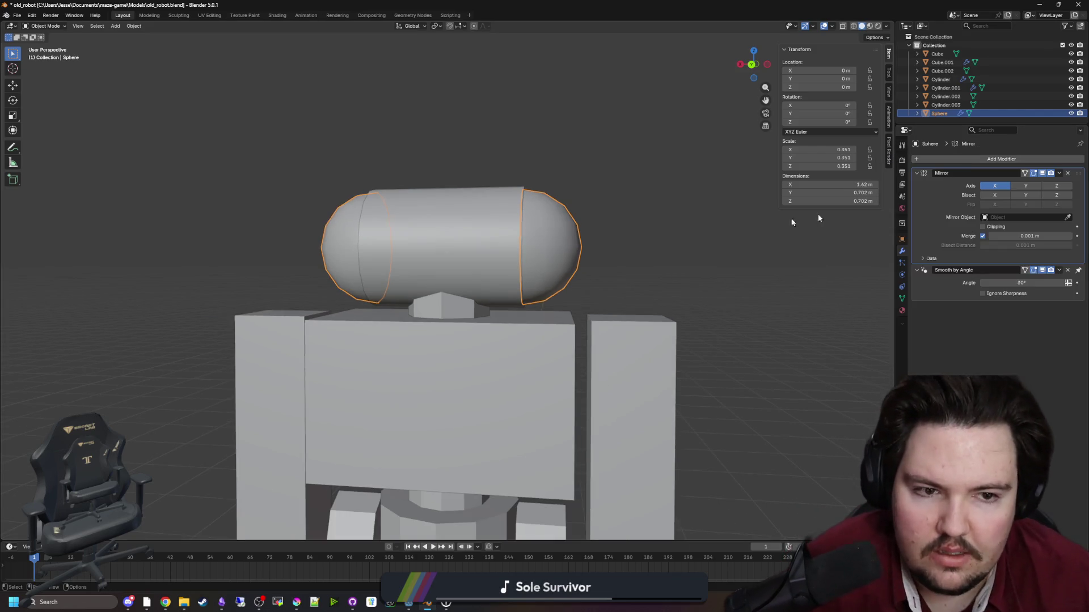
{"action": "left_click", "coordinate": [1058, 173]}
{"action": "left_click", "coordinate": [1026, 182]}
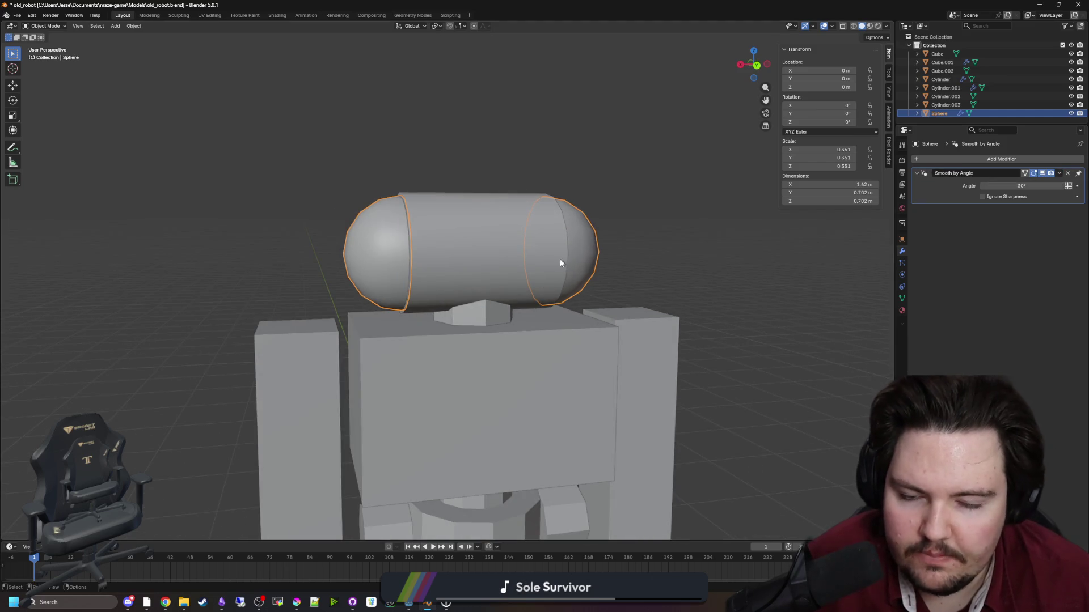
{"action": "left_click", "coordinate": [484, 256], "text": "shift"}
{"action": "key", "text": "ctrl+j"}
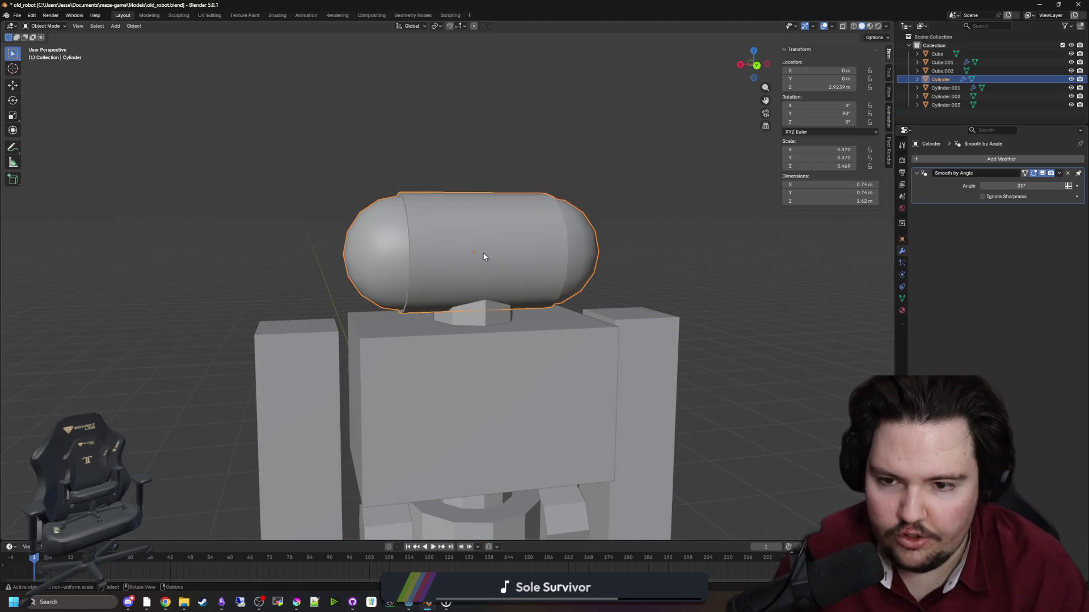
Try Auto Smooth on the neck, undo it, and reselect the capsule head.
{"action": "left_click", "coordinate": [495, 309]}
{"action": "right_click", "coordinate": [494, 308]}
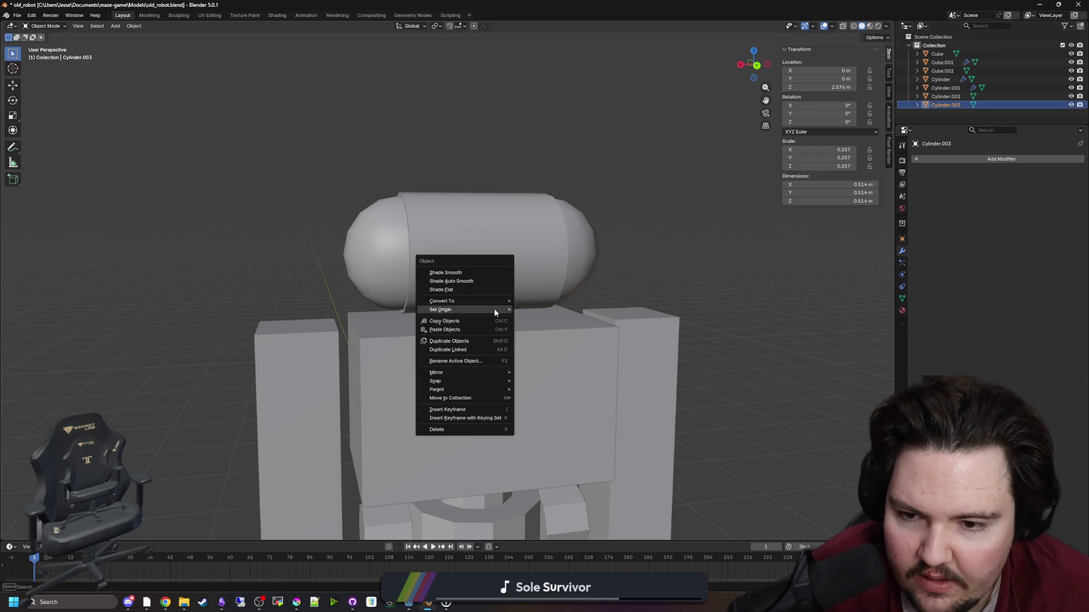
{"action": "left_click", "coordinate": [481, 281]}
{"action": "scroll", "coordinate": [637, 345], "scroll_direction": "down", "scroll_amount": 5}
{"action": "key", "text": "ctrl+z"}
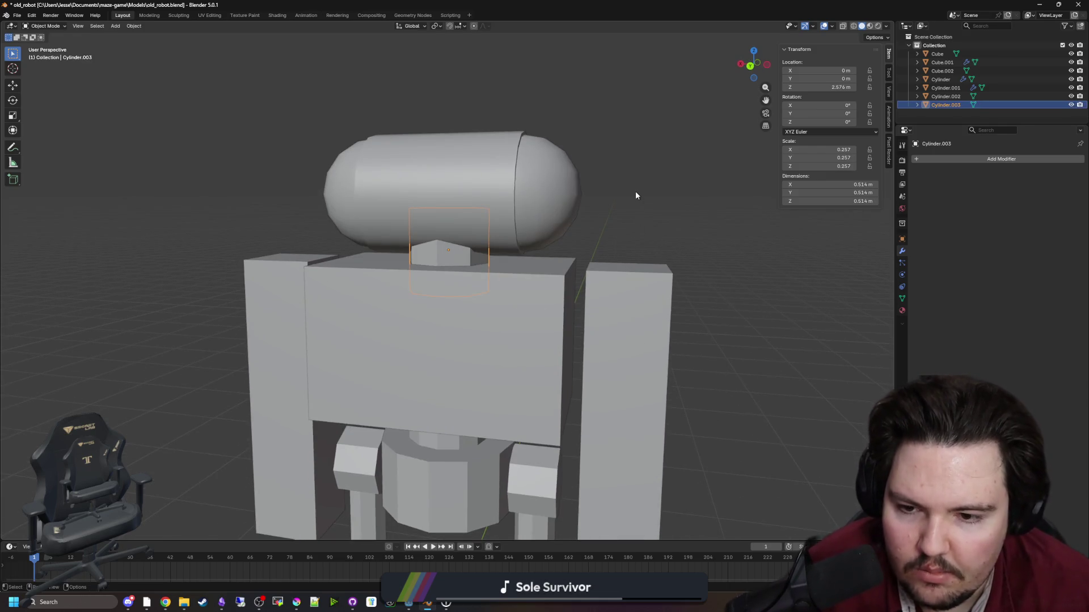
{"action": "left_click", "coordinate": [635, 192]}
{"action": "mouse_move", "coordinate": [635, 195]}
{"action": "left_mouse_down"}
{"action": "mouse_move", "coordinate": [554, 282]}
{"action": "mouse_move", "coordinate": [607, 262]}
{"action": "mouse_move", "coordinate": [534, 275]}
{"action": "left_mouse_up"}
{"action": "left_click", "coordinate": [427, 228]}
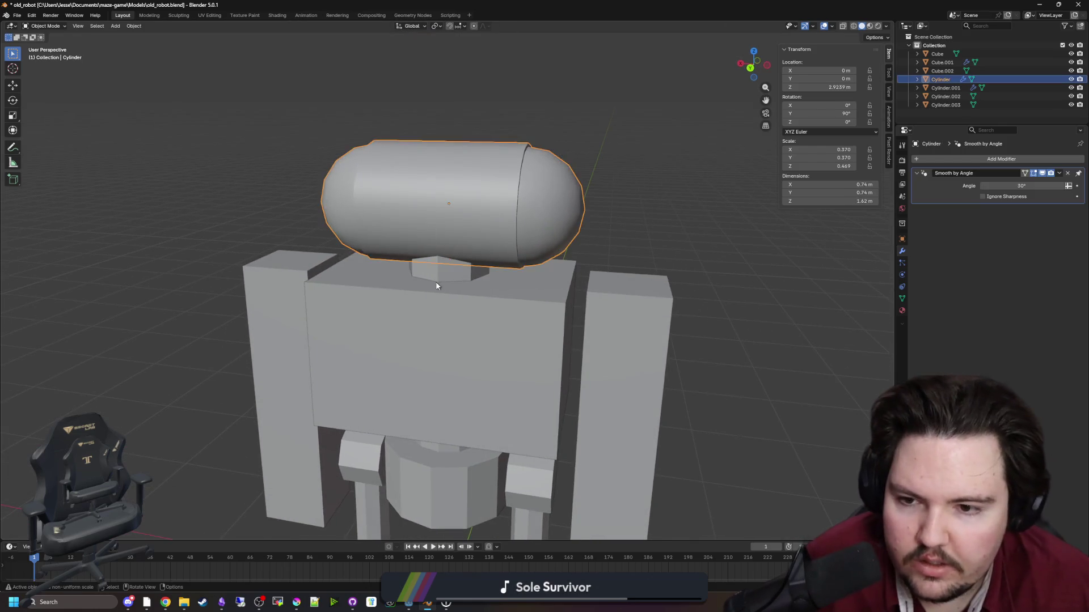
Join the neck into the capsule head and auto-smooth it at about 46°.
{"action": "left_click", "coordinate": [452, 257], "text": "shift"}
{"action": "key", "text": "ctrl+j"}
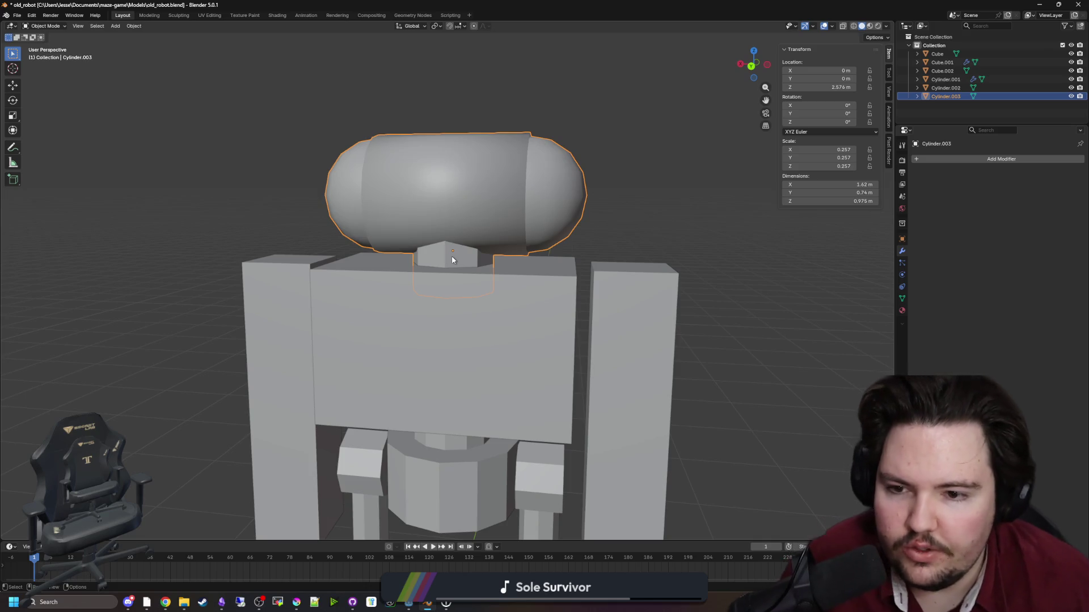
{"action": "right_click", "coordinate": [452, 215]}
{"action": "left_click", "coordinate": [451, 215]}
{"action": "left_click_drag", "start_coordinate": [1021, 186], "coordinate": [1024, 185]}
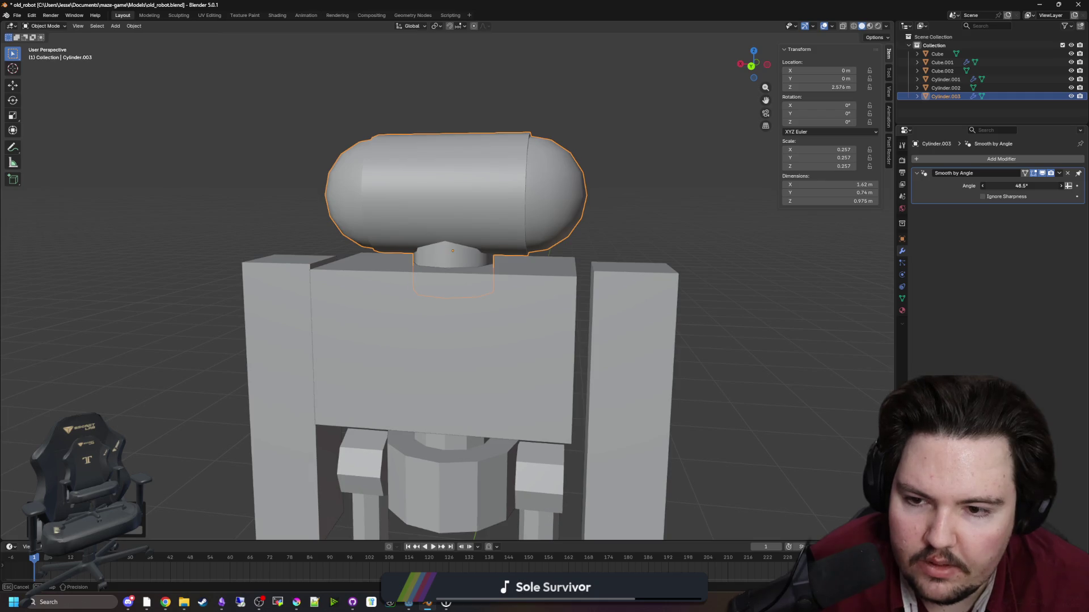
{"action": "scroll", "coordinate": [588, 260], "scroll_direction": "down", "scroll_amount": 5}
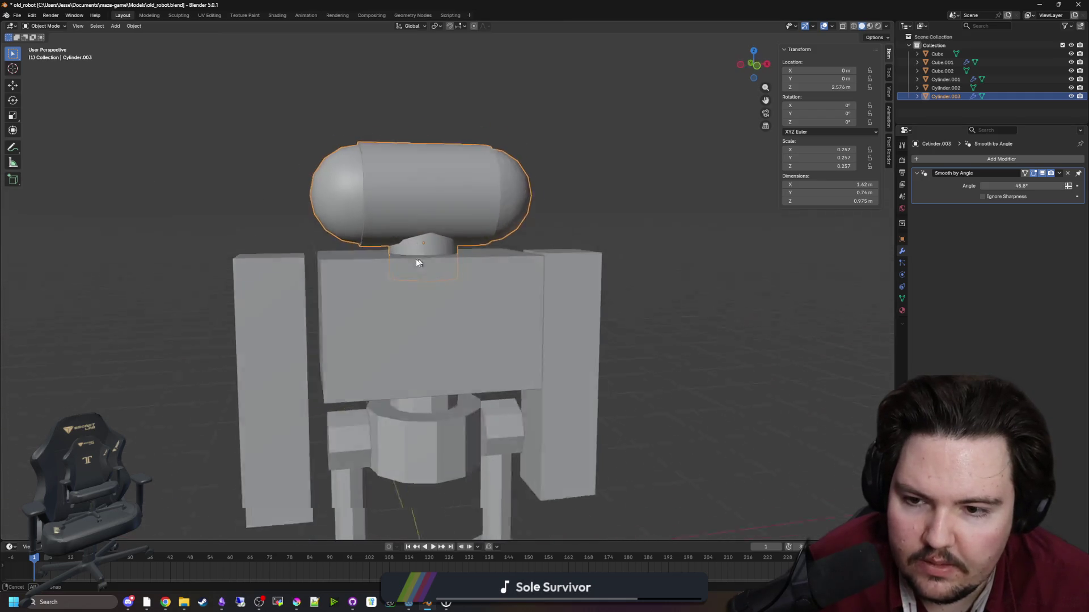
Enter Edit Mode and test a torso move, cancelling it so the torso stays put.
{"action": "left_click", "coordinate": [637, 188]}
{"action": "key", "text": "Tab"}
{"action": "key", "text": "Tab"}
{"action": "mouse_move", "coordinate": [500, 167]}
{"action": "left_mouse_down"}
{"action": "mouse_move", "coordinate": [506, 221]}
{"action": "mouse_move", "coordinate": [617, 204]}
{"action": "mouse_move", "coordinate": [528, 256]}
{"action": "mouse_move", "coordinate": [562, 236]}
{"action": "left_mouse_up"}
{"action": "scroll", "coordinate": [512, 274], "scroll_direction": "up", "scroll_amount": 4}
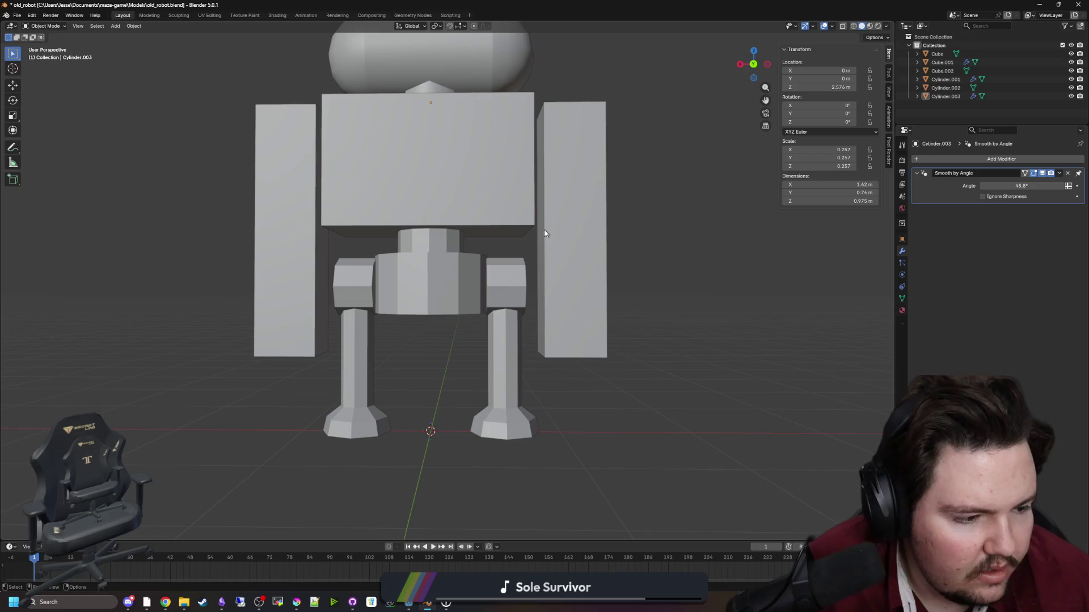
{"action": "scroll", "coordinate": [544, 233], "scroll_direction": "down", "scroll_amount": 2}
{"action": "key", "text": "g"}
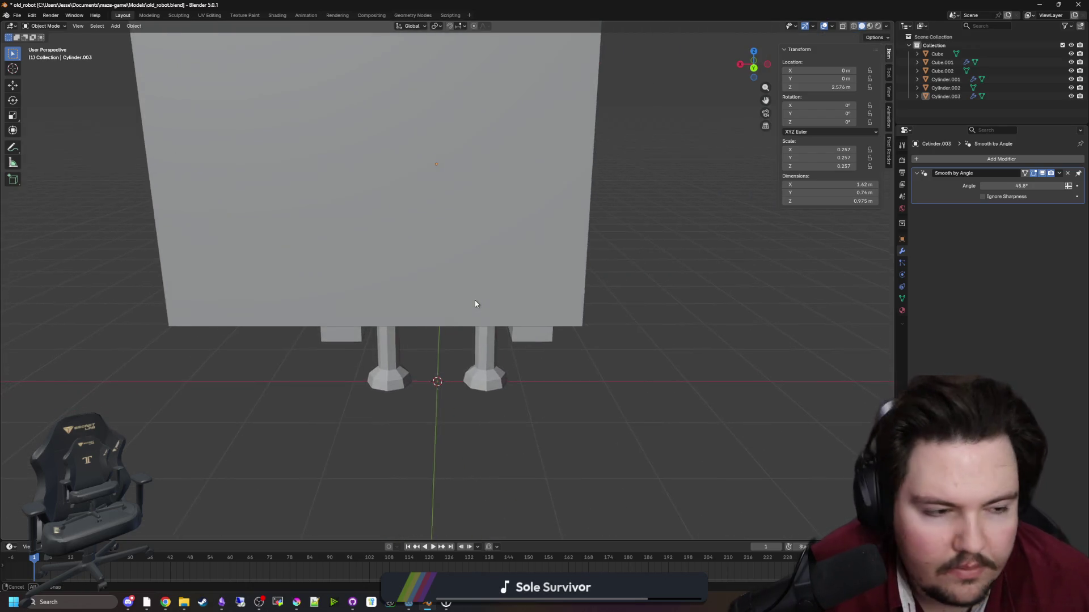
{"action": "right_click", "coordinate": [475, 304]}
{"action": "mouse_move", "coordinate": [460, 301]}
{"action": "left_mouse_down"}
{"action": "mouse_move", "coordinate": [492, 284]}
{"action": "mouse_move", "coordinate": [483, 285]}
{"action": "left_mouse_up"}
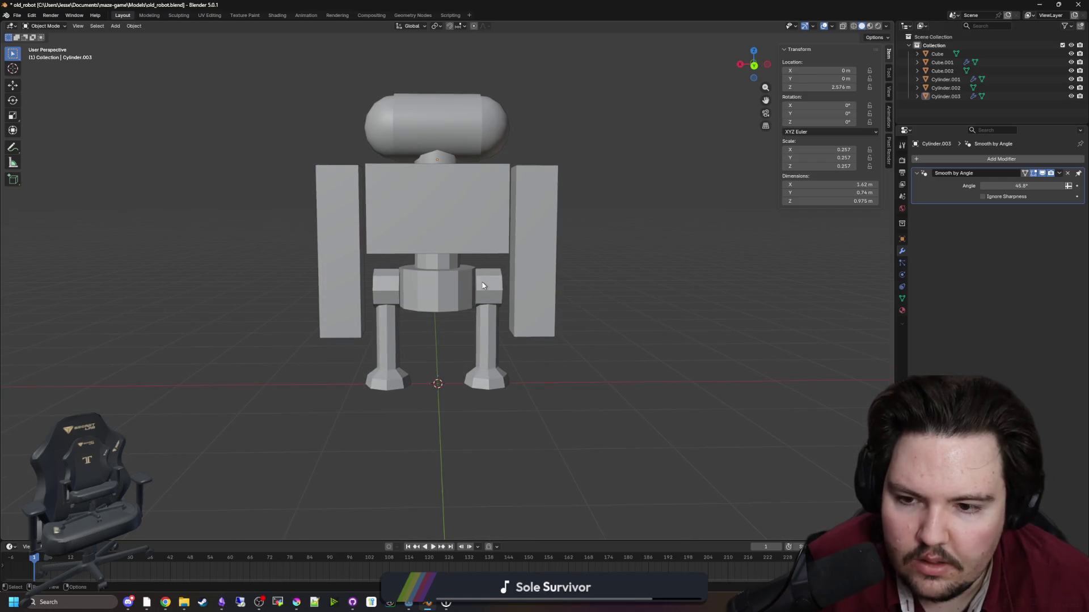
{"action": "left_click", "coordinate": [436, 301]}
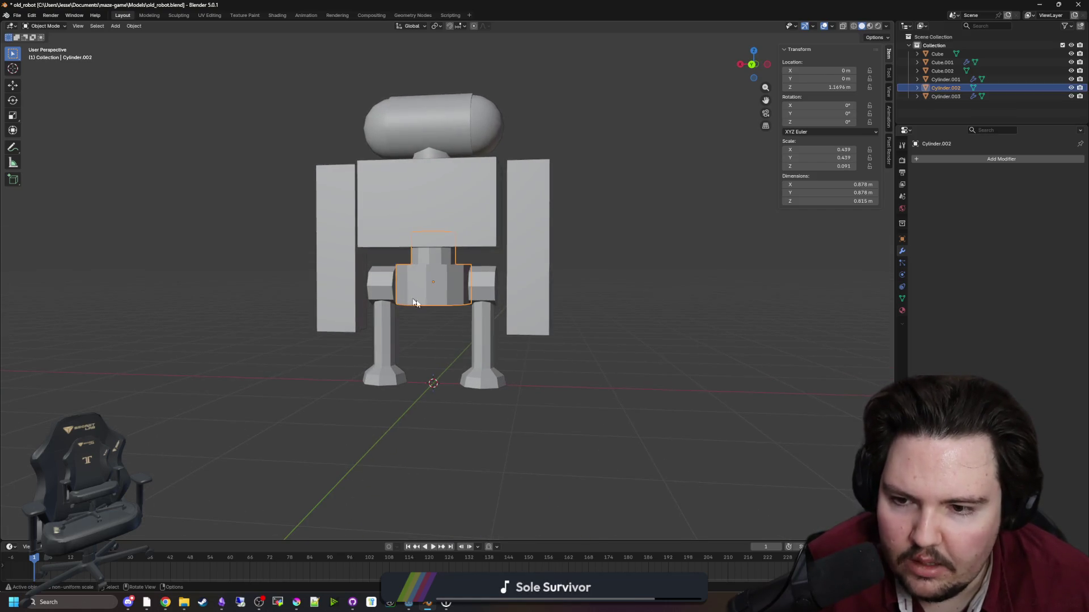
Pick the waist cylinder's edge loops in Edit Mode, then try a vertical move.
{"action": "scroll", "coordinate": [437, 301], "scroll_direction": "up", "scroll_amount": 3}
{"action": "key", "text": "Tab"}
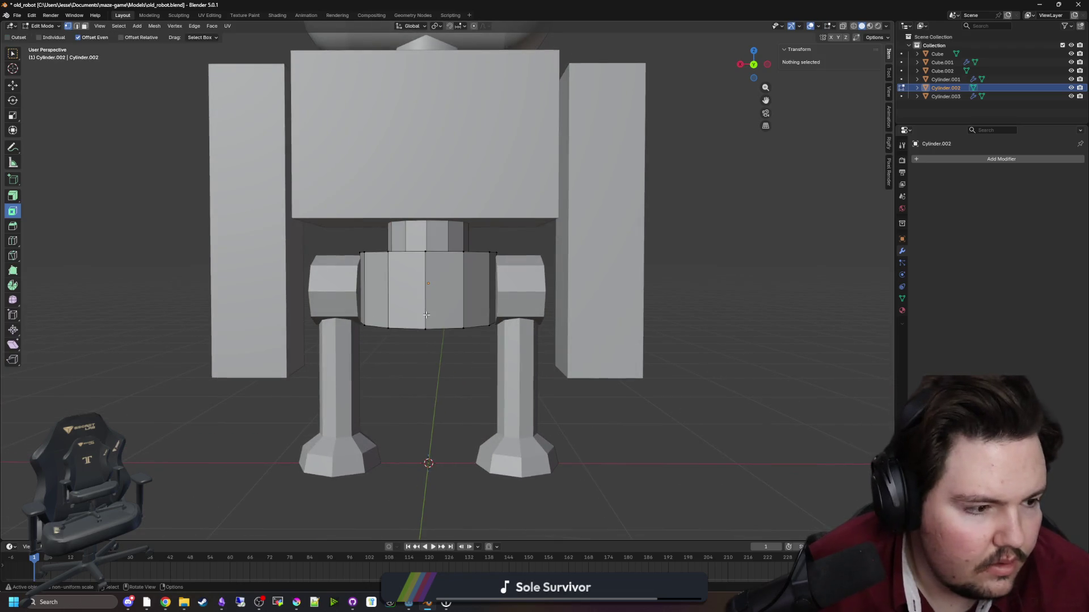
{"action": "left_click", "coordinate": [425, 317], "text": "alt"}
{"action": "left_click", "coordinate": [393, 326], "text": "alt"}
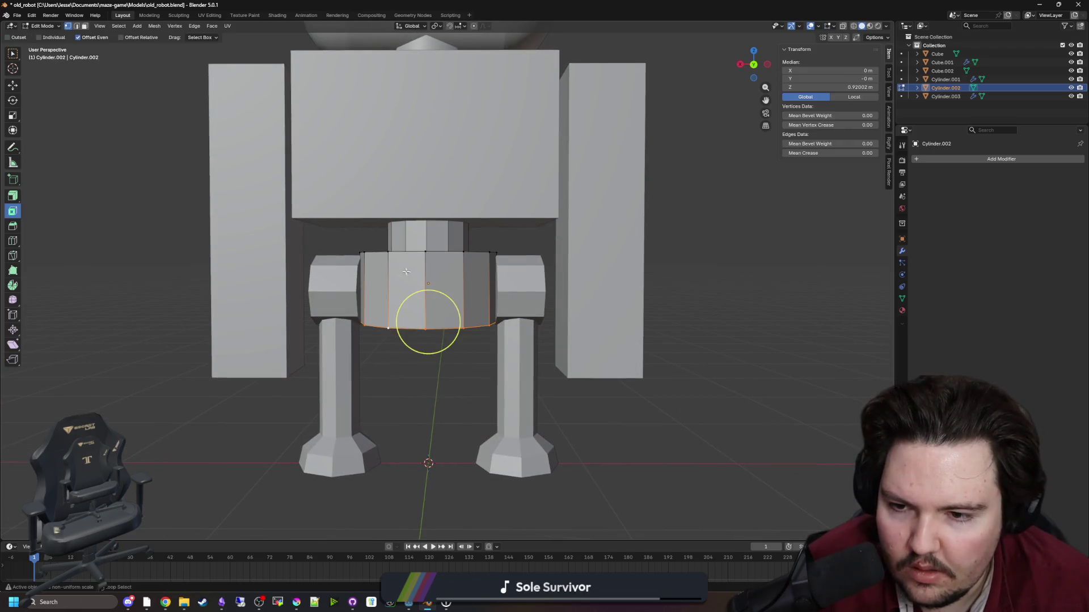
{"action": "key", "text": "Tab"}
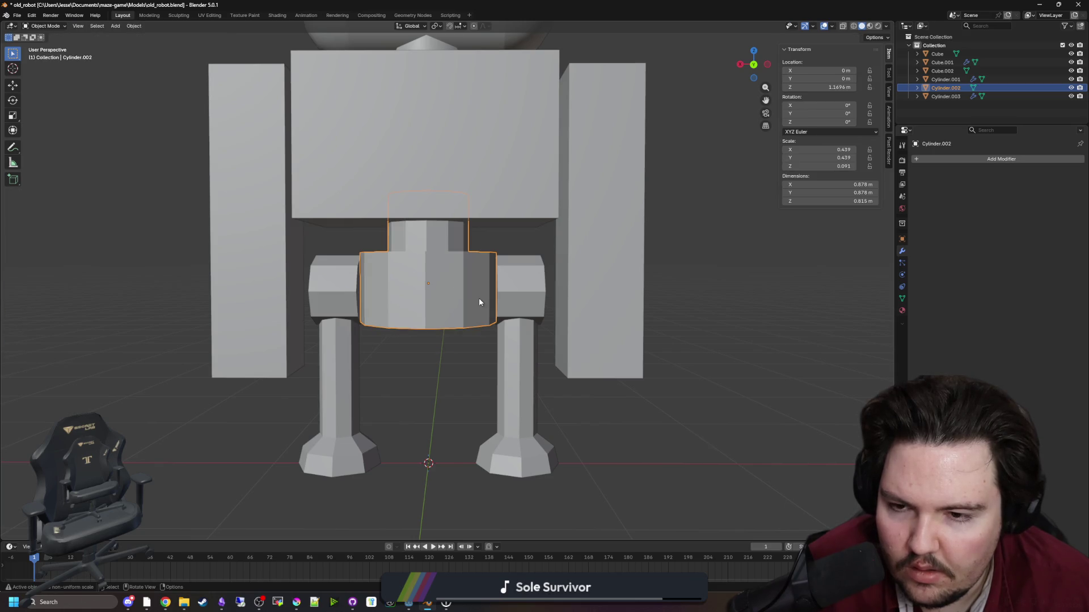
{"action": "key", "text": "g"}
{"action": "key", "text": "z"}
{"action": "left_click", "coordinate": [364, 304]}
Raise the hip block along Z, level with the top of the waist cylinder.
{"action": "left_click", "coordinate": [359, 298]}
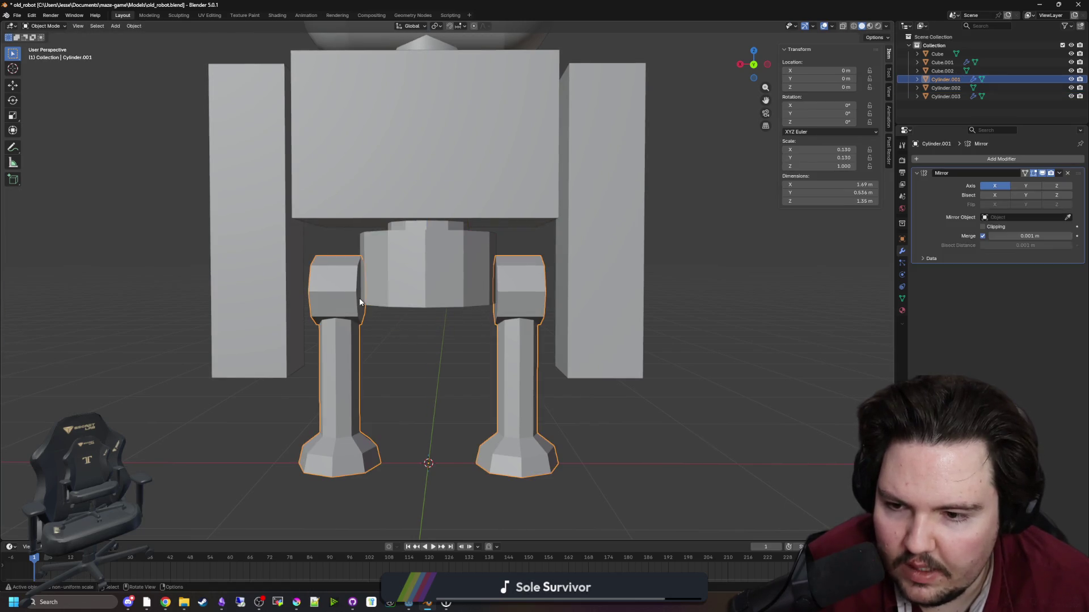
{"action": "key", "text": "Tab"}
{"action": "left_click", "coordinate": [343, 289]}
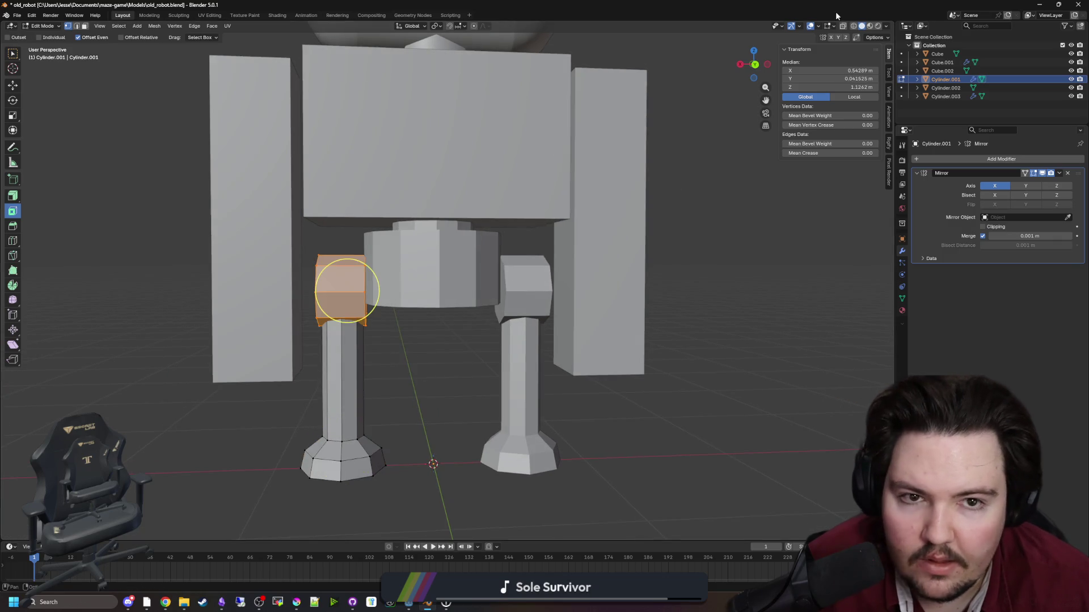
{"action": "left_click", "coordinate": [844, 24]}
{"action": "left_click_drag", "start_coordinate": [430, 369], "coordinate": [307, 244]}
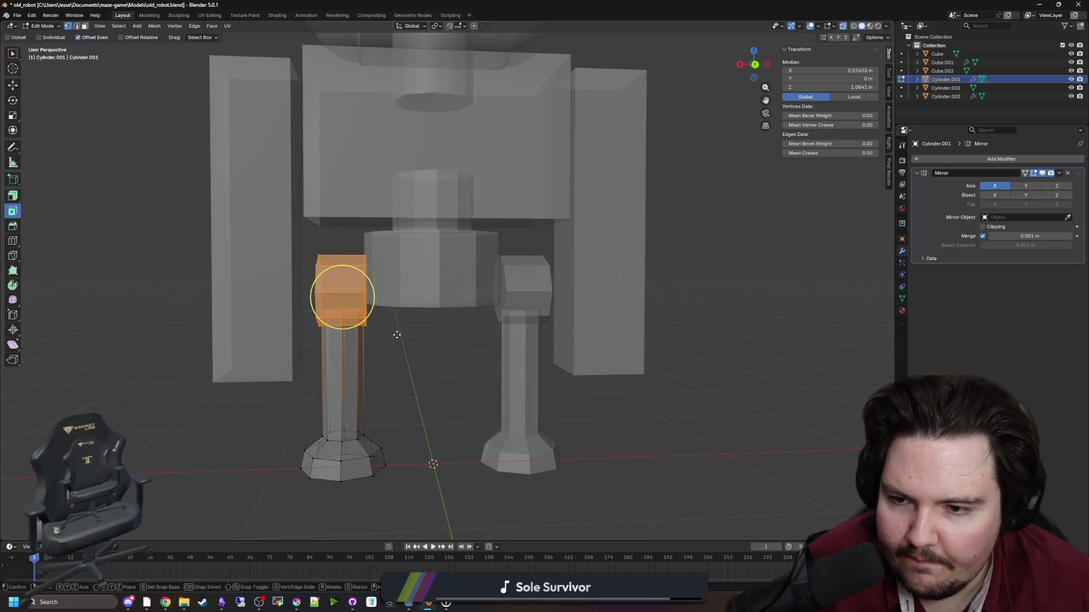
{"action": "key", "text": "g"}
{"action": "key", "text": "z"}
{"action": "left_click", "coordinate": [396, 315]}
{"action": "left_click", "coordinate": [415, 377]}
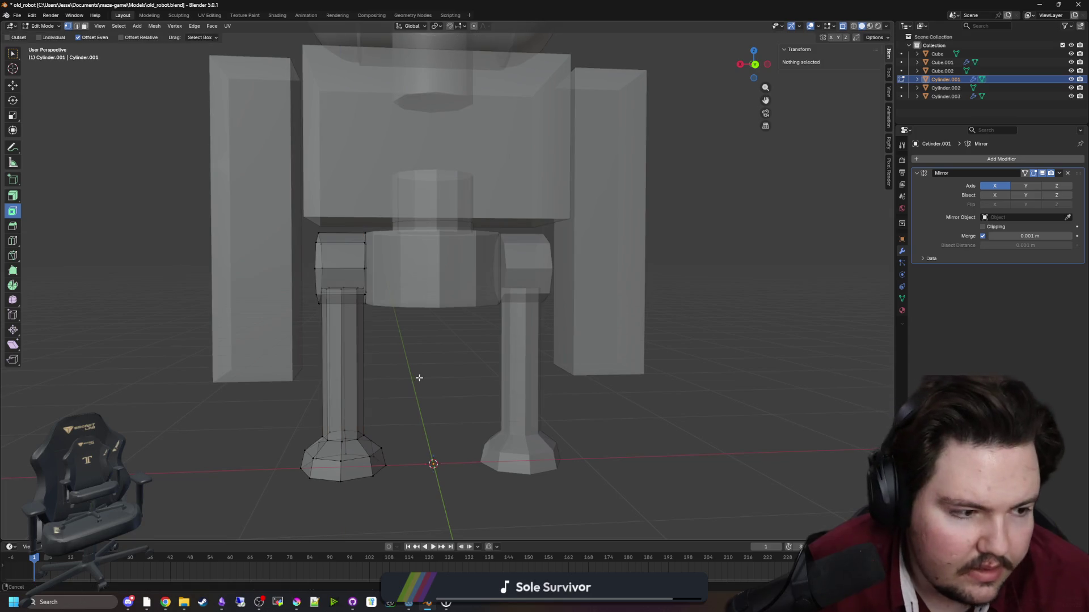
{"action": "mouse_move", "coordinate": [437, 318]}
{"action": "left_mouse_down"}
{"action": "mouse_move", "coordinate": [425, 315]}
{"action": "mouse_move", "coordinate": [465, 321]}
{"action": "mouse_move", "coordinate": [438, 318]}
{"action": "mouse_move", "coordinate": [447, 316]}
{"action": "left_mouse_up"}
{"action": "scroll", "coordinate": [444, 321], "scroll_direction": "down", "scroll_amount": 3}
Widen the upper leg about 1.19 times horizontally, keeping its height unchanged.
{"action": "key", "text": "Tab"}
{"action": "left_click", "coordinate": [438, 315]}
{"action": "left_click", "coordinate": [357, 338]}
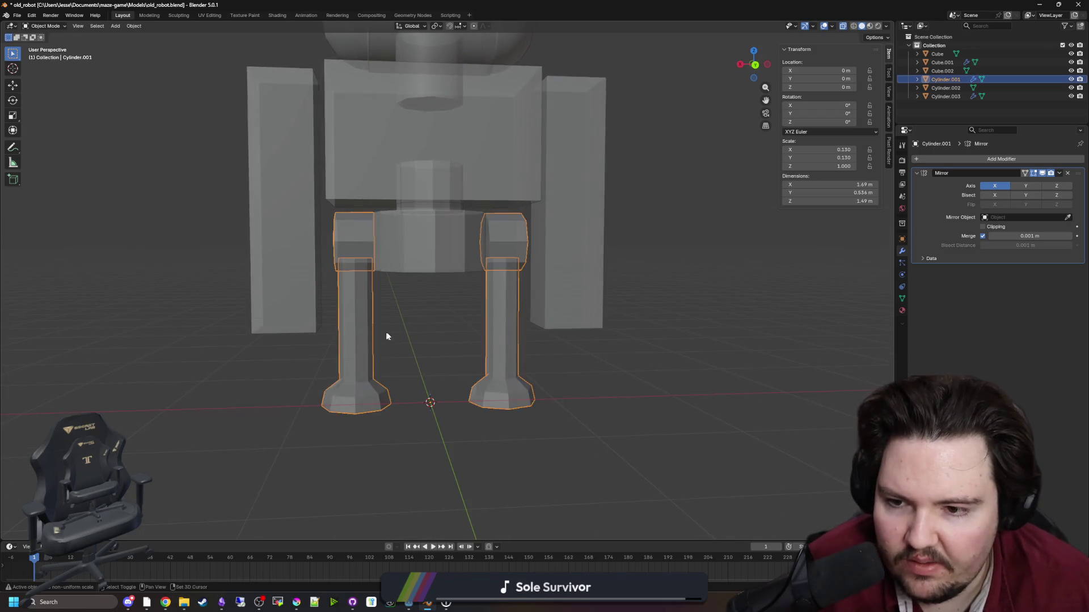
{"action": "left_click_drag", "start_coordinate": [386, 337], "coordinate": [425, 321]}
{"action": "key", "text": "Tab"}
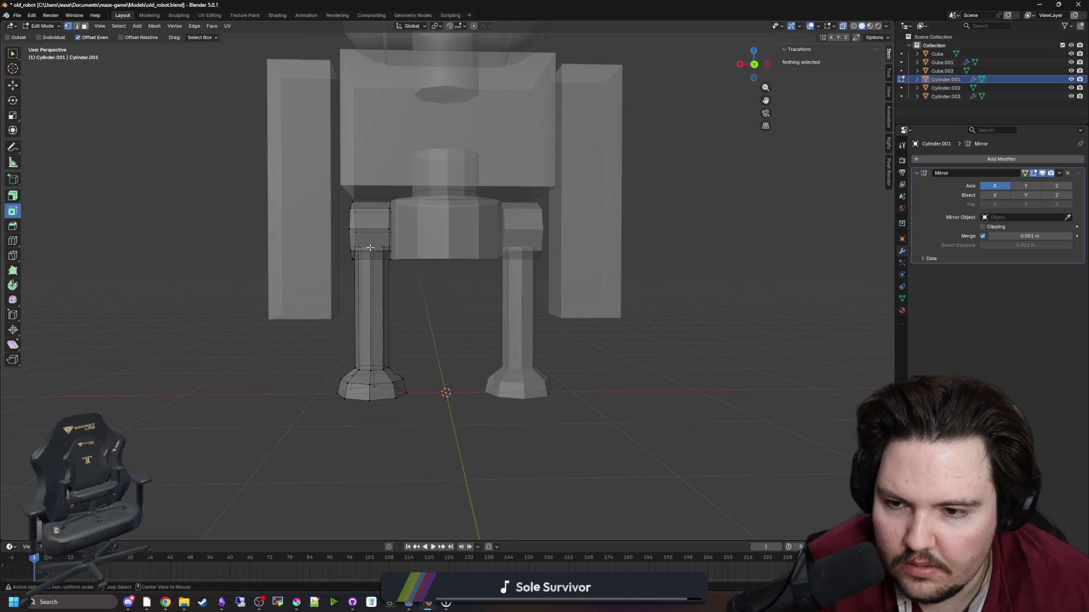
{"action": "key", "text": "c"}
{"action": "mouse_move", "coordinate": [370, 248]}
{"action": "left_mouse_down"}
{"action": "mouse_move", "coordinate": [370, 367]}
{"action": "mouse_move", "coordinate": [385, 369]}
{"action": "left_mouse_up"}
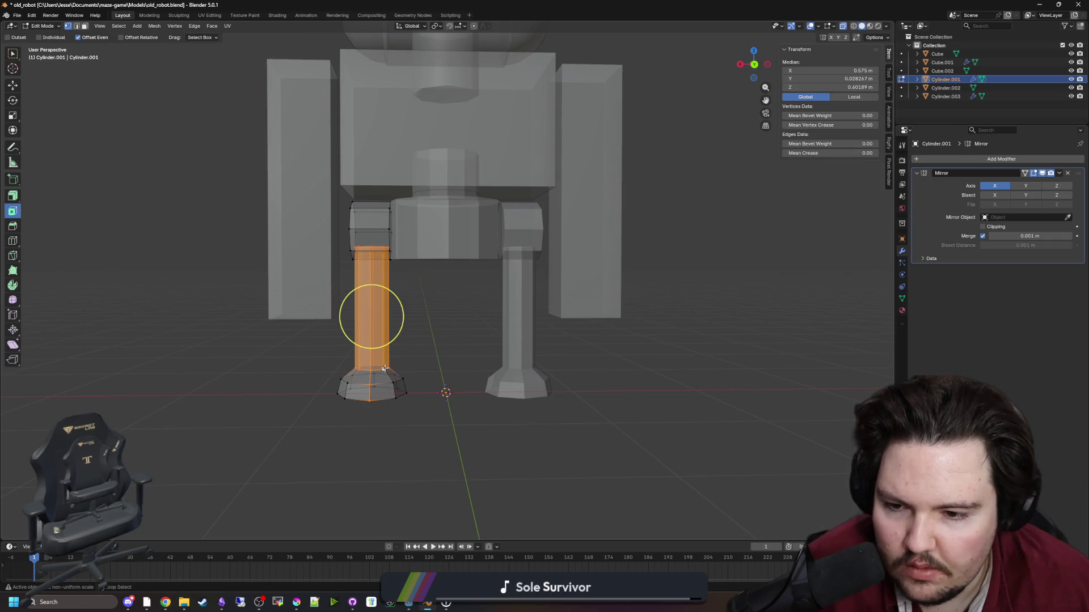
{"action": "key", "text": "Escape"}
{"action": "key", "text": "s"}
{"action": "key", "text": "shift+z"}
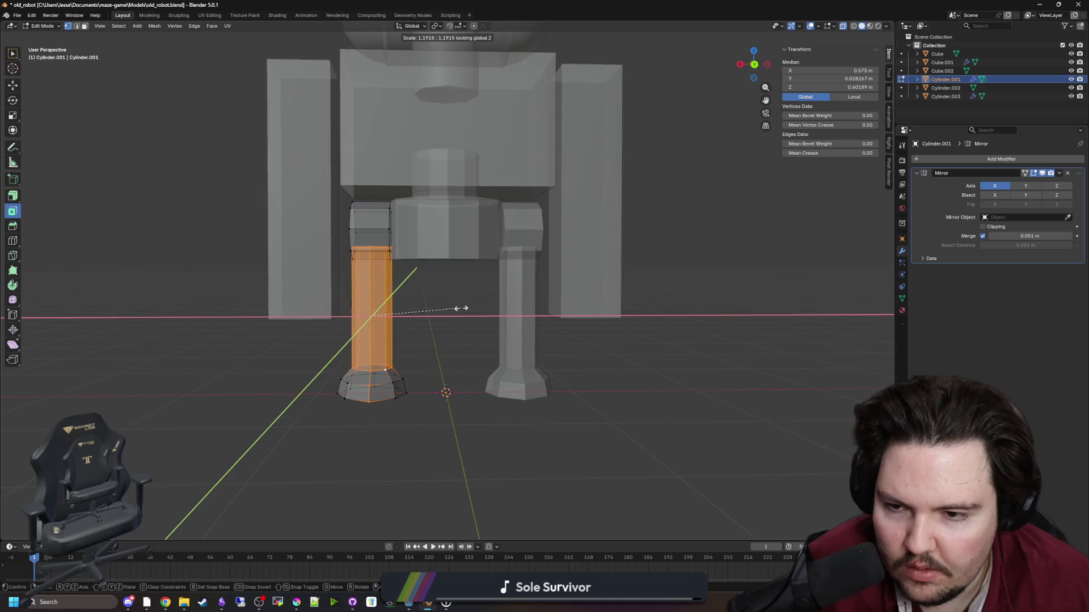
{"action": "left_click", "coordinate": [462, 307]}
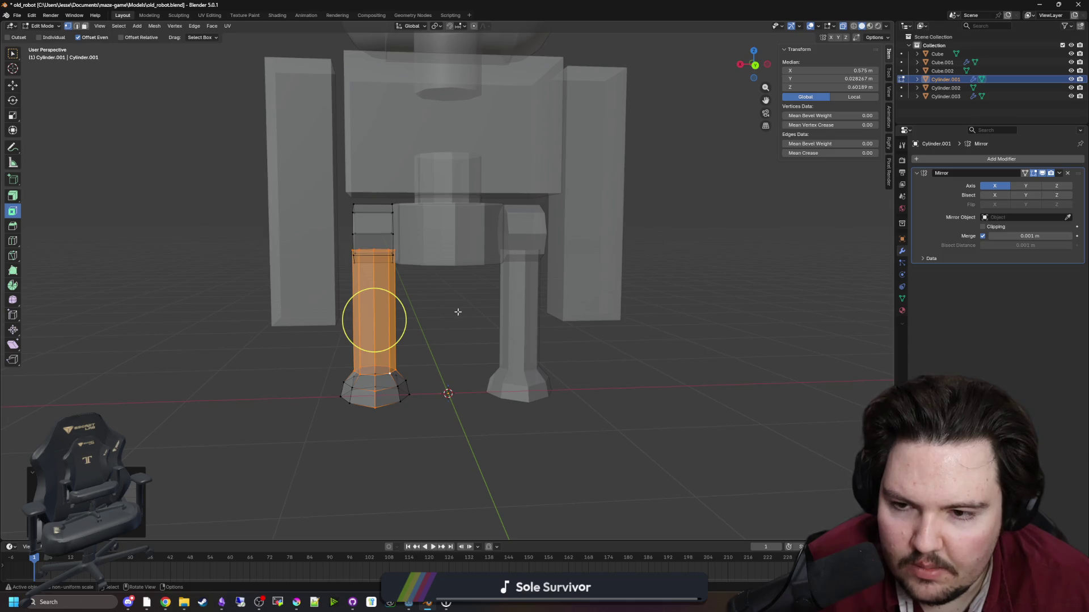
{"action": "scroll", "coordinate": [457, 312], "scroll_direction": "up", "scroll_amount": 1}
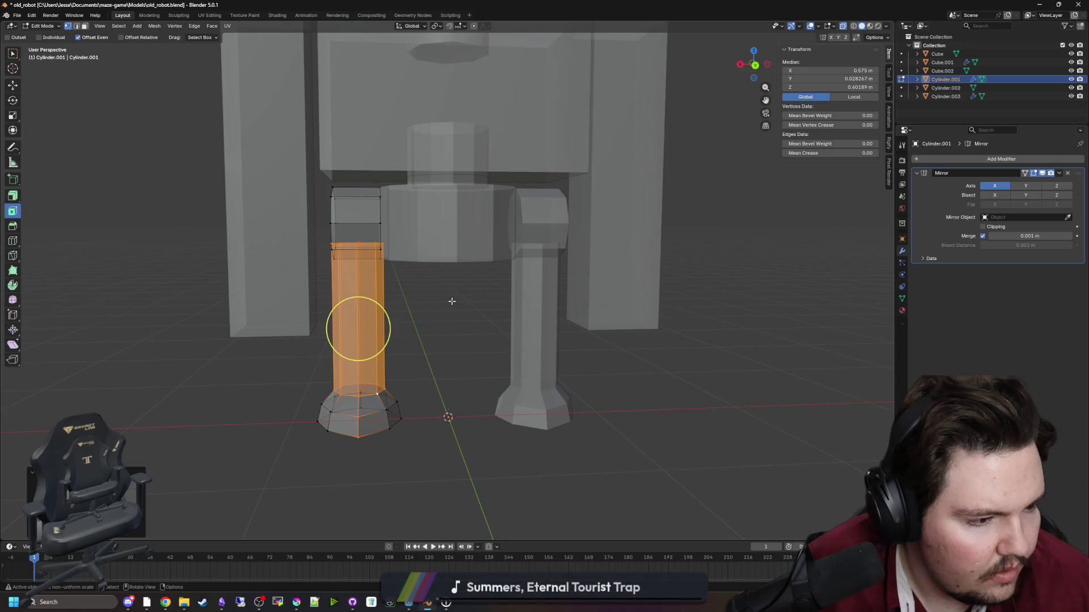
{"action": "key", "text": "Tab"}
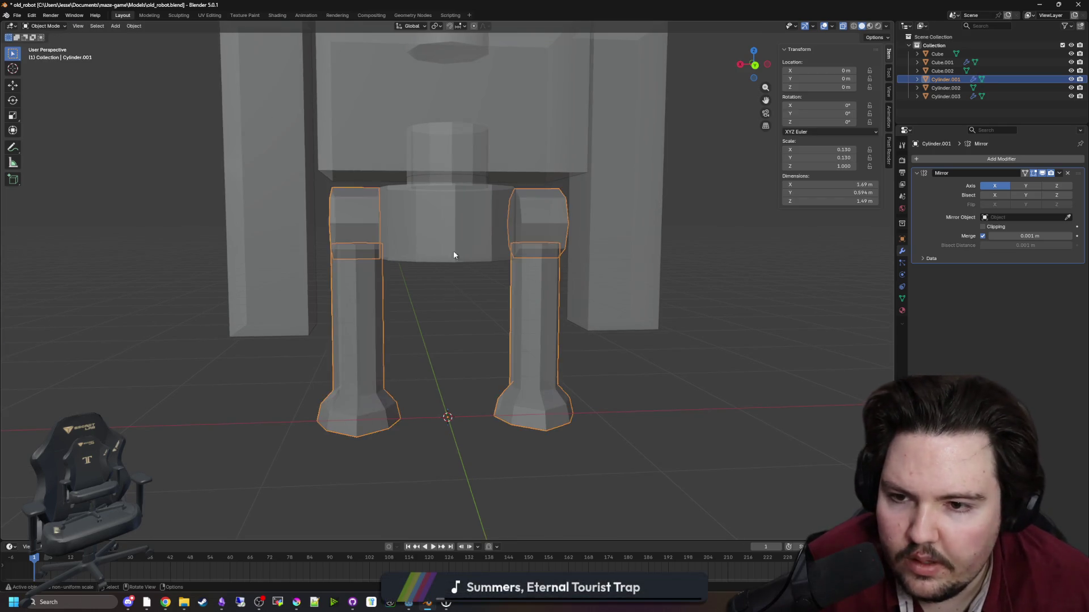
Widen the waist cylinder's sides horizontally while keeping its height unchanged.
{"action": "left_click", "coordinate": [452, 253]}
{"action": "key", "text": "Tab"}
{"action": "left_click", "coordinate": [391, 202], "text": "alt"}
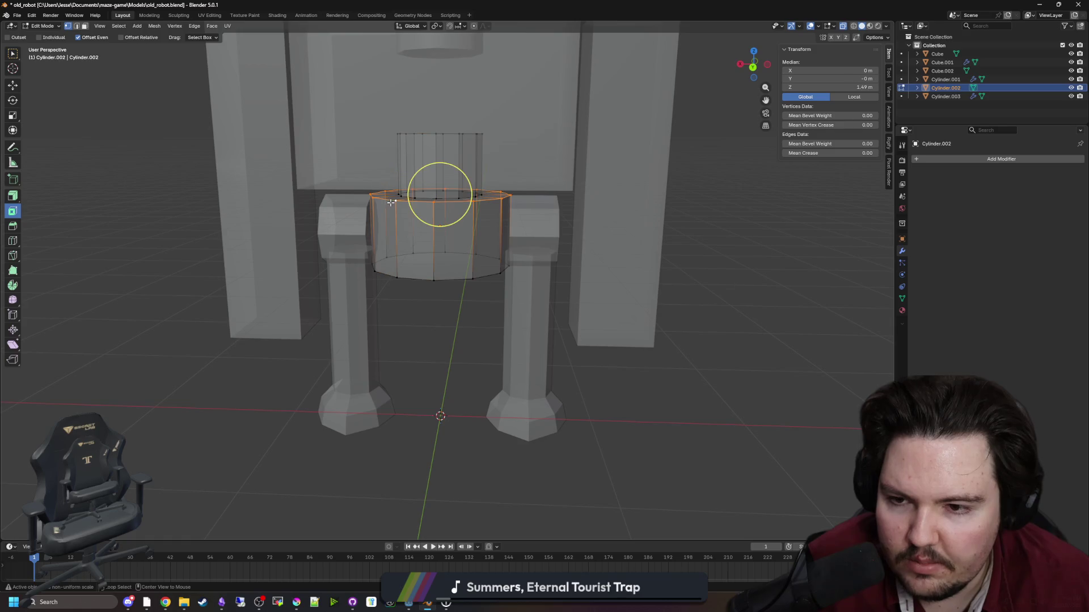
{"action": "left_click", "coordinate": [400, 276], "text": "alt+shift"}
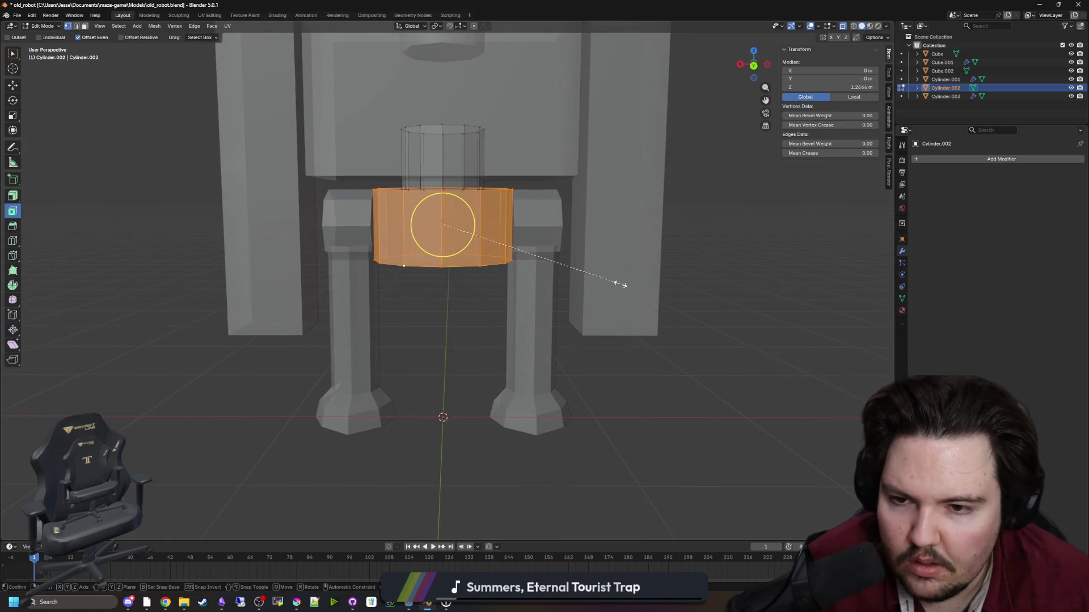
{"action": "key", "text": "s"}
{"action": "key", "text": "shift+z"}
{"action": "left_click", "coordinate": [600, 282]}
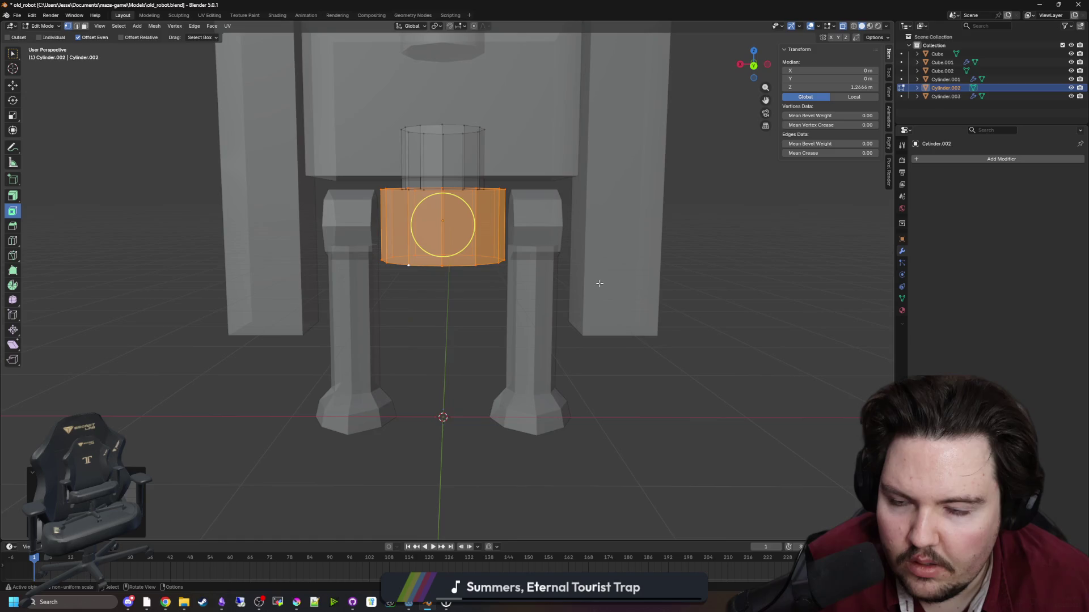
{"action": "key", "text": "Tab"}
Pull a strip of the hip block's faces inward along X.
{"action": "left_click", "coordinate": [379, 301]}
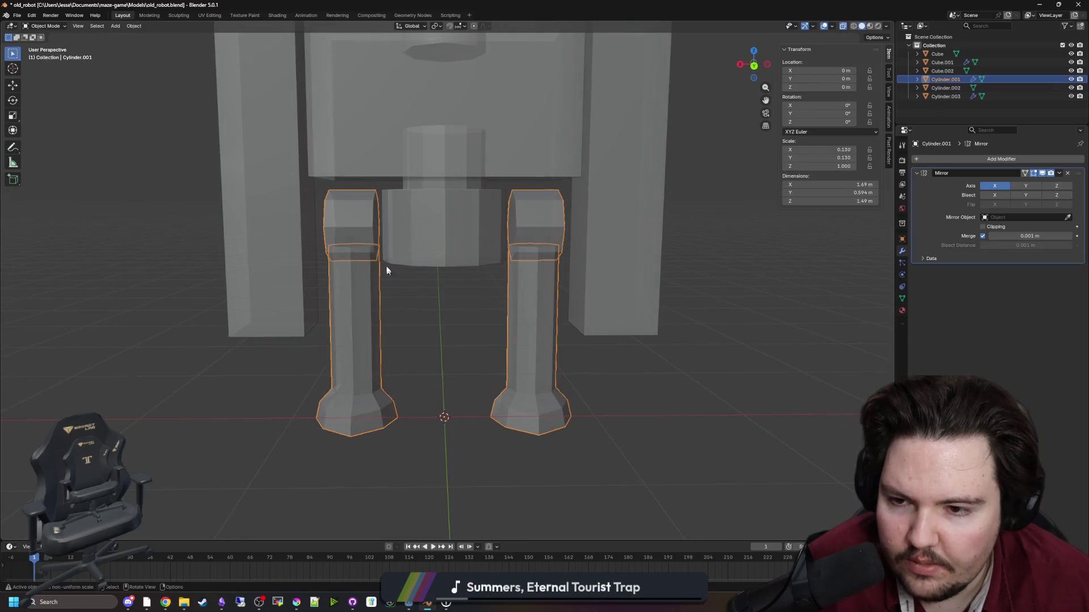
{"action": "key", "text": "Tab"}
{"action": "key", "text": "c"}
{"action": "left_click", "coordinate": [374, 228]}
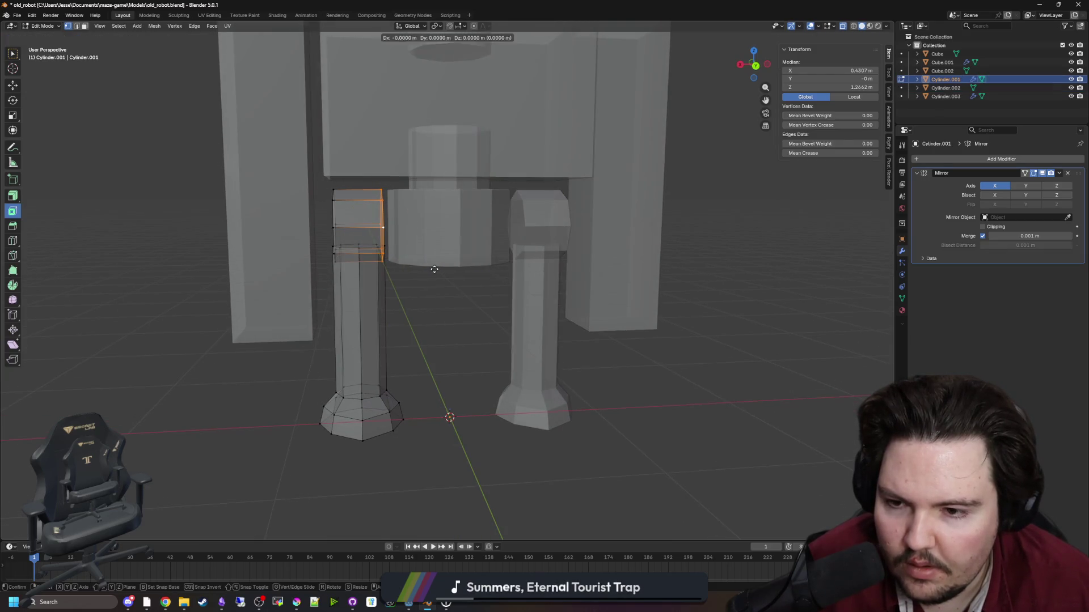
{"action": "key", "text": "g"}
{"action": "key", "text": "x"}
{"action": "left_click", "coordinate": [443, 268]}
{"action": "scroll", "coordinate": [433, 282], "scroll_direction": "up", "scroll_amount": 3}
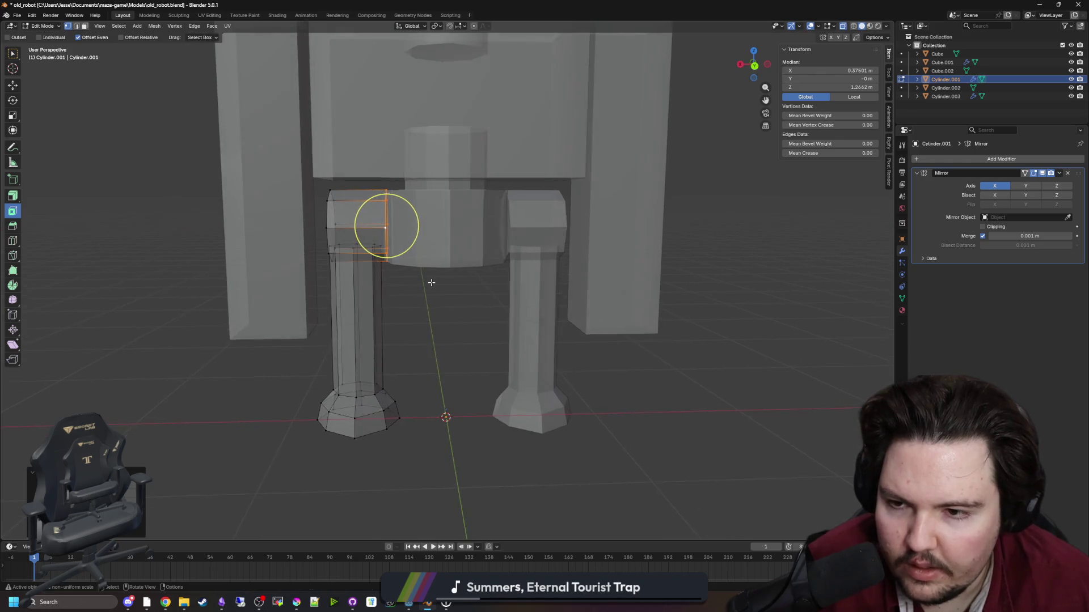
Select the whole left leg and shift it about 0.027 m inward along X.
{"action": "key", "text": "b"}
{"action": "left_click_drag", "start_coordinate": [286, 317], "coordinate": [267, 219]}
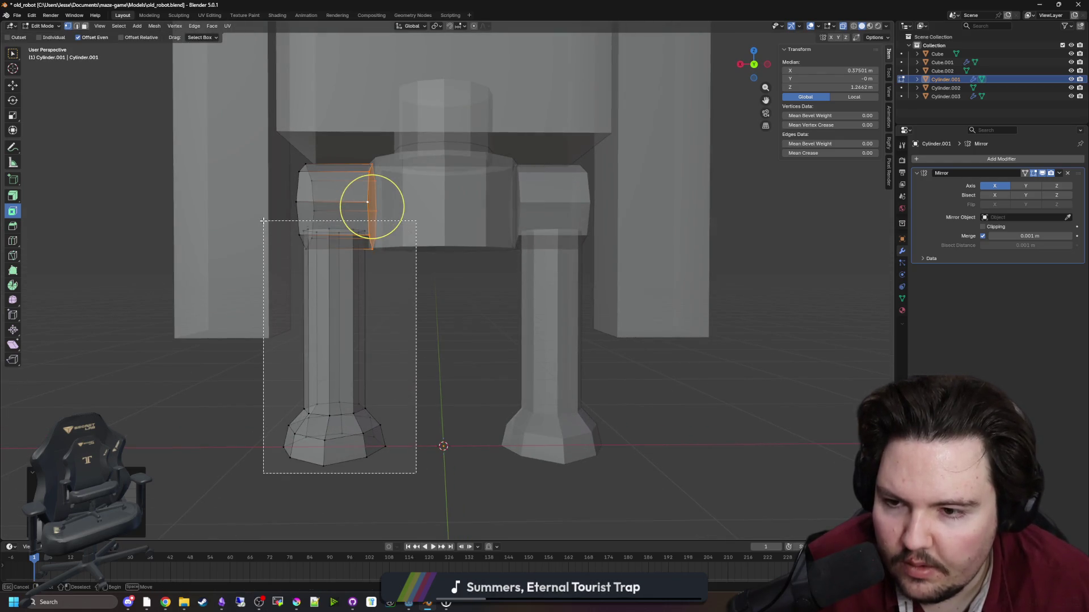
{"action": "key", "text": "c"}
{"action": "key", "text": "alt+a"}
{"action": "left_click", "coordinate": [348, 235]}
{"action": "left_click", "coordinate": [348, 230]}
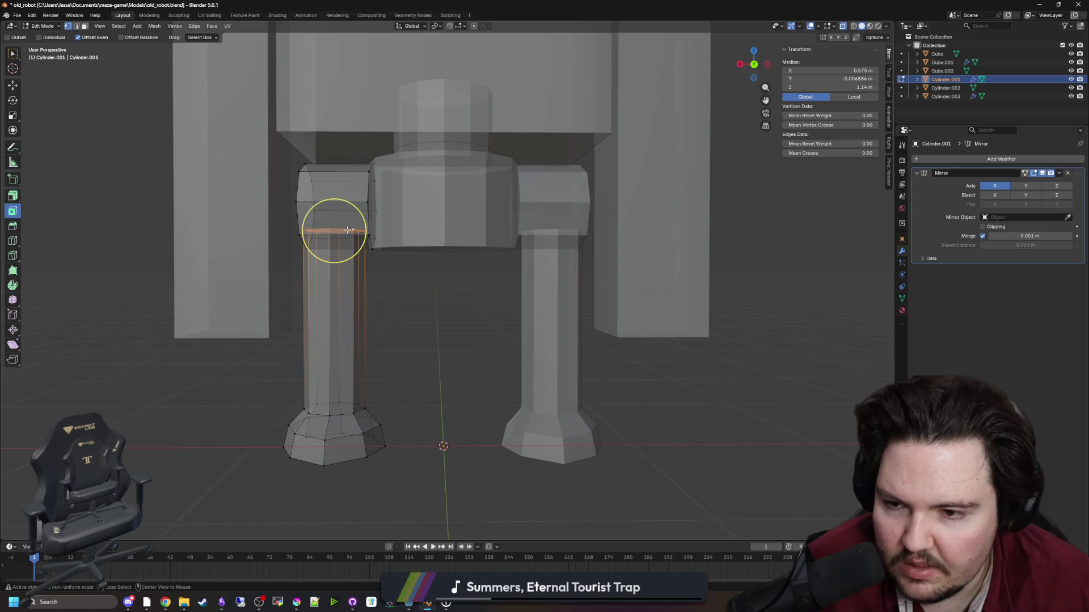
{"action": "left_click_drag", "start_coordinate": [334, 231], "coordinate": [340, 376]}
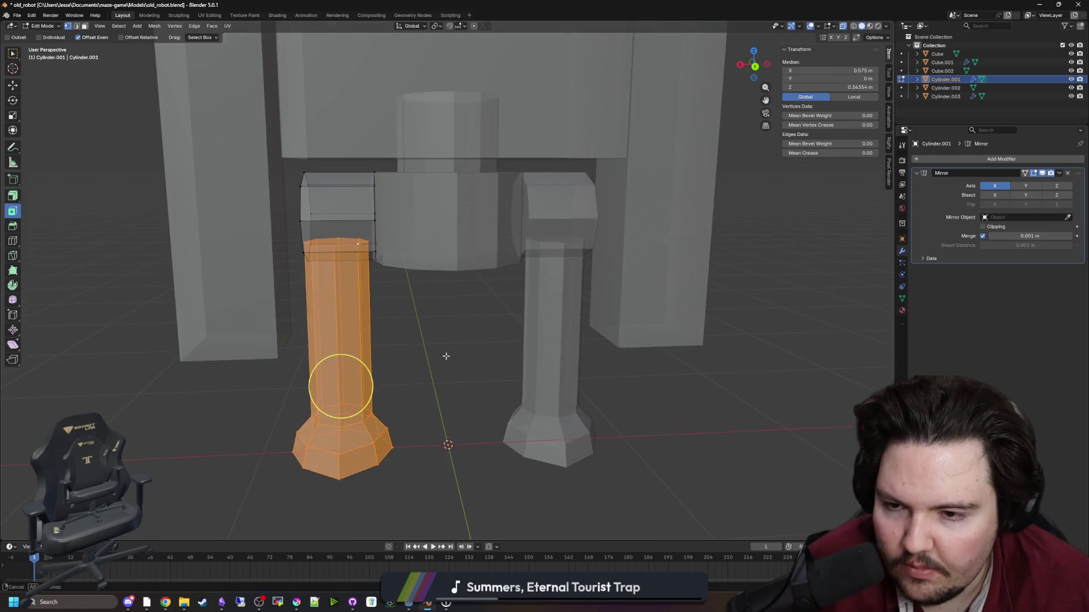
{"action": "scroll", "coordinate": [346, 384], "scroll_direction": "up", "scroll_amount": 2}
{"action": "key", "text": "g"}
{"action": "key", "text": "x"}
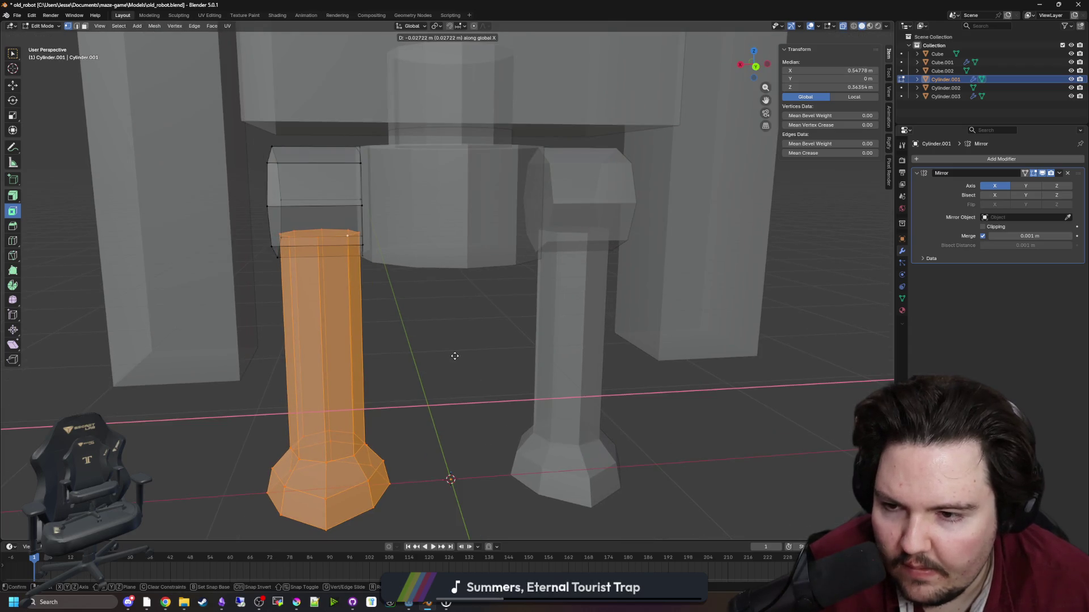
{"action": "left_click", "coordinate": [459, 356]}
Check the repositioned legs from the front and at an angle in Object Mode.
{"action": "key", "text": "KP_1"}
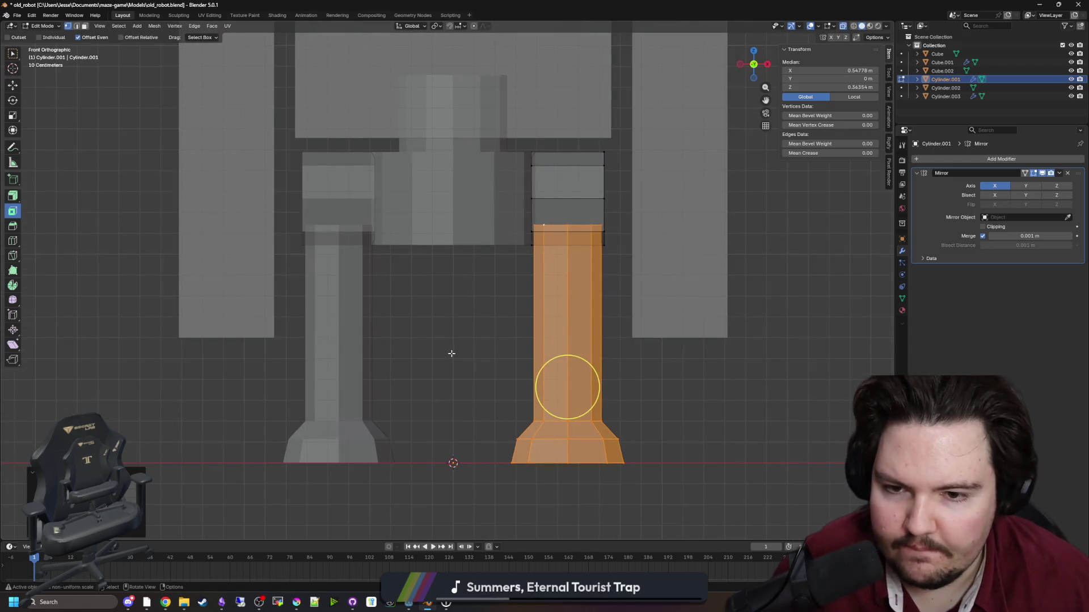
{"action": "scroll", "coordinate": [525, 320], "scroll_direction": "down", "scroll_amount": 2}
{"action": "mouse_move", "coordinate": [474, 311]}
{"action": "left_mouse_down"}
{"action": "mouse_move", "coordinate": [552, 297]}
{"action": "mouse_move", "coordinate": [609, 303]}
{"action": "left_mouse_up"}
{"action": "key", "text": "Tab"}
{"action": "left_click", "coordinate": [649, 368]}
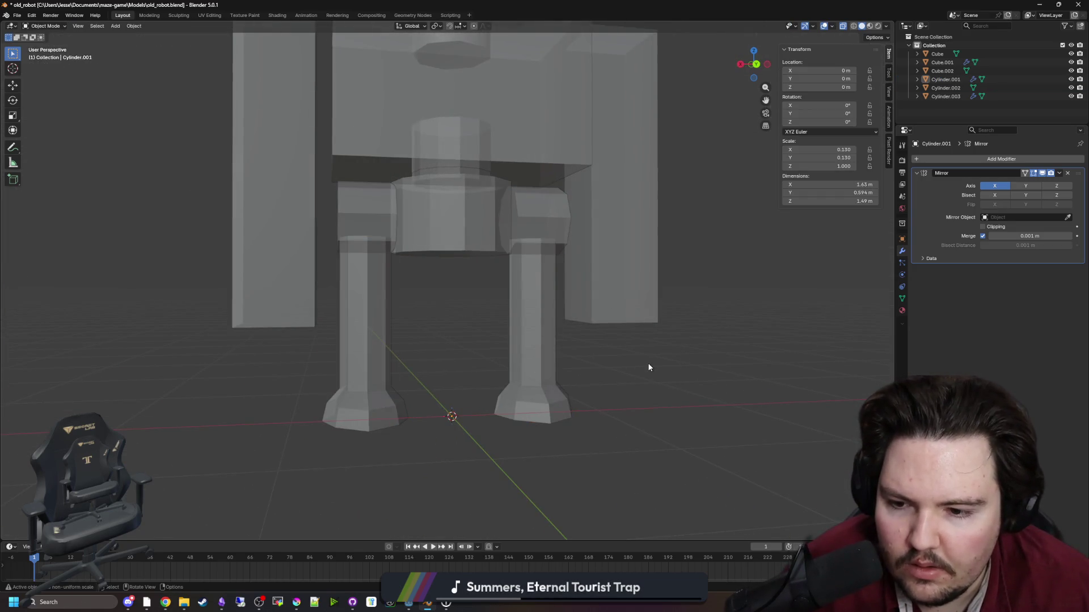
Apply Shade Auto Smooth to the legs and begin raising the smoothing angle.
{"action": "left_click", "coordinate": [528, 360]}
{"action": "right_click", "coordinate": [529, 361]}
{"action": "left_click", "coordinate": [528, 361]}
{"action": "mouse_move", "coordinate": [528, 361]}
{"action": "left_mouse_down"}
{"action": "mouse_move", "coordinate": [486, 369]}
{"action": "mouse_move", "coordinate": [499, 363]}
{"action": "left_mouse_up"}
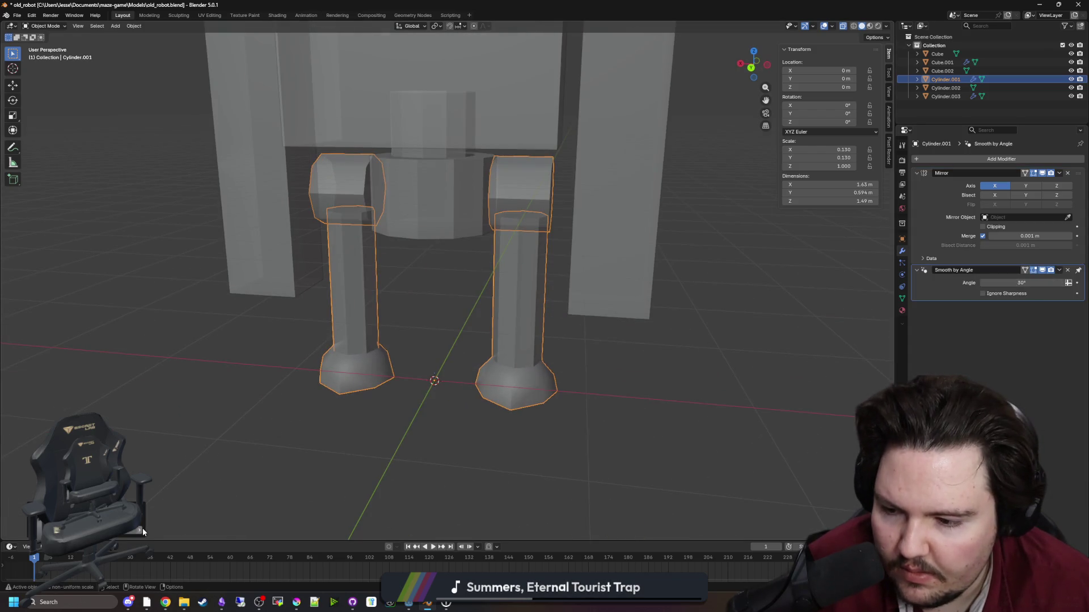
{"action": "key", "text": "s"}
{"action": "left_click_drag", "start_coordinate": [141, 530], "coordinate": [142, 530]}
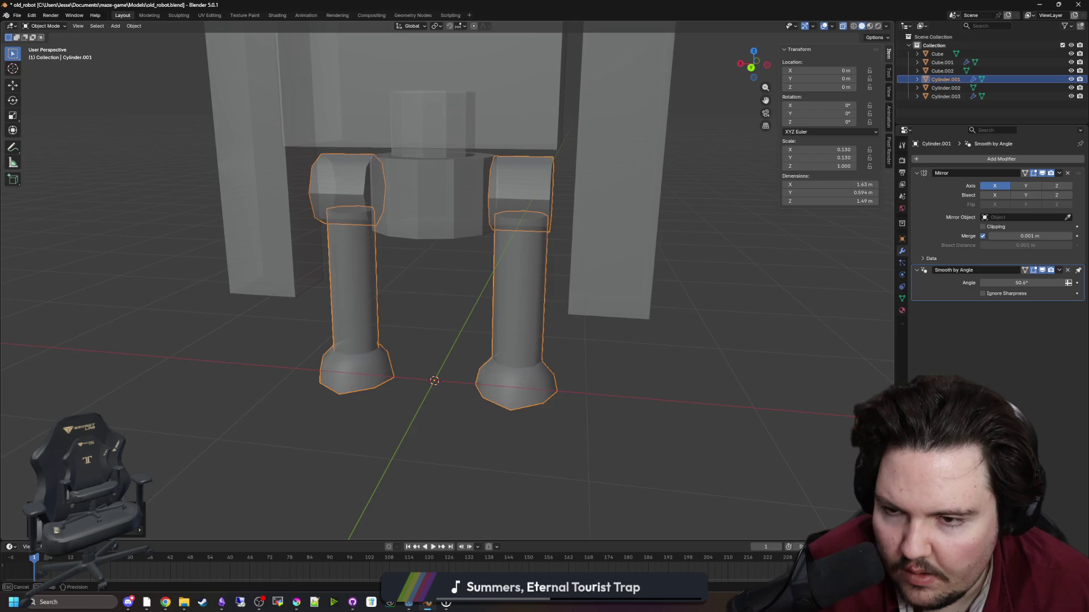
{"action": "left_click_drag", "start_coordinate": [1021, 283], "coordinate": [1005, 283]}
{"action": "left_click_drag", "start_coordinate": [419, 471], "coordinate": [423, 445]}
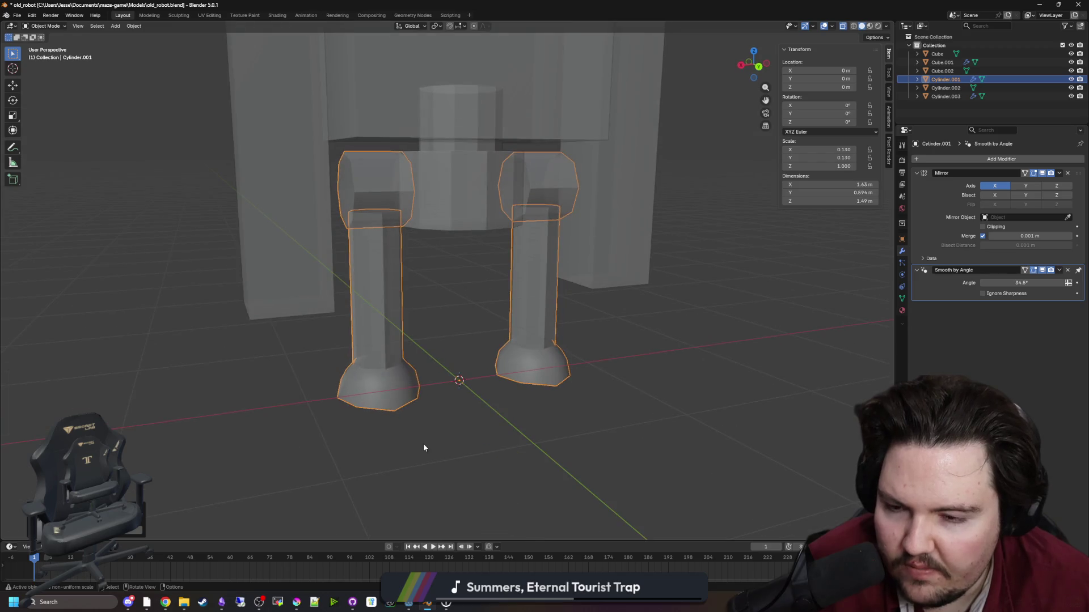
{"action": "left_click", "coordinate": [706, 197]}
Toggle the modifier's sharp-edge option and set the legs' smoothing angle to 58.1°.
{"action": "mouse_move", "coordinate": [840, 19]}
{"action": "left_mouse_down"}
{"action": "mouse_move", "coordinate": [709, 227]}
{"action": "mouse_move", "coordinate": [651, 247]}
{"action": "mouse_move", "coordinate": [465, 244]}
{"action": "mouse_move", "coordinate": [447, 271]}
{"action": "left_mouse_up"}
{"action": "left_click", "coordinate": [435, 291]}
{"action": "key", "text": "Tab"}
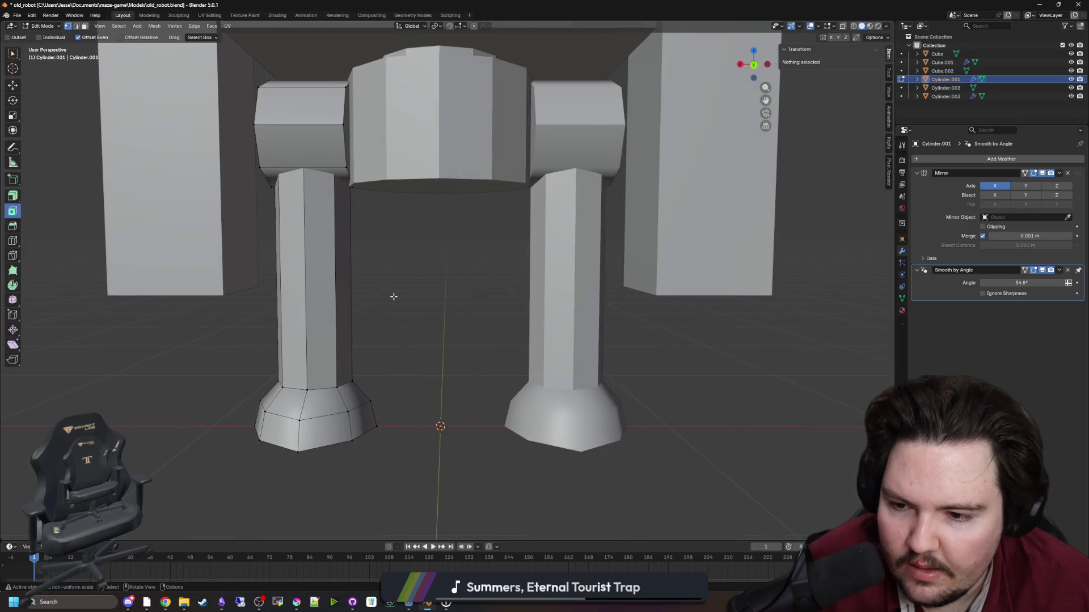
{"action": "key", "text": "Tab"}
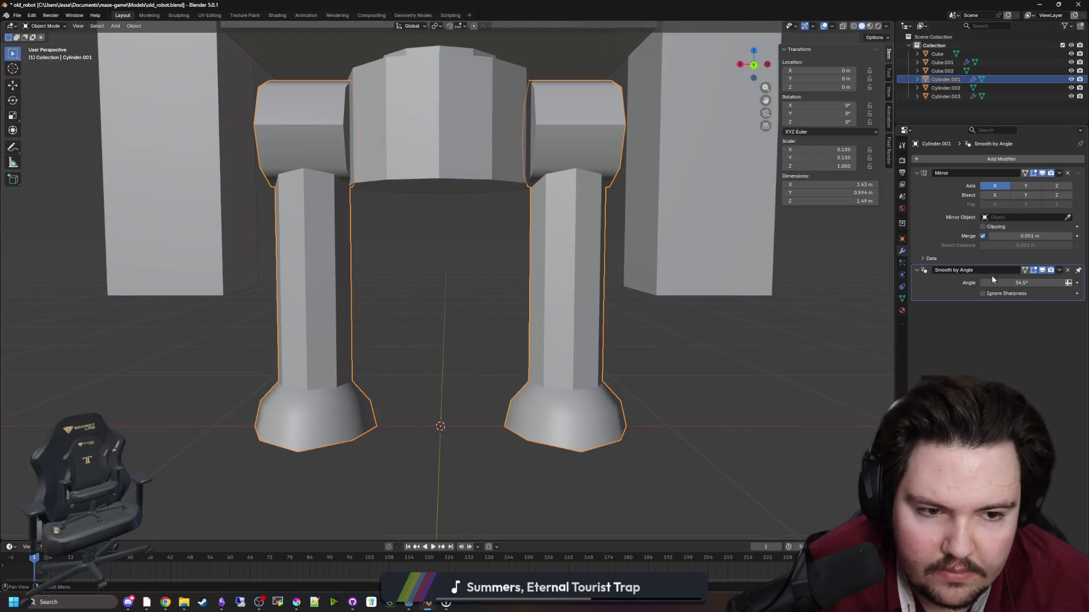
{"action": "left_click", "coordinate": [982, 293]}
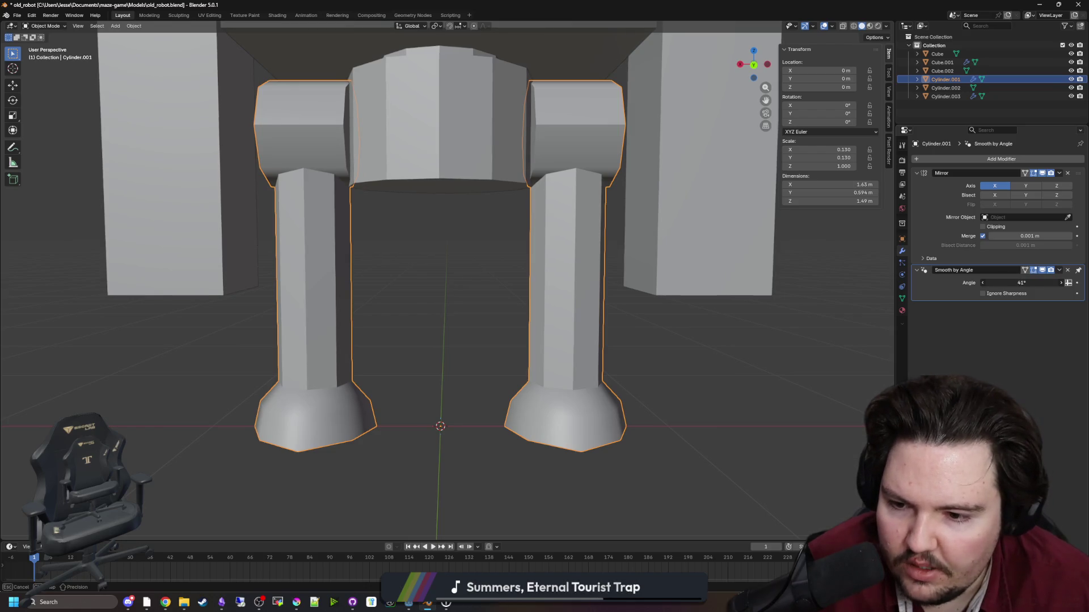
{"action": "left_click_drag", "start_coordinate": [1020, 282], "coordinate": [1024, 282]}
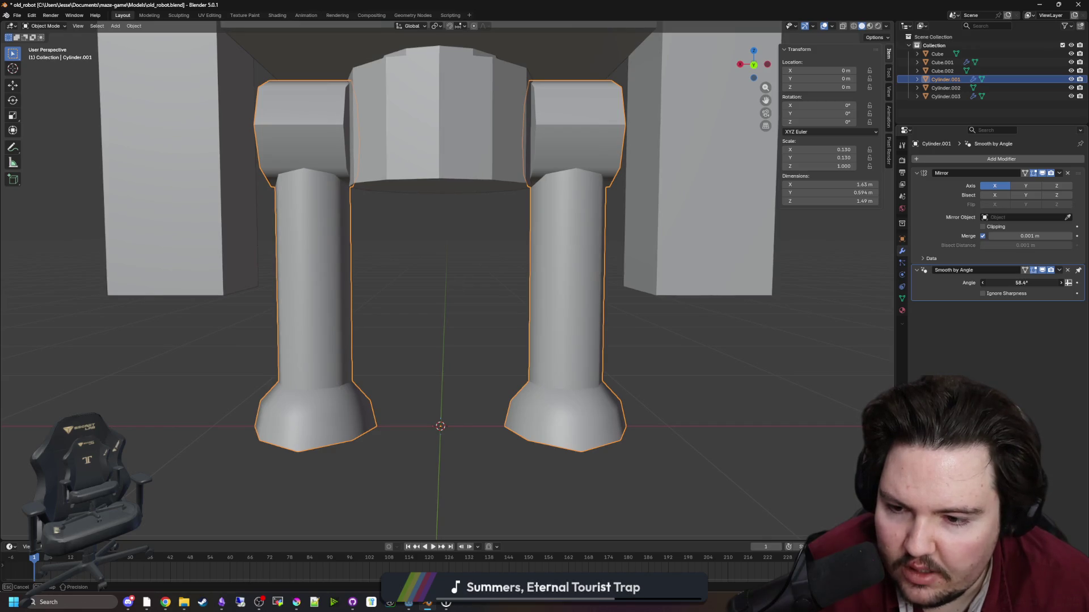
{"action": "left_click_drag", "start_coordinate": [1023, 282], "coordinate": [1026, 283]}
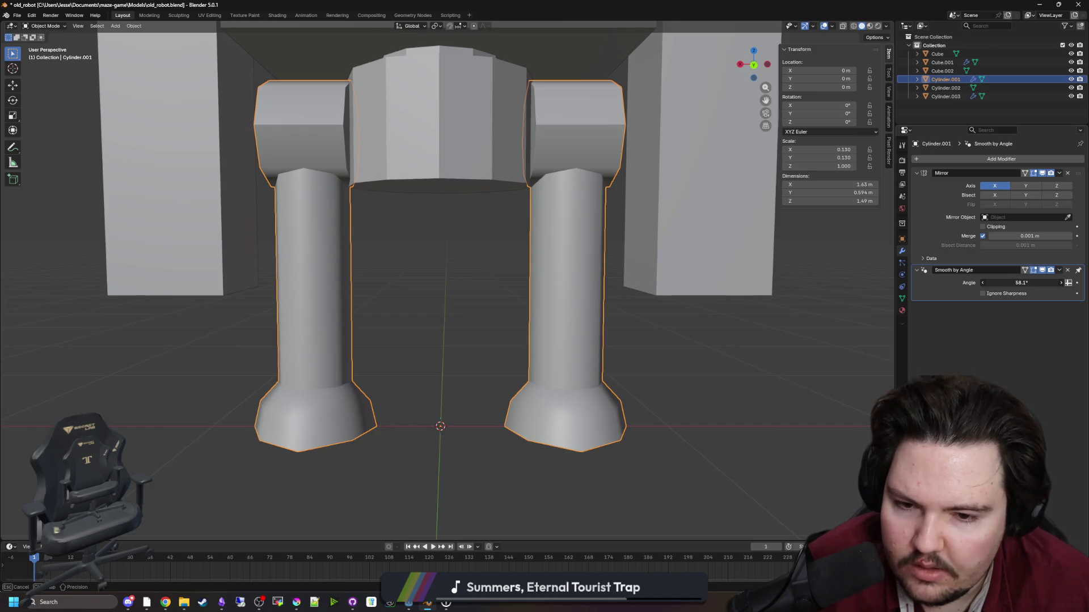
{"action": "mouse_move", "coordinate": [328, 272]}
{"action": "left_mouse_down"}
{"action": "mouse_move", "coordinate": [461, 238]}
{"action": "mouse_move", "coordinate": [623, 228]}
{"action": "left_mouse_up"}
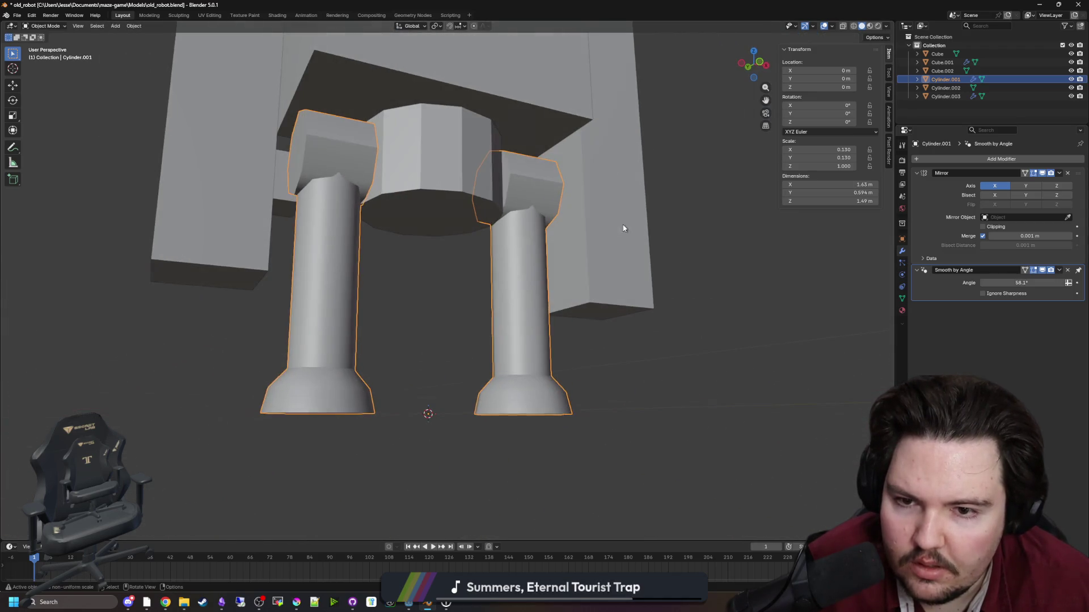
Give the pelvis cylinder Shade Auto Smooth and review the whole robot.
{"action": "left_click", "coordinate": [564, 330]}
{"action": "left_click_drag", "start_coordinate": [410, 294], "coordinate": [338, 304]}
{"action": "scroll", "coordinate": [337, 305], "scroll_direction": "up", "scroll_amount": 3}
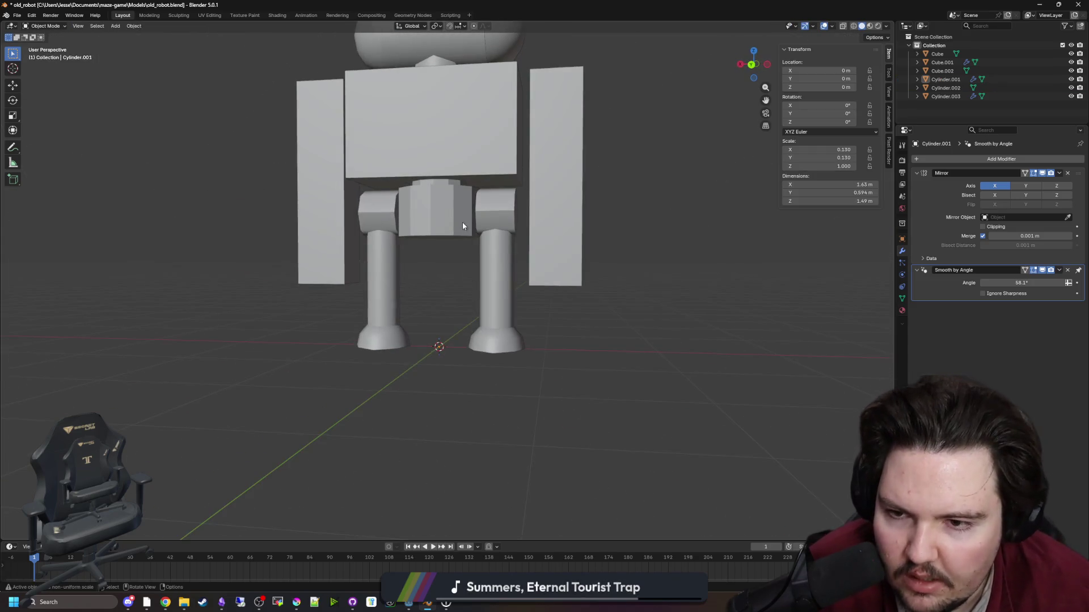
{"action": "left_click", "coordinate": [461, 226]}
{"action": "right_click", "coordinate": [461, 226]}
{"action": "left_click", "coordinate": [426, 204]}
{"action": "left_click_drag", "start_coordinate": [426, 205], "coordinate": [471, 298]}
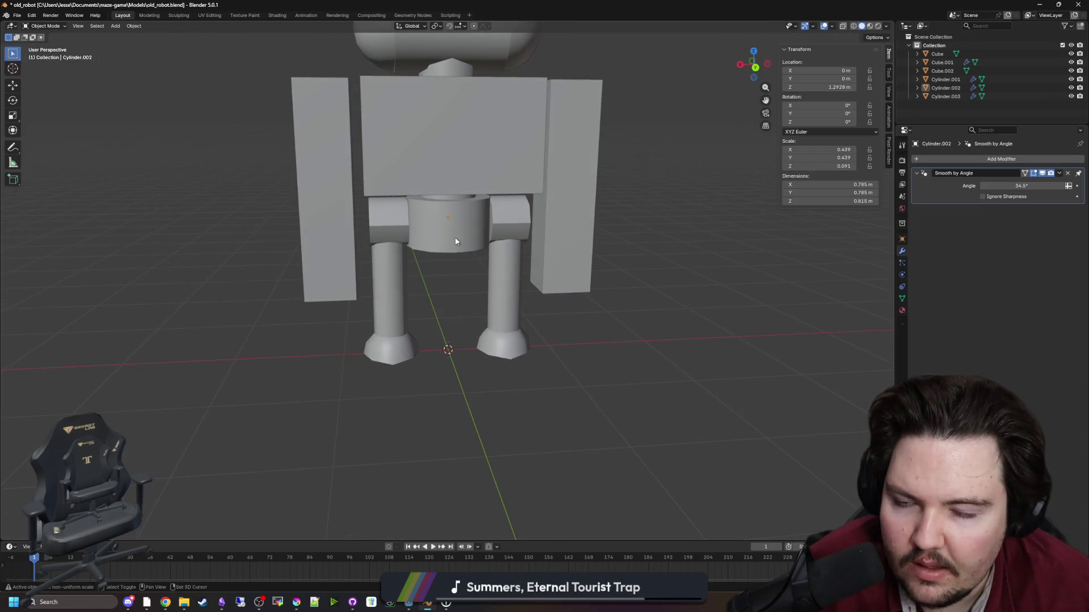
{"action": "scroll", "coordinate": [455, 241], "scroll_direction": "down", "scroll_amount": 4}
{"action": "mouse_move", "coordinate": [455, 241]}
{"action": "left_mouse_down"}
{"action": "mouse_move", "coordinate": [593, 347]}
{"action": "mouse_move", "coordinate": [567, 369]}
{"action": "mouse_move", "coordinate": [618, 353]}
{"action": "mouse_move", "coordinate": [663, 372]}
{"action": "mouse_move", "coordinate": [454, 337]}
{"action": "mouse_move", "coordinate": [425, 396]}
{"action": "mouse_move", "coordinate": [433, 359]}
{"action": "mouse_move", "coordinate": [457, 335]}
{"action": "left_mouse_up"}
{"action": "scroll", "coordinate": [454, 337], "scroll_direction": "up", "scroll_amount": 4}
{"action": "scroll", "coordinate": [457, 335], "scroll_direction": "up", "scroll_amount": 2}
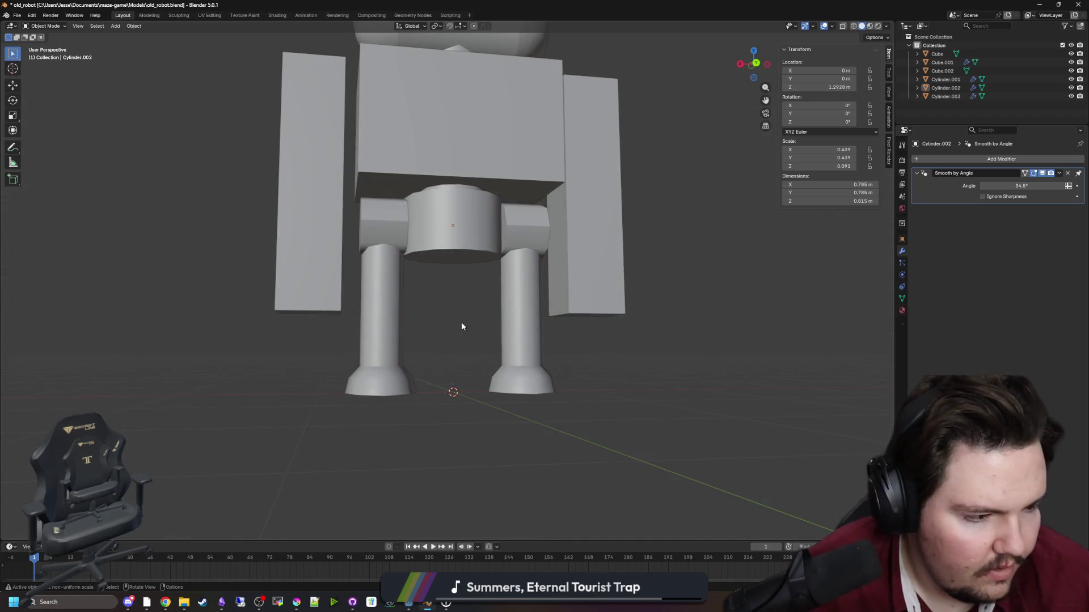
{"action": "scroll", "coordinate": [461, 327], "scroll_direction": "up", "scroll_amount": 2}
Lift the leg's ankle edge loop slightly along Z.
{"action": "left_click", "coordinate": [377, 377]}
{"action": "key", "text": "Tab"}
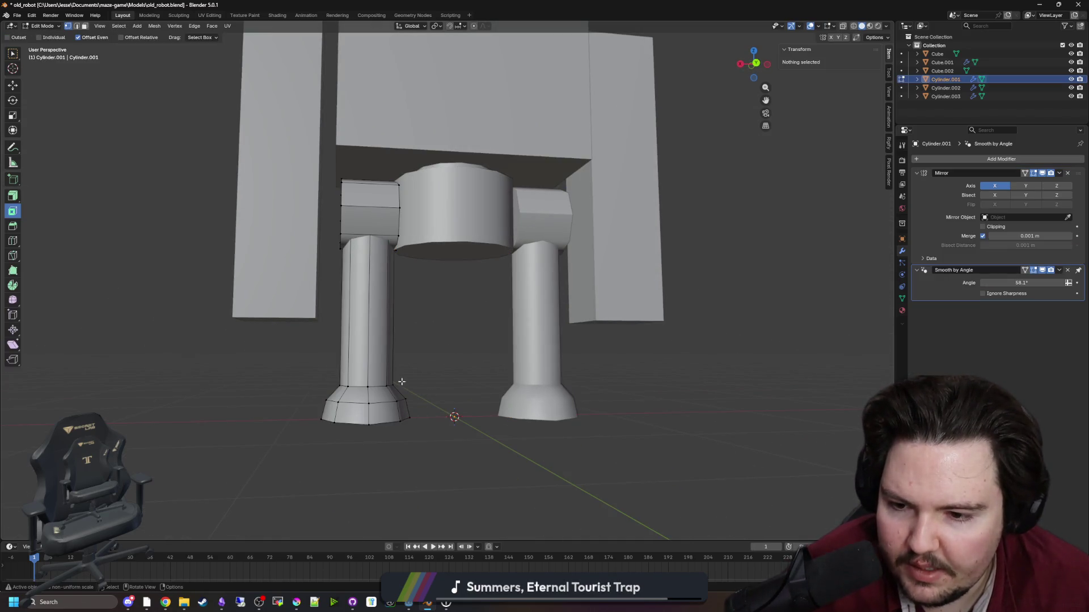
{"action": "left_click", "coordinate": [388, 386], "text": "alt"}
{"action": "key", "text": "g"}
{"action": "key", "text": "z"}
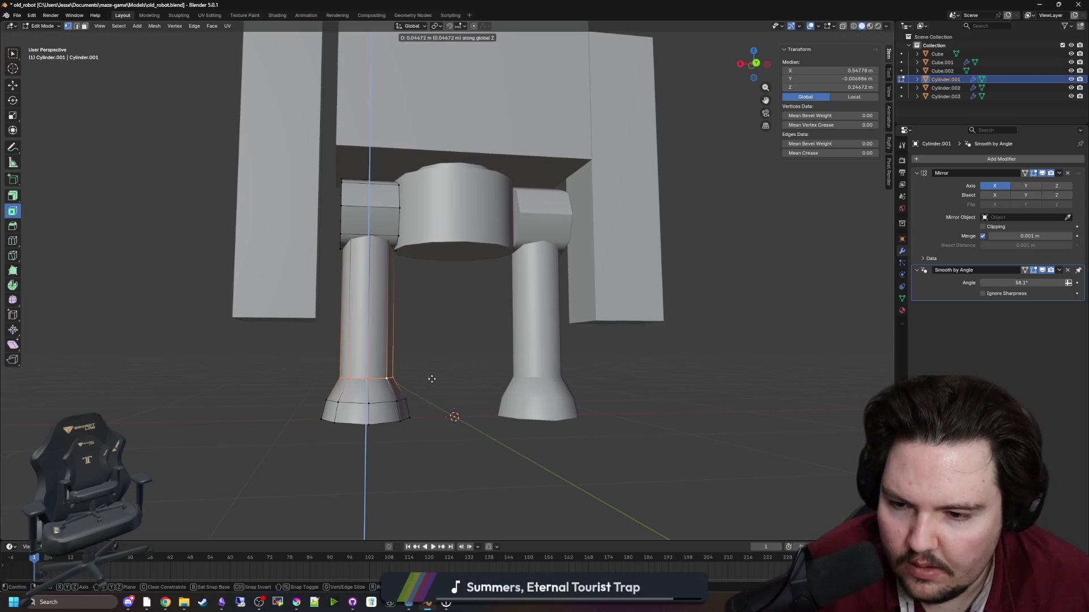
{"action": "left_click", "coordinate": [432, 379]}
Widen the bottom foot faces about 1.18 times horizontally, keeping their height.
{"action": "mouse_move", "coordinate": [285, 384]}
{"action": "left_mouse_down"}
{"action": "mouse_move", "coordinate": [437, 437]}
{"action": "mouse_move", "coordinate": [301, 386]}
{"action": "left_mouse_up"}
{"action": "left_click", "coordinate": [844, 26]}
{"action": "key", "text": "s"}
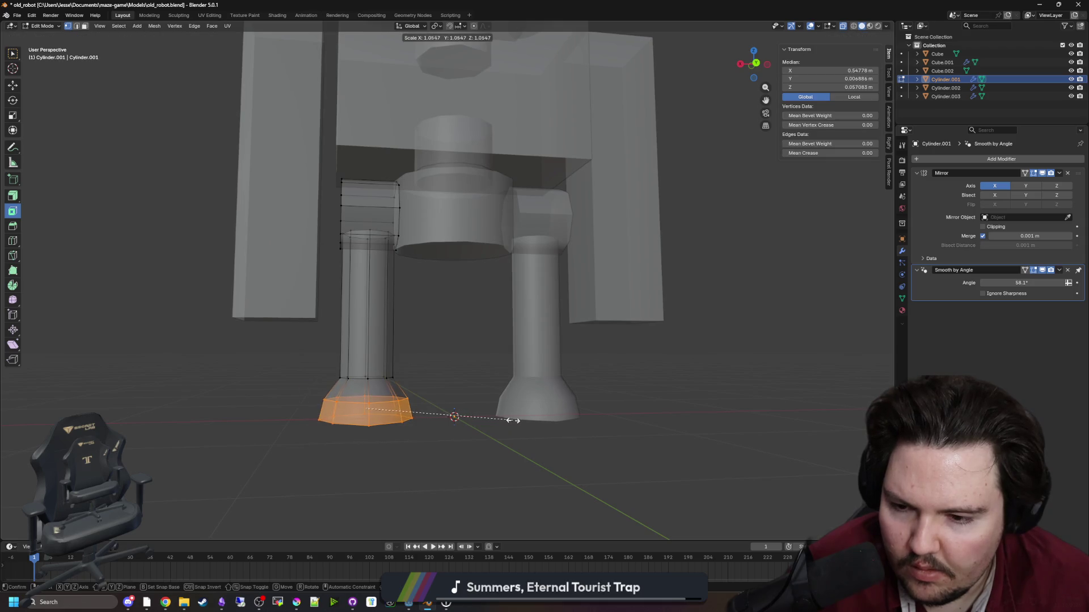
{"action": "key", "text": "shift+z"}
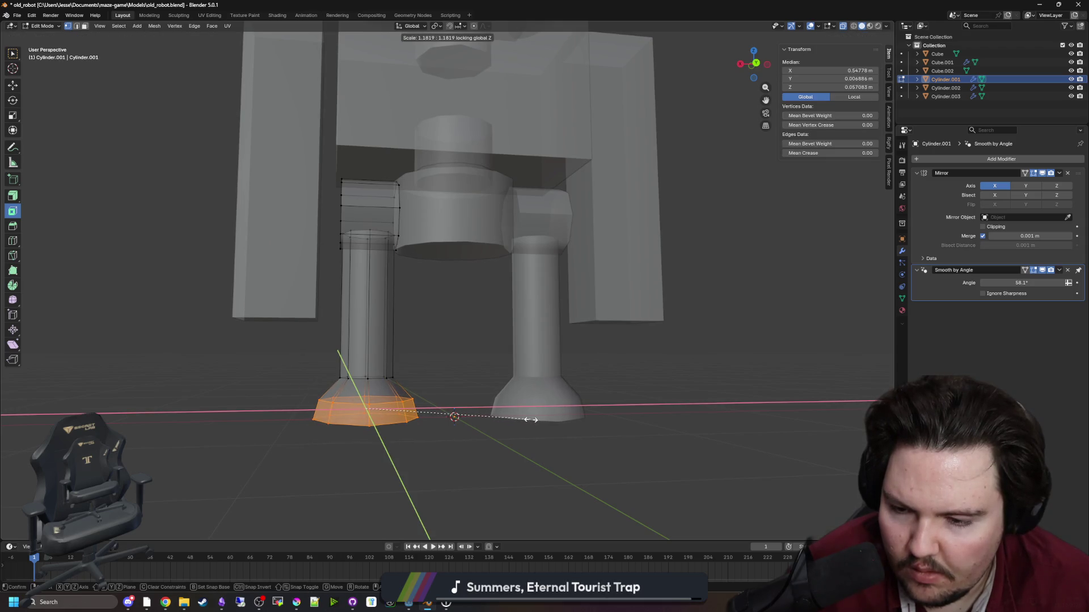
{"action": "left_click", "coordinate": [536, 420]}
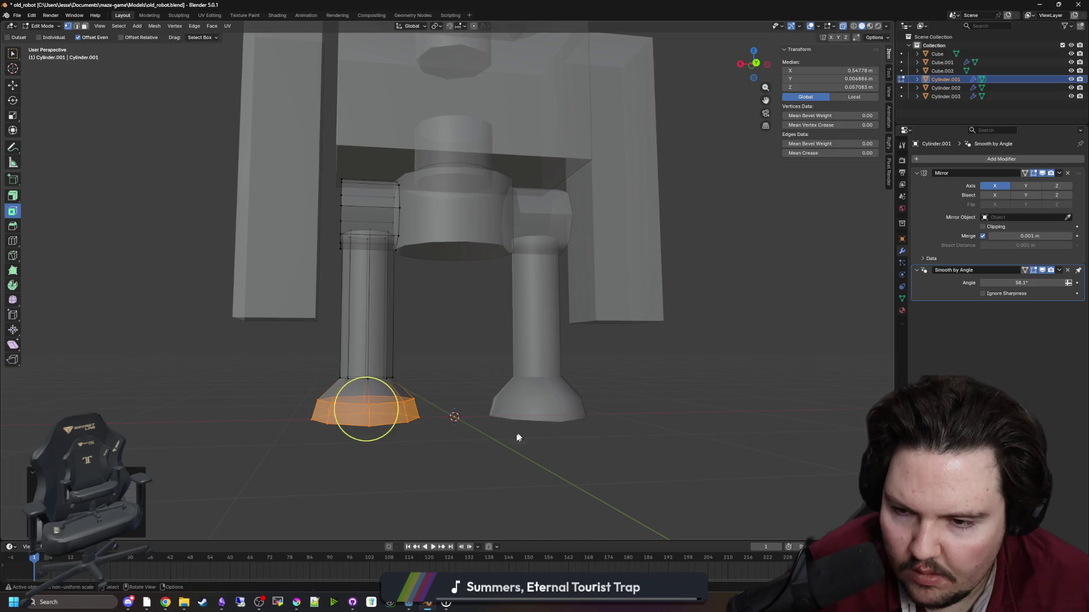
{"action": "key", "text": "Tab"}
{"action": "key", "text": "alt+a"}
{"action": "left_click_drag", "start_coordinate": [422, 268], "coordinate": [452, 259]}
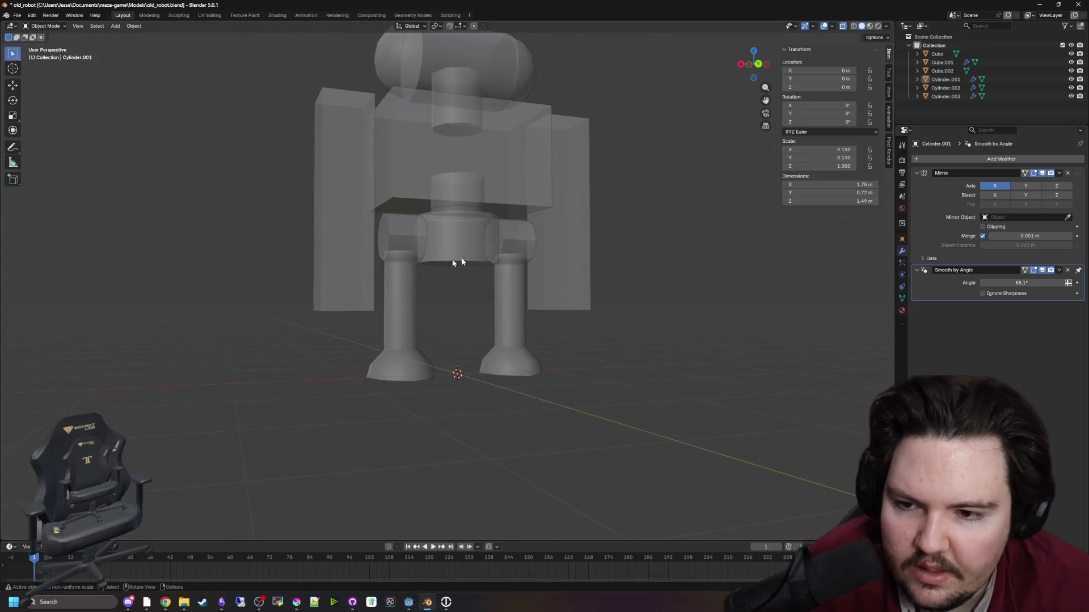
{"action": "left_click", "coordinate": [394, 249]}
{"action": "left_click", "coordinate": [458, 304]}
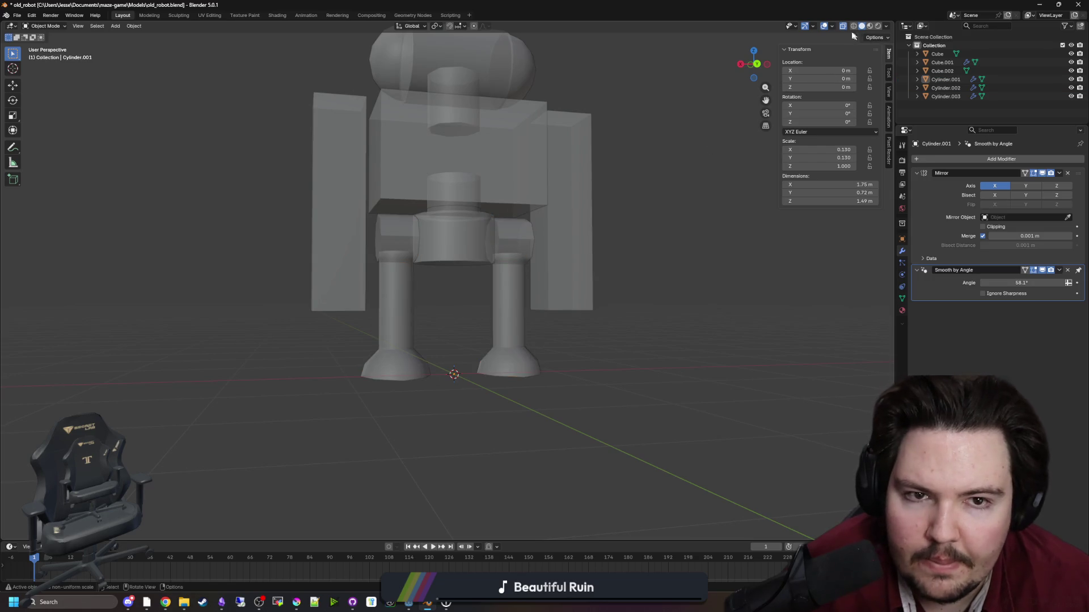
Add a cylinder, turn it sideways, and place it at chest height.
{"action": "key", "text": "alt+z"}
{"action": "key", "text": "shift+a"}
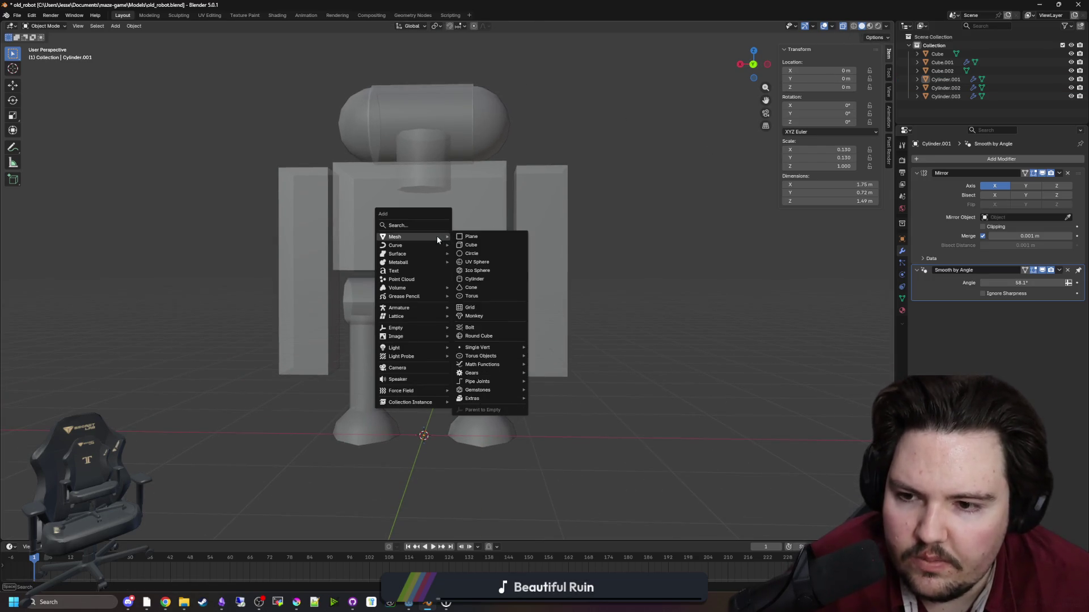
{"action": "left_click", "coordinate": [474, 279]}
{"action": "scroll", "coordinate": [522, 289], "scroll_direction": "down", "scroll_amount": 3}
{"action": "key", "text": "s"}
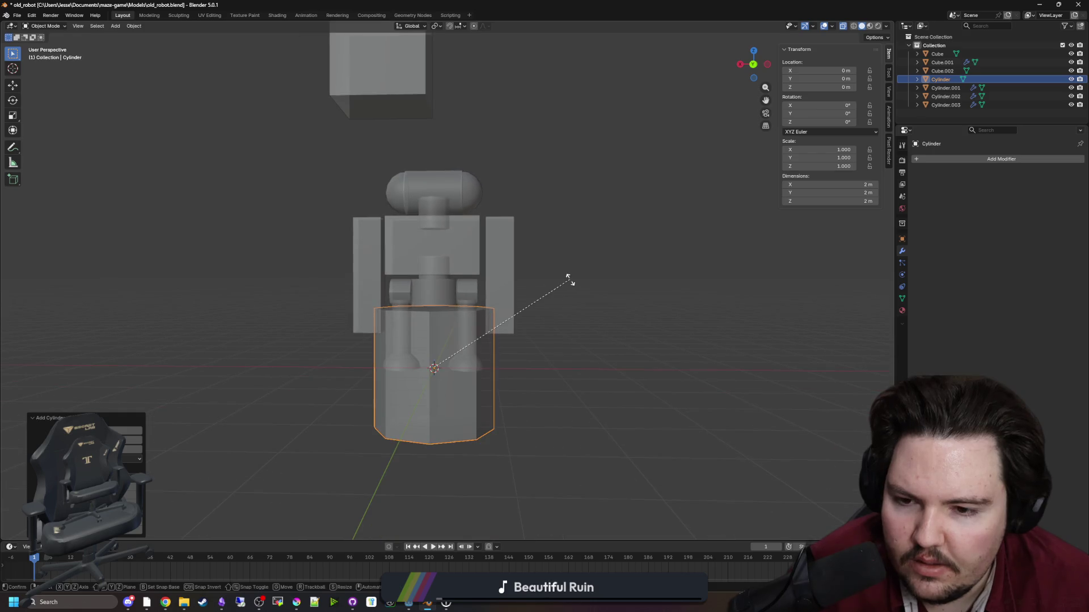
{"action": "key", "text": "x"}
{"action": "key", "text": "y"}
{"action": "key", "text": "x"}
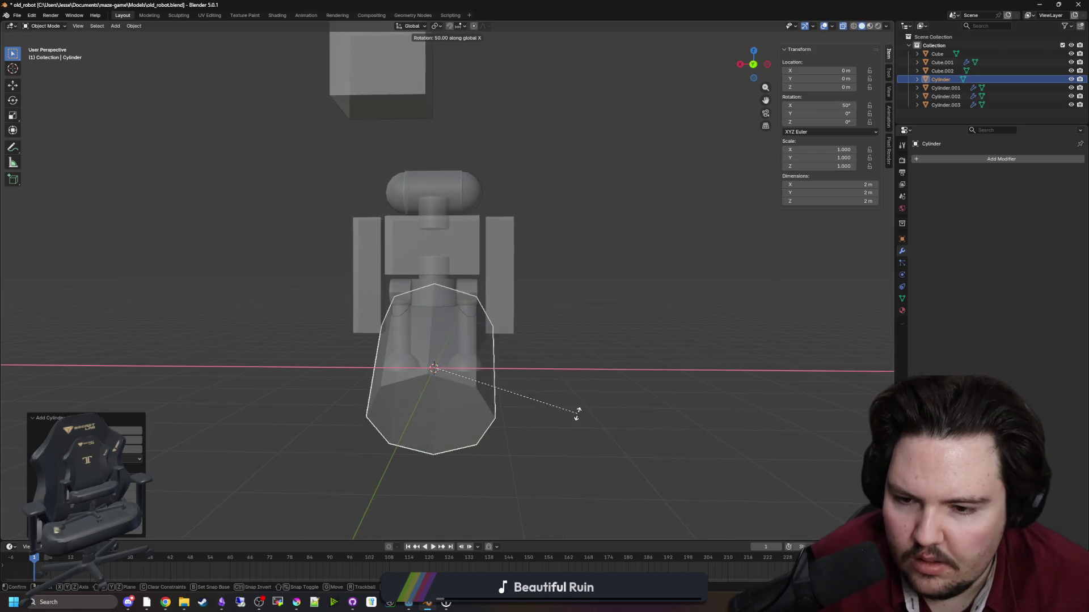
{"action": "key", "text": "y"}
{"action": "left_click", "coordinate": [500, 483]}
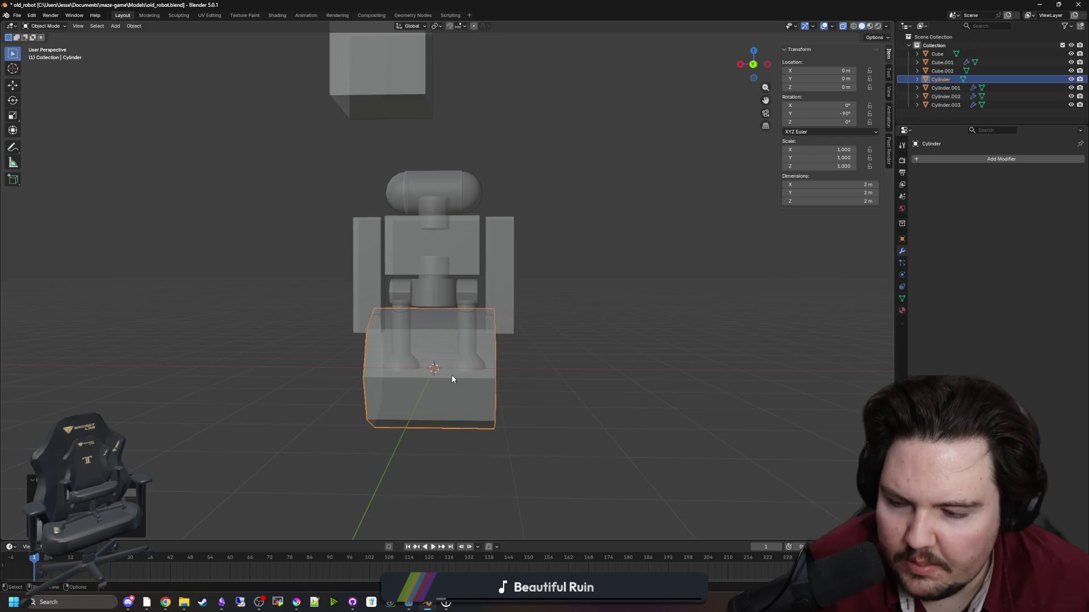
{"action": "key", "text": "g"}
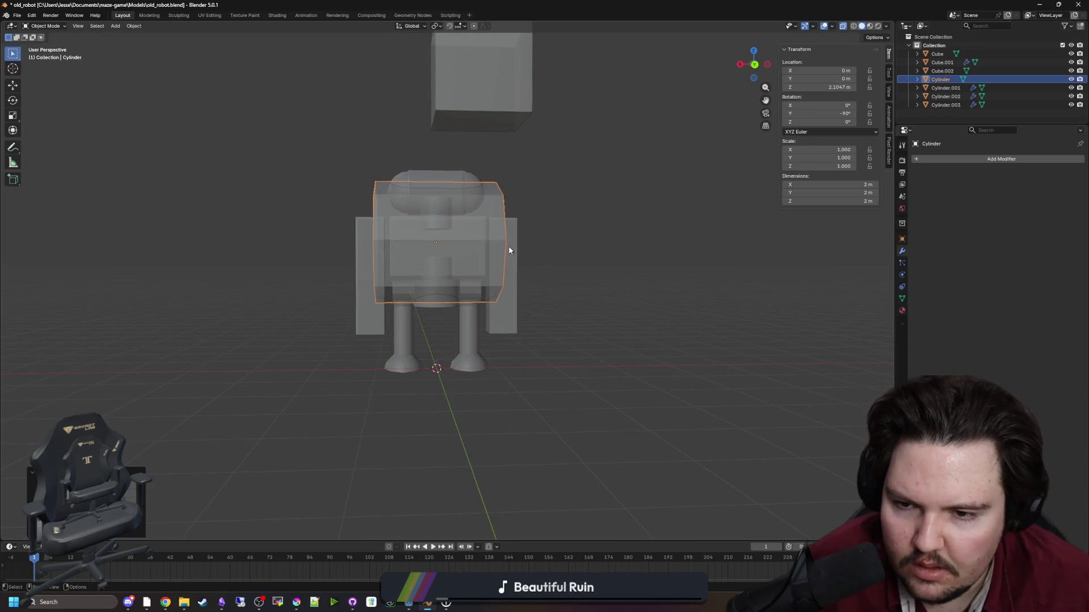
{"action": "left_click", "coordinate": [510, 249]}
Shrink the cylinder into a small joint and position it beside the body at shoulder height.
{"action": "left_click", "coordinate": [614, 312]}
{"action": "scroll", "coordinate": [648, 286], "scroll_direction": "up", "scroll_amount": 3}
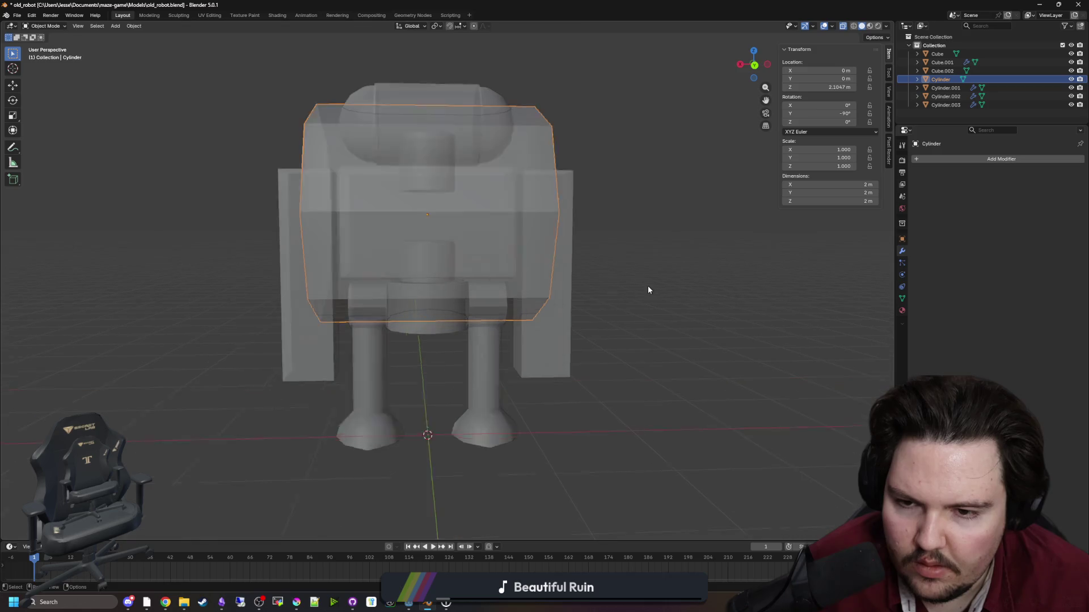
{"action": "left_click", "coordinate": [431, 215]}
{"action": "key", "text": "s"}
{"action": "left_click", "coordinate": [414, 226]}
{"action": "key", "text": "g"}
{"action": "key", "text": "x"}
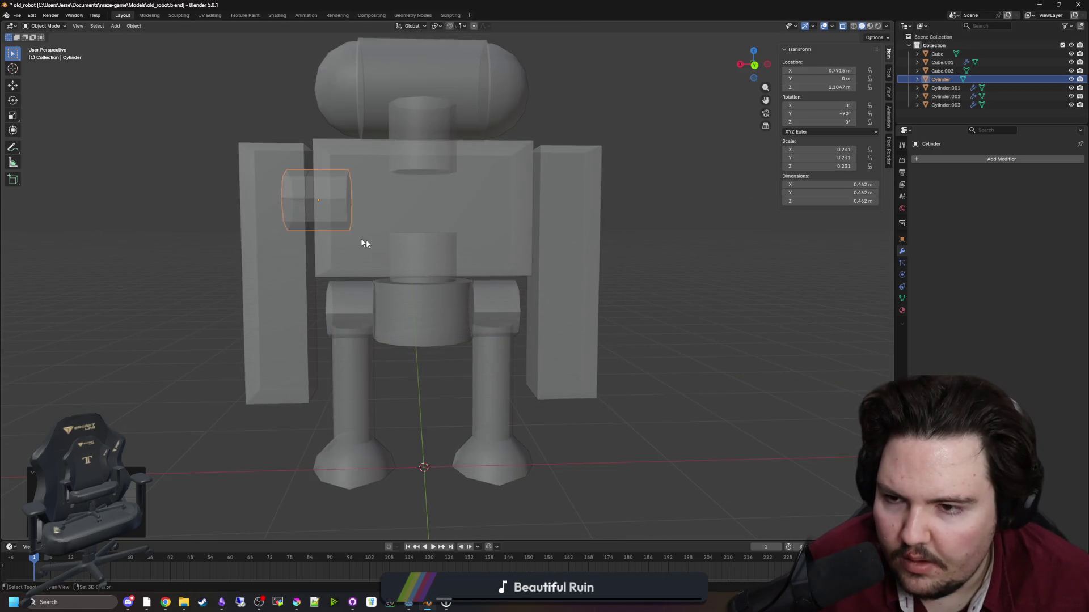
{"action": "scroll", "coordinate": [366, 239], "scroll_direction": "up", "scroll_amount": 3}
{"action": "left_click", "coordinate": [454, 291]}
{"action": "key", "text": "g"}
{"action": "key", "text": "z"}
{"action": "left_click", "coordinate": [478, 277]}
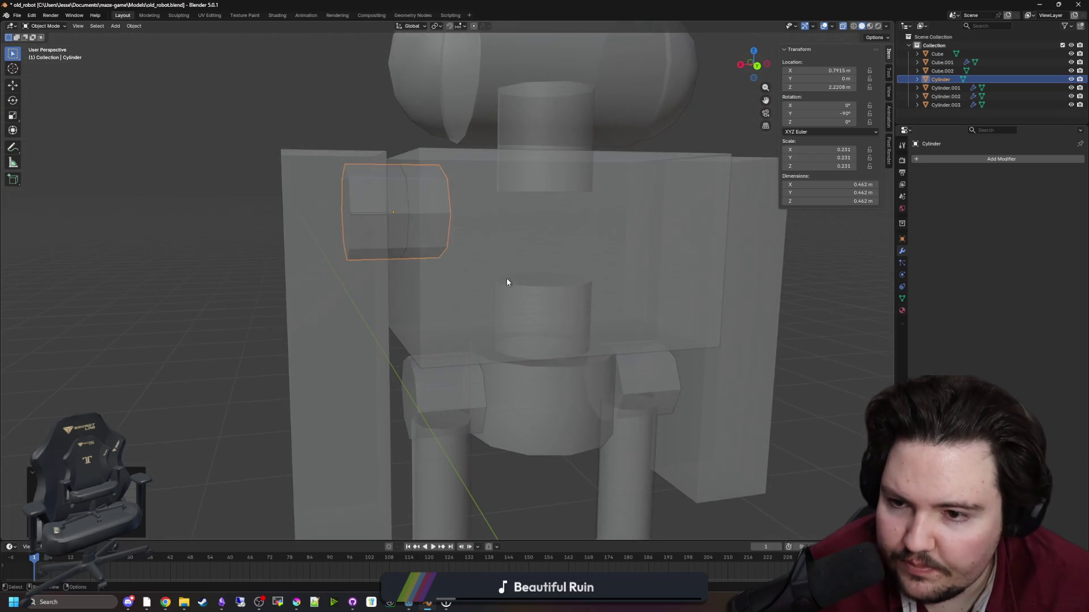
Shrink the shoulder cylinder to 0.193 scale and nudge it along X against the body.
{"action": "key", "text": "s"}
{"action": "left_click", "coordinate": [477, 271]}
{"action": "key", "text": "g"}
{"action": "key", "text": "x"}
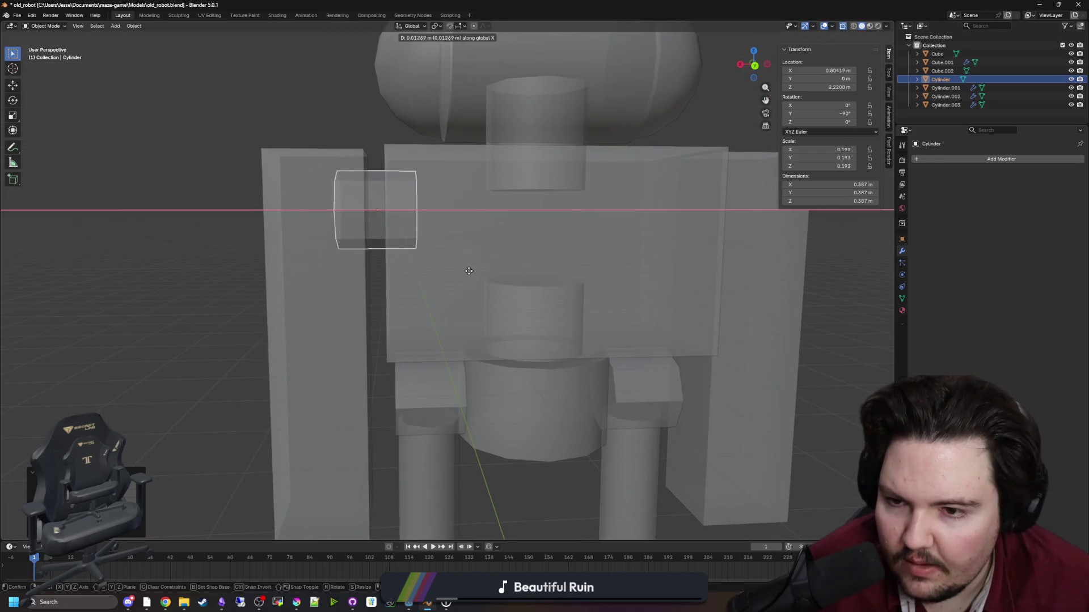
{"action": "left_click", "coordinate": [461, 271]}
Join the shoulder cylinder into the mirrored arms object and turn X-ray off.
{"action": "scroll", "coordinate": [462, 271], "scroll_direction": "down", "scroll_amount": 2}
{"action": "left_click", "coordinate": [361, 230], "text": "shift"}
{"action": "key", "text": "ctrl+j"}
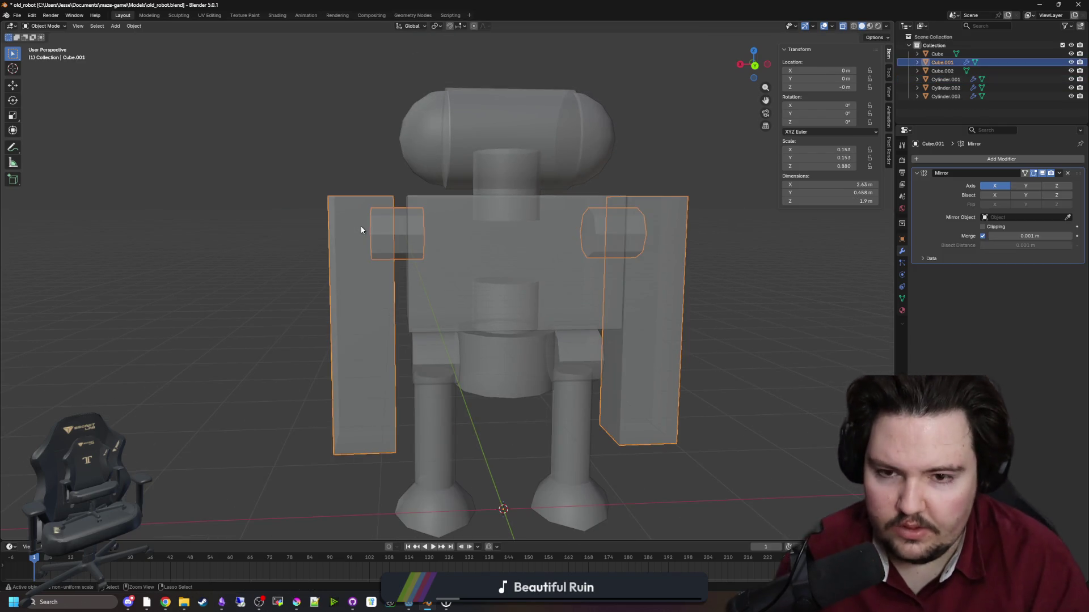
{"action": "key", "text": "Tab"}
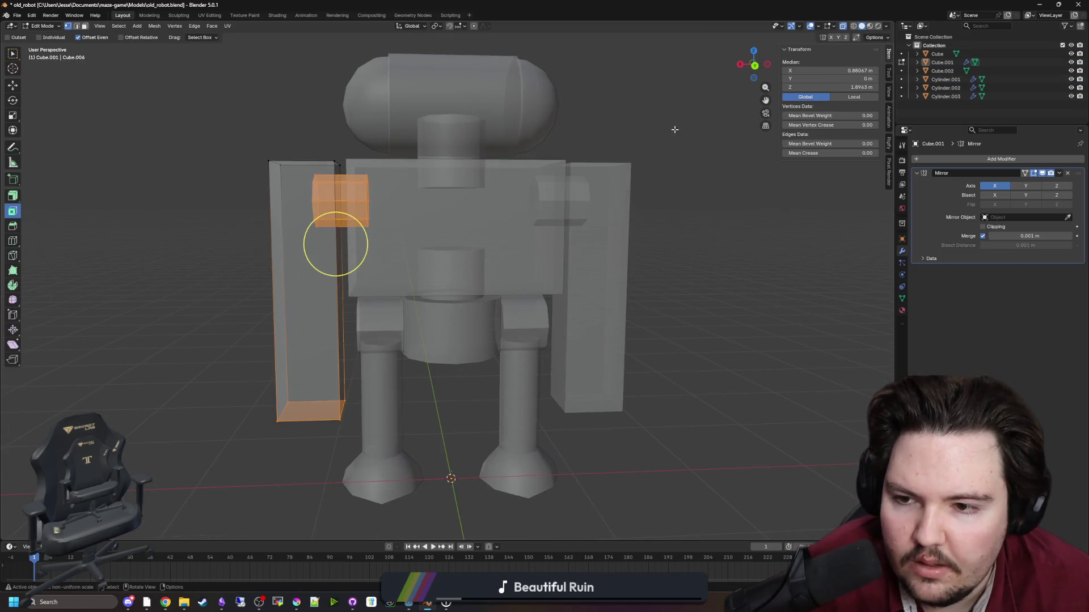
{"action": "key", "text": "Tab"}
{"action": "left_click", "coordinate": [844, 26]}
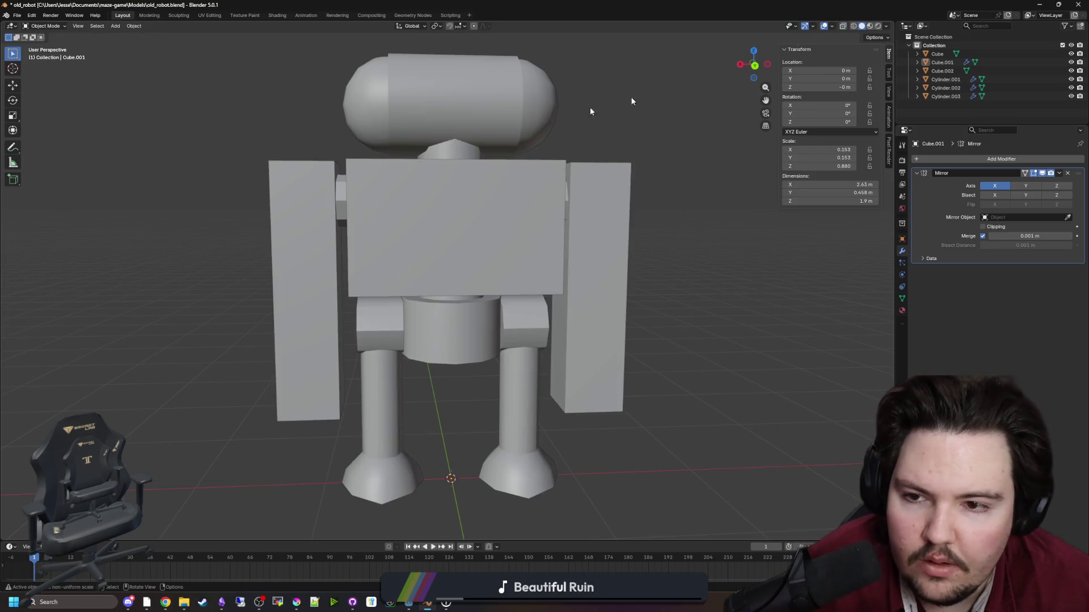
Apply Shade Auto Smooth to the arms and raise the Smooth by Angle to 83.6°.
{"action": "left_click", "coordinate": [336, 203]}
{"action": "right_click", "coordinate": [312, 185]}
{"action": "left_click", "coordinate": [312, 185]}
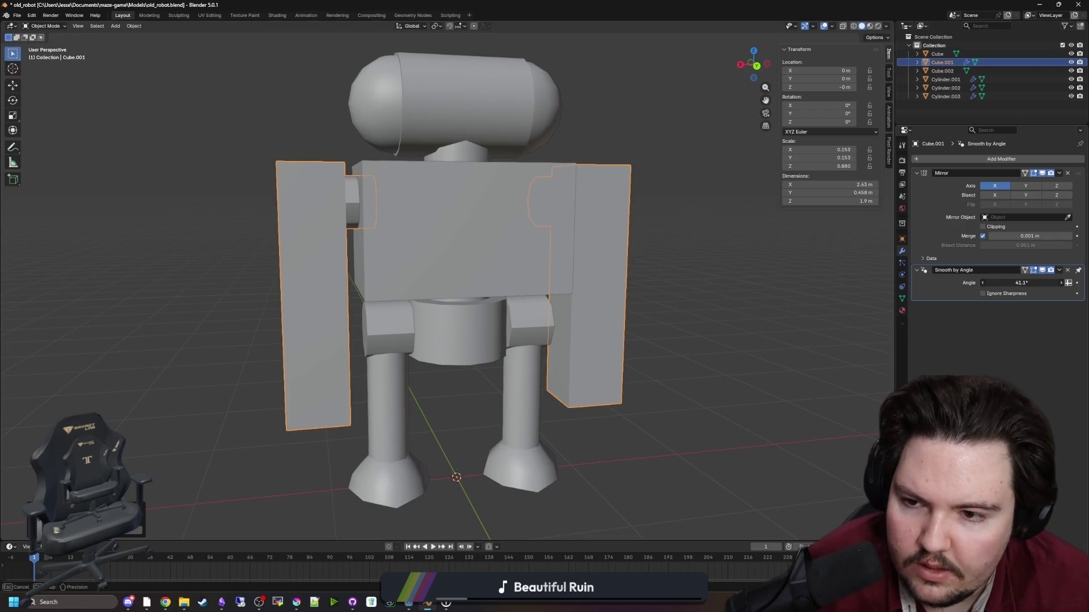
{"action": "mouse_move", "coordinate": [1021, 283]}
{"action": "left_mouse_down"}
{"action": "mouse_move", "coordinate": [1035, 283]}
{"action": "mouse_move", "coordinate": [1025, 283]}
{"action": "left_mouse_up"}
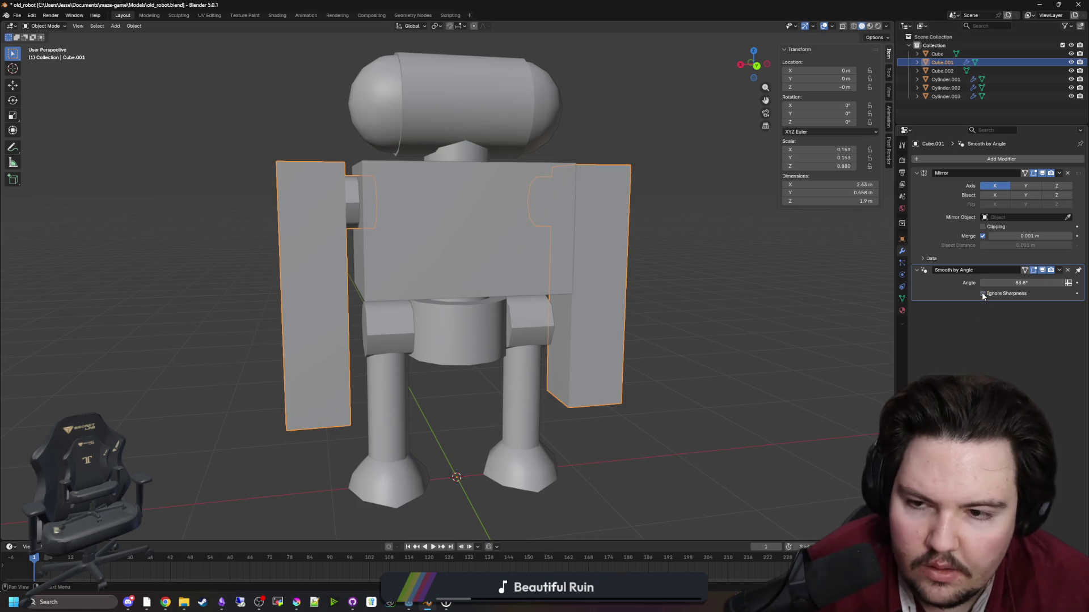
{"action": "left_click", "coordinate": [724, 272]}
{"action": "scroll", "coordinate": [724, 272], "scroll_direction": "down", "scroll_amount": 3}
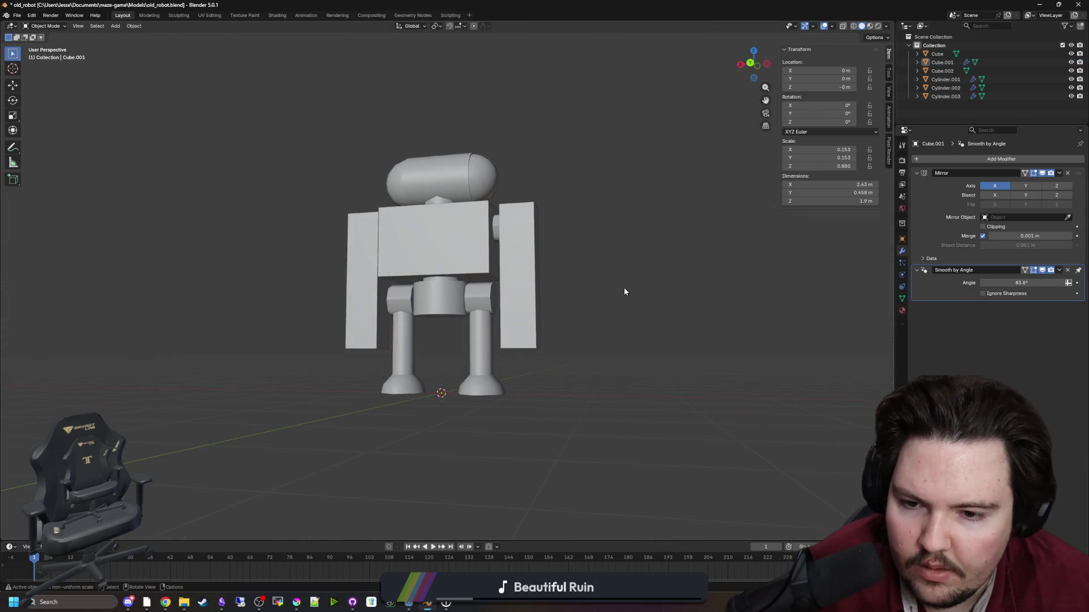
{"action": "mouse_move", "coordinate": [624, 287]}
{"action": "left_mouse_down"}
{"action": "mouse_move", "coordinate": [607, 278]}
{"action": "mouse_move", "coordinate": [238, 301]}
{"action": "mouse_move", "coordinate": [262, 257]}
{"action": "mouse_move", "coordinate": [268, 296]}
{"action": "mouse_move", "coordinate": [297, 309]}
{"action": "mouse_move", "coordinate": [399, 294]}
{"action": "mouse_move", "coordinate": [627, 309]}
{"action": "mouse_move", "coordinate": [389, 187]}
{"action": "mouse_move", "coordinate": [492, 213]}
{"action": "left_mouse_up"}
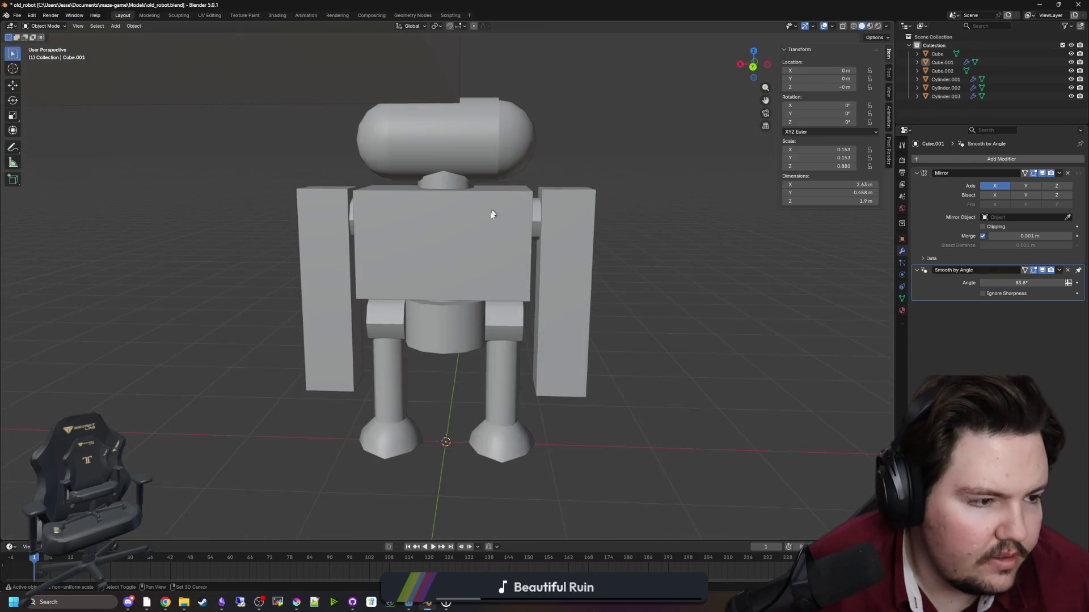
{"action": "scroll", "coordinate": [474, 315], "scroll_direction": "up", "scroll_amount": 3}
Add a cylinder, rotate it -90° about X, and raise it to head height.
{"action": "key", "text": "shift+a"}
{"action": "mouse_move", "coordinate": [474, 147]}
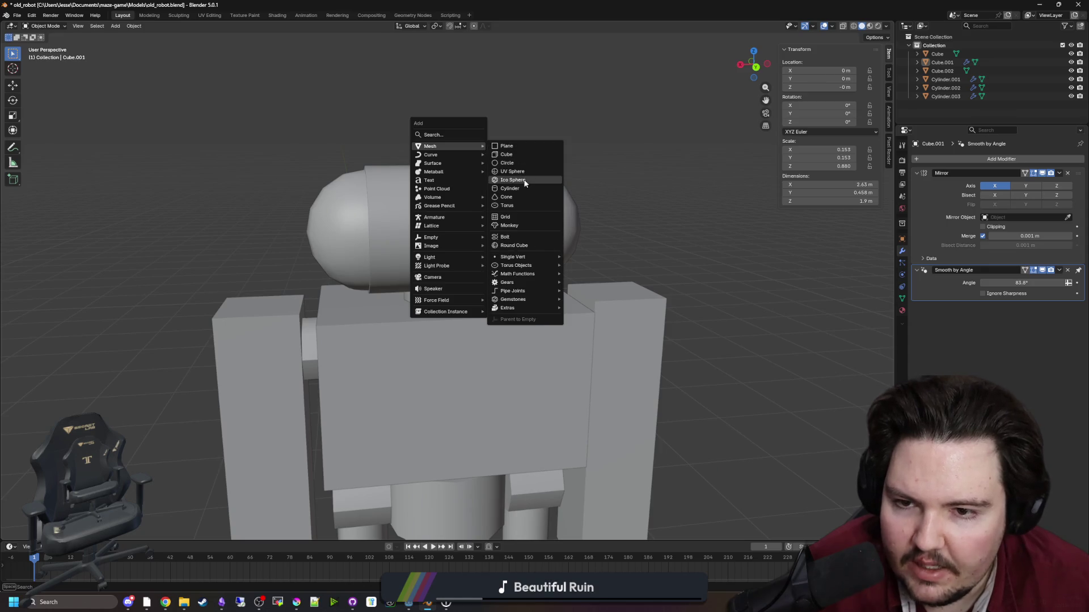
{"action": "left_click", "coordinate": [517, 187]}
{"action": "scroll", "coordinate": [358, 353], "scroll_direction": "down", "scroll_amount": 2}
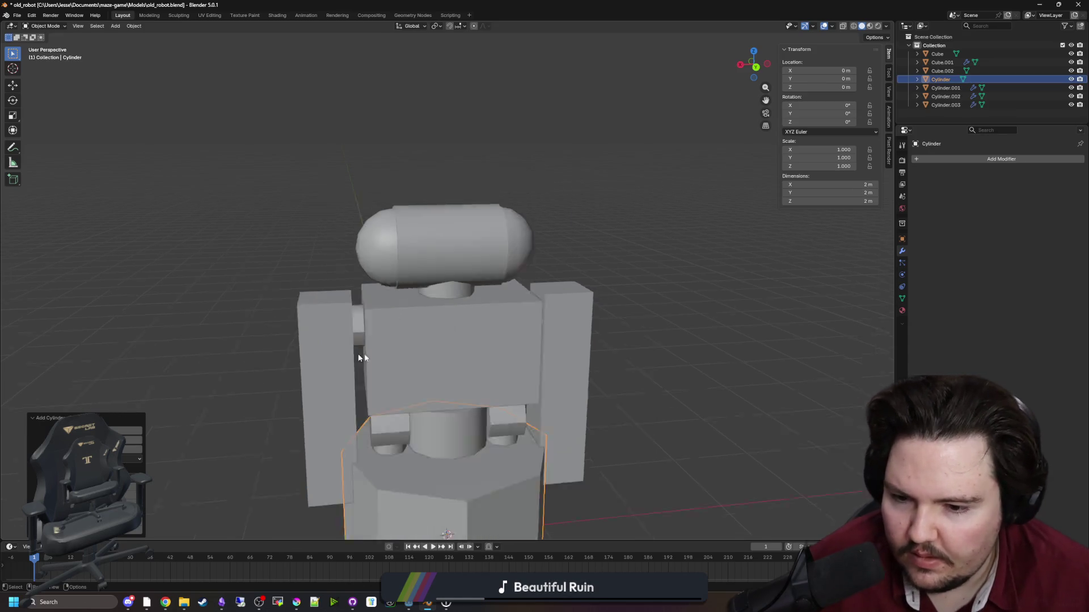
{"action": "mouse_move", "coordinate": [359, 353]}
{"action": "left_mouse_down"}
{"action": "mouse_move", "coordinate": [540, 373]}
{"action": "mouse_move", "coordinate": [666, 338]}
{"action": "left_mouse_up"}
{"action": "key", "text": "r"}
{"action": "type", "text": "y"}
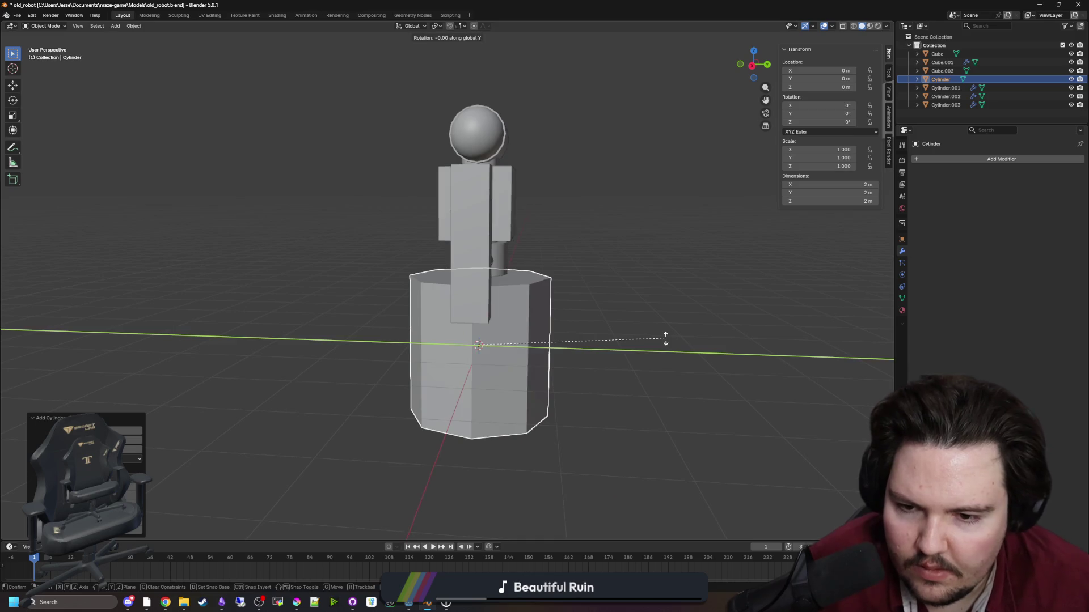
{"action": "type", "text": "x"}
{"action": "type", "text": "-90"}
{"action": "key", "text": "Return"}
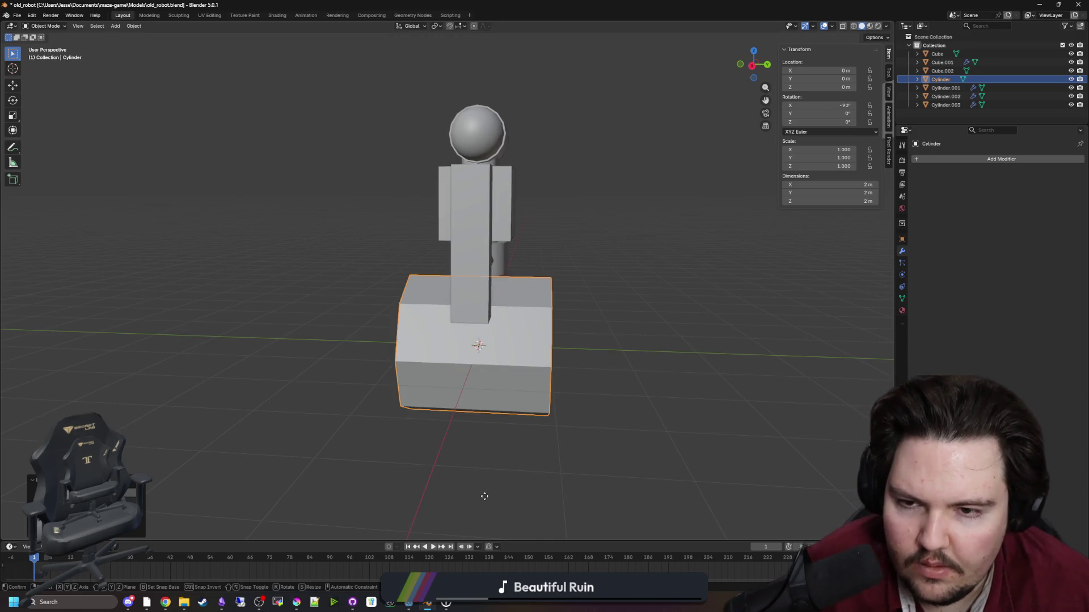
{"action": "key", "text": "g"}
{"action": "key", "text": "z"}
{"action": "left_click", "coordinate": [627, 373]}
Shrink the cylinder to 0.2 scale and move it to the side of the head.
{"action": "key", "text": "s"}
{"action": "left_click", "coordinate": [519, 245]}
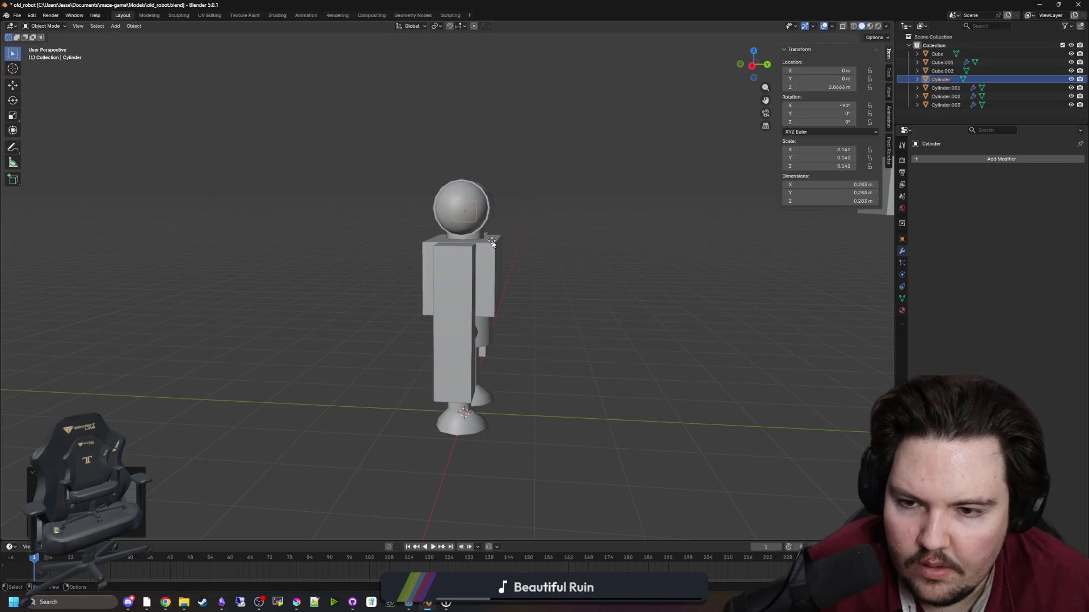
{"action": "key", "text": "g"}
{"action": "key", "text": "x"}
{"action": "key", "text": "y"}
{"action": "left_click", "coordinate": [519, 240]}
{"action": "scroll", "coordinate": [556, 287], "scroll_direction": "up", "scroll_amount": 8}
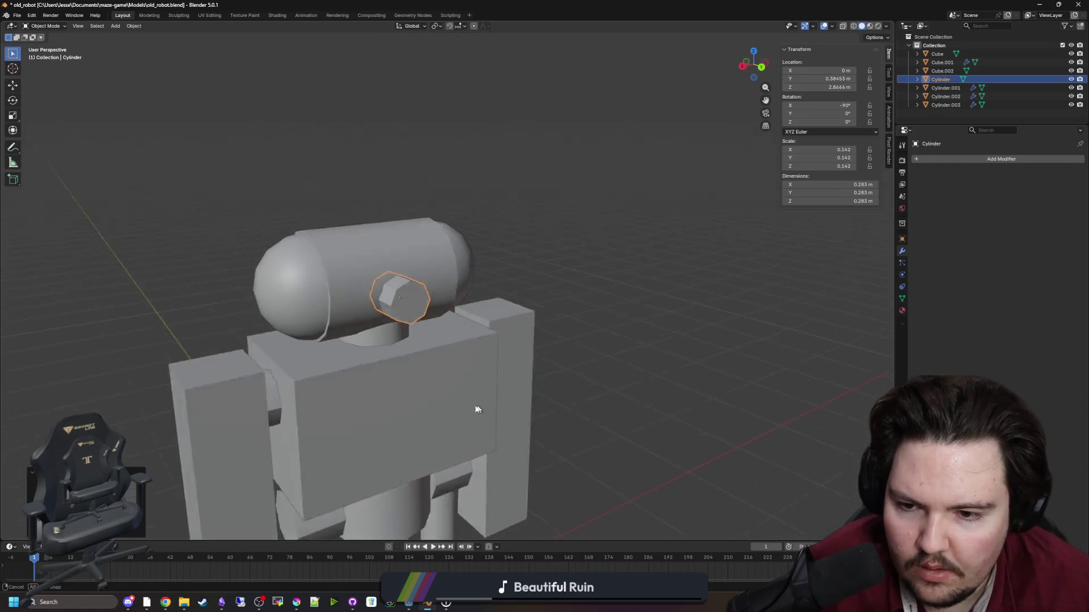
{"action": "scroll", "coordinate": [566, 352], "scroll_direction": "down", "scroll_amount": 2}
Flatten the cylinder along Y into a thin disc 0.068 deep.
{"action": "key", "text": "s"}
{"action": "key", "text": "x"}
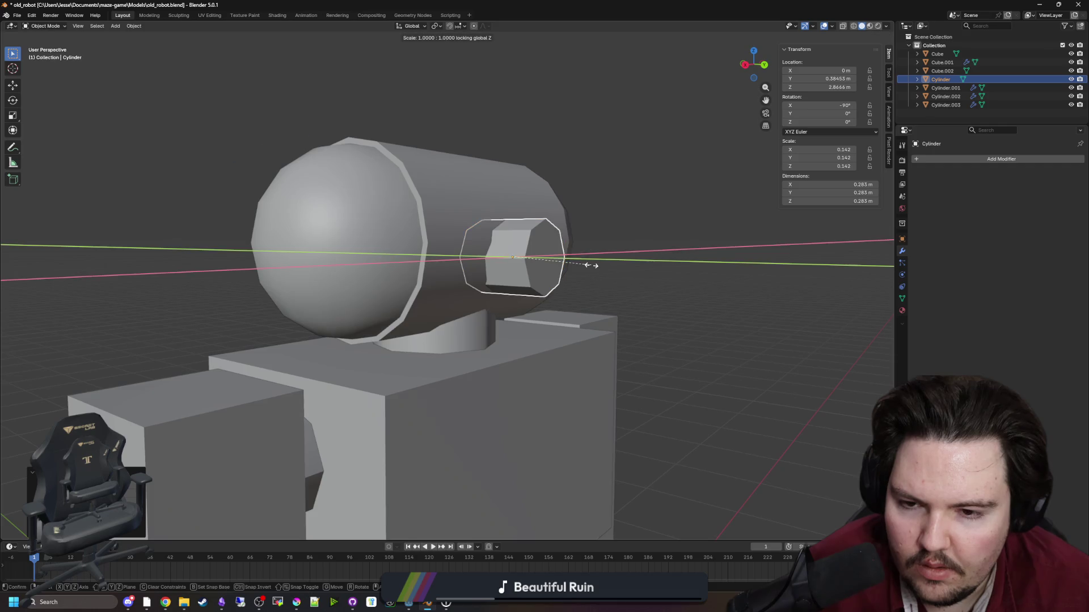
{"action": "key", "text": "shift+x"}
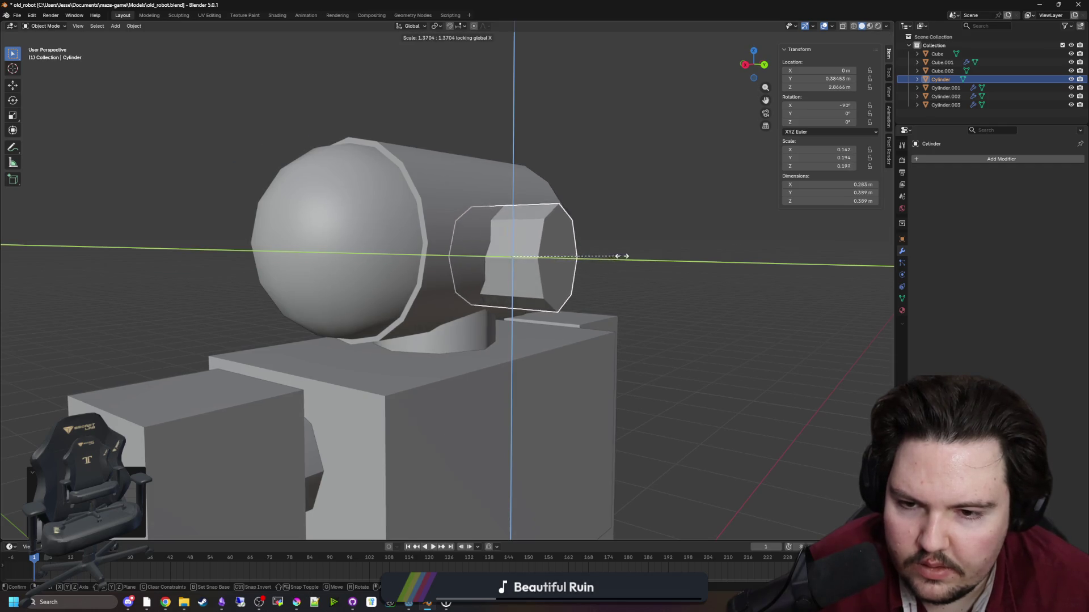
{"action": "left_click", "coordinate": [619, 253]}
{"action": "key", "text": "ctrl+z"}
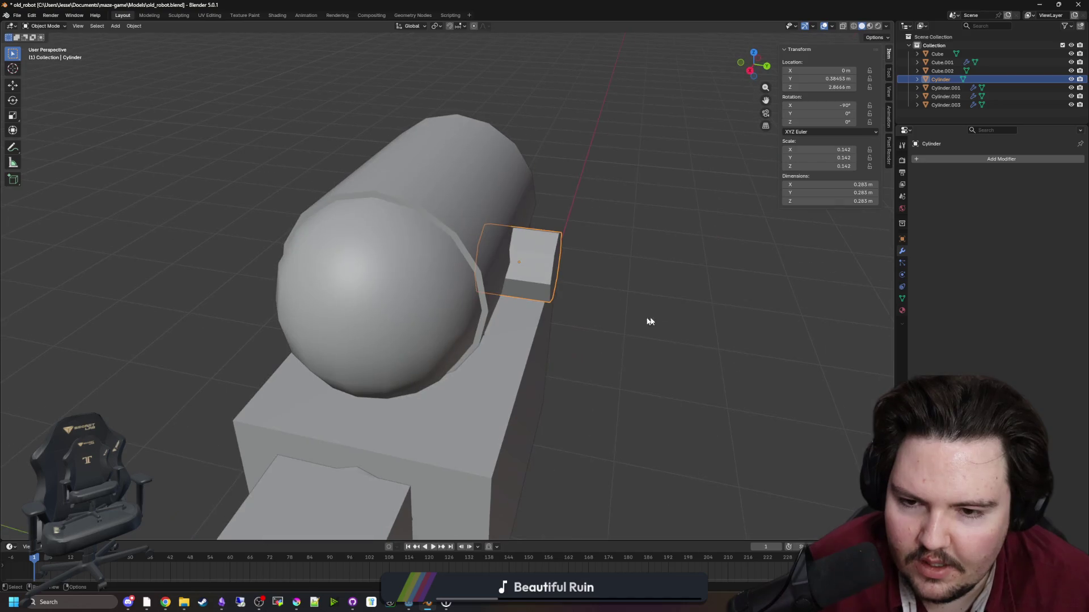
{"action": "key", "text": "s"}
{"action": "key", "text": "y"}
{"action": "left_click", "coordinate": [572, 293]}
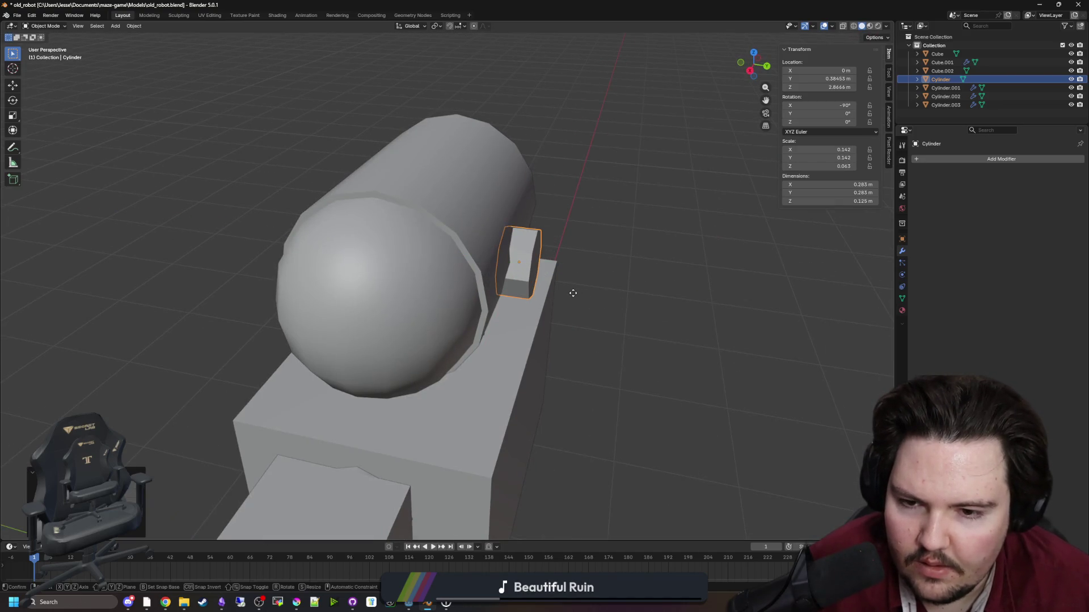
Slide the disc sideways along X, enlarge it slightly, and lift it a little.
{"action": "key", "text": "g"}
{"action": "key", "text": "y"}
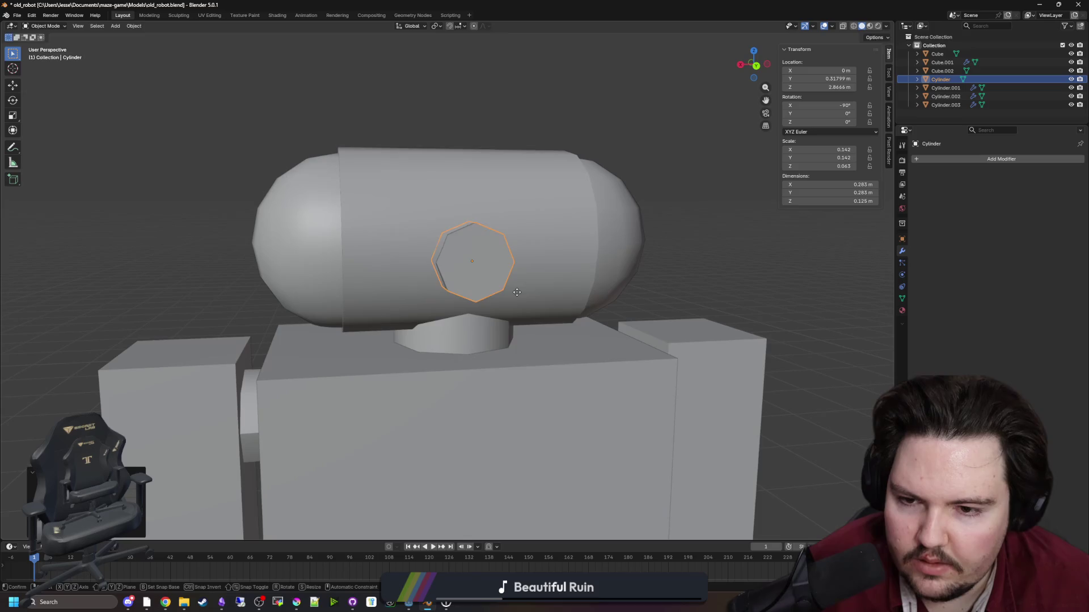
{"action": "key", "text": "x"}
{"action": "left_click", "coordinate": [400, 290]}
{"action": "key", "text": "s"}
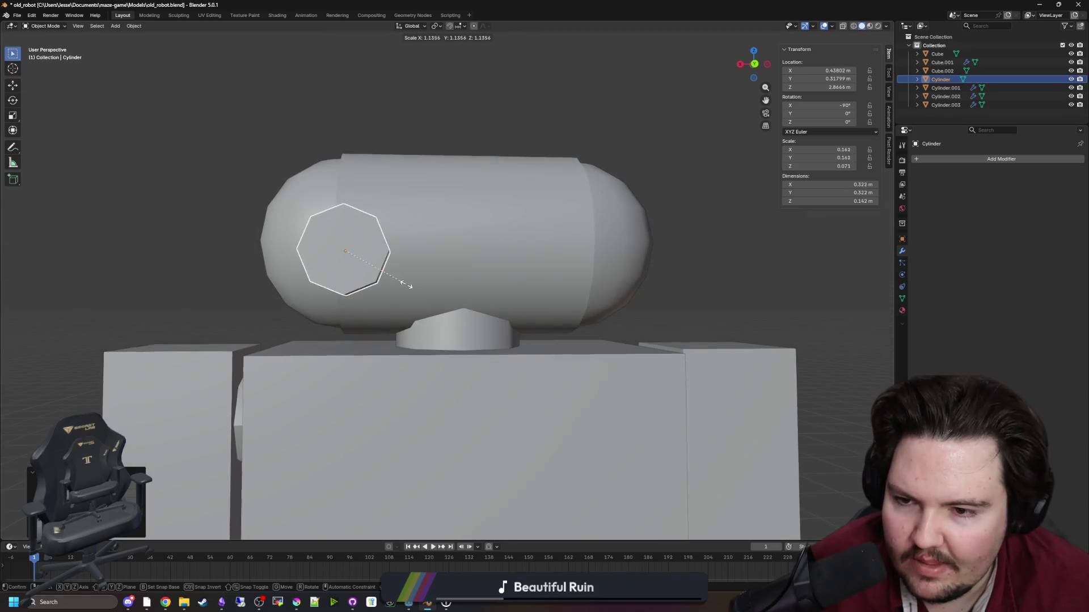
{"action": "left_click", "coordinate": [430, 288]}
{"action": "key", "text": "g"}
{"action": "key", "text": "z"}
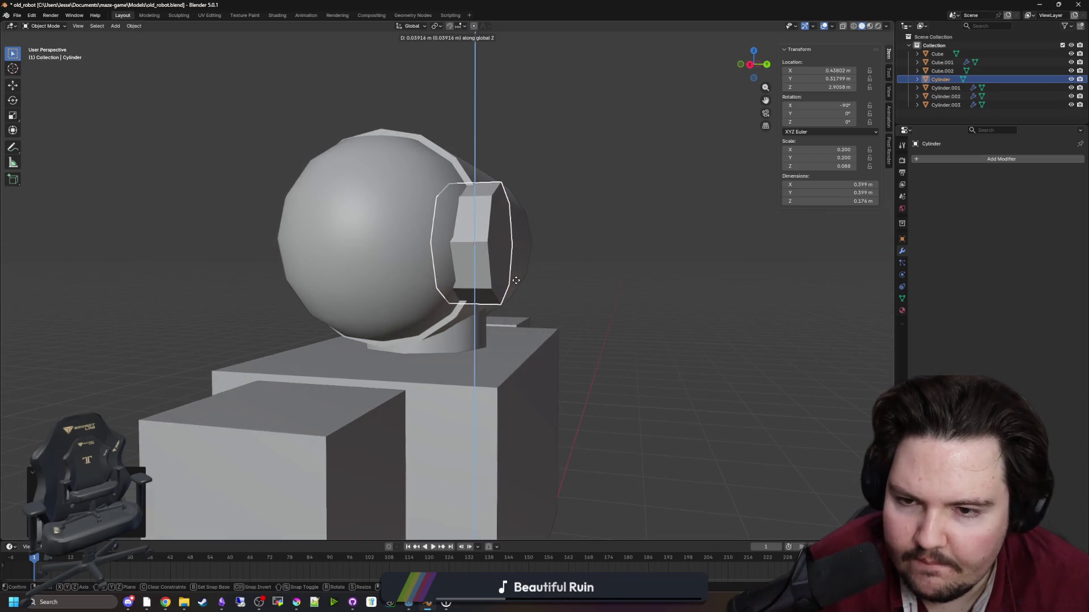
{"action": "left_click", "coordinate": [516, 283]}
{"action": "left_click", "coordinate": [447, 245]}
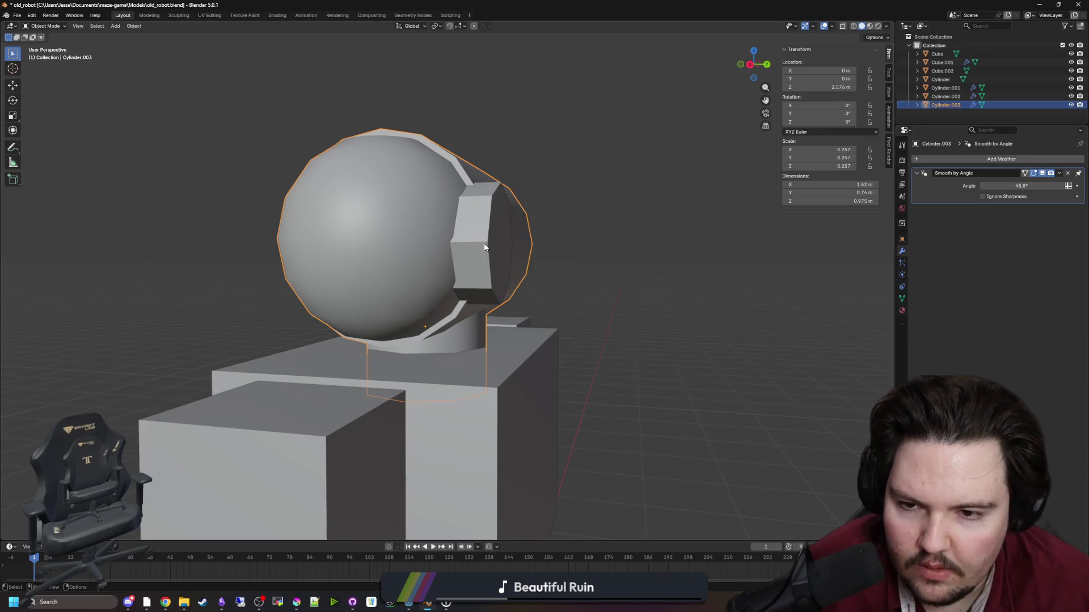
{"action": "key", "text": "ctrl+z"}
In front view, set the ear disc's height on the head, then nudge it along Y.
{"action": "key", "text": "KP_1"}
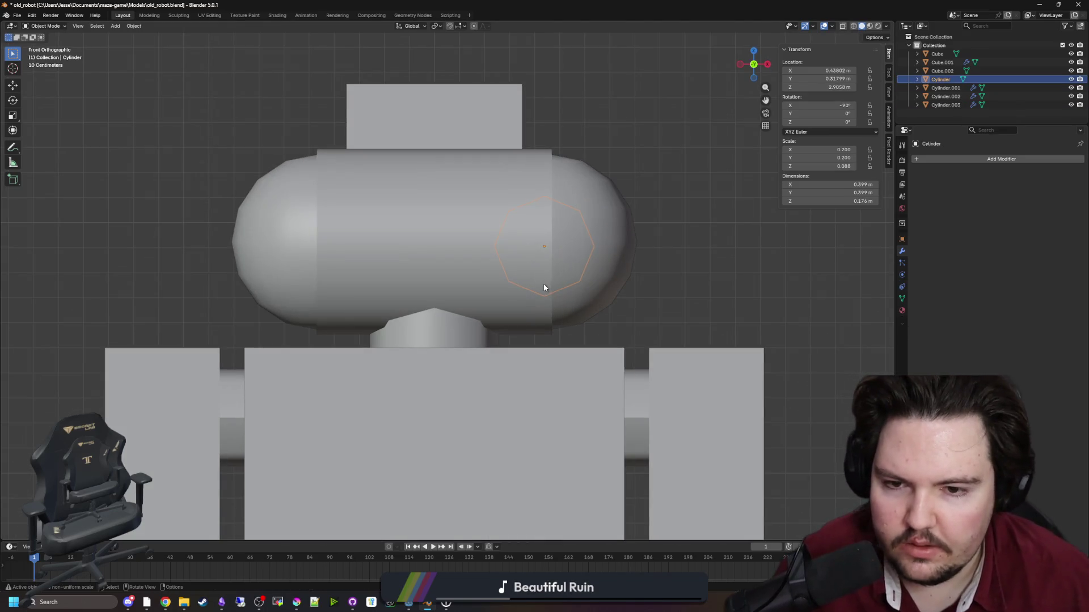
{"action": "scroll", "coordinate": [617, 306], "scroll_direction": "up", "scroll_amount": 3}
{"action": "key", "text": "g"}
{"action": "key", "text": "z"}
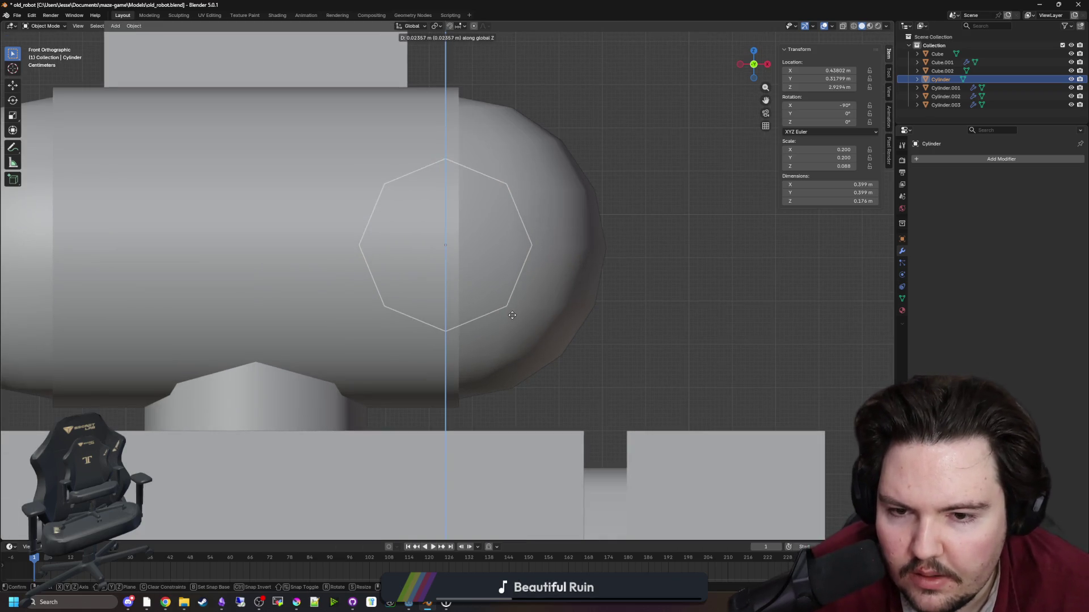
{"action": "left_click", "coordinate": [506, 317]}
{"action": "scroll", "coordinate": [506, 317], "scroll_direction": "down", "scroll_amount": 3}
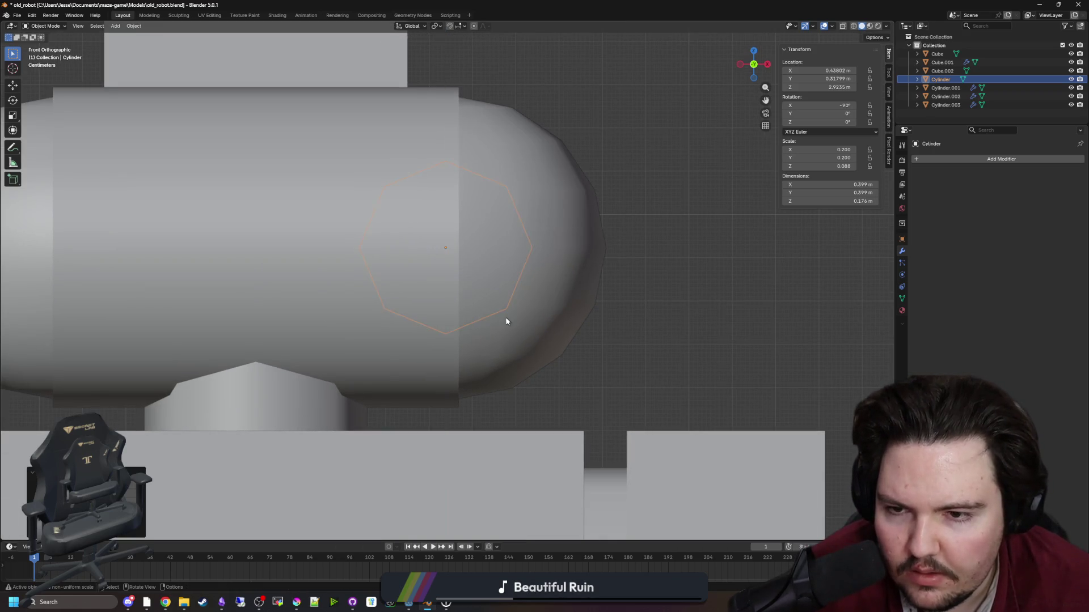
{"action": "mouse_move", "coordinate": [506, 317]}
{"action": "left_mouse_down"}
{"action": "mouse_move", "coordinate": [525, 318]}
{"action": "mouse_move", "coordinate": [457, 323]}
{"action": "mouse_move", "coordinate": [454, 385]}
{"action": "mouse_move", "coordinate": [525, 379]}
{"action": "left_mouse_up"}
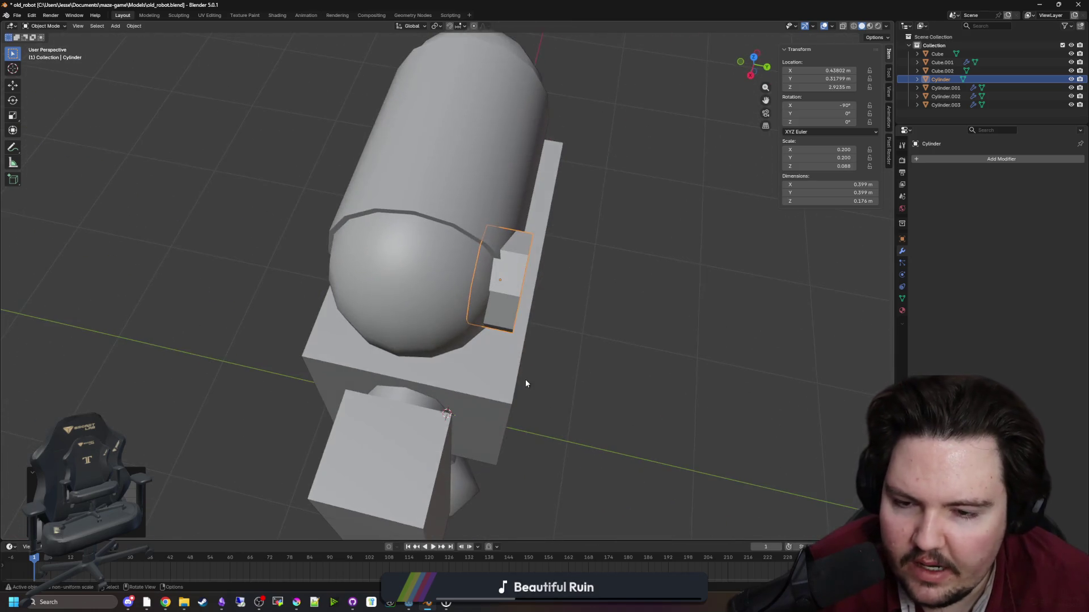
{"action": "key", "text": "g"}
{"action": "key", "text": "y"}
{"action": "scroll", "coordinate": [511, 371], "scroll_direction": "up", "scroll_amount": 8}
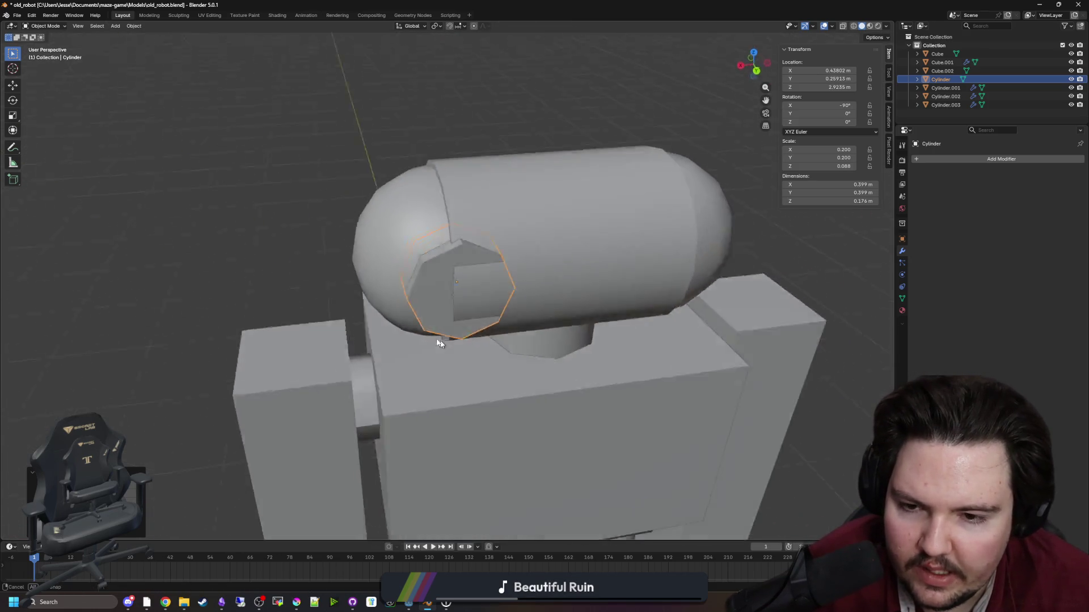
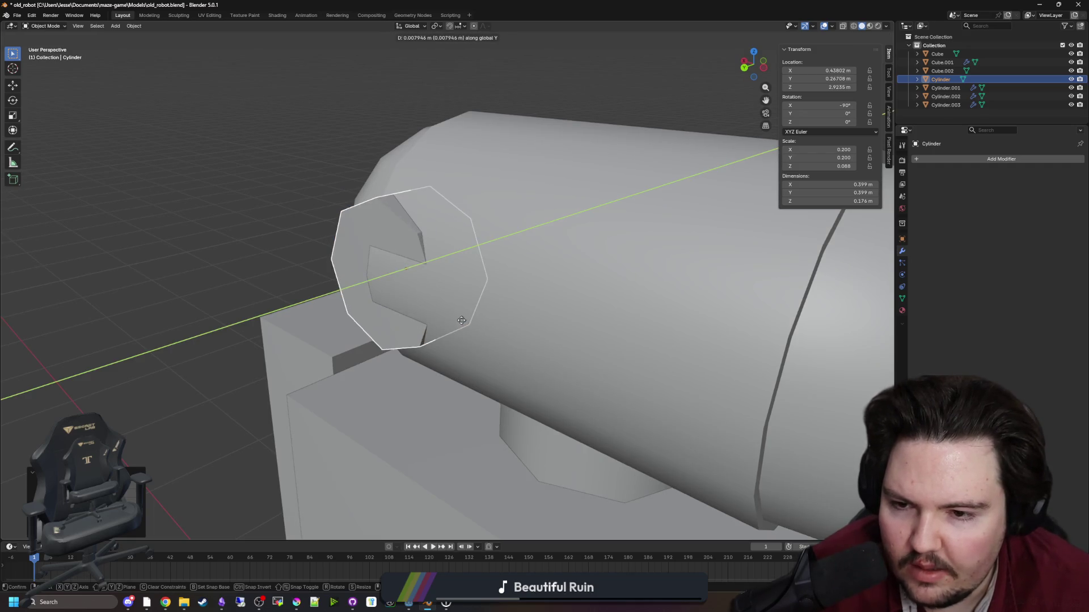
Confirm the eye cylinder's Y position and set its origin to the 3D cursor at world centre.
{"action": "left_click", "coordinate": [455, 321]}
{"action": "scroll", "coordinate": [465, 352], "scroll_direction": "down", "scroll_amount": 4}
{"action": "right_click", "coordinate": [373, 275]}
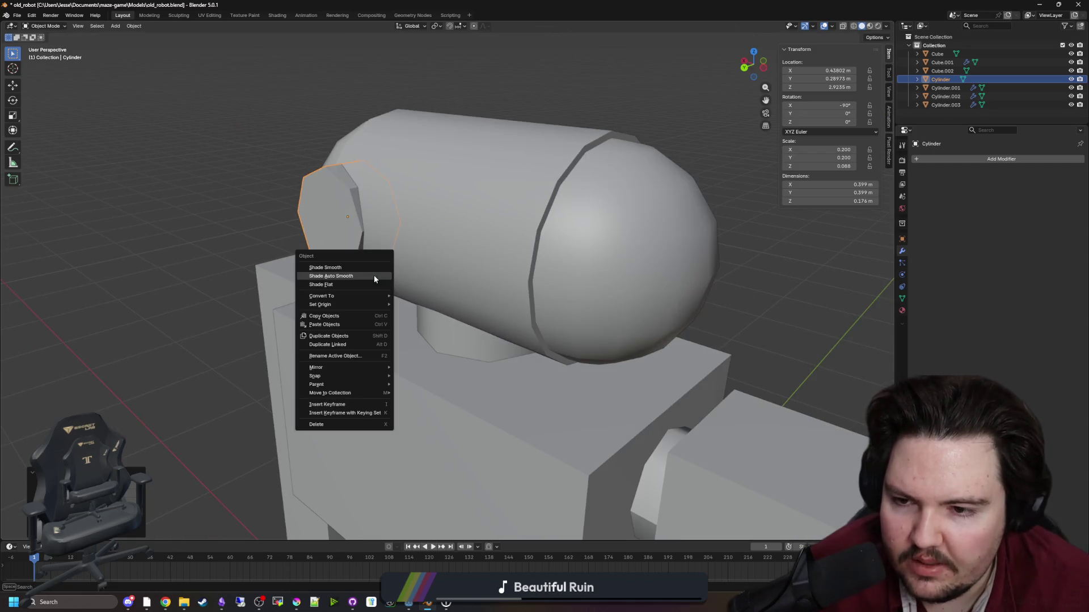
{"action": "mouse_move", "coordinate": [374, 305]}
{"action": "left_click", "coordinate": [436, 323]}
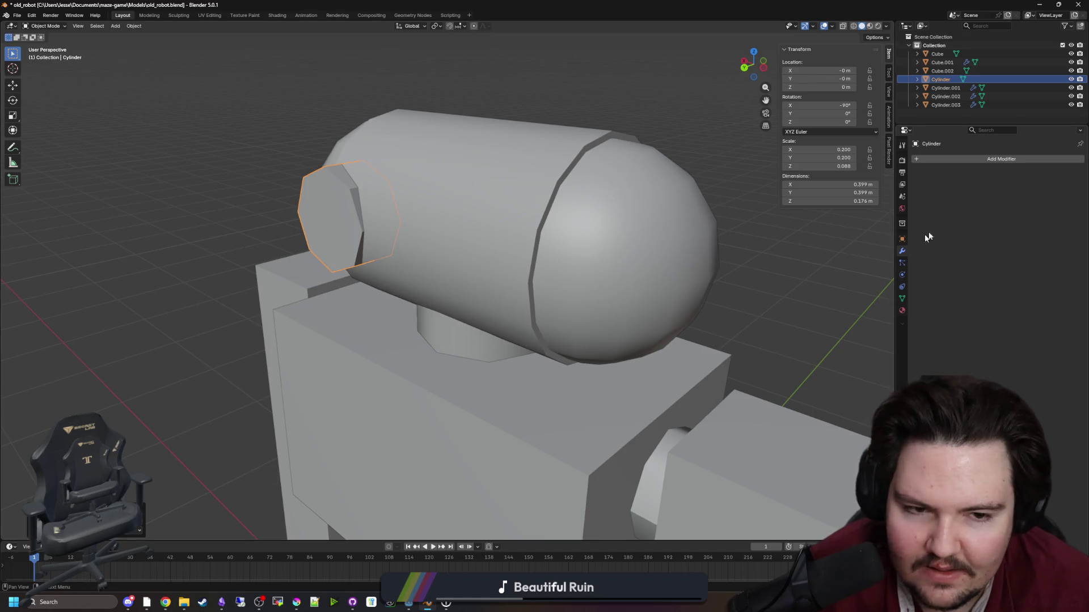
Add a Mirror modifier to the eye cylinder to create the second eye.
{"action": "left_click", "coordinate": [952, 158]}
{"action": "type", "text": "mirror"}
{"action": "key", "text": "Return"}
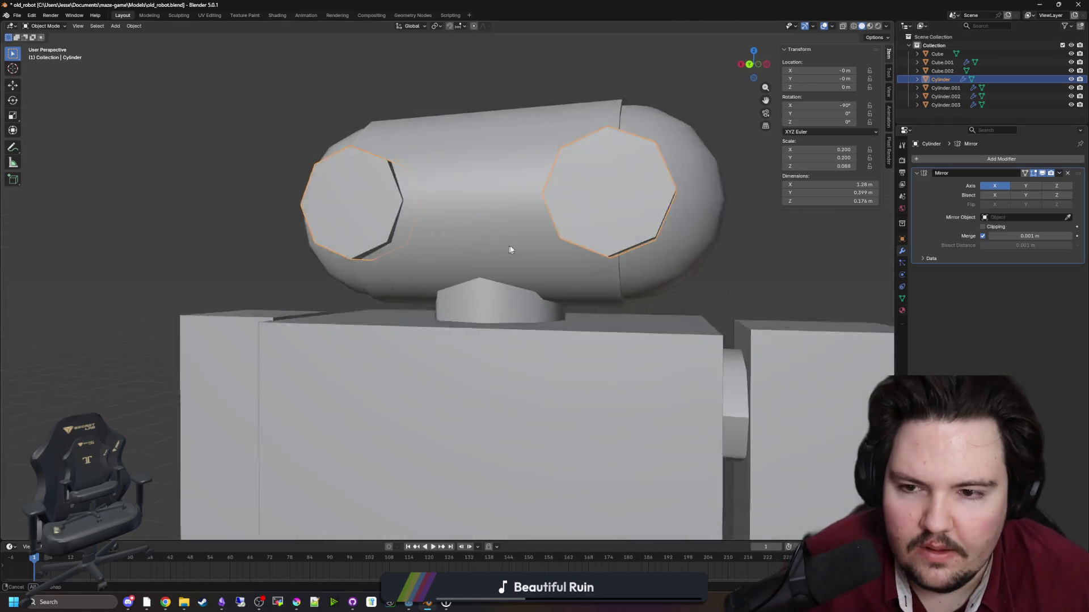
{"action": "scroll", "coordinate": [509, 249], "scroll_direction": "down", "scroll_amount": 3}
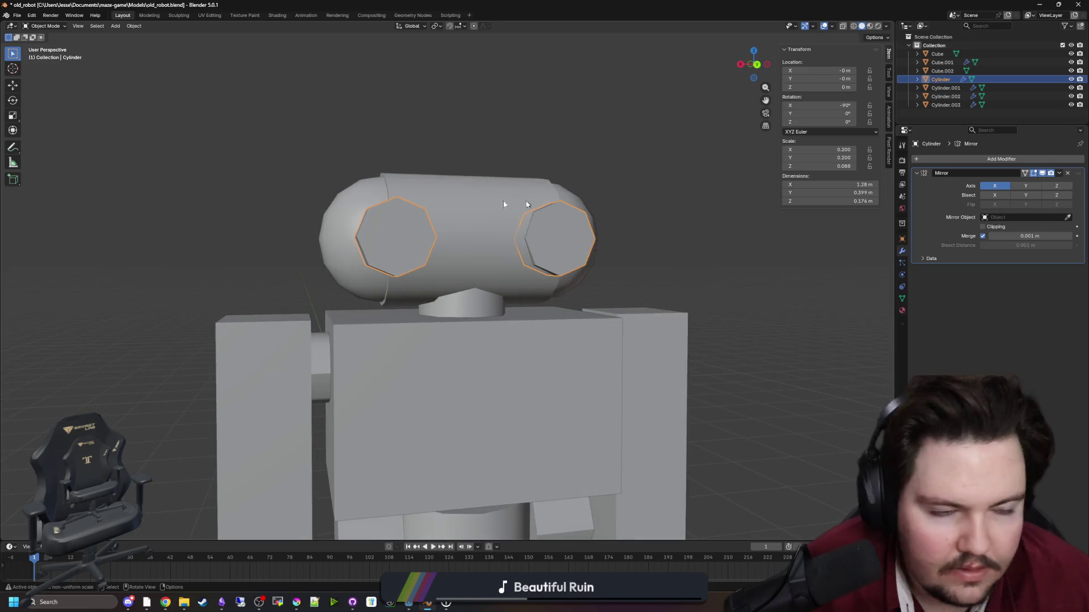
In Edit Mode, inset the left eye's front face.
{"action": "key", "text": "Tab"}
{"action": "scroll", "coordinate": [397, 241], "scroll_direction": "up", "scroll_amount": 2}
{"action": "left_click", "coordinate": [389, 243]}
{"action": "scroll", "coordinate": [380, 243], "scroll_direction": "up", "scroll_amount": 2}
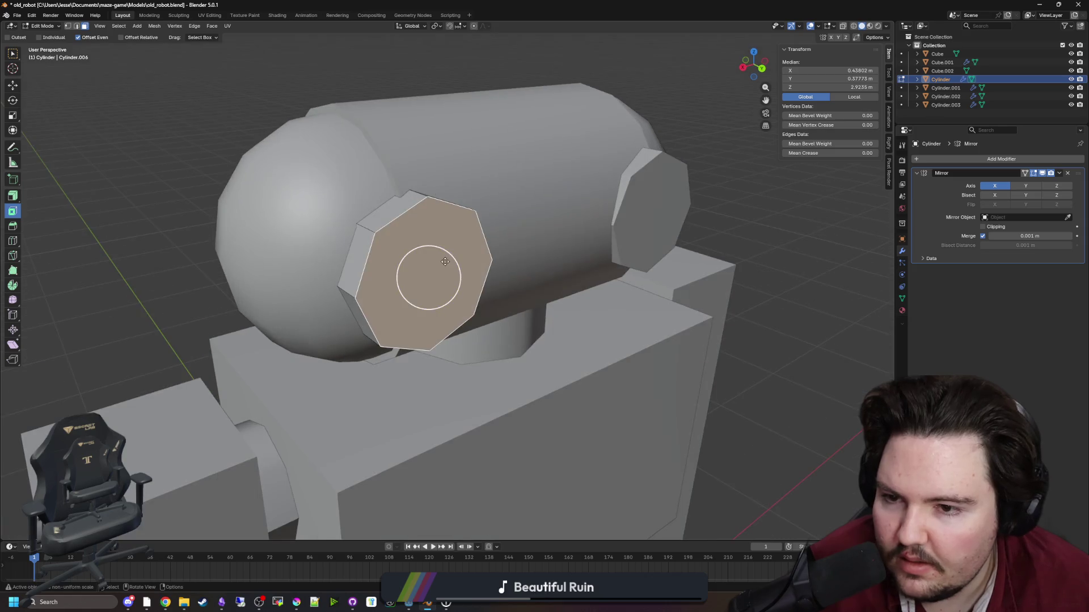
{"action": "left_click_drag", "start_coordinate": [462, 306], "coordinate": [477, 318]}
{"action": "key", "text": "e"}
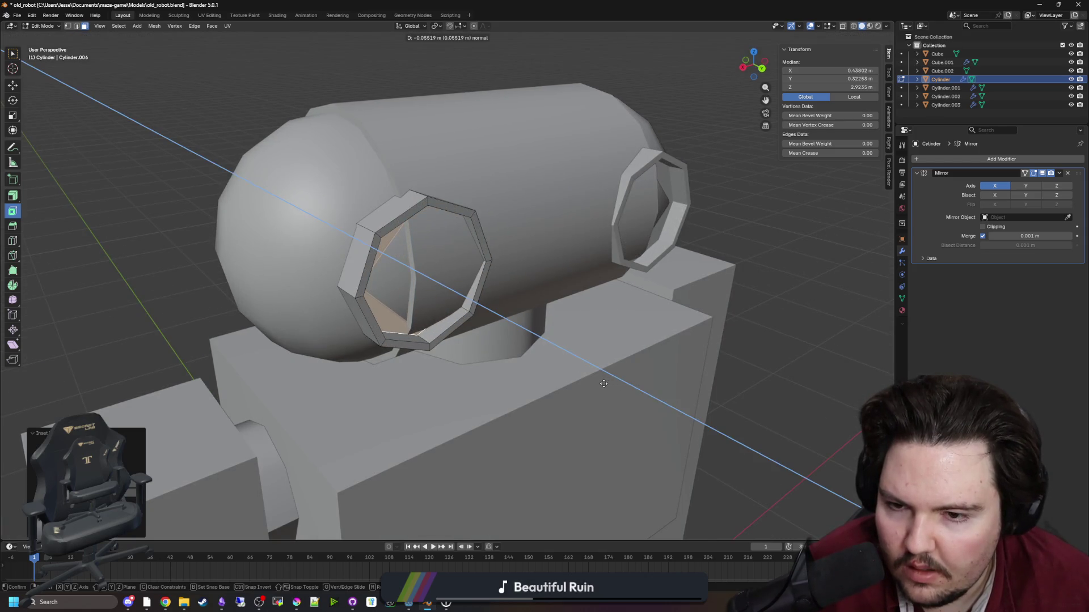
{"action": "key", "text": "Escape"}
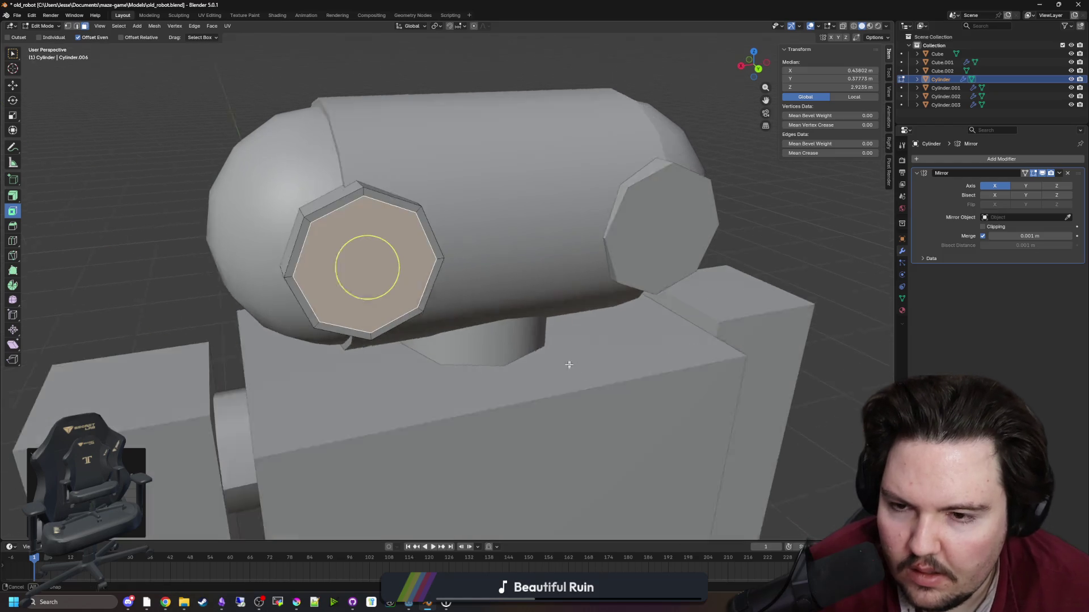
Push the inset eye face slightly inward along Y, then return to Object Mode.
{"action": "left_click_drag", "start_coordinate": [482, 293], "coordinate": [545, 320]}
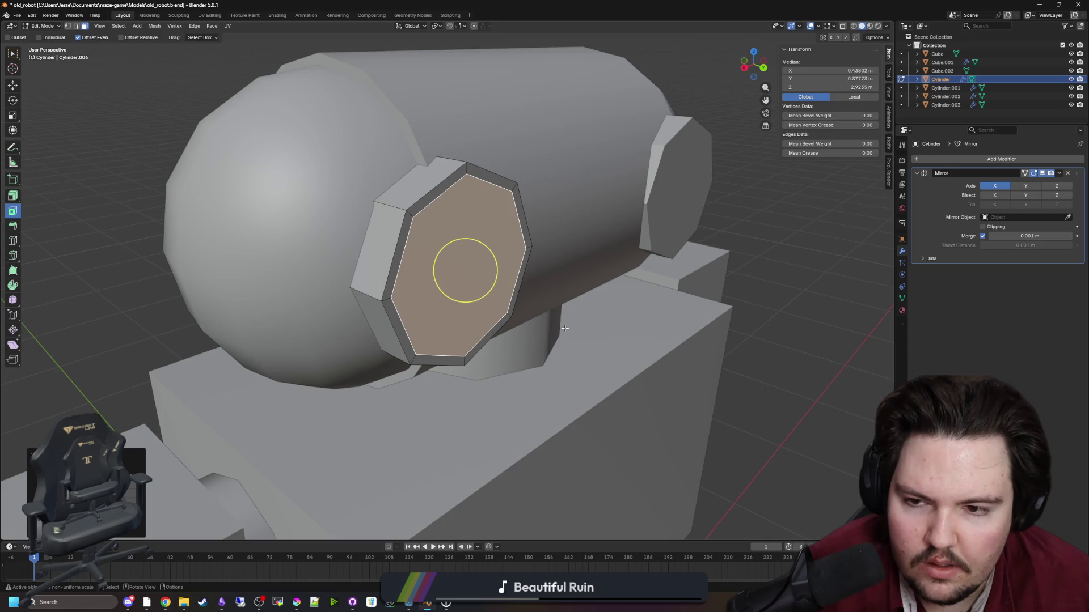
{"action": "key", "text": "g"}
{"action": "key", "text": "y"}
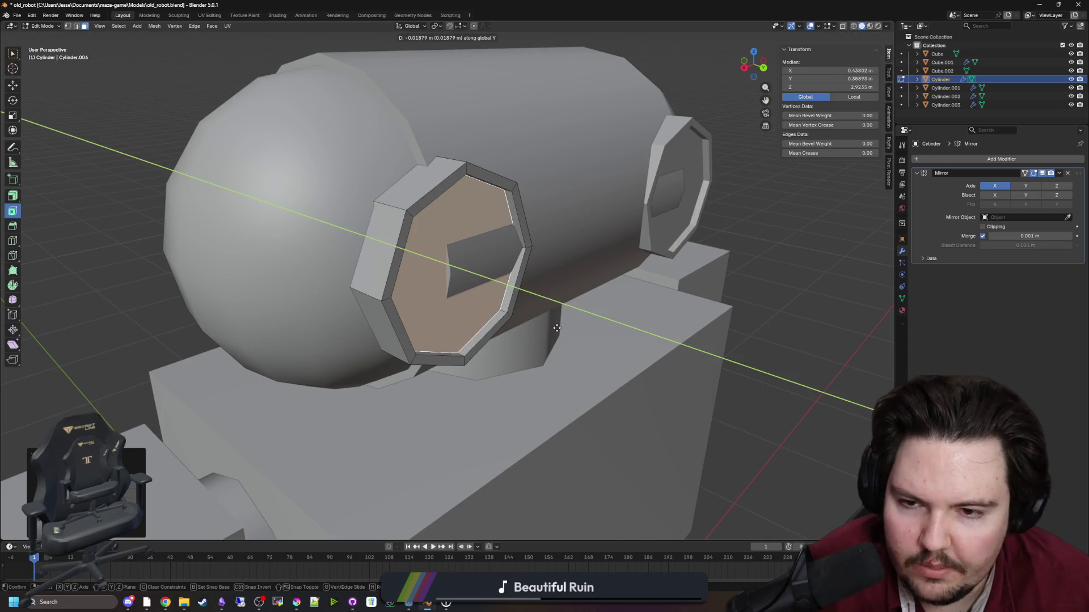
{"action": "left_click", "coordinate": [557, 328]}
{"action": "mouse_move", "coordinate": [557, 328]}
{"action": "left_mouse_down"}
{"action": "mouse_move", "coordinate": [470, 321]}
{"action": "mouse_move", "coordinate": [430, 340]}
{"action": "left_mouse_up"}
{"action": "key", "text": "Tab"}
Nudge the eye cylinders along Y and check both eyes from an angled view.
{"action": "key", "text": "g"}
{"action": "key", "text": "y"}
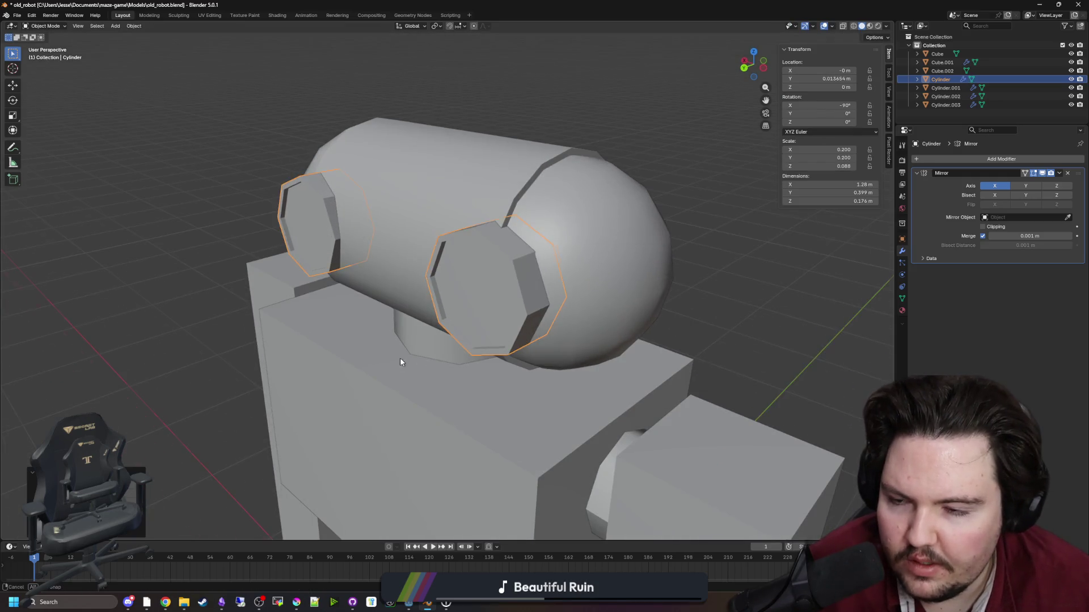
{"action": "left_click", "coordinate": [399, 362]}
{"action": "key", "text": "Tab"}
{"action": "scroll", "coordinate": [274, 245], "scroll_direction": "up", "scroll_amount": 3}
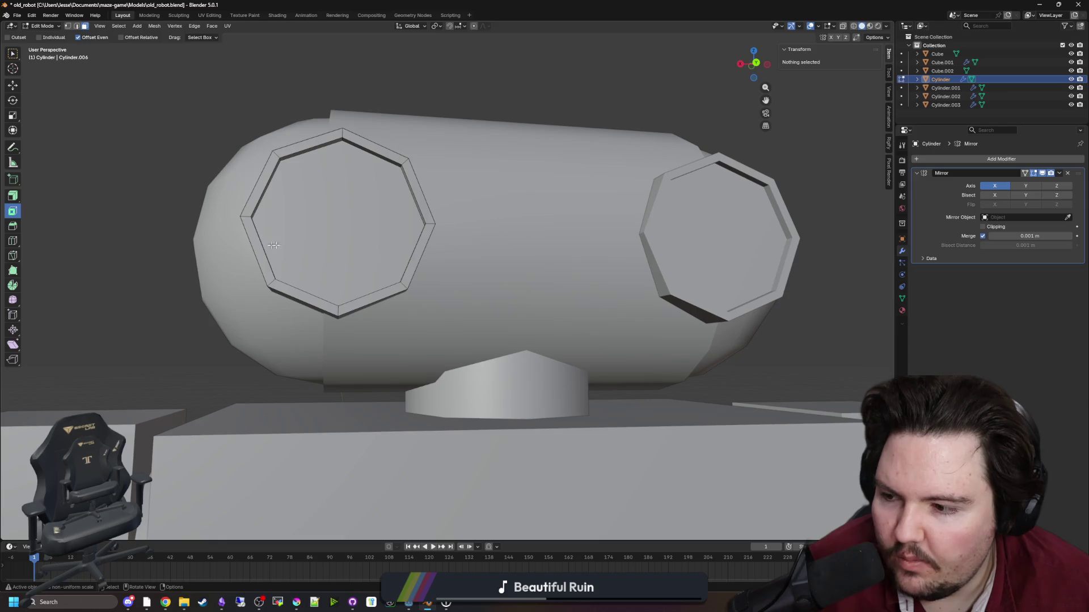
{"action": "left_click", "coordinate": [336, 254]}
{"action": "left_click_drag", "start_coordinate": [335, 254], "coordinate": [392, 278]}
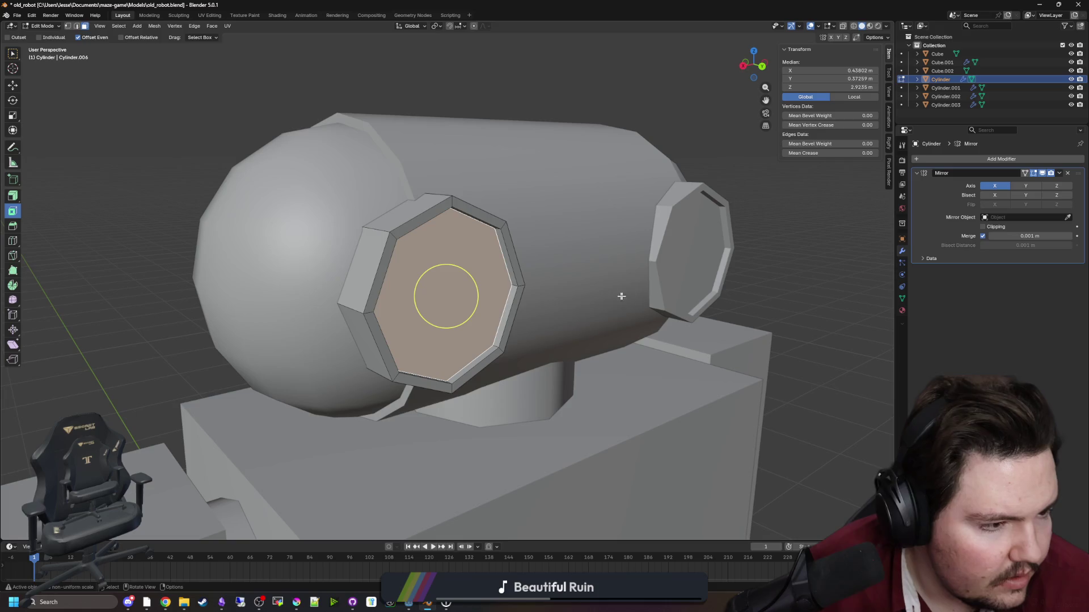
{"action": "scroll", "coordinate": [621, 296], "scroll_direction": "down", "scroll_amount": 3}
{"action": "left_click_drag", "start_coordinate": [621, 296], "coordinate": [456, 219]}
{"action": "scroll", "coordinate": [456, 219], "scroll_direction": "down", "scroll_amount": 2}
{"action": "key", "text": "Tab"}
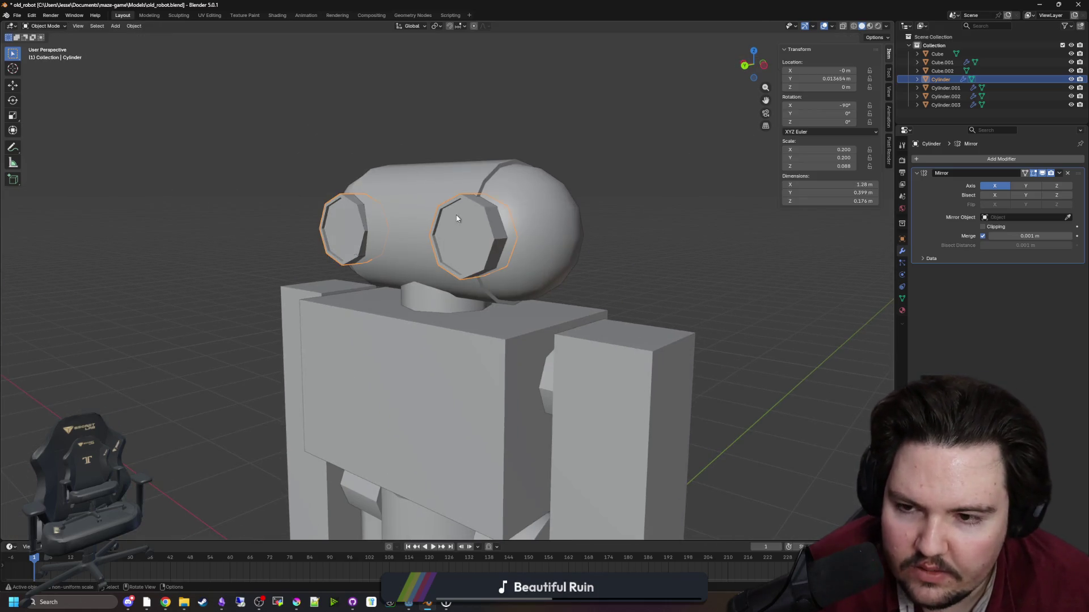
Reselect the eye cylinders and apply their Mirror modifier.
{"action": "left_click", "coordinate": [423, 127]}
{"action": "mouse_move", "coordinate": [423, 127]}
{"action": "left_mouse_down"}
{"action": "mouse_move", "coordinate": [459, 265]}
{"action": "mouse_move", "coordinate": [490, 279]}
{"action": "mouse_move", "coordinate": [453, 266]}
{"action": "left_mouse_up"}
{"action": "scroll", "coordinate": [459, 265], "scroll_direction": "down", "scroll_amount": 3}
{"action": "left_click", "coordinate": [434, 215]}
{"action": "left_click_drag", "start_coordinate": [435, 215], "coordinate": [504, 283]}
{"action": "scroll", "coordinate": [504, 282], "scroll_direction": "up", "scroll_amount": 3}
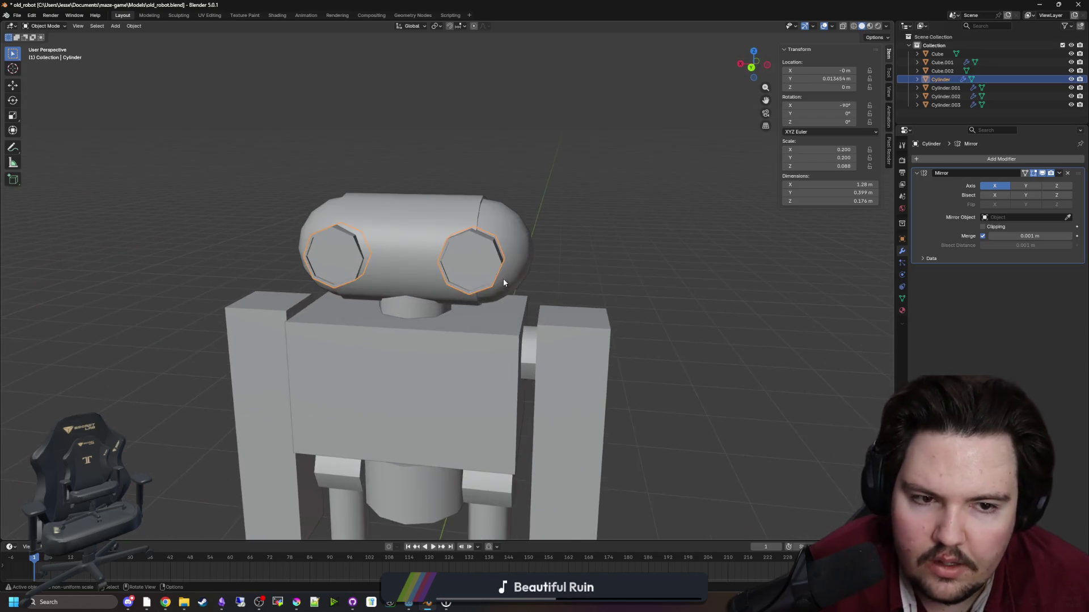
{"action": "scroll", "coordinate": [503, 282], "scroll_direction": "up", "scroll_amount": 2}
{"action": "left_click", "coordinate": [1059, 173]}
{"action": "left_click", "coordinate": [1033, 184]}
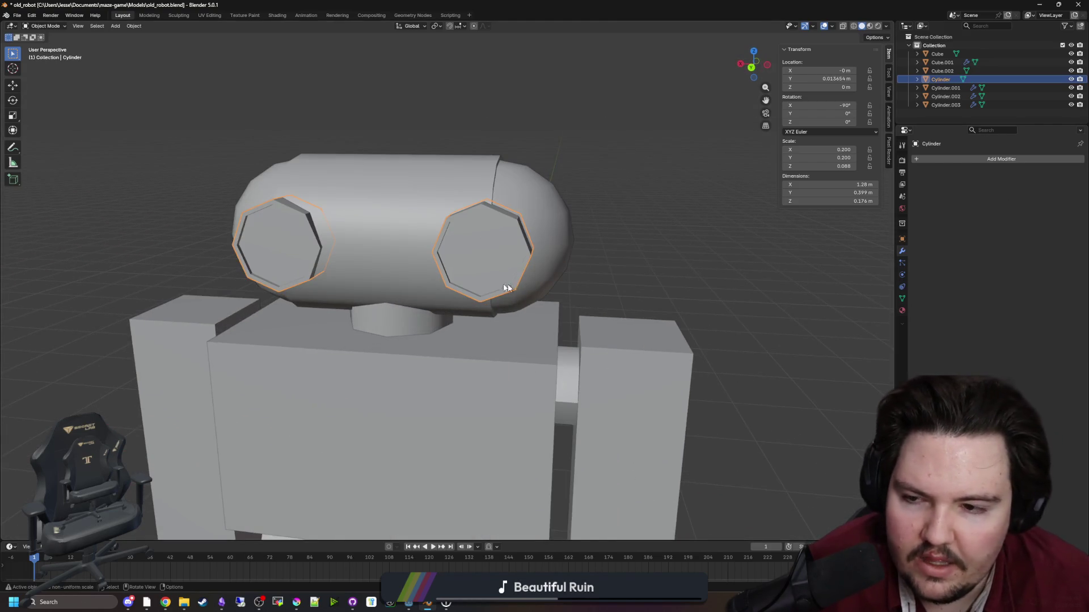
Select the right eye's linked geometry and separate it into its own object, Cylinder.004.
{"action": "key", "text": "Tab"}
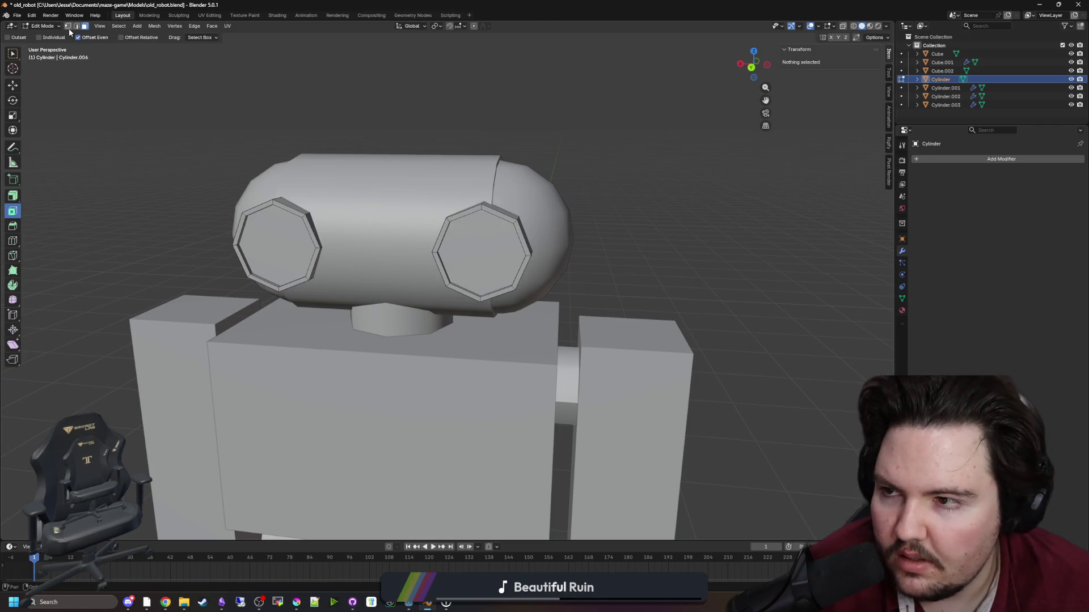
{"action": "key", "text": "c"}
{"action": "left_click", "coordinate": [439, 255]}
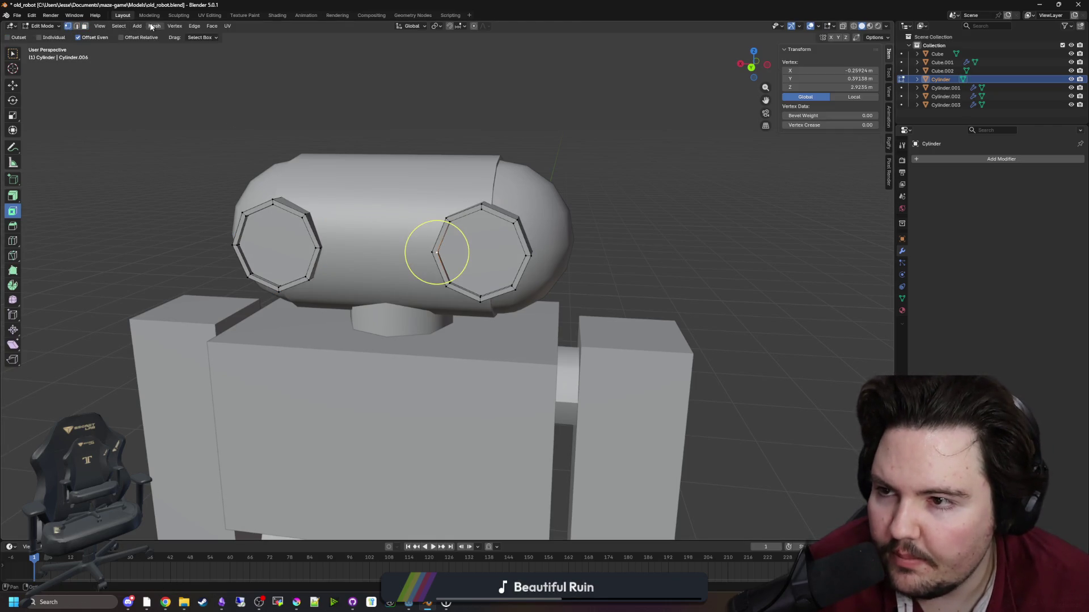
{"action": "left_click", "coordinate": [119, 26]}
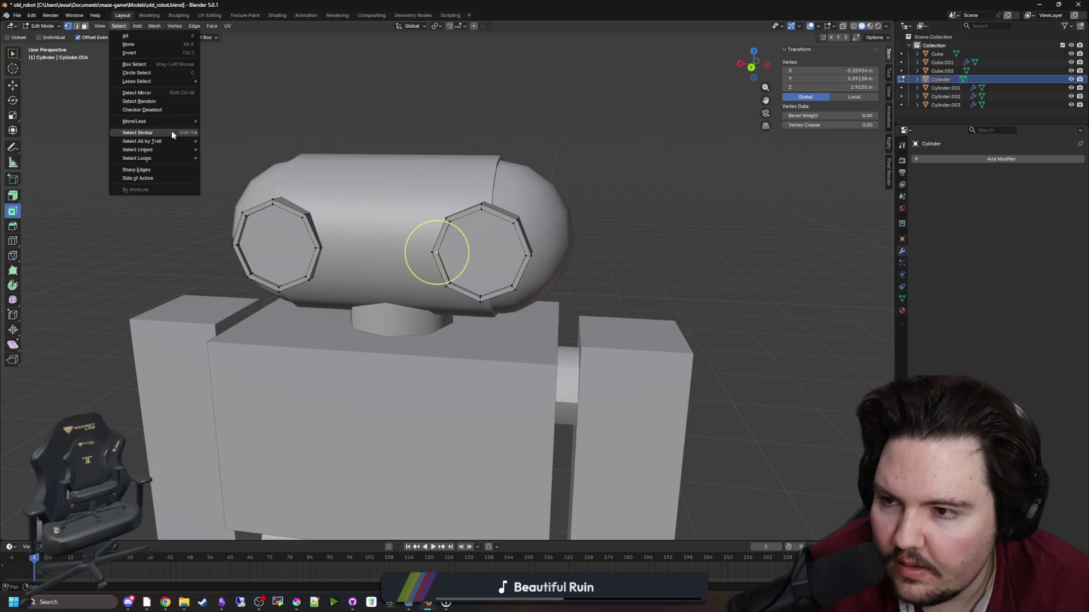
{"action": "left_click", "coordinate": [239, 166]}
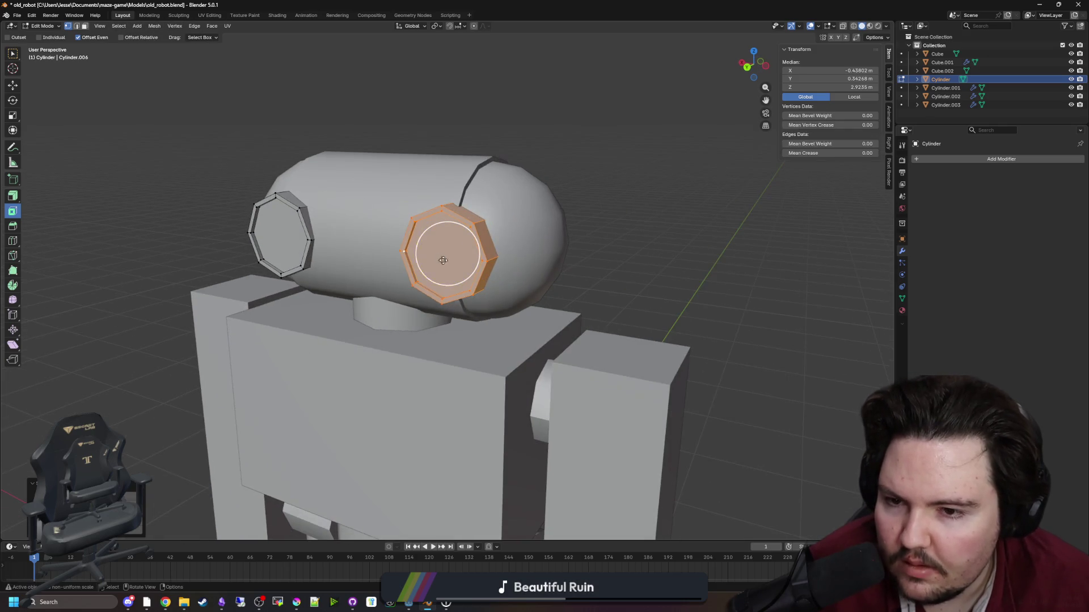
{"action": "key", "text": "p"}
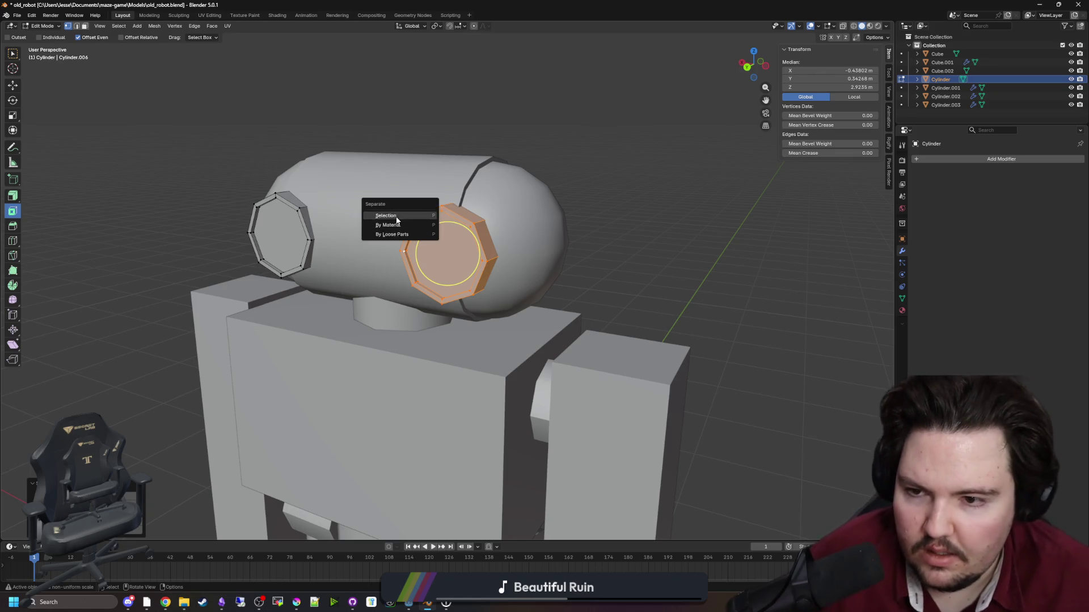
{"action": "left_click", "coordinate": [397, 216]}
Delete the right eye's inner face and the inset ring around it.
{"action": "key", "text": "Tab"}
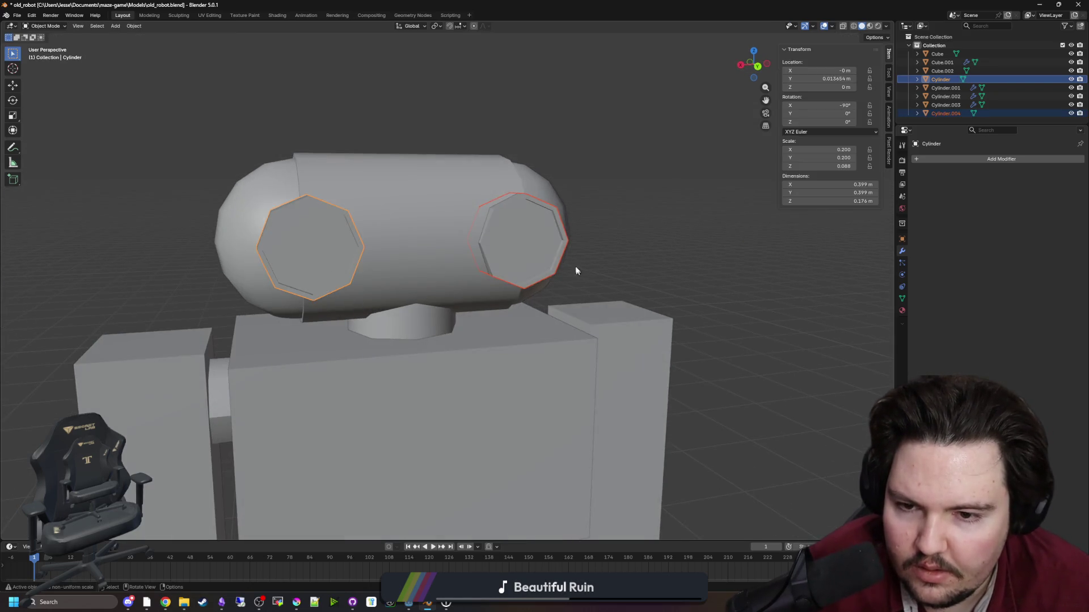
{"action": "scroll", "coordinate": [549, 274], "scroll_direction": "up", "scroll_amount": 3}
{"action": "key", "text": "Tab"}
{"action": "left_click_drag", "start_coordinate": [587, 216], "coordinate": [399, 223]}
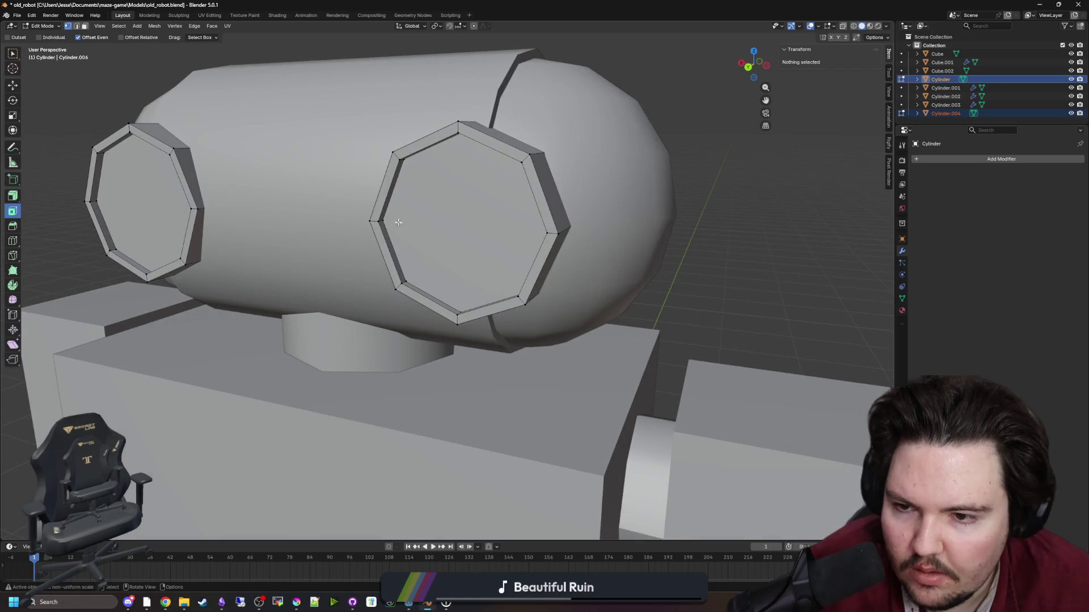
{"action": "key", "text": "x"}
{"action": "left_click", "coordinate": [379, 220]}
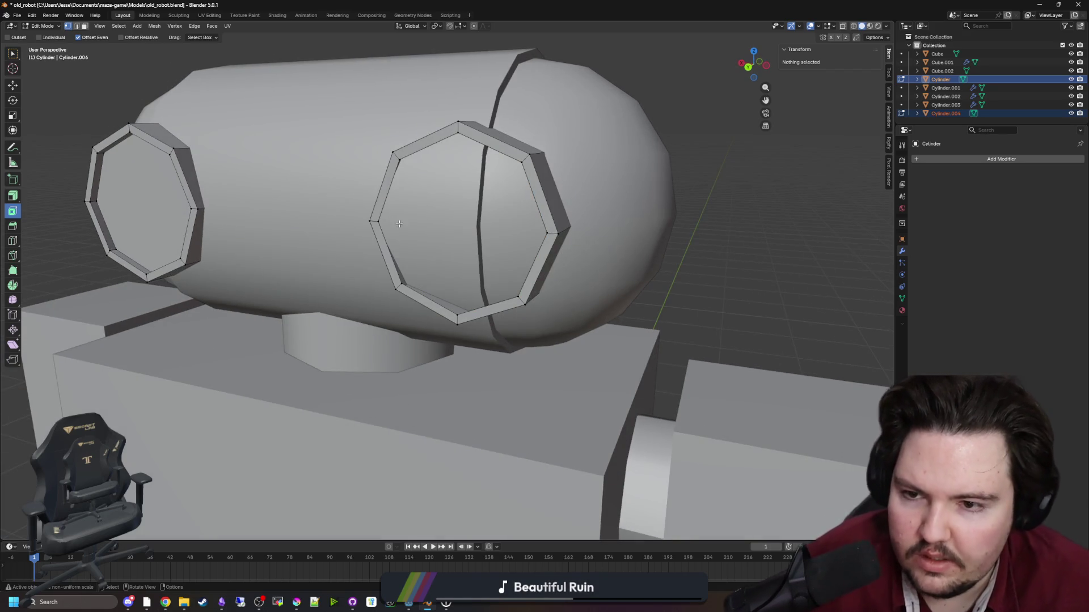
{"action": "key", "text": "x"}
{"action": "left_click", "coordinate": [370, 220]}
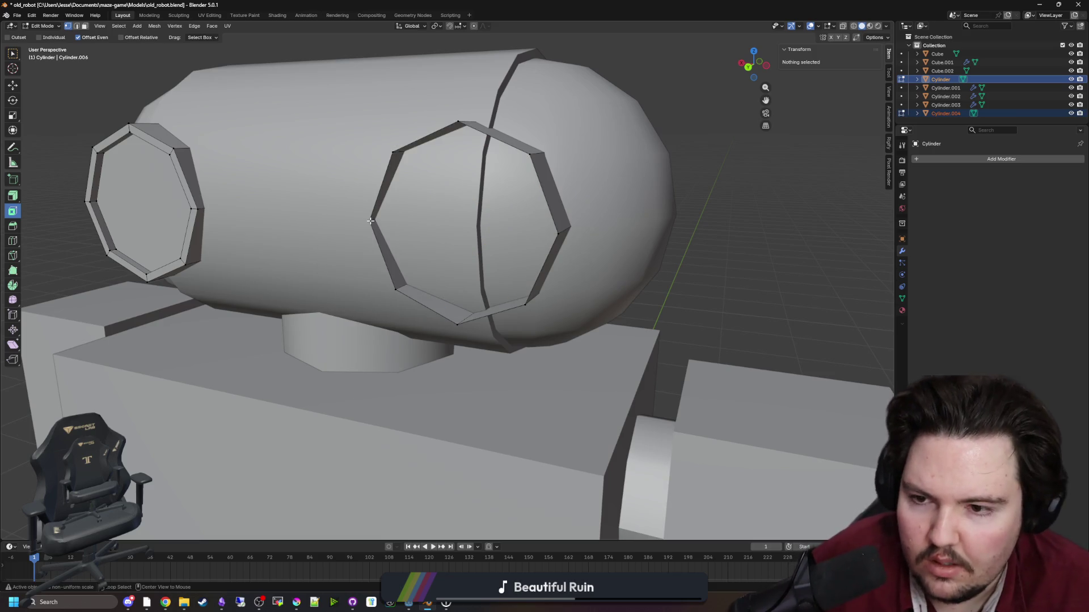
Fill the open hole's boundary loop with a new flat face.
{"action": "left_click", "coordinate": [394, 150], "text": "alt"}
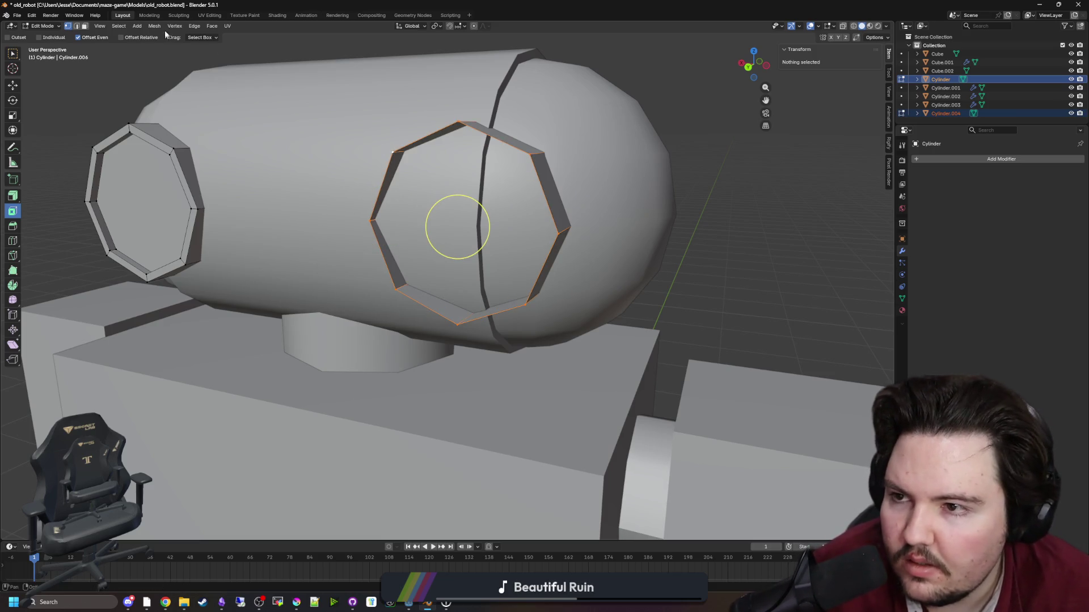
{"action": "left_click", "coordinate": [211, 26]}
{"action": "left_click", "coordinate": [257, 119]}
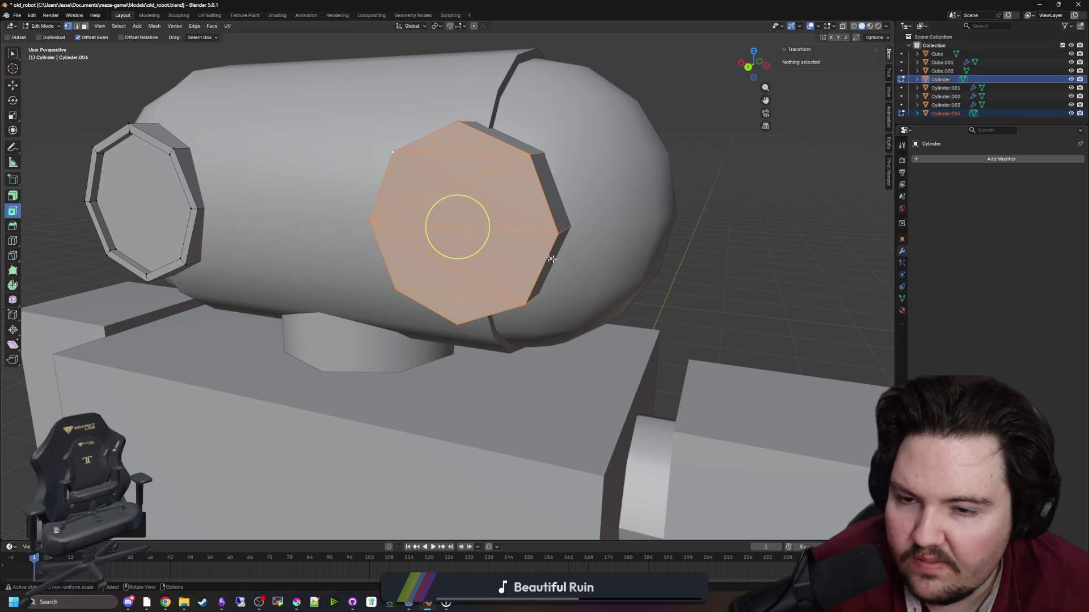
{"action": "key", "text": "Tab"}
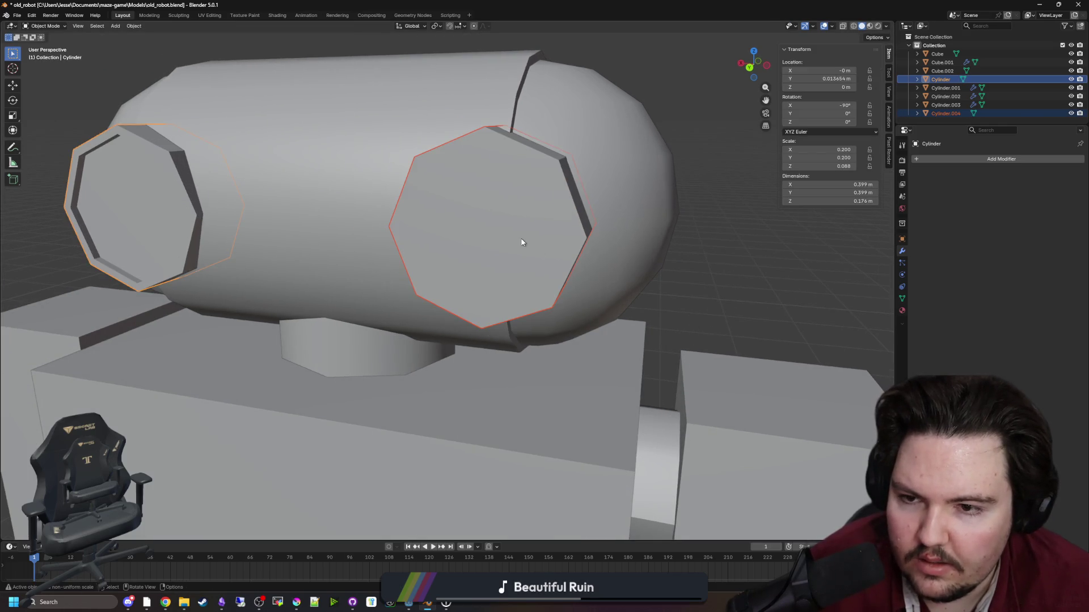
Set the origin of the separated eye disc, Cylinder.004, to its geometry.
{"action": "left_click", "coordinate": [507, 257]}
{"action": "right_click", "coordinate": [713, 279]}
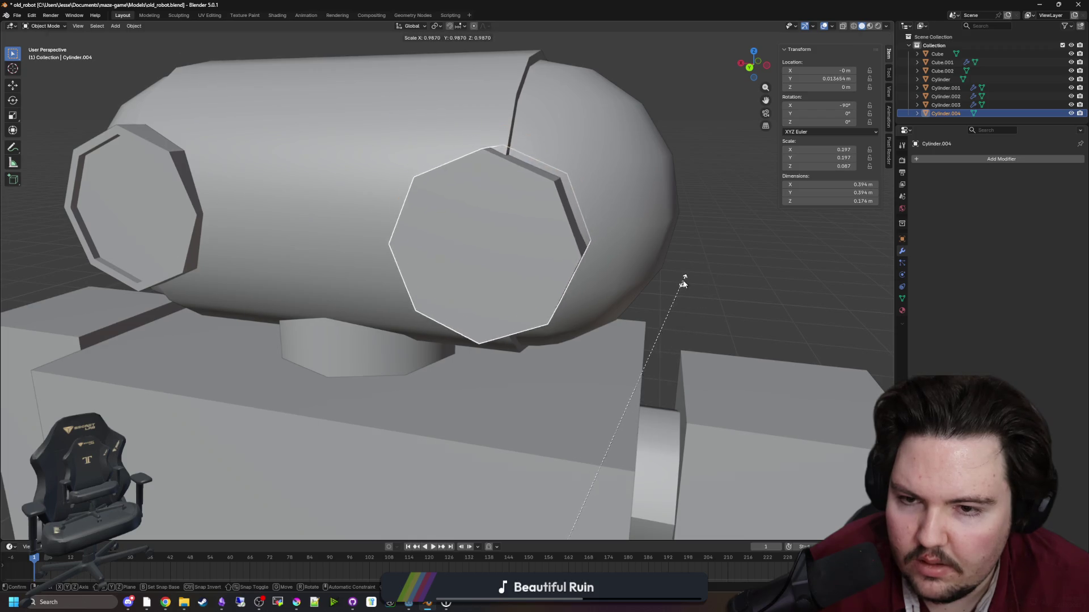
{"action": "right_click", "coordinate": [573, 259]}
{"action": "mouse_move", "coordinate": [572, 259]}
{"action": "left_click", "coordinate": [636, 281]}
Scale the disc down to 0.139 while keeping its depth unchanged.
{"action": "key", "text": "s"}
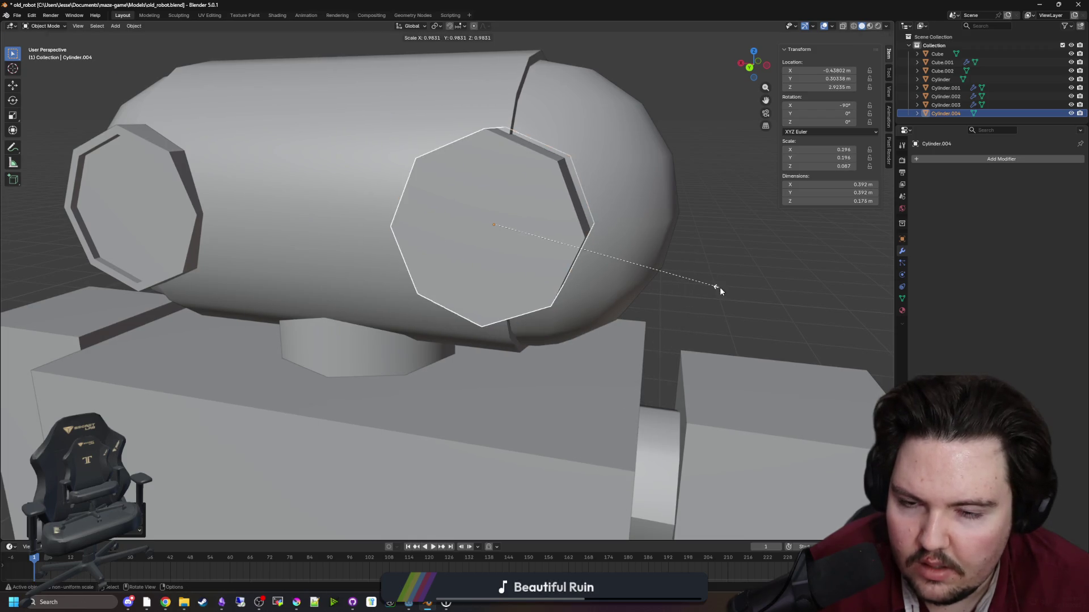
{"action": "key", "text": "Escape"}
{"action": "key", "text": "s"}
{"action": "key", "text": "shift+x"}
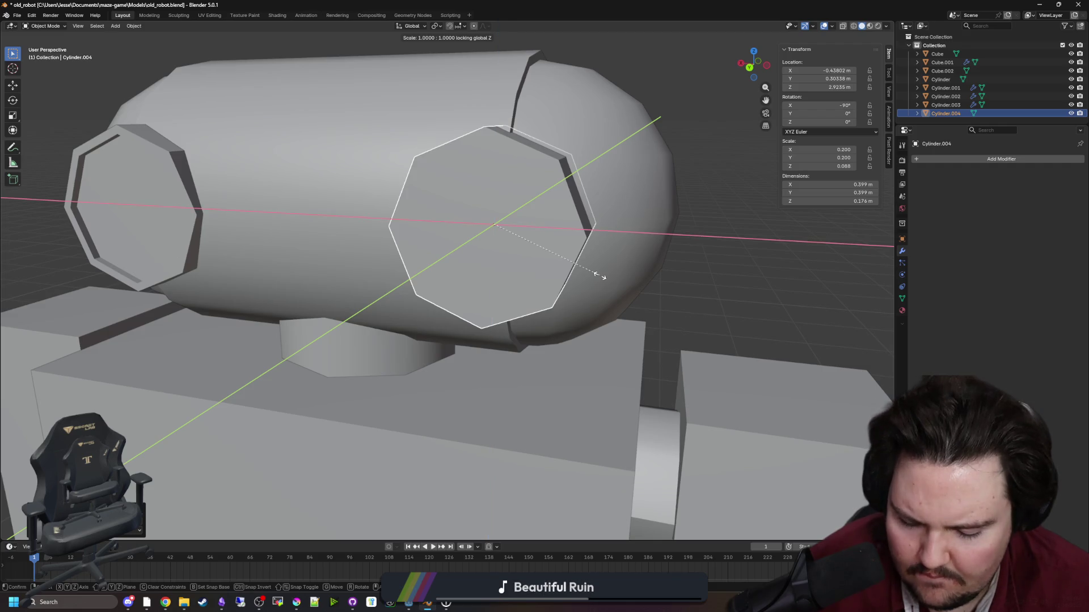
{"action": "left_click", "coordinate": [564, 261]}
{"action": "scroll", "coordinate": [622, 275], "scroll_direction": "down", "scroll_amount": 5}
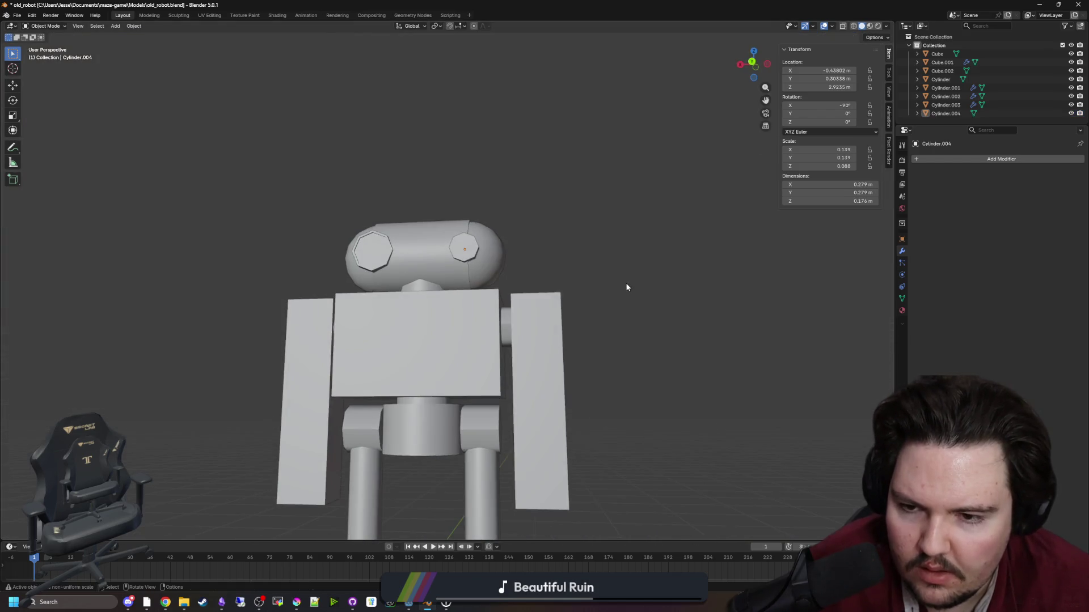
{"action": "scroll", "coordinate": [626, 286], "scroll_direction": "down", "scroll_amount": 3}
{"action": "mouse_move", "coordinate": [639, 292]}
{"action": "left_mouse_down"}
{"action": "mouse_move", "coordinate": [588, 318]}
{"action": "mouse_move", "coordinate": [569, 357]}
{"action": "mouse_move", "coordinate": [480, 366]}
{"action": "left_mouse_up"}
Delete the spare cube, Cube.002.
{"action": "left_click", "coordinate": [319, 348]}
{"action": "key", "text": "Delete"}
{"action": "mouse_move", "coordinate": [324, 367]}
{"action": "left_mouse_down"}
{"action": "mouse_move", "coordinate": [467, 314]}
{"action": "mouse_move", "coordinate": [566, 311]}
{"action": "mouse_move", "coordinate": [495, 306]}
{"action": "left_mouse_up"}
{"action": "scroll", "coordinate": [462, 318], "scroll_direction": "up", "scroll_amount": 3}
{"action": "scroll", "coordinate": [495, 306], "scroll_direction": "up", "scroll_amount": 4}
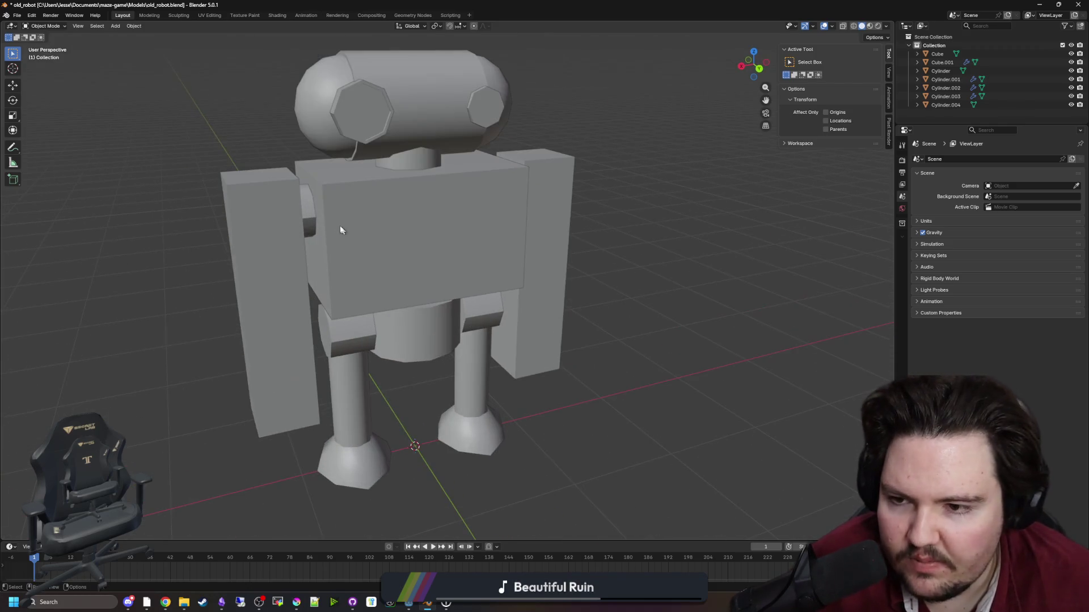
With X-ray on, move the arms' connector end face outward along X.
{"action": "left_click", "coordinate": [368, 261]}
{"action": "key", "text": "Tab"}
{"action": "left_click_drag", "start_coordinate": [290, 218], "coordinate": [719, 154]}
{"action": "key", "text": "alt+z"}
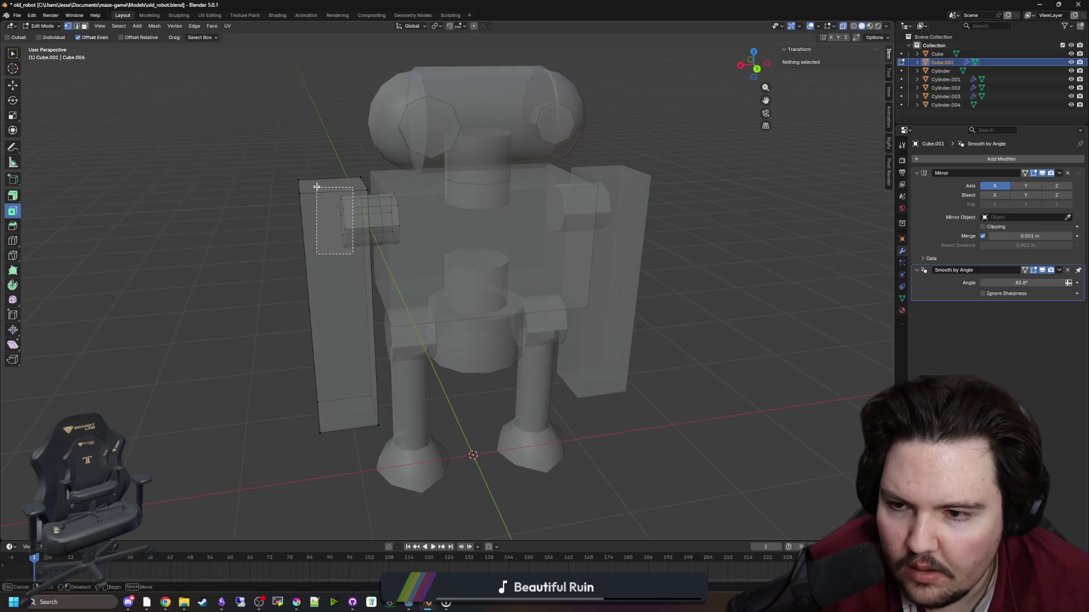
{"action": "mouse_move", "coordinate": [317, 187]}
{"action": "left_mouse_down"}
{"action": "mouse_move", "coordinate": [340, 223]}
{"action": "mouse_move", "coordinate": [415, 284]}
{"action": "mouse_move", "coordinate": [355, 287]}
{"action": "mouse_move", "coordinate": [336, 300]}
{"action": "left_mouse_up"}
{"action": "key", "text": "g"}
{"action": "key", "text": "x"}
{"action": "left_click", "coordinate": [336, 301]}
{"action": "key", "text": "Tab"}
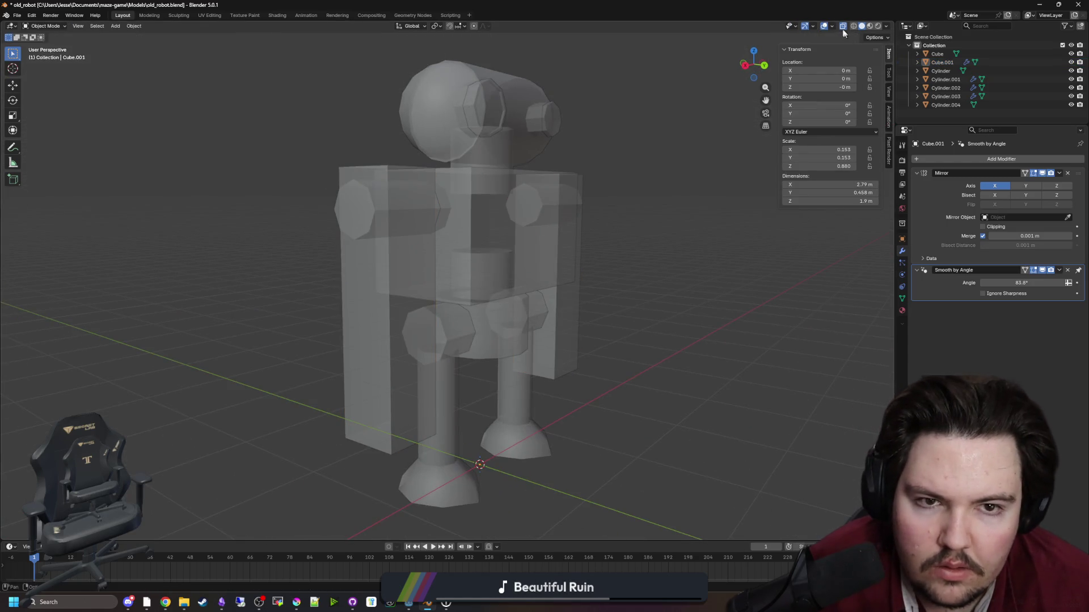
Turn off X-ray, inspect the arms, and minimize Blender to show the desktop.
{"action": "left_click", "coordinate": [843, 29]}
{"action": "mouse_move", "coordinate": [691, 317]}
{"action": "left_mouse_down"}
{"action": "mouse_move", "coordinate": [651, 325]}
{"action": "mouse_move", "coordinate": [662, 292]}
{"action": "mouse_move", "coordinate": [550, 319]}
{"action": "mouse_move", "coordinate": [527, 251]}
{"action": "mouse_move", "coordinate": [470, 239]}
{"action": "left_mouse_up"}
{"action": "scroll", "coordinate": [464, 244], "scroll_direction": "up", "scroll_amount": 3}
{"action": "scroll", "coordinate": [469, 239], "scroll_direction": "down", "scroll_amount": 1}
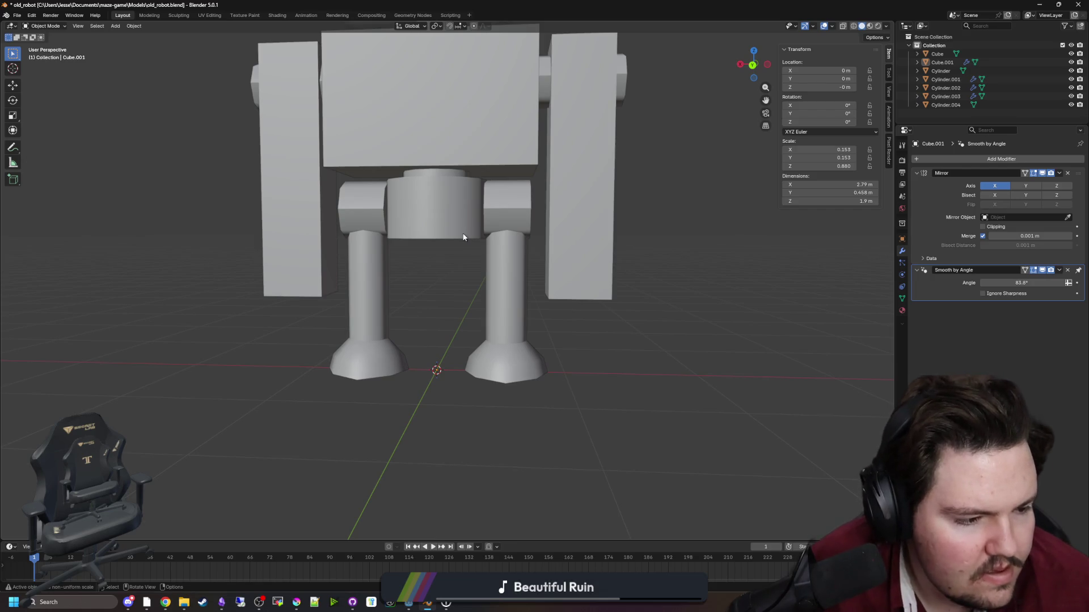
{"action": "scroll", "coordinate": [474, 266], "scroll_direction": "down", "scroll_amount": 2}
{"action": "mouse_move", "coordinate": [474, 267]}
{"action": "left_mouse_down"}
{"action": "mouse_move", "coordinate": [433, 272]}
{"action": "mouse_move", "coordinate": [452, 258]}
{"action": "mouse_move", "coordinate": [493, 270]}
{"action": "mouse_move", "coordinate": [442, 302]}
{"action": "left_mouse_up"}
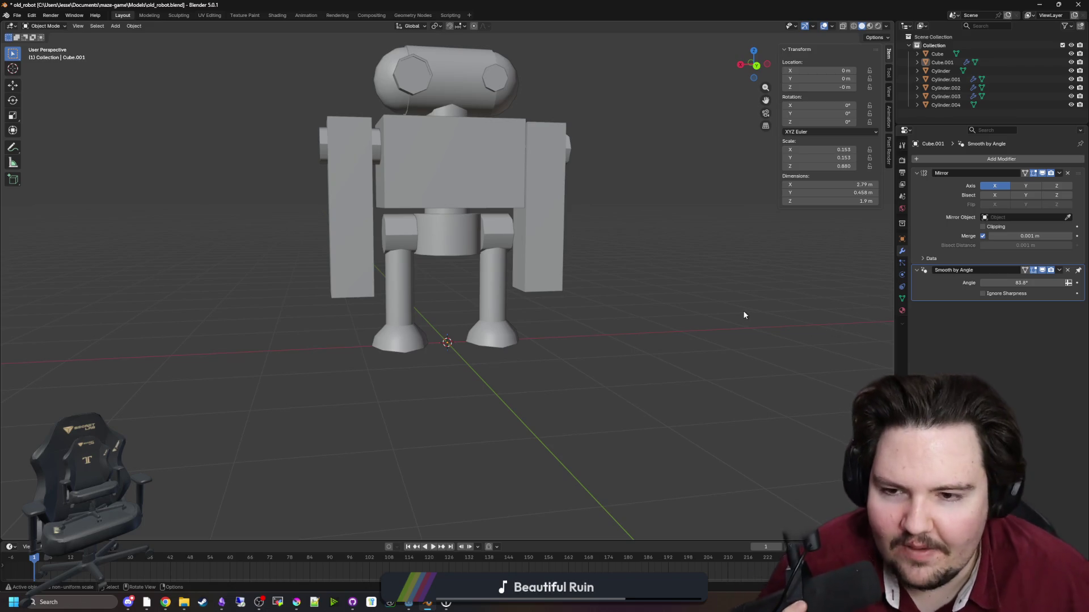
{"action": "mouse_move", "coordinate": [613, 288]}
{"action": "left_mouse_down"}
{"action": "mouse_move", "coordinate": [578, 272]}
{"action": "mouse_move", "coordinate": [639, 367]}
{"action": "mouse_move", "coordinate": [658, 357]}
{"action": "mouse_move", "coordinate": [567, 352]}
{"action": "left_mouse_up"}
{"action": "key", "text": "super+d"}
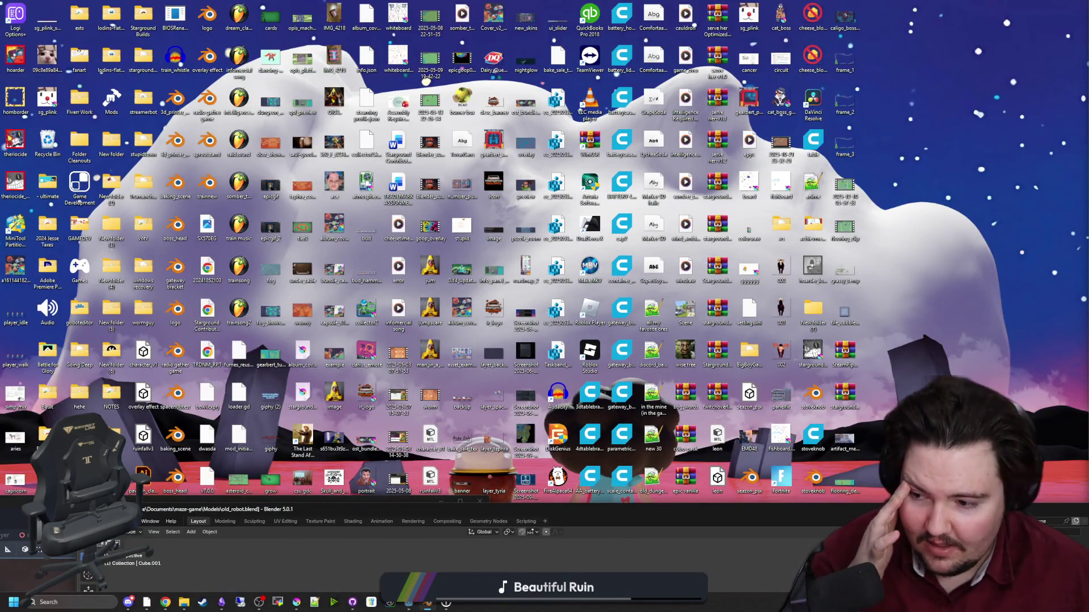
Bring up Godot, maximize its window, and save the world scene.
{"action": "key", "text": "alt+Tab"}
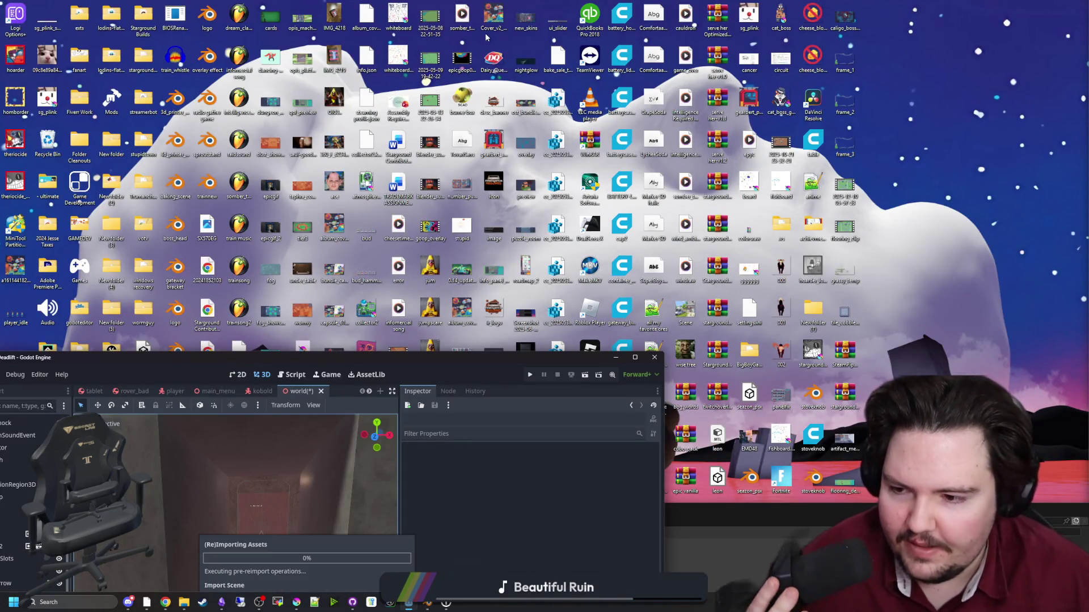
{"action": "double_click", "coordinate": [448, 358]}
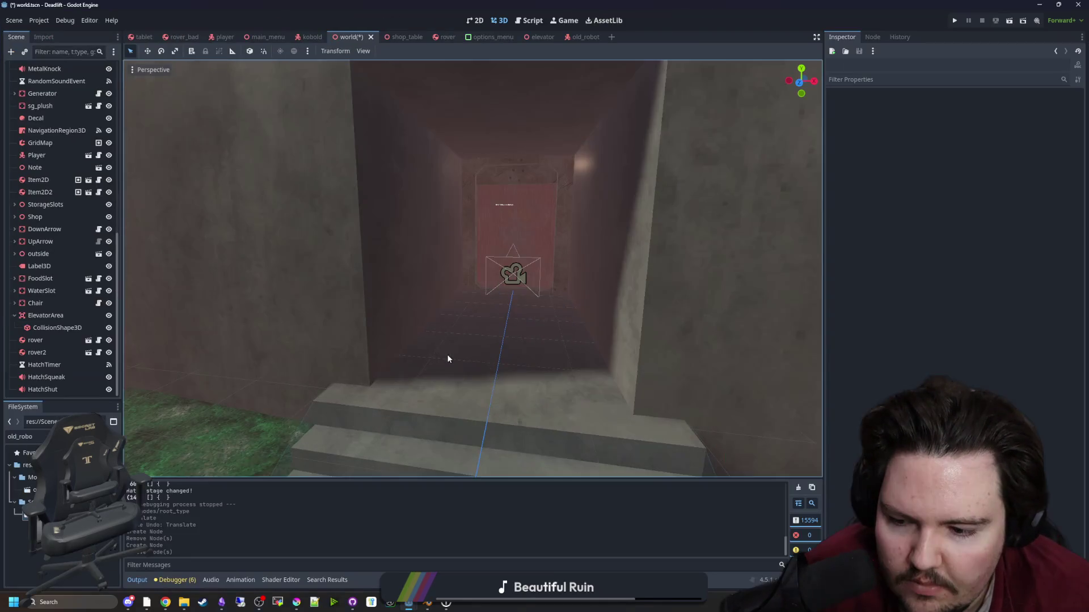
{"action": "key", "text": "ctrl+s"}
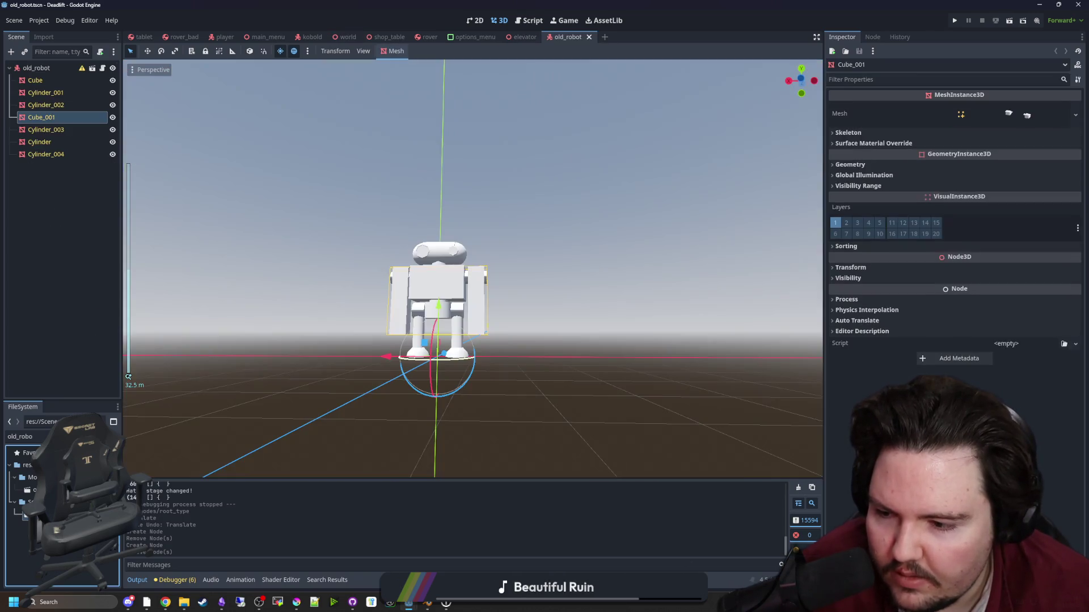
Inspect the reimported robot's legs and head, then restore the window and return to Blender.
{"action": "scroll", "coordinate": [606, 284], "scroll_direction": "up", "scroll_amount": 3}
{"action": "left_click_drag", "start_coordinate": [617, 316], "coordinate": [558, 325]}
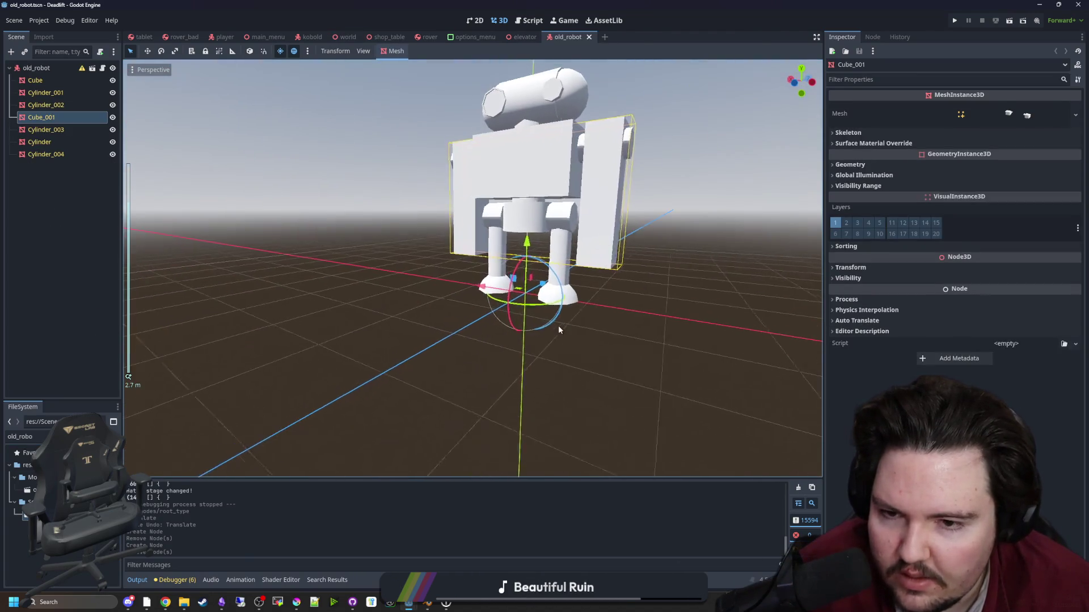
{"action": "left_click", "coordinate": [567, 136]}
{"action": "left_click", "coordinate": [513, 295]}
{"action": "mouse_move", "coordinate": [513, 295]}
{"action": "left_mouse_down"}
{"action": "mouse_move", "coordinate": [327, 353]}
{"action": "mouse_move", "coordinate": [293, 258]}
{"action": "left_mouse_up"}
{"action": "left_click", "coordinate": [442, 141]}
{"action": "double_click", "coordinate": [685, 4]}
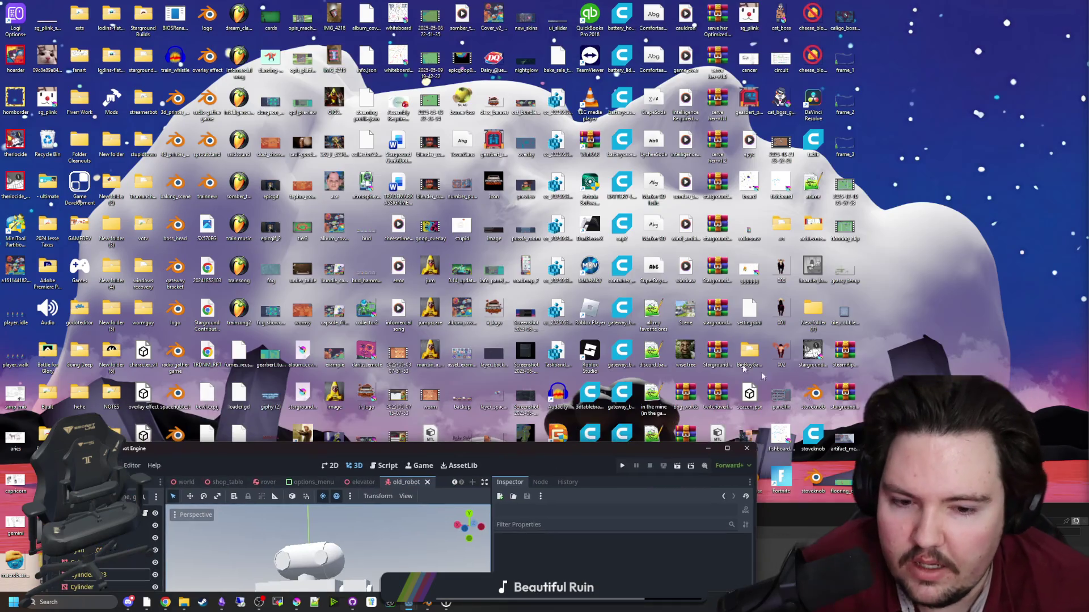
{"action": "key", "text": "alt+Tab"}
{"action": "left_click_drag", "start_coordinate": [488, 266], "coordinate": [530, 264]}
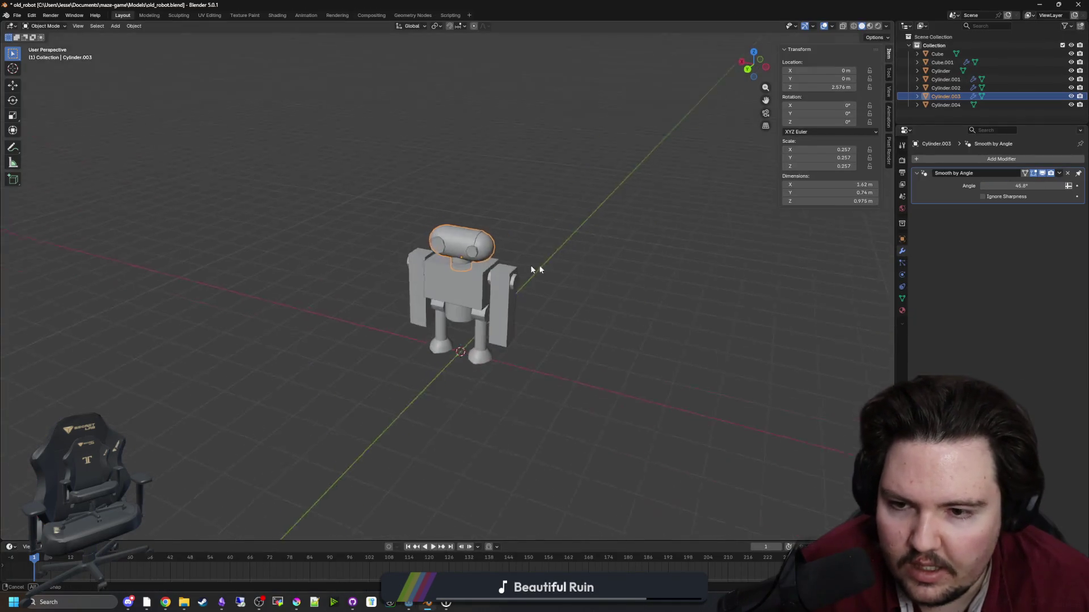
Join both eye cylinders into the head object with Ctrl+J.
{"action": "scroll", "coordinate": [553, 216], "scroll_direction": "up", "scroll_amount": 2}
{"action": "scroll", "coordinate": [553, 216], "scroll_direction": "up", "scroll_amount": 2}
{"action": "left_click", "coordinate": [487, 258], "text": "shift"}
{"action": "left_click", "coordinate": [359, 242], "text": "shift"}
{"action": "left_click", "coordinate": [428, 222], "text": "shift"}
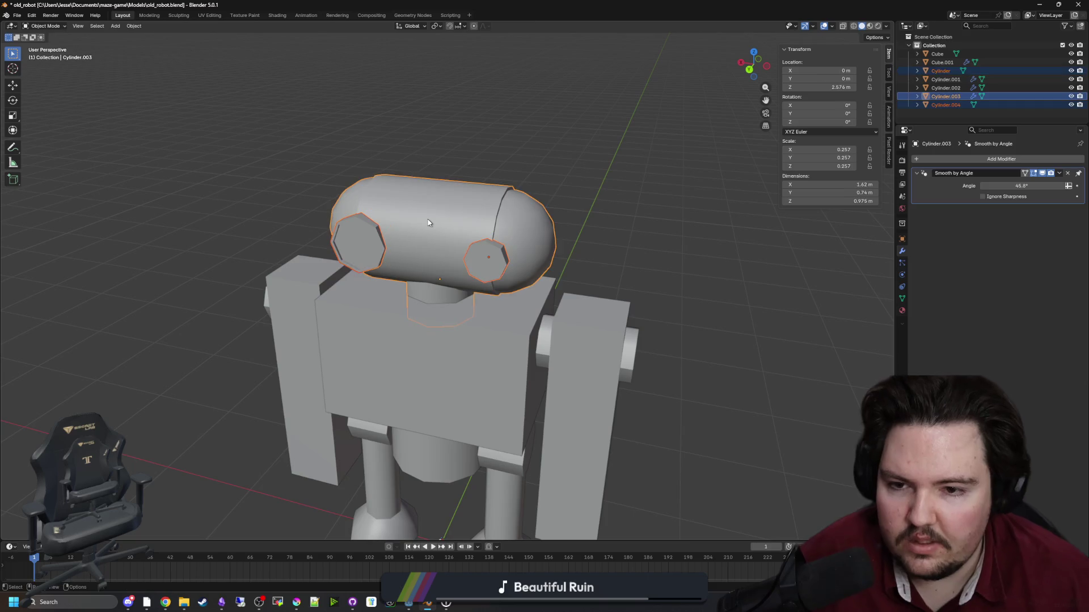
{"action": "key", "text": "ctrl+j"}
{"action": "mouse_move", "coordinate": [428, 222]}
{"action": "left_mouse_down"}
{"action": "mouse_move", "coordinate": [467, 200]}
{"action": "mouse_move", "coordinate": [431, 187]}
{"action": "left_mouse_up"}
Rename the head object to Head and the torso cube to Body in the Outliner.
{"action": "left_click", "coordinate": [950, 81]}
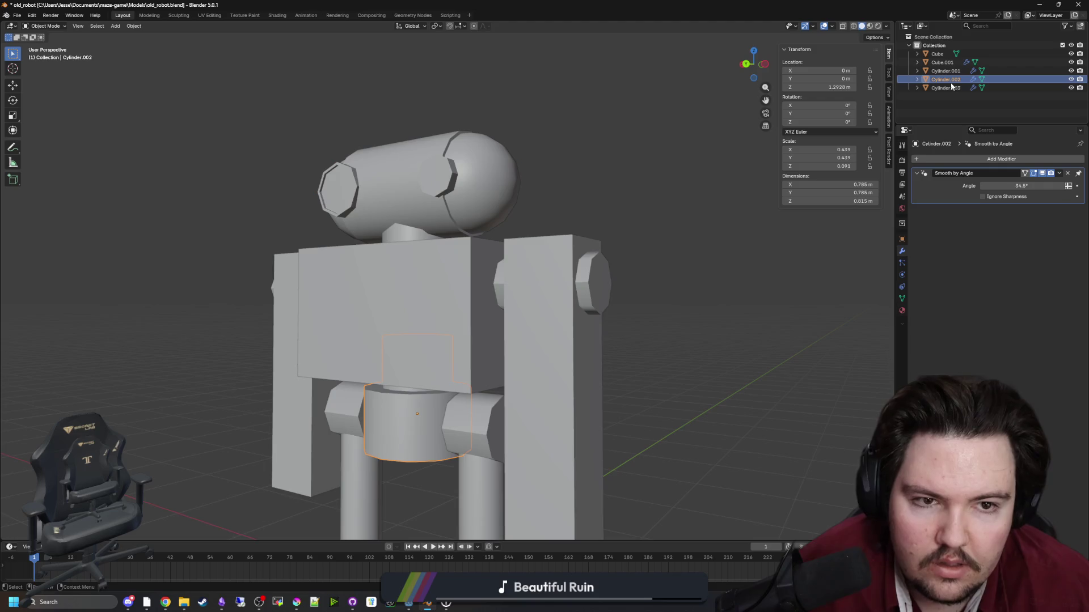
{"action": "double_click", "coordinate": [944, 86]}
{"action": "type", "text": "Hea"}
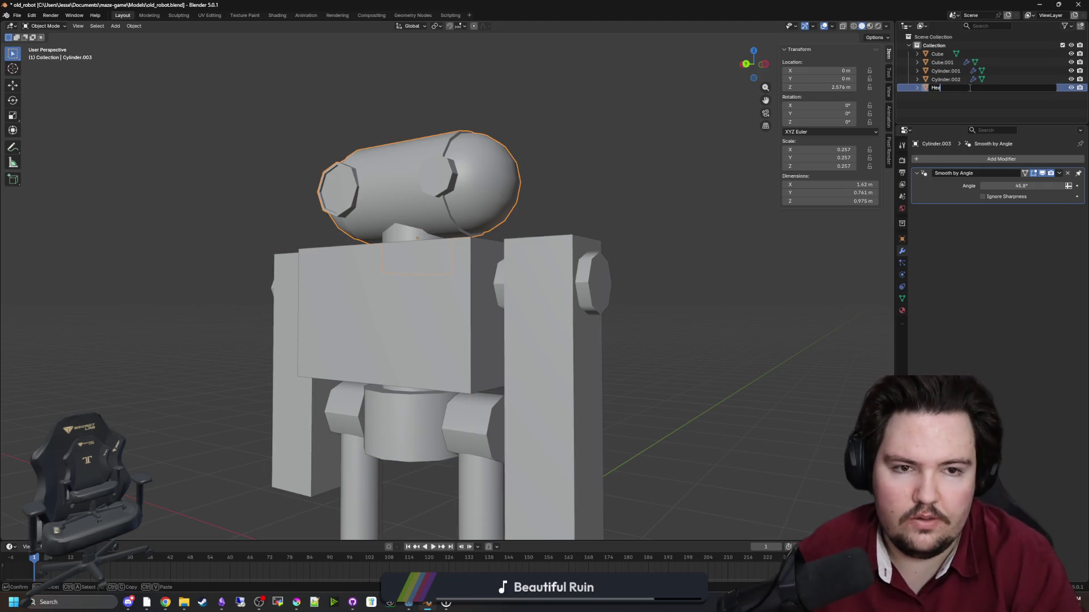
{"action": "type", "text": "d"}
{"action": "key", "text": "Return"}
{"action": "left_click_drag", "start_coordinate": [623, 284], "coordinate": [594, 315]}
{"action": "left_click", "coordinate": [448, 295]}
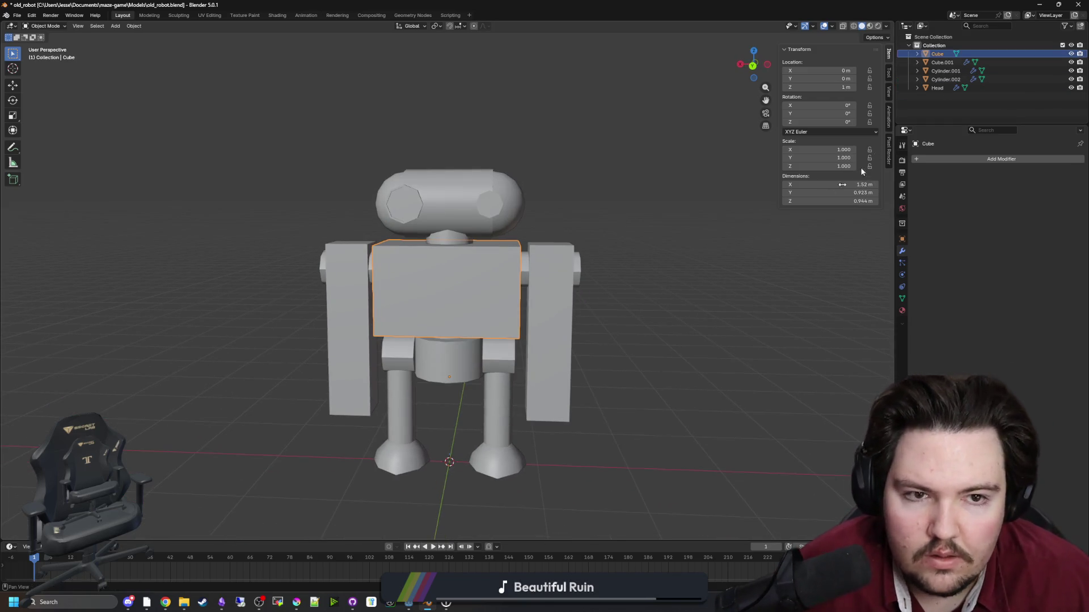
{"action": "double_click", "coordinate": [938, 53]}
{"action": "type", "text": "y"}
{"action": "key", "text": "Return"}
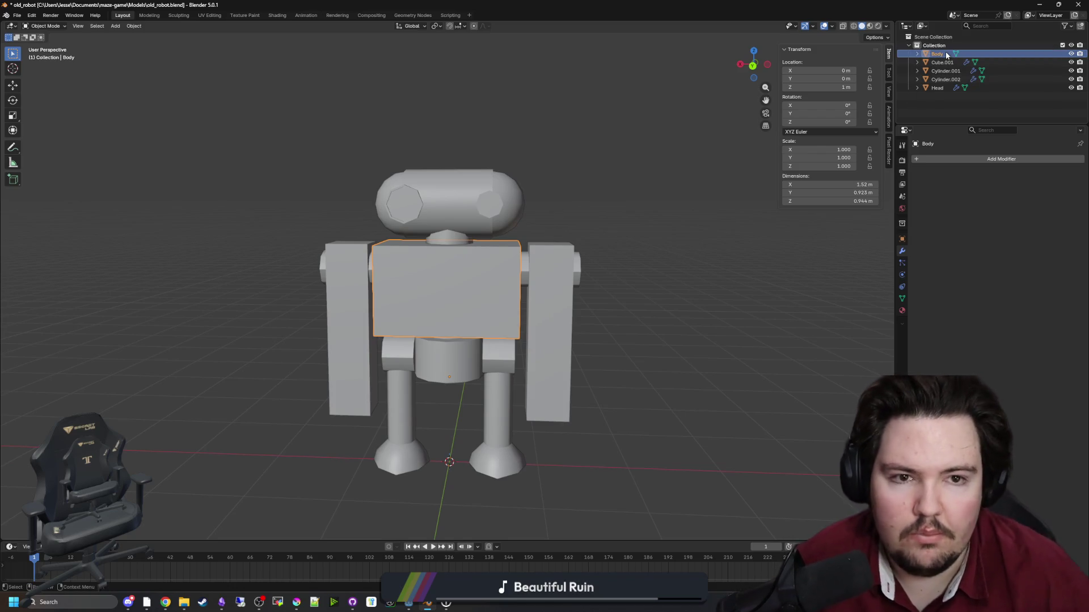
Apply the Mirror modifier on the arms object, Cube.001.
{"action": "scroll", "coordinate": [627, 278], "scroll_direction": "up", "scroll_amount": 1}
{"action": "left_click", "coordinate": [573, 283]}
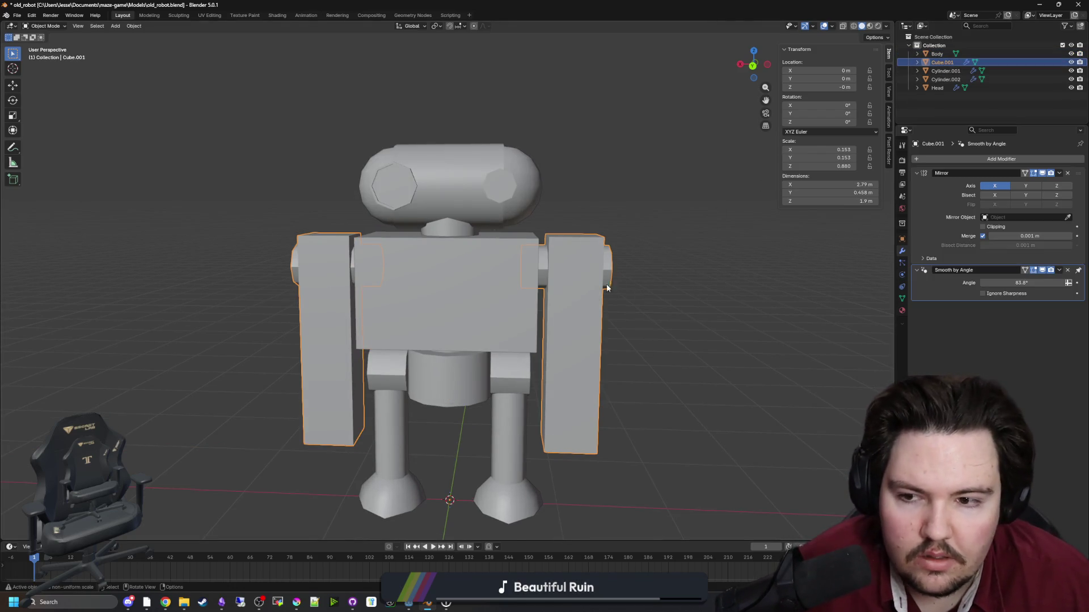
{"action": "left_click", "coordinate": [1059, 173]}
{"action": "left_click", "coordinate": [1024, 178]}
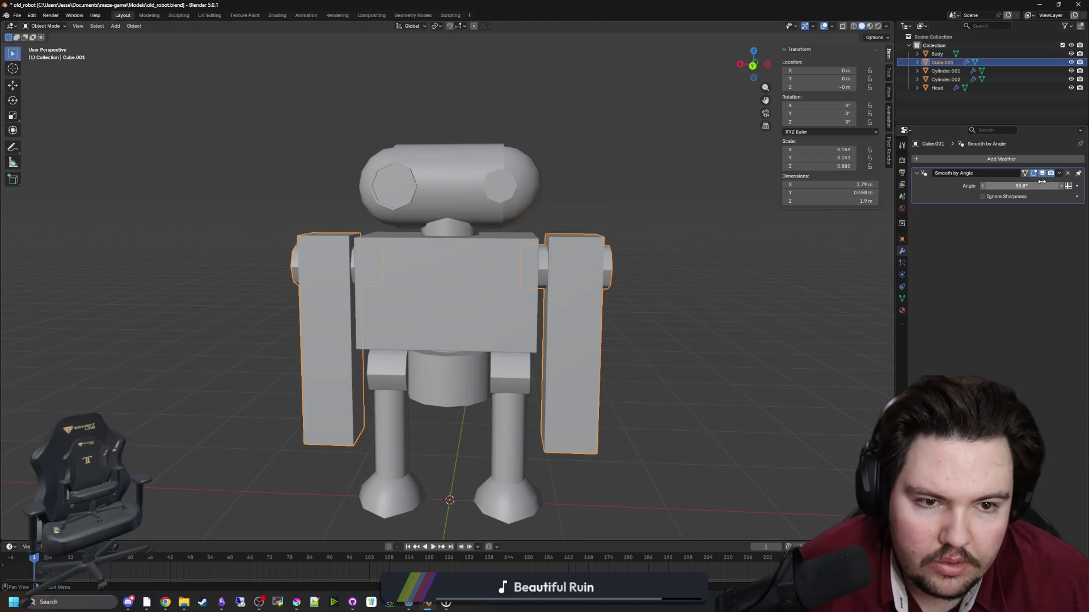
Select the right arm's linked geometry and separate it into its own object, Cube.002.
{"action": "key", "text": "Tab"}
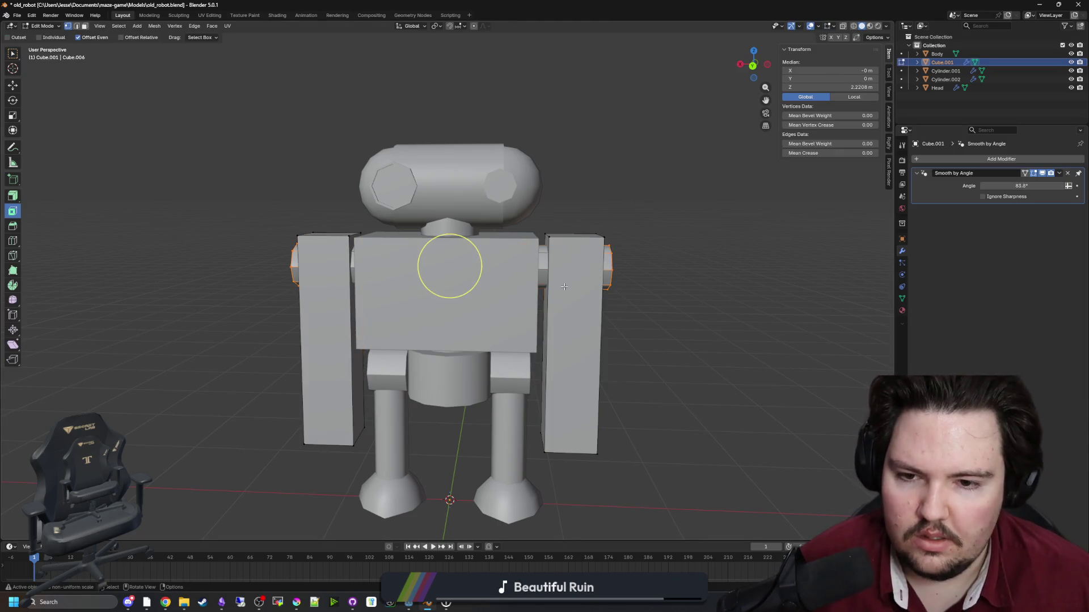
{"action": "left_click", "coordinate": [559, 235]}
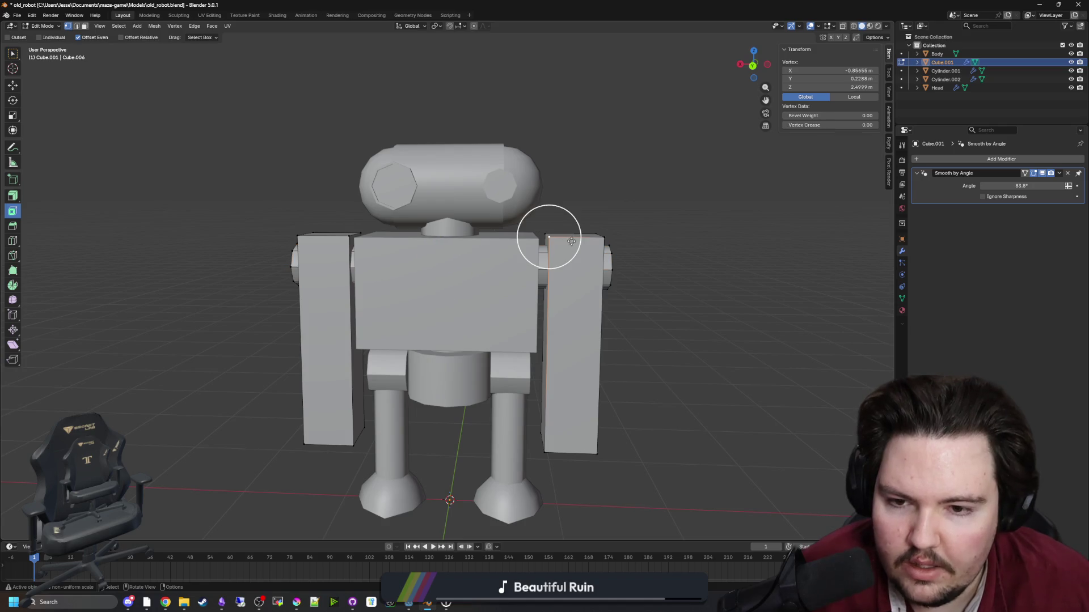
{"action": "left_click", "coordinate": [602, 238], "text": "shift"}
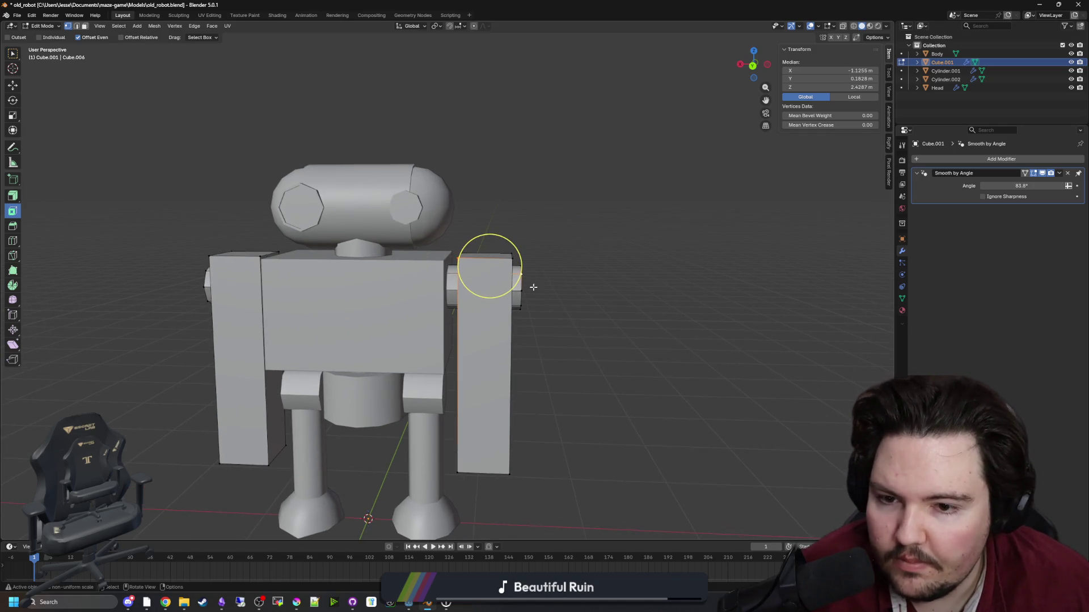
{"action": "left_click", "coordinate": [151, 27]}
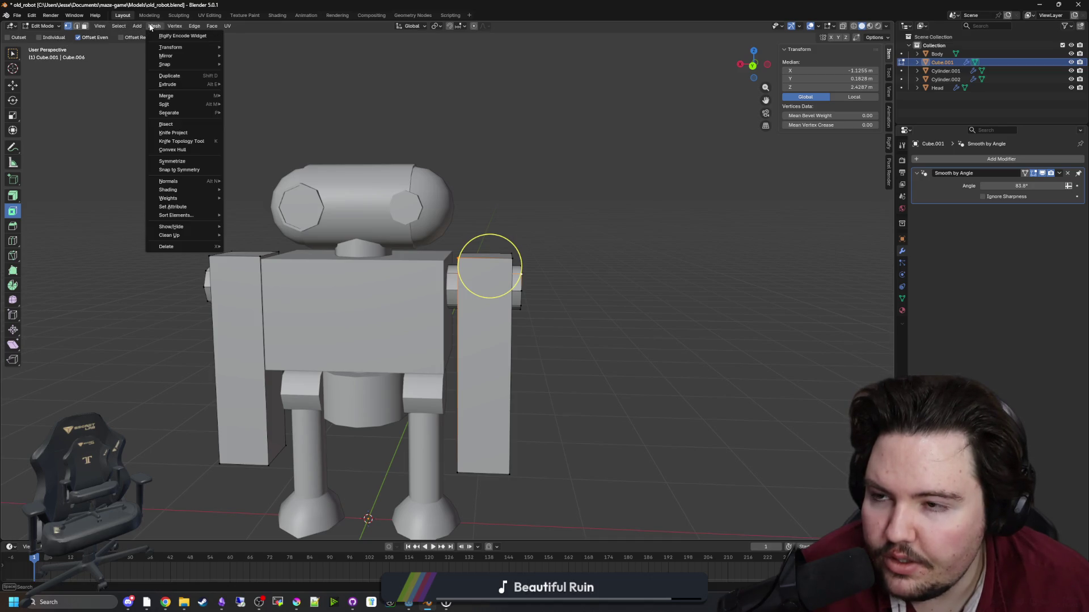
{"action": "left_click", "coordinate": [119, 26]}
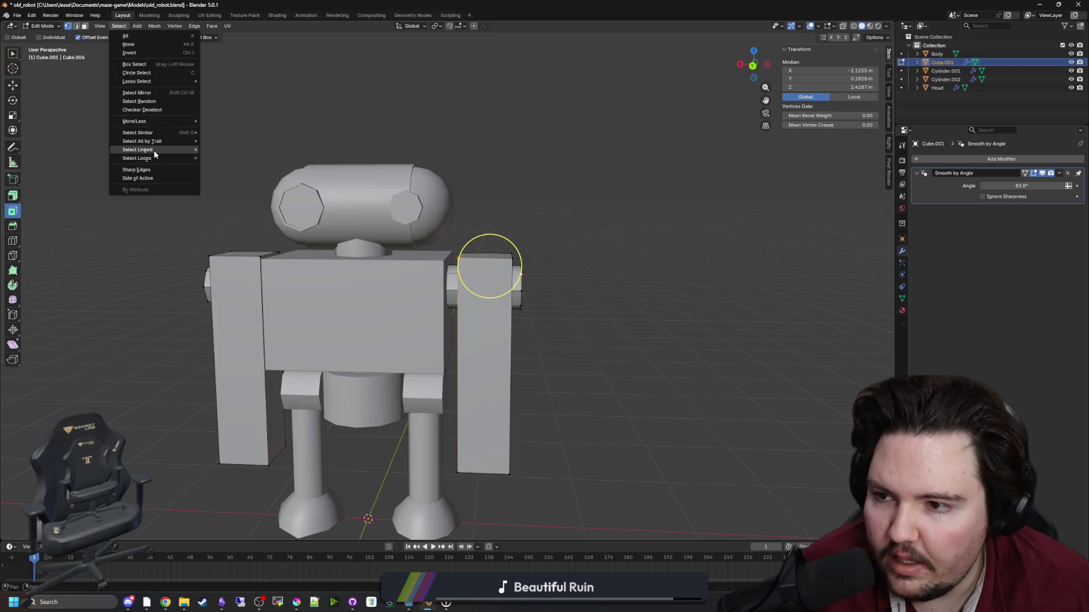
{"action": "mouse_move", "coordinate": [162, 150]}
{"action": "left_click", "coordinate": [224, 149]}
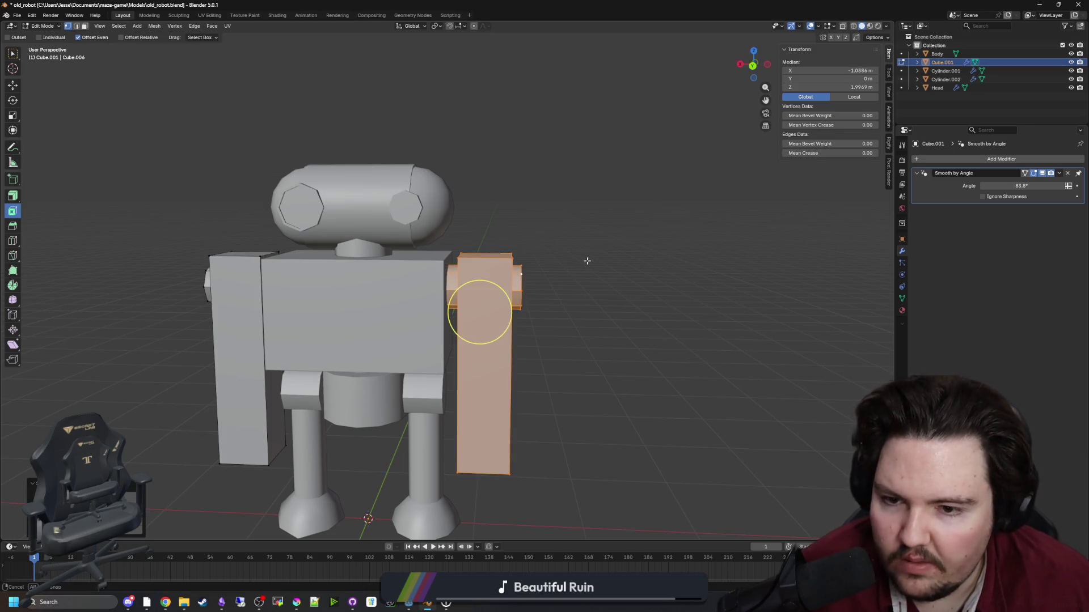
{"action": "mouse_move", "coordinate": [587, 261]}
{"action": "left_mouse_down"}
{"action": "mouse_move", "coordinate": [530, 256]}
{"action": "mouse_move", "coordinate": [584, 292]}
{"action": "left_mouse_up"}
{"action": "left_click", "coordinate": [491, 262]}
{"action": "key", "text": "Tab"}
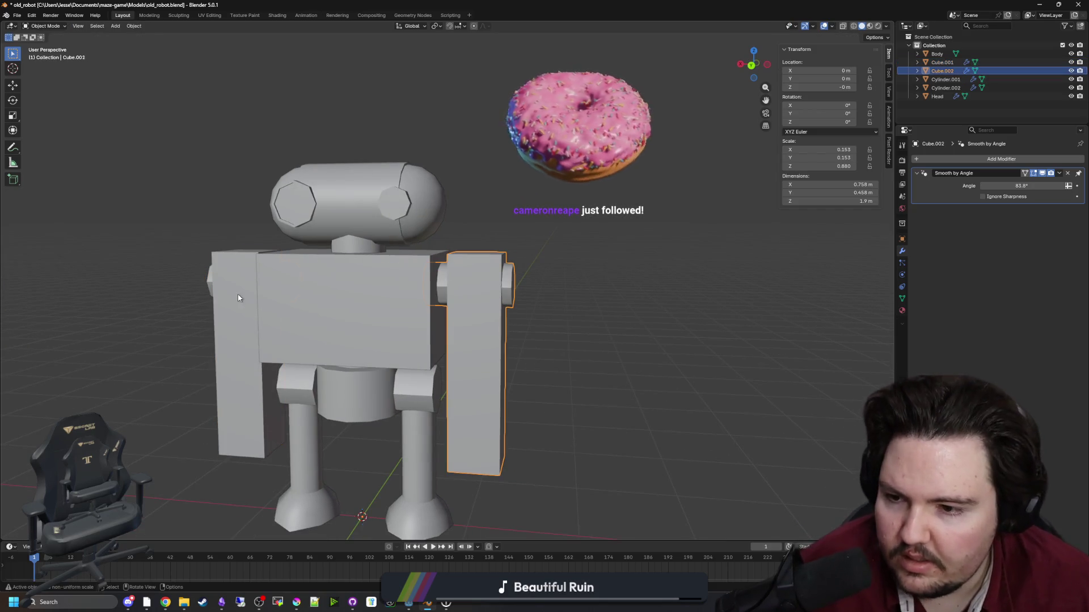
Rename the arm object Cube.001 to ArmRight.
{"action": "left_click", "coordinate": [238, 298]}
{"action": "left_click_drag", "start_coordinate": [238, 298], "coordinate": [302, 314]}
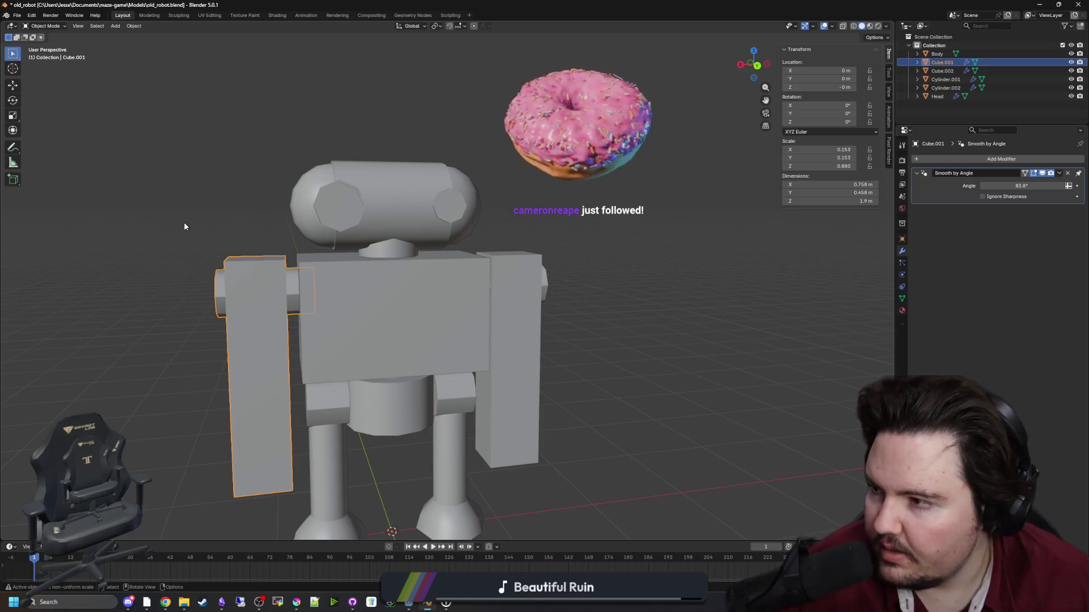
{"action": "double_click", "coordinate": [941, 62]}
{"action": "type", "text": "ArmRight"}
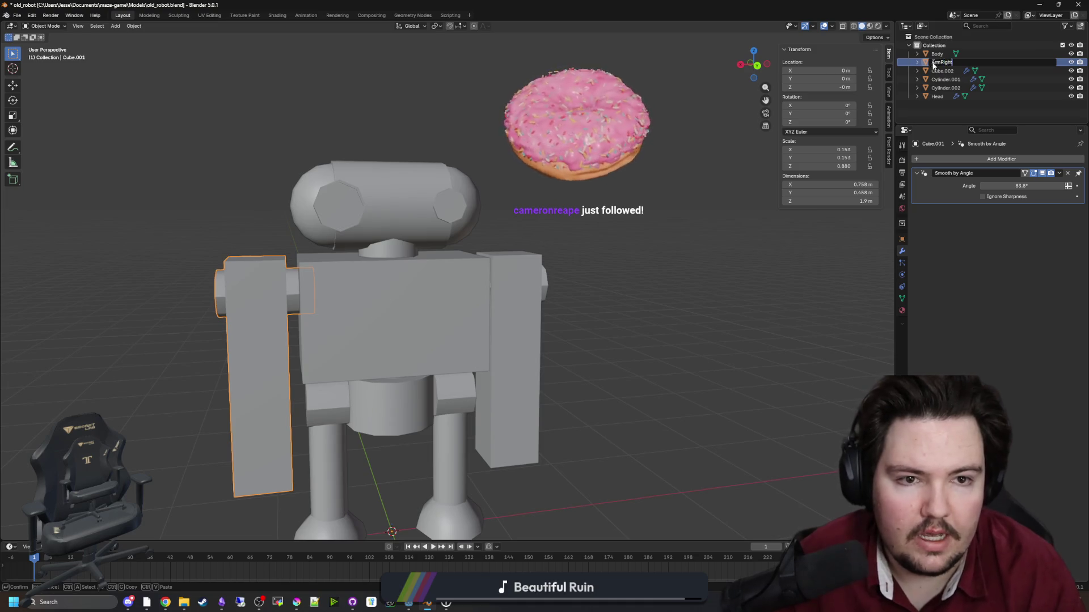
{"action": "key", "text": "Return"}
Rename the separated arm Cube.002 to ArmLeft.
{"action": "left_click", "coordinate": [510, 281]}
{"action": "double_click", "coordinate": [941, 71]}
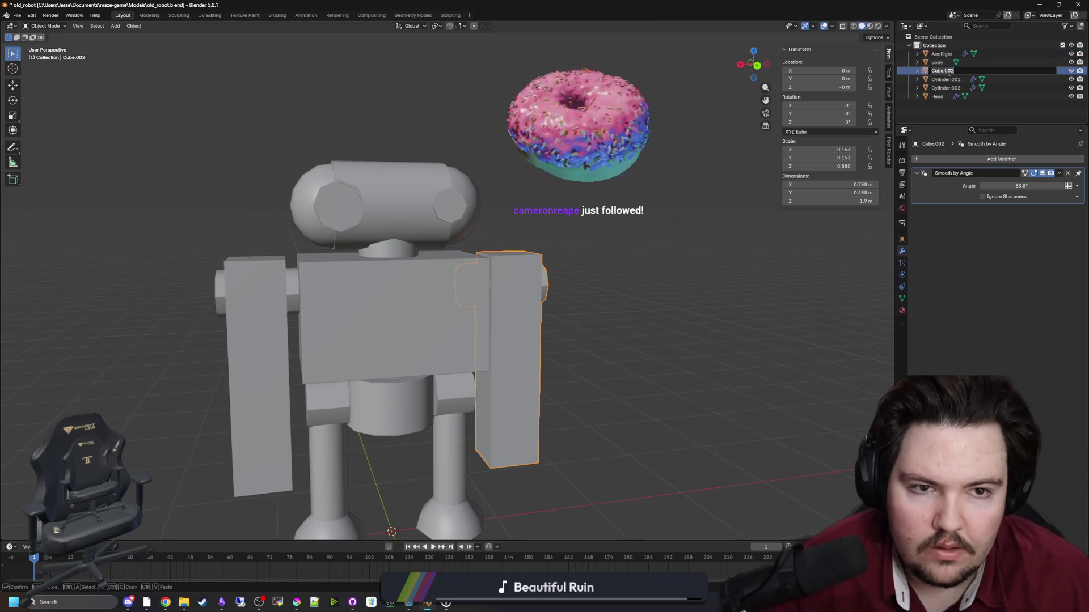
{"action": "type", "text": "ArmLeft"}
{"action": "key", "text": "Return"}
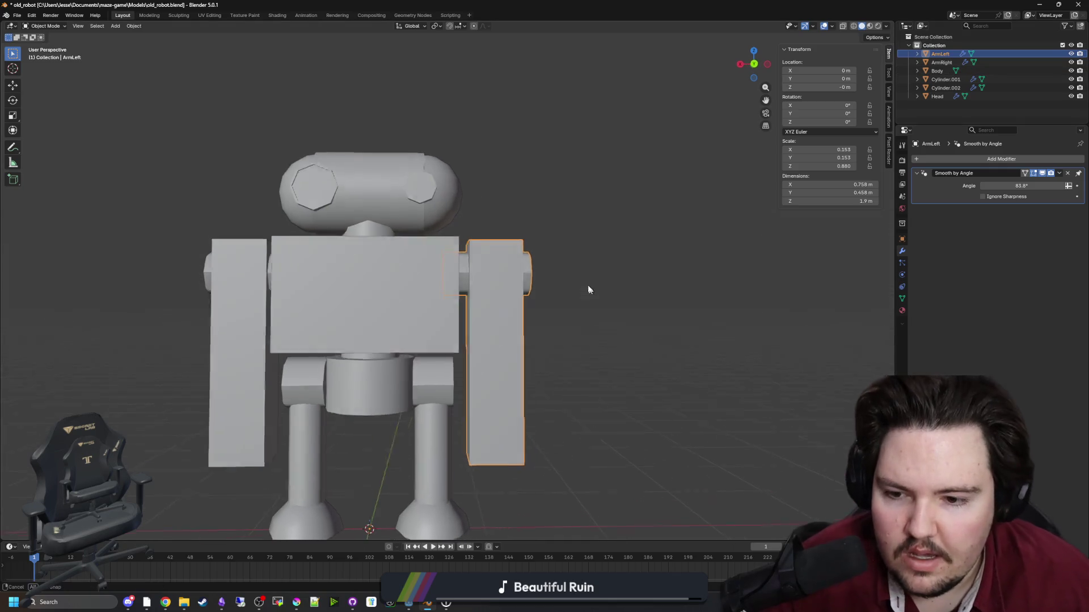
{"action": "left_click", "coordinate": [419, 431]}
{"action": "mouse_move", "coordinate": [509, 329]}
{"action": "left_mouse_down"}
{"action": "mouse_move", "coordinate": [443, 352]}
{"action": "mouse_move", "coordinate": [393, 352]}
{"action": "mouse_move", "coordinate": [445, 361]}
{"action": "mouse_move", "coordinate": [418, 284]}
{"action": "left_mouse_up"}
{"action": "left_click", "coordinate": [446, 359]}
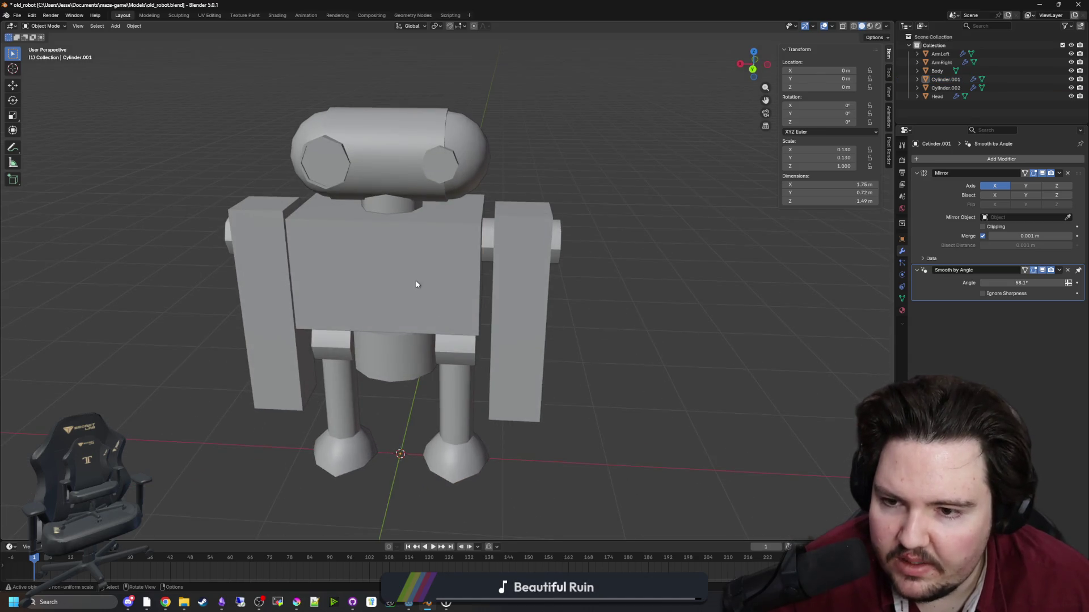
Remove the Mirror modifier from the legs object.
{"action": "left_click", "coordinate": [342, 303]}
{"action": "left_click", "coordinate": [407, 392]}
{"action": "left_click_drag", "start_coordinate": [406, 392], "coordinate": [410, 329]}
{"action": "left_click", "coordinate": [409, 329]}
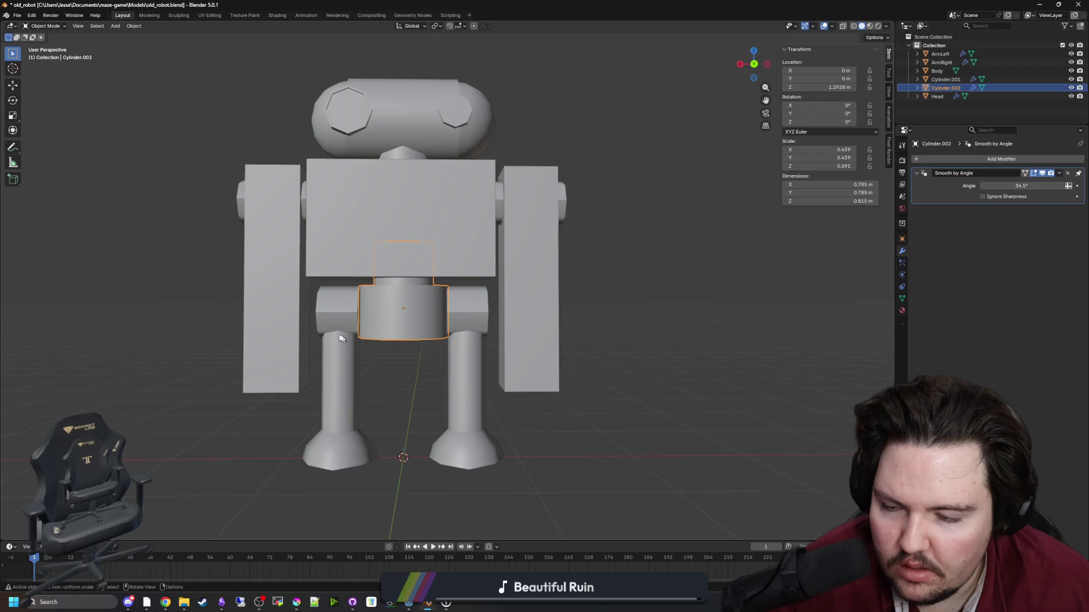
{"action": "left_click", "coordinate": [1059, 173]}
{"action": "left_click", "coordinate": [1033, 181]}
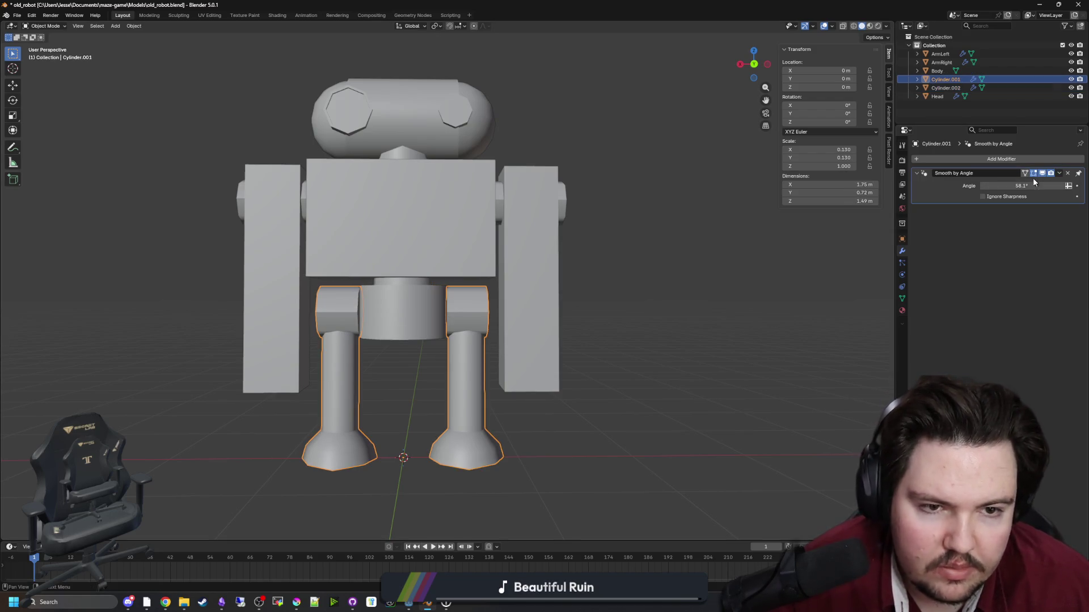
Separate one leg's linked geometry into its own object, Cylinder.003.
{"action": "key", "text": "Tab"}
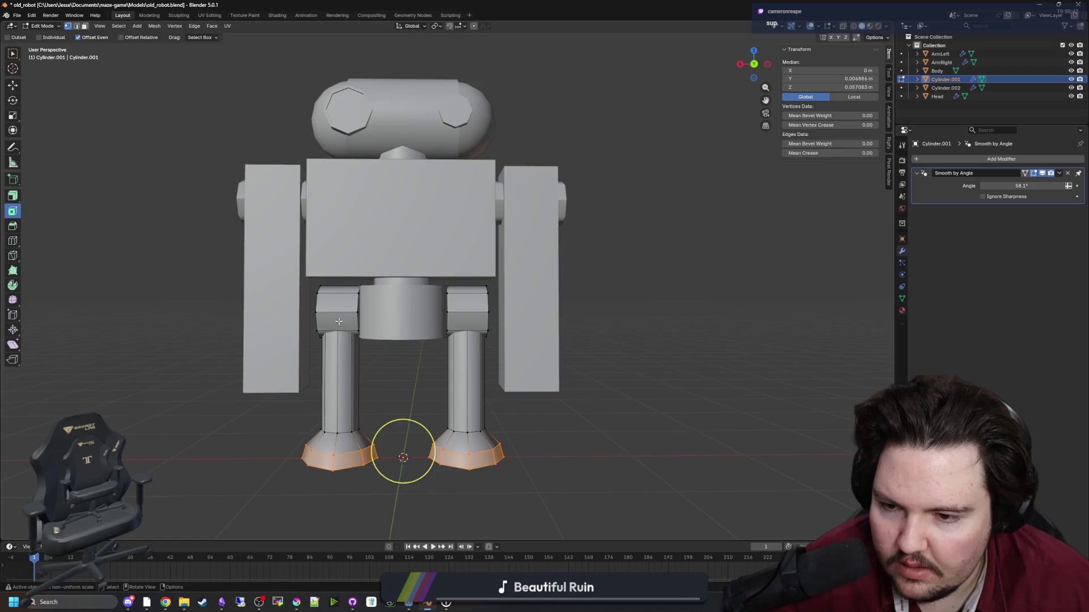
{"action": "left_click", "coordinate": [338, 321]}
{"action": "left_click", "coordinate": [337, 434], "text": "shift"}
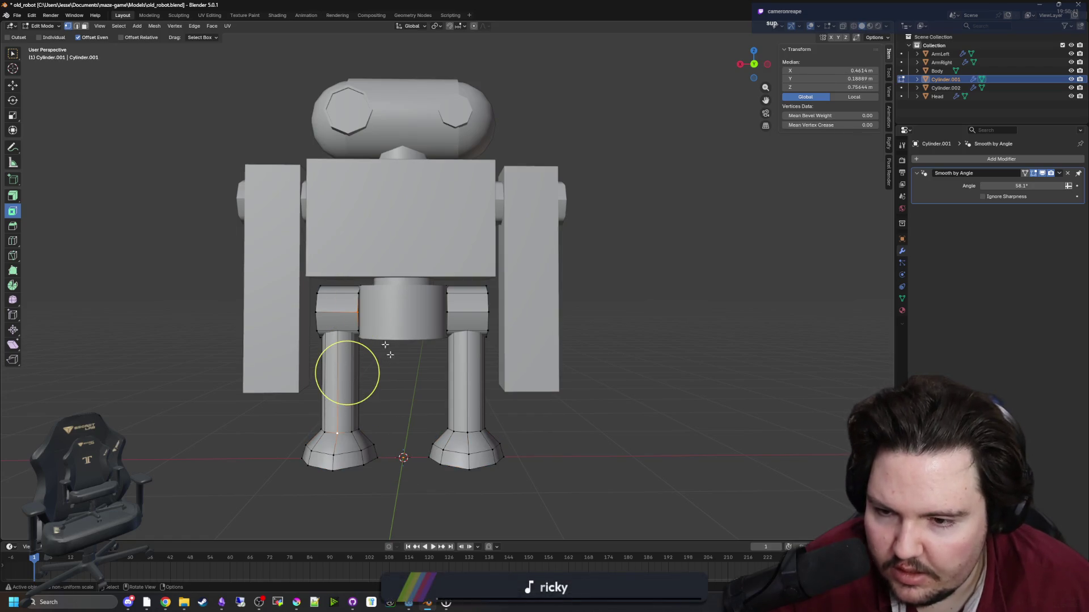
{"action": "left_click", "coordinate": [122, 27]}
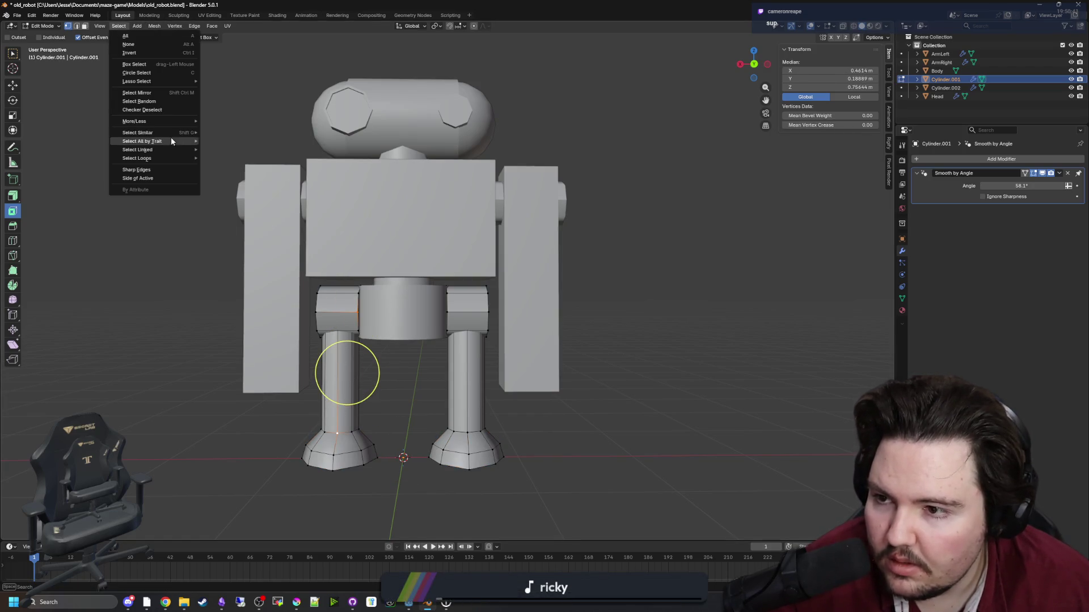
{"action": "mouse_move", "coordinate": [176, 150]}
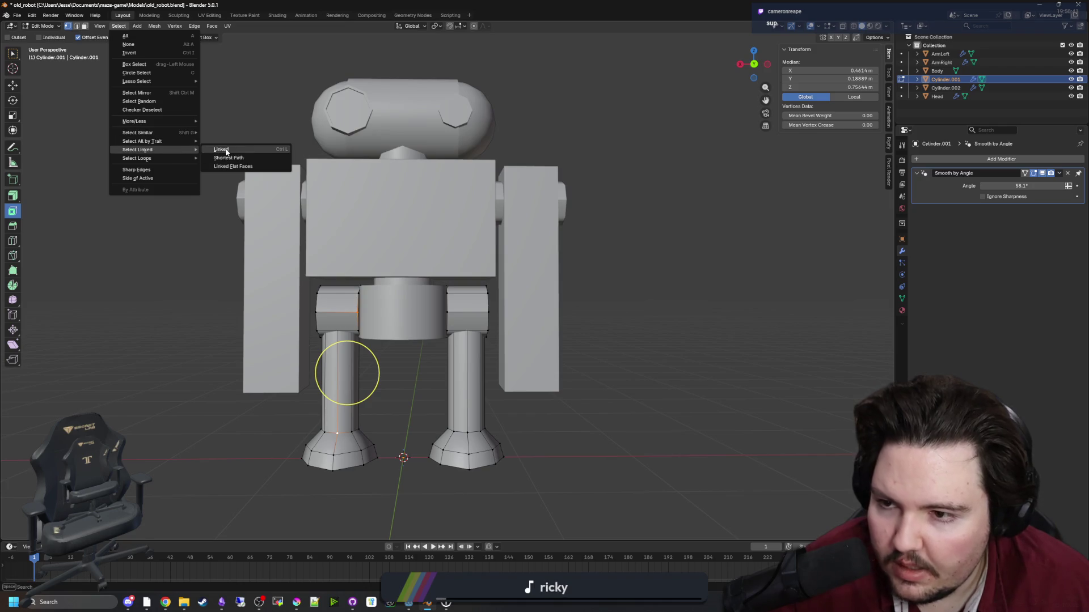
{"action": "left_click", "coordinate": [221, 151]}
{"action": "key", "text": "KP_4"}
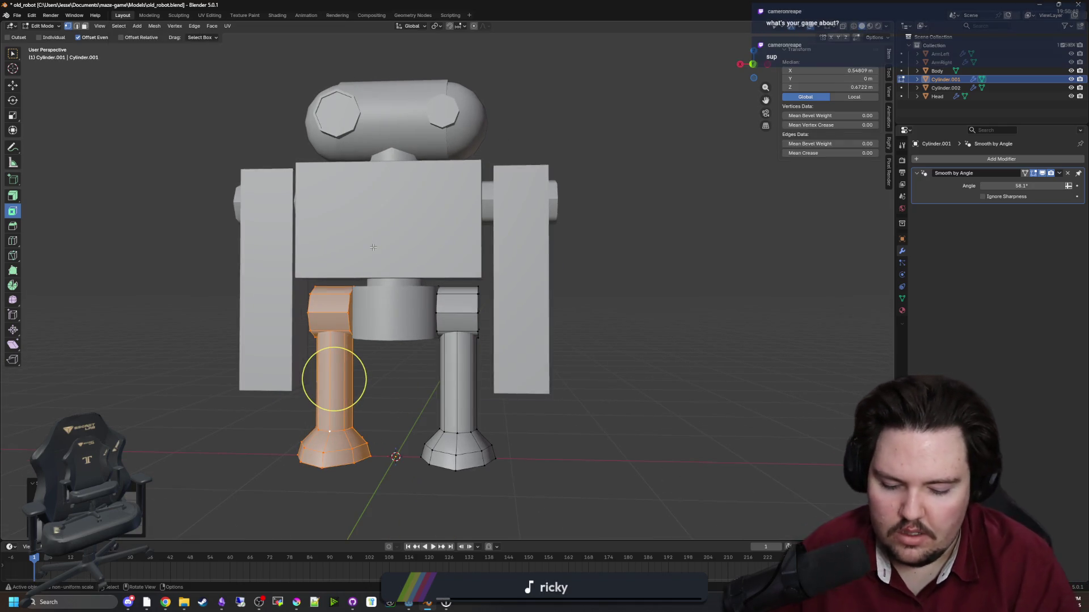
{"action": "key", "text": "p"}
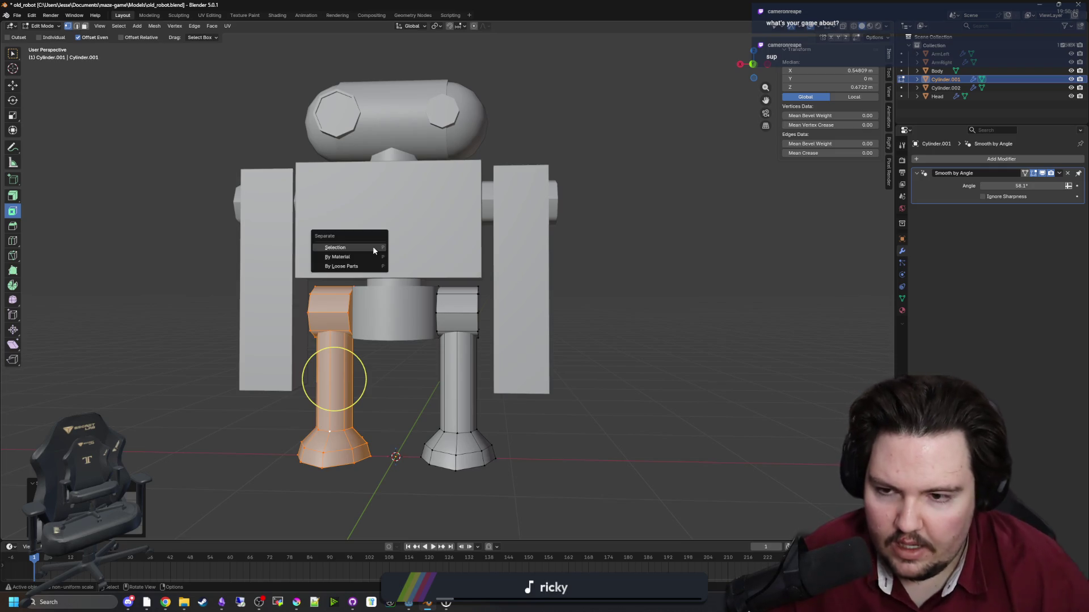
{"action": "left_click", "coordinate": [373, 246]}
{"action": "key", "text": "Tab"}
{"action": "key", "text": "KP_6"}
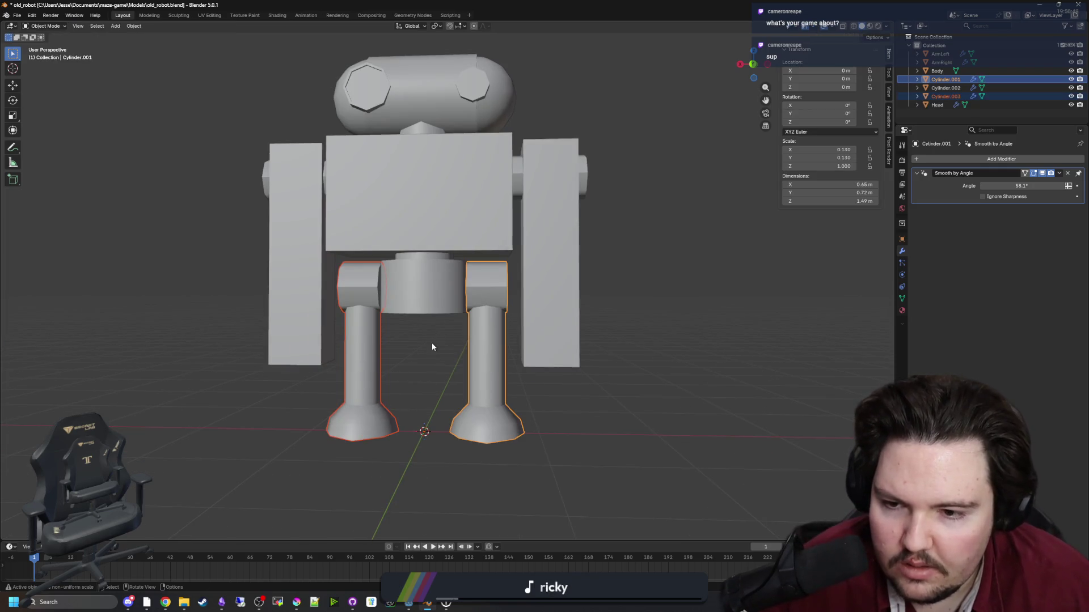
{"action": "left_click", "coordinate": [945, 96]}
Rename Cylinder.003 to LegRight and Cylinder.001 to LegLeft.
{"action": "double_click", "coordinate": [953, 96]}
{"action": "type", "text": "LegR"}
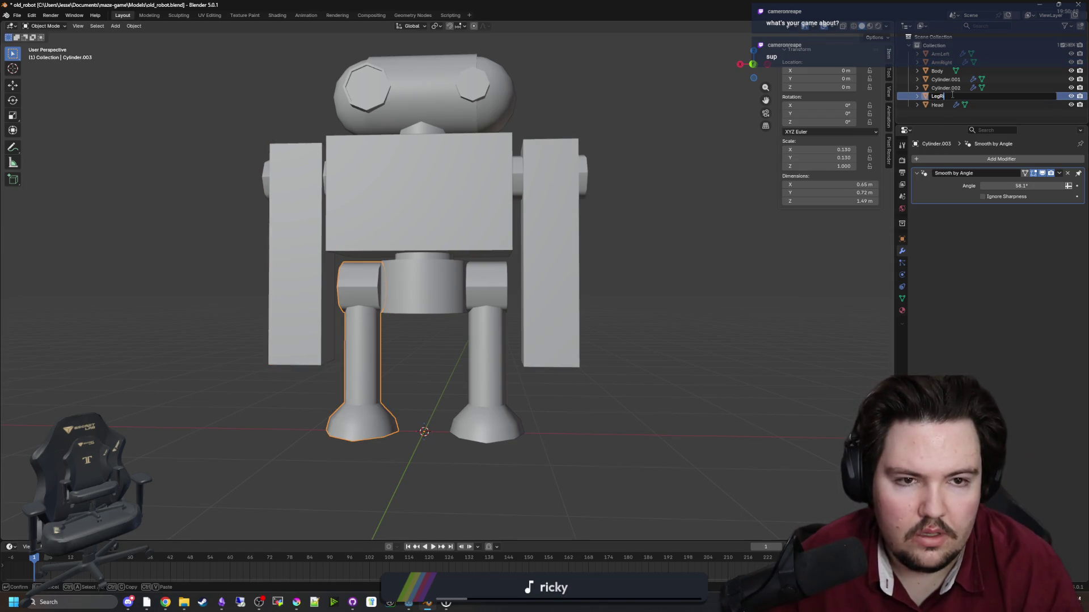
{"action": "type", "text": "ght"}
{"action": "key", "text": "Return"}
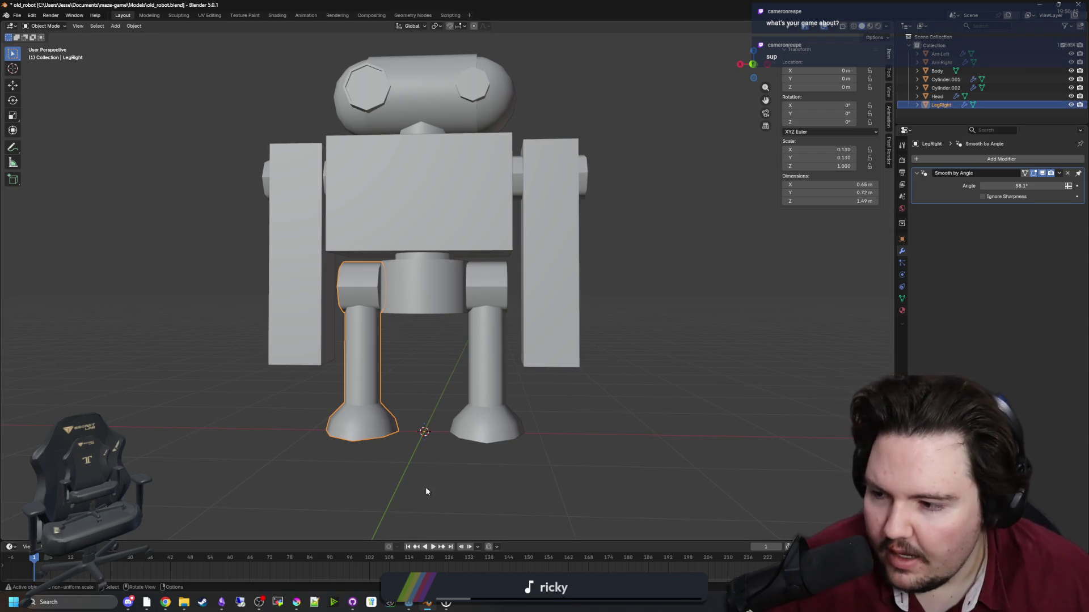
{"action": "left_click", "coordinate": [470, 436]}
{"action": "double_click", "coordinate": [945, 79]}
{"action": "type", "text": "LegLe"}
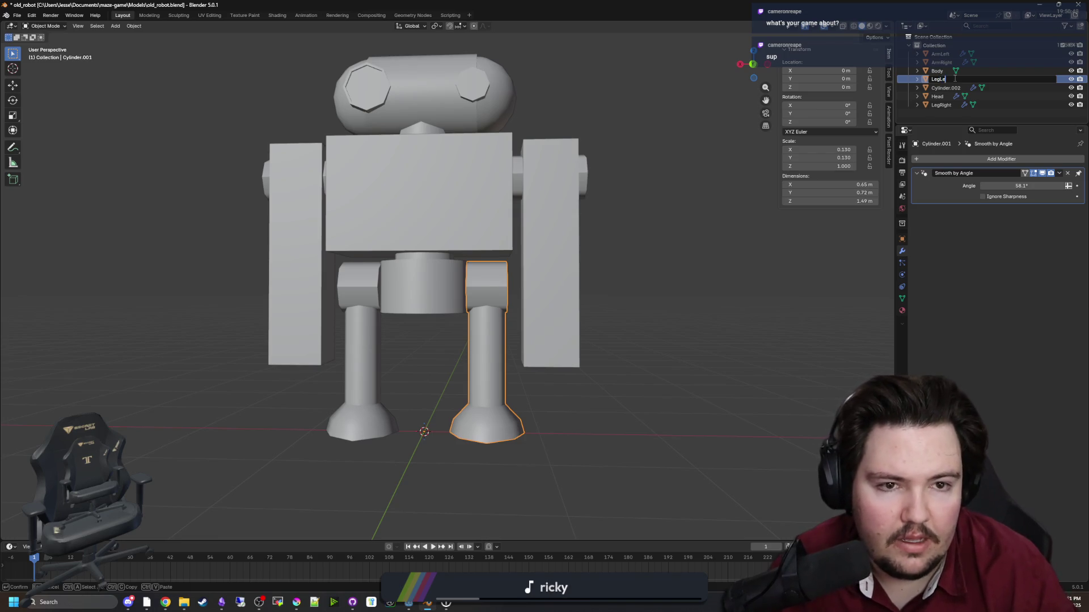
{"action": "type", "text": "ft"}
{"action": "key", "text": "Return"}
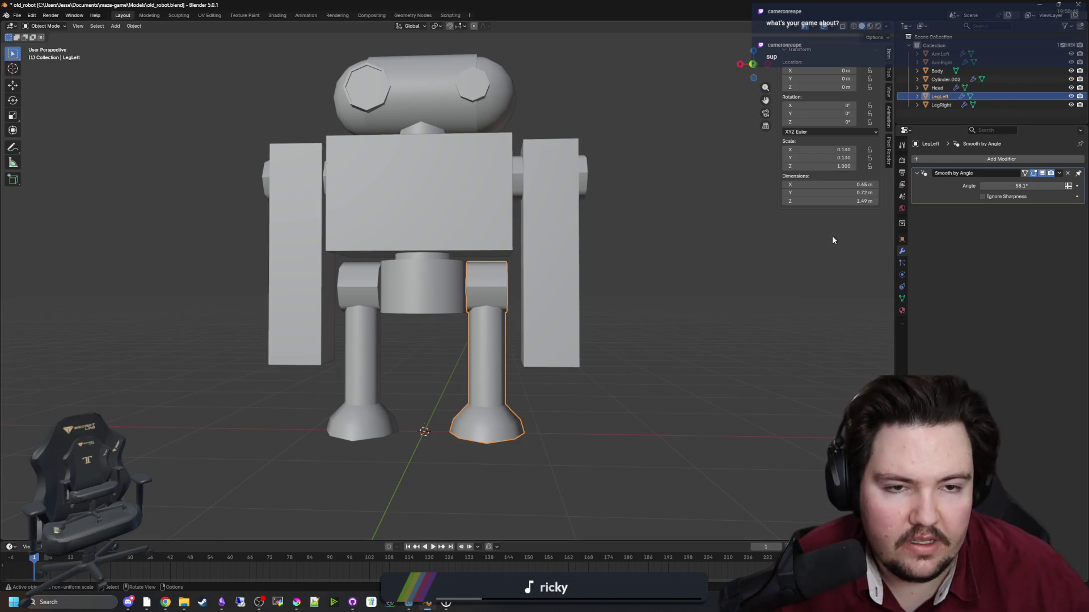
Rename the hip piece Cylinder.002 to Pelvis and minimize Blender.
{"action": "left_click", "coordinate": [945, 79]}
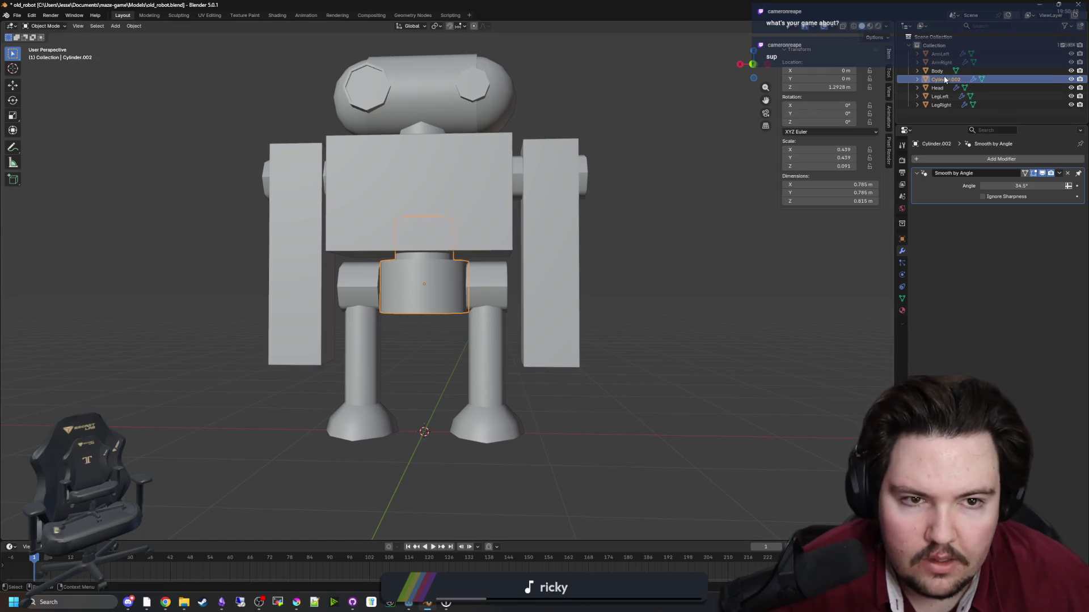
{"action": "double_click", "coordinate": [945, 80]}
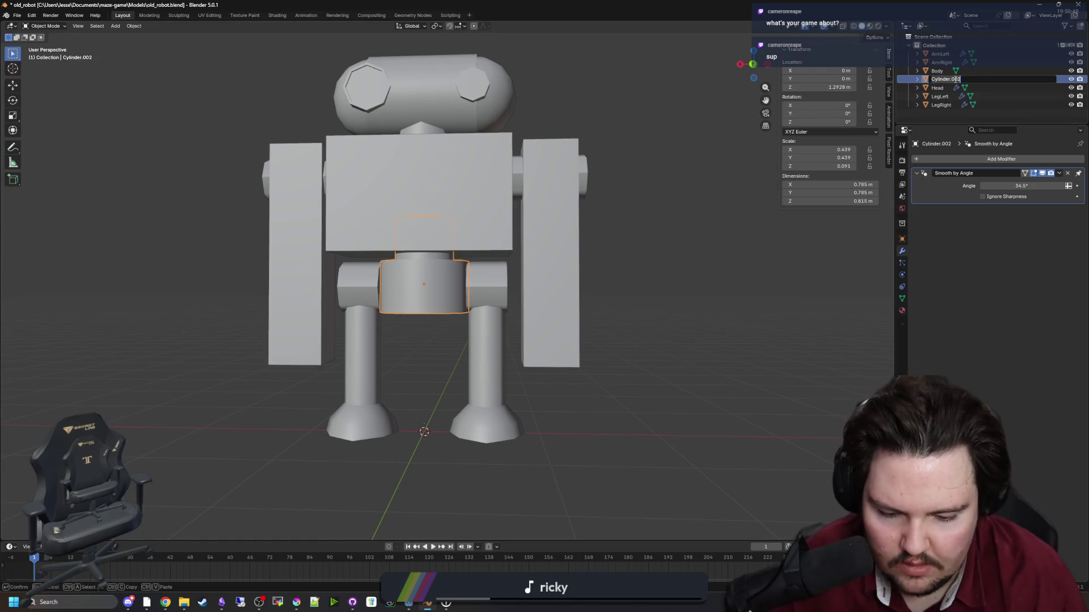
{"action": "type", "text": "Pelvis"}
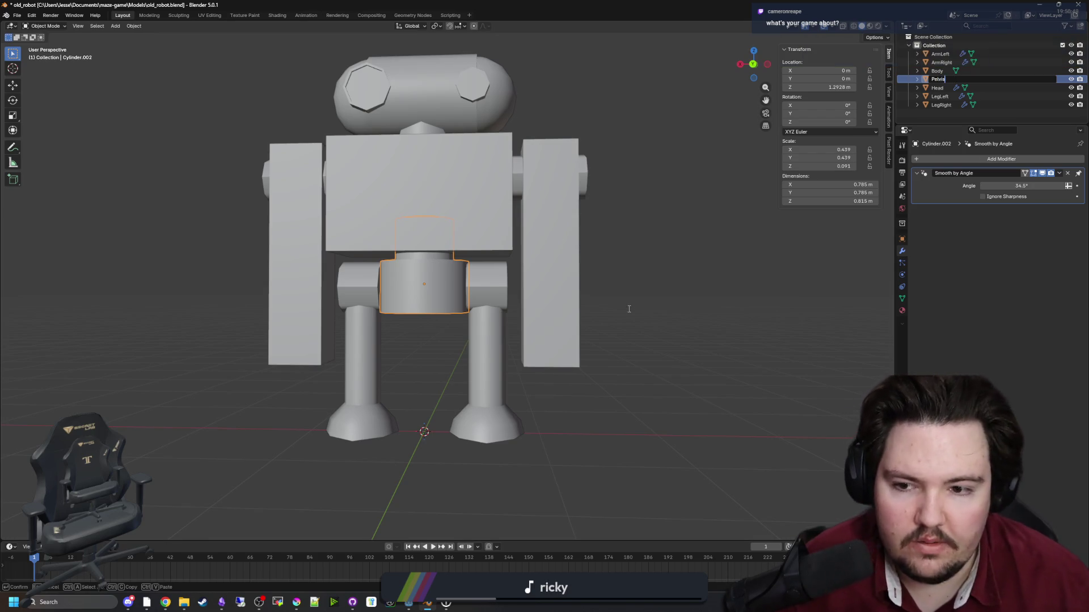
{"action": "key", "text": "Return"}
{"action": "scroll", "coordinate": [595, 227], "scroll_direction": "down", "scroll_amount": 4}
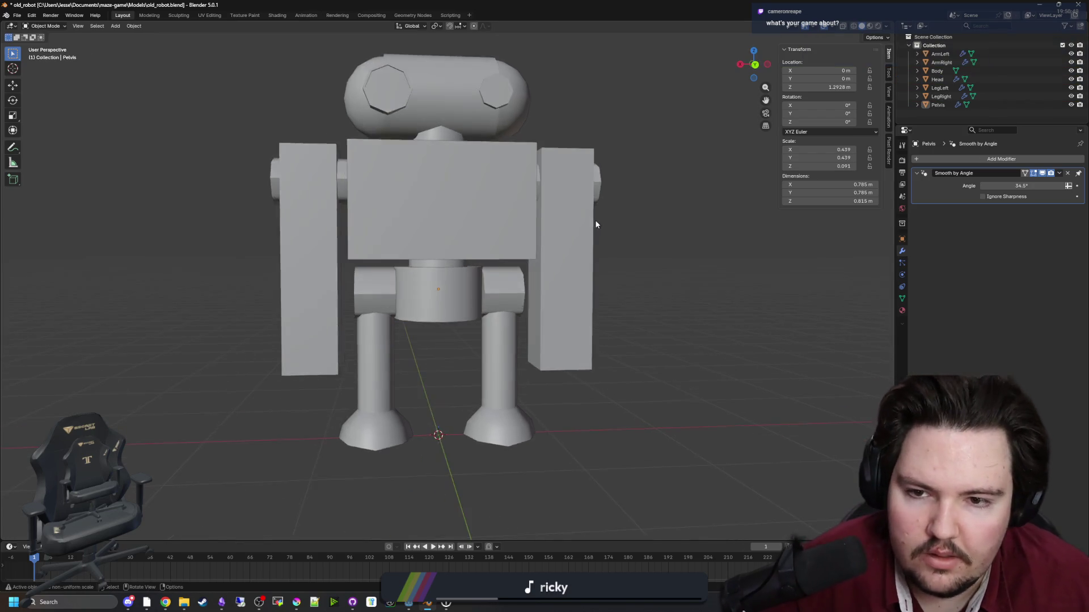
{"action": "left_click", "coordinate": [427, 602]}
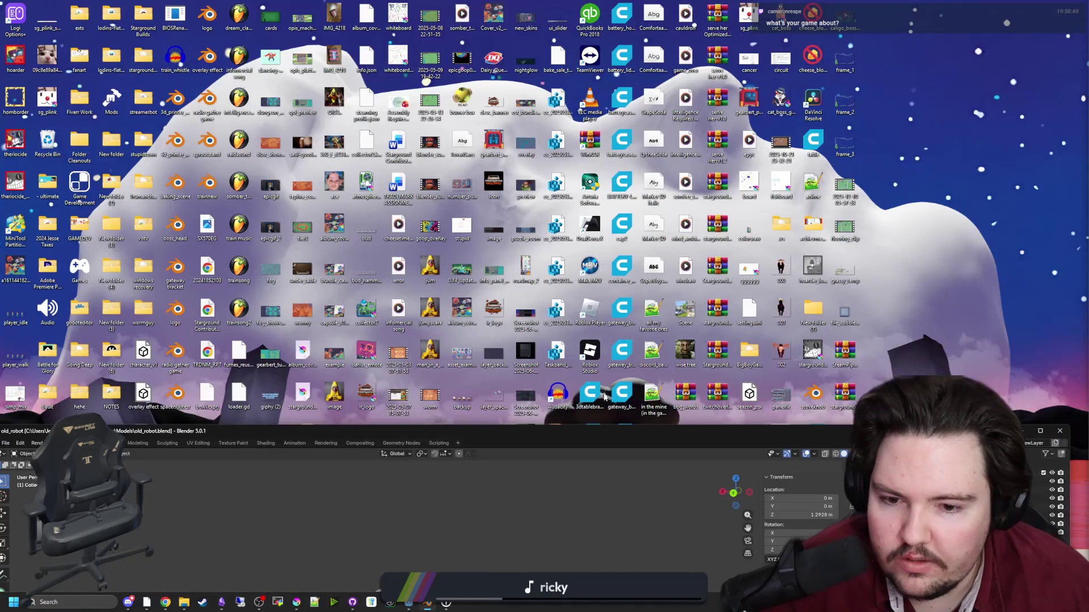
Maximize Godot and inspect the reimported robot with its renamed arm, leg and Pelvis nodes.
{"action": "left_click", "coordinate": [427, 602]}
{"action": "mouse_move", "coordinate": [405, 603]}
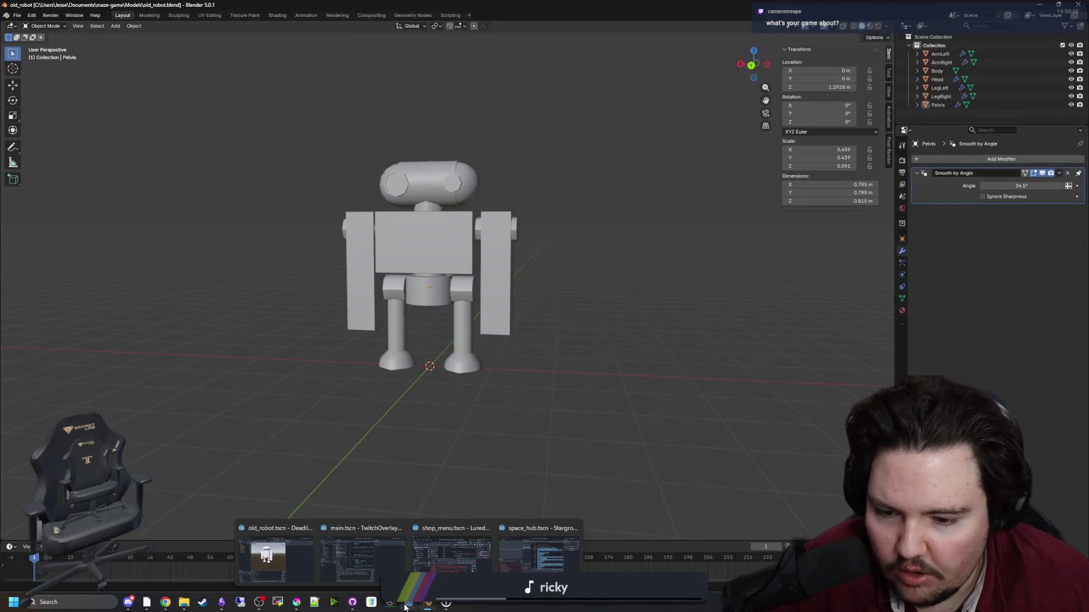
{"action": "left_click", "coordinate": [397, 531]}
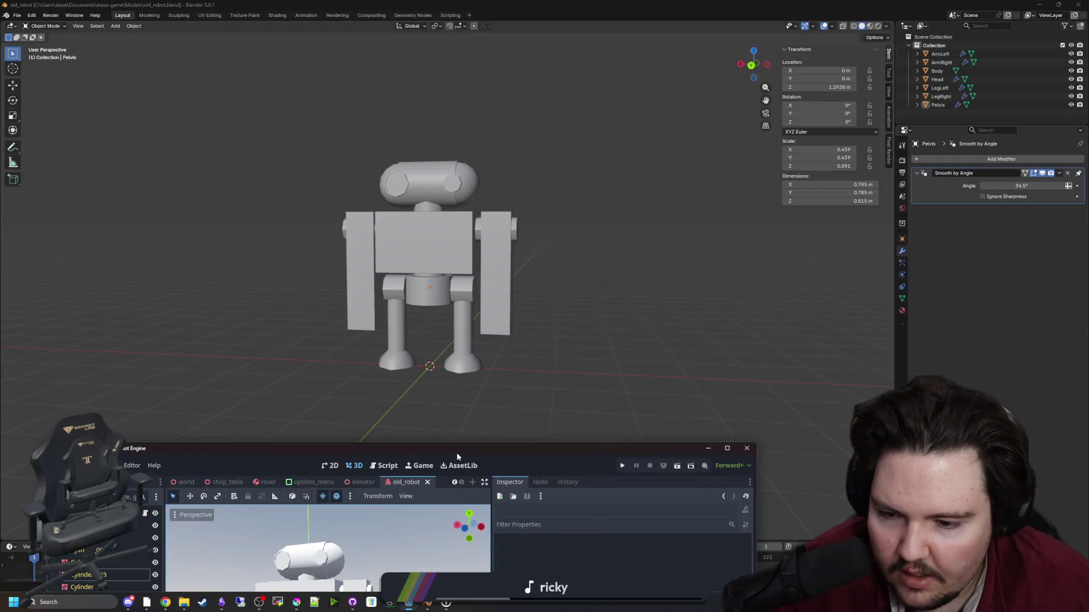
{"action": "double_click", "coordinate": [457, 452]}
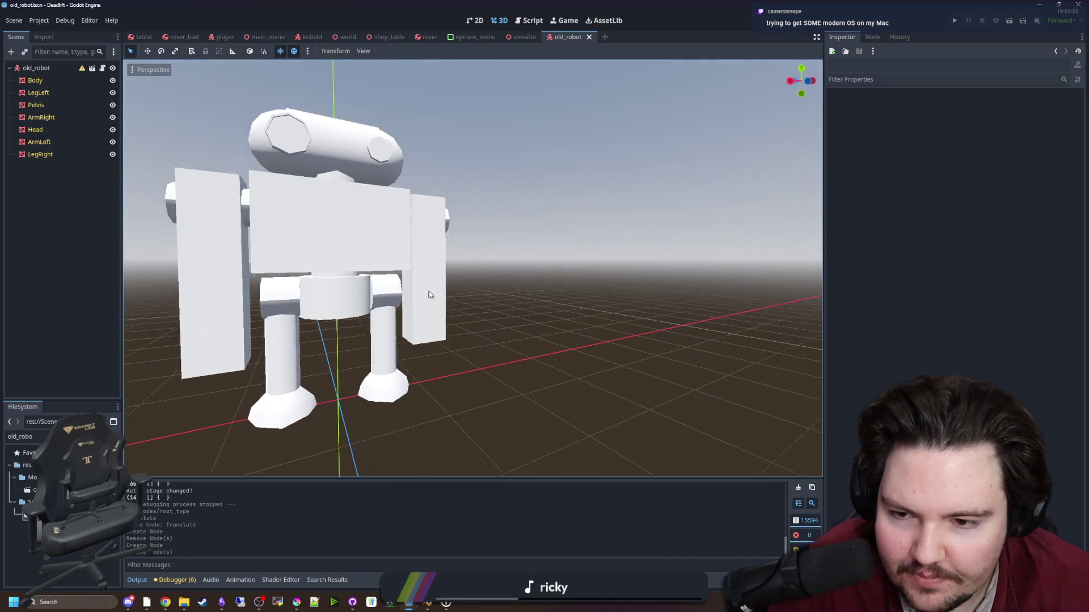
{"action": "scroll", "coordinate": [430, 294], "scroll_direction": "down", "scroll_amount": 3}
{"action": "mouse_move", "coordinate": [429, 295]}
{"action": "left_mouse_down"}
{"action": "mouse_move", "coordinate": [419, 295]}
{"action": "mouse_move", "coordinate": [488, 272]}
{"action": "left_mouse_up"}
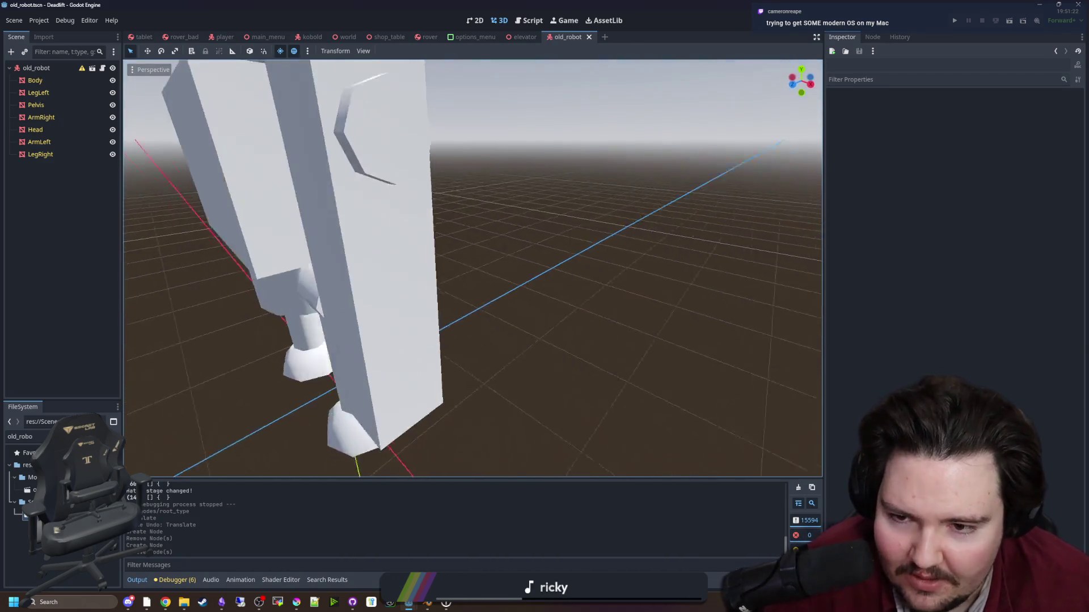
{"action": "left_click", "coordinate": [510, 272]}
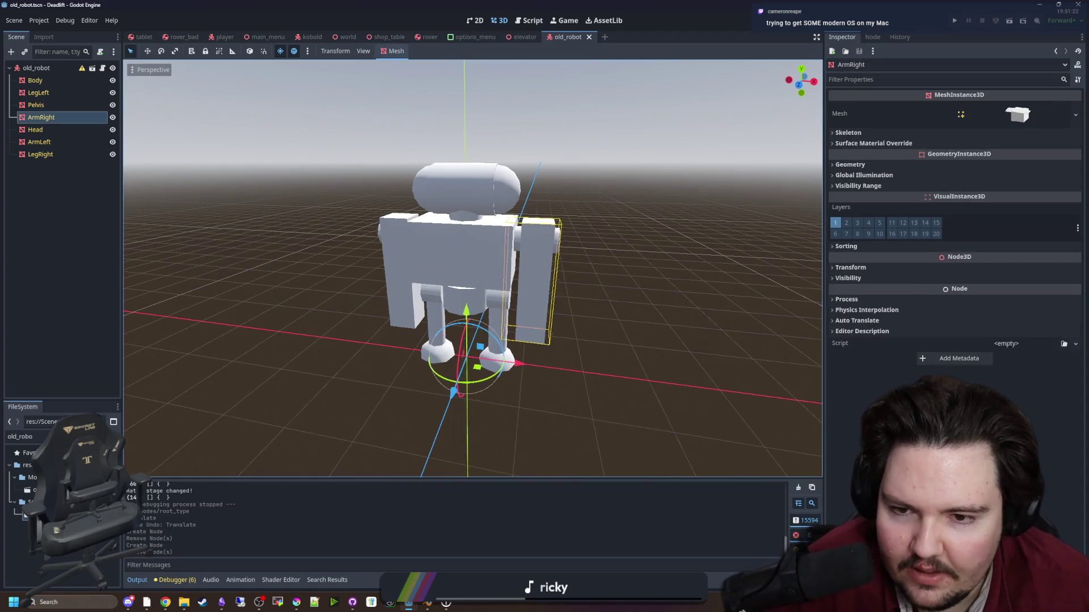
{"action": "left_click", "coordinate": [664, 294]}
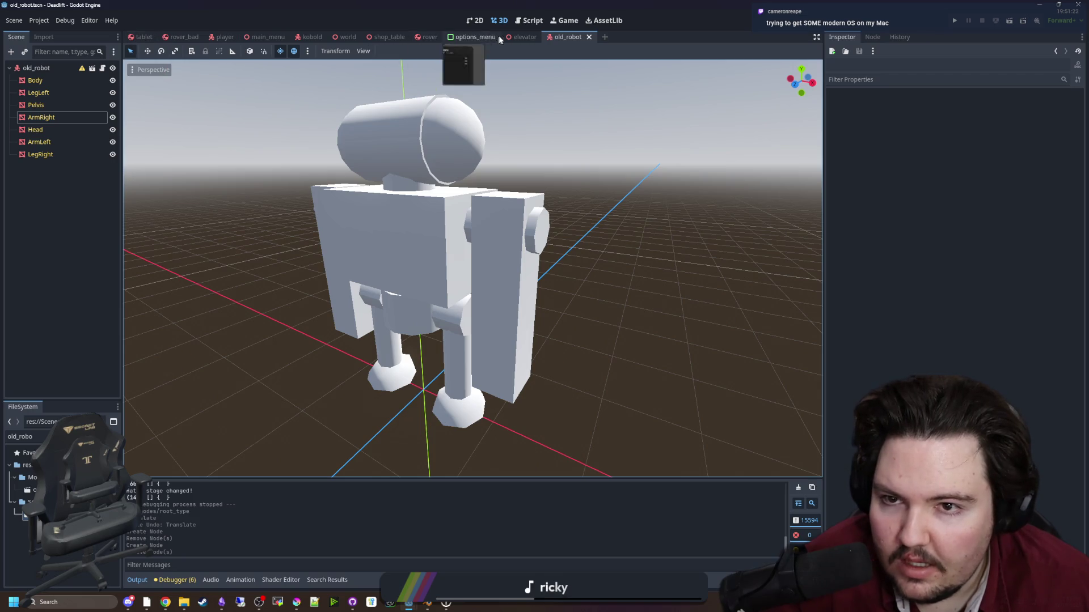
{"action": "left_click", "coordinate": [345, 37]}
Fly the camera through the hatch, counter room and benches, then return to Blender.
{"action": "key", "text": "w"}
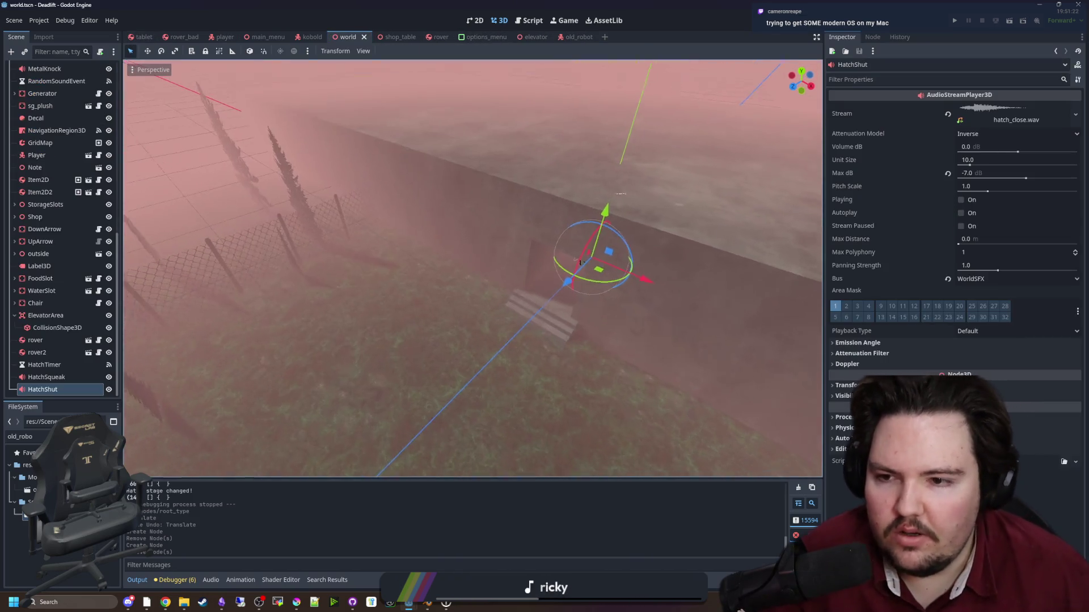
{"action": "key", "text": "w"}
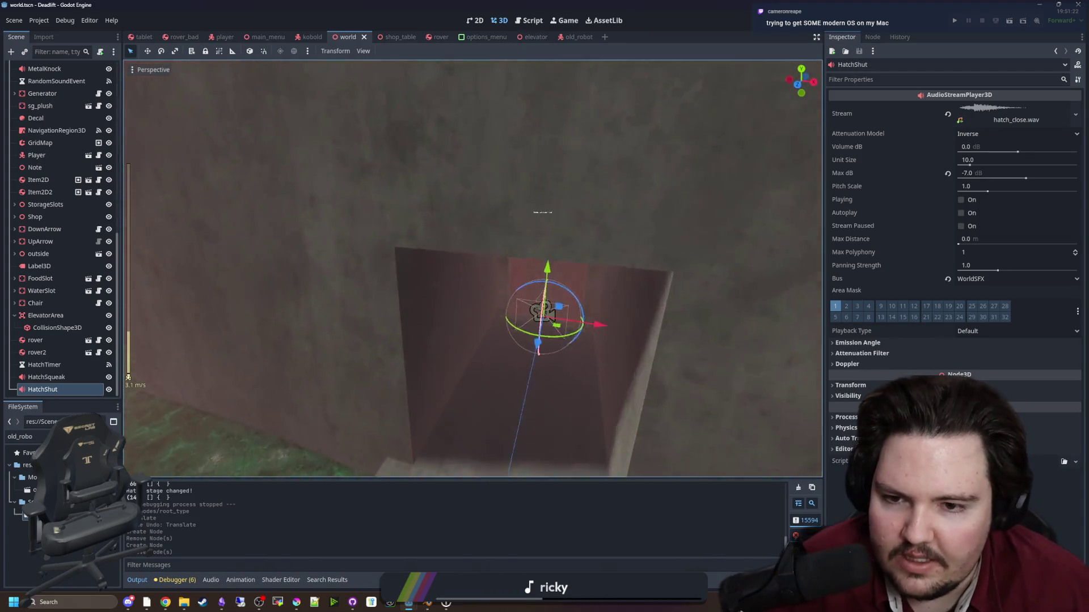
{"action": "key", "text": "w"}
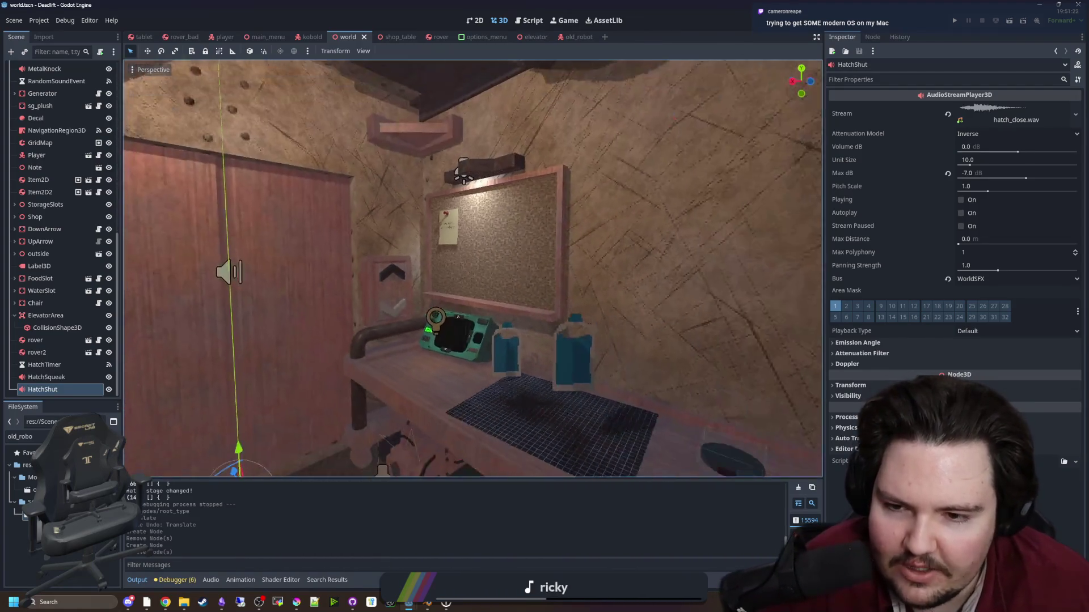
{"action": "key", "text": "w"}
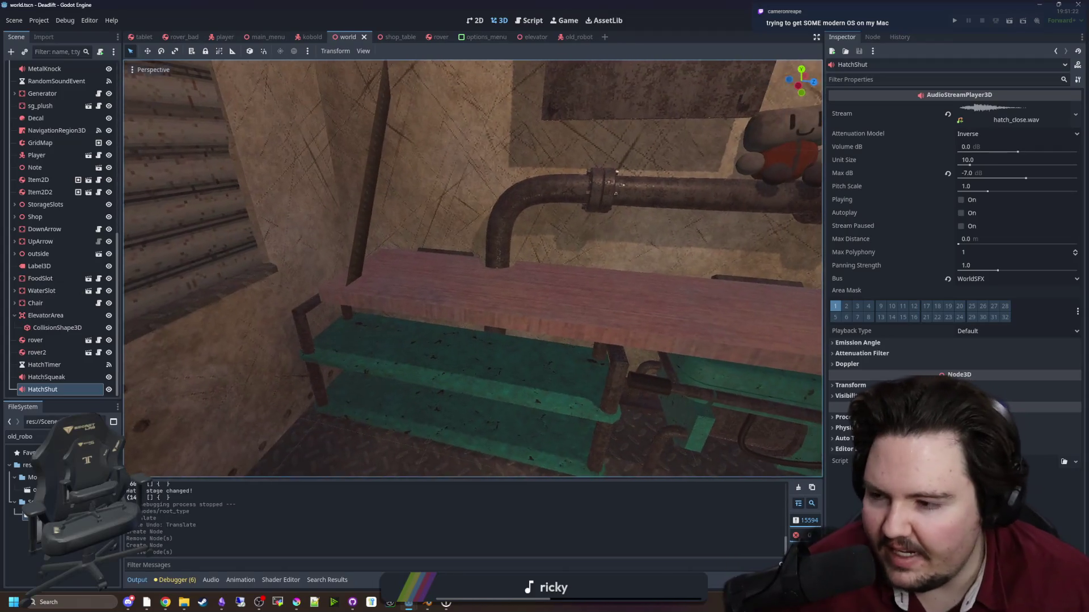
{"action": "key", "text": "w"}
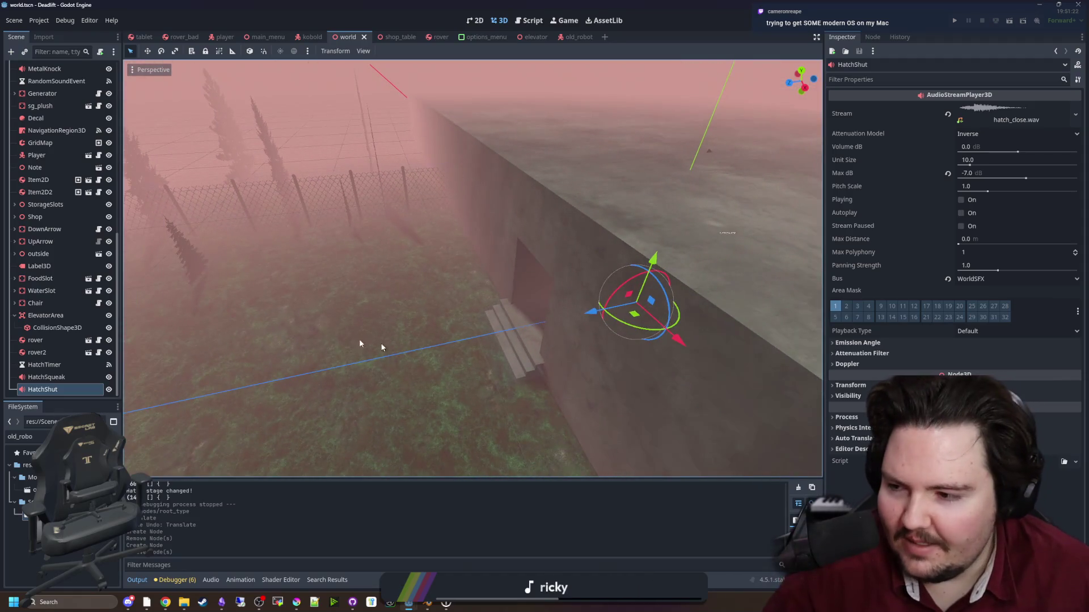
{"action": "key", "text": "alt+Tab"}
{"action": "scroll", "coordinate": [809, 310], "scroll_direction": "up", "scroll_amount": 3}
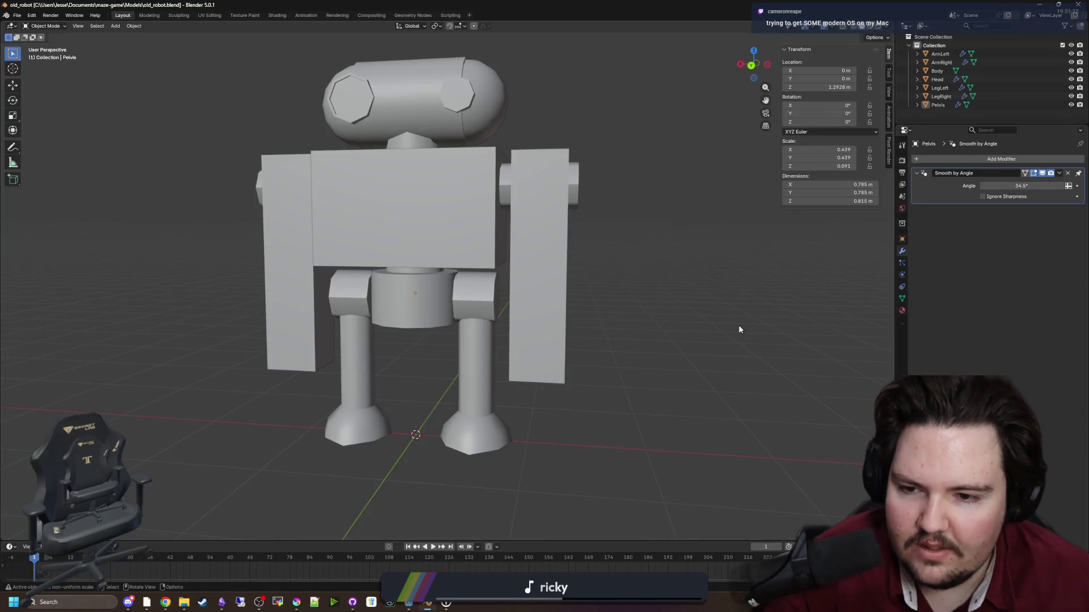
In Edit Mode with X-ray on, select ArmLeft's shoulder piece vertices.
{"action": "scroll", "coordinate": [600, 329], "scroll_direction": "up", "scroll_amount": 3}
{"action": "mouse_move", "coordinate": [607, 334]}
{"action": "left_mouse_down"}
{"action": "mouse_move", "coordinate": [648, 360]}
{"action": "mouse_move", "coordinate": [692, 359]}
{"action": "mouse_move", "coordinate": [719, 318]}
{"action": "mouse_move", "coordinate": [628, 322]}
{"action": "mouse_move", "coordinate": [515, 355]}
{"action": "mouse_move", "coordinate": [423, 328]}
{"action": "mouse_move", "coordinate": [593, 343]}
{"action": "left_mouse_up"}
{"action": "left_click", "coordinate": [553, 306]}
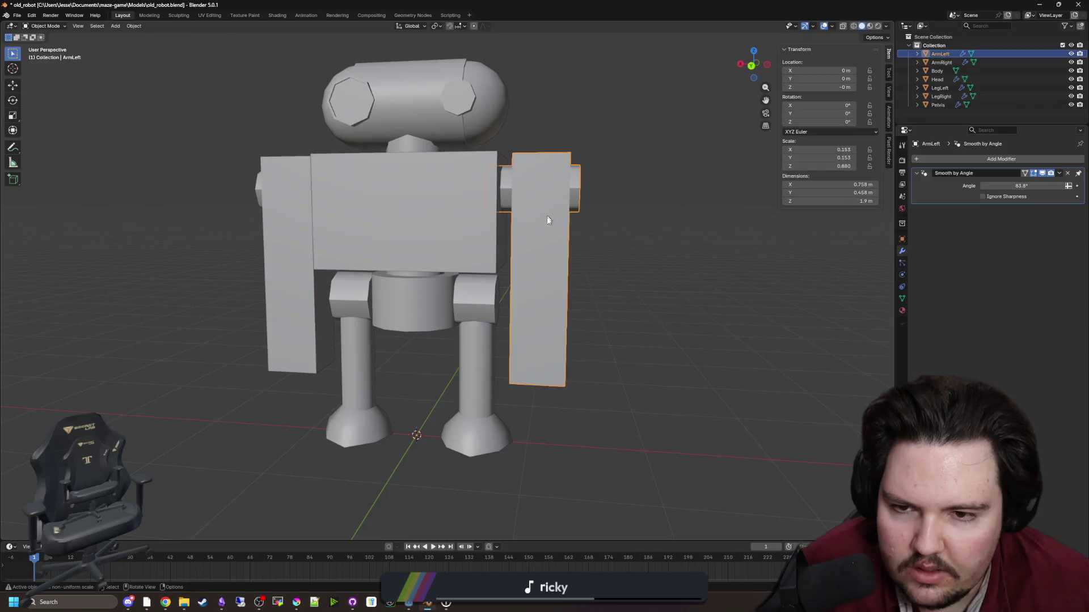
{"action": "key", "text": "Tab"}
{"action": "left_click_drag", "start_coordinate": [765, 87], "coordinate": [812, 82]}
{"action": "left_click", "coordinate": [843, 26]}
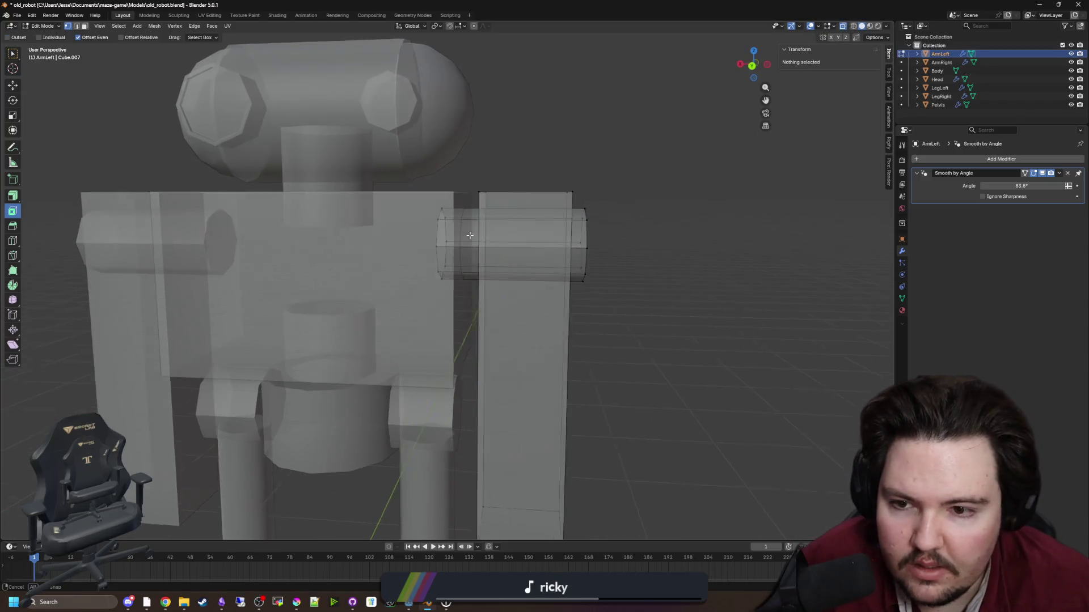
{"action": "key", "text": "c"}
{"action": "left_click", "coordinate": [454, 244]}
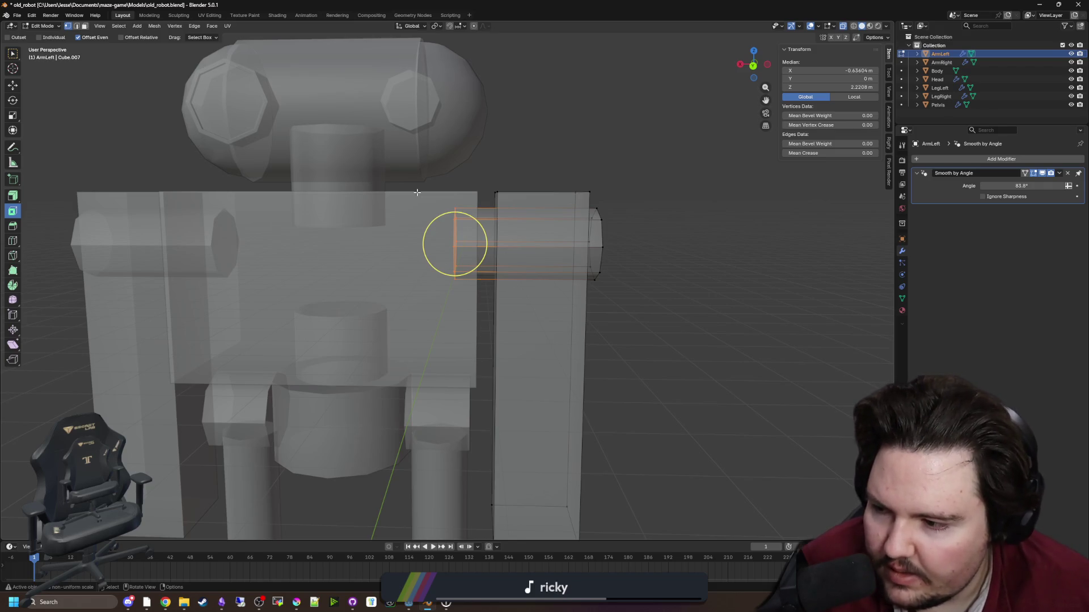
{"action": "key", "text": "alt+a"}
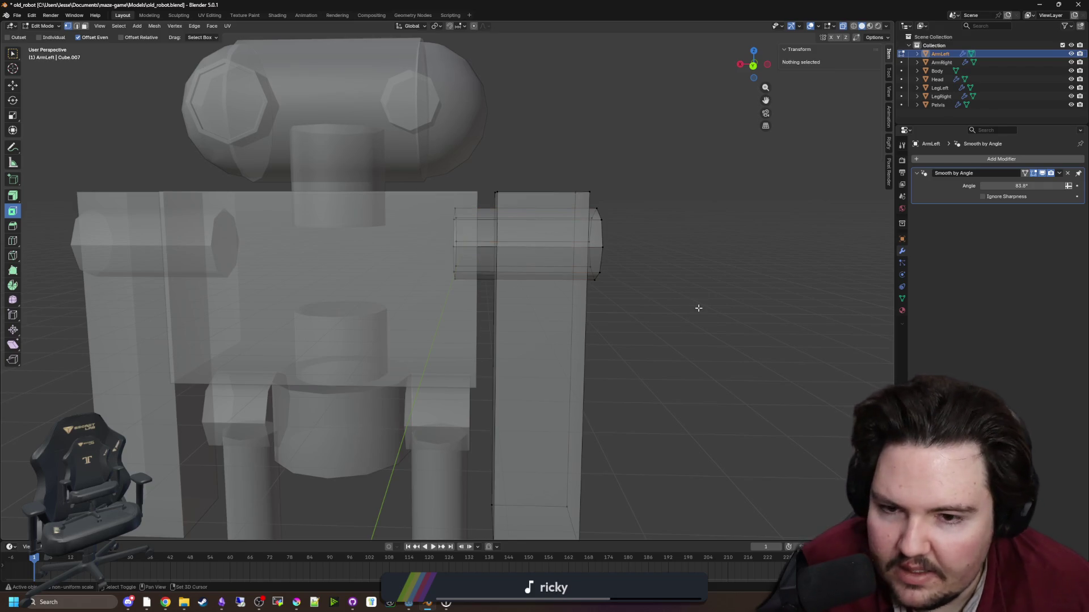
{"action": "key", "text": "c"}
{"action": "left_click", "coordinate": [452, 187]}
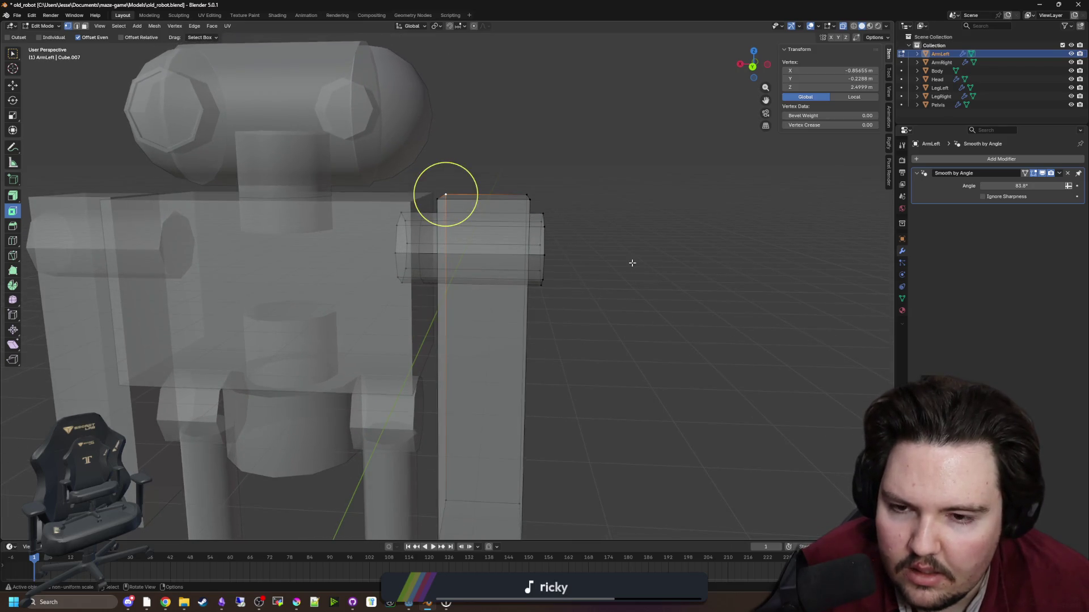
{"action": "key", "text": "alt+a"}
{"action": "left_click_drag", "start_coordinate": [592, 280], "coordinate": [367, 214]}
{"action": "key", "text": "c"}
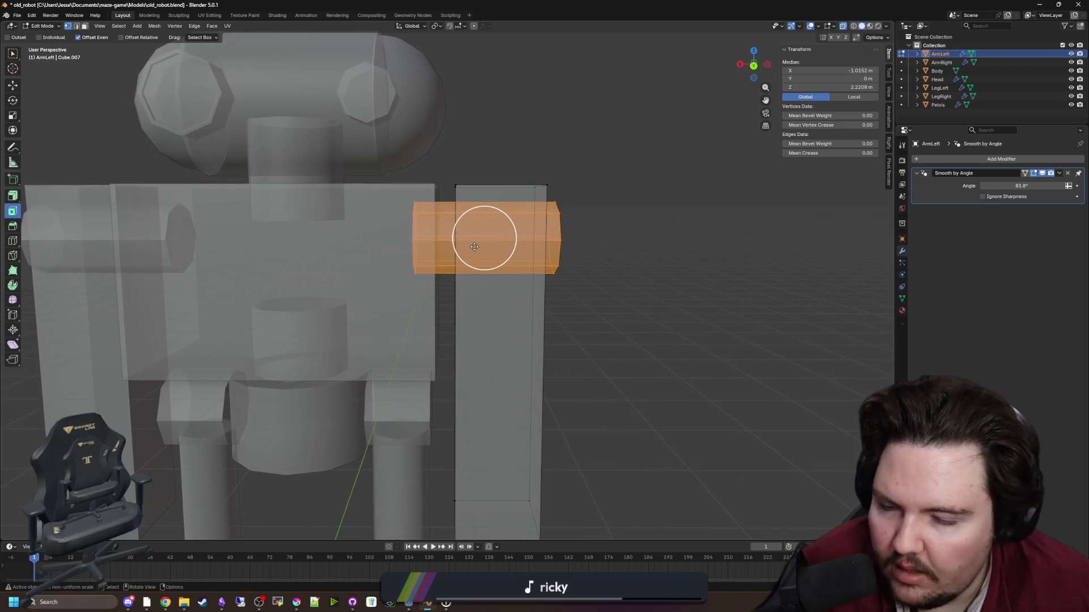
Snap the 3D cursor to the left shoulder and set ArmLeft's origin there.
{"action": "key", "text": "shift+s"}
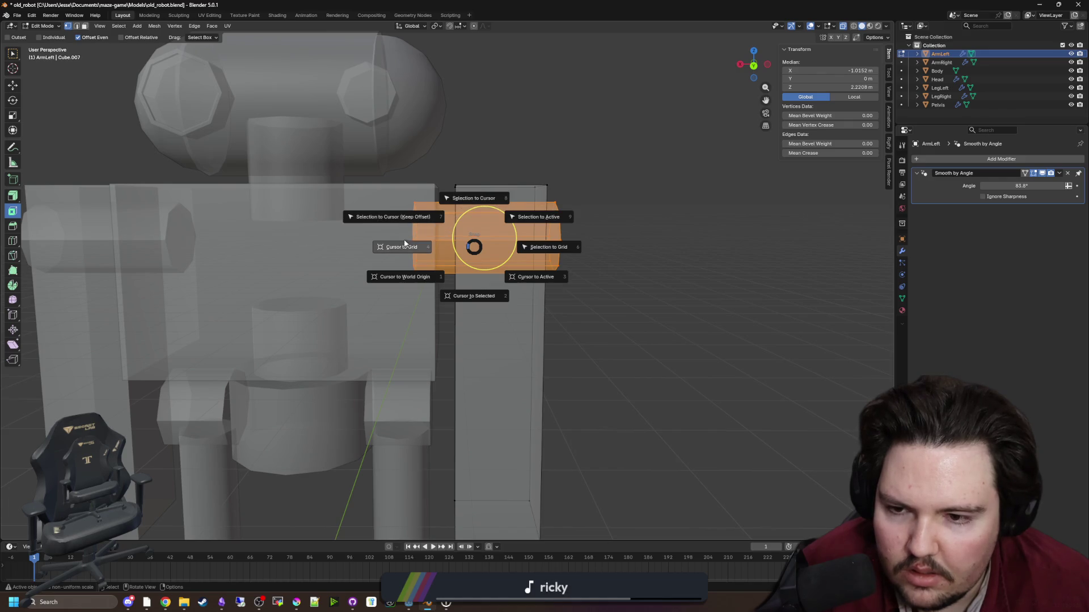
{"action": "left_click", "coordinate": [471, 295]}
{"action": "scroll", "coordinate": [529, 303], "scroll_direction": "down", "scroll_amount": 2}
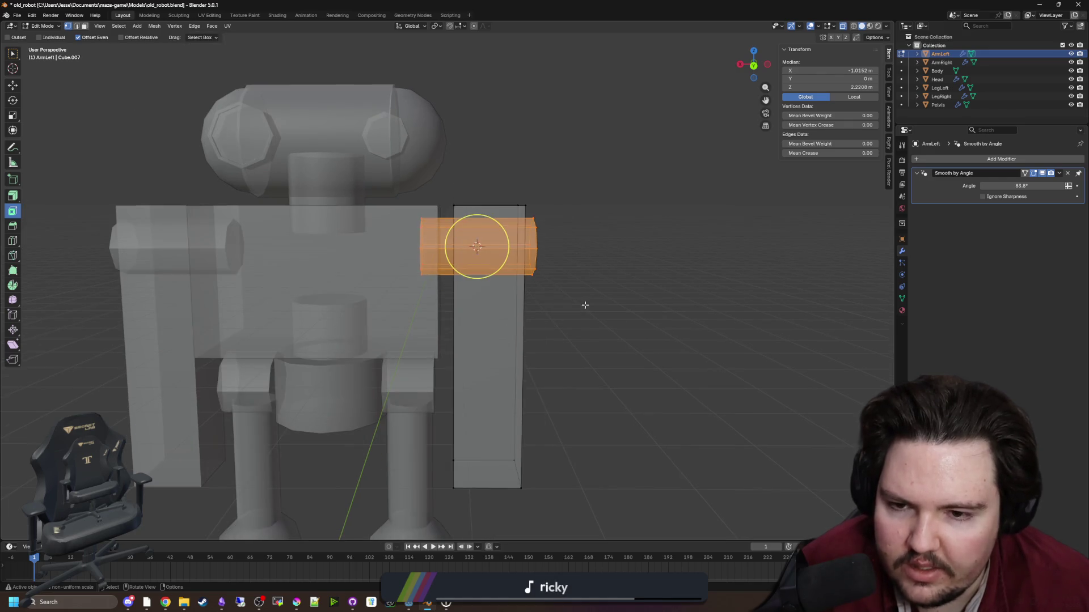
{"action": "key", "text": "Tab"}
{"action": "right_click", "coordinate": [488, 303]}
{"action": "mouse_move", "coordinate": [488, 303]}
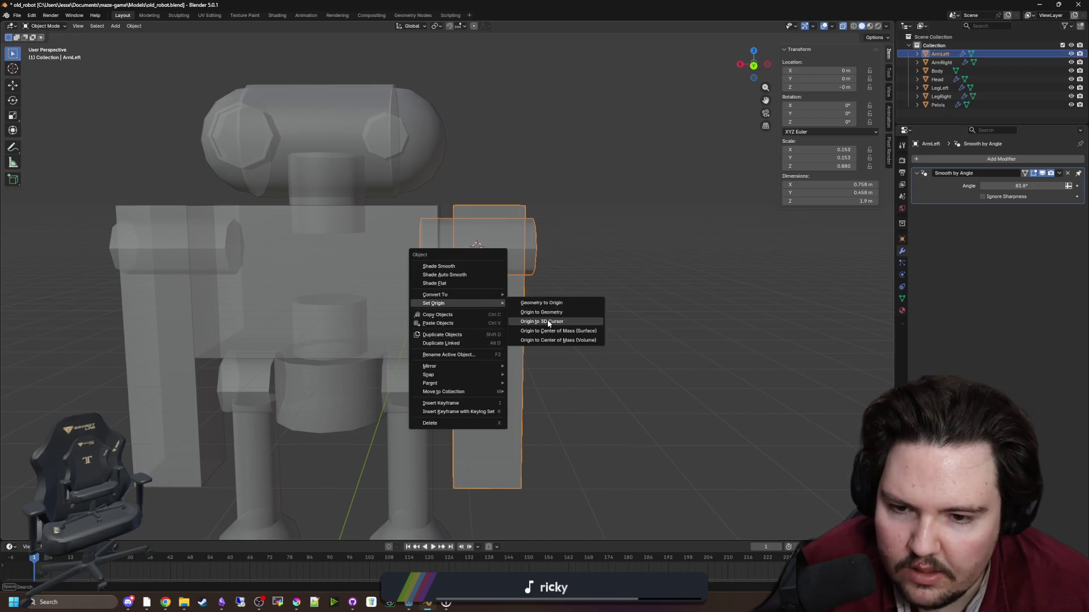
{"action": "left_click", "coordinate": [567, 321]}
{"action": "left_click", "coordinate": [597, 314]}
Move ArmRight's origin to its shoulder piece via Cursor to Selected.
{"action": "left_click", "coordinate": [311, 280]}
{"action": "key", "text": "Tab"}
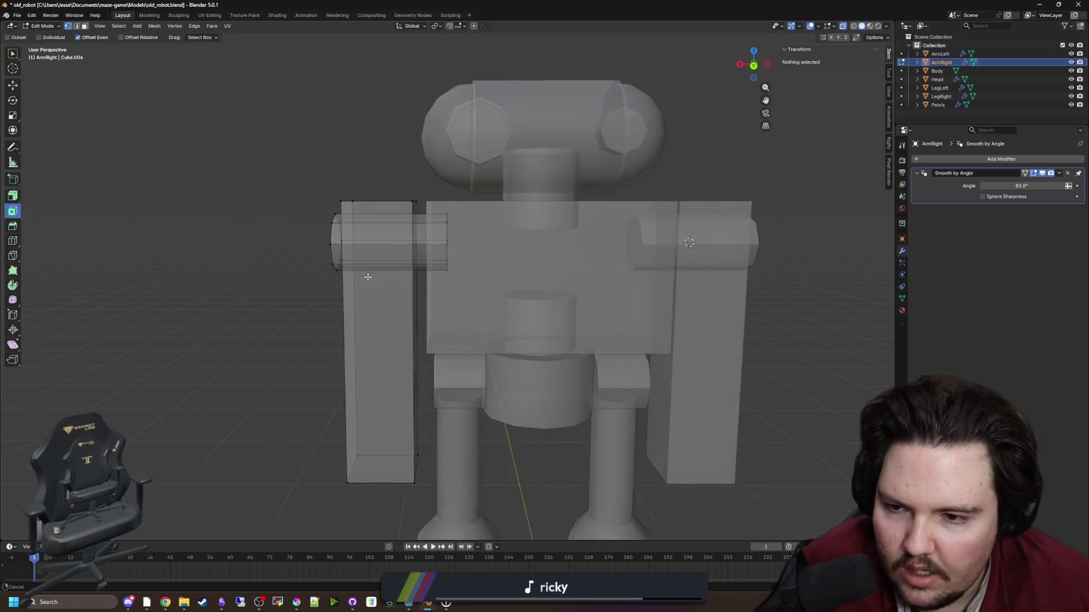
{"action": "left_click", "coordinate": [401, 241]}
{"action": "key", "text": "shift+s"}
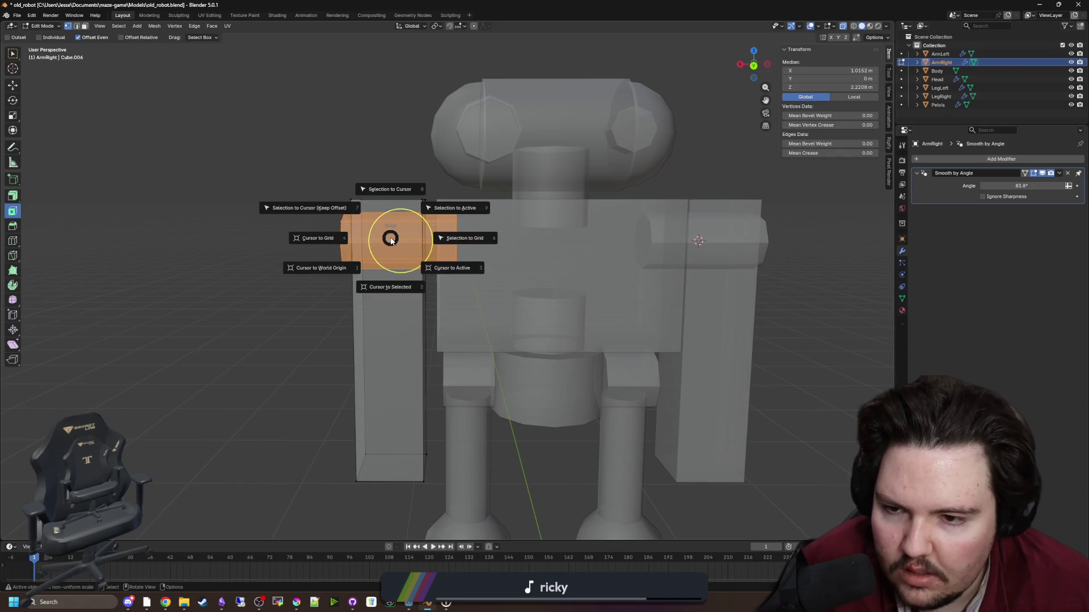
{"action": "left_click", "coordinate": [399, 282]}
{"action": "key", "text": "Tab"}
{"action": "right_click", "coordinate": [397, 290]}
{"action": "mouse_move", "coordinate": [408, 290]}
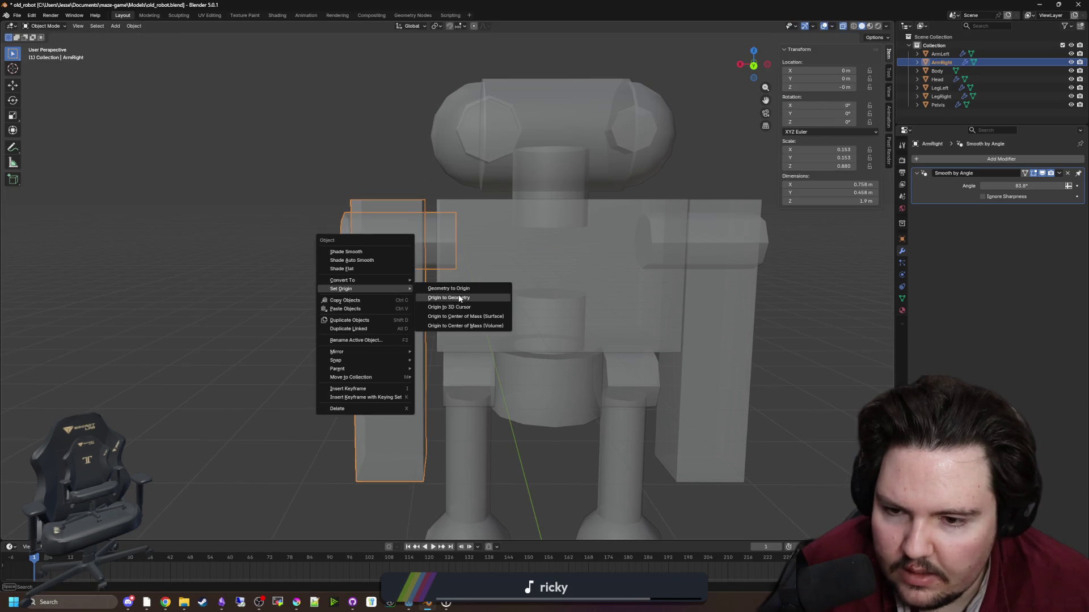
{"action": "left_click", "coordinate": [459, 311]}
Test the left arm's shoulder pivot with an X-axis rotation, then cancel it.
{"action": "left_click", "coordinate": [507, 210]}
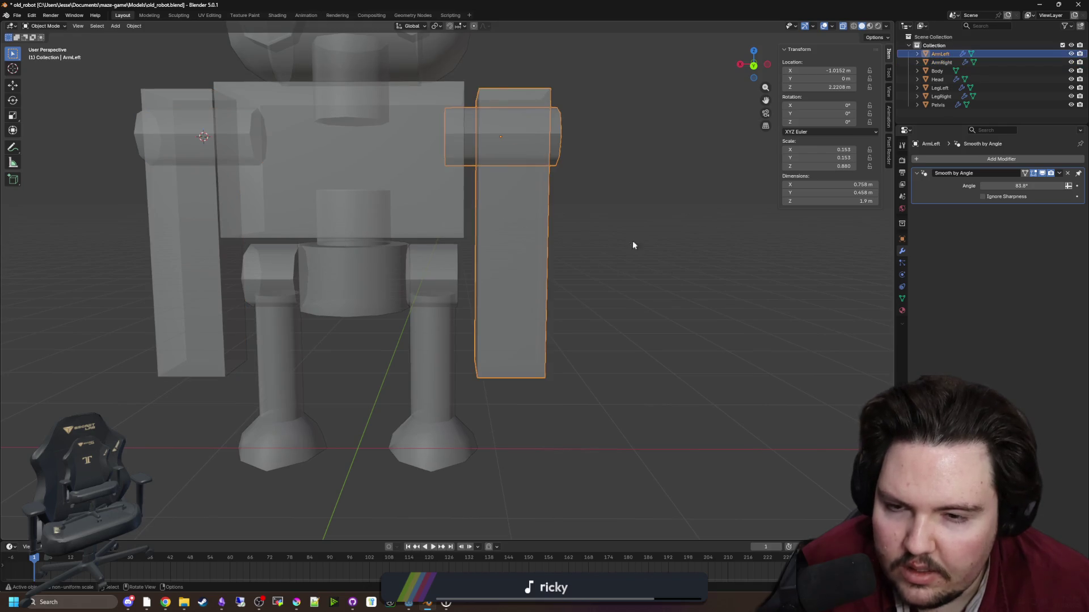
{"action": "key", "text": "r"}
{"action": "key", "text": "x"}
{"action": "key", "text": "y"}
{"action": "key", "text": "x"}
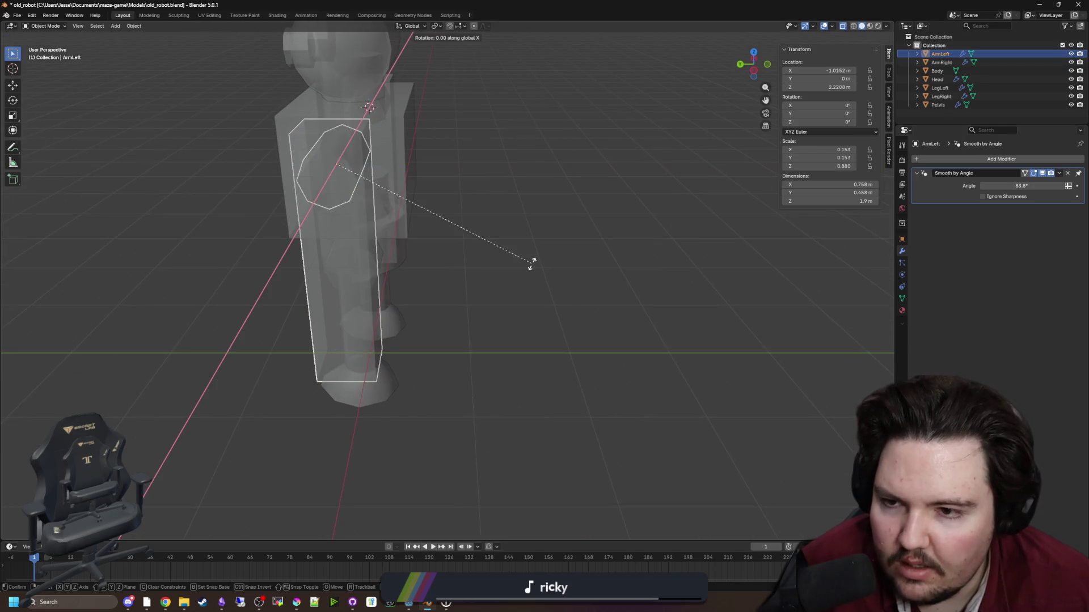
{"action": "right_click", "coordinate": [452, 416]}
Set LegRight's origin to its hip block via the 3D cursor.
{"action": "left_click", "coordinate": [555, 381]}
{"action": "left_click", "coordinate": [300, 316]}
{"action": "key", "text": "Tab"}
{"action": "scroll", "coordinate": [317, 321], "scroll_direction": "up", "scroll_amount": 3}
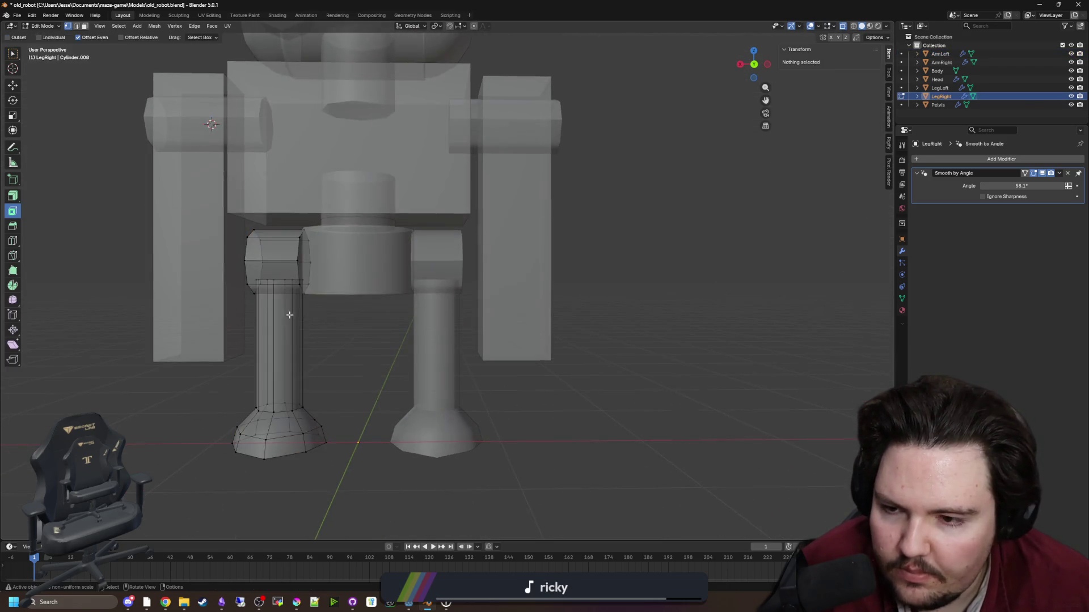
{"action": "left_click", "coordinate": [277, 279], "text": "alt"}
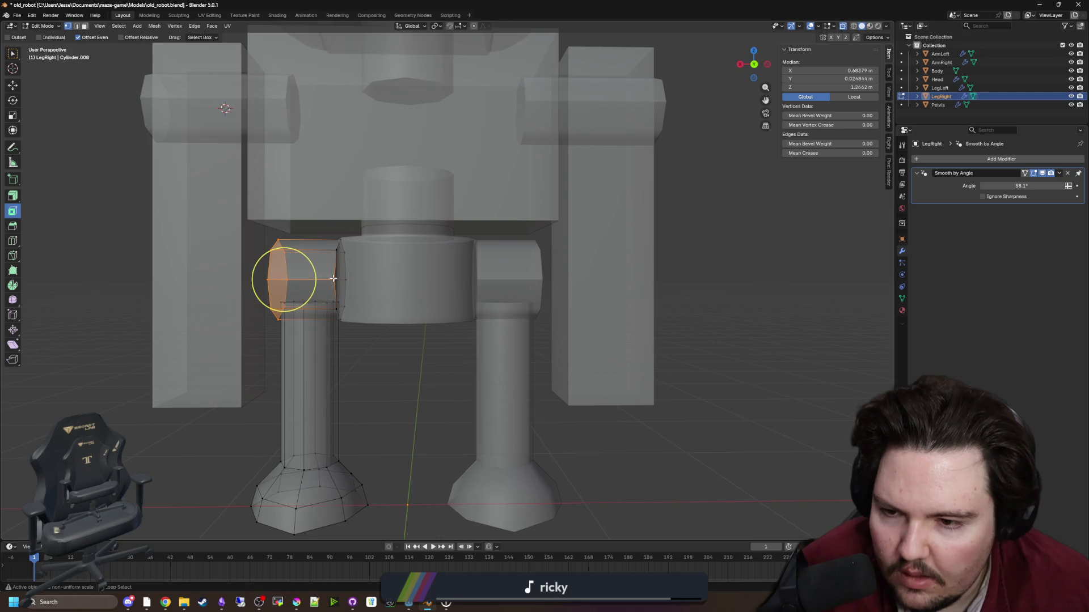
{"action": "left_click", "coordinate": [335, 255], "text": "alt+shift"}
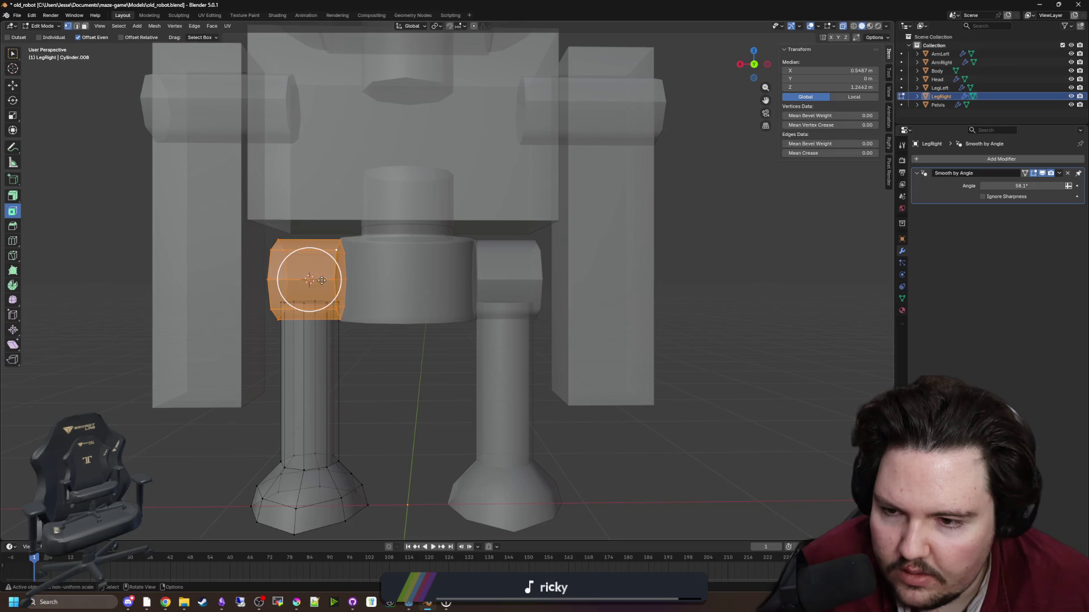
{"action": "key", "text": "Tab"}
{"action": "right_click", "coordinate": [330, 302]}
{"action": "mouse_move", "coordinate": [325, 288]}
{"action": "left_click", "coordinate": [386, 310]}
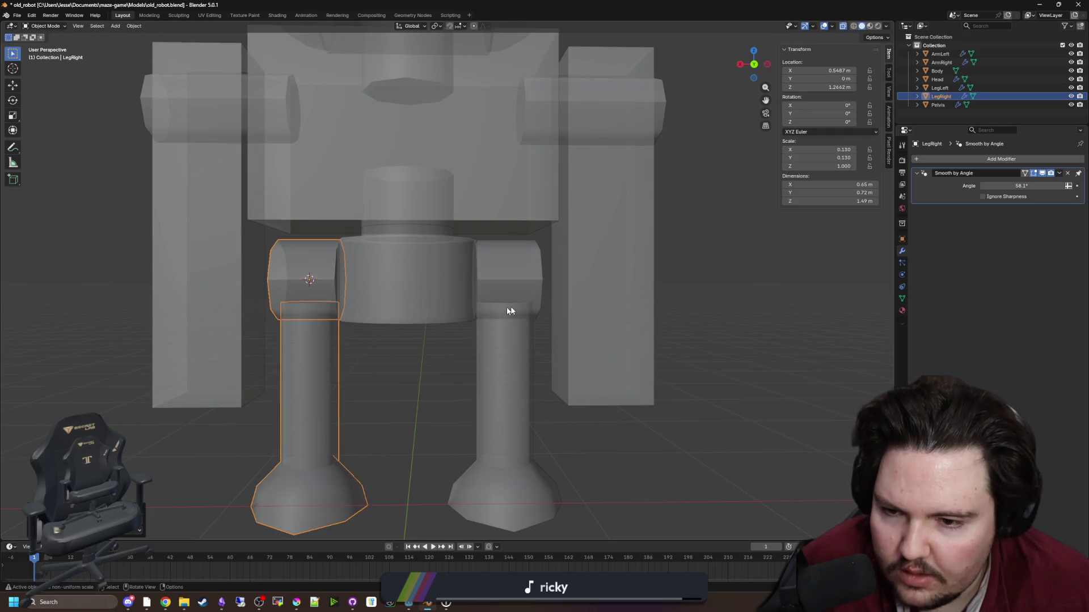
Snap the cursor to LegLeft's hip block and set the leg's origin there.
{"action": "left_click", "coordinate": [498, 307]}
{"action": "key", "text": "Tab"}
{"action": "left_click", "coordinate": [476, 279], "text": "alt"}
{"action": "key", "text": "c"}
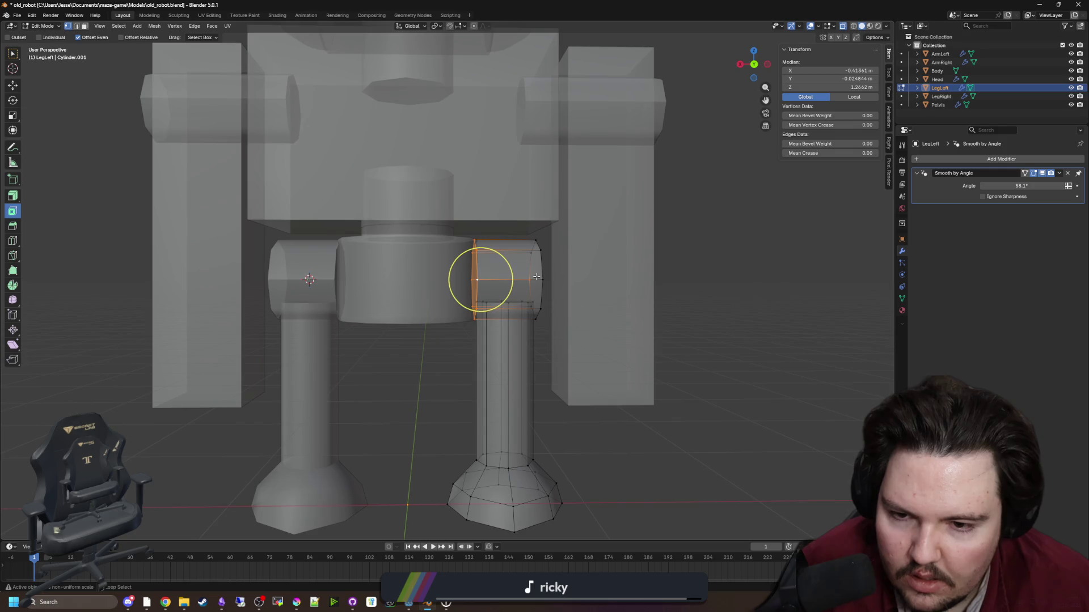
{"action": "left_click_drag", "start_coordinate": [538, 278], "coordinate": [505, 277]}
{"action": "key", "text": "shift+s"}
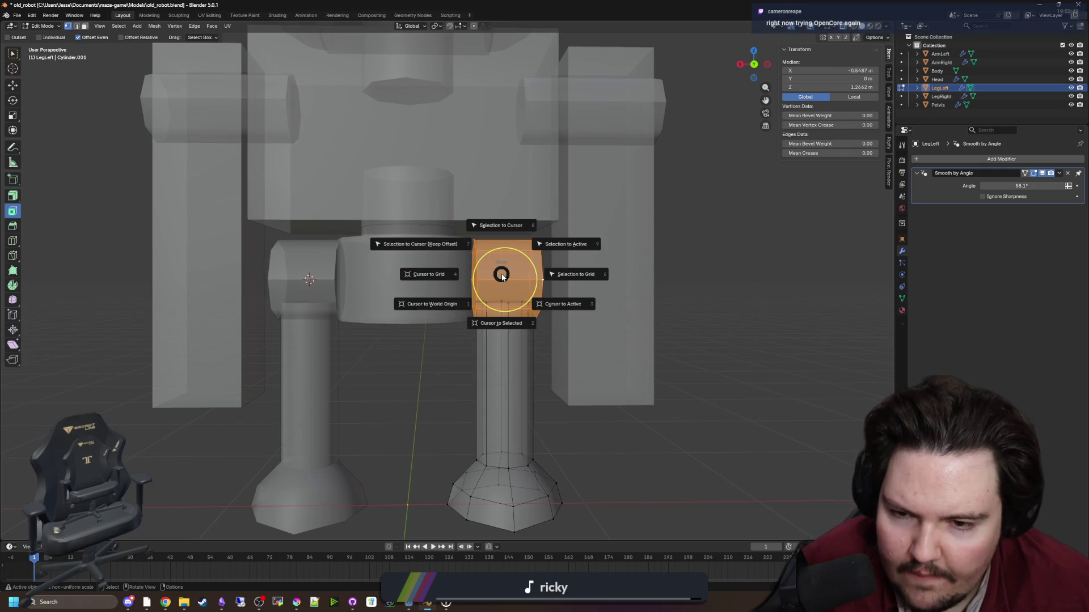
{"action": "left_click", "coordinate": [501, 326]}
{"action": "key", "text": "Tab"}
{"action": "right_click", "coordinate": [505, 278]}
{"action": "mouse_move", "coordinate": [505, 278]}
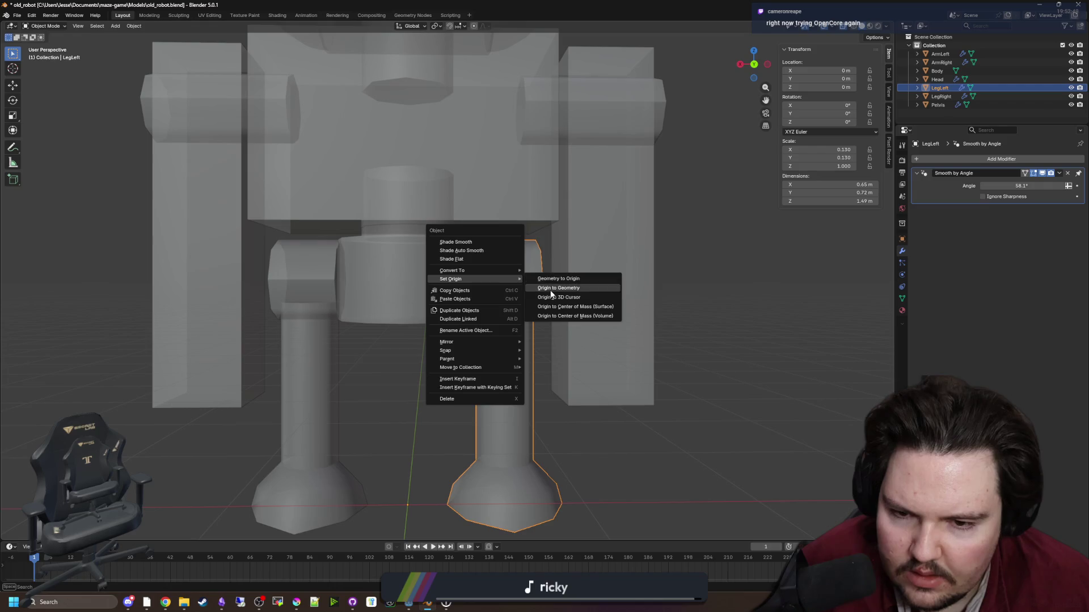
{"action": "left_click", "coordinate": [555, 294]}
{"action": "left_click", "coordinate": [689, 285]}
Turn off X-ray, review the whole robot, and bring Godot's world scene forward.
{"action": "scroll", "coordinate": [451, 280], "scroll_direction": "down", "scroll_amount": 5}
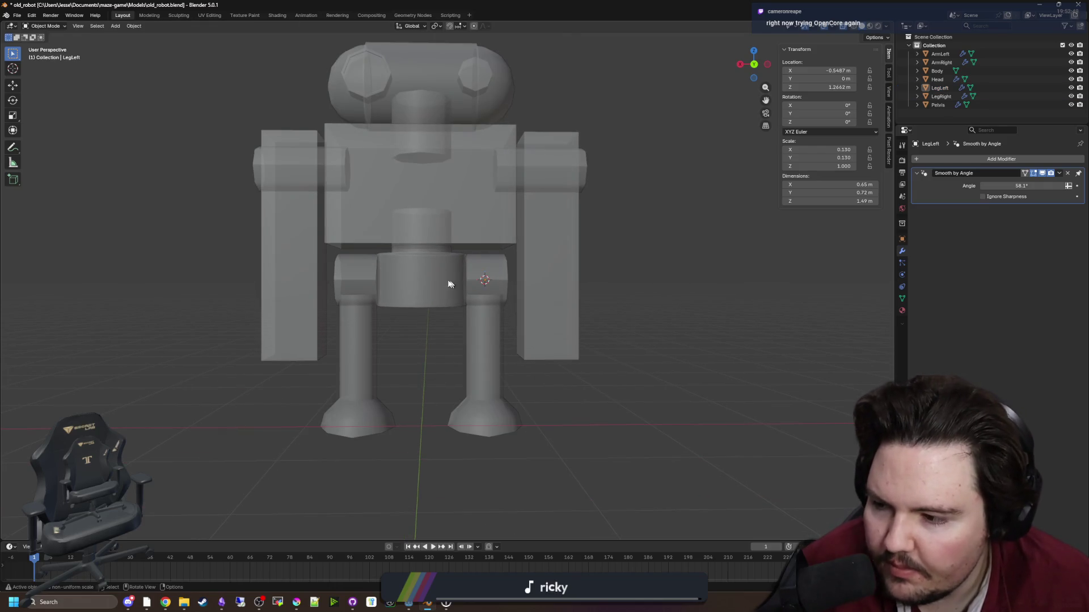
{"action": "left_click_drag", "start_coordinate": [451, 280], "coordinate": [441, 310]}
{"action": "key", "text": "alt+z"}
{"action": "left_click", "coordinate": [432, 185]}
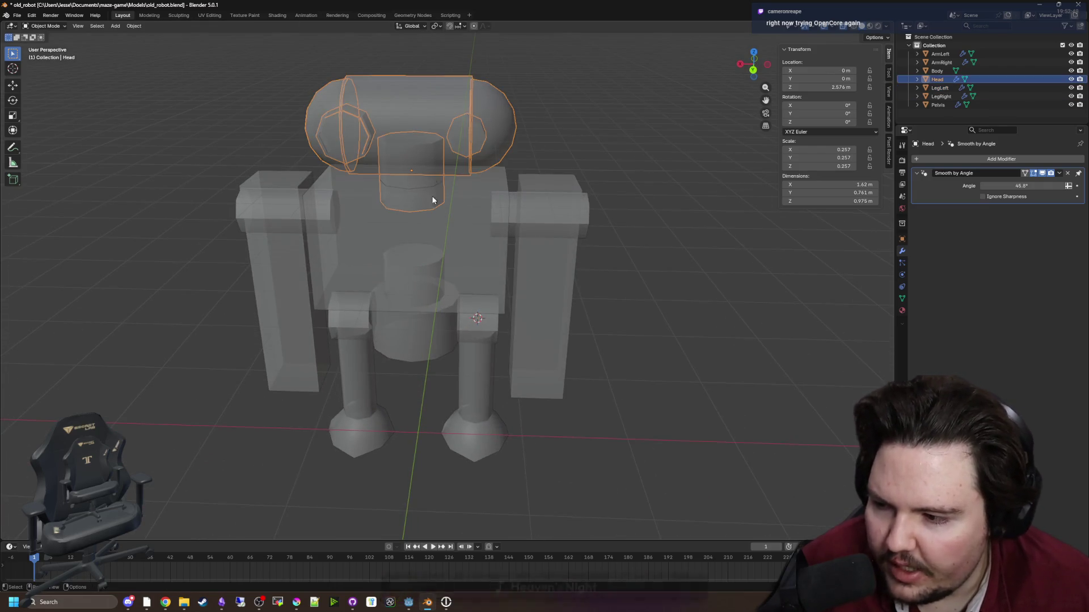
{"action": "left_click_drag", "start_coordinate": [433, 184], "coordinate": [445, 243]}
{"action": "scroll", "coordinate": [482, 226], "scroll_direction": "down", "scroll_amount": 5}
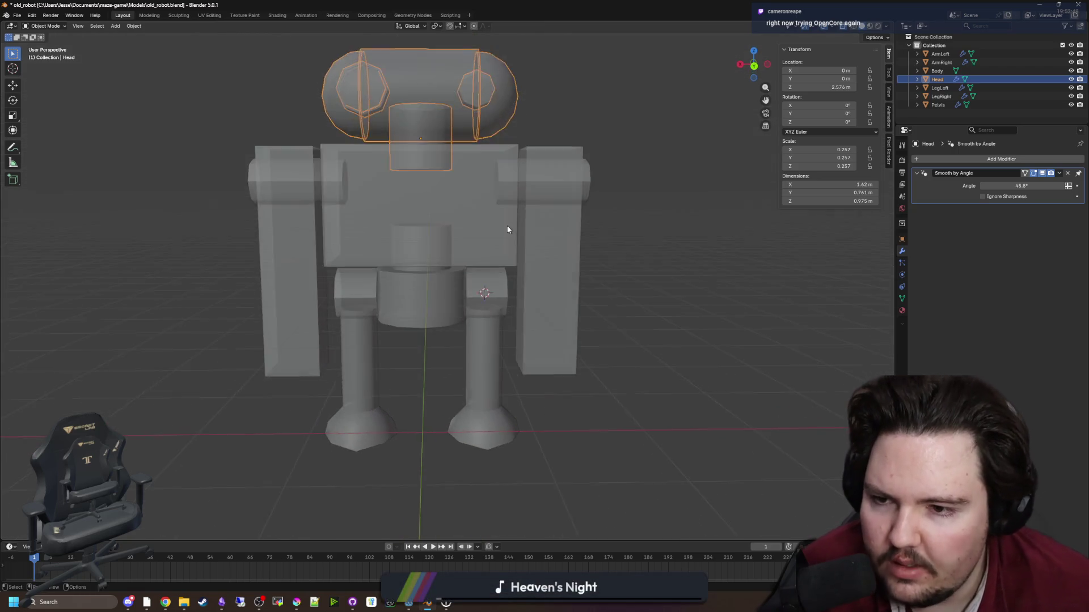
{"action": "left_click", "coordinate": [642, 271]}
{"action": "mouse_move", "coordinate": [615, 9]}
{"action": "left_mouse_down"}
{"action": "mouse_move", "coordinate": [558, 479]}
{"action": "mouse_move", "coordinate": [558, 6]}
{"action": "left_mouse_up"}
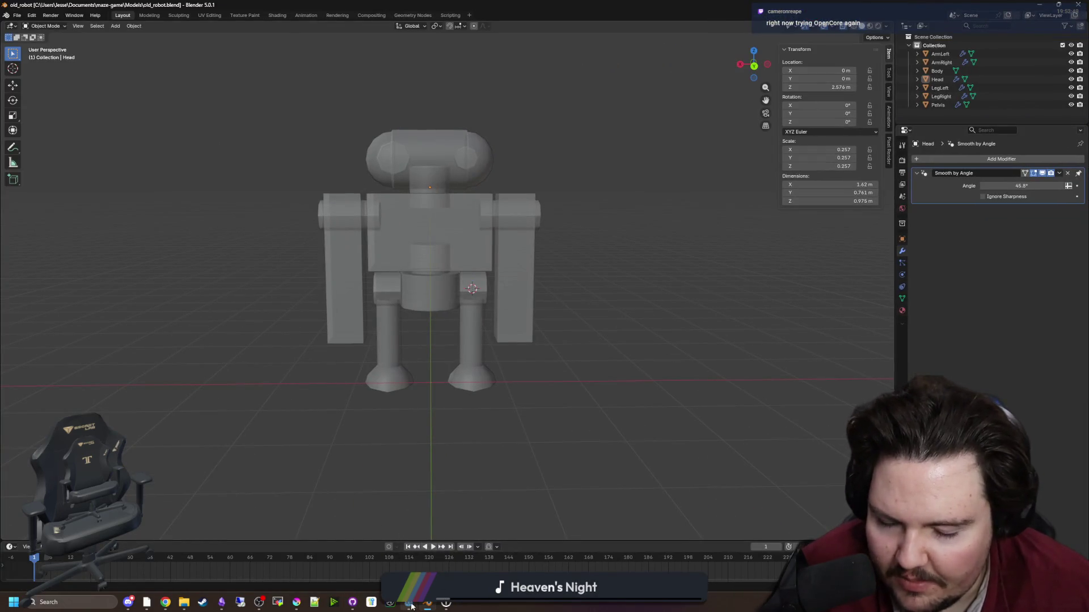
{"action": "mouse_move", "coordinate": [411, 604]}
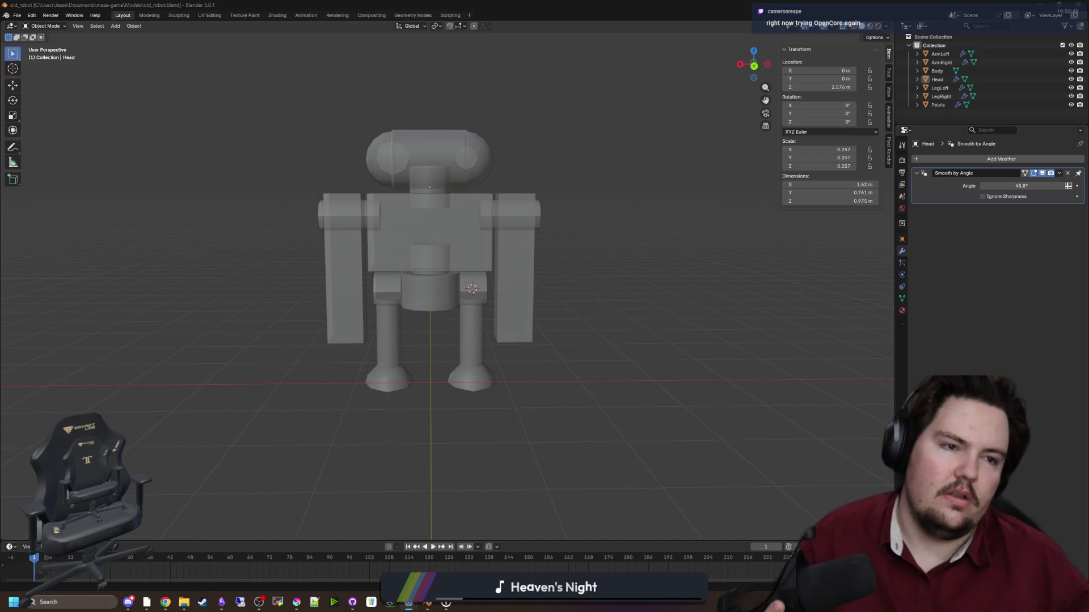
{"action": "left_click", "coordinate": [408, 603]}
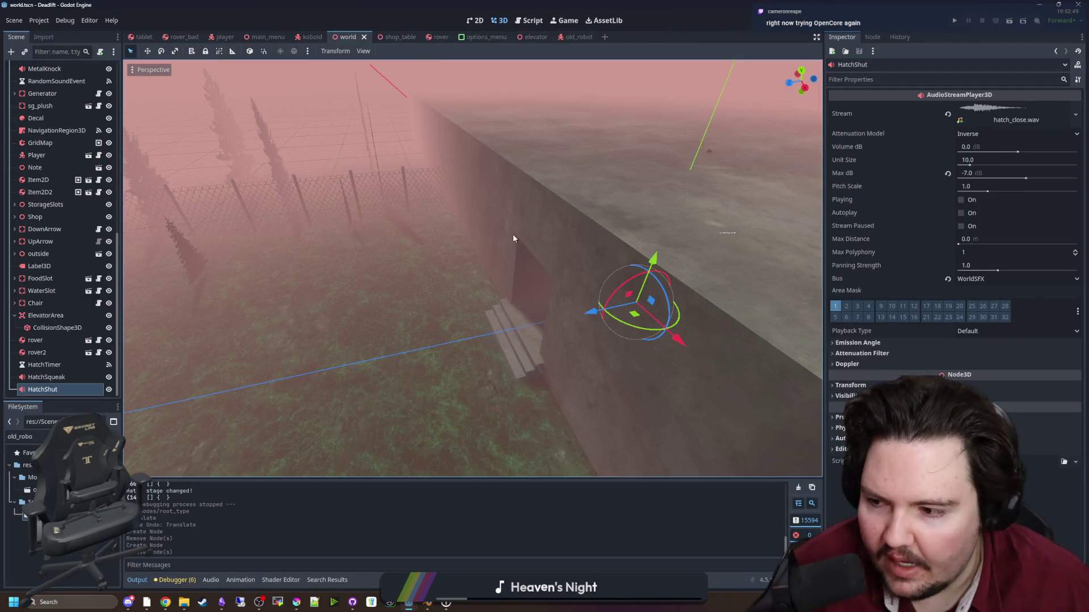
Place an old_robot instance by the doorway steps and nudge its Z position to about 5.366.
{"action": "key", "text": "w"}
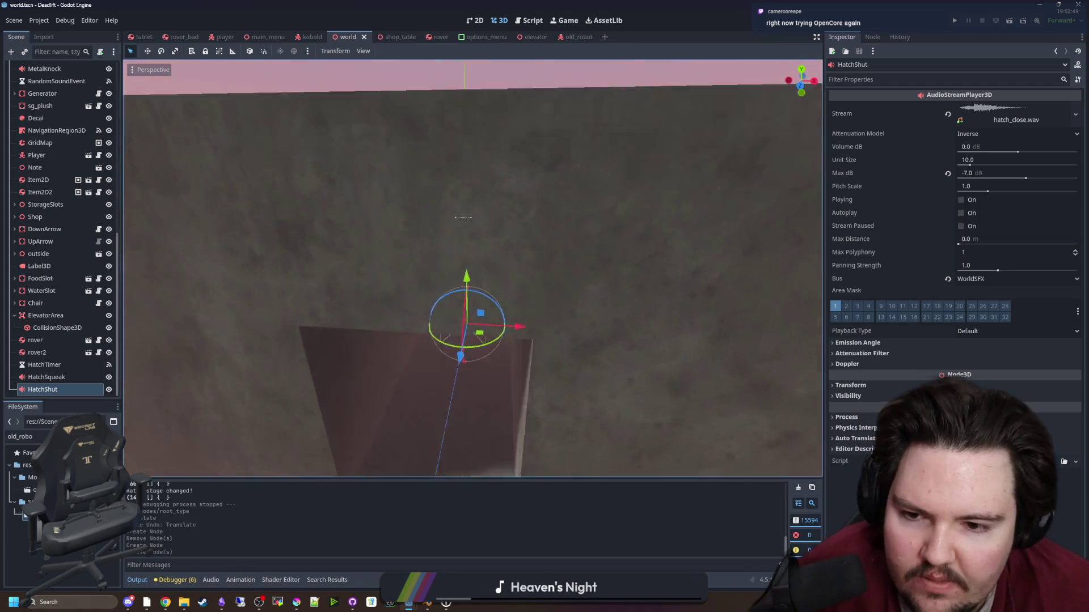
{"action": "key", "text": "s"}
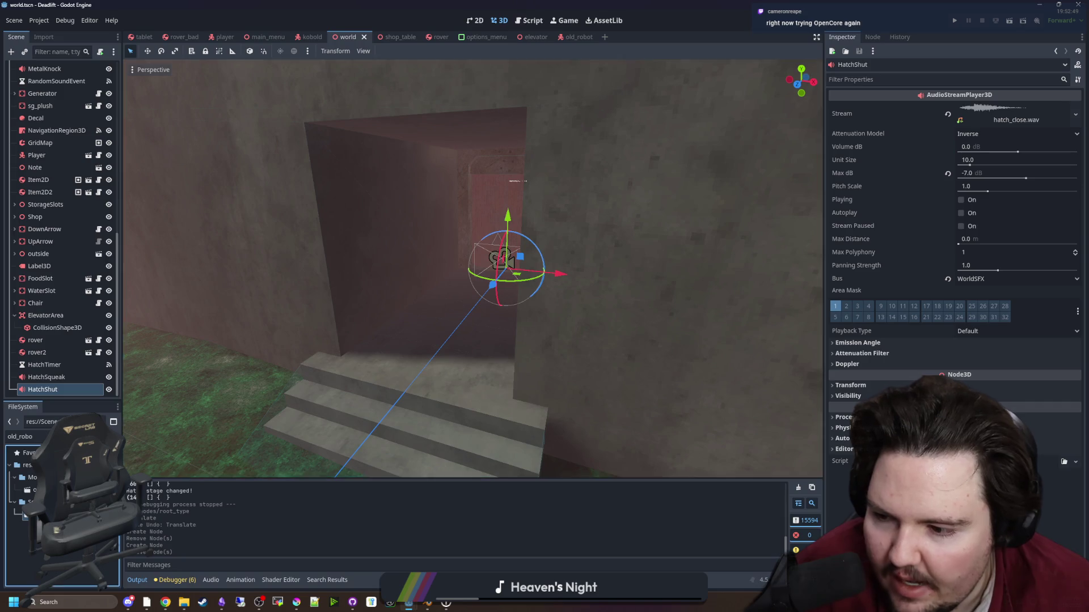
{"action": "mouse_move", "coordinate": [45, 515]}
{"action": "left_mouse_down"}
{"action": "mouse_move", "coordinate": [454, 335]}
{"action": "mouse_move", "coordinate": [435, 357]}
{"action": "left_mouse_up"}
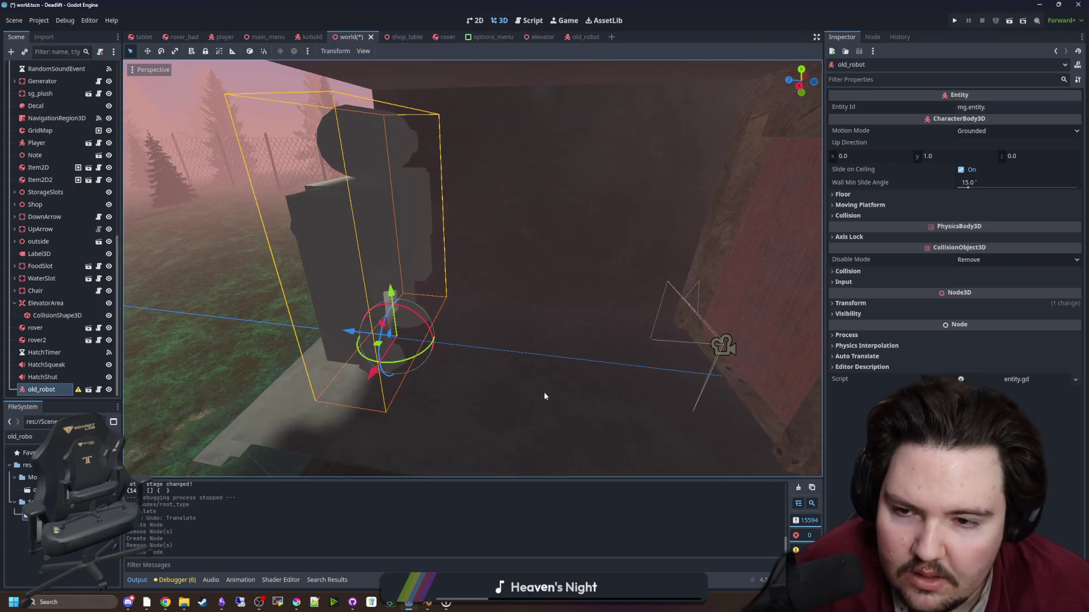
{"action": "left_click", "coordinate": [854, 303]}
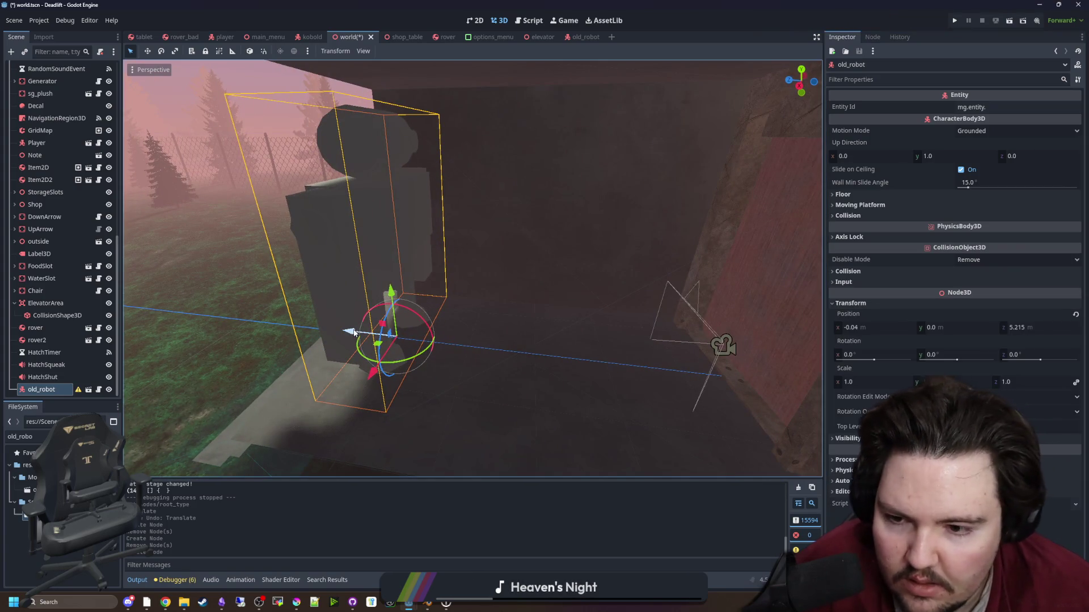
{"action": "left_click_drag", "start_coordinate": [354, 332], "coordinate": [343, 333]}
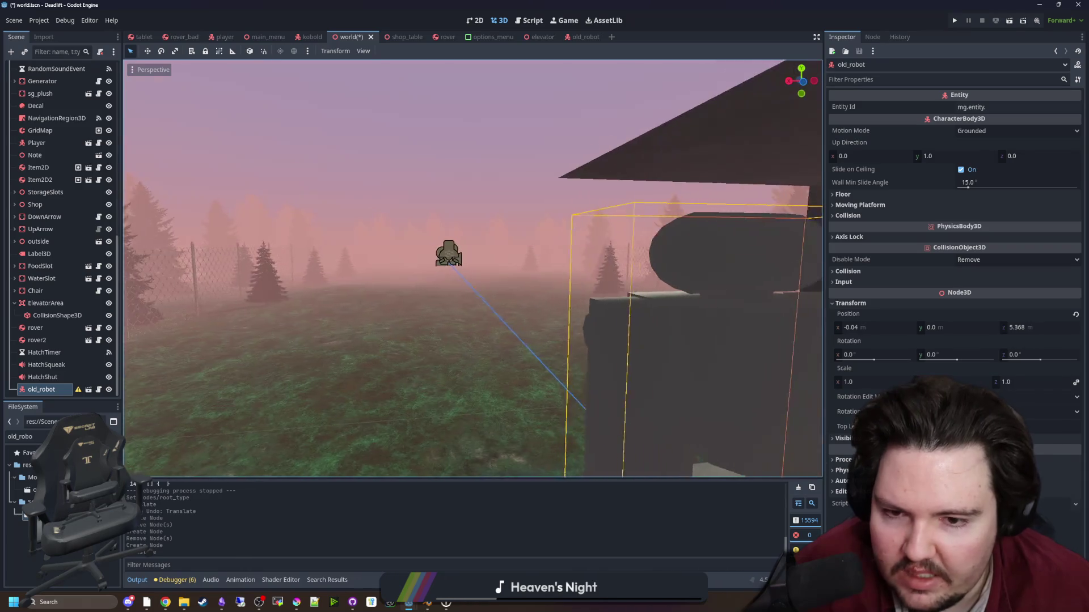
{"action": "key", "text": "w"}
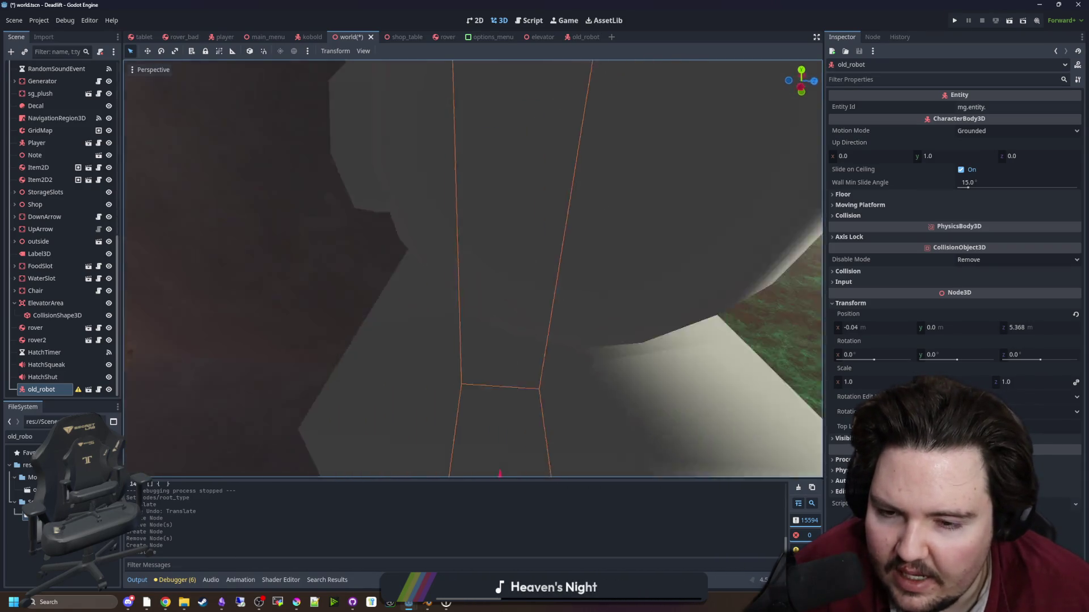
{"action": "key", "text": "s"}
{"action": "key", "text": "s"}
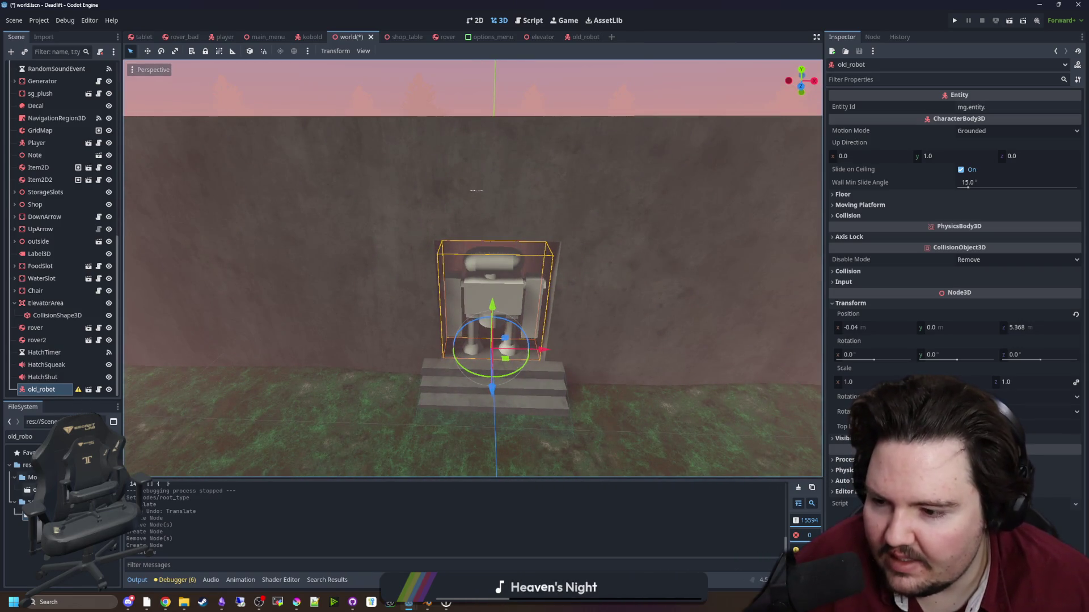
Delete the old_robot scene file entry in FileSystem and clear the file filter.
{"action": "right_click", "coordinate": [56, 487]}
{"action": "left_click", "coordinate": [164, 528]}
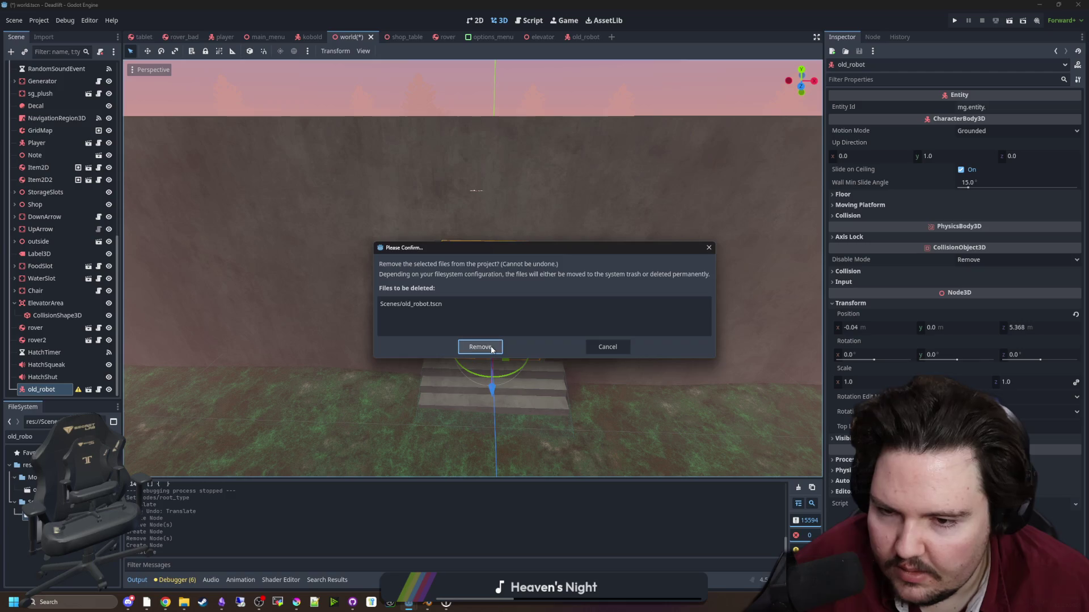
{"action": "left_click", "coordinate": [480, 347]}
{"action": "key", "text": "ctrl+a"}
{"action": "key", "text": "BackSpace"}
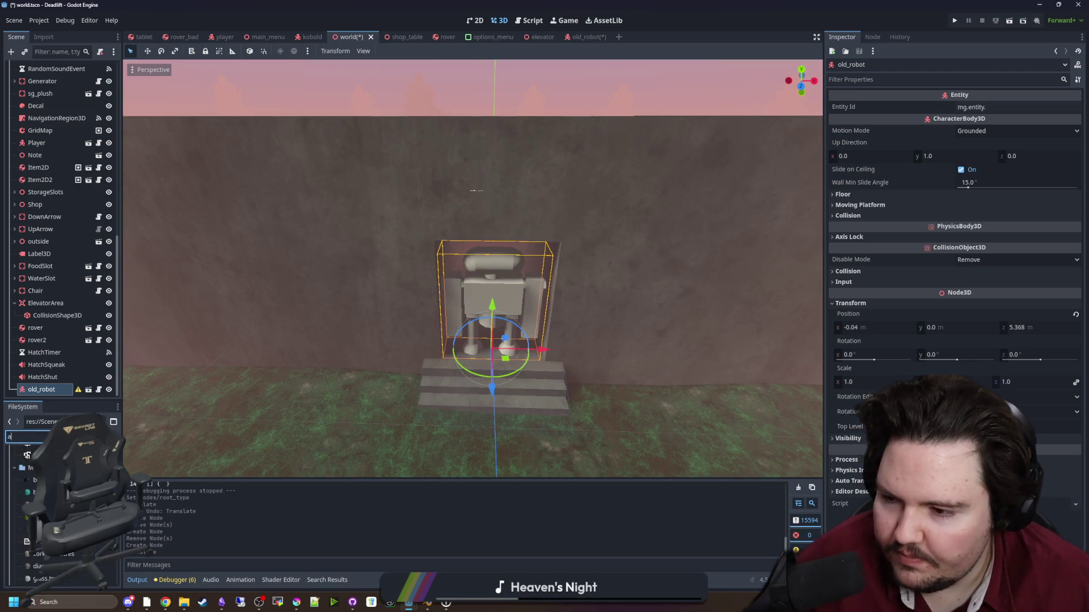
{"action": "right_click", "coordinate": [57, 389]}
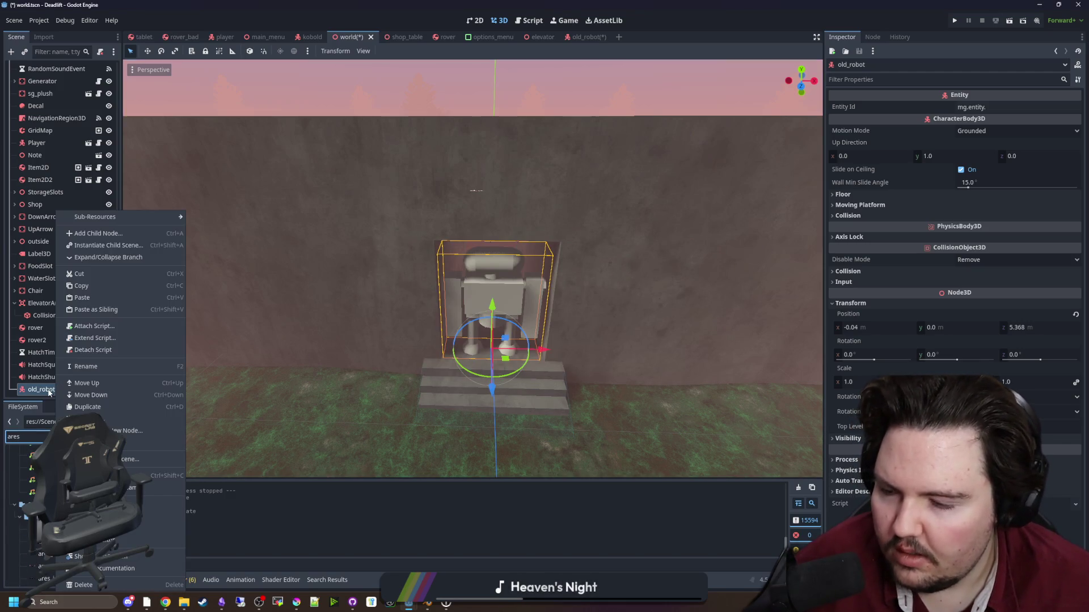
{"action": "left_click", "coordinate": [209, 501]}
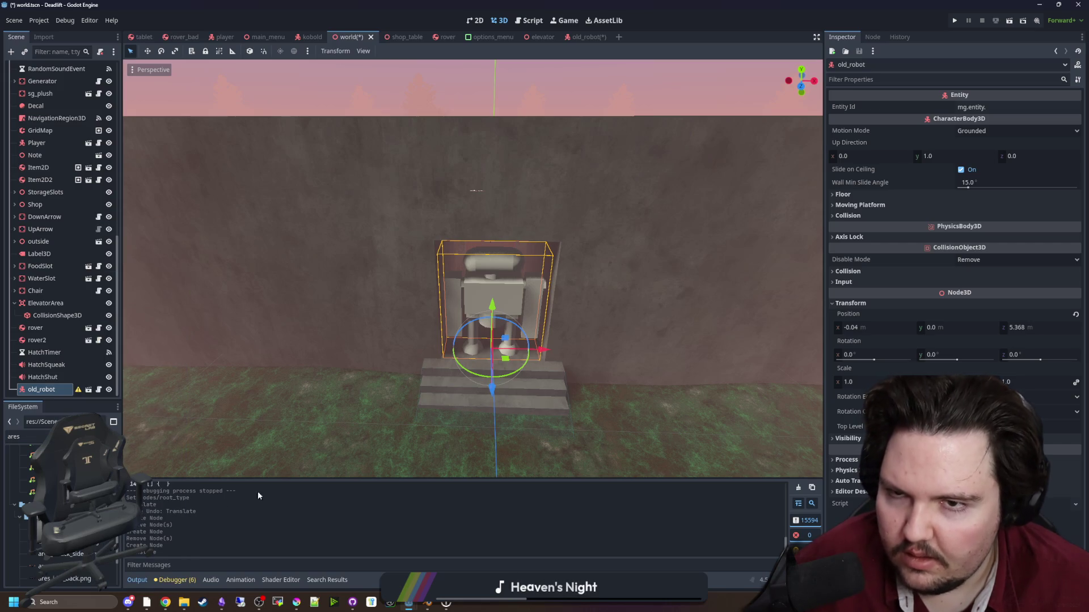
Save the old_robot scene.
{"action": "left_click", "coordinate": [587, 37]}
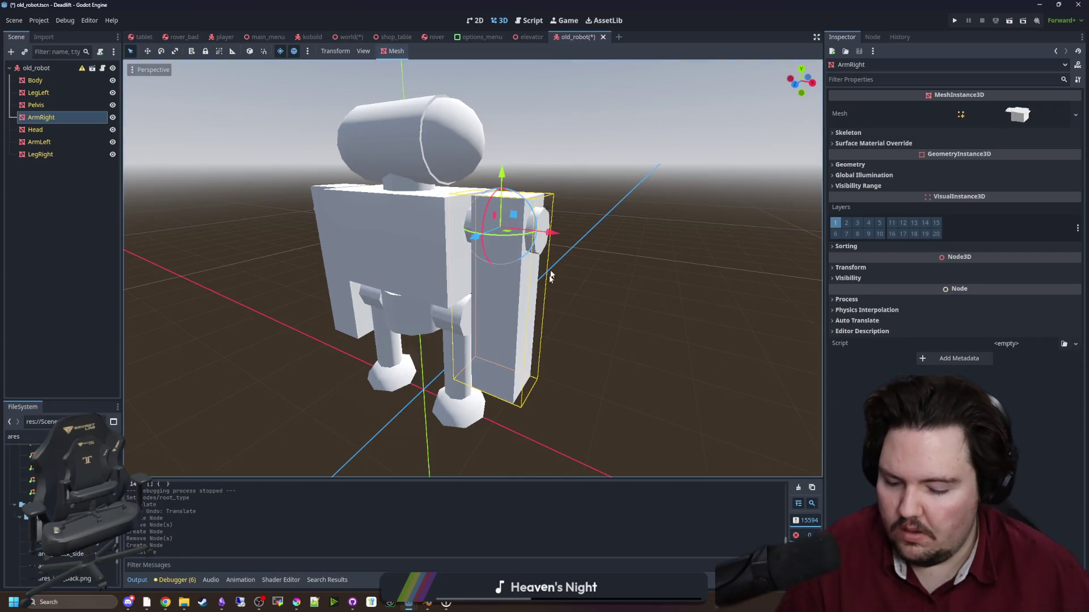
{"action": "key", "text": "ctrl+s"}
{"action": "left_click", "coordinate": [108, 436]}
{"action": "type", "text": "old_r"}
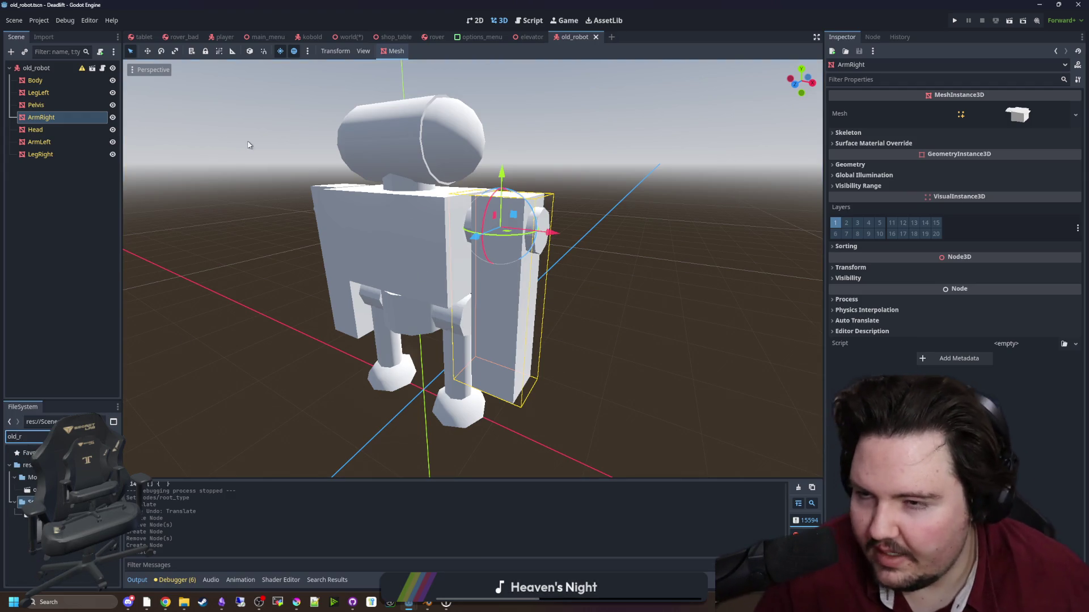
Delete the old_robot instance from the world scene, then reselect old_robot's root node.
{"action": "left_click", "coordinate": [348, 36]}
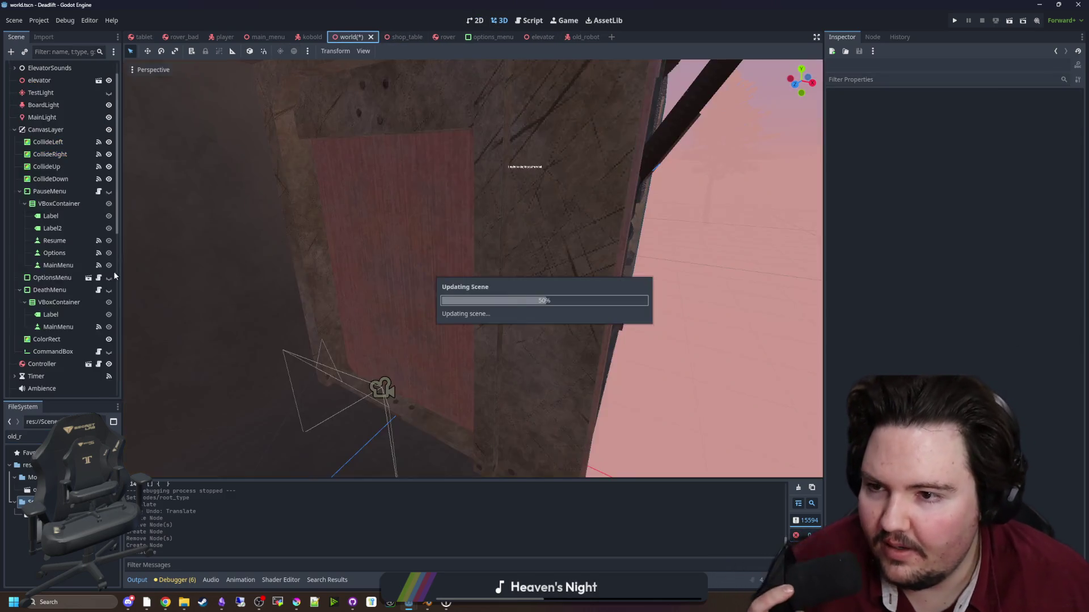
{"action": "right_click", "coordinate": [34, 389]}
{"action": "left_click", "coordinate": [64, 585]}
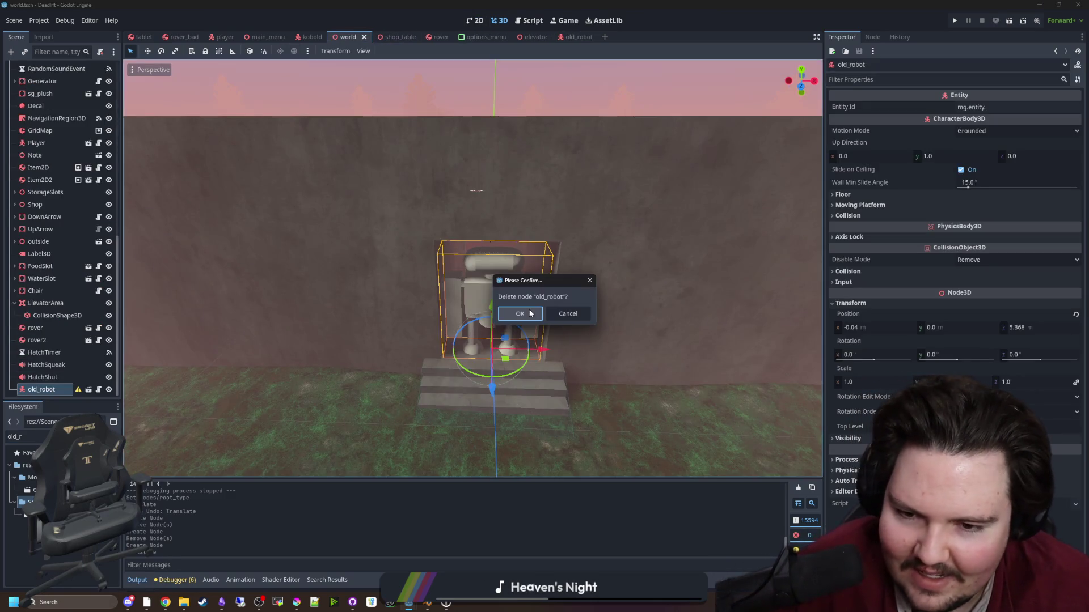
{"action": "left_click", "coordinate": [520, 315]}
{"action": "left_click", "coordinate": [582, 37]}
{"action": "left_click", "coordinate": [36, 67]}
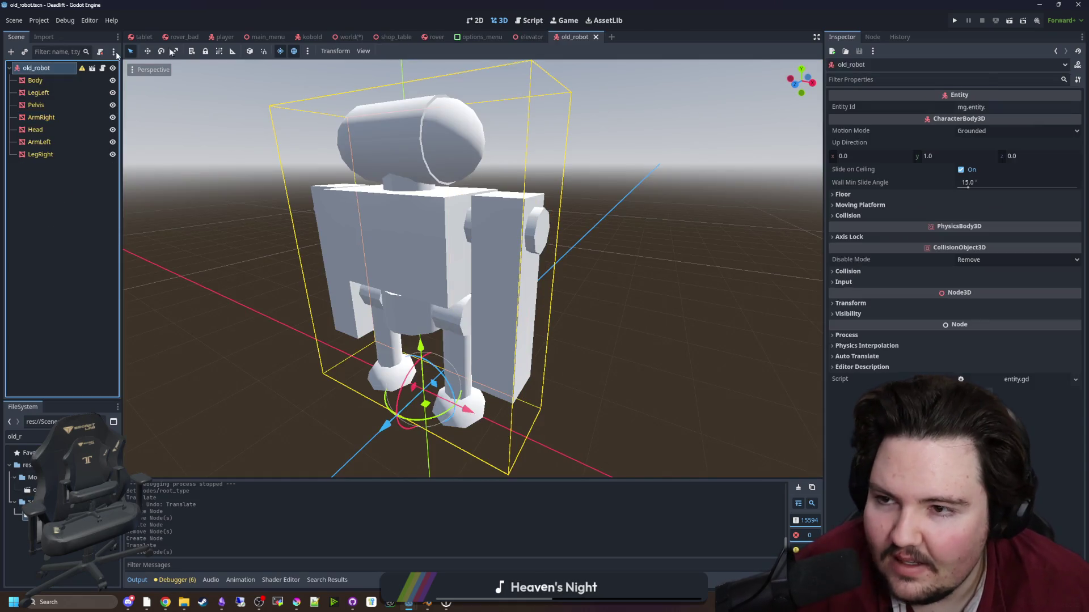
Set Entity Id to mg.entity.old_robot and add a CollisionShape3D child node.
{"action": "left_click", "coordinate": [1007, 107]}
{"action": "type", "text": "old_robot"}
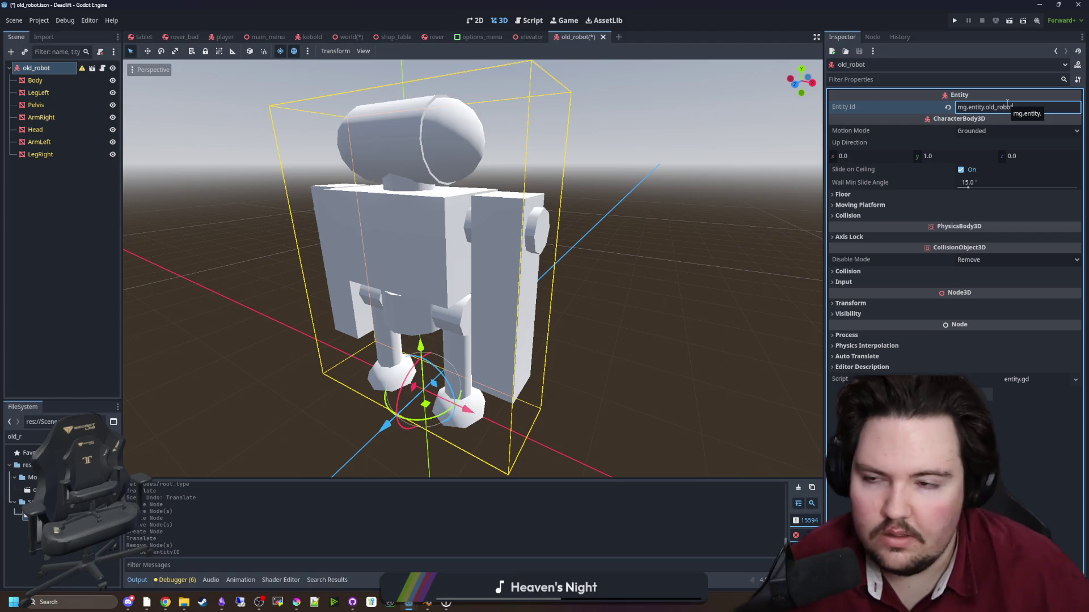
{"action": "left_click", "coordinate": [14, 222]}
{"action": "left_click", "coordinate": [36, 67]}
{"action": "right_click", "coordinate": [41, 67]}
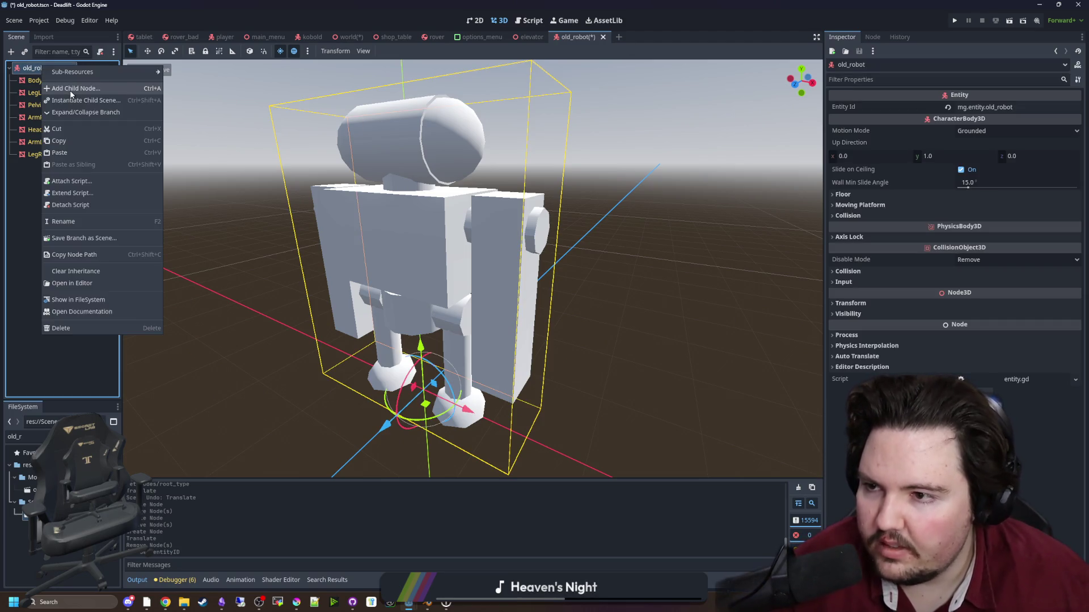
{"action": "left_click", "coordinate": [58, 71]}
{"action": "type", "text": "collision"}
{"action": "key", "text": "Return"}
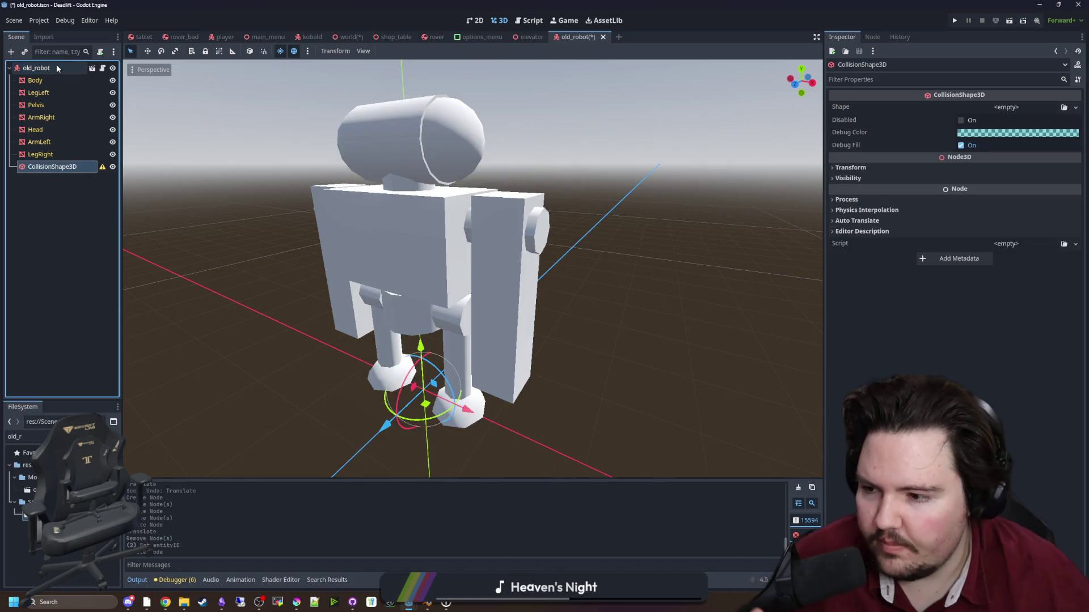
Give the CollisionShape3D a BoxShape3D shape.
{"action": "left_click", "coordinate": [1008, 111]}
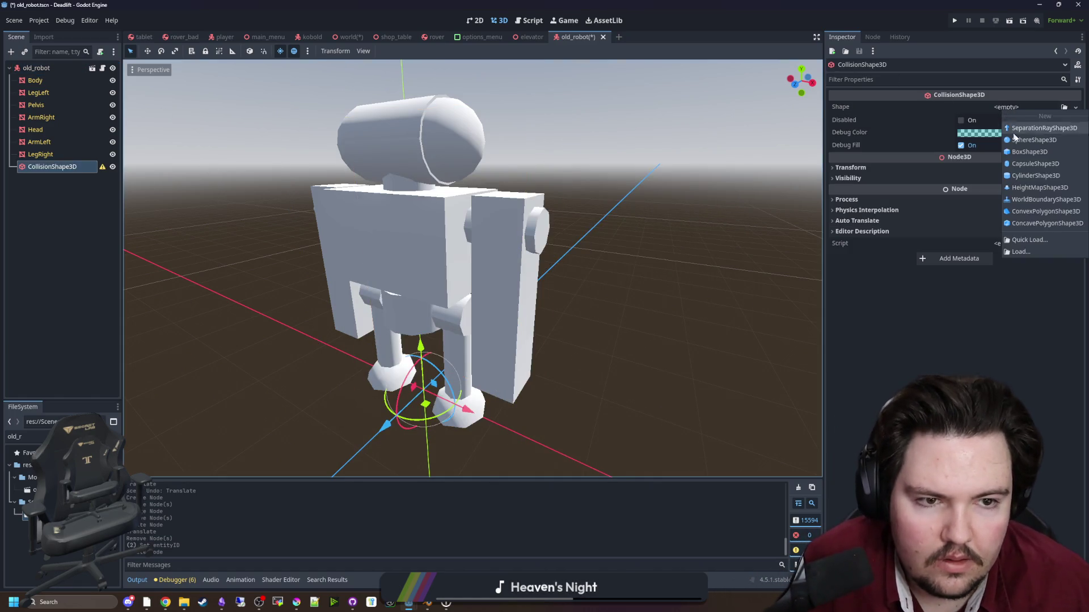
{"action": "left_click", "coordinate": [1036, 164]}
{"action": "scroll", "coordinate": [573, 331], "scroll_direction": "up", "scroll_amount": 2}
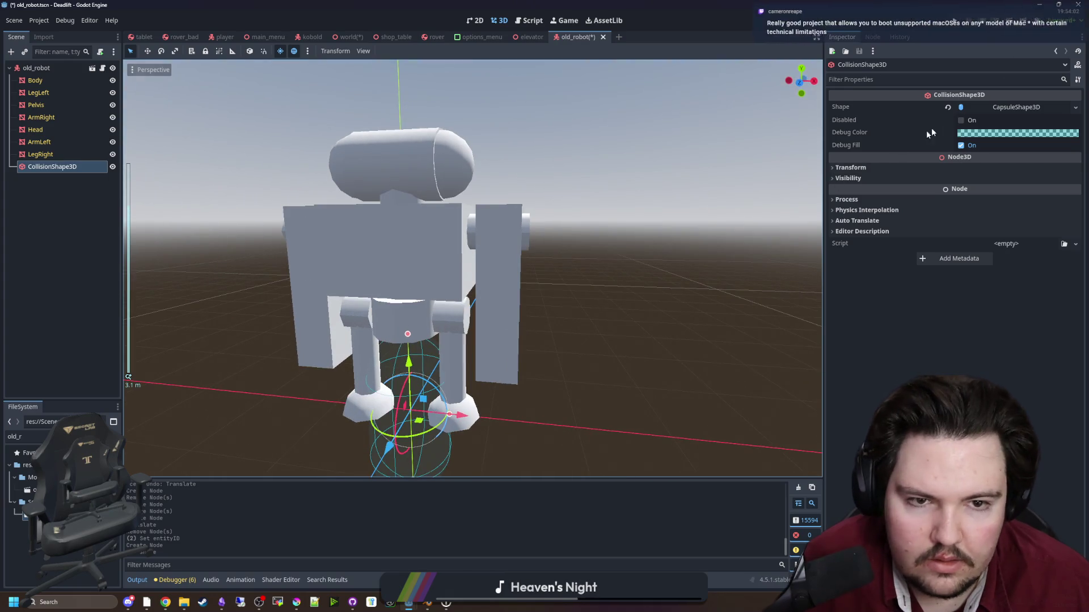
{"action": "left_click", "coordinate": [1007, 110]}
{"action": "left_click", "coordinate": [1032, 152]}
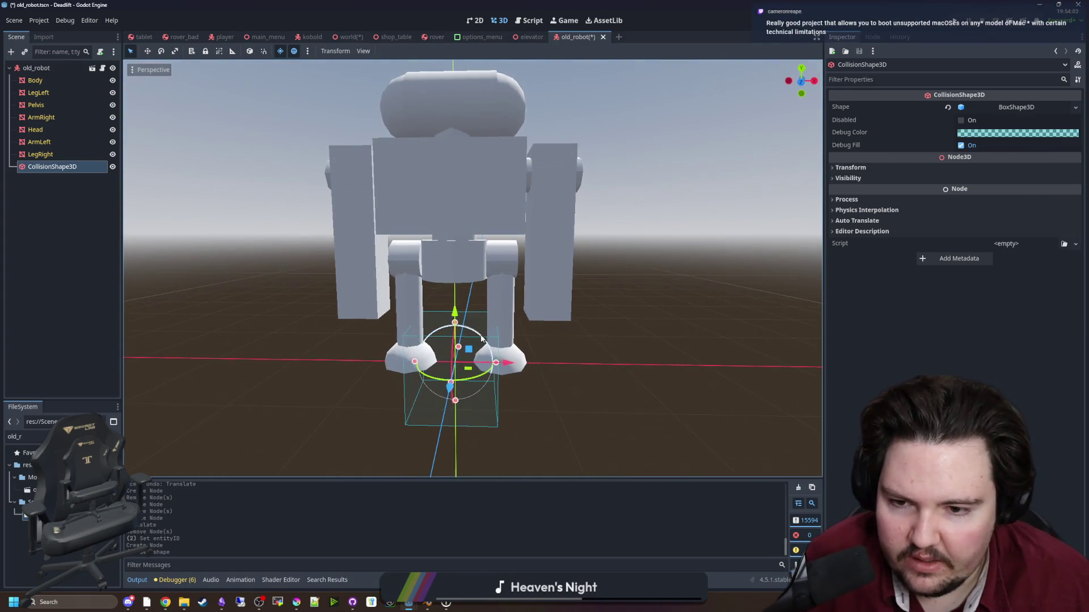
{"action": "left_click_drag", "start_coordinate": [455, 400], "coordinate": [460, 374]}
{"action": "scroll", "coordinate": [469, 325], "scroll_direction": "up", "scroll_amount": 1}
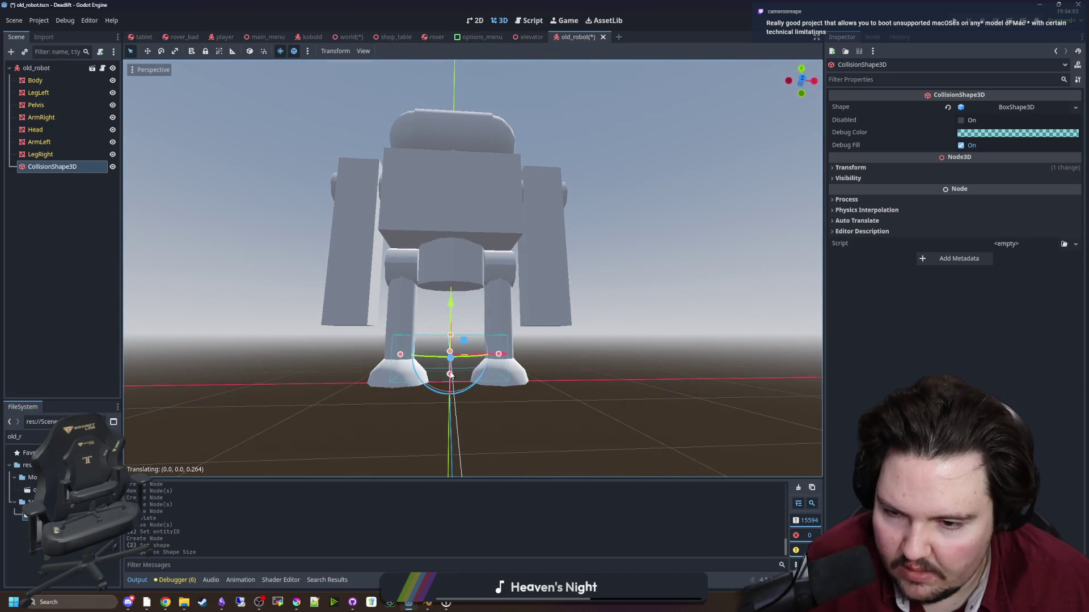
{"action": "mouse_move", "coordinate": [474, 301]}
{"action": "left_mouse_down"}
{"action": "mouse_move", "coordinate": [416, 341]}
{"action": "mouse_move", "coordinate": [550, 335]}
{"action": "mouse_move", "coordinate": [480, 332]}
{"action": "left_mouse_up"}
{"action": "key", "text": "ctrl+z"}
In Front view, resize the box around the left leg and arm, from the ground to the head.
{"action": "key", "text": "KP_1"}
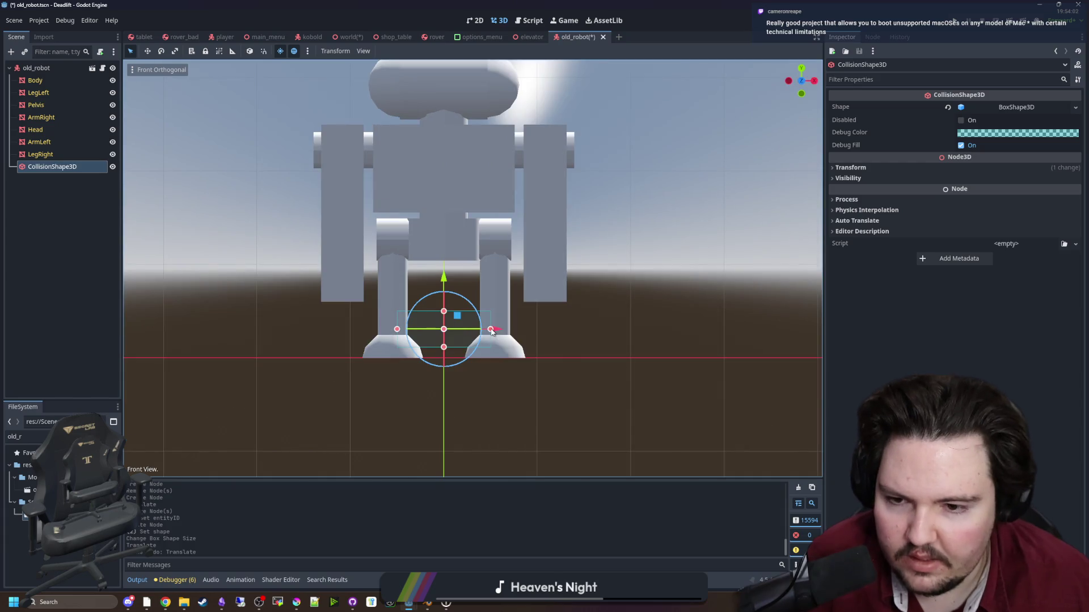
{"action": "scroll", "coordinate": [440, 340], "scroll_direction": "up", "scroll_amount": 3}
{"action": "left_click_drag", "start_coordinate": [445, 337], "coordinate": [445, 358]}
{"action": "left_click_drag", "start_coordinate": [359, 314], "coordinate": [231, 304]}
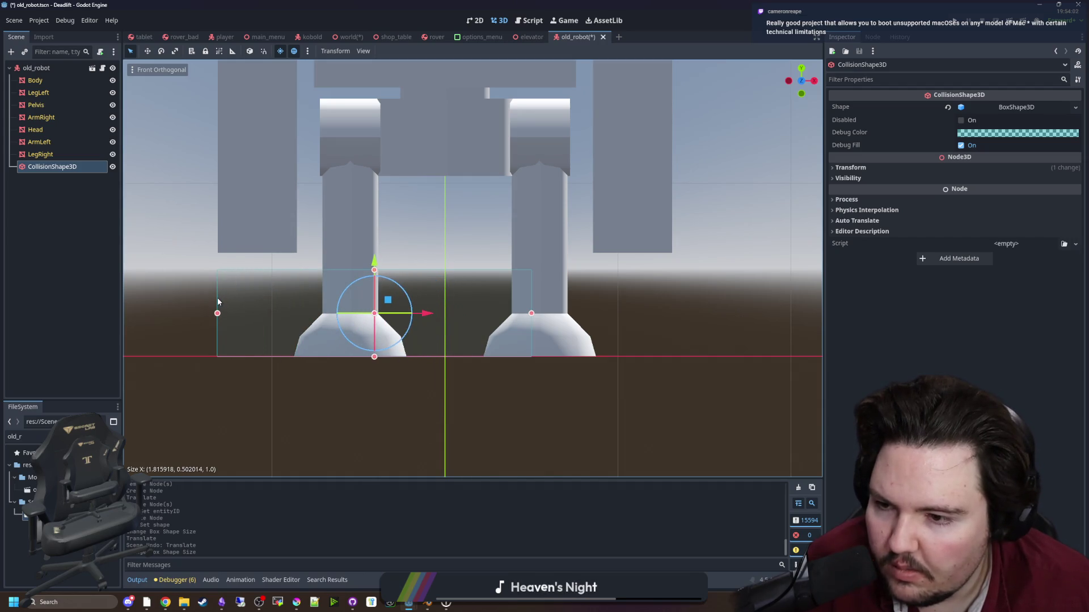
{"action": "left_click_drag", "start_coordinate": [530, 315], "coordinate": [381, 313]}
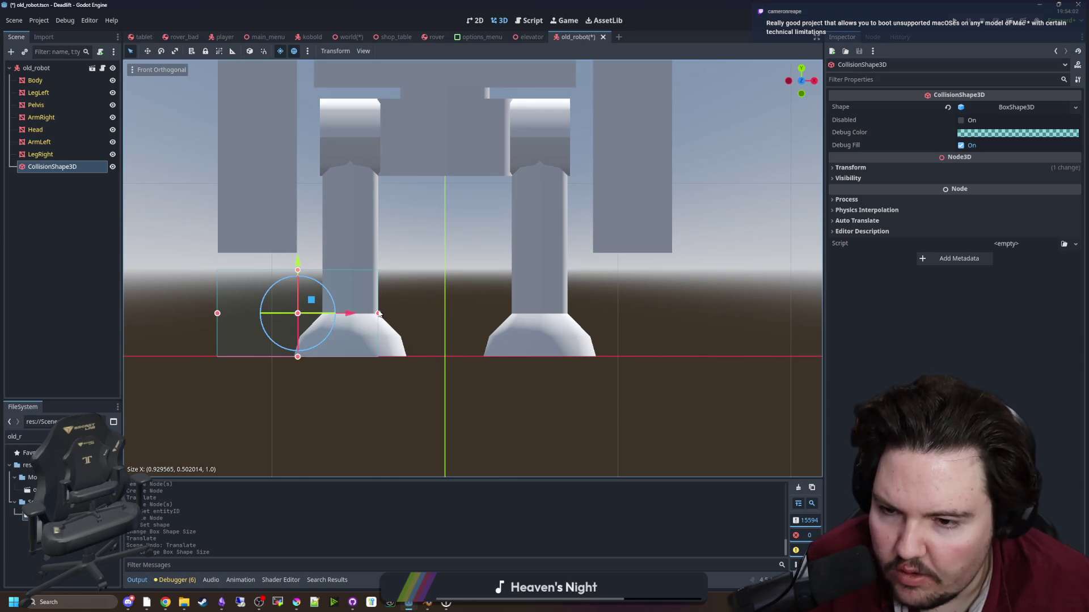
{"action": "scroll", "coordinate": [378, 313], "scroll_direction": "down", "scroll_amount": 5}
{"action": "left_click_drag", "start_coordinate": [380, 390], "coordinate": [382, 130]}
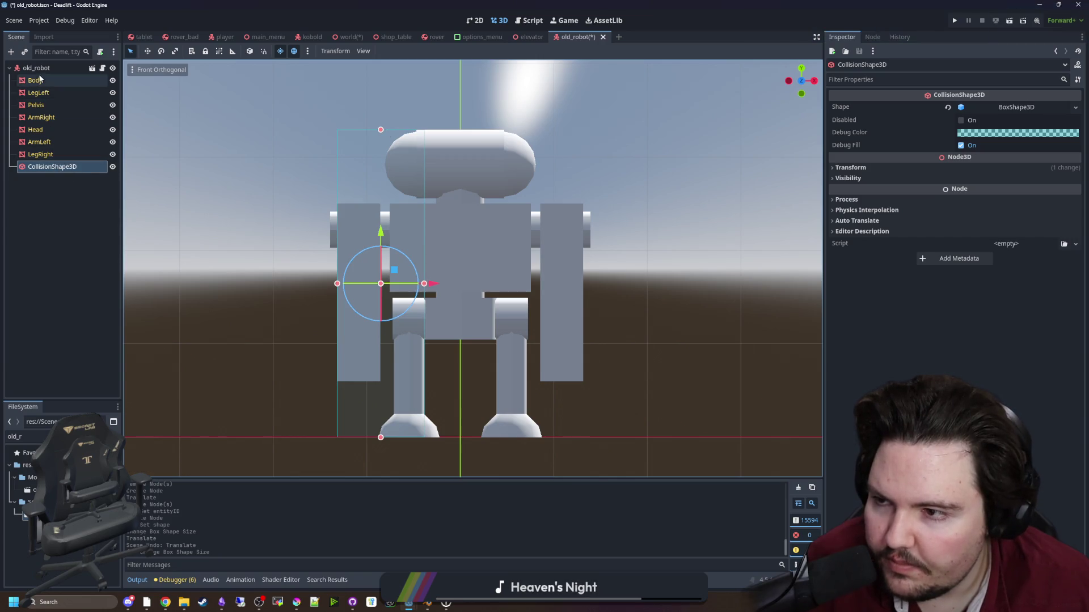
Copy the collision box as CollisionShape3D2 and move it to the robot's right side.
{"action": "right_click", "coordinate": [64, 170]}
{"action": "left_click", "coordinate": [89, 244]}
{"action": "right_click", "coordinate": [68, 167]}
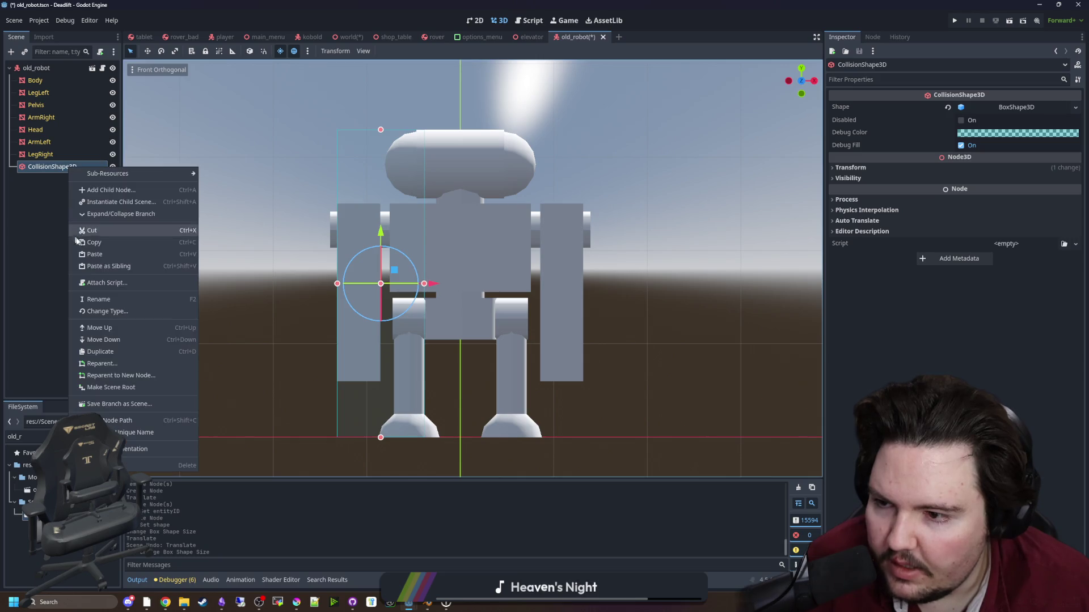
{"action": "left_click", "coordinate": [105, 267]}
{"action": "left_click_drag", "start_coordinate": [434, 283], "coordinate": [593, 280]}
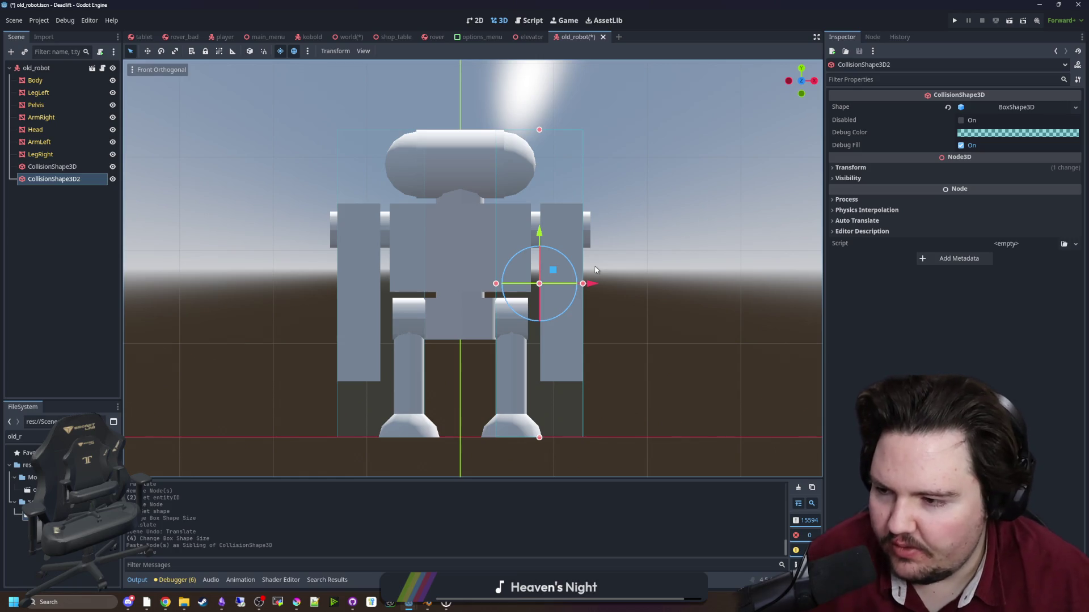
From the Right view, widen the first collision box's depth to fit the body.
{"action": "scroll", "coordinate": [371, 323], "scroll_direction": "left", "scroll_amount": 3}
{"action": "scroll", "coordinate": [347, 293], "scroll_direction": "down", "scroll_amount": 4}
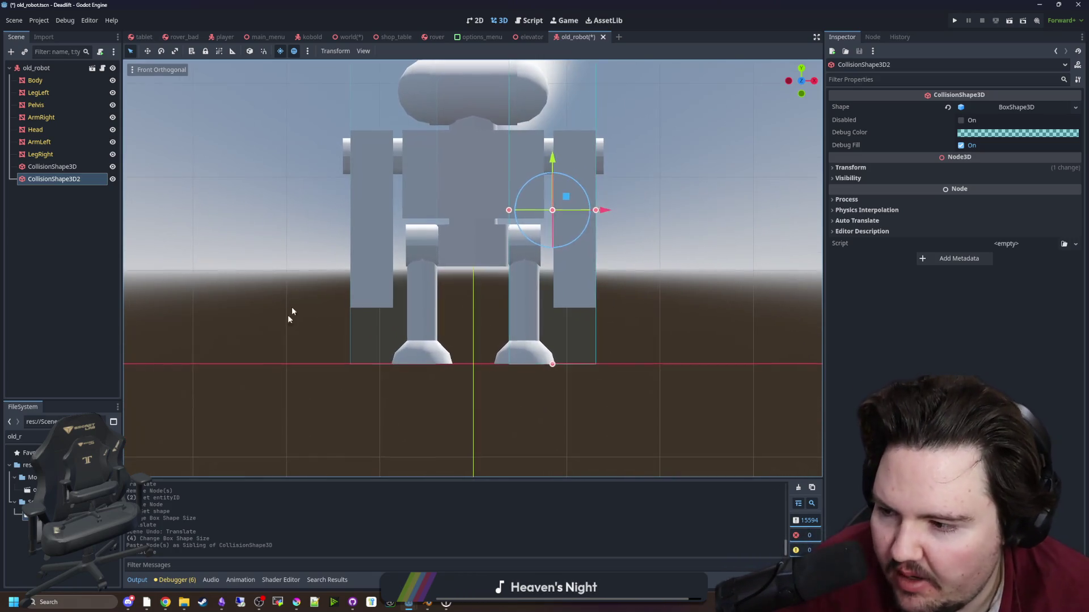
{"action": "mouse_move", "coordinate": [320, 332]}
{"action": "left_mouse_down"}
{"action": "mouse_move", "coordinate": [447, 352]}
{"action": "mouse_move", "coordinate": [469, 381]}
{"action": "mouse_move", "coordinate": [457, 382]}
{"action": "left_mouse_up"}
{"action": "left_click", "coordinate": [496, 363]}
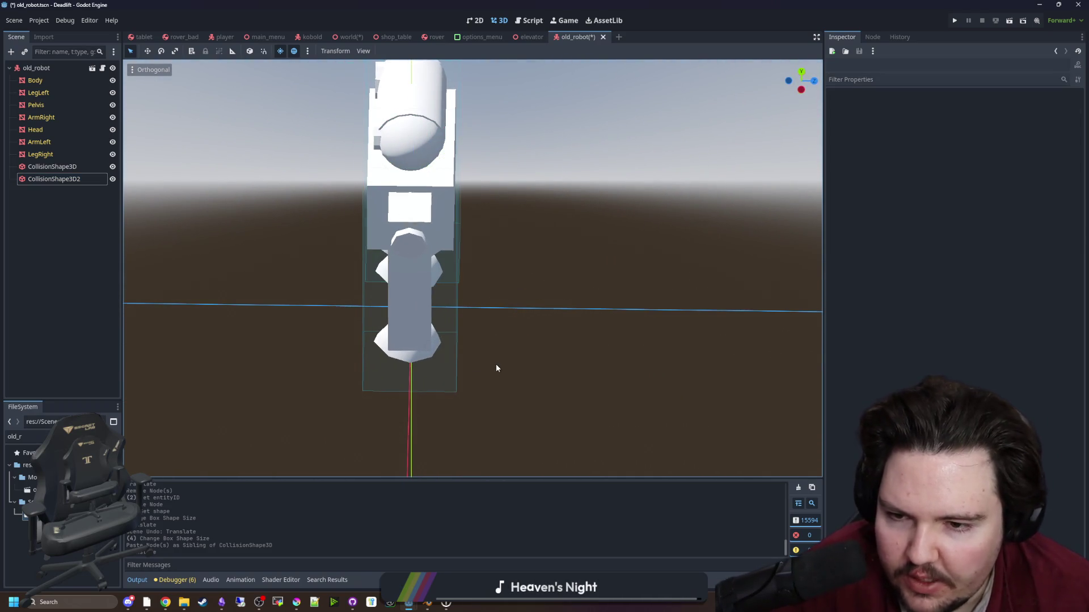
{"action": "key", "text": "KP_1"}
{"action": "key", "text": "KP_3"}
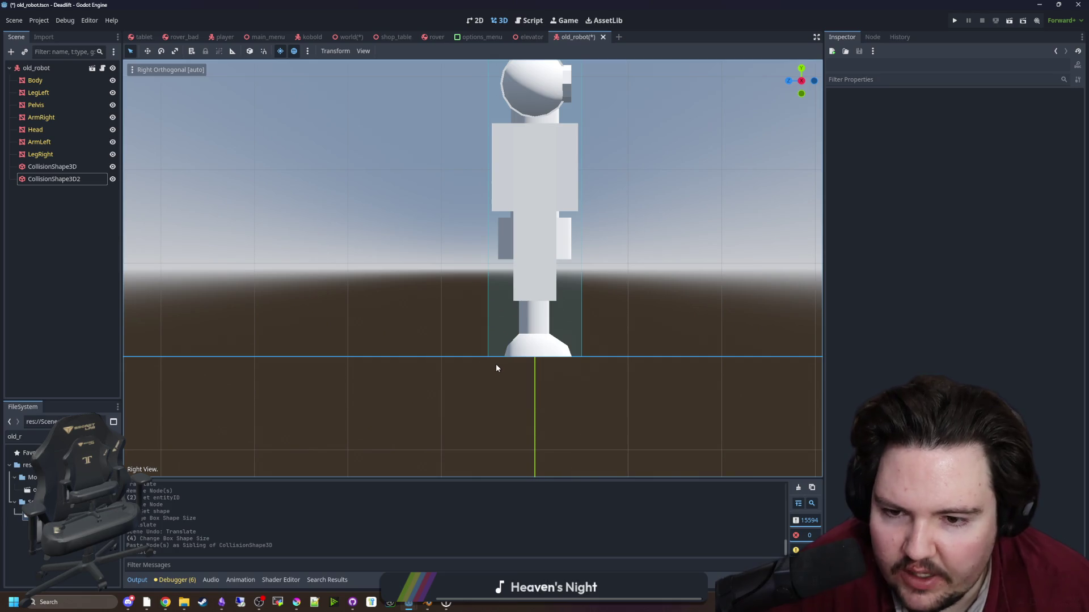
{"action": "key", "text": "KP_5"}
{"action": "scroll", "coordinate": [322, 387], "scroll_direction": "up", "scroll_amount": 5}
{"action": "scroll", "coordinate": [371, 368], "scroll_direction": "down", "scroll_amount": 4}
{"action": "key", "text": "KP_1"}
{"action": "key", "text": "KP_3"}
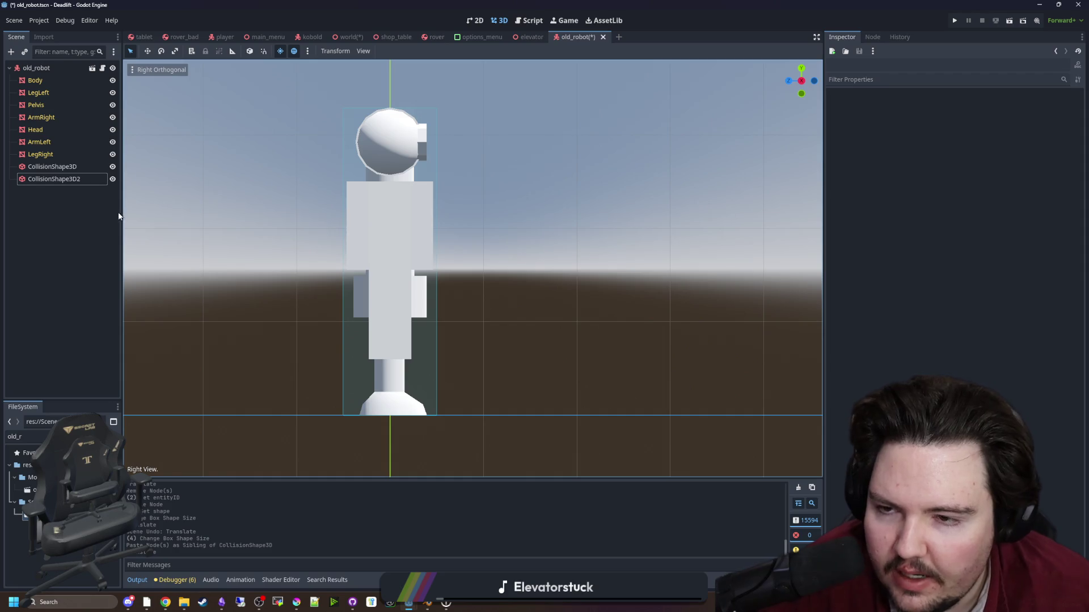
{"action": "left_click", "coordinate": [54, 166]}
{"action": "scroll", "coordinate": [410, 264], "scroll_direction": "up", "scroll_amount": 4}
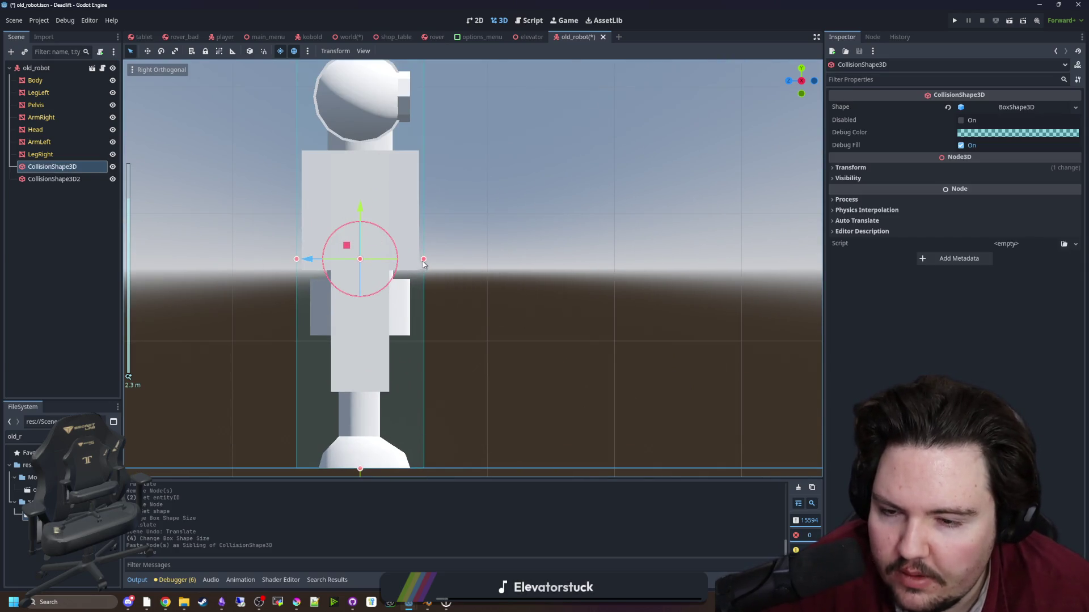
{"action": "left_click_drag", "start_coordinate": [423, 262], "coordinate": [419, 262]}
{"action": "scroll", "coordinate": [227, 216], "scroll_direction": "down", "scroll_amount": 2}
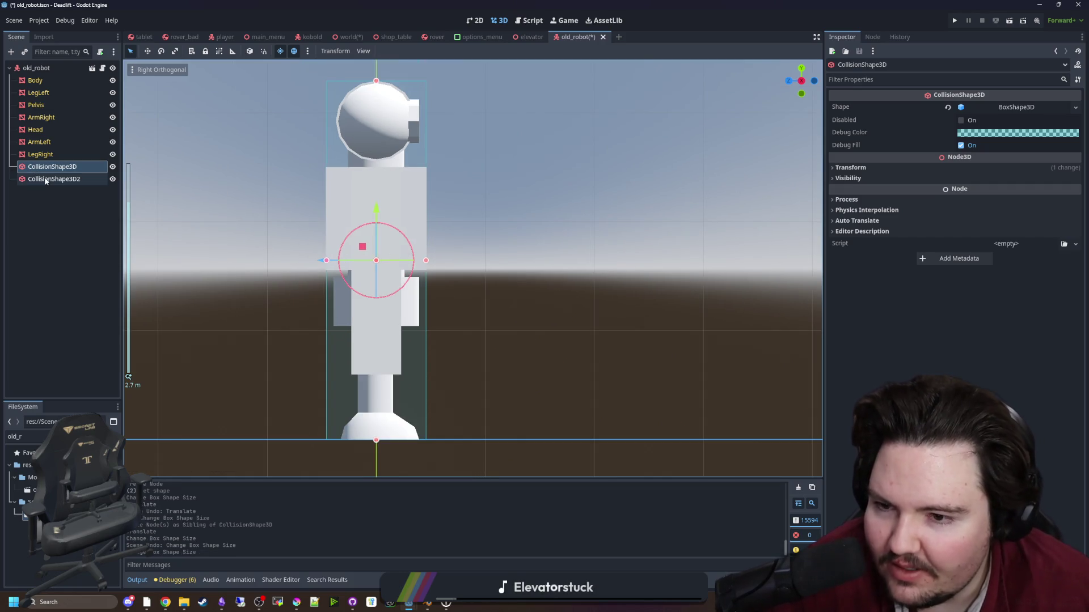
Select CollisionShape3D2 and return to a perspective view.
{"action": "left_click", "coordinate": [45, 179]}
{"action": "scroll", "coordinate": [384, 273], "scroll_direction": "up", "scroll_amount": 4}
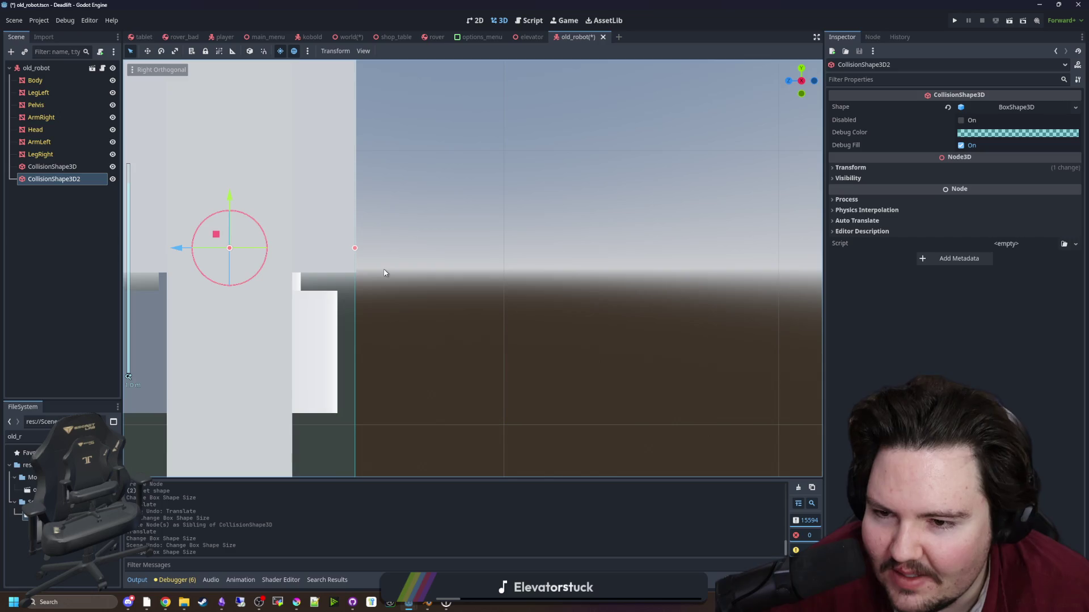
{"action": "scroll", "coordinate": [430, 289], "scroll_direction": "down", "scroll_amount": 4}
{"action": "mouse_move", "coordinate": [435, 309]}
{"action": "left_mouse_down"}
{"action": "mouse_move", "coordinate": [506, 302]}
{"action": "mouse_move", "coordinate": [530, 318]}
{"action": "mouse_move", "coordinate": [635, 321]}
{"action": "mouse_move", "coordinate": [554, 318]}
{"action": "mouse_move", "coordinate": [590, 344]}
{"action": "left_mouse_up"}
{"action": "key", "text": "KP_5"}
{"action": "scroll", "coordinate": [590, 341], "scroll_direction": "down", "scroll_amount": 3}
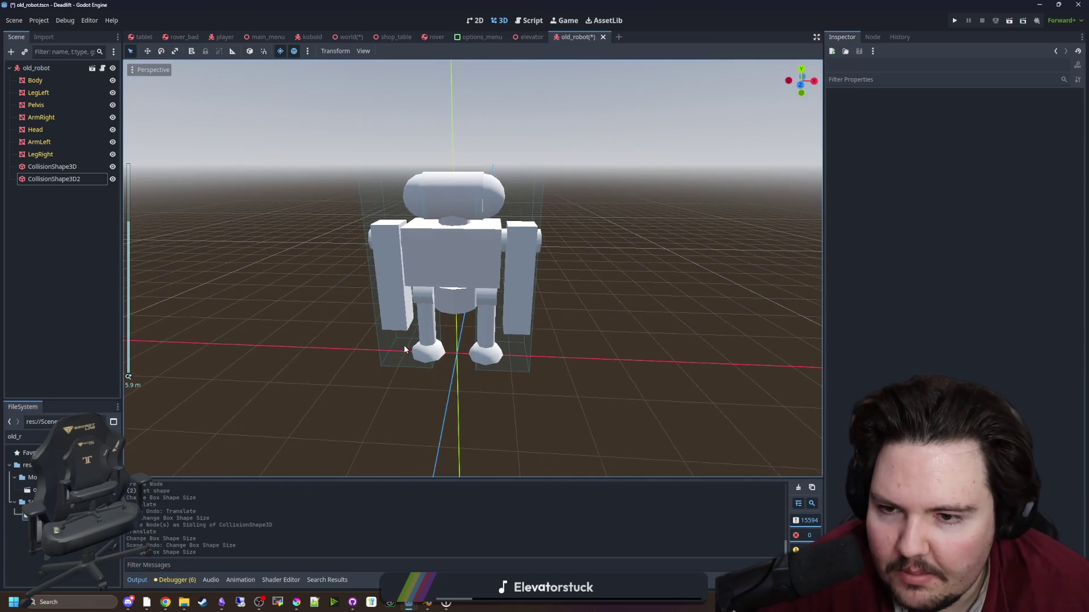
Duplicate the first collision shape as CollisionShape3D3, placed below CollisionShape3D2.
{"action": "left_click", "coordinate": [37, 67]}
{"action": "right_click", "coordinate": [46, 68]}
{"action": "left_click", "coordinate": [71, 75]}
{"action": "type", "text": "coll"}
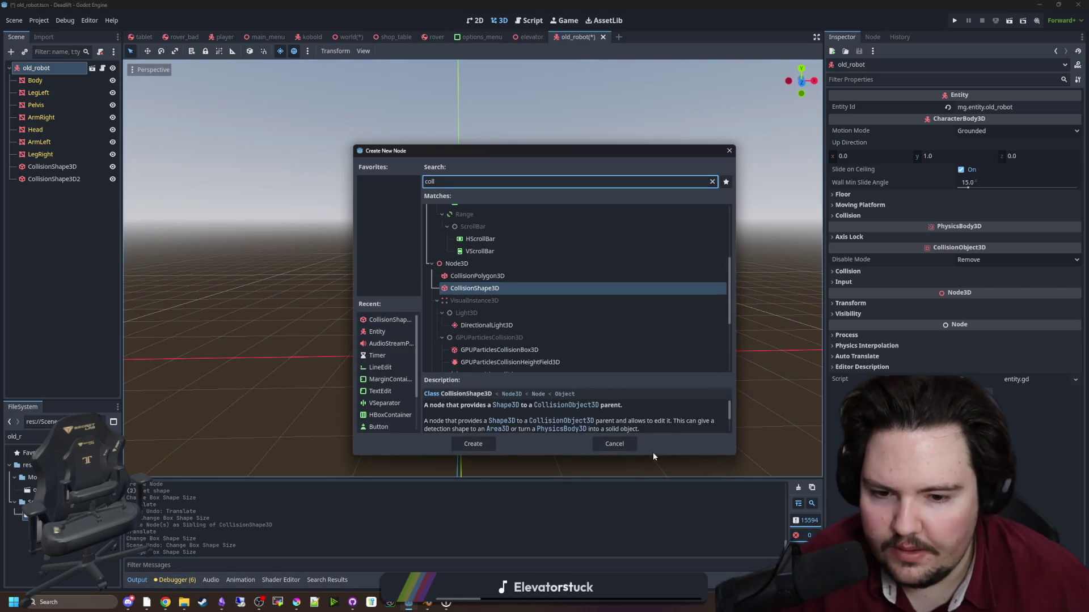
{"action": "left_click", "coordinate": [614, 444]}
{"action": "left_click", "coordinate": [44, 167]}
{"action": "right_click", "coordinate": [44, 167]}
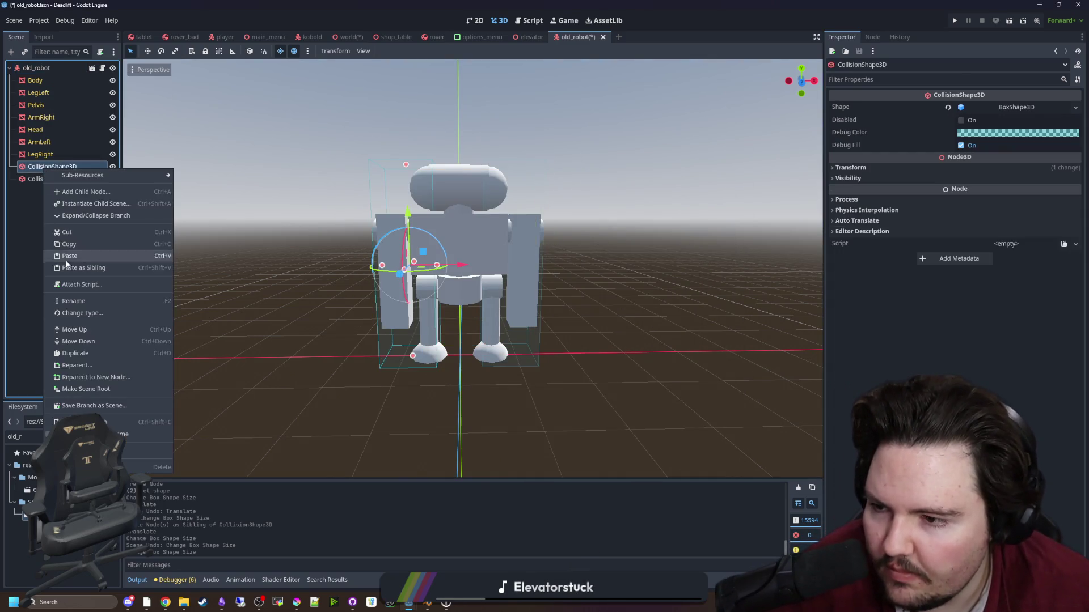
{"action": "left_click", "coordinate": [86, 348]}
{"action": "left_click_drag", "start_coordinate": [68, 180], "coordinate": [72, 198]}
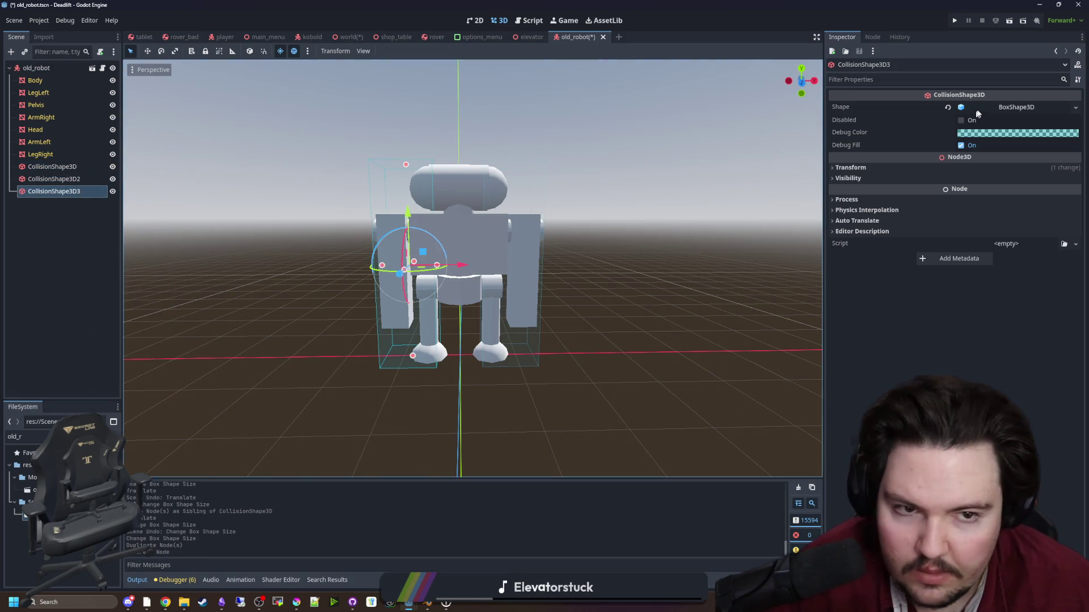
Give CollisionShape3D3 a new BoxShape3D and set its Position x to 0.
{"action": "left_click", "coordinate": [1011, 108]}
{"action": "left_click", "coordinate": [1041, 286]}
{"action": "scroll", "coordinate": [441, 282], "scroll_direction": "up", "scroll_amount": 2}
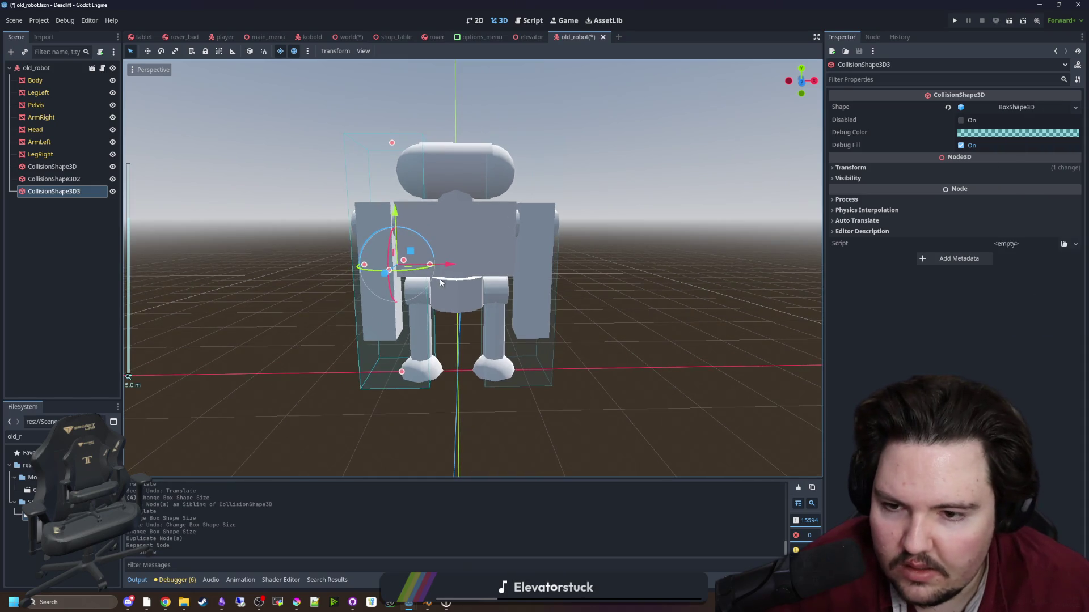
{"action": "left_click_drag", "start_coordinate": [453, 270], "coordinate": [531, 270]}
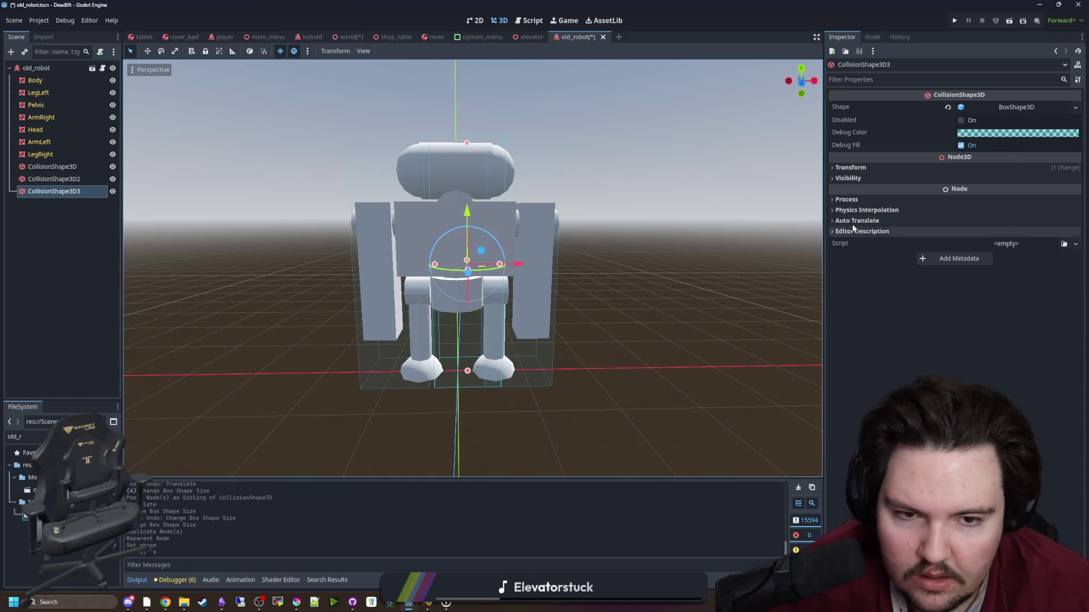
{"action": "left_click", "coordinate": [851, 167]}
{"action": "left_click", "coordinate": [893, 190]}
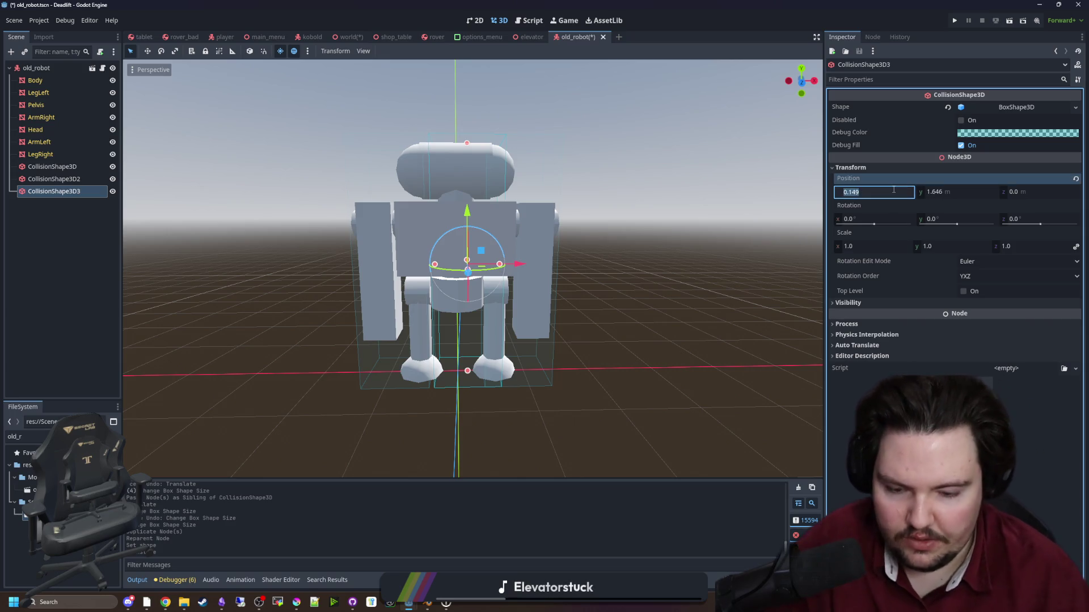
{"action": "type", "text": "0"}
{"action": "key", "text": "Return"}
Stretch the third box to about 2.25 tall around the torso, centred at y 2.17.
{"action": "scroll", "coordinate": [466, 397], "scroll_direction": "up", "scroll_amount": 2}
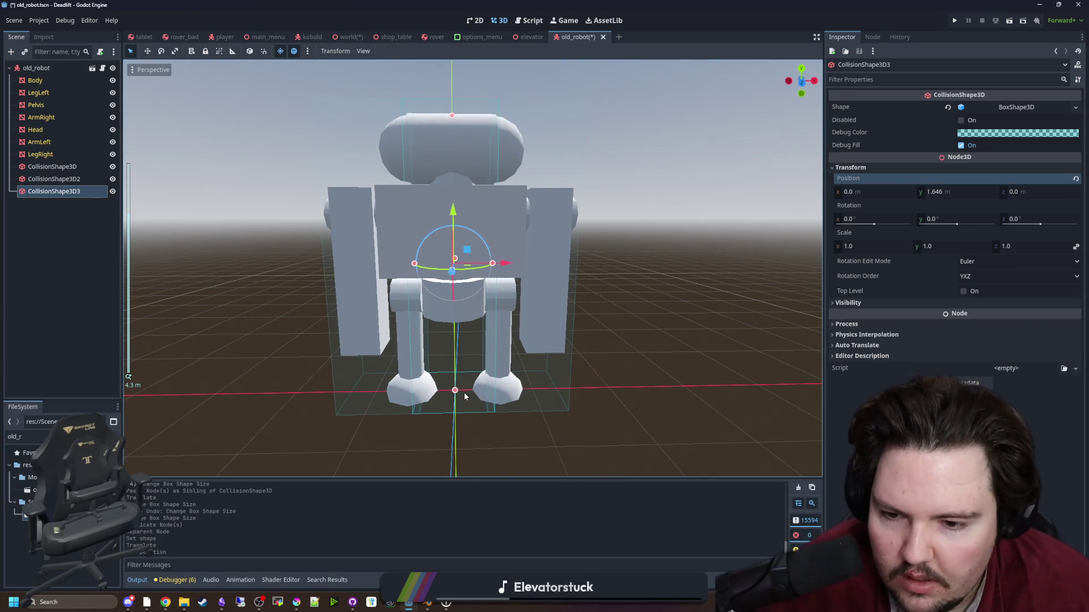
{"action": "left_click", "coordinate": [458, 389]}
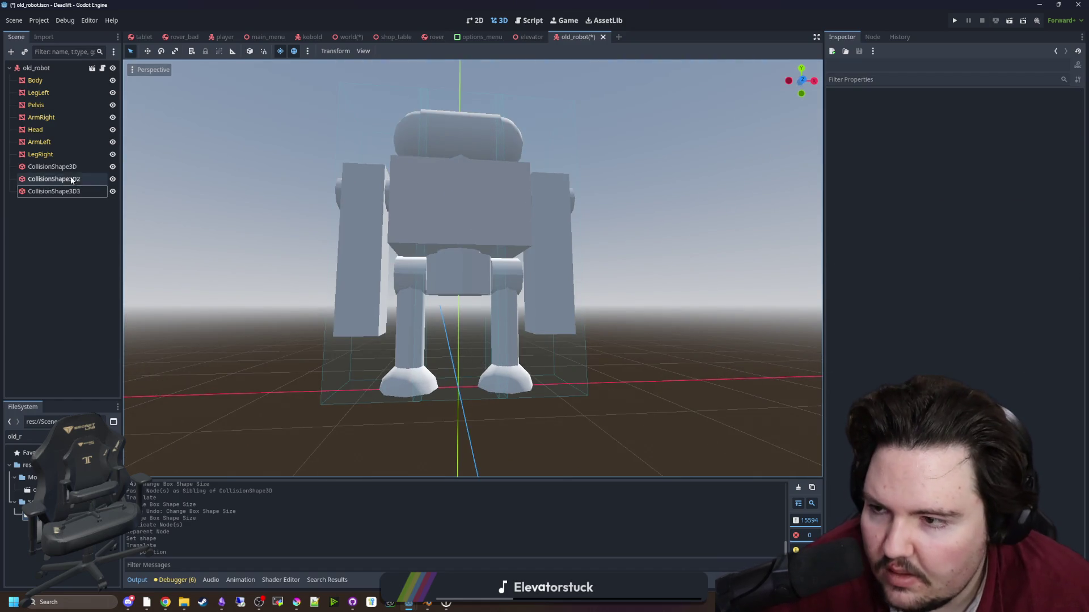
{"action": "left_click", "coordinate": [55, 191]}
{"action": "scroll", "coordinate": [454, 397], "scroll_direction": "up", "scroll_amount": 3}
{"action": "left_click_drag", "start_coordinate": [454, 447], "coordinate": [458, 311]}
{"action": "scroll", "coordinate": [526, 354], "scroll_direction": "down", "scroll_amount": 5}
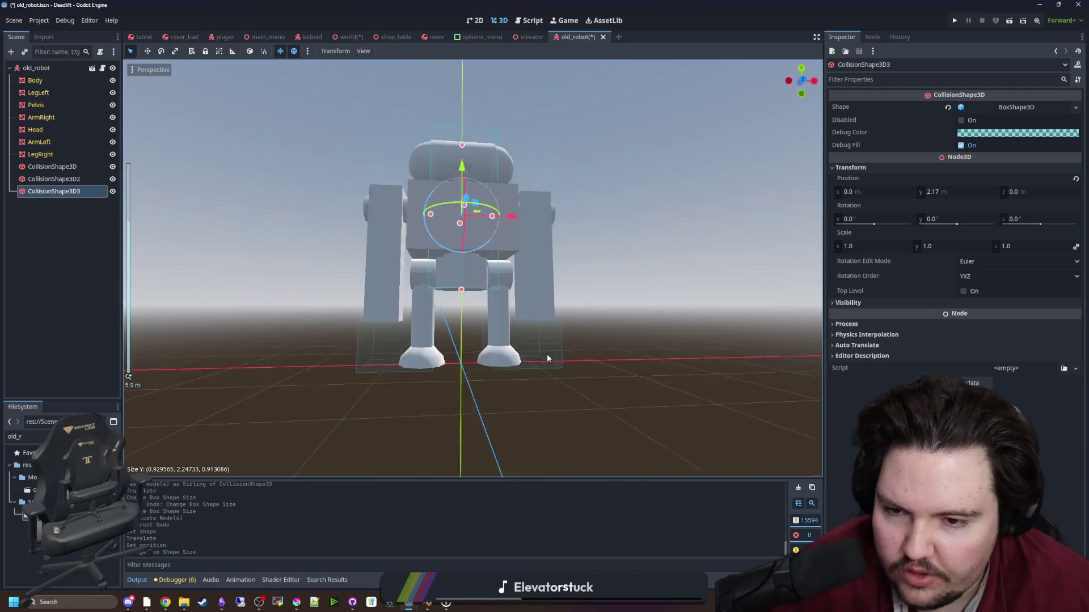
{"action": "left_click", "coordinate": [633, 342]}
{"action": "left_click", "coordinate": [53, 68]}
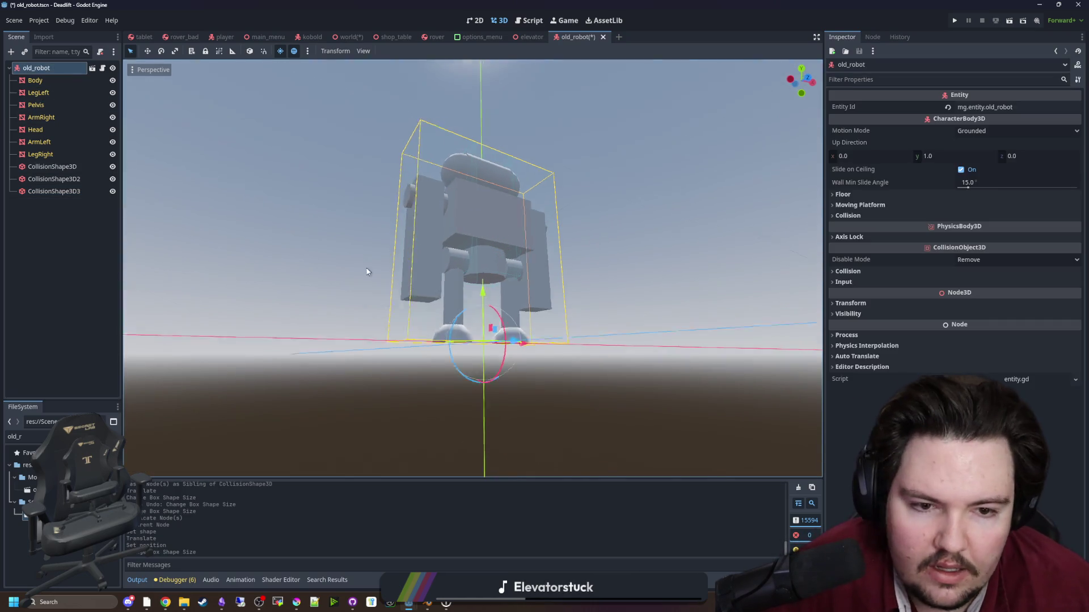
{"action": "left_click", "coordinate": [847, 271]}
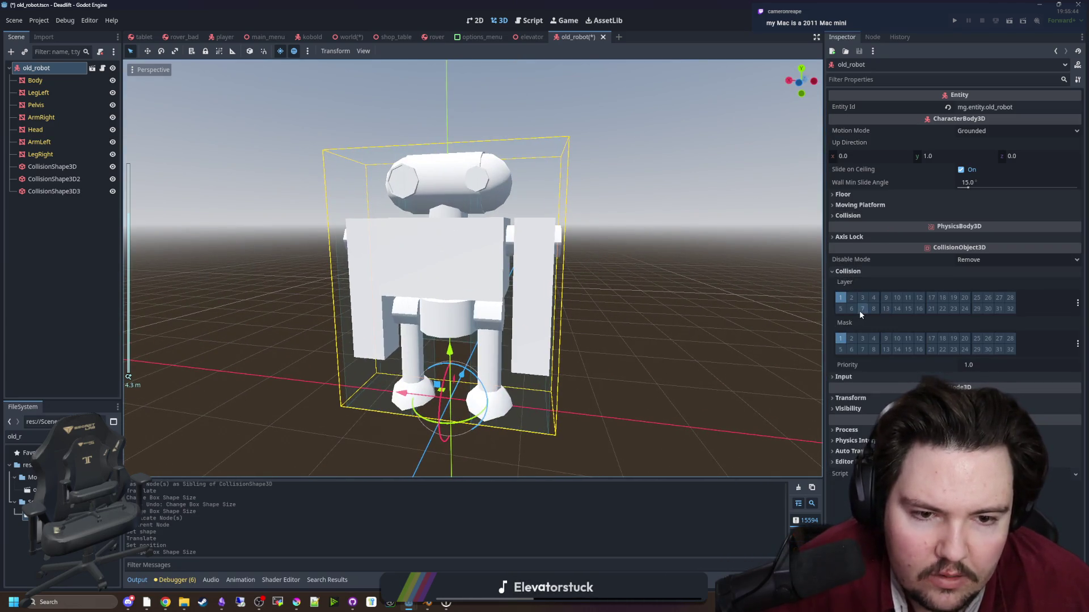
Enable collision layer 2 on old_robot alongside layer 1 and save the scene.
{"action": "left_click", "coordinate": [851, 298]}
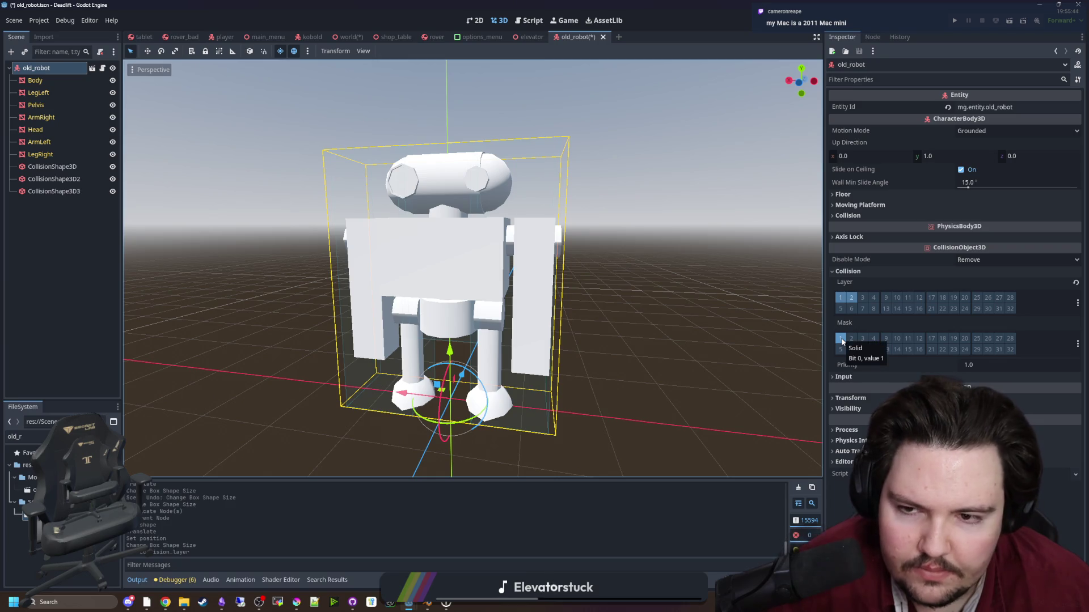
{"action": "scroll", "coordinate": [649, 311], "scroll_direction": "down", "scroll_amount": 3}
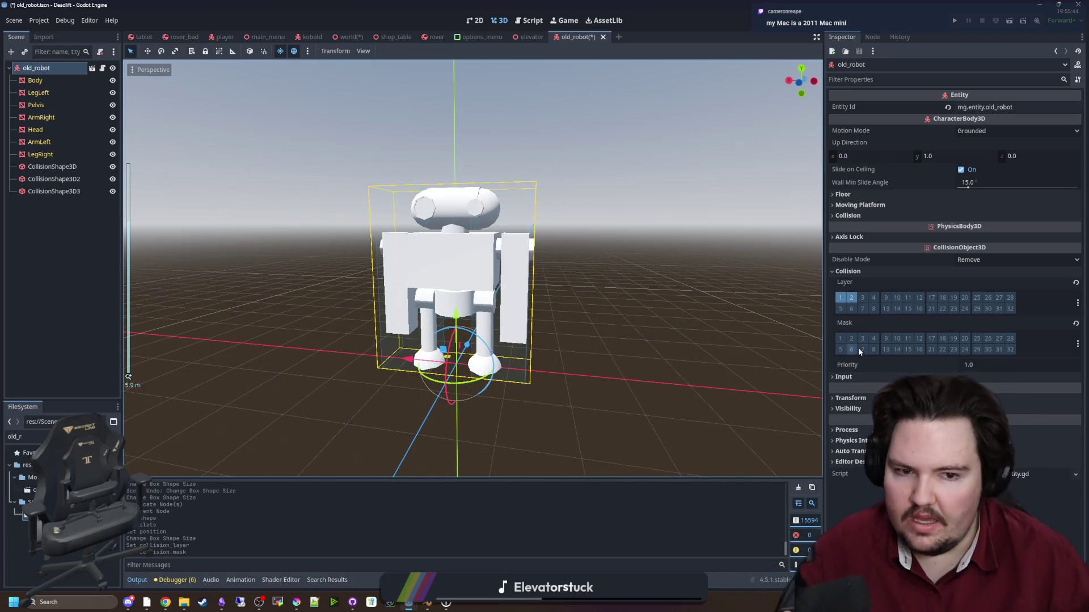
{"action": "left_click", "coordinate": [624, 329]}
{"action": "left_click_drag", "start_coordinate": [624, 328], "coordinate": [569, 321]}
{"action": "key", "text": "ctrl+s"}
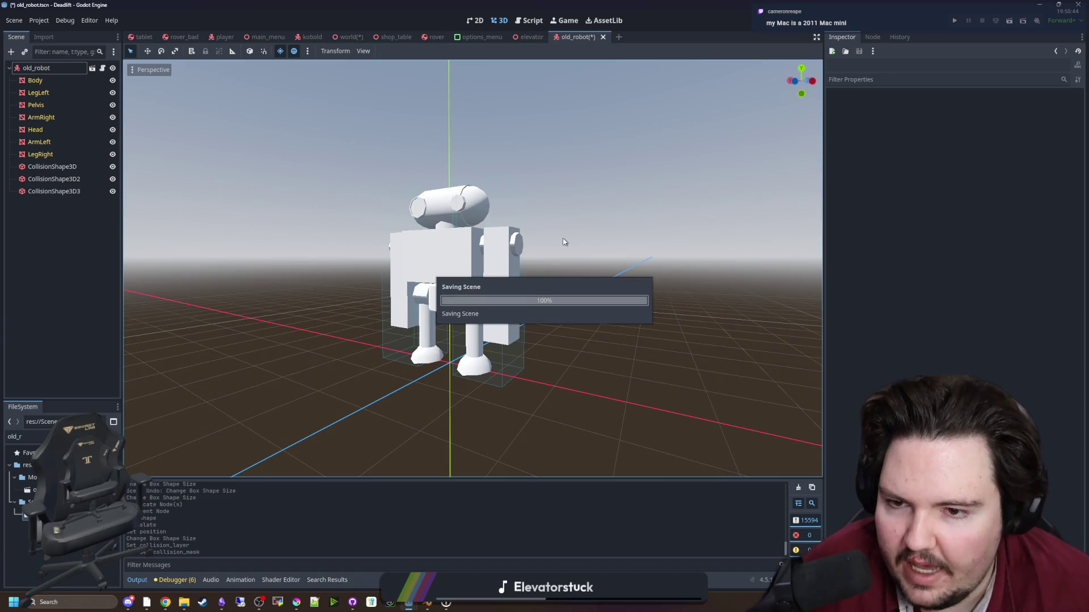
{"action": "mouse_move", "coordinate": [518, 275]}
{"action": "left_mouse_down"}
{"action": "mouse_move", "coordinate": [595, 267]}
{"action": "mouse_move", "coordinate": [585, 200]}
{"action": "mouse_move", "coordinate": [535, 252]}
{"action": "mouse_move", "coordinate": [453, 287]}
{"action": "mouse_move", "coordinate": [583, 253]}
{"action": "mouse_move", "coordinate": [479, 296]}
{"action": "left_mouse_up"}
{"action": "key", "text": "ctrl+s"}
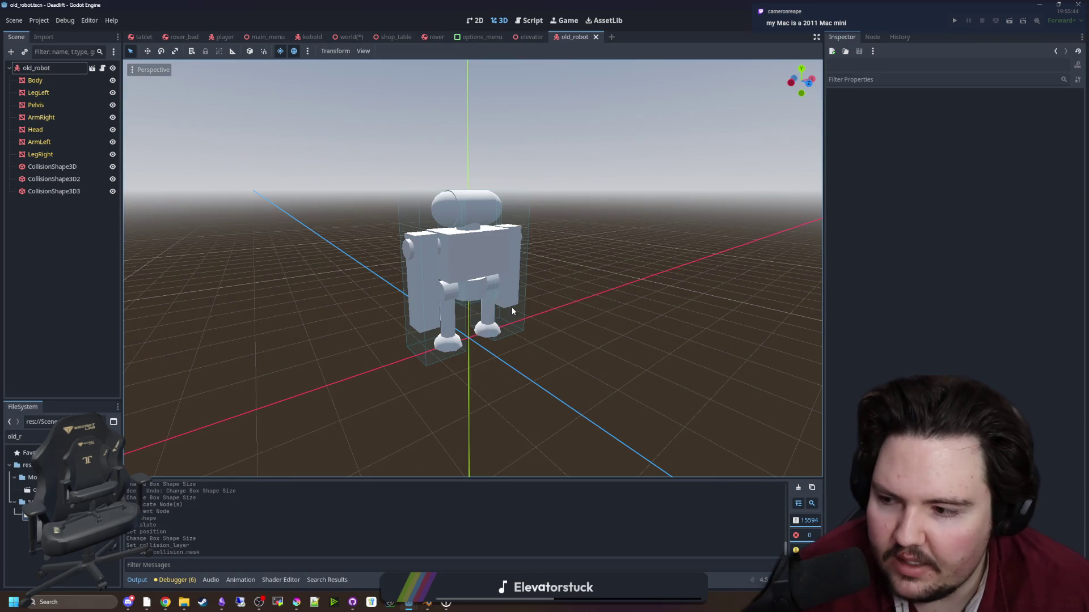
{"action": "scroll", "coordinate": [390, 247], "scroll_direction": "up", "scroll_amount": 3}
{"action": "key", "text": "ctrl+s"}
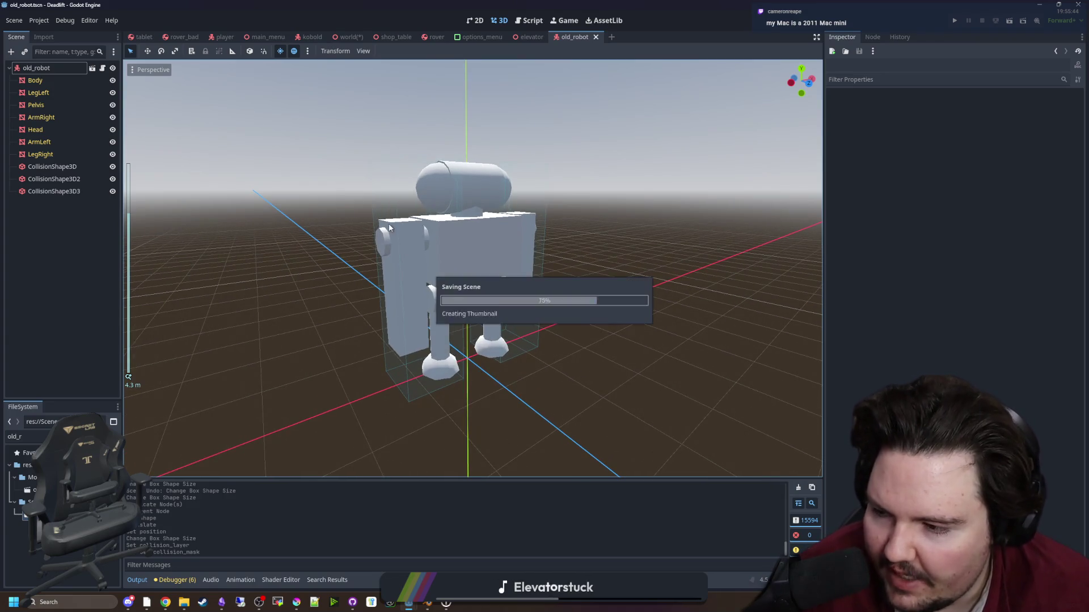
{"action": "scroll", "coordinate": [395, 217], "scroll_direction": "down", "scroll_amount": 5}
{"action": "mouse_move", "coordinate": [353, 213]}
{"action": "left_mouse_down"}
{"action": "mouse_move", "coordinate": [496, 221]}
{"action": "mouse_move", "coordinate": [514, 284]}
{"action": "mouse_move", "coordinate": [435, 272]}
{"action": "mouse_move", "coordinate": [394, 282]}
{"action": "mouse_move", "coordinate": [559, 287]}
{"action": "mouse_move", "coordinate": [462, 266]}
{"action": "mouse_move", "coordinate": [488, 239]}
{"action": "mouse_move", "coordinate": [515, 277]}
{"action": "mouse_move", "coordinate": [537, 277]}
{"action": "left_mouse_up"}
{"action": "scroll", "coordinate": [436, 273], "scroll_direction": "up", "scroll_amount": 3}
{"action": "key", "text": "ctrl+s"}
Check the three collision boxes from several angles, then filter FileSystem for 'world'.
{"action": "scroll", "coordinate": [448, 286], "scroll_direction": "up", "scroll_amount": 4}
{"action": "scroll", "coordinate": [544, 289], "scroll_direction": "down", "scroll_amount": 3}
{"action": "scroll", "coordinate": [540, 289], "scroll_direction": "up", "scroll_amount": 3}
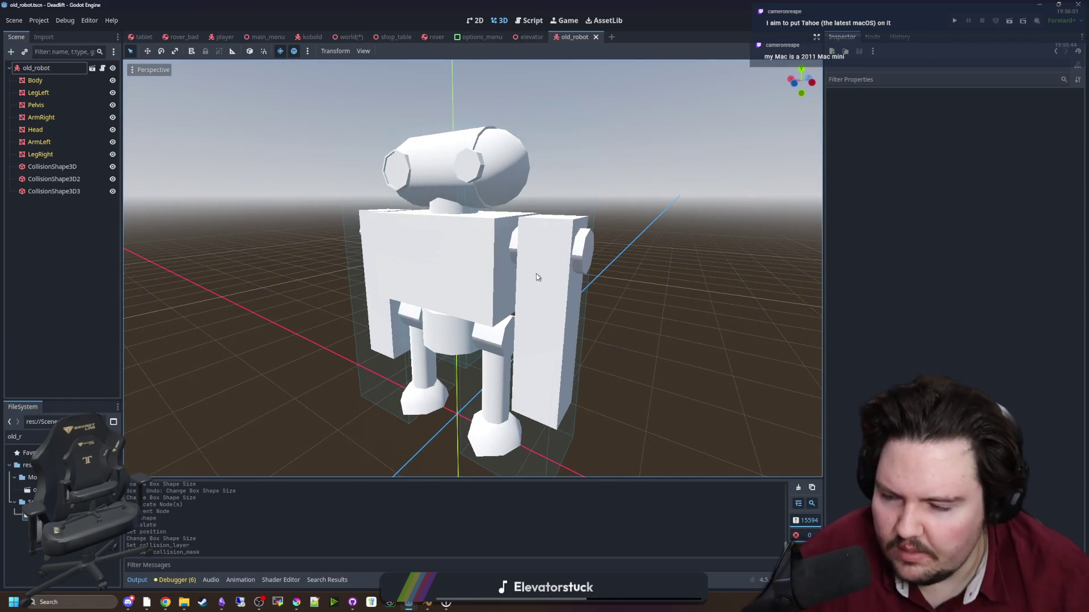
{"action": "left_click_drag", "start_coordinate": [537, 277], "coordinate": [538, 300]}
{"action": "scroll", "coordinate": [522, 296], "scroll_direction": "down", "scroll_amount": 2}
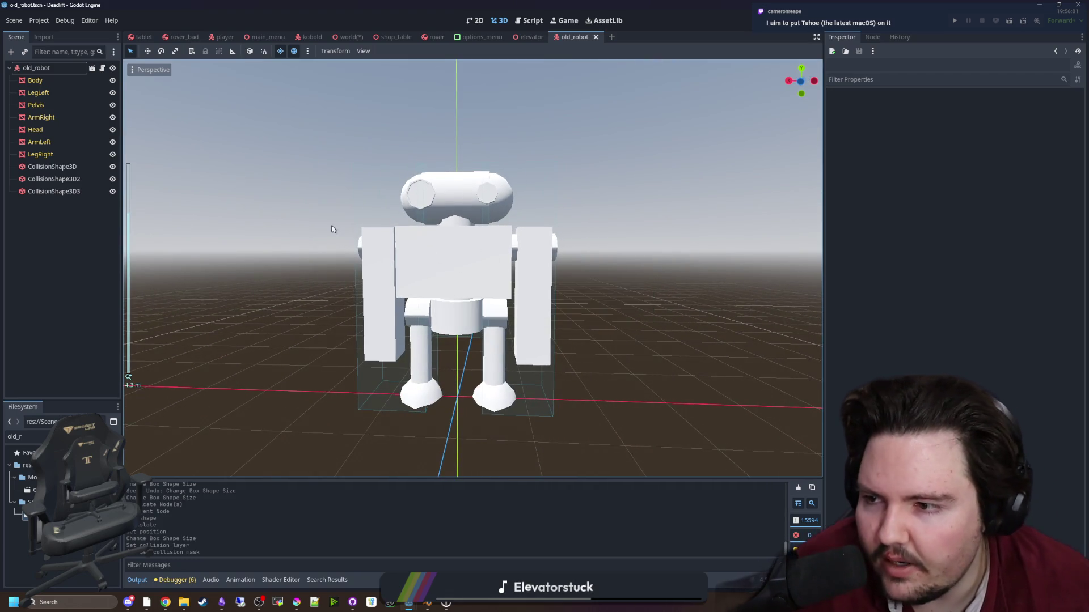
{"action": "mouse_move", "coordinate": [292, 260]}
{"action": "left_mouse_down"}
{"action": "mouse_move", "coordinate": [342, 243]}
{"action": "mouse_move", "coordinate": [304, 238]}
{"action": "mouse_move", "coordinate": [311, 231]}
{"action": "mouse_move", "coordinate": [377, 265]}
{"action": "mouse_move", "coordinate": [576, 290]}
{"action": "mouse_move", "coordinate": [423, 301]}
{"action": "mouse_move", "coordinate": [312, 282]}
{"action": "mouse_move", "coordinate": [301, 296]}
{"action": "mouse_move", "coordinate": [292, 257]}
{"action": "left_mouse_up"}
{"action": "left_click", "coordinate": [50, 155]}
{"action": "left_click", "coordinate": [57, 179]}
{"action": "left_click", "coordinate": [54, 191]}
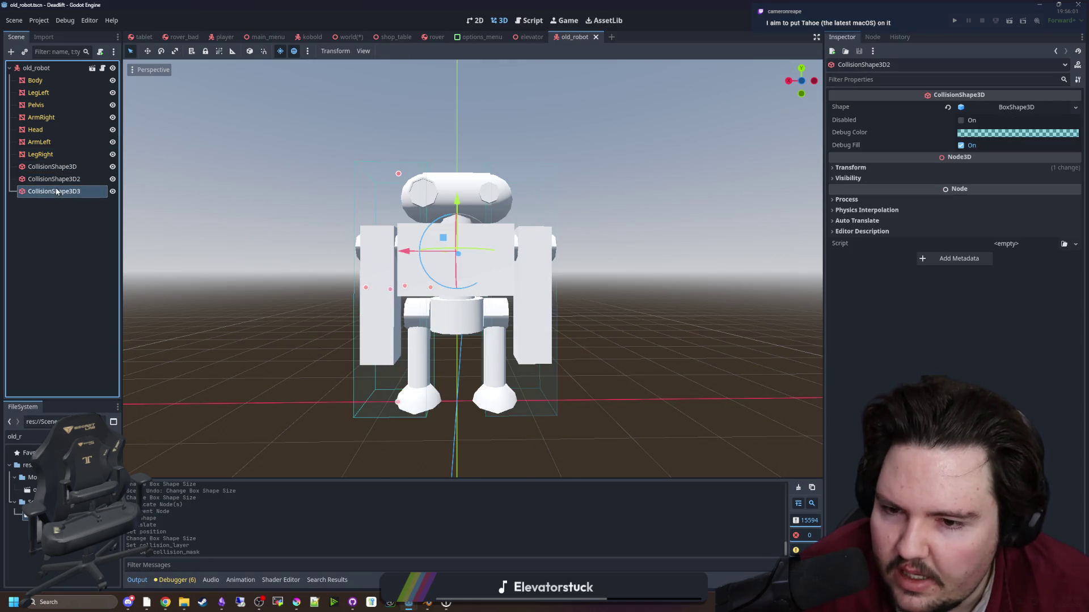
{"action": "left_click", "coordinate": [64, 67]}
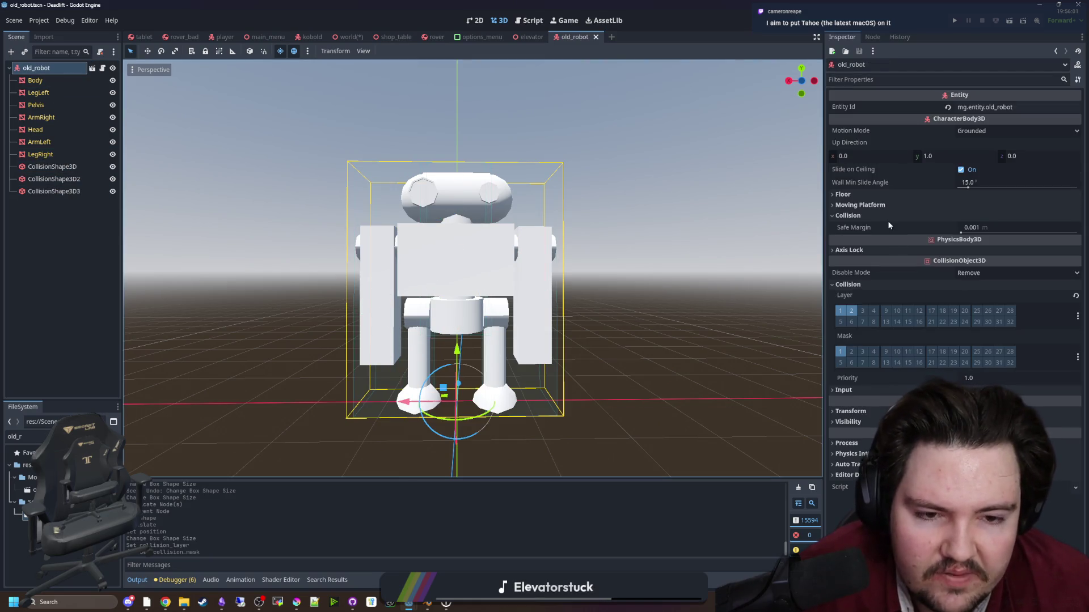
{"action": "scroll", "coordinate": [680, 226], "scroll_direction": "down", "scroll_amount": 3}
{"action": "left_click", "coordinate": [678, 226]}
{"action": "left_click_drag", "start_coordinate": [486, 338], "coordinate": [375, 386]}
{"action": "key", "text": "BackSpace"}
{"action": "key", "text": "BackSpace"}
{"action": "key", "text": "BackSpace"}
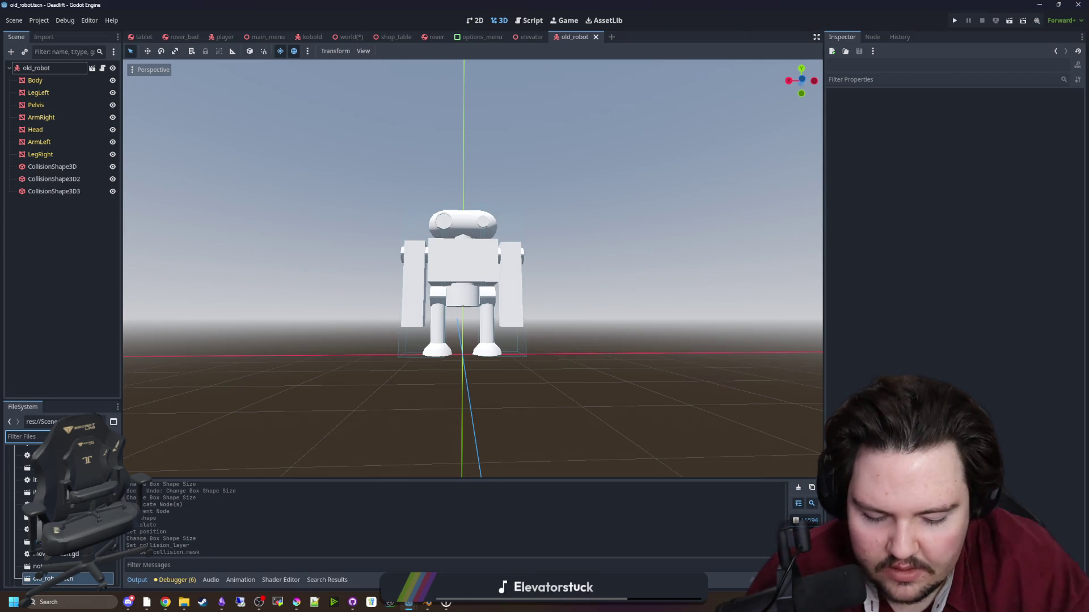
{"action": "type", "text": "world"}
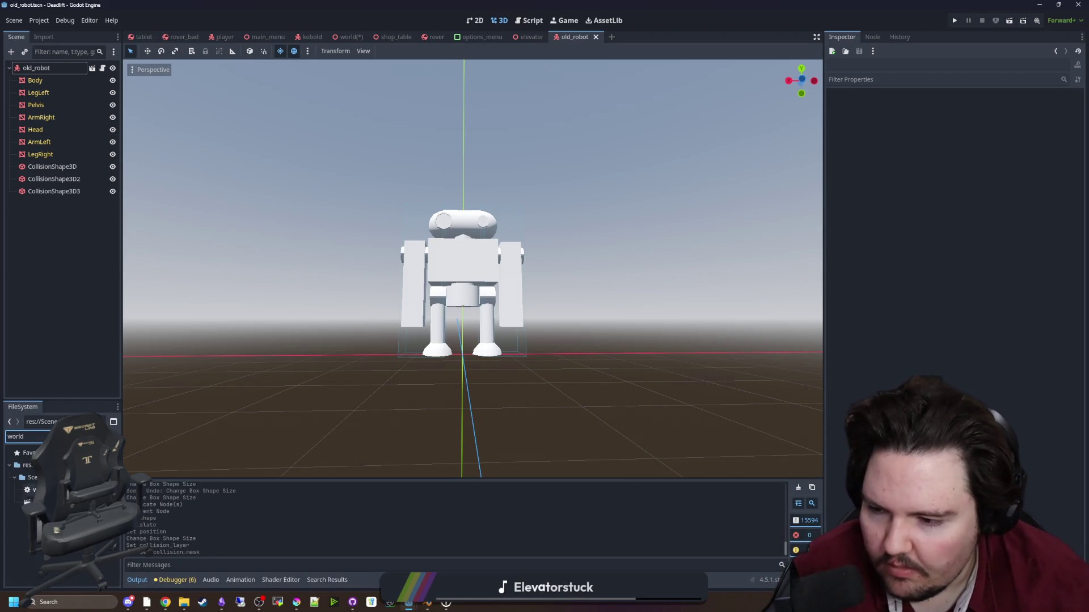
Open world.gd and search it for 'kobold'.
{"action": "double_click", "coordinate": [34, 489]}
{"action": "left_click", "coordinate": [486, 298]}
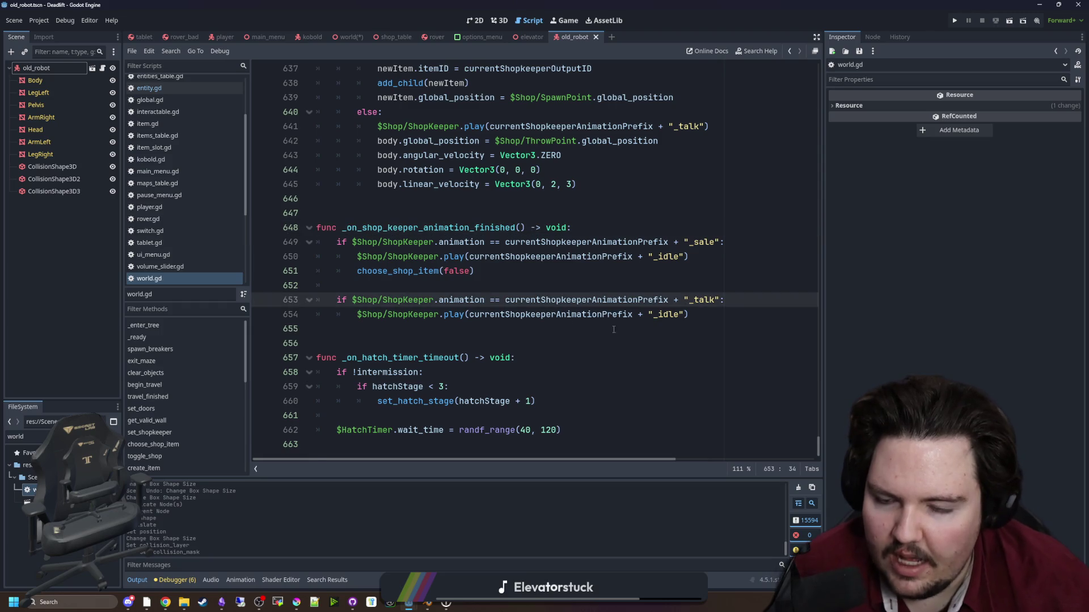
{"action": "scroll", "coordinate": [485, 293], "scroll_direction": "up", "scroll_amount": 1}
{"action": "left_click", "coordinate": [469, 271]}
{"action": "scroll", "coordinate": [464, 265], "scroll_direction": "up", "scroll_amount": 7}
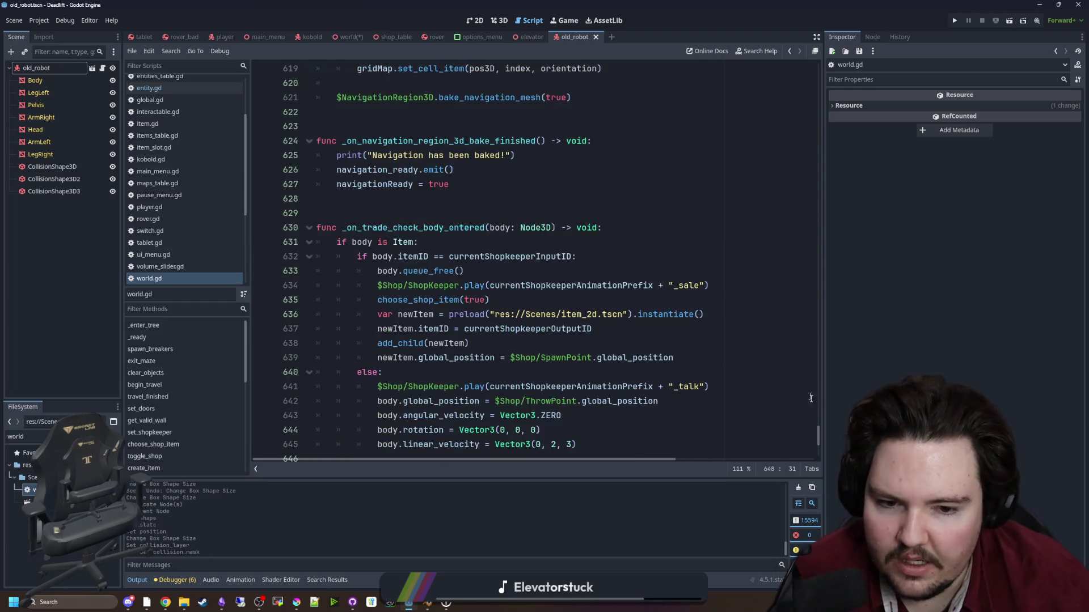
{"action": "left_click", "coordinate": [748, 346]}
{"action": "key", "text": "ctrl+f"}
{"action": "type", "text": "kobold"}
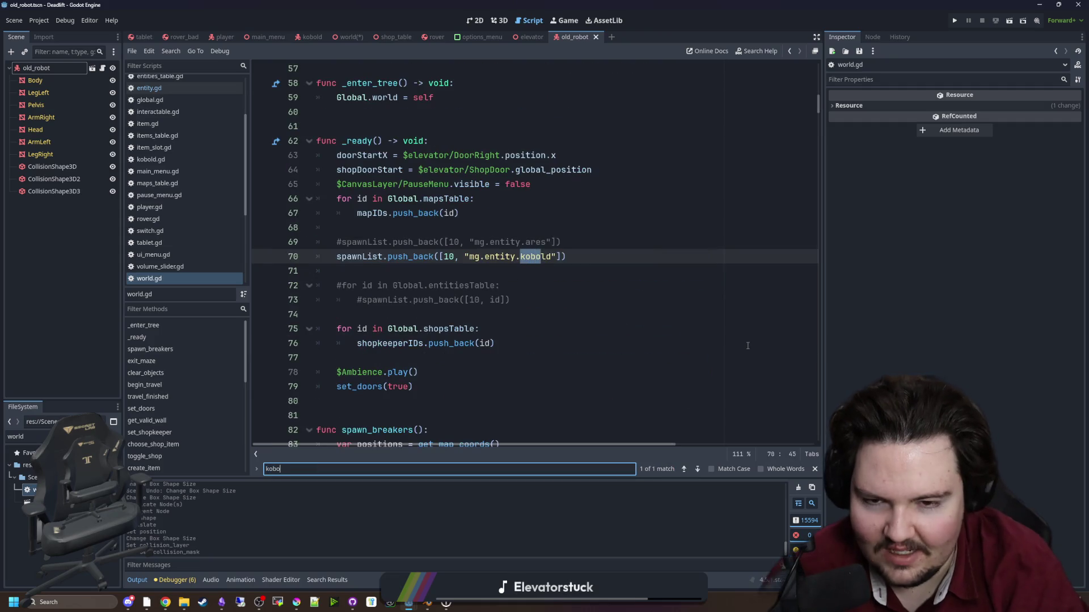
Duplicate the kobold spawn line, comment out the original, and change the copy to old_robot.
{"action": "left_click", "coordinate": [495, 285]}
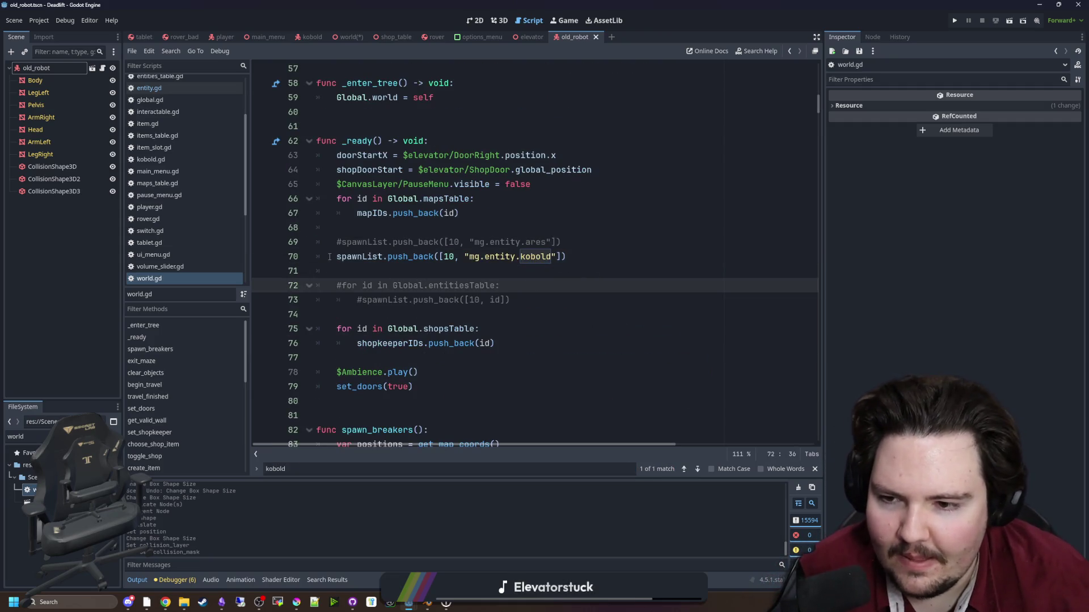
{"action": "left_click_drag", "start_coordinate": [336, 256], "coordinate": [556, 261]}
{"action": "key", "text": "ctrl+c"}
{"action": "key", "text": "ctrl+k"}
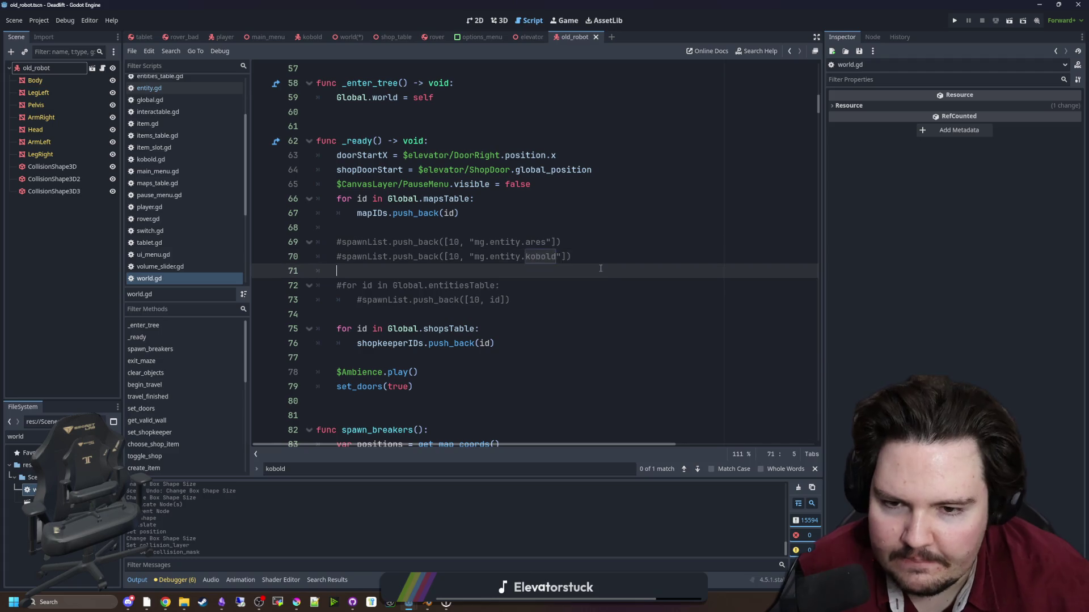
{"action": "key", "text": "End"}
{"action": "key", "text": "Return"}
{"action": "key", "text": "ctrl+v"}
{"action": "key", "text": "F3"}
{"action": "key", "text": "BackSpace"}
{"action": "key", "text": "BackSpace"}
{"action": "key", "text": "BackSpace"}
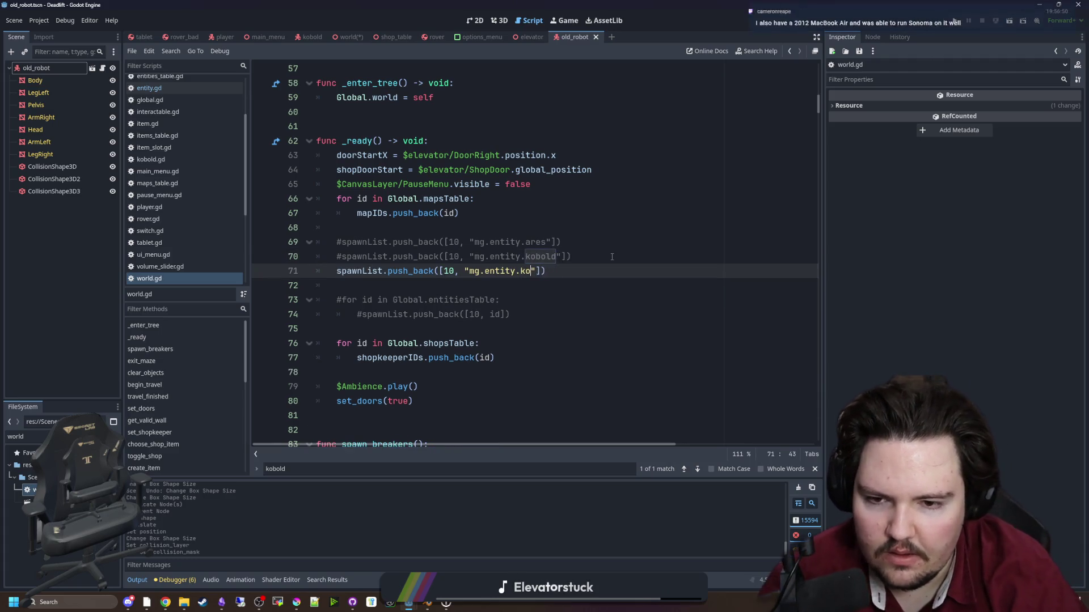
{"action": "type", "text": "old_robot"}
{"action": "left_click", "coordinate": [612, 257]}
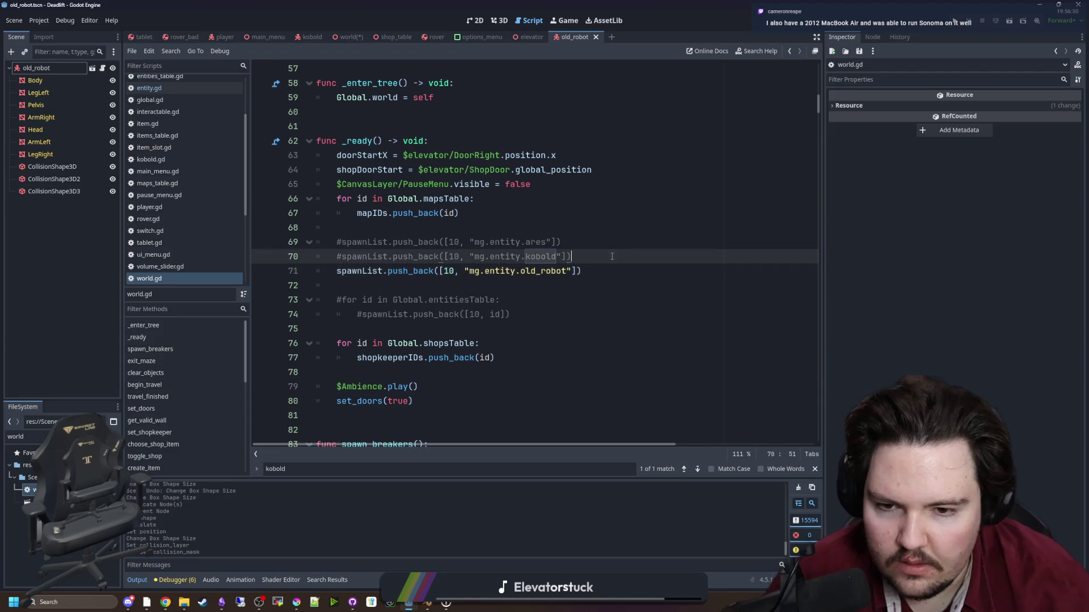
{"action": "left_click", "coordinate": [499, 21]}
Filter the FileSystem for 'void' and preview void.tres on the robot head.
{"action": "scroll", "coordinate": [567, 256], "scroll_direction": "up", "scroll_amount": 5}
{"action": "double_click", "coordinate": [23, 437]}
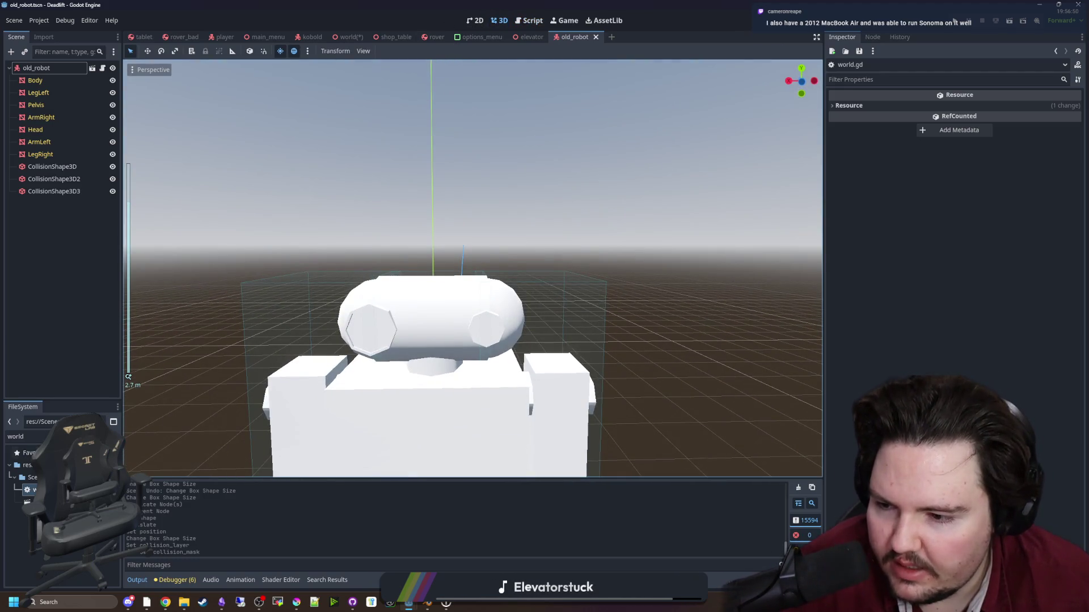
{"action": "type", "text": "bla"}
{"action": "key", "text": "BackSpace"}
{"action": "key", "text": "BackSpace"}
{"action": "key", "text": "BackSpace"}
{"action": "type", "text": "void"}
{"action": "left_click_drag", "start_coordinate": [31, 490], "coordinate": [437, 344]}
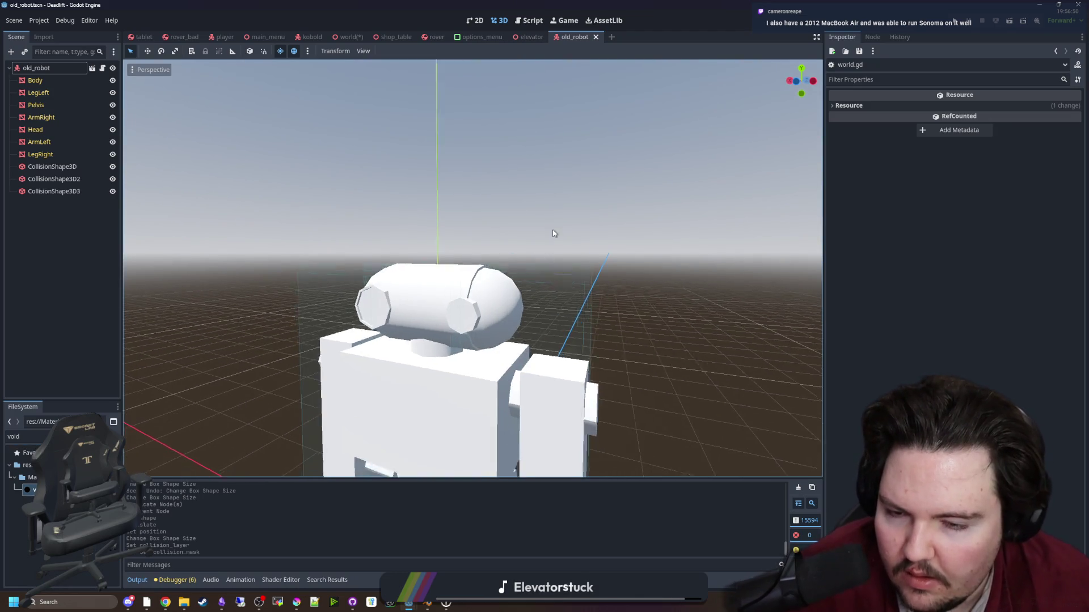
{"action": "scroll", "coordinate": [554, 238], "scroll_direction": "up", "scroll_amount": 4}
{"action": "mouse_move", "coordinate": [31, 490]}
{"action": "left_mouse_down"}
{"action": "mouse_move", "coordinate": [486, 206]}
{"action": "mouse_move", "coordinate": [443, 201]}
{"action": "mouse_move", "coordinate": [452, 191]}
{"action": "left_mouse_up"}
{"action": "scroll", "coordinate": [695, 143], "scroll_direction": "down", "scroll_amount": 5}
Save the old_robot scene and switch to Blender.
{"action": "key", "text": "ctrl+s"}
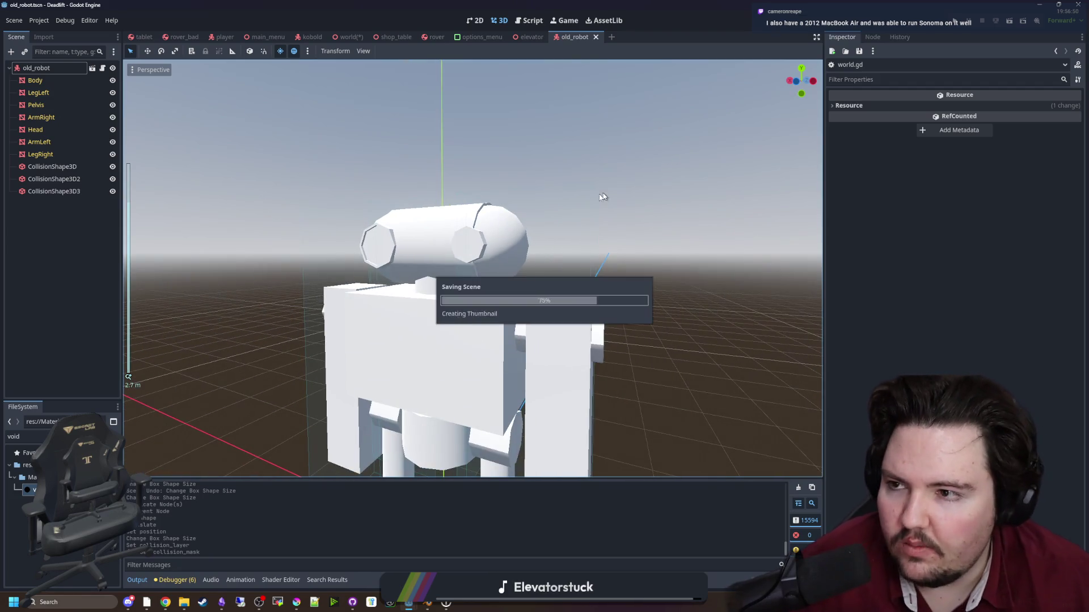
{"action": "mouse_move", "coordinate": [426, 604]}
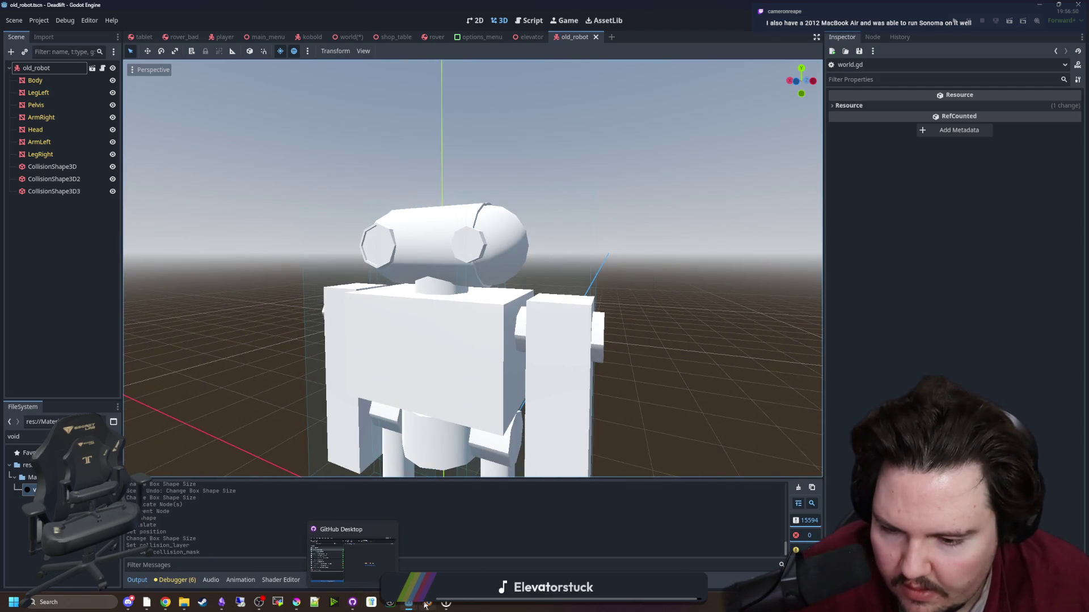
{"action": "left_click", "coordinate": [421, 569]}
Enter Edit Mode on the Head and select the linked eye disk.
{"action": "scroll", "coordinate": [510, 227], "scroll_direction": "up", "scroll_amount": 2}
{"action": "left_click", "coordinate": [490, 258]}
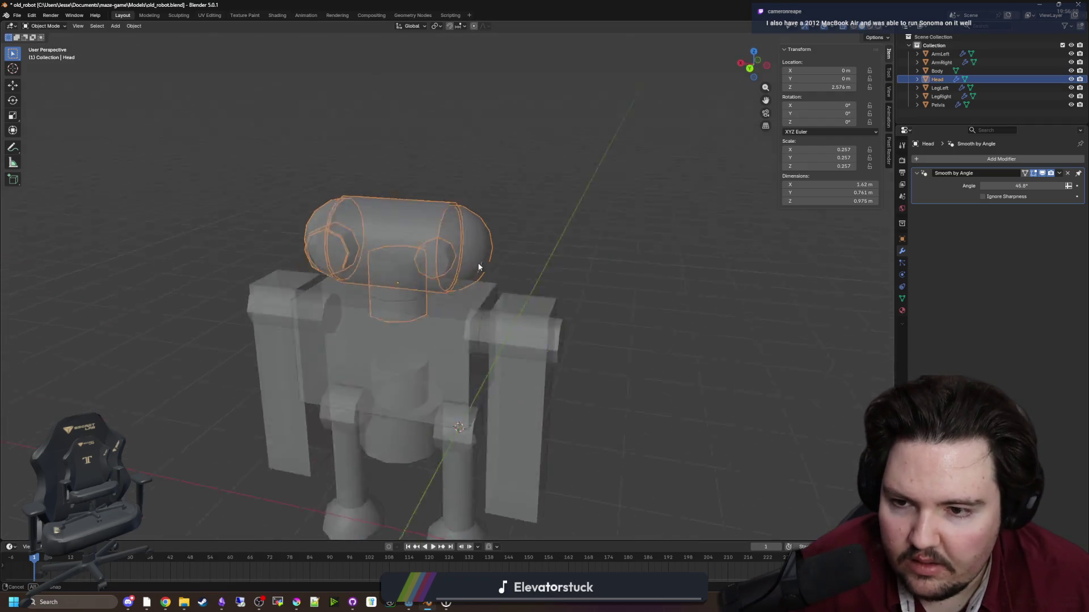
{"action": "key", "text": "Tab"}
{"action": "key", "text": "KP_Decimal"}
{"action": "key", "text": "alt+a"}
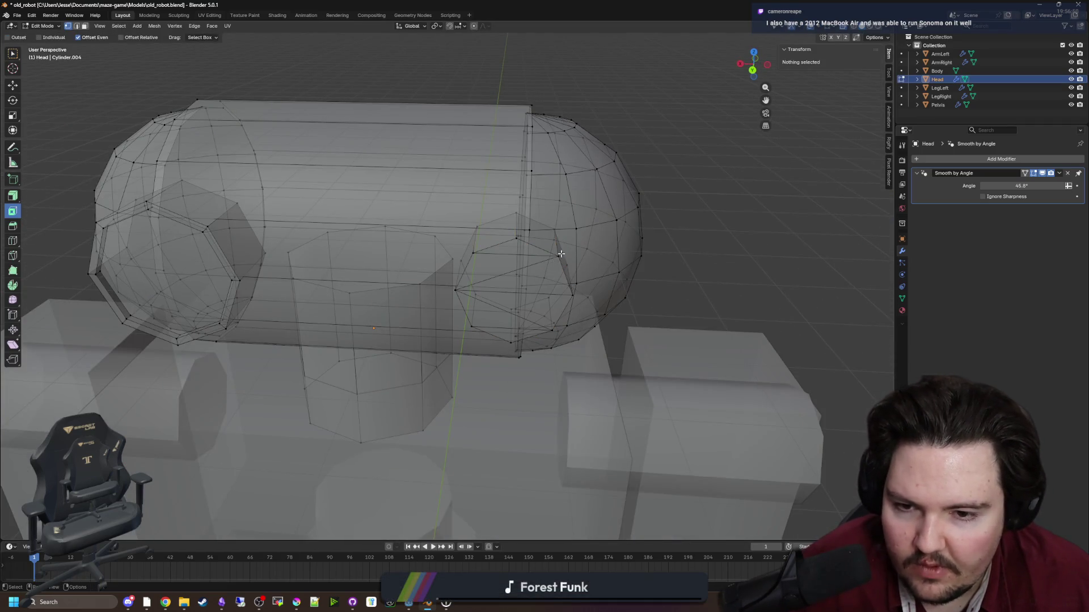
{"action": "left_click", "coordinate": [559, 257]}
{"action": "left_click", "coordinate": [119, 26]}
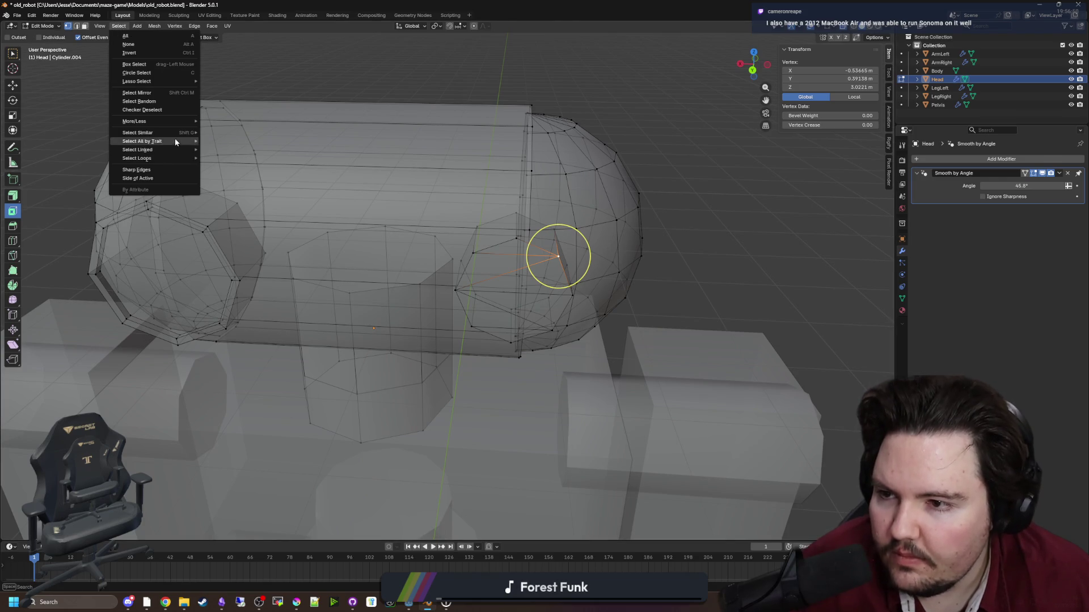
{"action": "mouse_move", "coordinate": [179, 151]}
{"action": "left_click", "coordinate": [216, 150]}
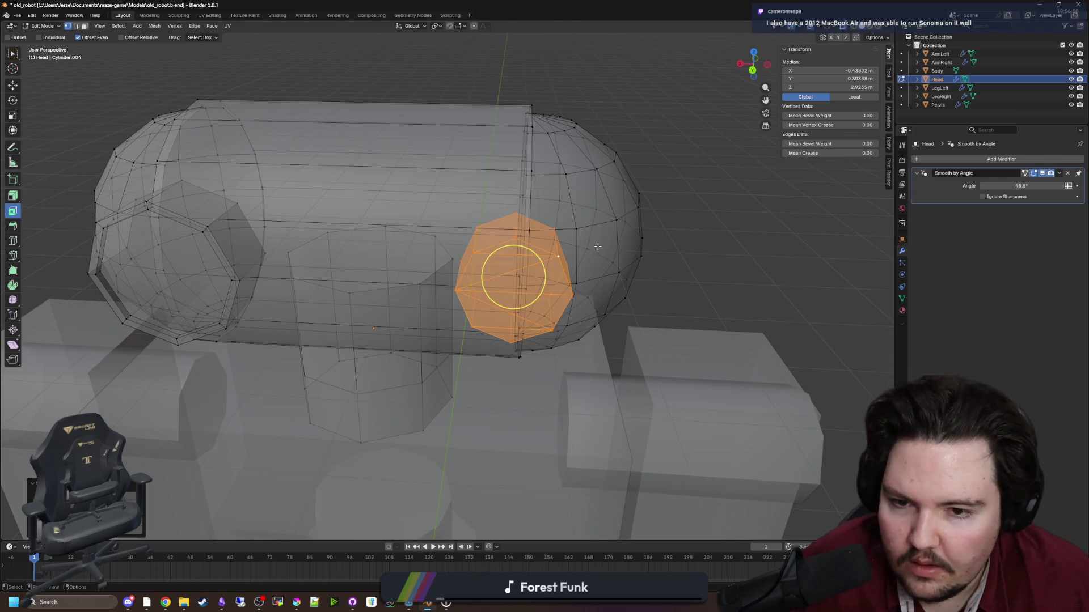
Add a first material slot with a new material named Void.
{"action": "scroll", "coordinate": [595, 243], "scroll_direction": "down", "scroll_amount": 2}
{"action": "left_click", "coordinate": [901, 311]}
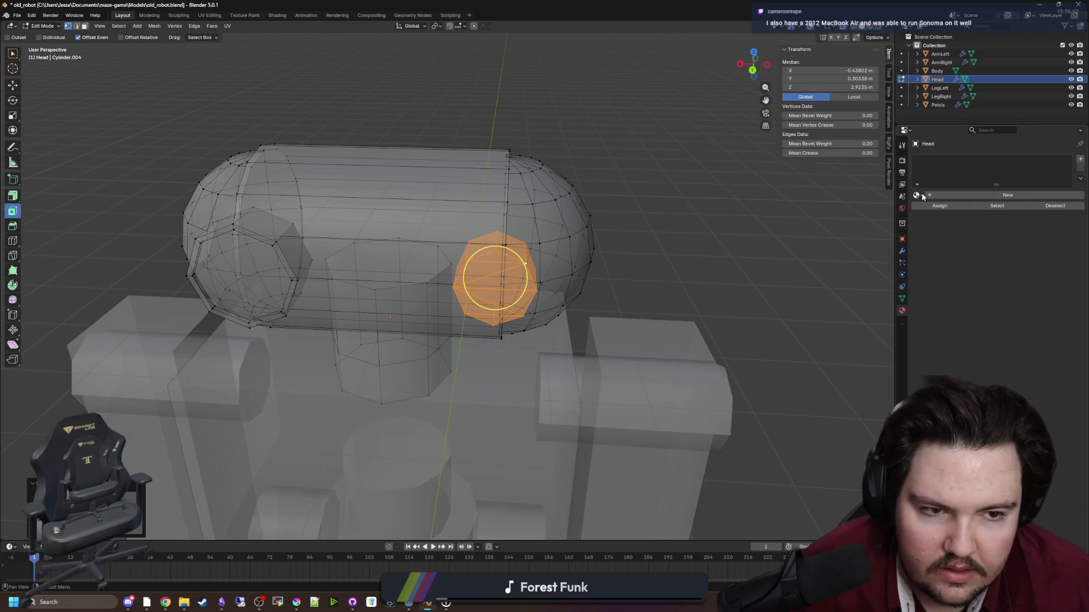
{"action": "left_click", "coordinate": [1080, 159]}
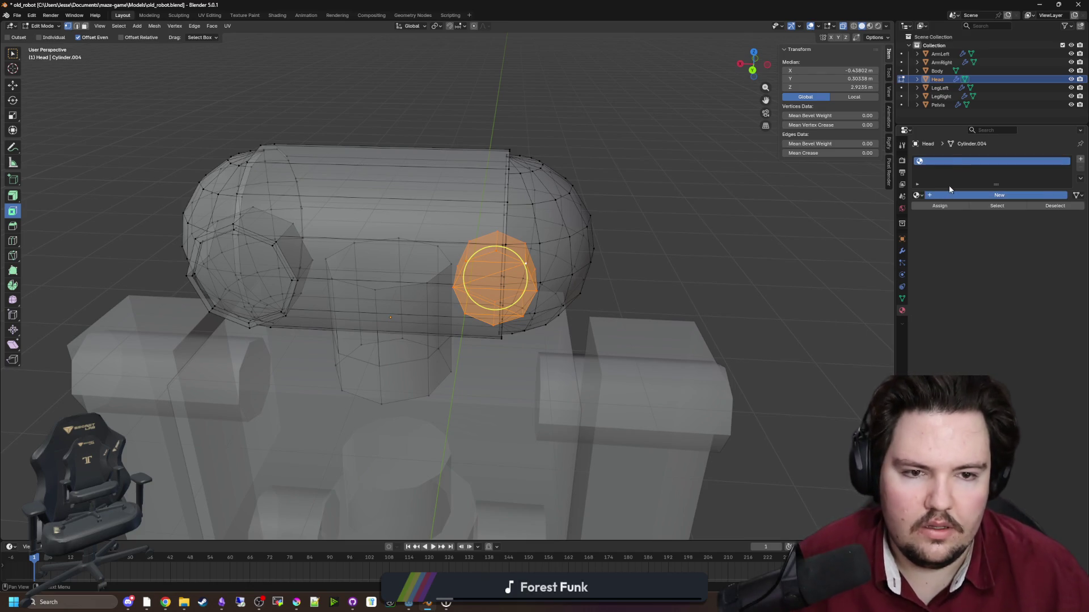
{"action": "double_click", "coordinate": [964, 194]}
{"action": "type", "text": "oid"}
{"action": "key", "text": "Return"}
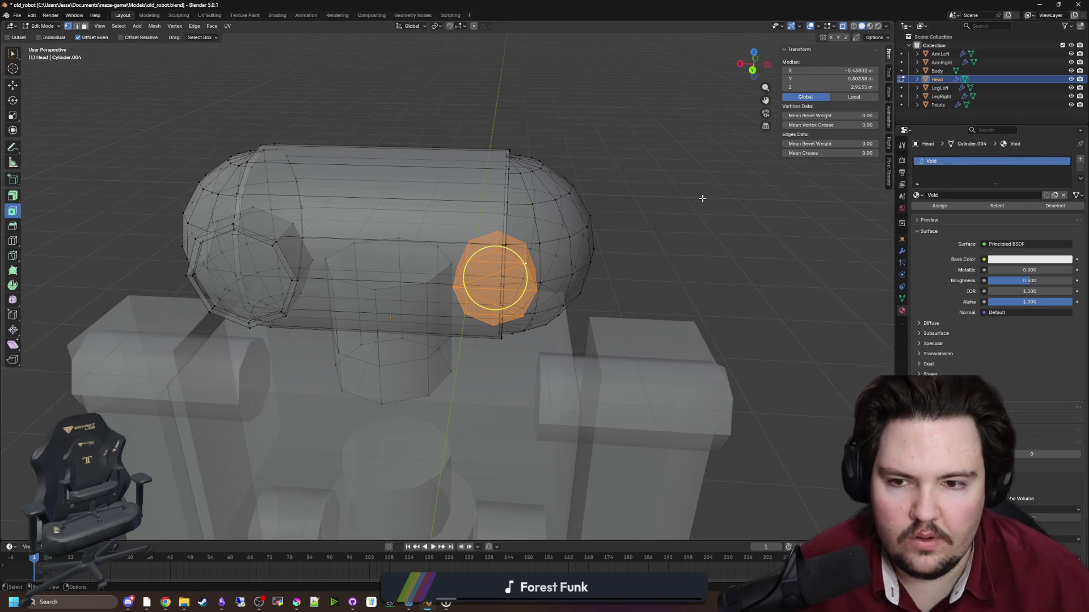
{"action": "key", "text": "alt+a"}
Add a 'metal' material slot and assign it to the whole head.
{"action": "key", "text": "a"}
{"action": "left_click", "coordinate": [1080, 161]}
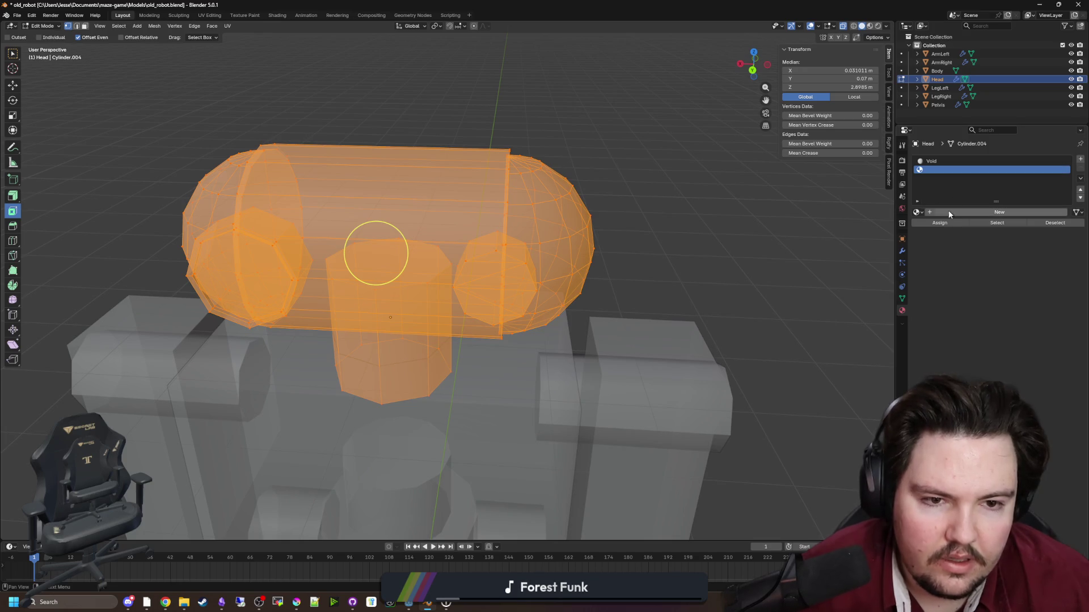
{"action": "double_click", "coordinate": [946, 212]}
{"action": "type", "text": "metal"}
{"action": "key", "text": "Return"}
{"action": "left_click", "coordinate": [937, 224]}
Assign Void to the linked eye disk and set its base colour to black.
{"action": "key", "text": "alt+a"}
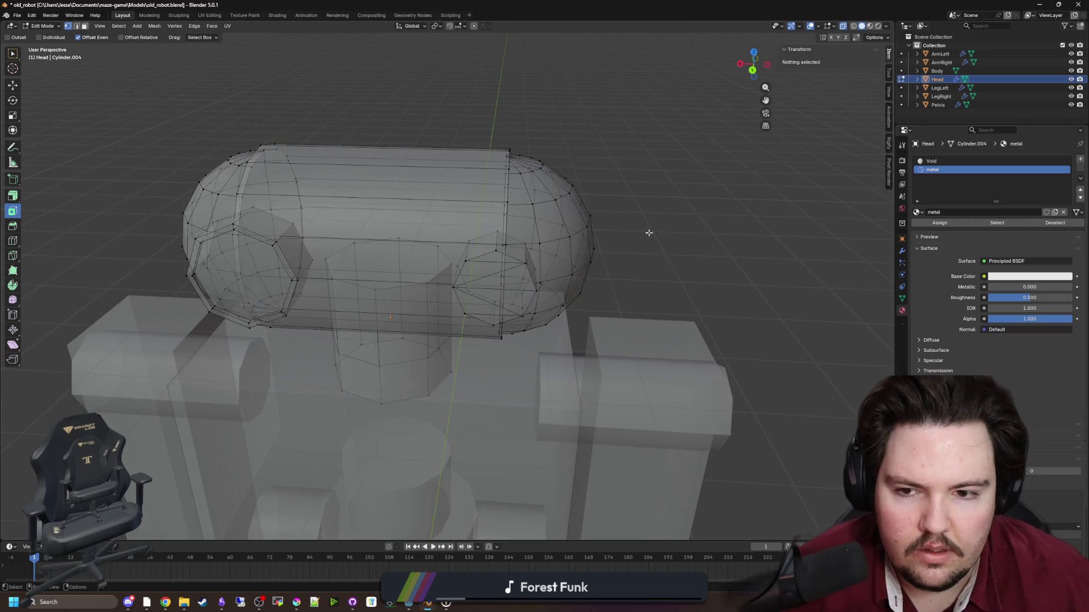
{"action": "left_click", "coordinate": [496, 250]}
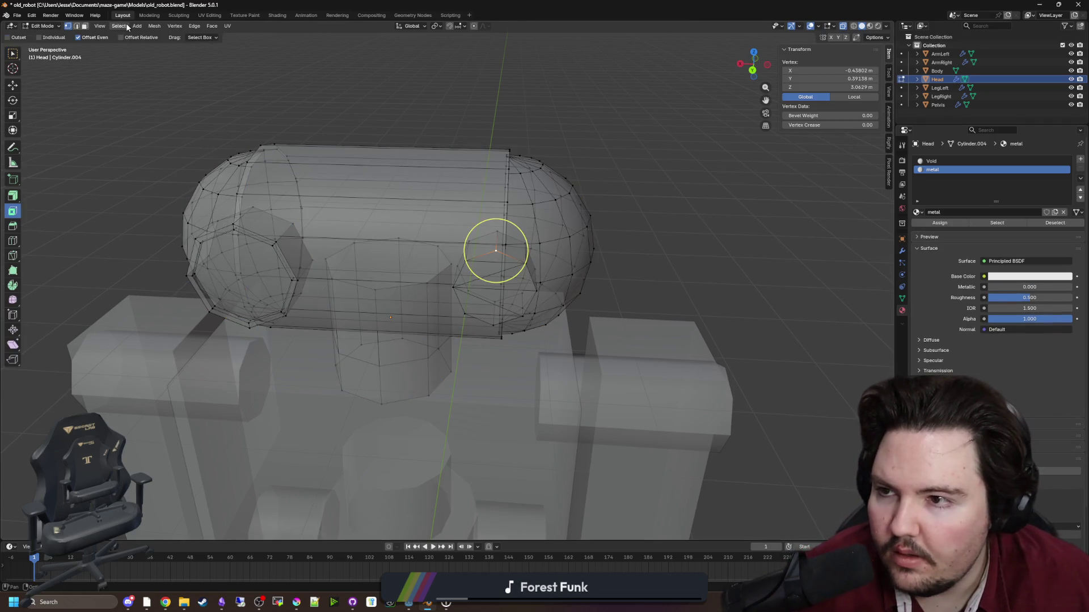
{"action": "left_click", "coordinate": [127, 26]}
{"action": "mouse_move", "coordinate": [177, 150]}
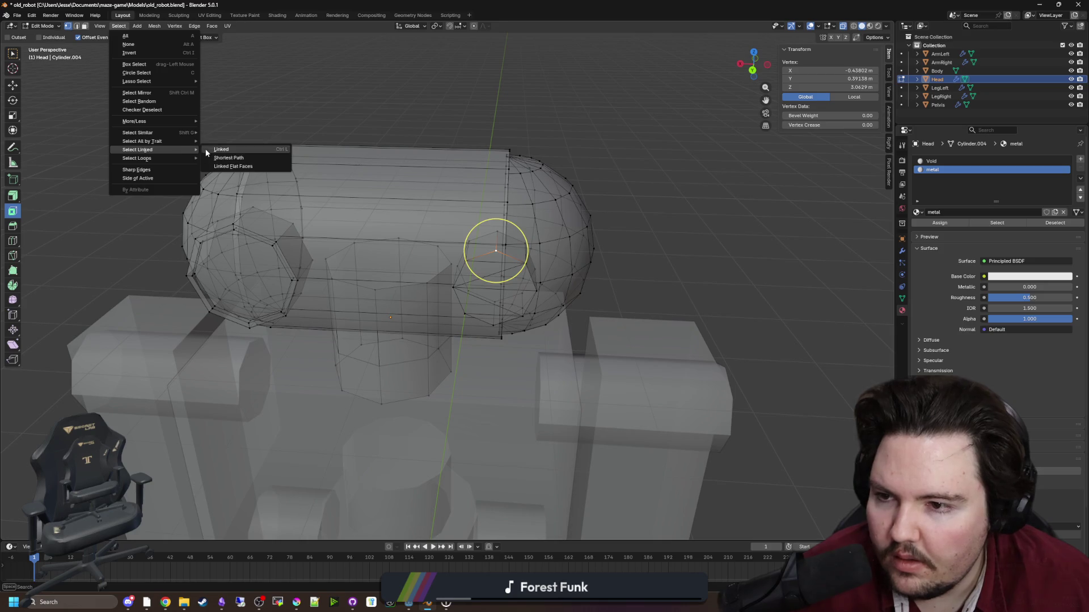
{"action": "left_click", "coordinate": [212, 150]}
{"action": "left_click", "coordinate": [932, 161]}
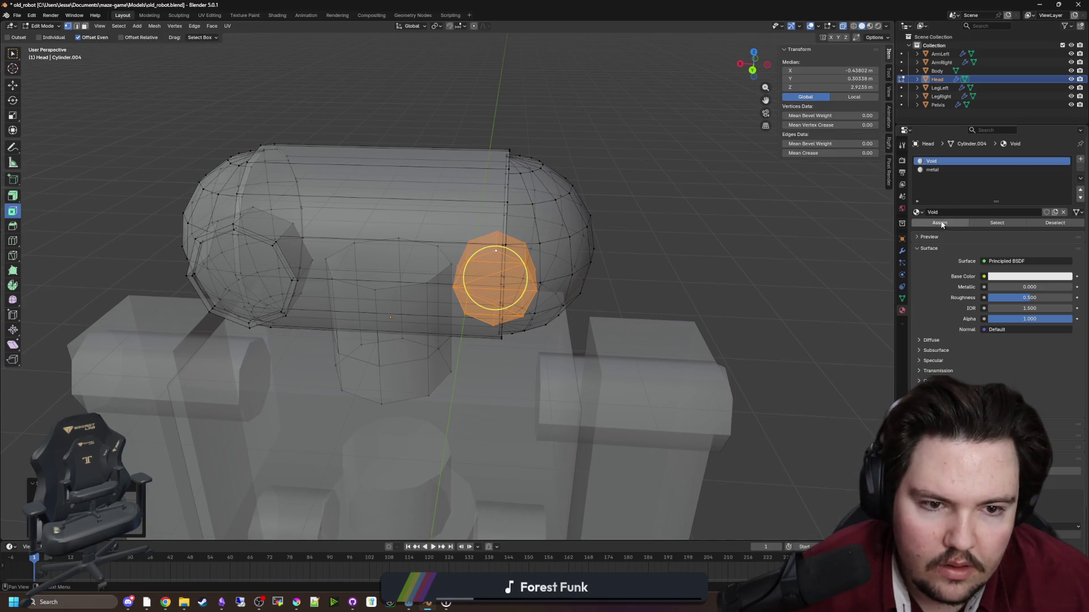
{"action": "left_click", "coordinate": [941, 222]}
{"action": "left_click", "coordinate": [1025, 277]}
{"action": "left_click_drag", "start_coordinate": [1064, 180], "coordinate": [1065, 194]}
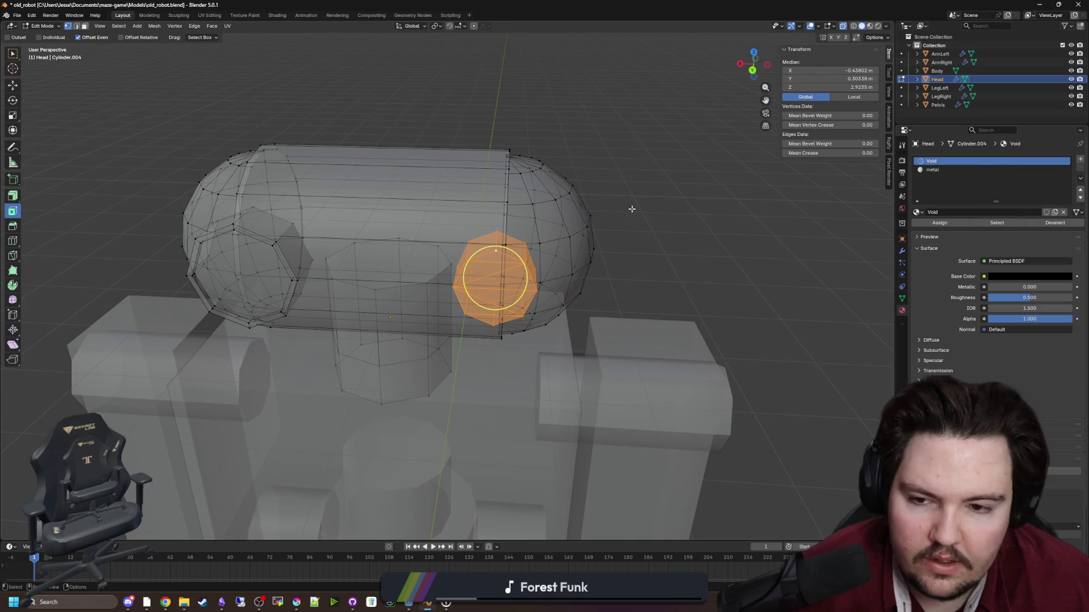
Switch to material preview and select both end caps of the head.
{"action": "key", "text": "alt+a"}
{"action": "left_click", "coordinate": [871, 26]}
{"action": "left_click", "coordinate": [556, 200]}
{"action": "left_click", "coordinate": [203, 185], "text": "shift"}
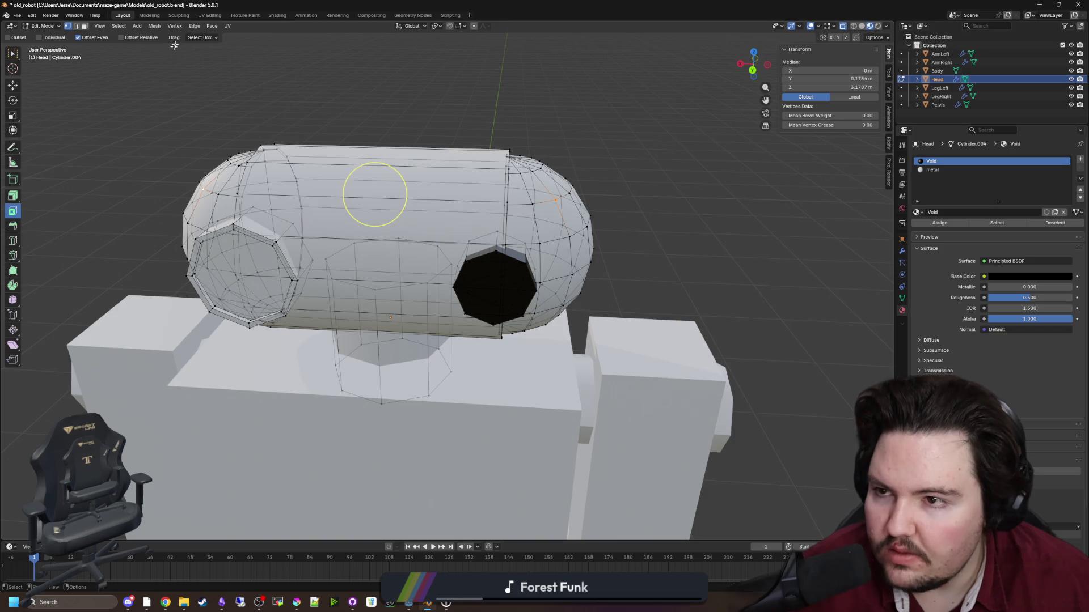
{"action": "left_click", "coordinate": [120, 26]}
{"action": "mouse_move", "coordinate": [181, 157]}
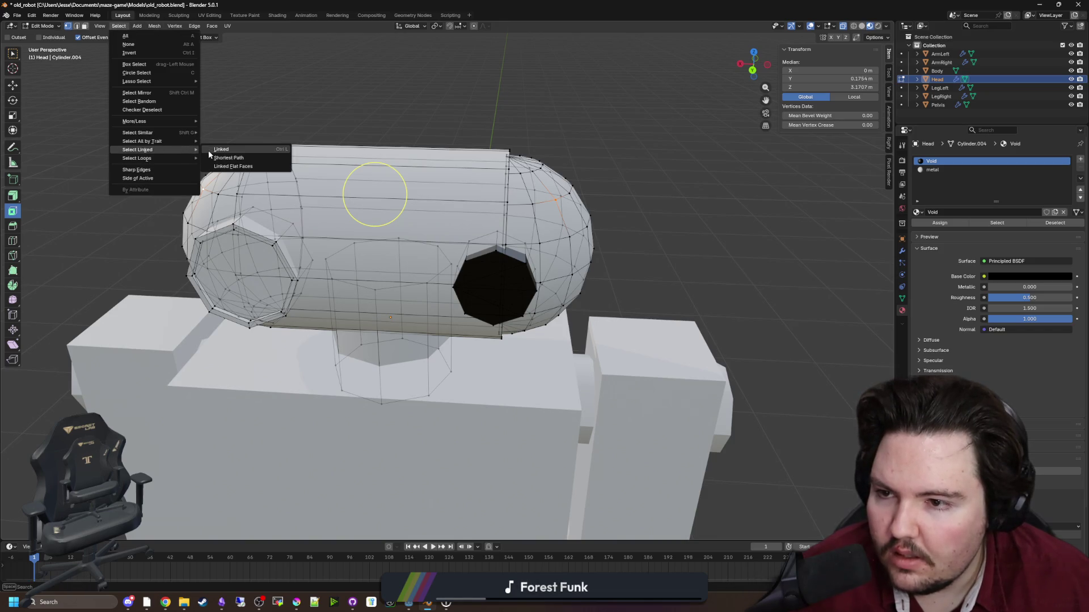
{"action": "left_click", "coordinate": [230, 149]}
Add a third material slot named SHINYMETAL and save the blend file.
{"action": "left_click", "coordinate": [1080, 160]}
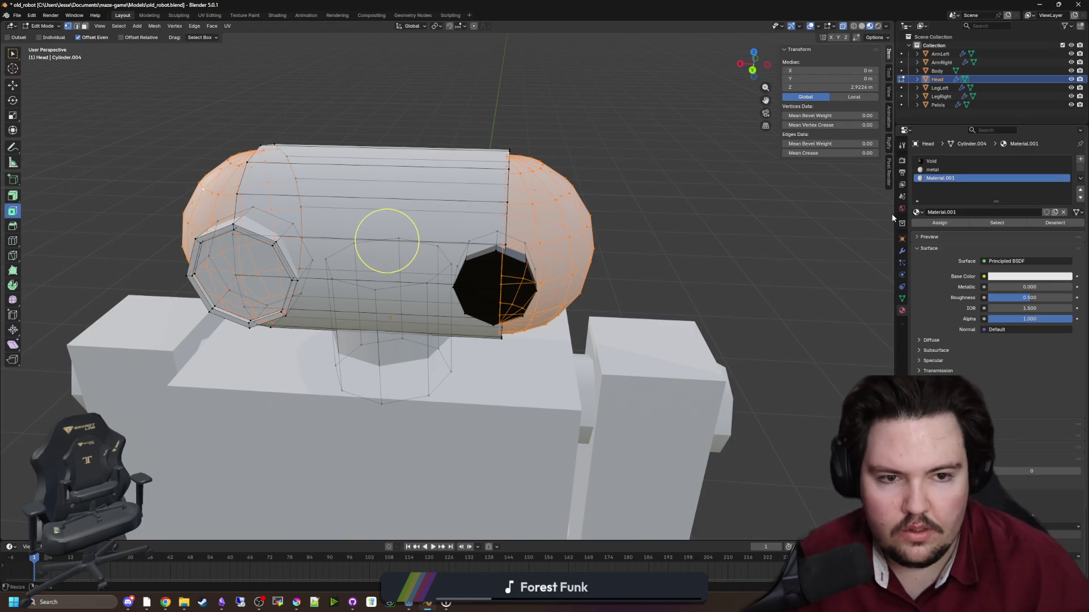
{"action": "left_click", "coordinate": [950, 214]}
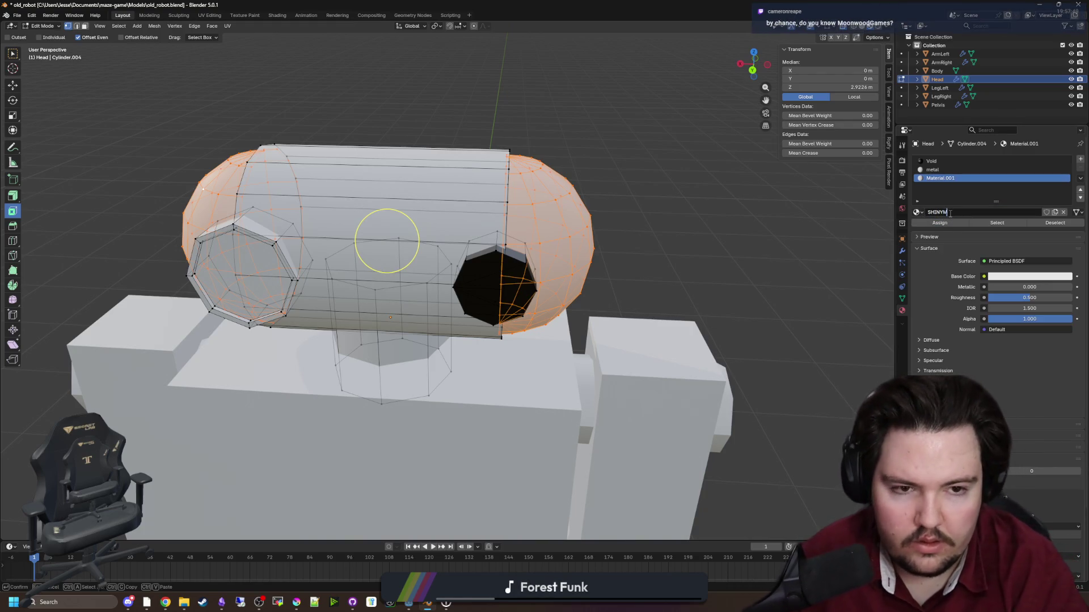
{"action": "type", "text": "METAL"}
{"action": "key", "text": "Return"}
{"action": "key", "text": "alt+a"}
{"action": "key", "text": "ctrl+s"}
{"action": "scroll", "coordinate": [716, 223], "scroll_direction": "down", "scroll_amount": 3}
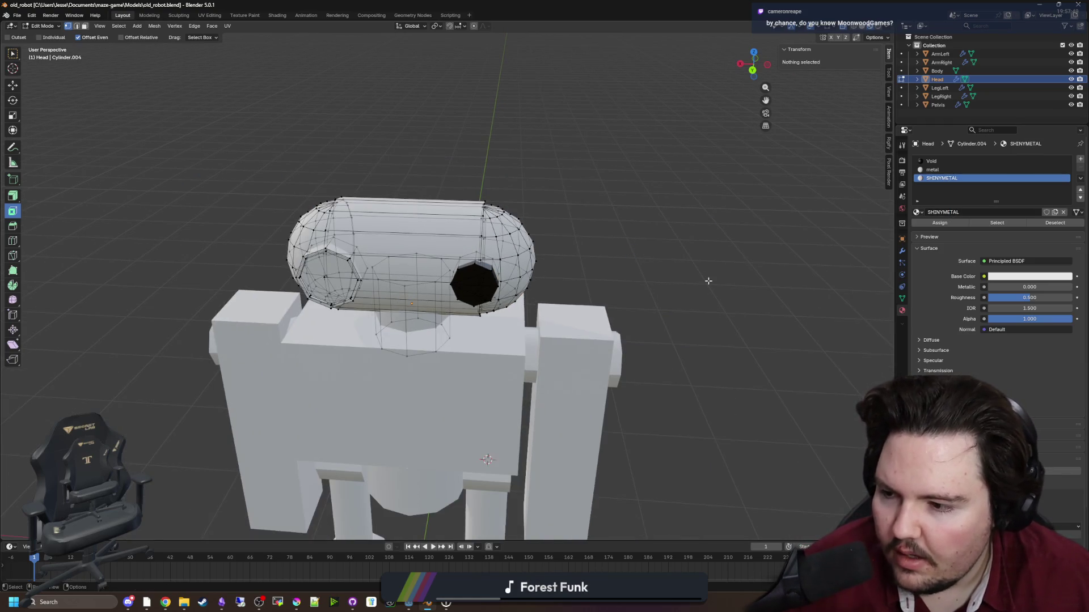
{"action": "scroll", "coordinate": [706, 280], "scroll_direction": "up", "scroll_amount": 1}
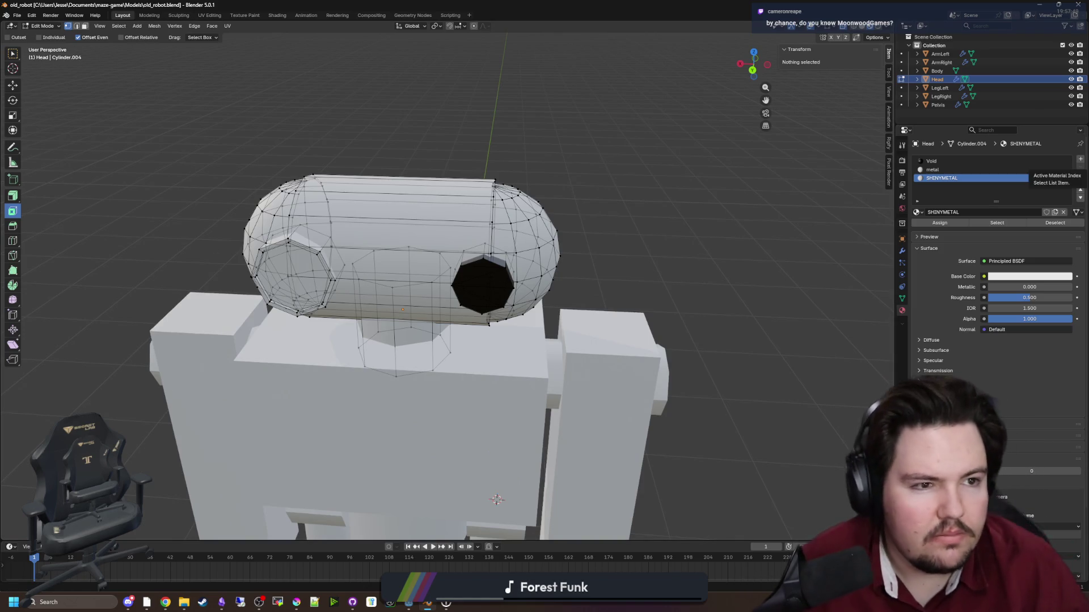
{"action": "key", "text": "alt+Tab"}
Search 'moonwoodgames' and open the itch.io and Steam results in background tabs.
{"action": "type", "text": "moonwoodgames"}
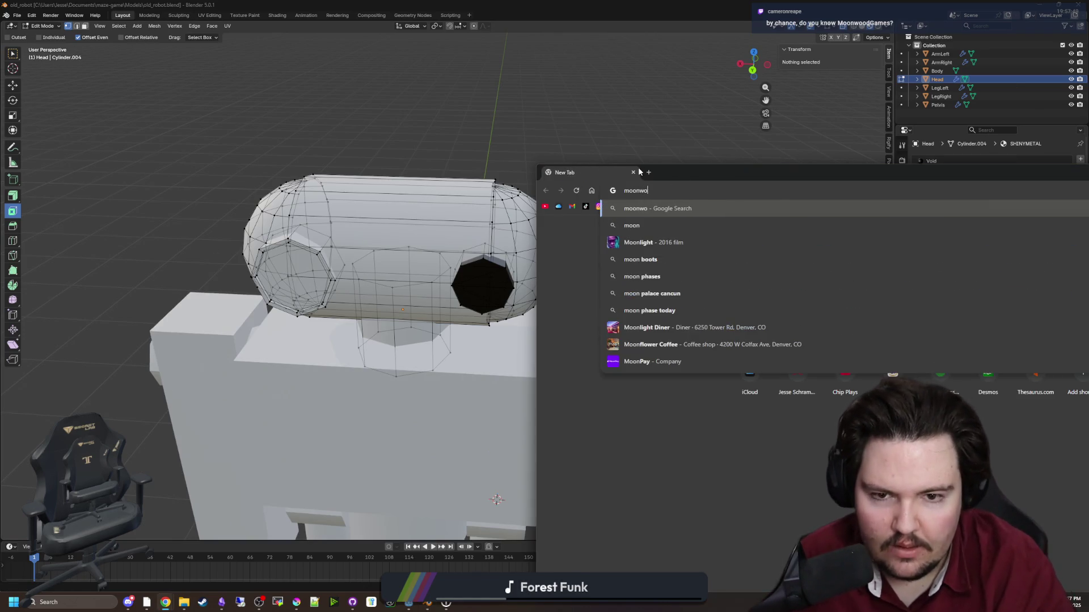
{"action": "key", "text": "Return"}
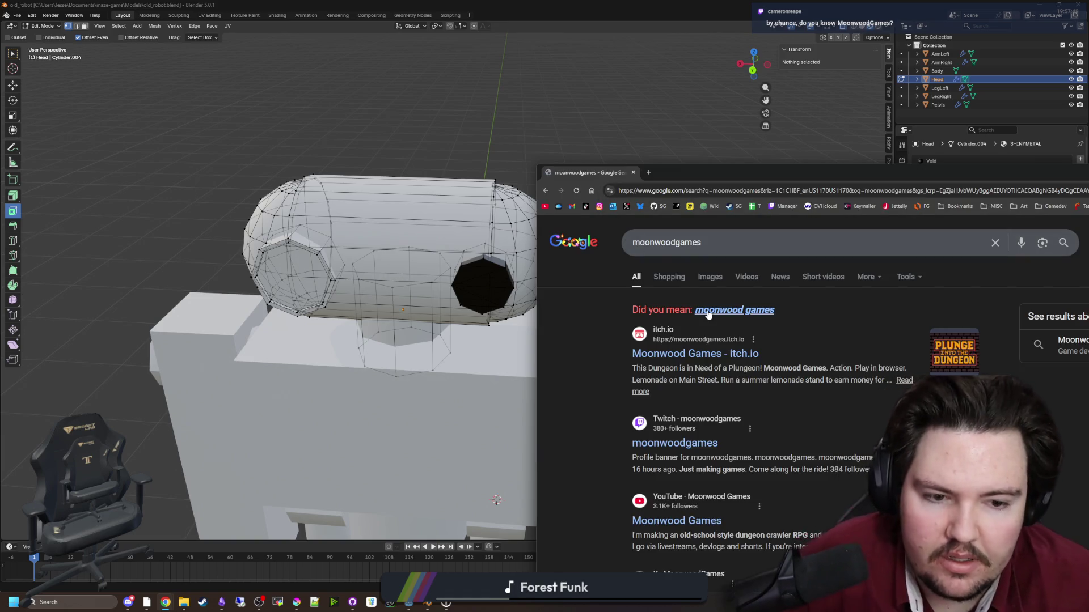
{"action": "scroll", "coordinate": [709, 352], "scroll_direction": "down", "scroll_amount": 5}
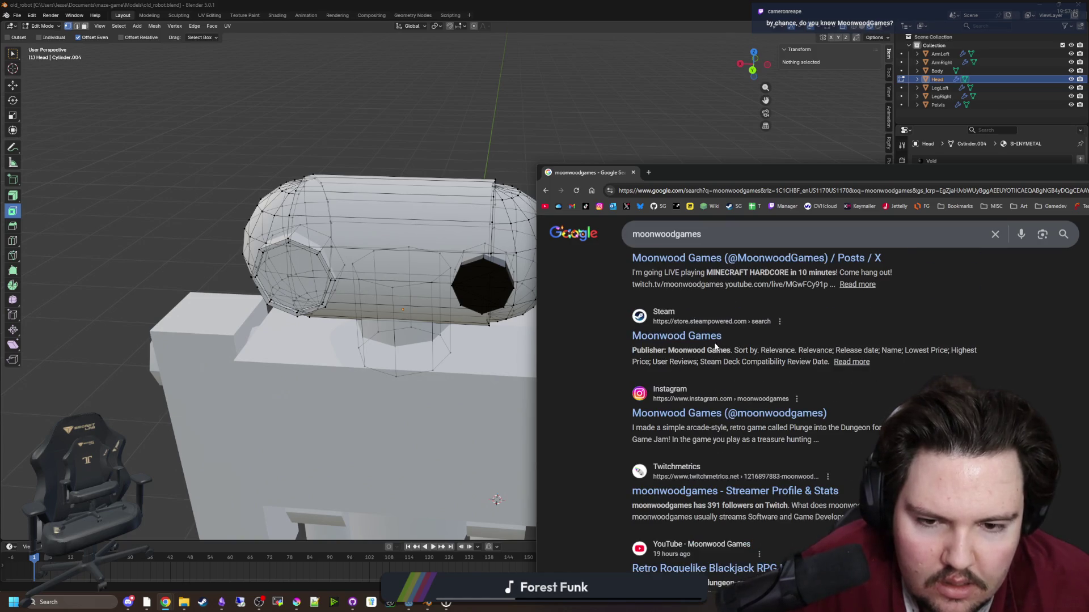
{"action": "scroll", "coordinate": [715, 347], "scroll_direction": "up", "scroll_amount": 5}
{"action": "middle_click", "coordinate": [695, 354]}
{"action": "scroll", "coordinate": [696, 345], "scroll_direction": "down", "scroll_amount": 5}
{"action": "middle_click", "coordinate": [685, 391]}
Browse the Steam and itch.io tabs, then open the new Starground comment in Steam notifications.
{"action": "left_click", "coordinate": [767, 173]}
{"action": "left_click_drag", "start_coordinate": [888, 171], "coordinate": [645, 155]}
{"action": "left_click", "coordinate": [457, 158]}
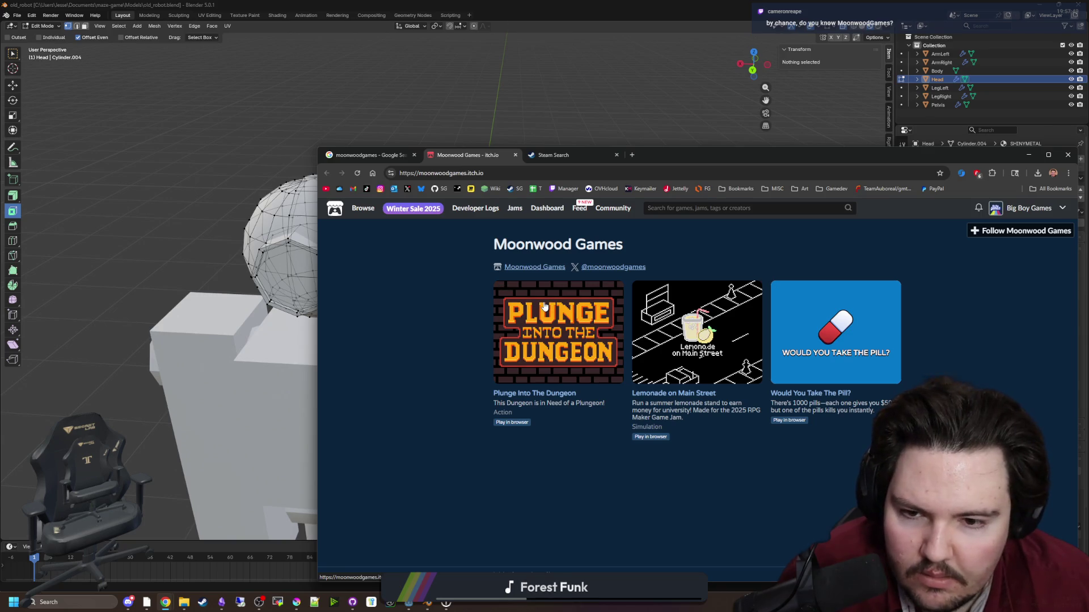
{"action": "left_click", "coordinate": [553, 154]}
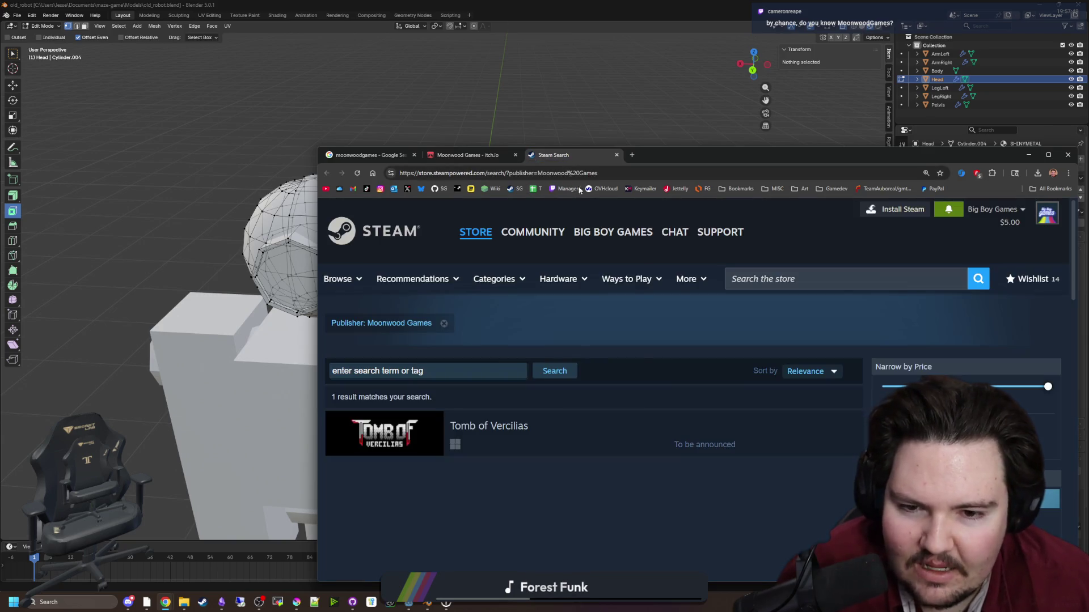
{"action": "scroll", "coordinate": [753, 307], "scroll_direction": "down", "scroll_amount": 3}
{"action": "scroll", "coordinate": [522, 296], "scroll_direction": "up", "scroll_amount": 3}
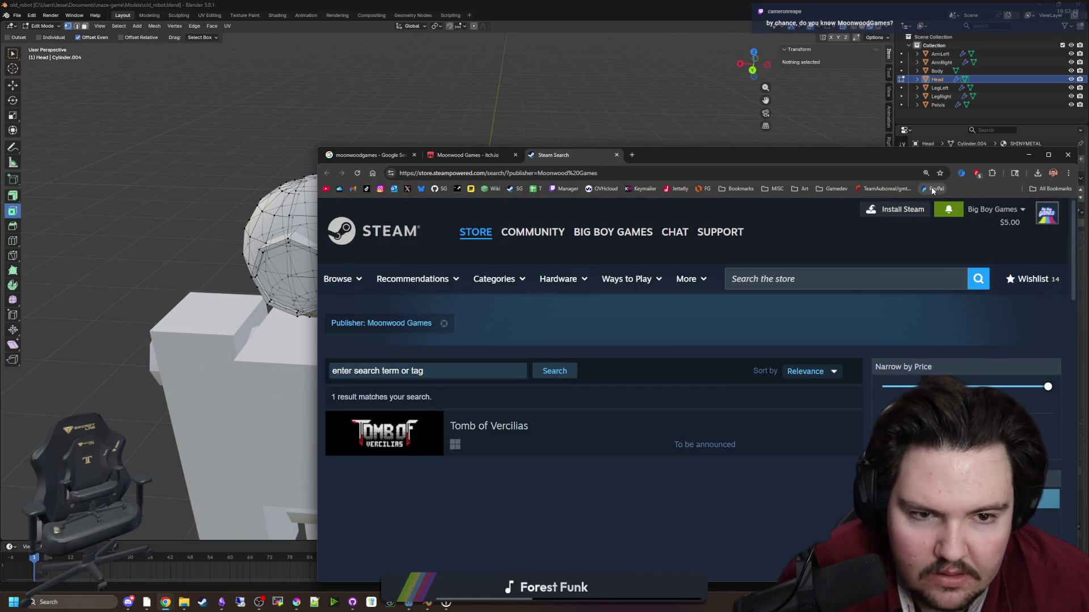
{"action": "left_click", "coordinate": [946, 210]}
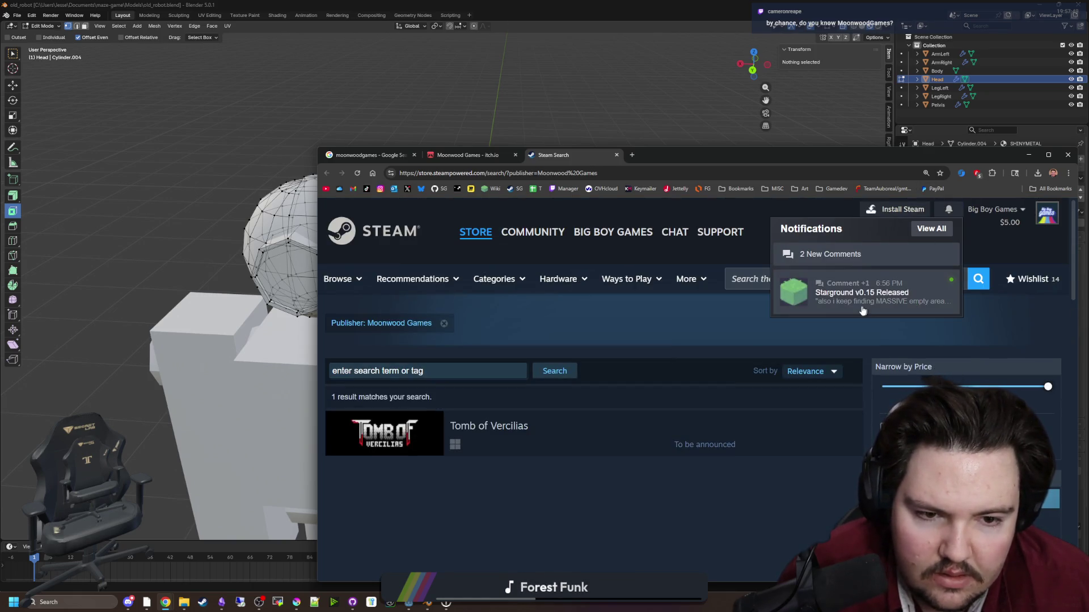
{"action": "left_click", "coordinate": [834, 256]}
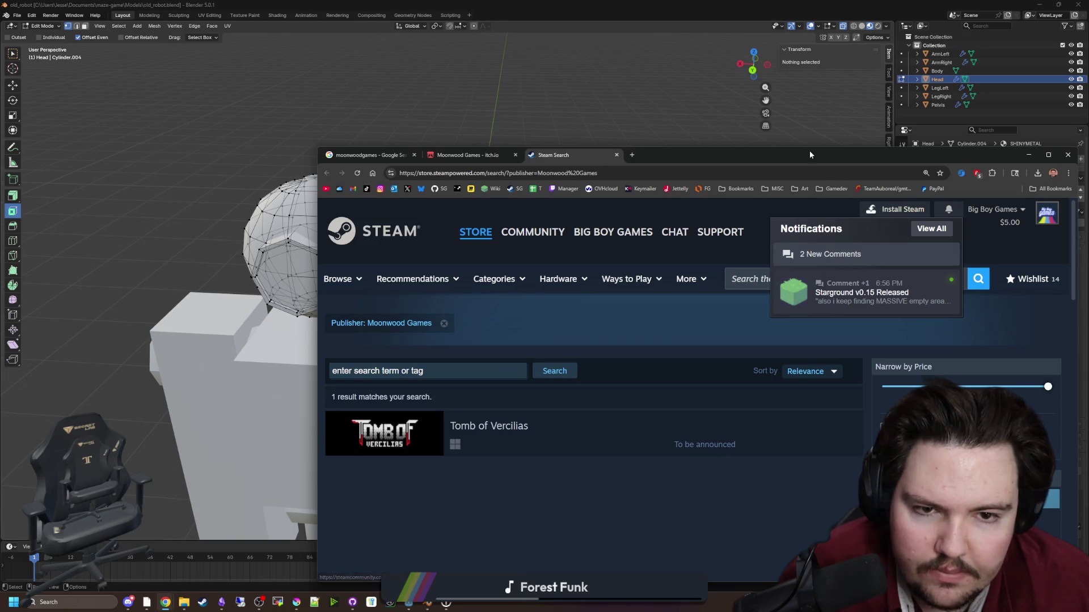
{"action": "left_click_drag", "start_coordinate": [809, 149], "coordinate": [692, 12]}
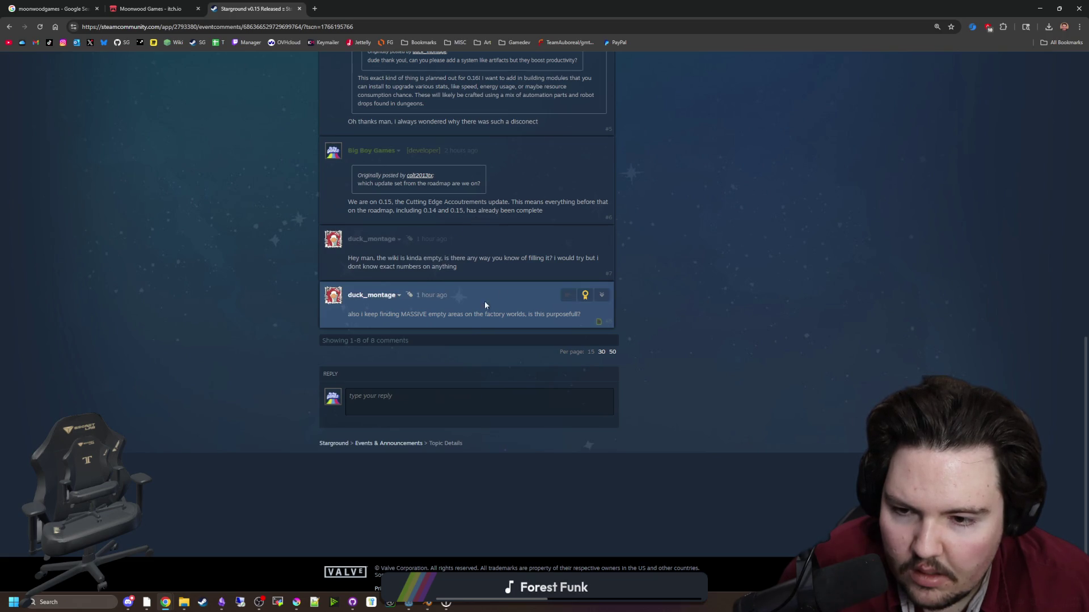
Search 'moonwoodgames' again and open its Twitch channel, pausing the stream.
{"action": "left_click_drag", "start_coordinate": [423, 315], "coordinate": [542, 313]}
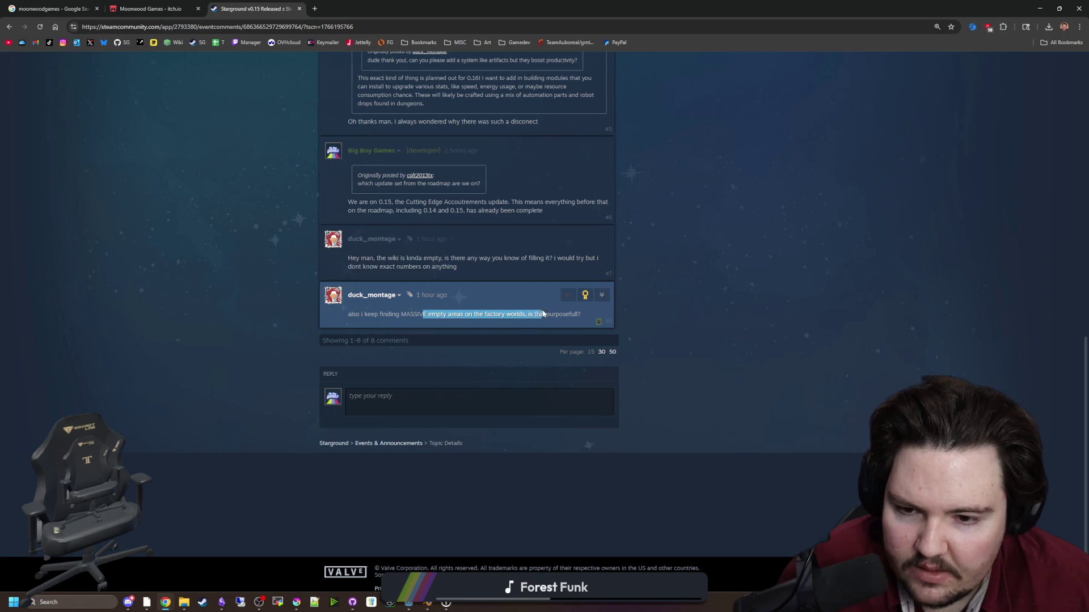
{"action": "left_click", "coordinate": [560, 315]}
{"action": "scroll", "coordinate": [475, 266], "scroll_direction": "up", "scroll_amount": 1}
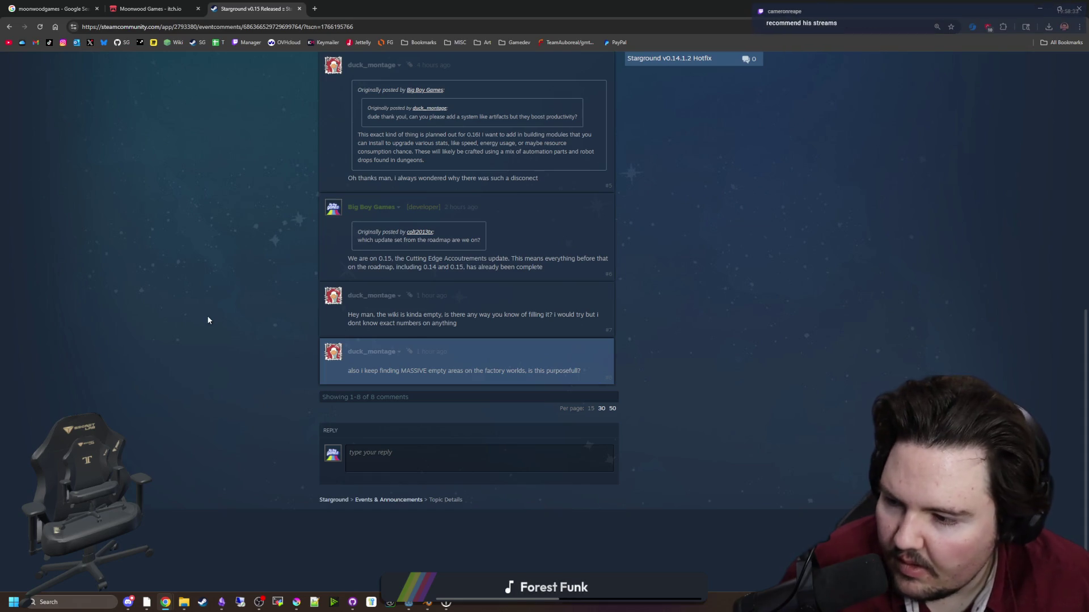
{"action": "left_click", "coordinate": [161, 7]}
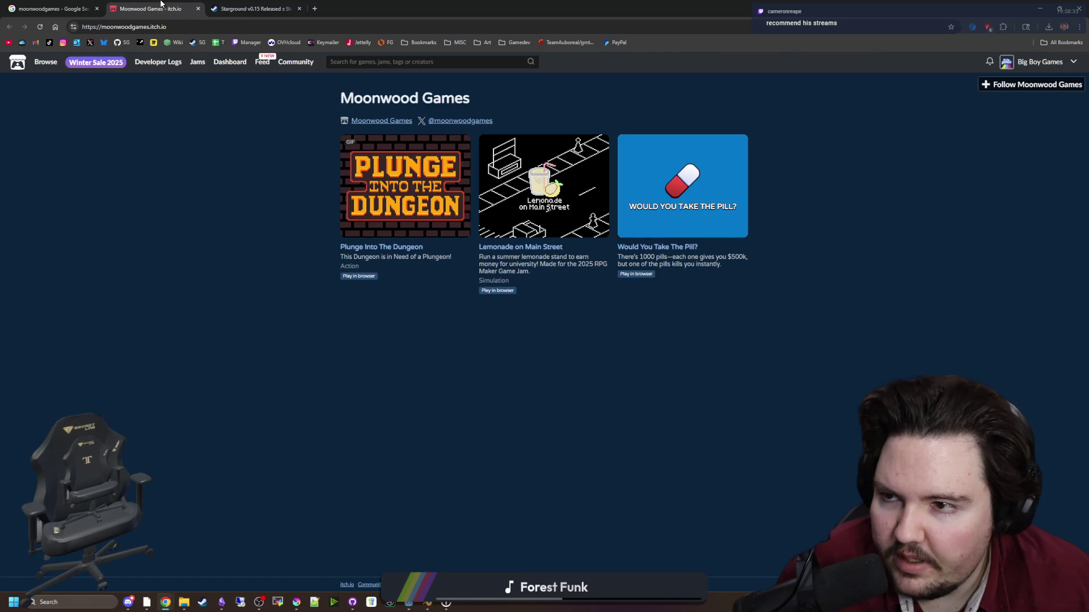
{"action": "left_click", "coordinate": [380, 27]}
{"action": "type", "text": "moon"}
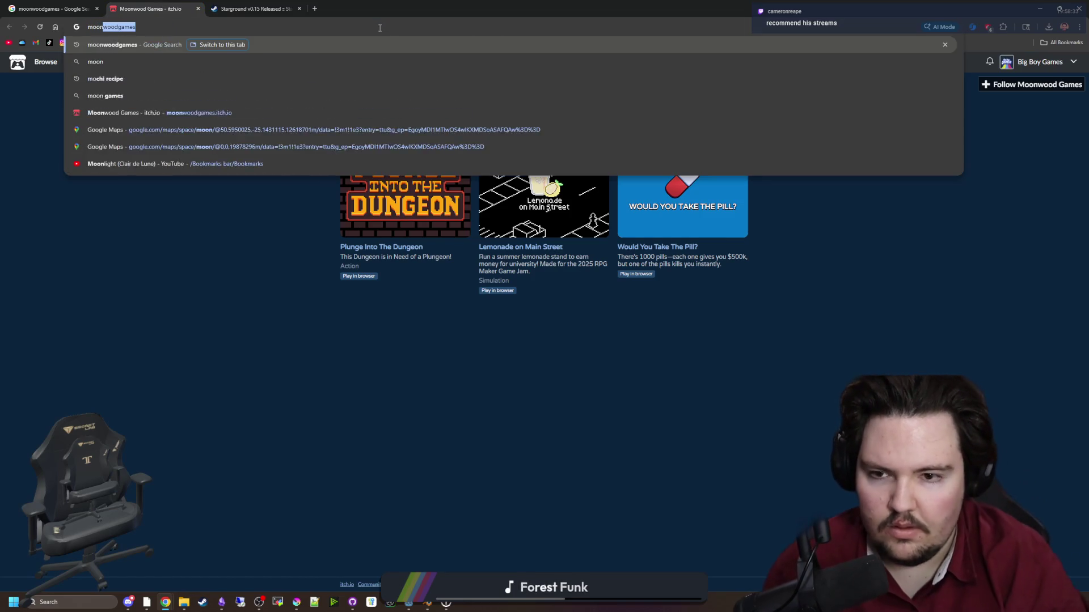
{"action": "type", "text": "woodgames"}
{"action": "key", "text": "Return"}
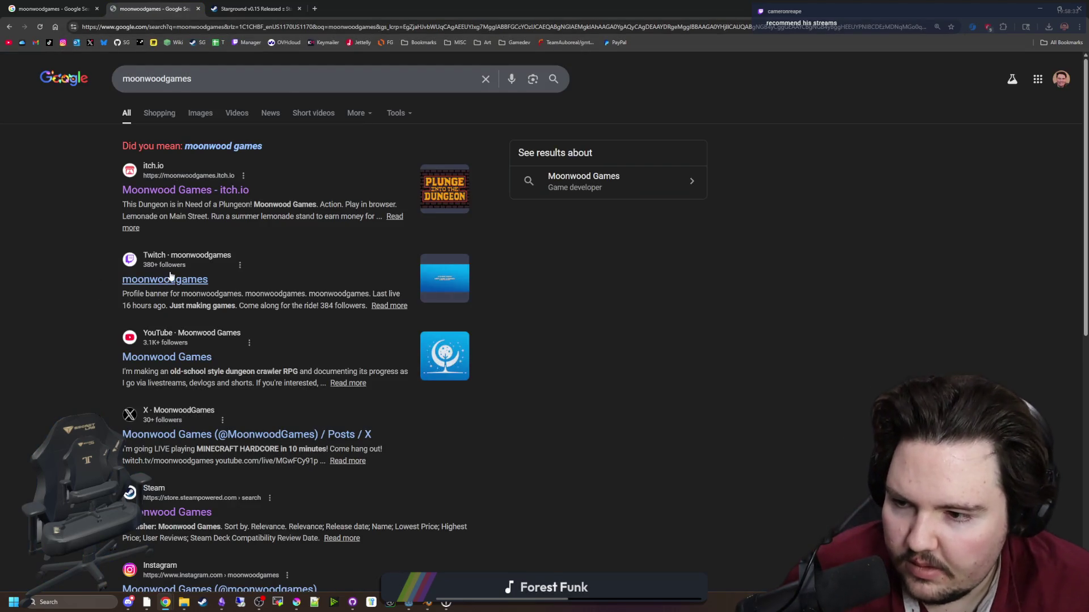
{"action": "left_click", "coordinate": [170, 277]}
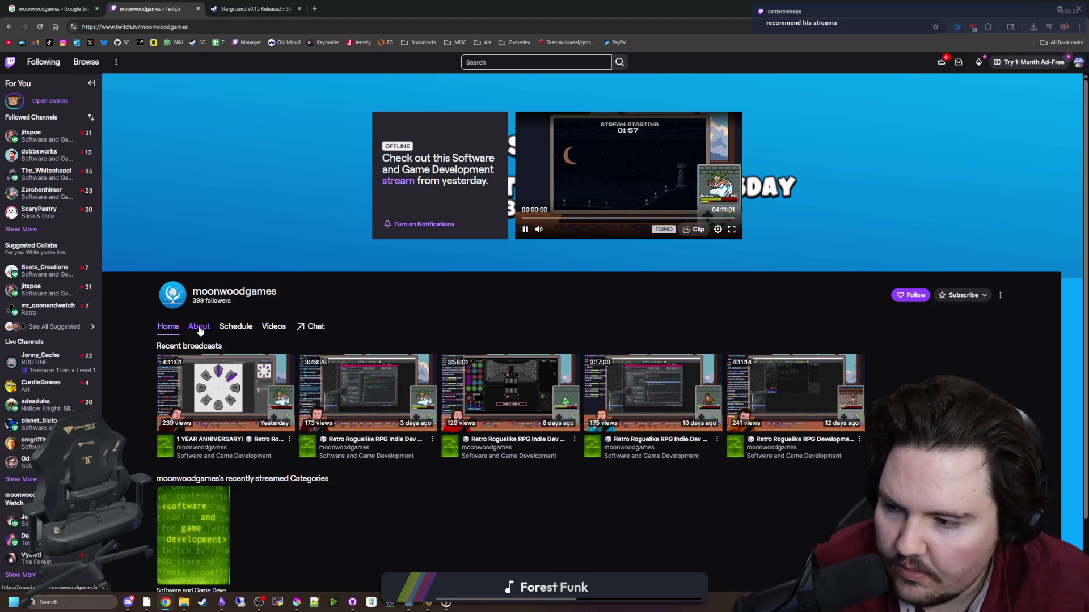
{"action": "left_click", "coordinate": [524, 230]}
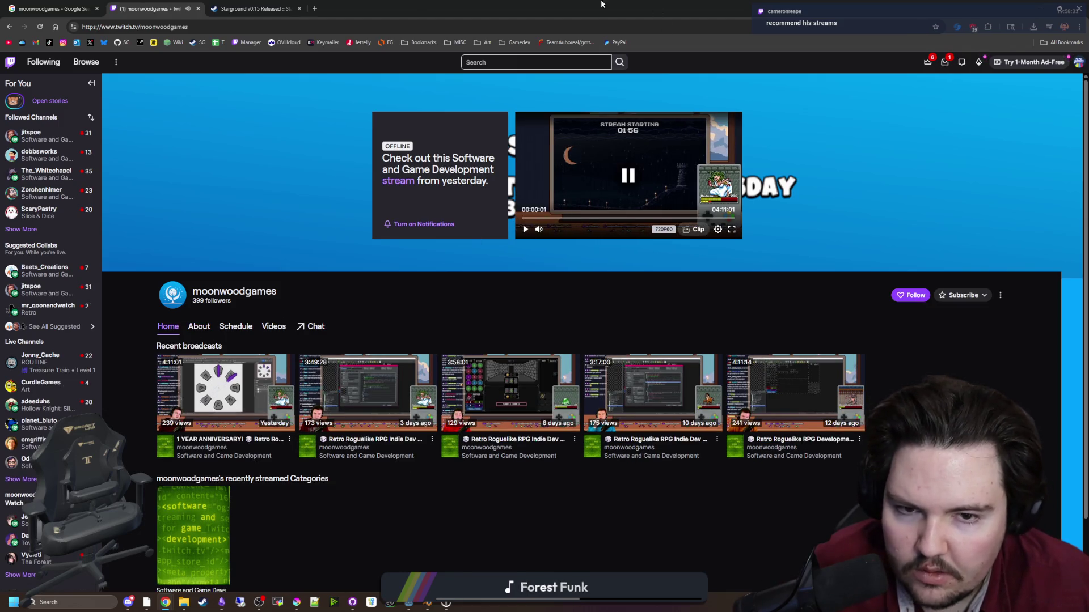
Leave Edit Mode on the Blender head, save the robot file, and return to Godot.
{"action": "key", "text": "alt+Tab"}
{"action": "key", "text": "Tab"}
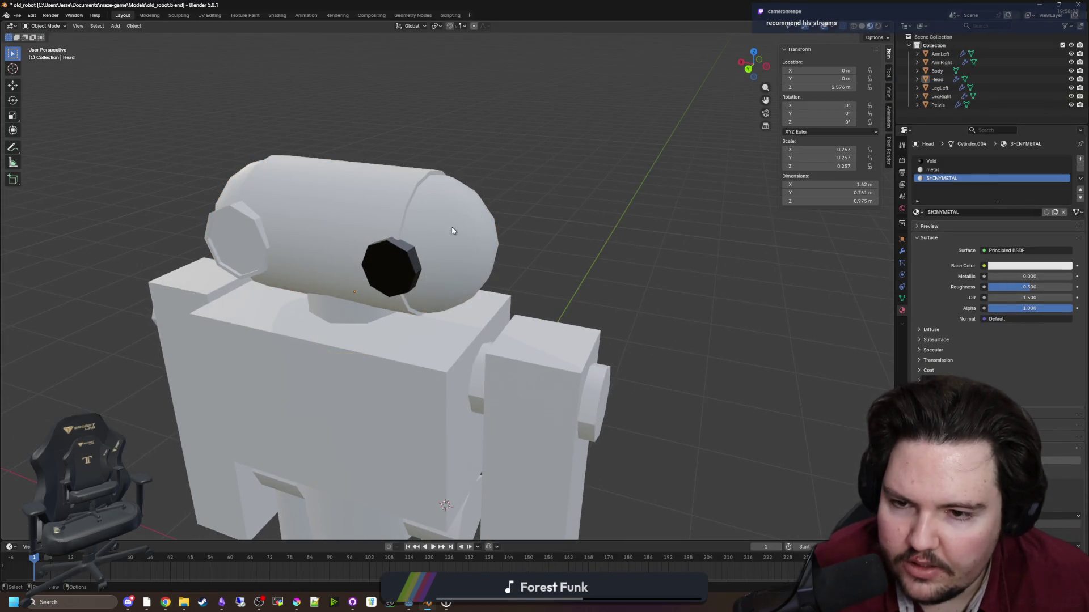
{"action": "key", "text": "Tab"}
{"action": "scroll", "coordinate": [647, 168], "scroll_direction": "down", "scroll_amount": 5}
{"action": "key", "text": "Tab"}
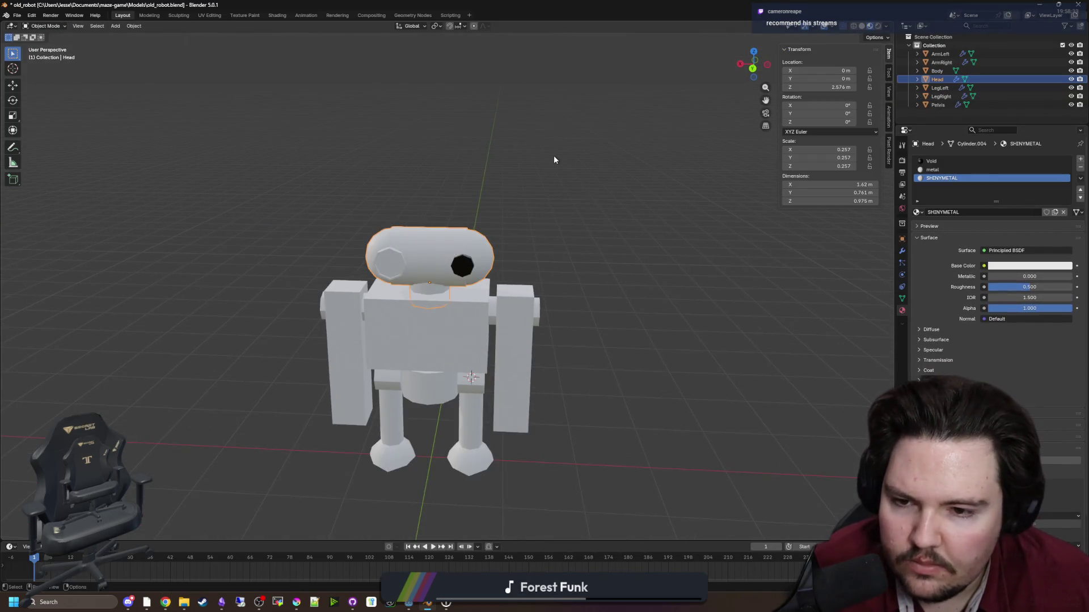
{"action": "key", "text": "ctrl+s"}
{"action": "key", "text": "alt+Tab"}
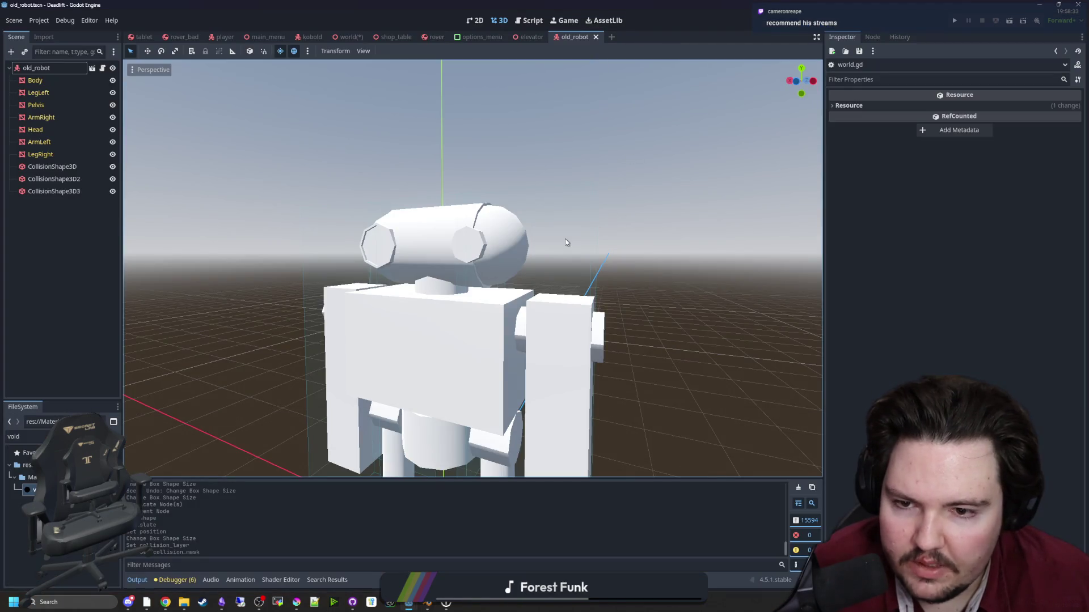
Select the Head node and put void on surface 0 and metal on surface 1.
{"action": "left_click", "coordinate": [60, 130]}
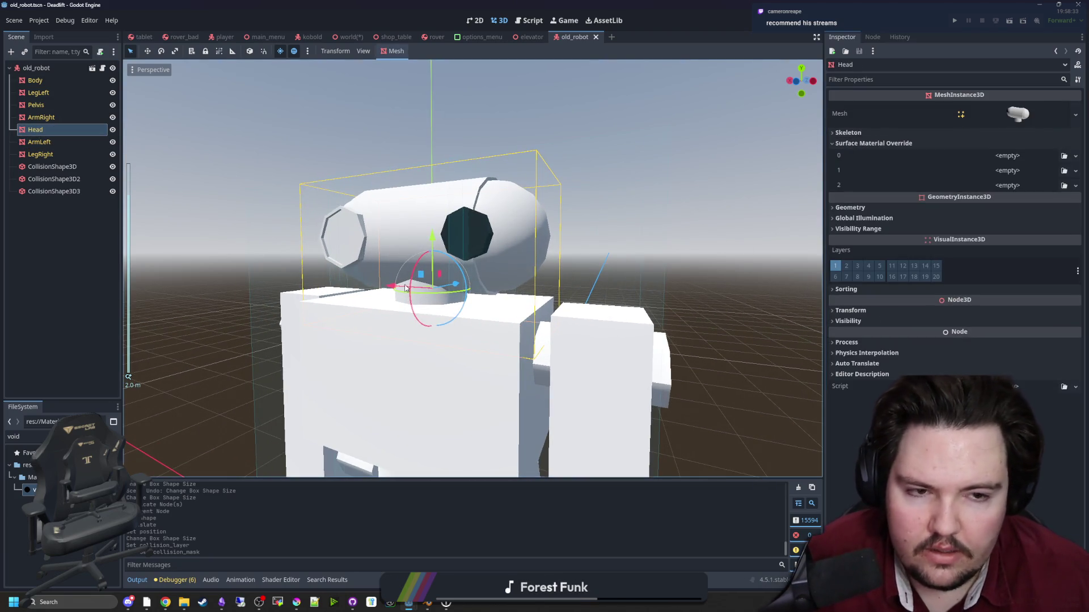
{"action": "mouse_move", "coordinate": [33, 489]}
{"action": "left_mouse_down"}
{"action": "mouse_move", "coordinate": [987, 192]}
{"action": "mouse_move", "coordinate": [849, 213]}
{"action": "mouse_move", "coordinate": [1001, 170]}
{"action": "mouse_move", "coordinate": [1007, 185]}
{"action": "mouse_move", "coordinate": [1009, 160]}
{"action": "left_mouse_up"}
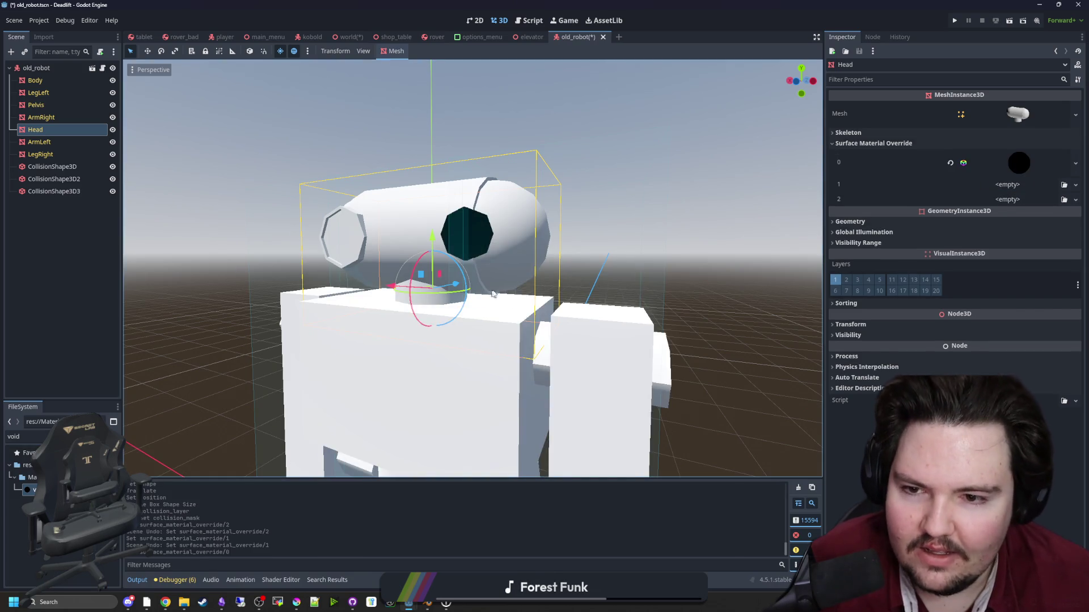
{"action": "scroll", "coordinate": [510, 261], "scroll_direction": "up", "scroll_amount": 3}
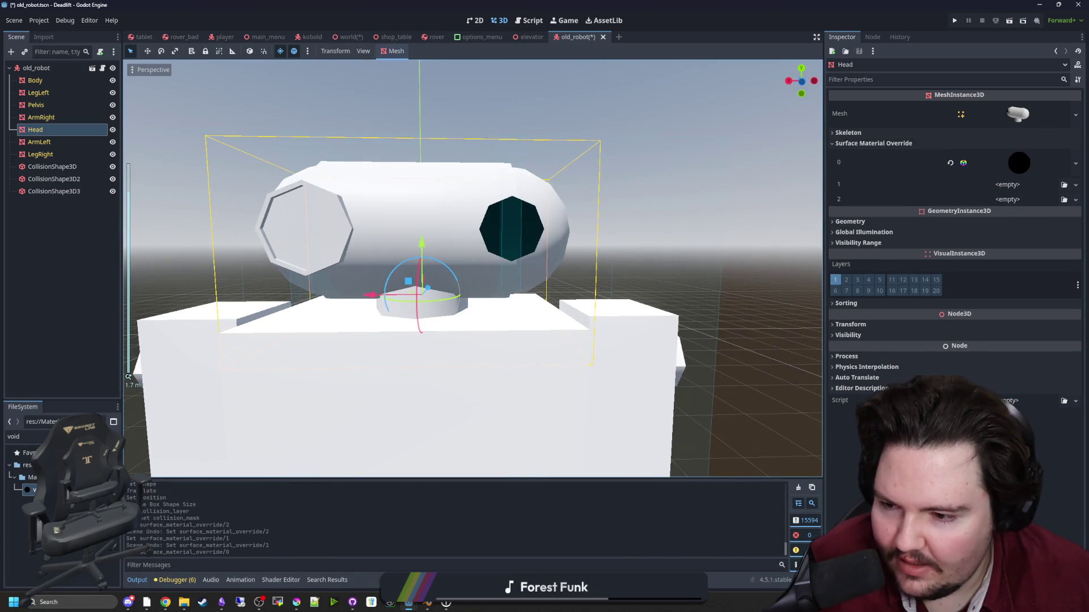
{"action": "double_click", "coordinate": [17, 437]}
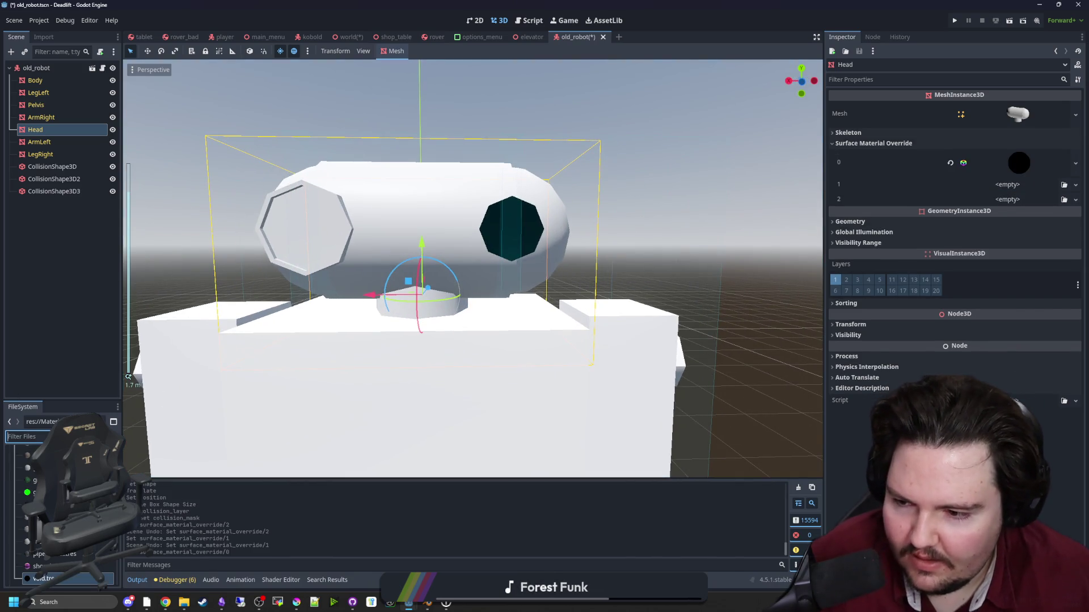
{"action": "type", "text": "metal"}
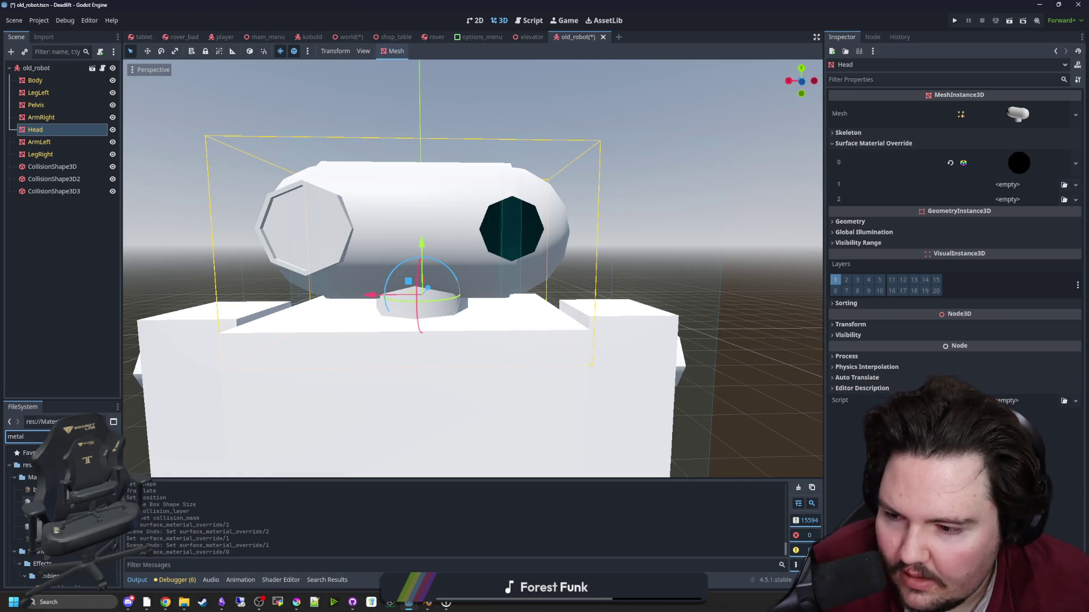
{"action": "left_click_drag", "start_coordinate": [27, 501], "coordinate": [1015, 193]}
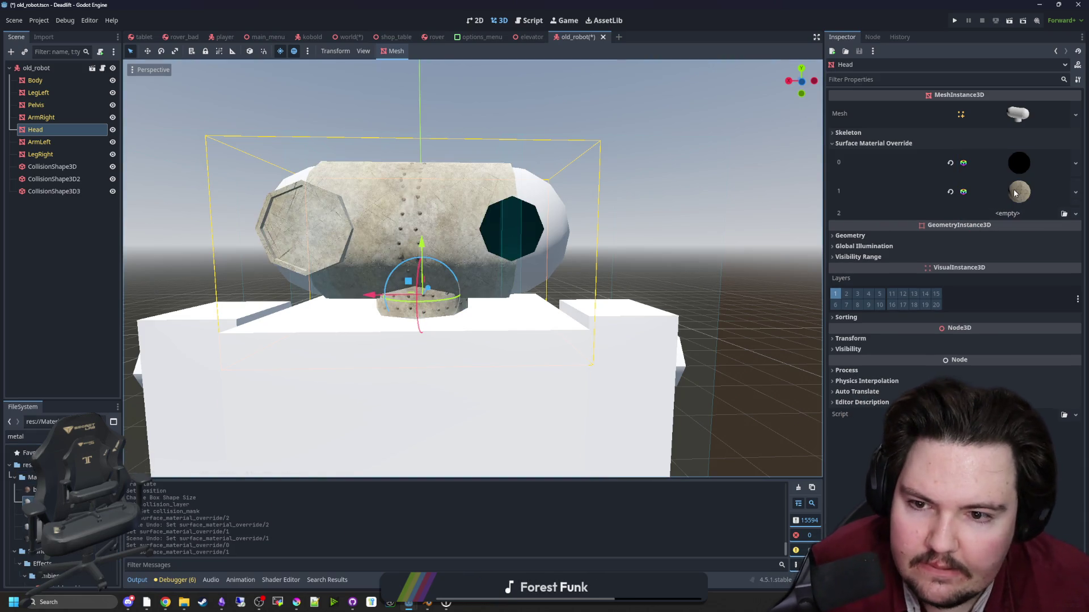
Apply dark metal to surface 2 and save the old_robot scene.
{"action": "mouse_move", "coordinate": [768, 265]}
{"action": "left_mouse_down"}
{"action": "mouse_move", "coordinate": [375, 365]}
{"action": "mouse_move", "coordinate": [352, 333]}
{"action": "left_mouse_up"}
{"action": "mouse_move", "coordinate": [27, 539]}
{"action": "left_mouse_down"}
{"action": "mouse_move", "coordinate": [998, 215]}
{"action": "mouse_move", "coordinate": [1018, 220]}
{"action": "left_mouse_up"}
{"action": "mouse_move", "coordinate": [408, 318]}
{"action": "left_mouse_down"}
{"action": "mouse_move", "coordinate": [456, 339]}
{"action": "mouse_move", "coordinate": [338, 332]}
{"action": "left_mouse_up"}
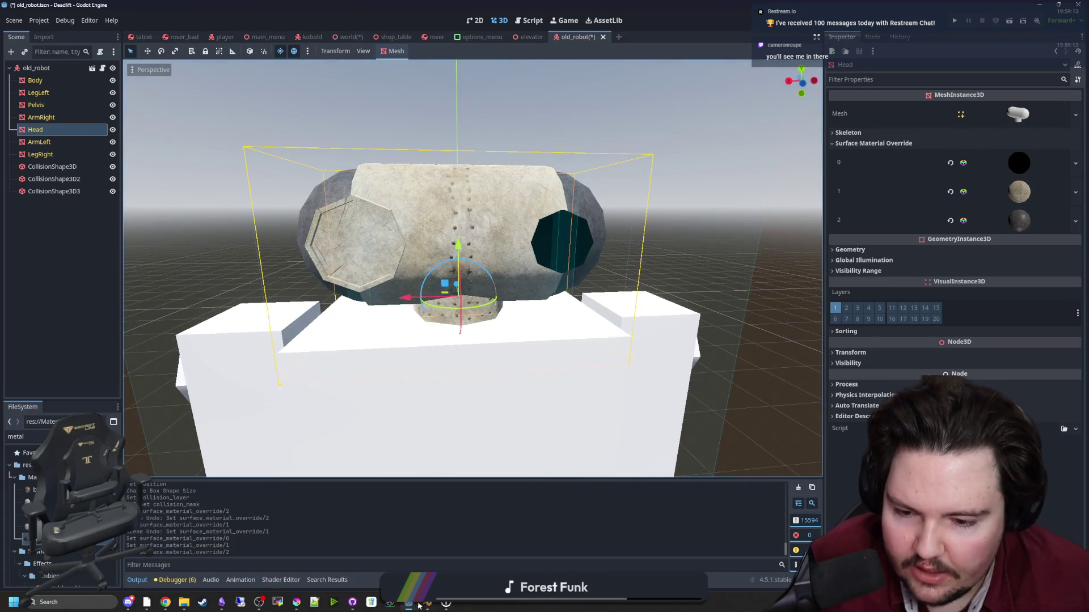
{"action": "key", "text": "ctrl+s"}
{"action": "key", "text": "alt+Tab"}
{"action": "scroll", "coordinate": [482, 183], "scroll_direction": "up", "scroll_amount": 5}
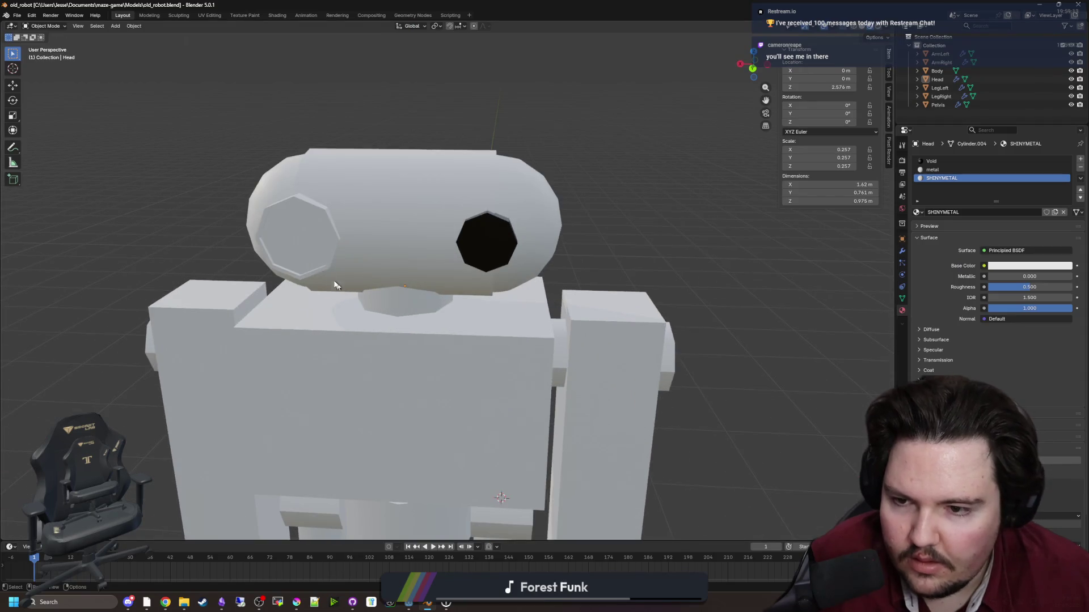
In face select mode, select the head's left eye face.
{"action": "key", "text": "Tab"}
{"action": "scroll", "coordinate": [497, 299], "scroll_direction": "up", "scroll_amount": 3}
{"action": "left_click_drag", "start_coordinate": [237, 186], "coordinate": [187, 176]}
{"action": "left_click", "coordinate": [85, 26]}
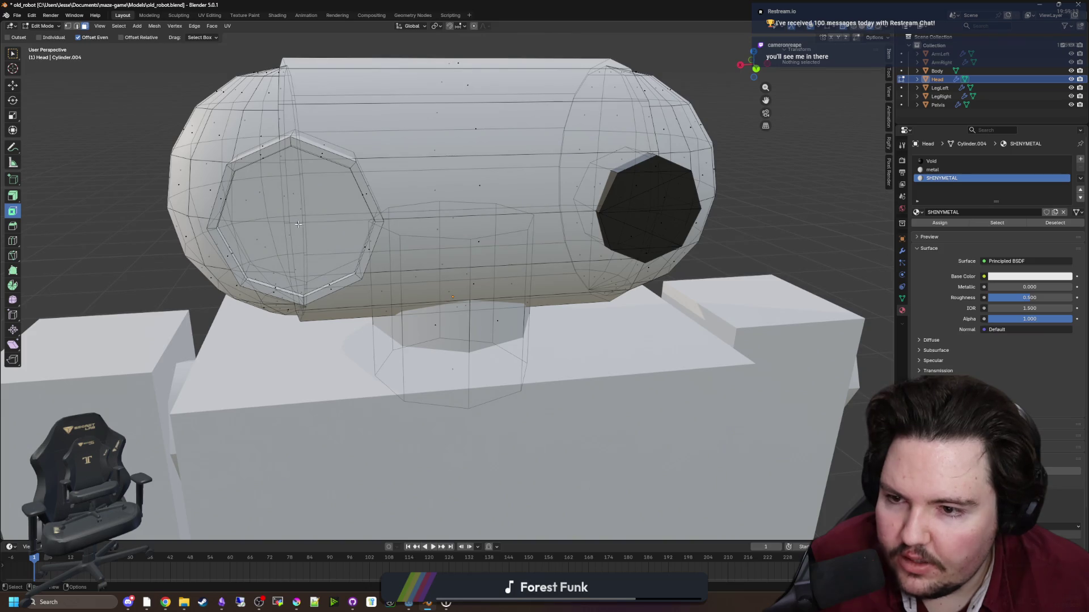
{"action": "left_click", "coordinate": [298, 224]}
{"action": "left_click_drag", "start_coordinate": [656, 241], "coordinate": [1071, 162]}
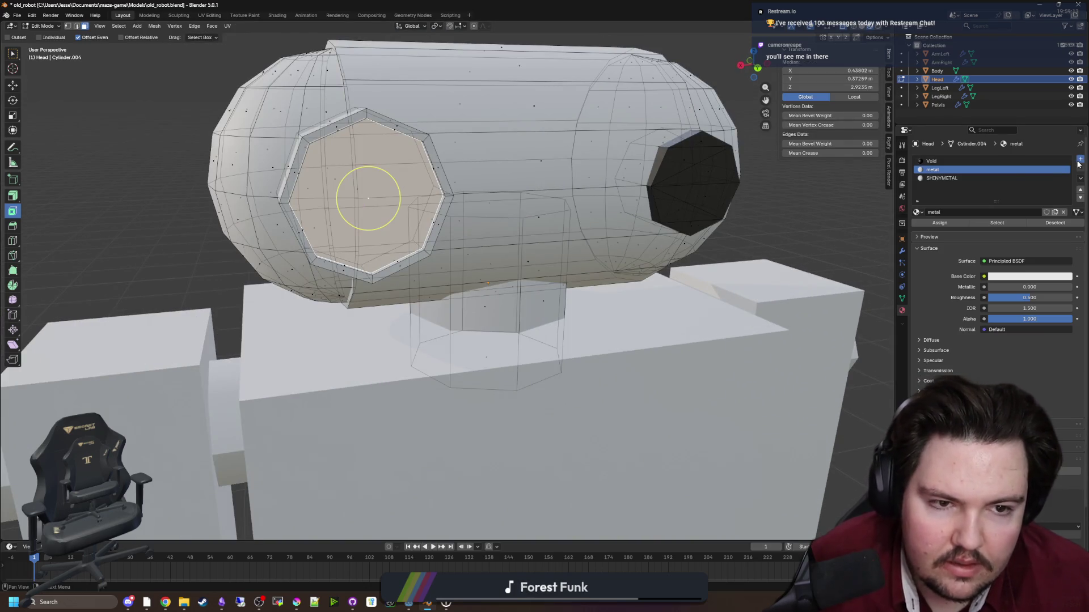
Give the eye face a fourth material slot with a new Glass material and save.
{"action": "left_click", "coordinate": [1079, 161]}
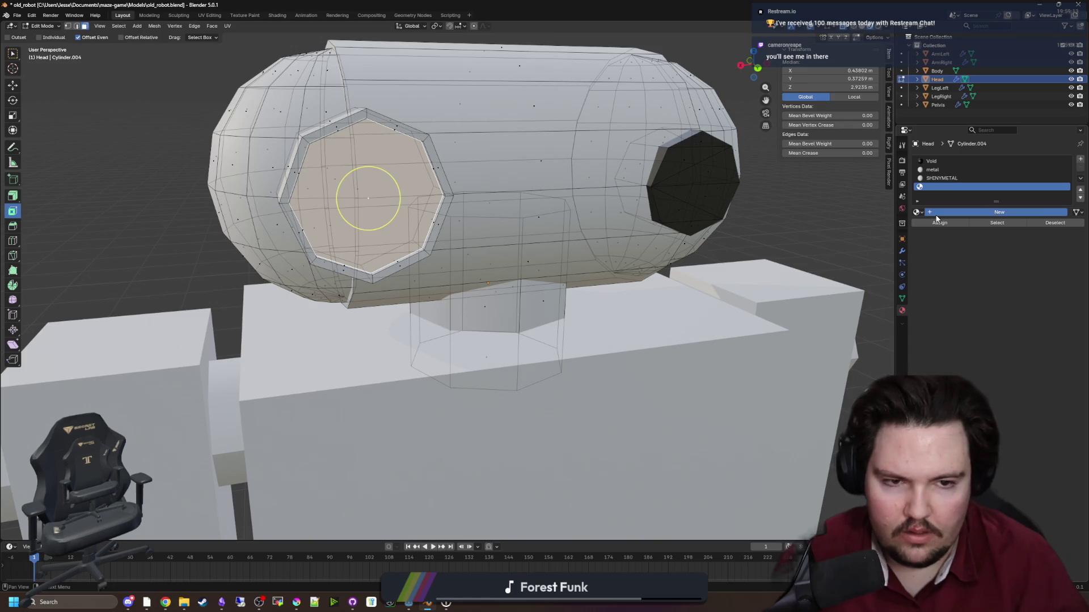
{"action": "left_click", "coordinate": [937, 213]}
{"action": "left_click", "coordinate": [937, 212]}
{"action": "type", "text": "s"}
{"action": "key", "text": "Return"}
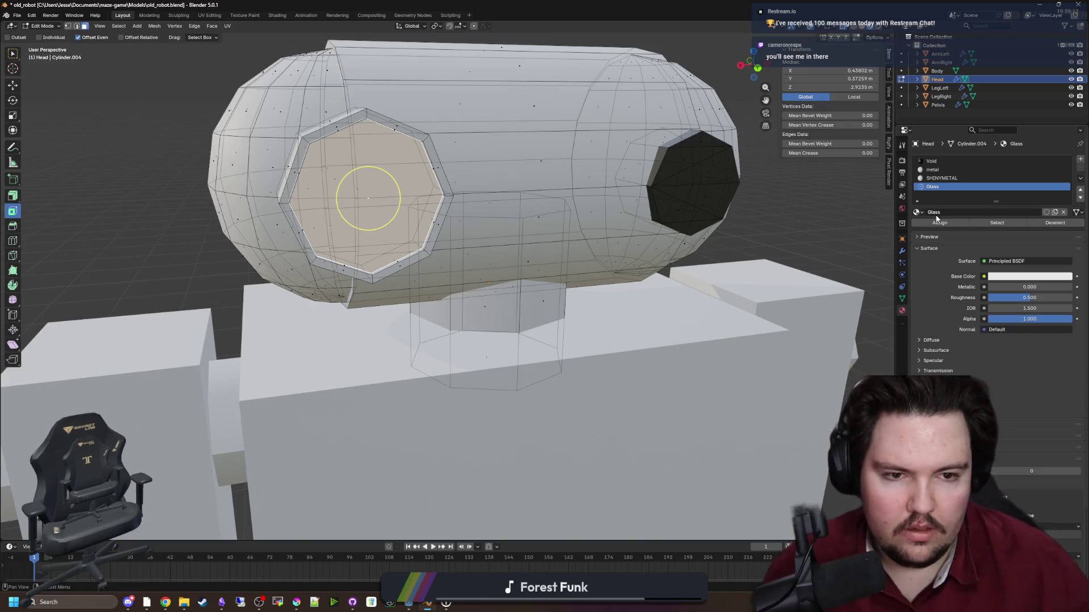
{"action": "scroll", "coordinate": [617, 189], "scroll_direction": "down", "scroll_amount": 5}
{"action": "key", "text": "ctrl+s"}
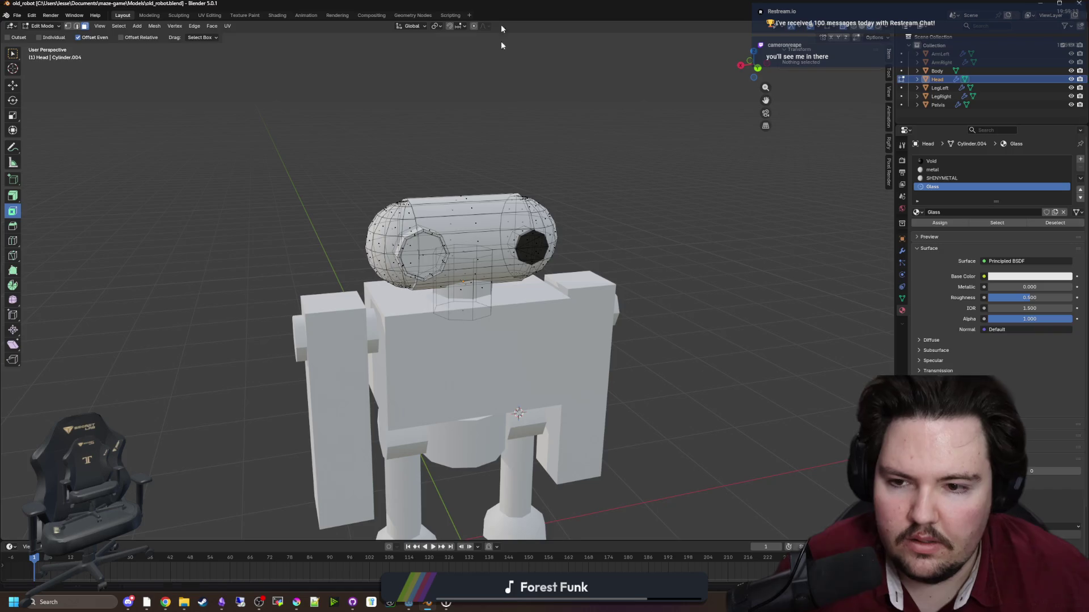
{"action": "key", "text": "alt+Tab"}
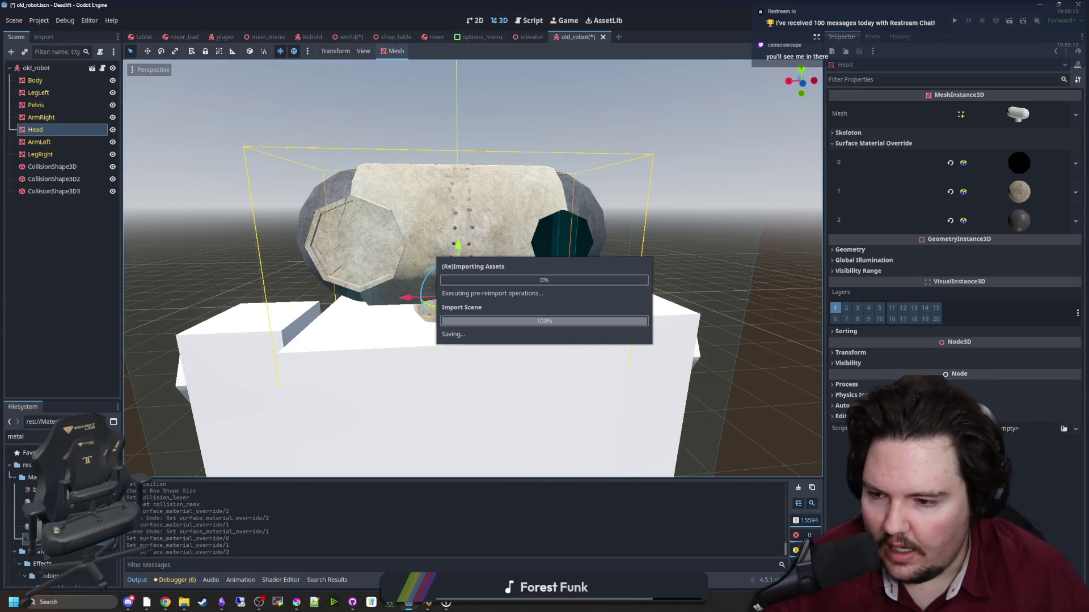
Filter for glass and drop glass.tres into the Head's surface override slot 3.
{"action": "type", "text": "glas"}
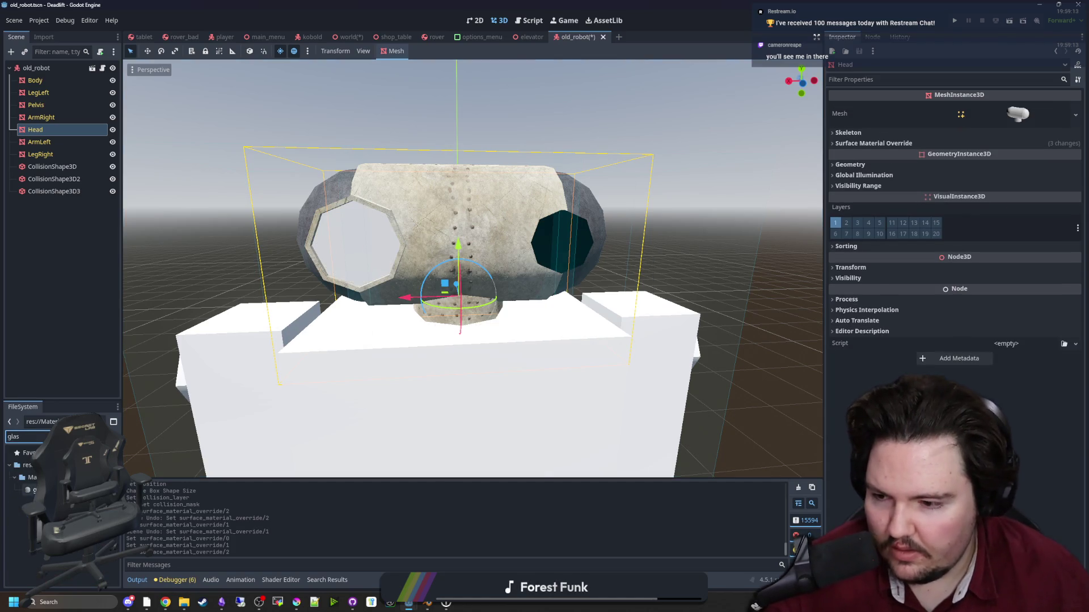
{"action": "left_click_drag", "start_coordinate": [31, 490], "coordinate": [937, 227]}
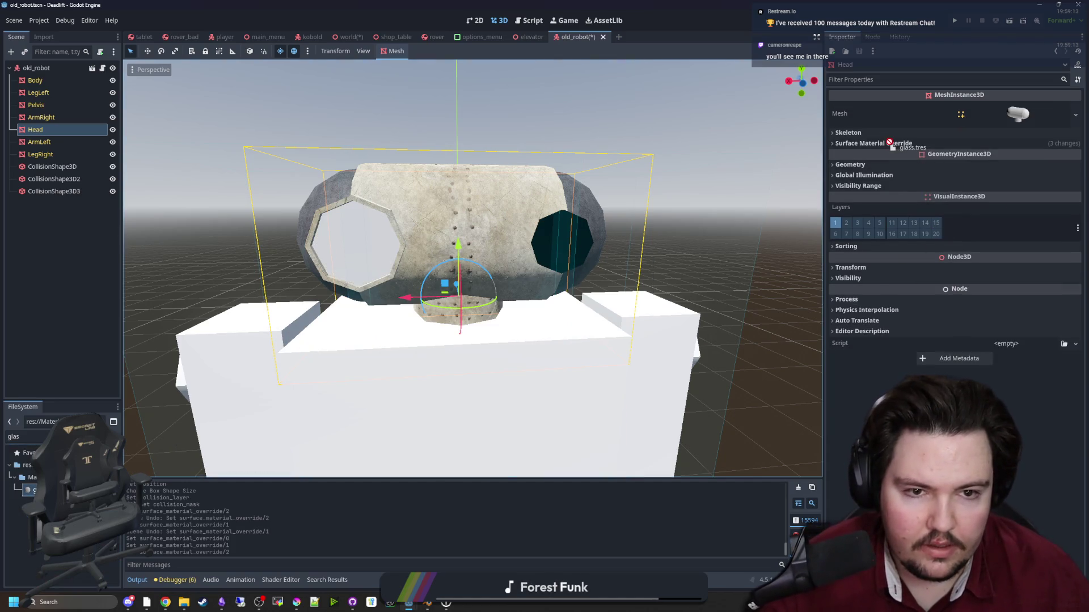
{"action": "left_click_drag", "start_coordinate": [889, 143], "coordinate": [929, 250]}
{"action": "scroll", "coordinate": [682, 277], "scroll_direction": "down", "scroll_amount": 3}
{"action": "scroll", "coordinate": [652, 333], "scroll_direction": "up", "scroll_amount": 2}
{"action": "scroll", "coordinate": [653, 337], "scroll_direction": "up", "scroll_amount": 2}
Filter for 'lens' and drop the Lens material onto the left eye window.
{"action": "left_click", "coordinate": [108, 436]}
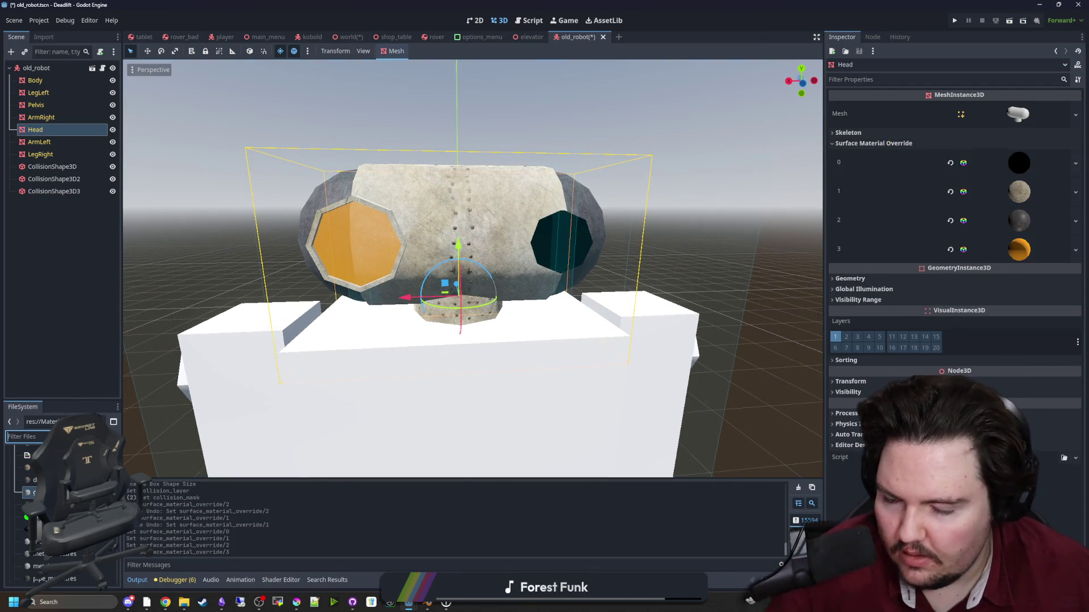
{"action": "type", "text": "lens"}
{"action": "mouse_move", "coordinate": [35, 490]}
{"action": "left_mouse_down"}
{"action": "mouse_move", "coordinate": [453, 368]}
{"action": "mouse_move", "coordinate": [352, 243]}
{"action": "left_mouse_up"}
{"action": "scroll", "coordinate": [586, 274], "scroll_direction": "down", "scroll_amount": 2}
{"action": "mouse_move", "coordinate": [678, 298]}
{"action": "left_mouse_down"}
{"action": "mouse_move", "coordinate": [647, 342]}
{"action": "mouse_move", "coordinate": [427, 229]}
{"action": "left_mouse_up"}
{"action": "left_click", "coordinate": [428, 229]}
{"action": "key", "text": "BackSpace"}
{"action": "key", "text": "BackSpace"}
{"action": "key", "text": "BackSpace"}
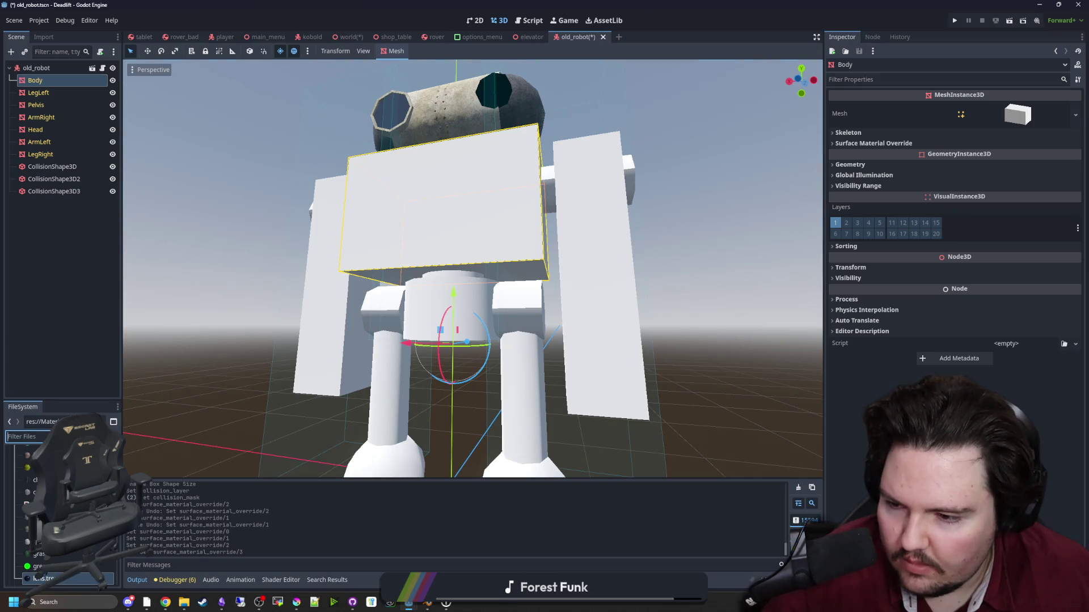
Filter FileSystem for 'meta' and cover the body and both arms in weathered riveted metal.
{"action": "type", "text": "meta"}
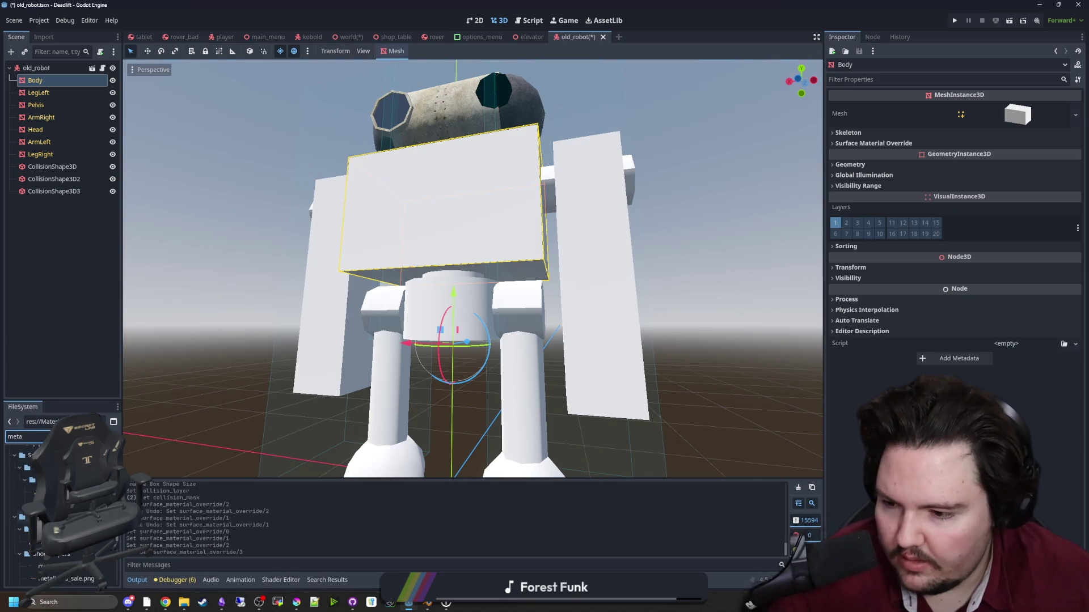
{"action": "left_click_drag", "start_coordinate": [31, 502], "coordinate": [442, 199]}
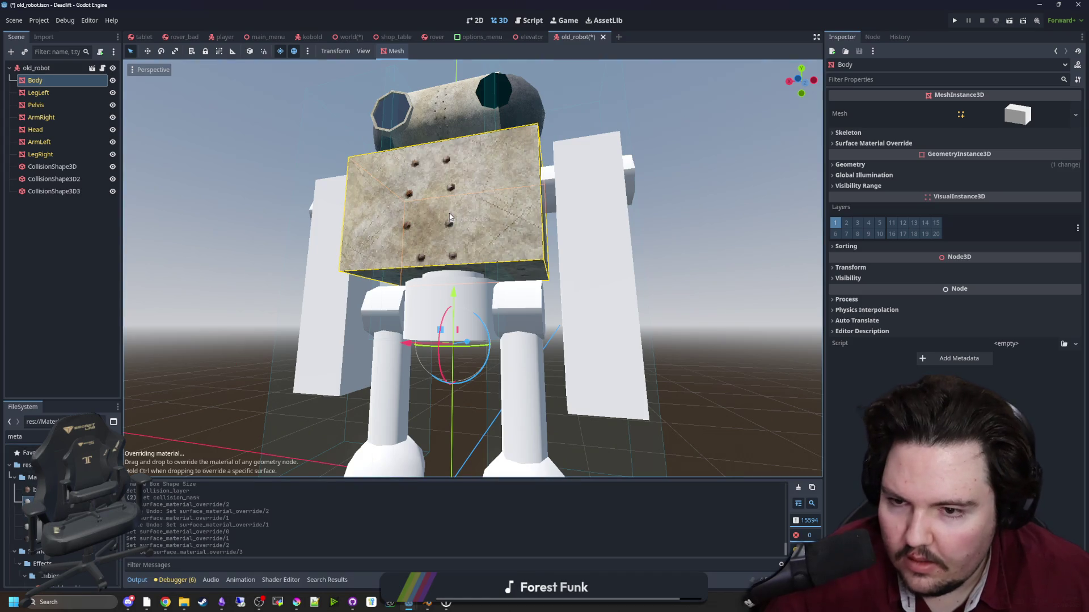
{"action": "left_click_drag", "start_coordinate": [32, 502], "coordinate": [323, 352]}
{"action": "mouse_move", "coordinate": [244, 366]}
{"action": "left_mouse_down"}
{"action": "mouse_move", "coordinate": [197, 417]}
{"action": "mouse_move", "coordinate": [237, 428]}
{"action": "mouse_move", "coordinate": [309, 418]}
{"action": "mouse_move", "coordinate": [282, 382]}
{"action": "mouse_move", "coordinate": [397, 397]}
{"action": "left_mouse_up"}
{"action": "left_click_drag", "start_coordinate": [31, 502], "coordinate": [590, 283]}
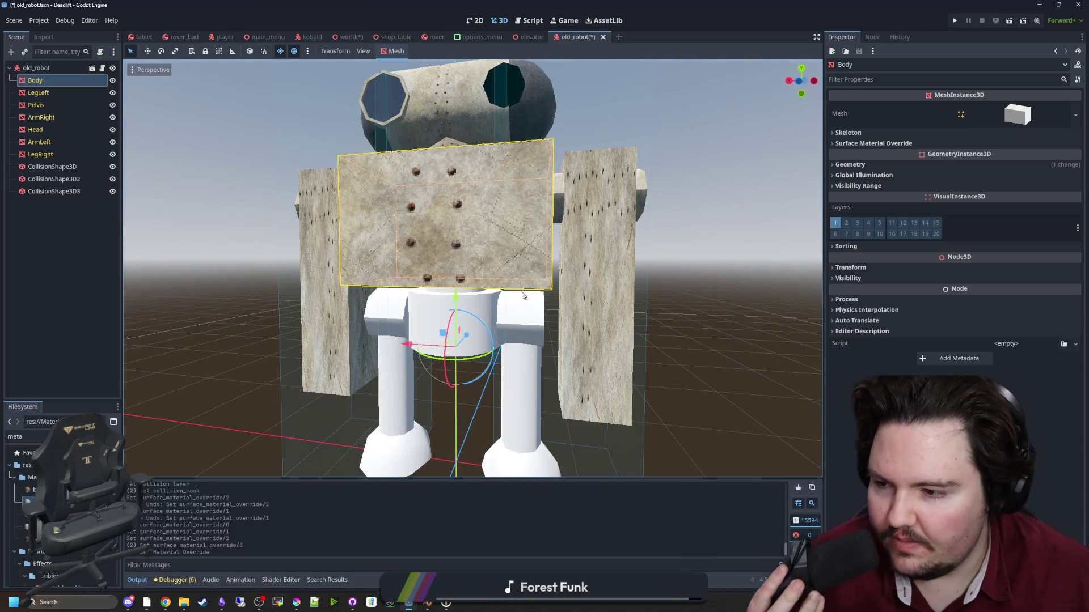
Apply pipe_metal.tres to the legs and brushed_metal.tres to the pelvis, then review the robot.
{"action": "left_click_drag", "start_coordinate": [475, 287], "coordinate": [477, 318]}
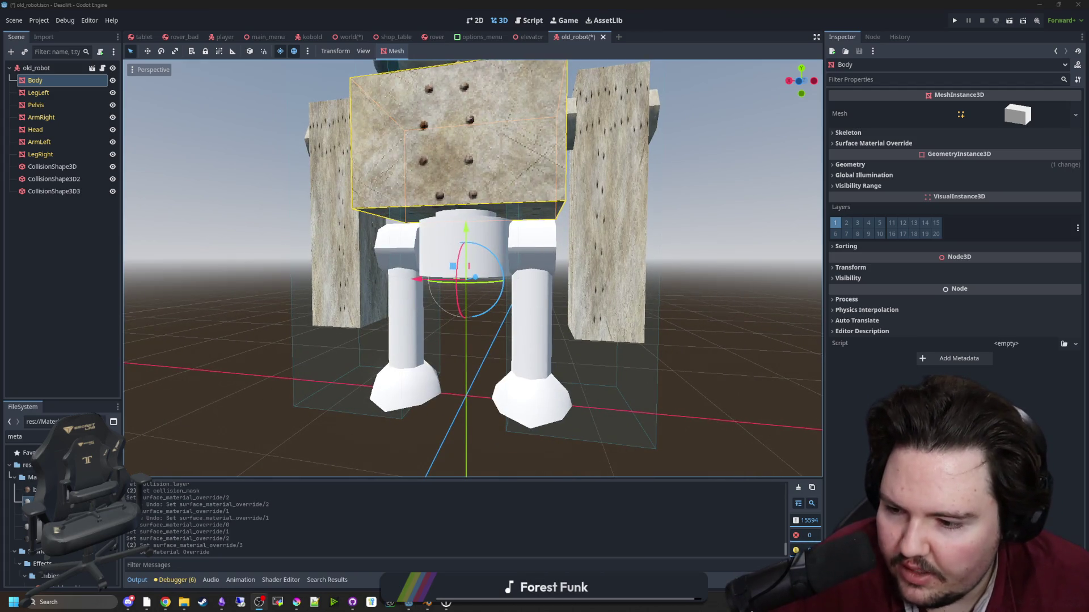
{"action": "mouse_move", "coordinate": [28, 502]}
{"action": "left_mouse_down"}
{"action": "mouse_move", "coordinate": [485, 240]}
{"action": "mouse_move", "coordinate": [406, 295]}
{"action": "mouse_move", "coordinate": [540, 308]}
{"action": "mouse_move", "coordinate": [406, 320]}
{"action": "left_mouse_up"}
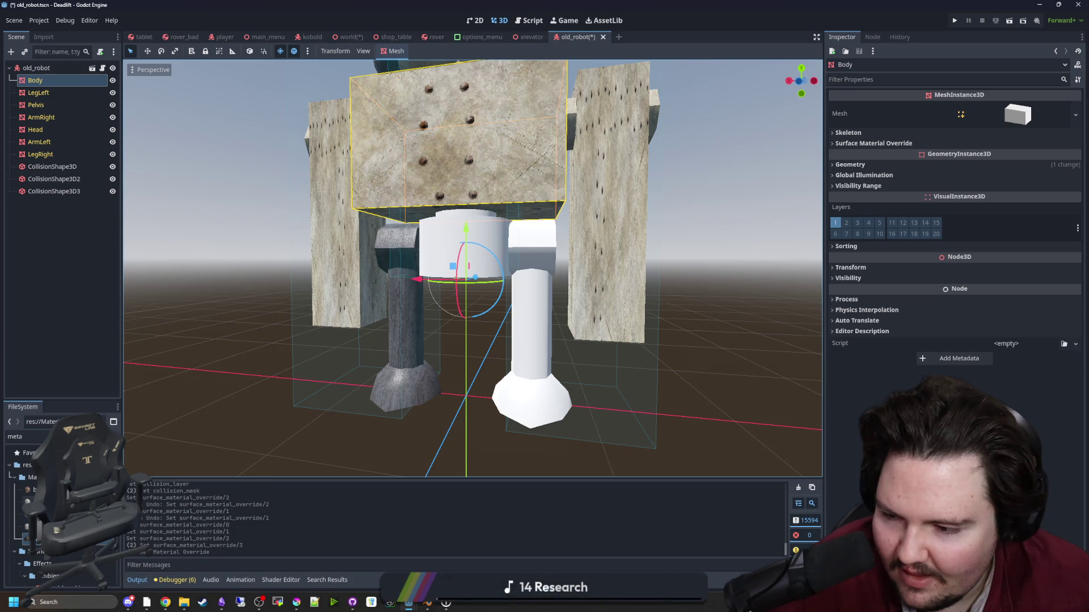
{"action": "left_click", "coordinate": [34, 489]}
{"action": "left_click_drag", "start_coordinate": [34, 489], "coordinate": [493, 235]}
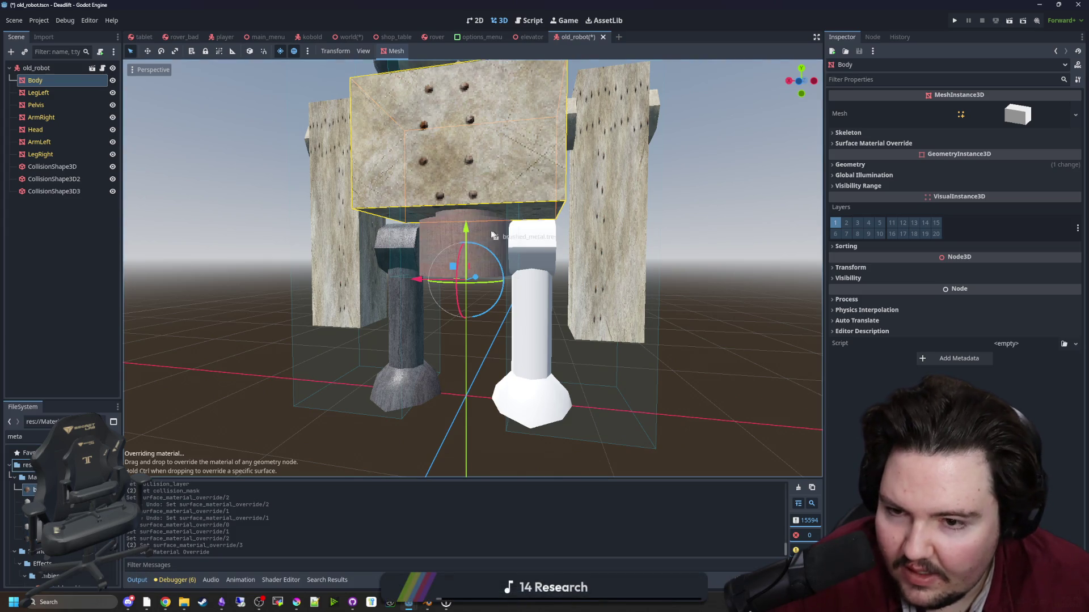
{"action": "mouse_move", "coordinate": [435, 254]}
{"action": "left_mouse_down"}
{"action": "mouse_move", "coordinate": [400, 252]}
{"action": "mouse_move", "coordinate": [530, 257]}
{"action": "mouse_move", "coordinate": [471, 244]}
{"action": "mouse_move", "coordinate": [613, 170]}
{"action": "mouse_move", "coordinate": [453, 159]}
{"action": "mouse_move", "coordinate": [341, 196]}
{"action": "mouse_move", "coordinate": [468, 244]}
{"action": "left_mouse_up"}
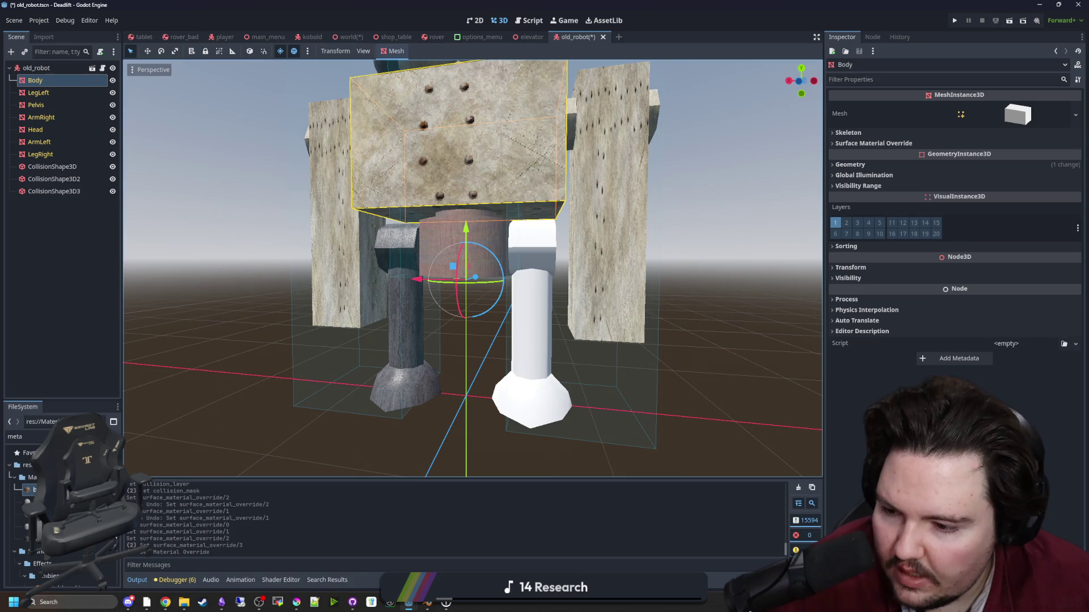
{"action": "scroll", "coordinate": [348, 317], "scroll_direction": "down", "scroll_amount": 5}
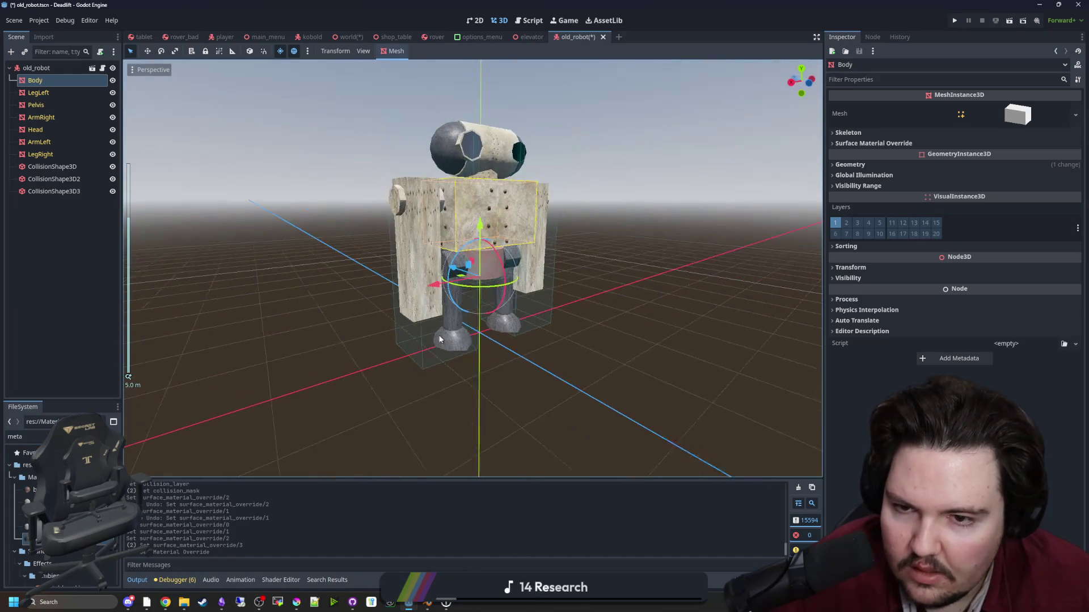
{"action": "left_click", "coordinate": [642, 345]}
{"action": "left_click_drag", "start_coordinate": [644, 348], "coordinate": [391, 485]}
{"action": "left_click", "coordinate": [426, 603]}
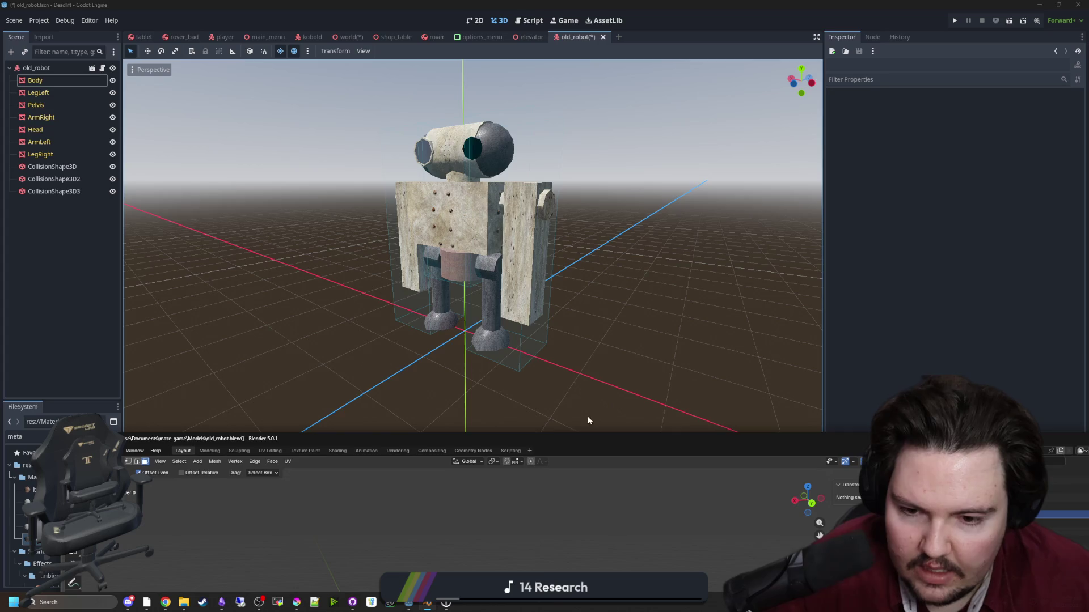
Select all robot parts in object mode and apply their scale to 1.000.
{"action": "key", "text": "Tab"}
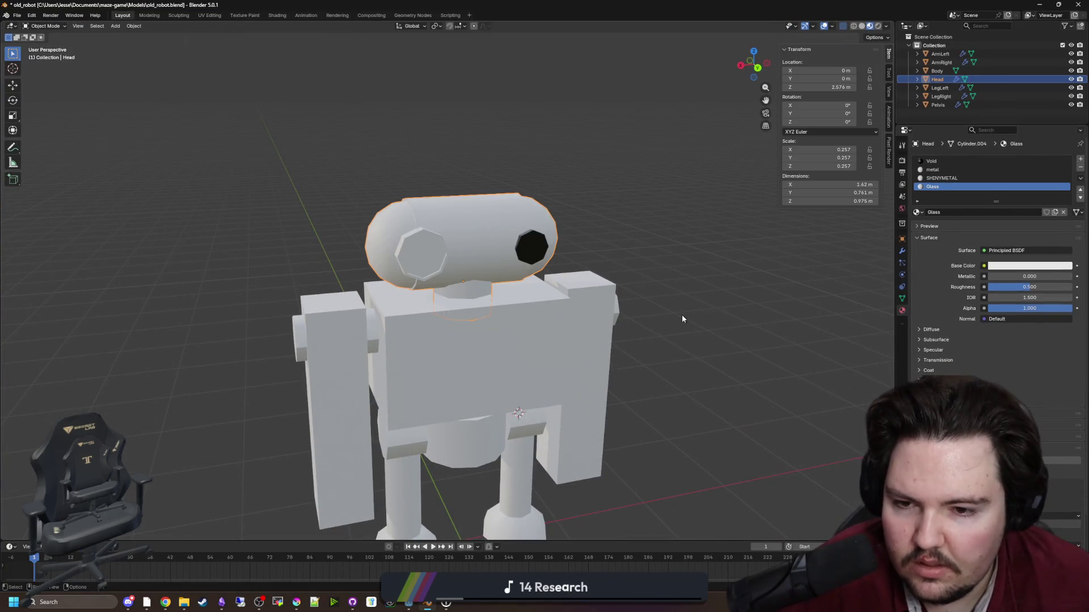
{"action": "right_click", "coordinate": [554, 318]}
{"action": "key", "text": "a"}
{"action": "key", "text": "ctrl+a"}
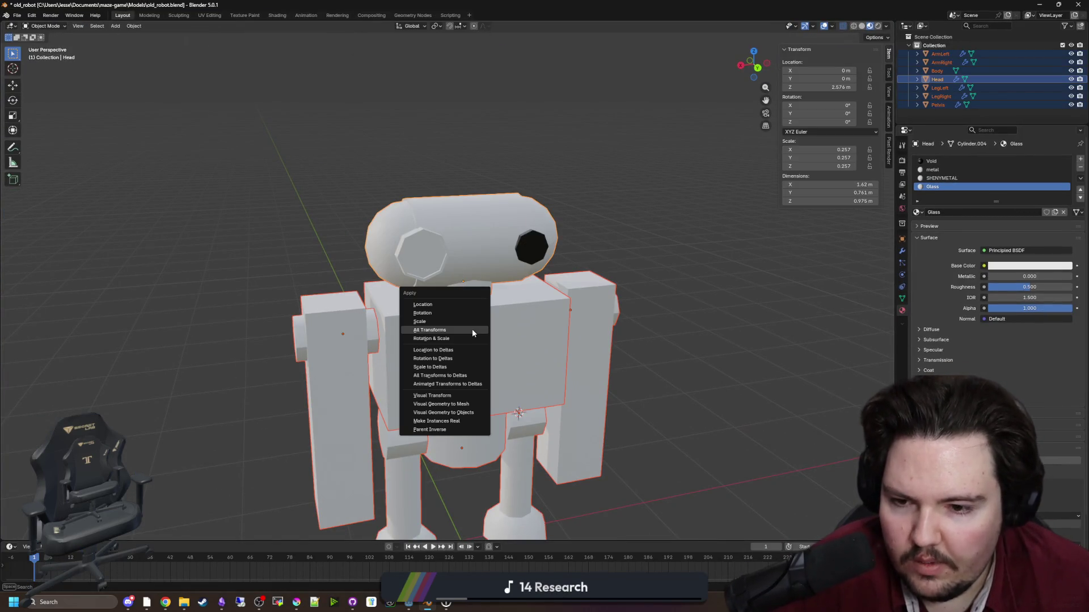
{"action": "left_click", "coordinate": [421, 322]}
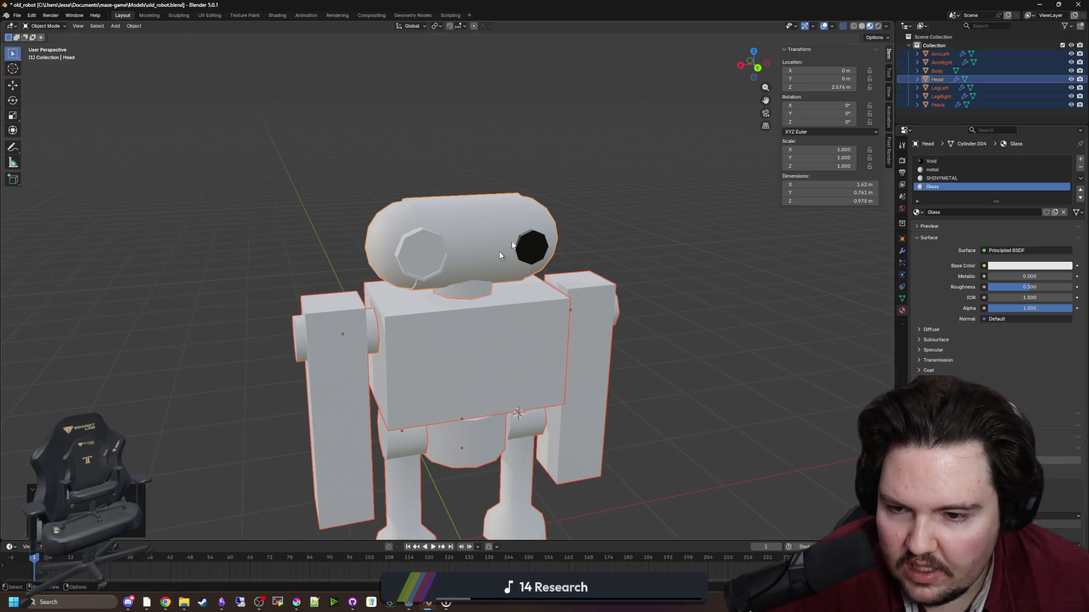
Deselect everything, save the old_robot Blender file and return to Godot.
{"action": "key", "text": "alt+a"}
{"action": "key", "text": "ctrl+s"}
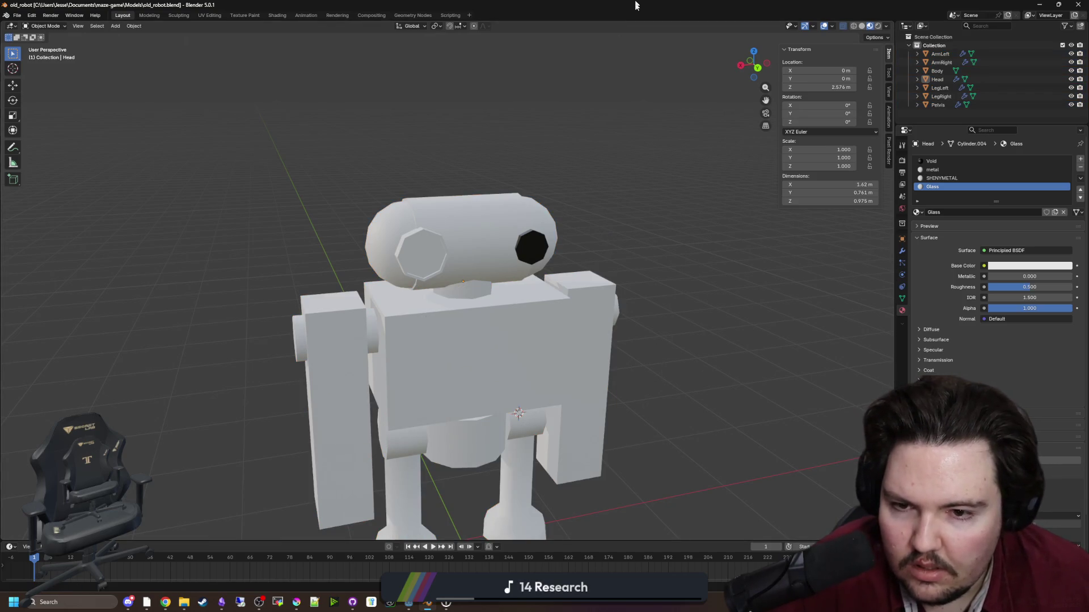
{"action": "key", "text": "alt+Tab"}
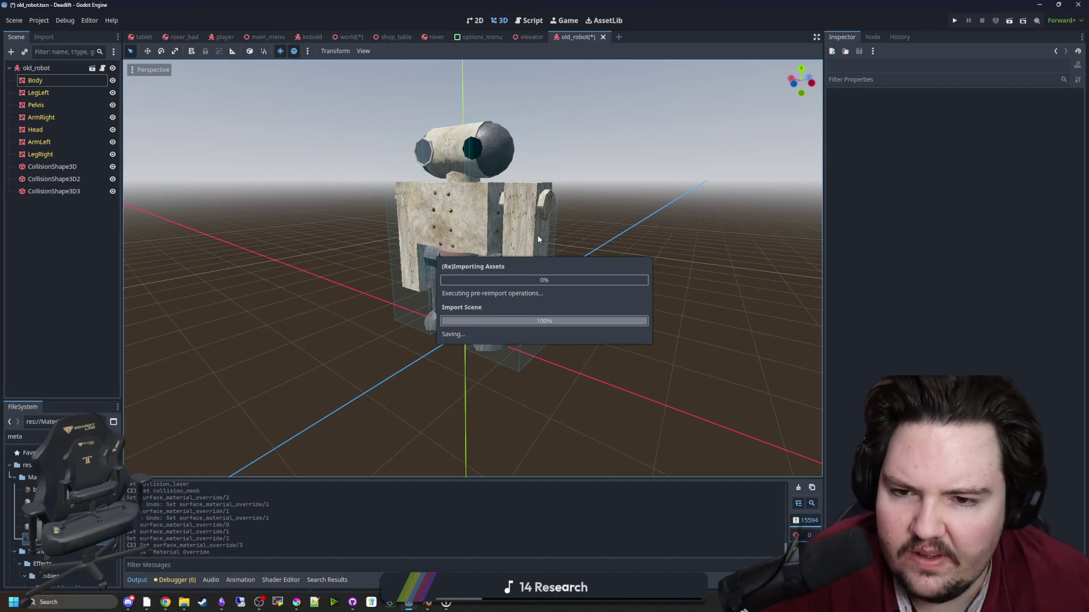
Orbit and zoom around the reimported robot to check its metal materials, including ArmLeft.
{"action": "left_click_drag", "start_coordinate": [539, 240], "coordinate": [605, 238]}
{"action": "scroll", "coordinate": [614, 237], "scroll_direction": "up", "scroll_amount": 5}
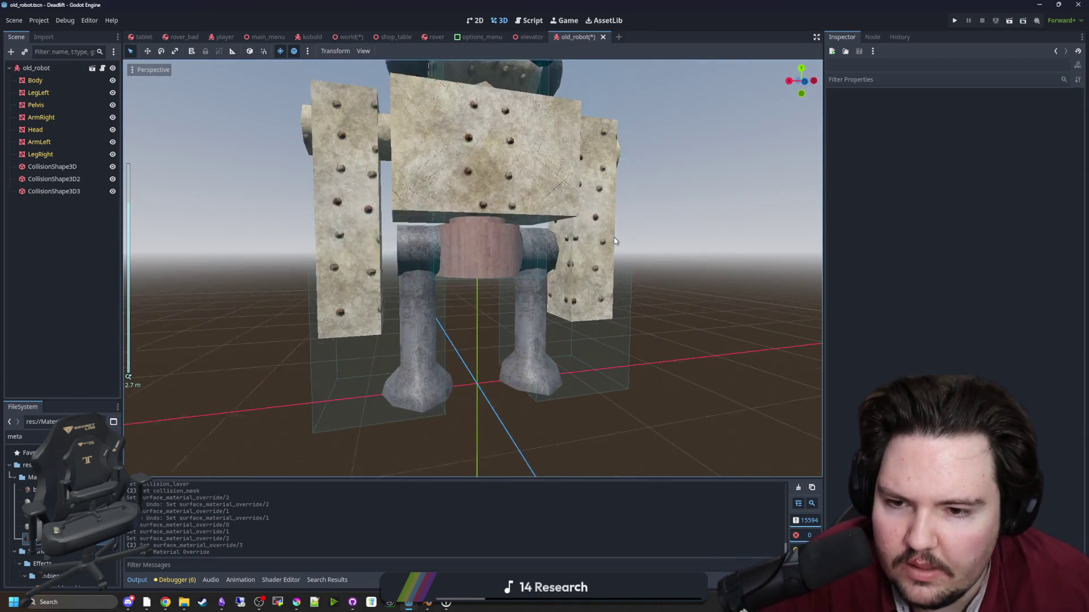
{"action": "mouse_move", "coordinate": [661, 319]}
{"action": "left_mouse_down"}
{"action": "mouse_move", "coordinate": [554, 260]}
{"action": "mouse_move", "coordinate": [253, 258]}
{"action": "mouse_move", "coordinate": [238, 137]}
{"action": "mouse_move", "coordinate": [247, 274]}
{"action": "mouse_move", "coordinate": [306, 289]}
{"action": "mouse_move", "coordinate": [351, 317]}
{"action": "left_mouse_up"}
{"action": "left_click", "coordinate": [545, 273]}
{"action": "mouse_move", "coordinate": [544, 272]}
{"action": "left_mouse_down"}
{"action": "mouse_move", "coordinate": [615, 277]}
{"action": "mouse_move", "coordinate": [437, 302]}
{"action": "mouse_move", "coordinate": [699, 274]}
{"action": "mouse_move", "coordinate": [380, 299]}
{"action": "mouse_move", "coordinate": [743, 274]}
{"action": "left_mouse_up"}
{"action": "left_click", "coordinate": [616, 280]}
{"action": "scroll", "coordinate": [544, 280], "scroll_direction": "up", "scroll_amount": 4}
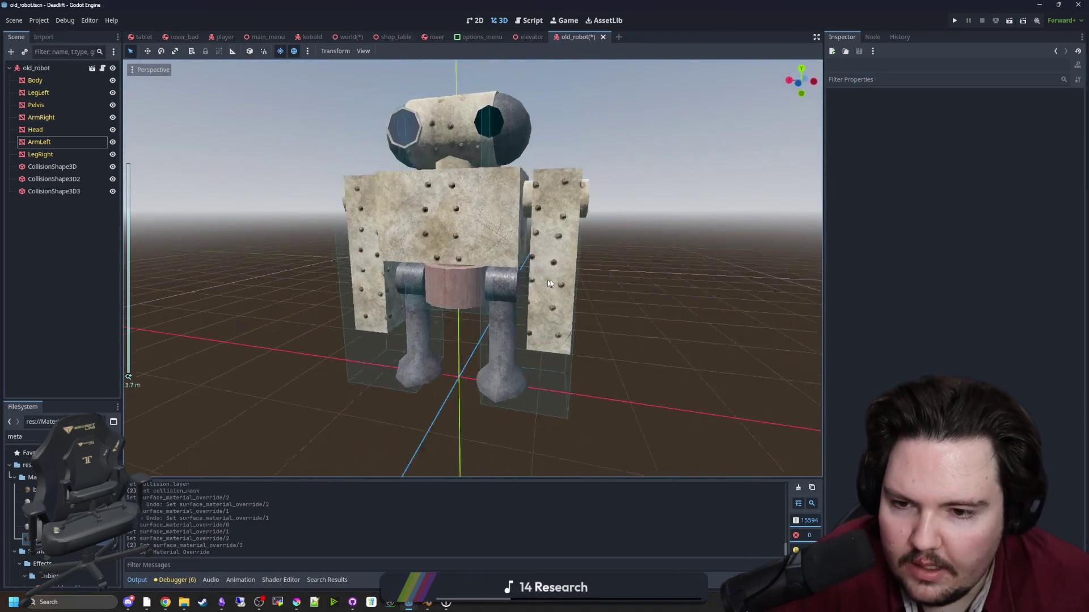
Save the old_robot scene while viewing the robot from the front and below.
{"action": "key", "text": "ctrl+s"}
{"action": "mouse_move", "coordinate": [544, 279]}
{"action": "left_mouse_down"}
{"action": "mouse_move", "coordinate": [255, 311]}
{"action": "mouse_move", "coordinate": [275, 263]}
{"action": "left_mouse_up"}
{"action": "key", "text": "ctrl+s"}
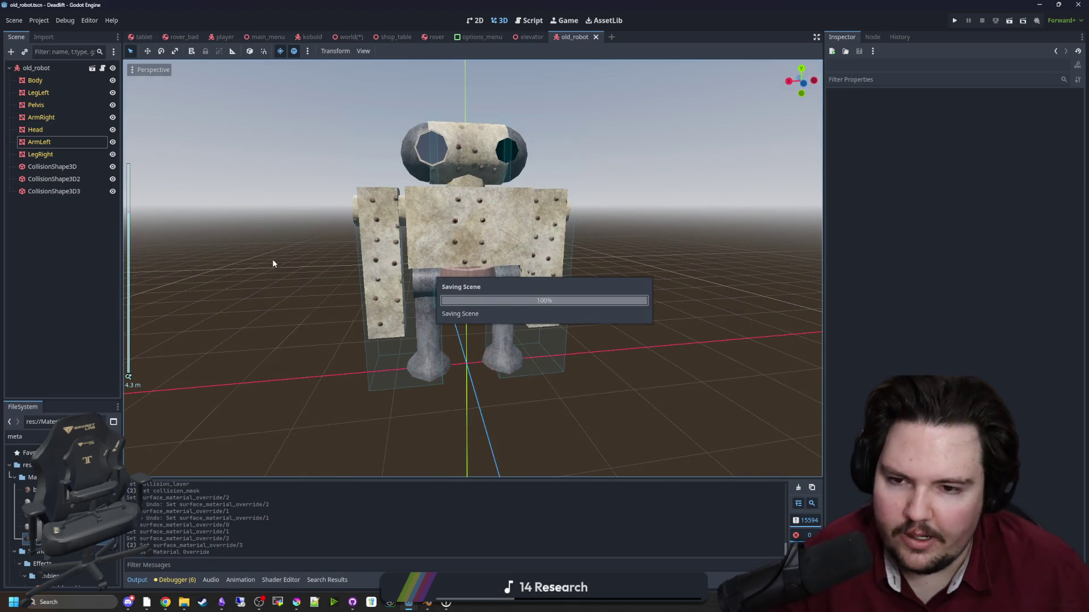
{"action": "scroll", "coordinate": [248, 249], "scroll_direction": "up", "scroll_amount": 2}
{"action": "scroll", "coordinate": [247, 249], "scroll_direction": "up", "scroll_amount": 1}
{"action": "key", "text": "ctrl+s"}
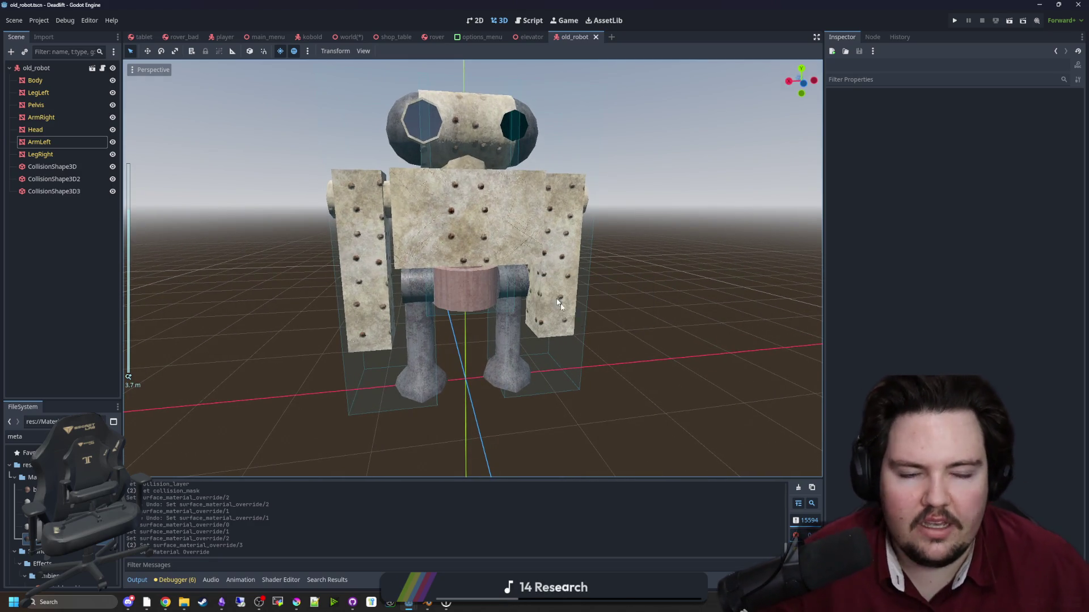
{"action": "mouse_move", "coordinate": [622, 341]}
{"action": "left_mouse_down"}
{"action": "mouse_move", "coordinate": [618, 292]}
{"action": "mouse_move", "coordinate": [690, 309]}
{"action": "mouse_move", "coordinate": [602, 238]}
{"action": "mouse_move", "coordinate": [656, 330]}
{"action": "mouse_move", "coordinate": [588, 265]}
{"action": "mouse_move", "coordinate": [680, 250]}
{"action": "mouse_move", "coordinate": [597, 233]}
{"action": "mouse_move", "coordinate": [598, 267]}
{"action": "mouse_move", "coordinate": [600, 255]}
{"action": "left_mouse_up"}
{"action": "scroll", "coordinate": [618, 291], "scroll_direction": "down", "scroll_amount": 3}
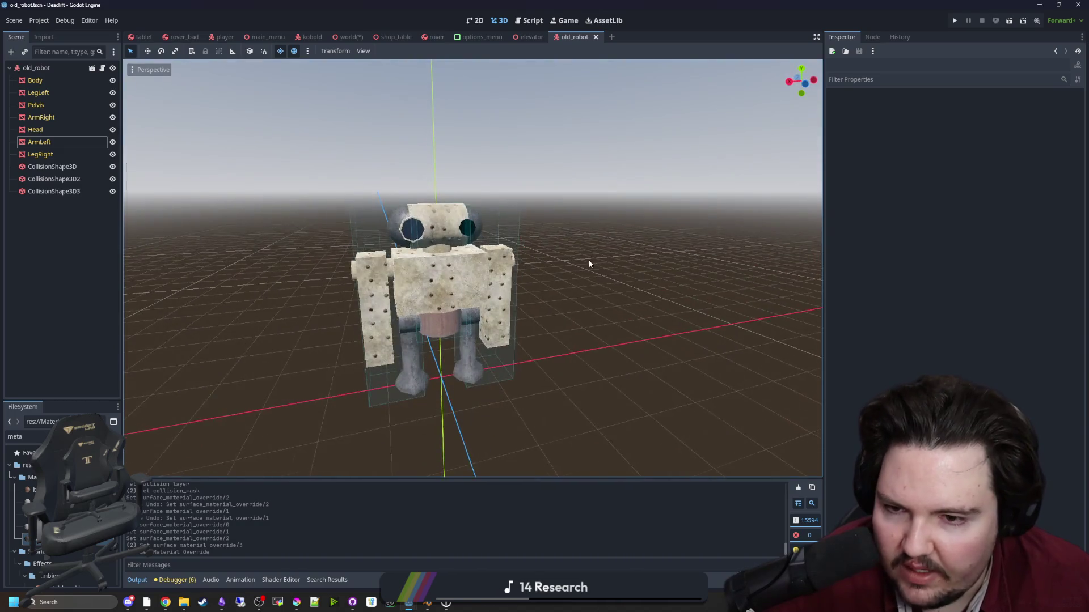
{"action": "scroll", "coordinate": [588, 265], "scroll_direction": "up", "scroll_amount": 4}
{"action": "scroll", "coordinate": [624, 244], "scroll_direction": "down", "scroll_amount": 2}
{"action": "key", "text": "ctrl+s"}
{"action": "key", "text": "ctrl+s"}
{"action": "scroll", "coordinate": [584, 249], "scroll_direction": "down", "scroll_amount": 3}
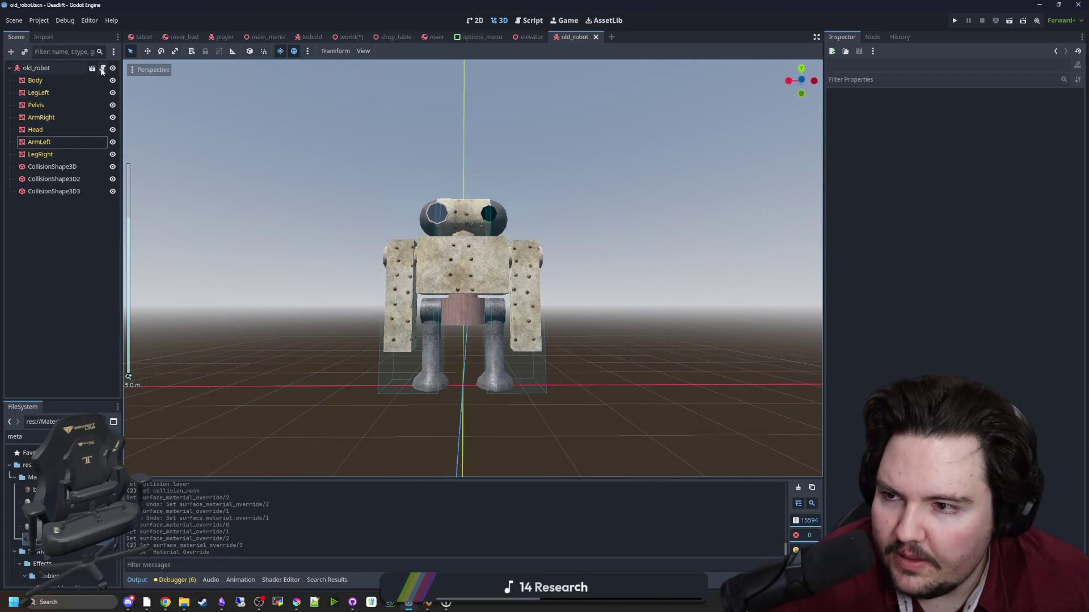
Select the old_robot root node and open its entity.gd script.
{"action": "left_click", "coordinate": [102, 68]}
{"action": "left_click", "coordinate": [385, 166]}
{"action": "left_click", "coordinate": [79, 68]}
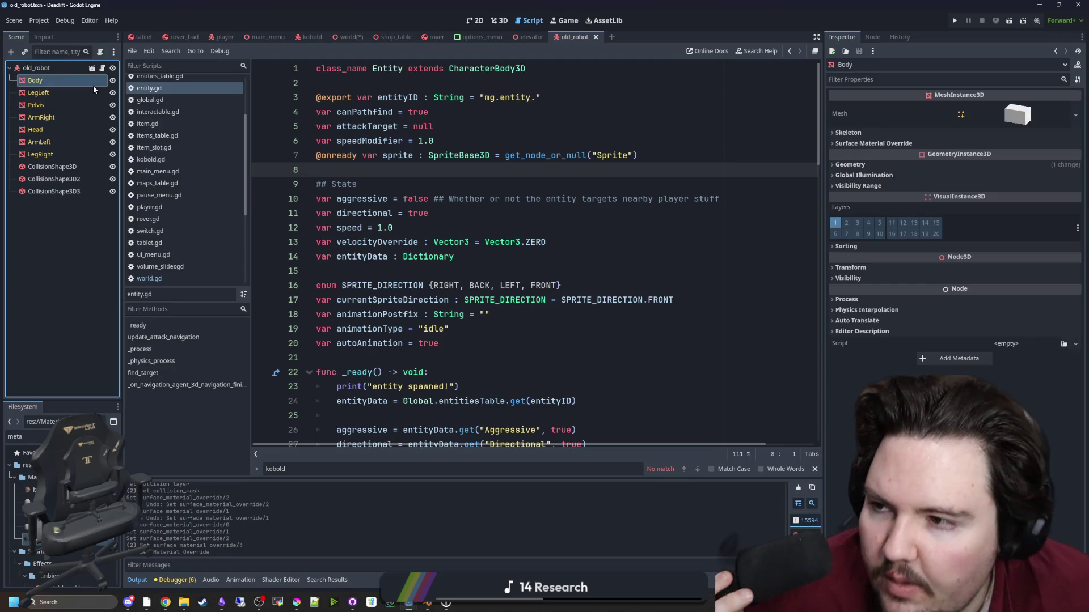
Replace the Entity script with a new old_robot.gd extending Entity, and save.
{"action": "left_click", "coordinate": [103, 54]}
{"action": "left_click", "coordinate": [101, 52]}
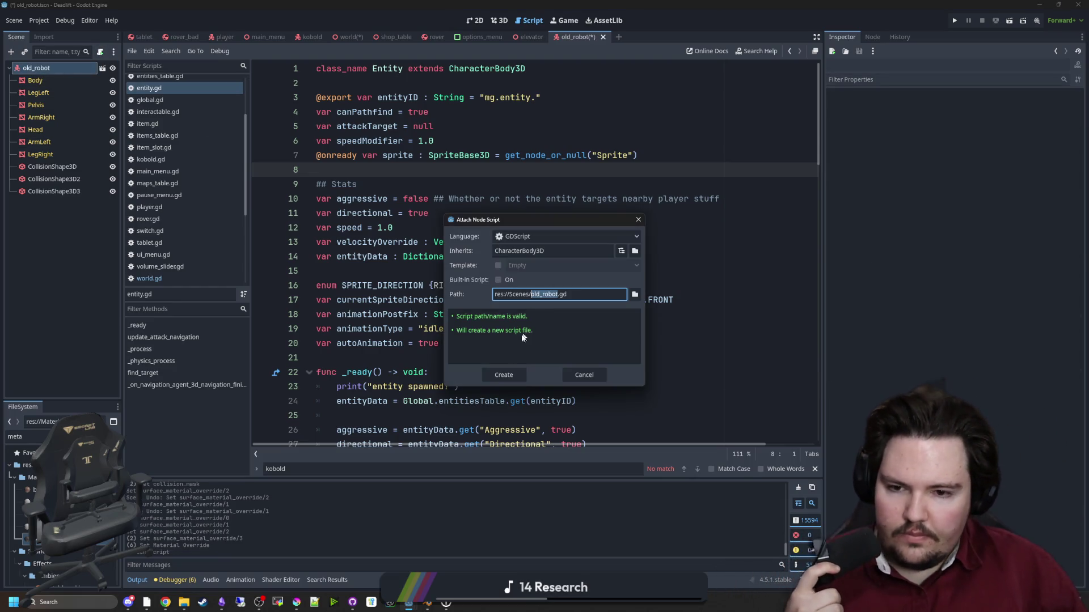
{"action": "key", "text": "Escape"}
{"action": "left_click_drag", "start_coordinate": [423, 69], "coordinate": [344, 69]}
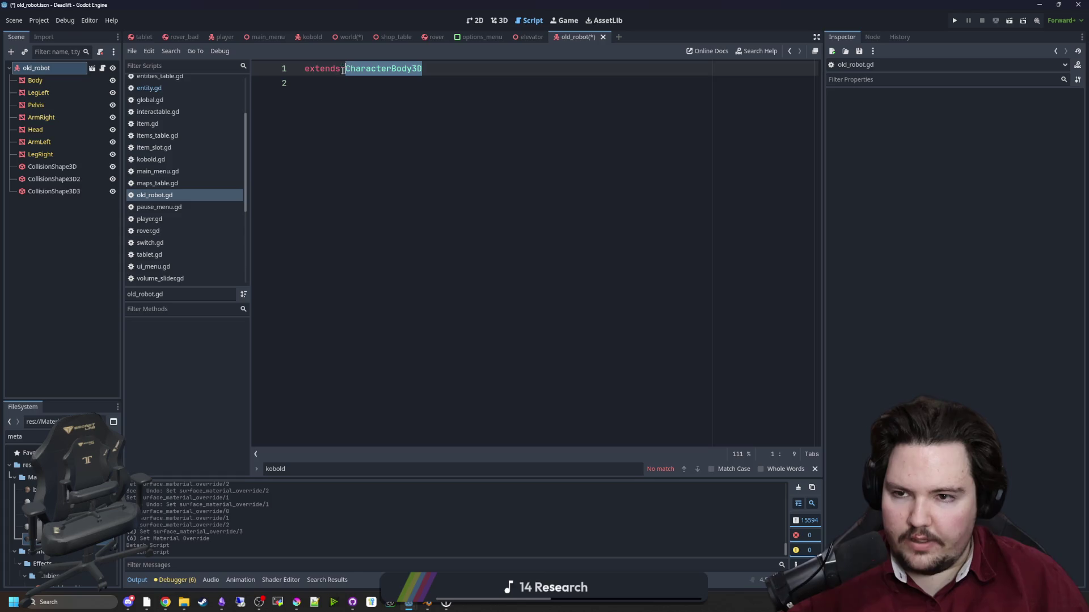
{"action": "type", "text": "Entity"}
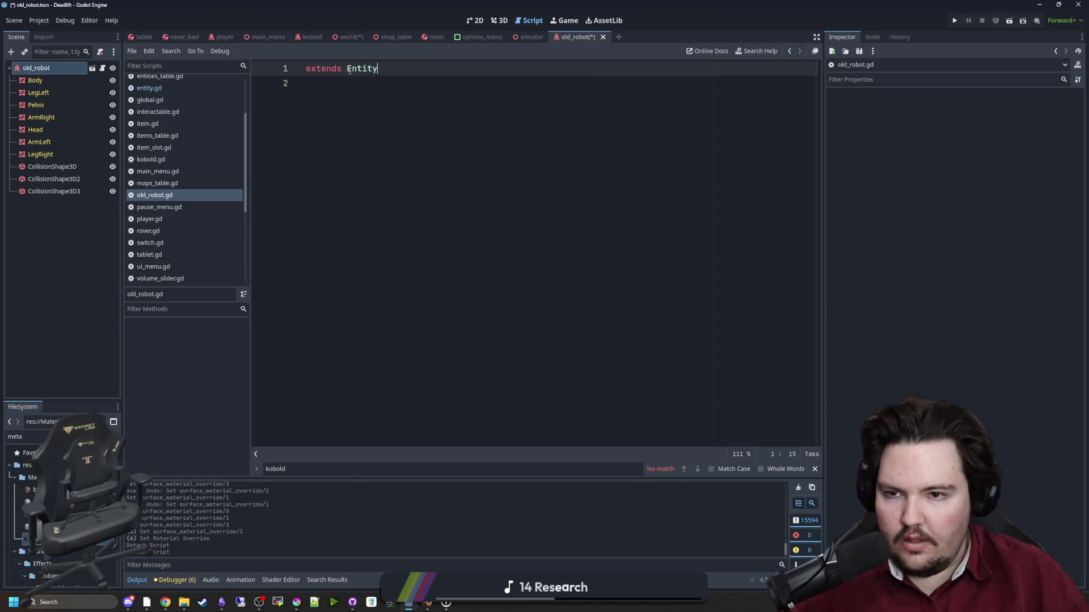
{"action": "left_click", "coordinate": [306, 84]}
{"action": "key", "text": "ctrl+s"}
Copy the NavigationAgent3D node from ares.tscn and paste it under old_robot.
{"action": "type", "text": "ares"}
{"action": "double_click", "coordinate": [34, 486]}
{"action": "left_click", "coordinate": [49, 105]}
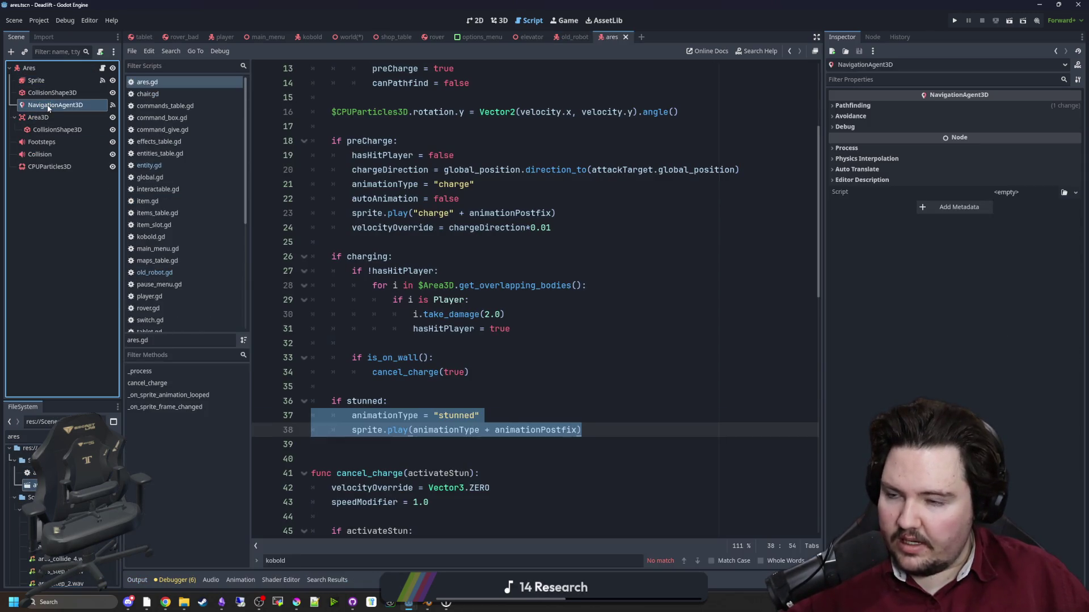
{"action": "left_click", "coordinate": [67, 167]}
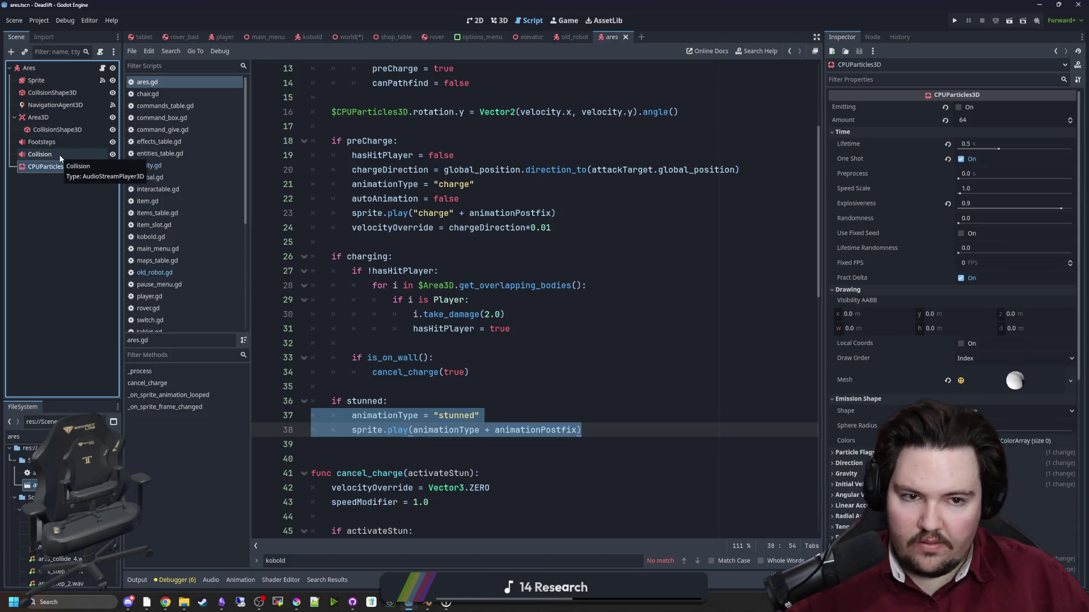
{"action": "left_click", "coordinate": [51, 154]}
{"action": "left_click", "coordinate": [51, 141]}
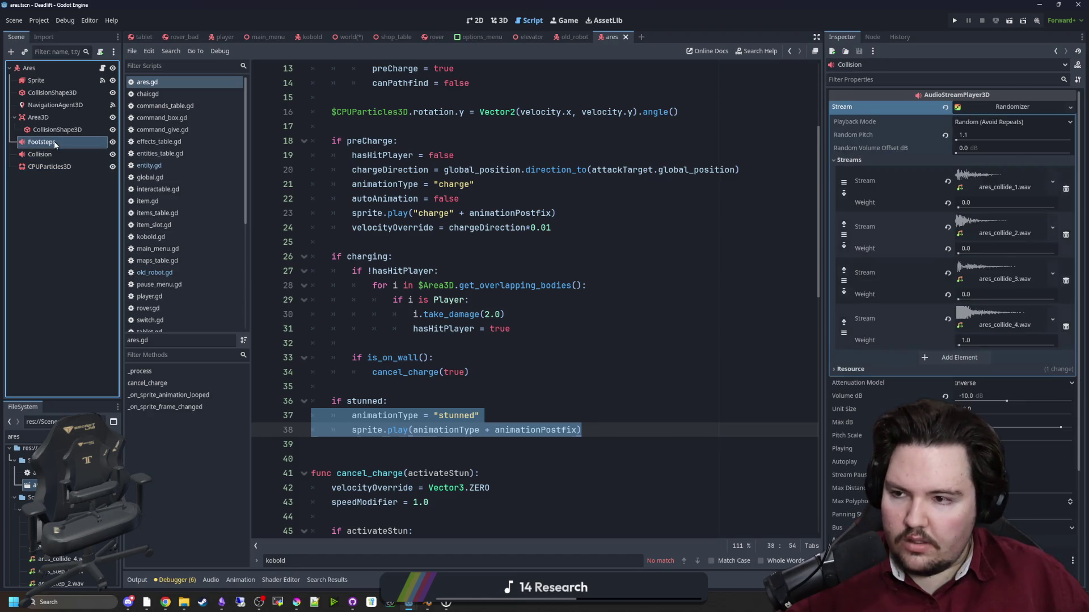
{"action": "left_click", "coordinate": [53, 129]}
{"action": "left_click", "coordinate": [52, 106]}
{"action": "right_click", "coordinate": [52, 106]}
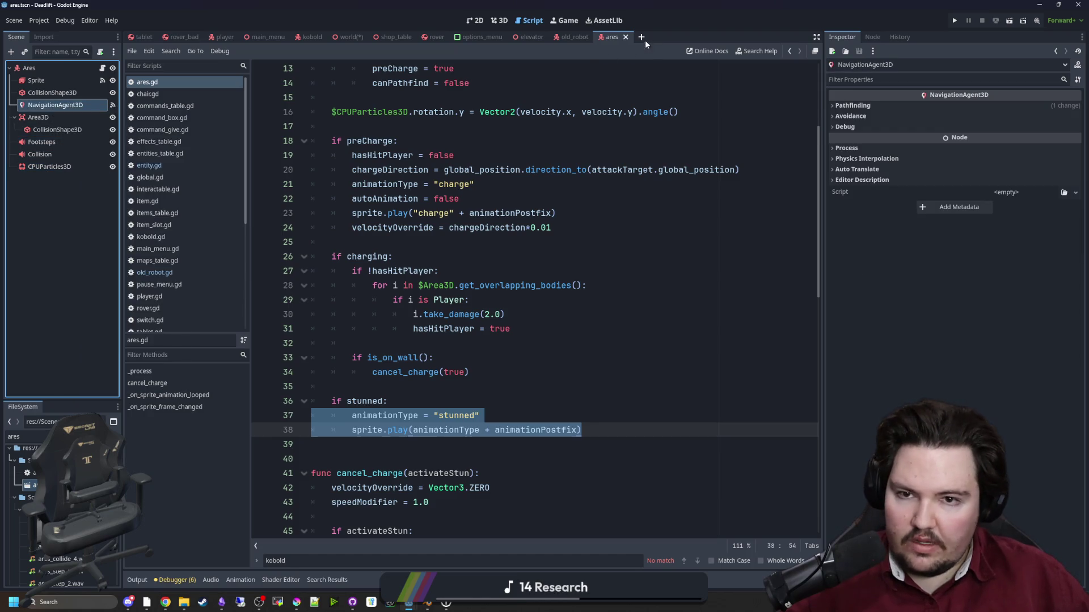
{"action": "left_click", "coordinate": [585, 37]}
{"action": "right_click", "coordinate": [59, 69]}
{"action": "left_click", "coordinate": [90, 155]}
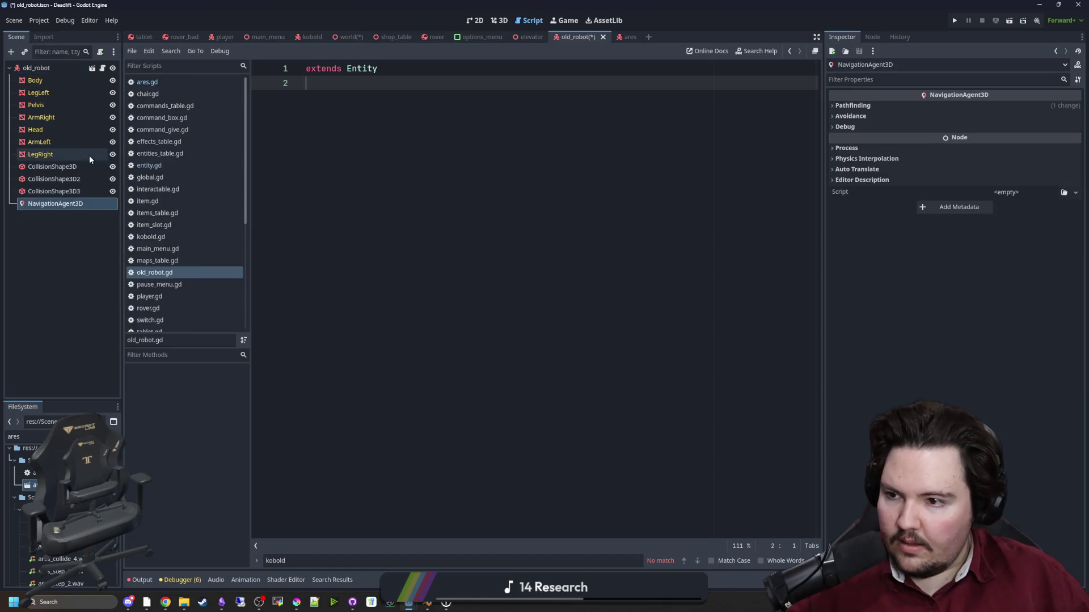
Review the pasted NavigationAgent3D's Pathfinding settings, including Path Max Distance 20.0 m, in the 3D view.
{"action": "left_click", "coordinate": [65, 208]}
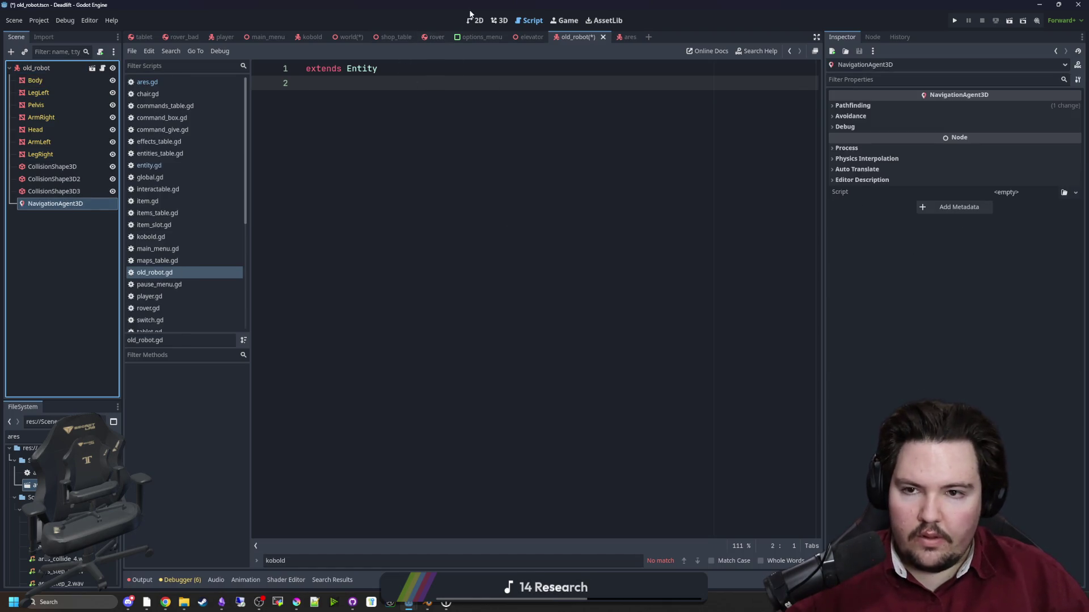
{"action": "left_click", "coordinate": [478, 22]}
{"action": "left_click", "coordinate": [853, 106]}
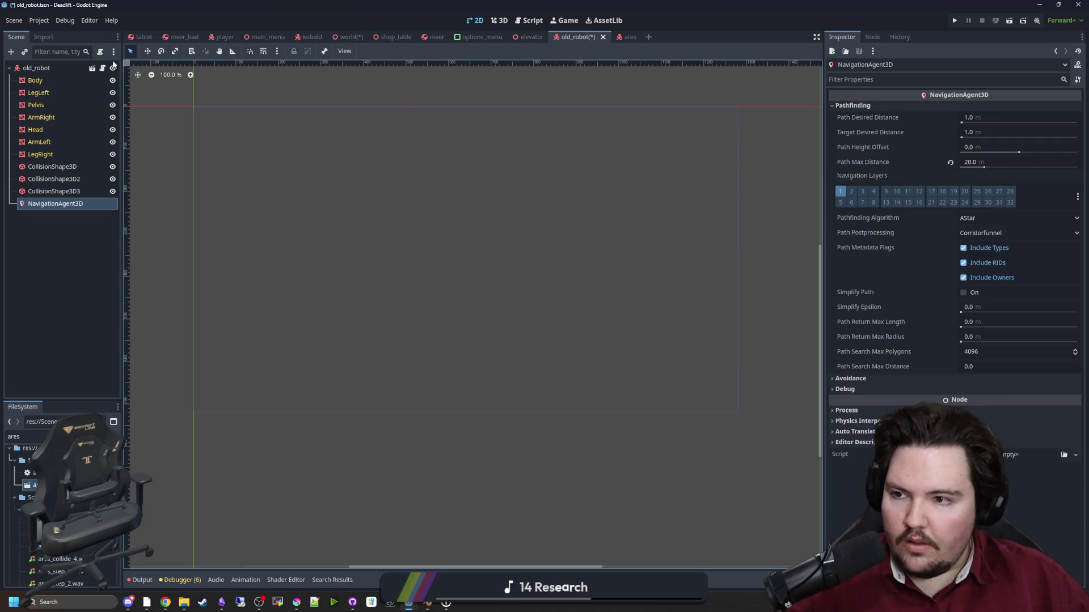
{"action": "left_click", "coordinate": [510, 22]}
{"action": "scroll", "coordinate": [669, 215], "scroll_direction": "up", "scroll_amount": 2}
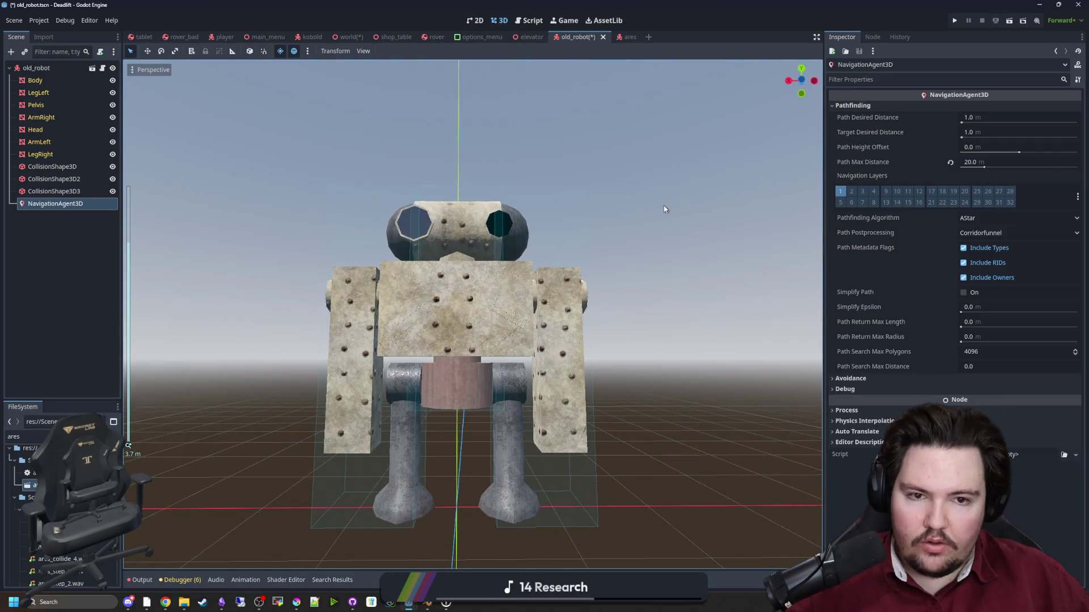
{"action": "mouse_move", "coordinate": [873, 161]}
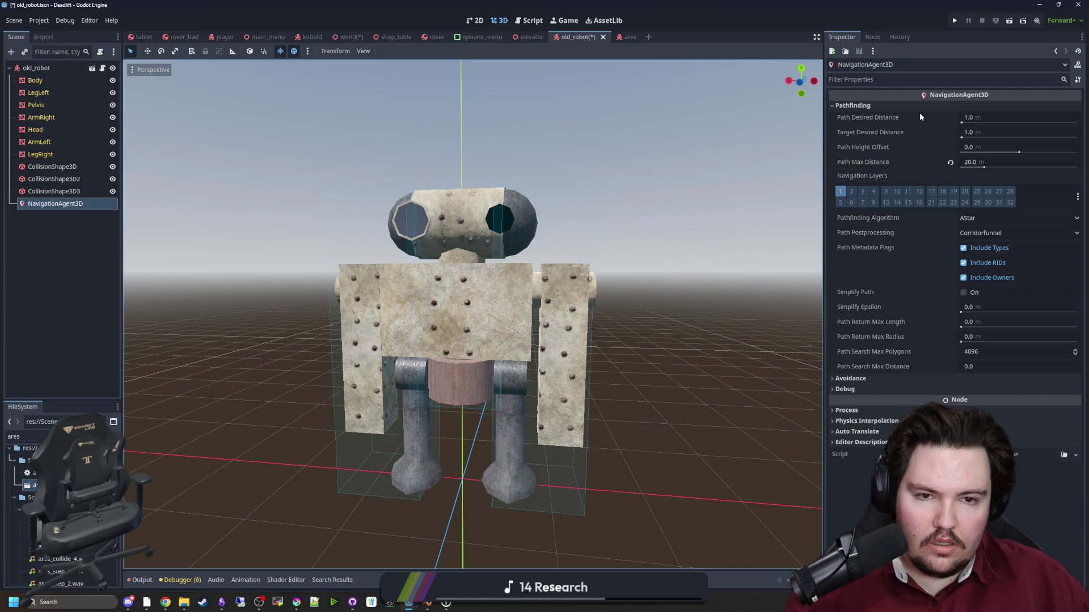
{"action": "mouse_move", "coordinate": [920, 114]}
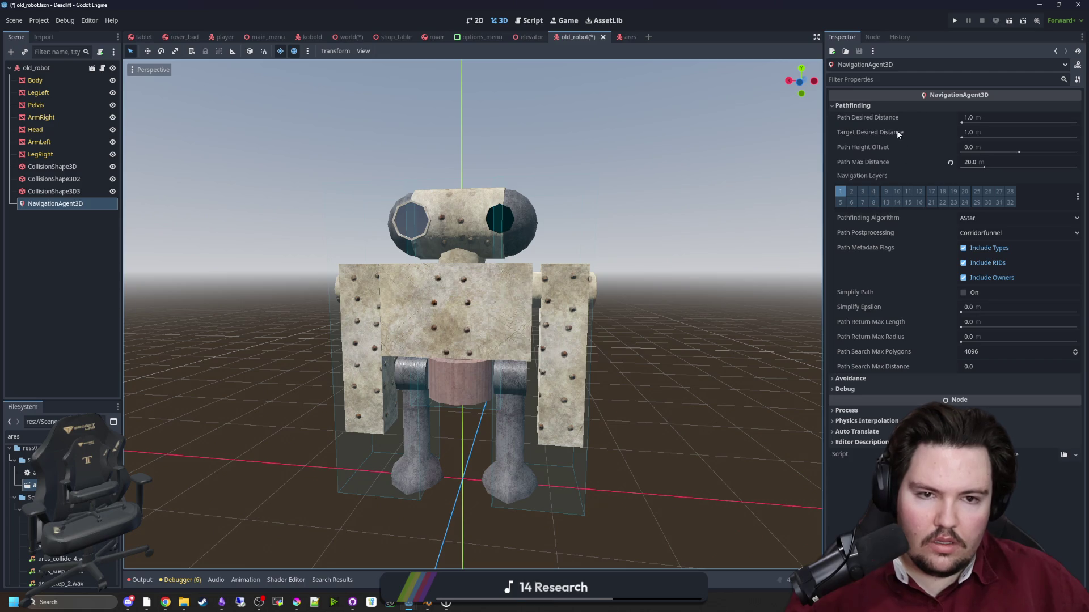
{"action": "mouse_move", "coordinate": [898, 133]}
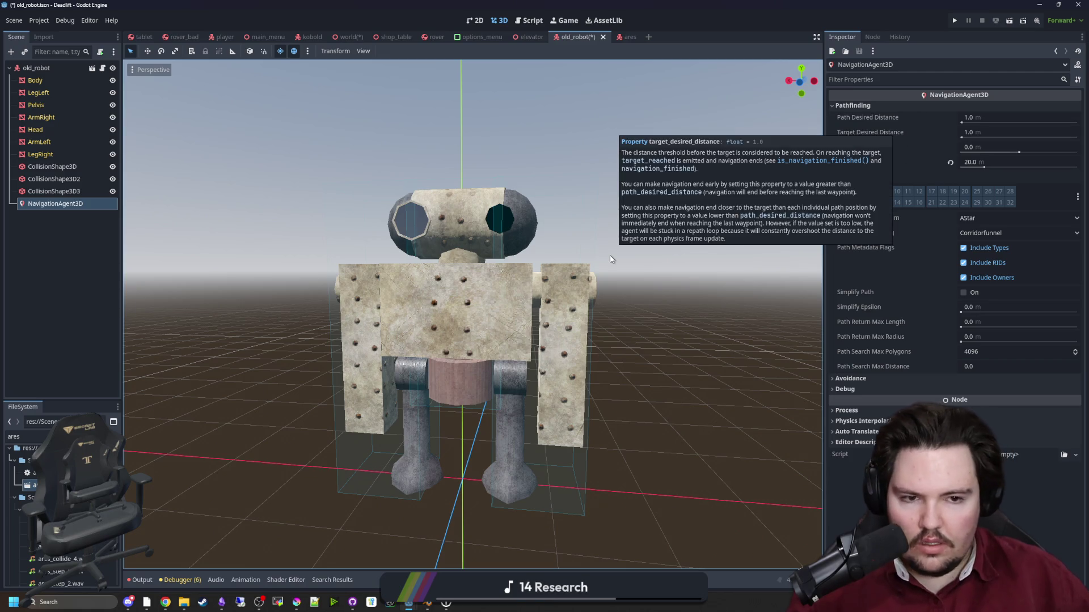
Save the old_robot scene and open the old_robot.gd script.
{"action": "mouse_move", "coordinate": [639, 225]}
{"action": "left_mouse_down"}
{"action": "mouse_move", "coordinate": [670, 227]}
{"action": "mouse_move", "coordinate": [536, 288]}
{"action": "mouse_move", "coordinate": [643, 299]}
{"action": "mouse_move", "coordinate": [238, 175]}
{"action": "left_mouse_up"}
{"action": "scroll", "coordinate": [536, 288], "scroll_direction": "down", "scroll_amount": 2}
{"action": "key", "text": "ctrl+s"}
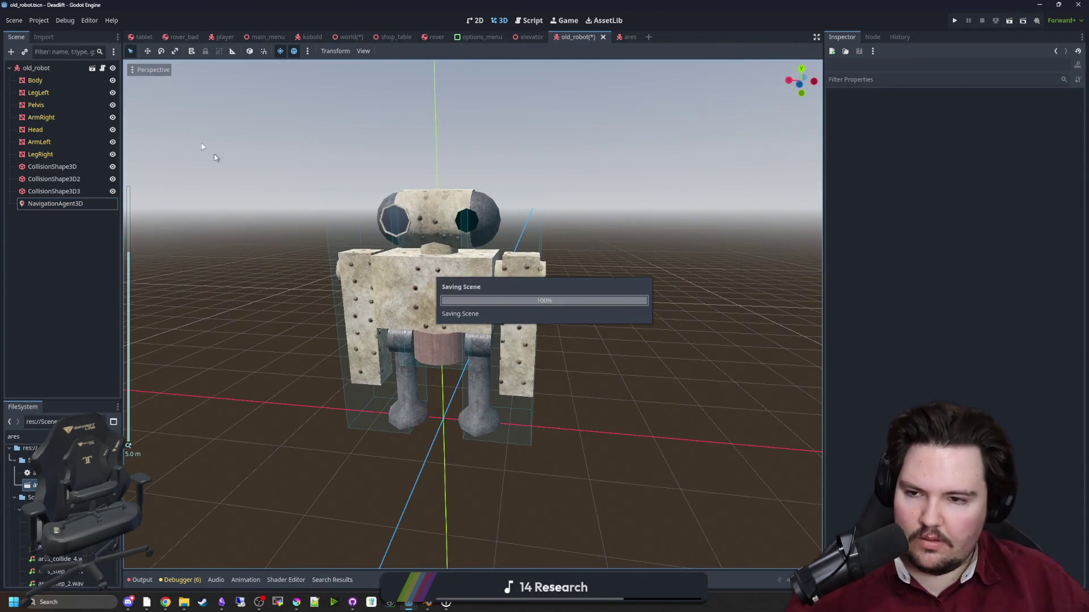
{"action": "left_click", "coordinate": [103, 69]}
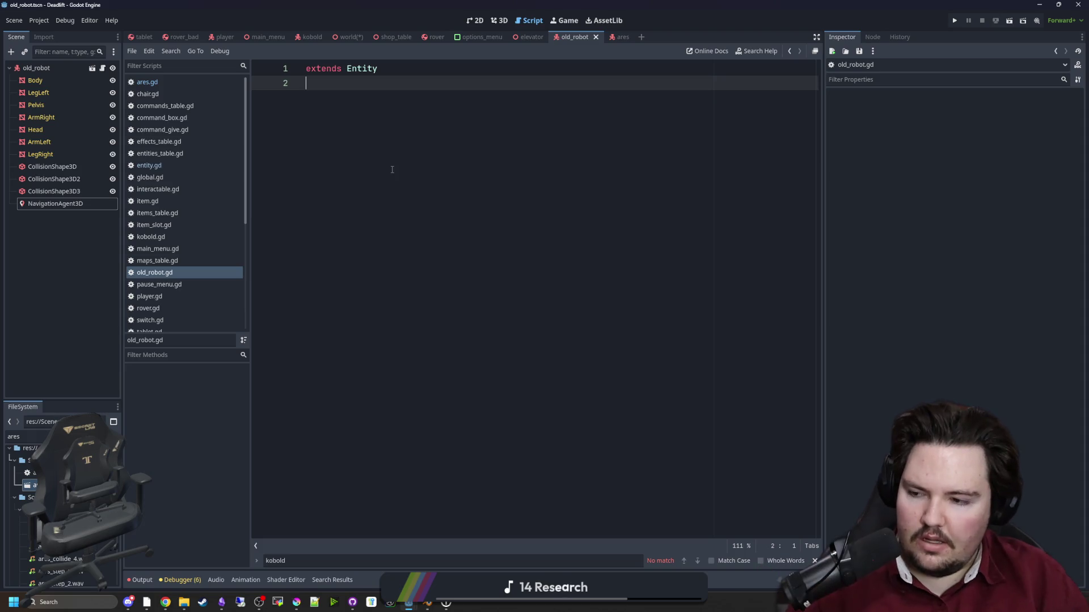
Declare 'var walkTween : Tween' on line 3 of old_robot.gd.
{"action": "left_click", "coordinate": [391, 169]}
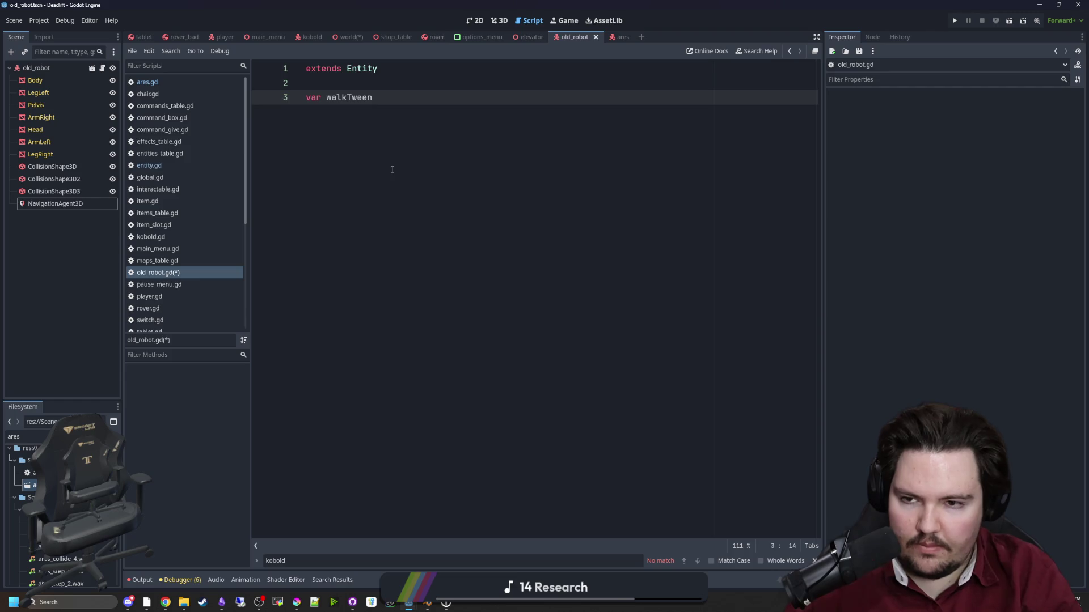
{"action": "type", "text": " : Tween"}
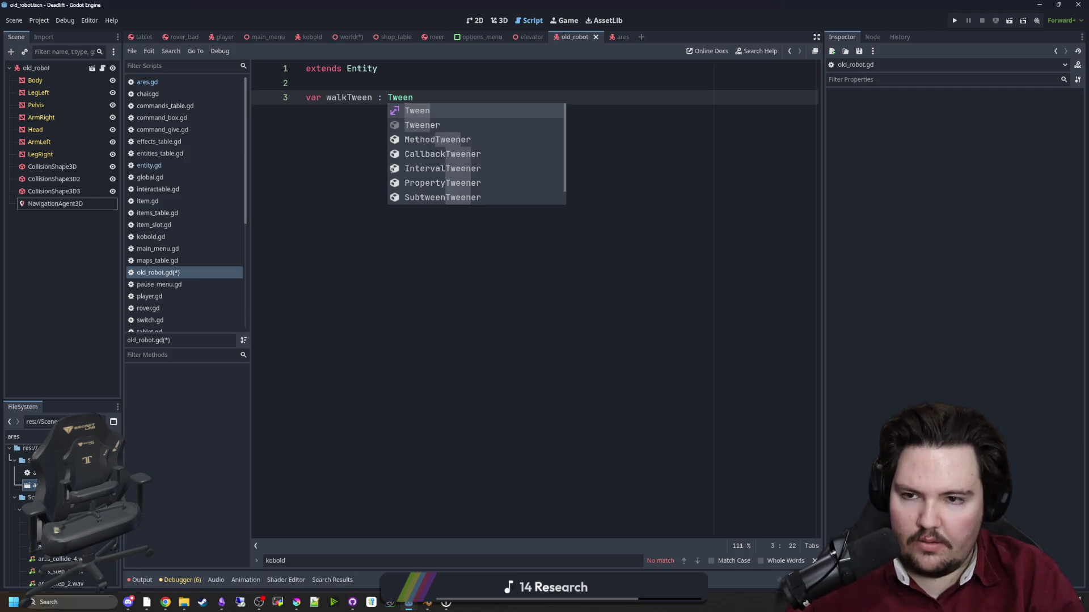
{"action": "key", "text": "Return"}
Add 'func _ready() -> void:' assigning 'walkTween = create_tween()', and save the script.
{"action": "key", "text": "Return"}
{"action": "key", "text": "Return"}
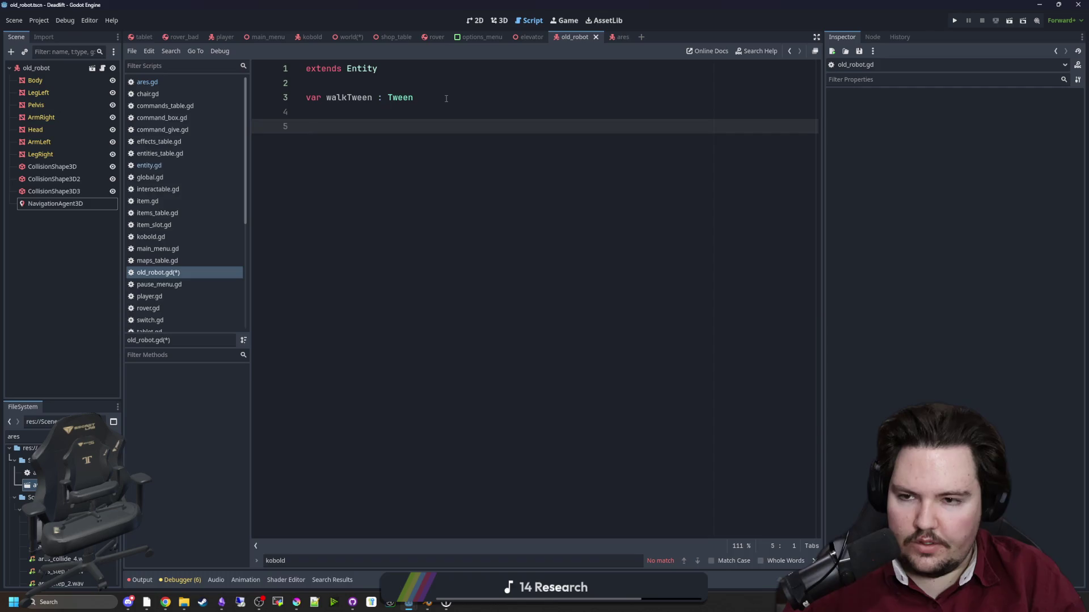
{"action": "type", "text": "func_r"}
{"action": "key", "text": "Return"}
{"action": "key", "text": "Return"}
{"action": "type", "text": "walkTween"}
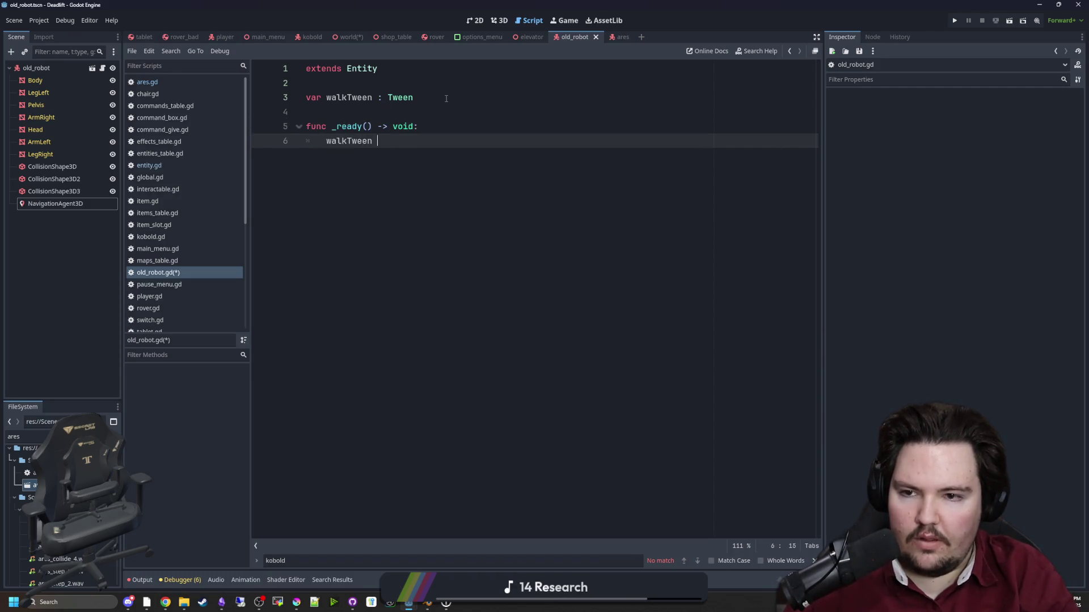
{"action": "type", "text": "="}
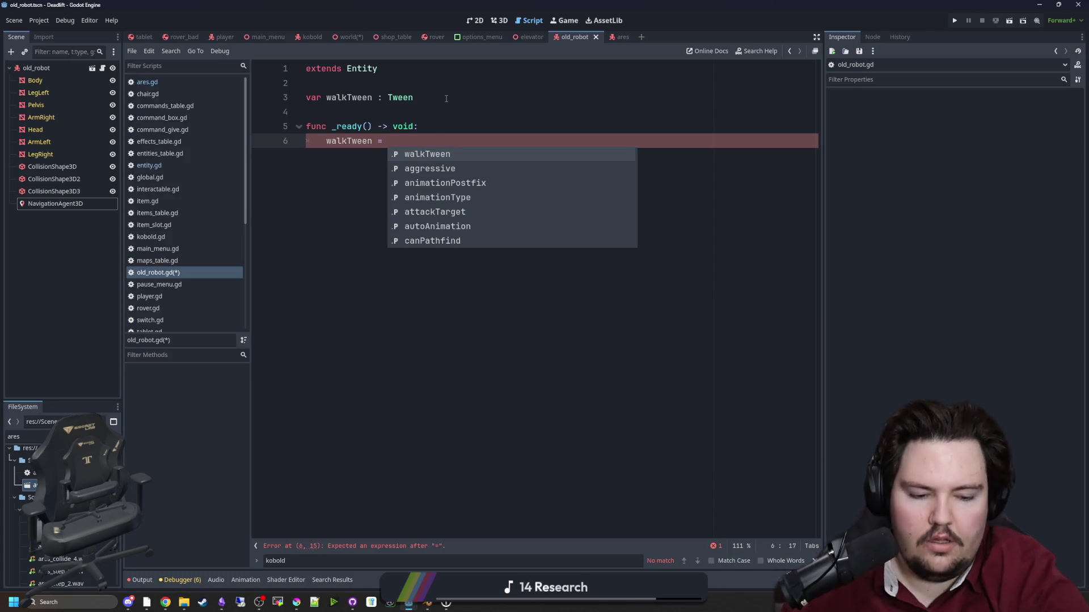
{"action": "left_click", "coordinate": [417, 140]}
{"action": "type", "text": "_t"}
{"action": "key", "text": "Return"}
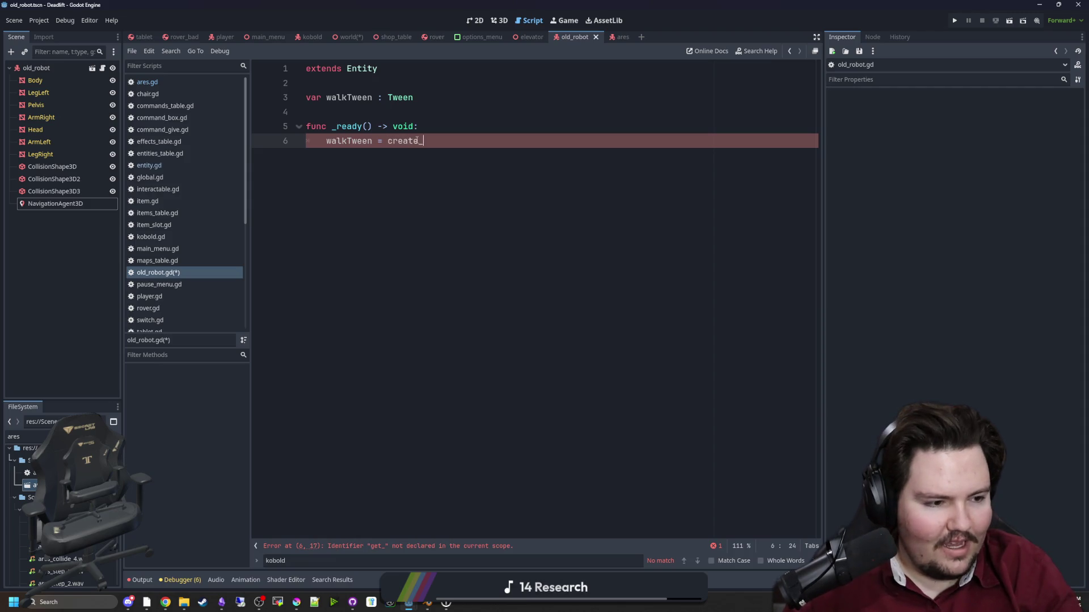
{"action": "type", "text": "tween"}
{"action": "key", "text": "Return"}
{"action": "key", "text": "ctrl+s"}
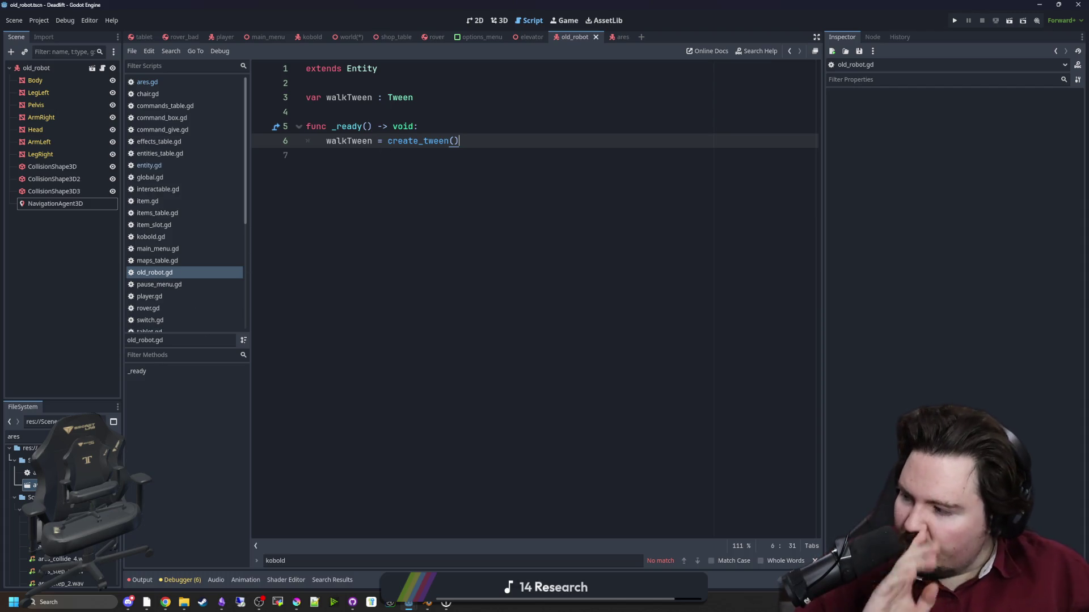